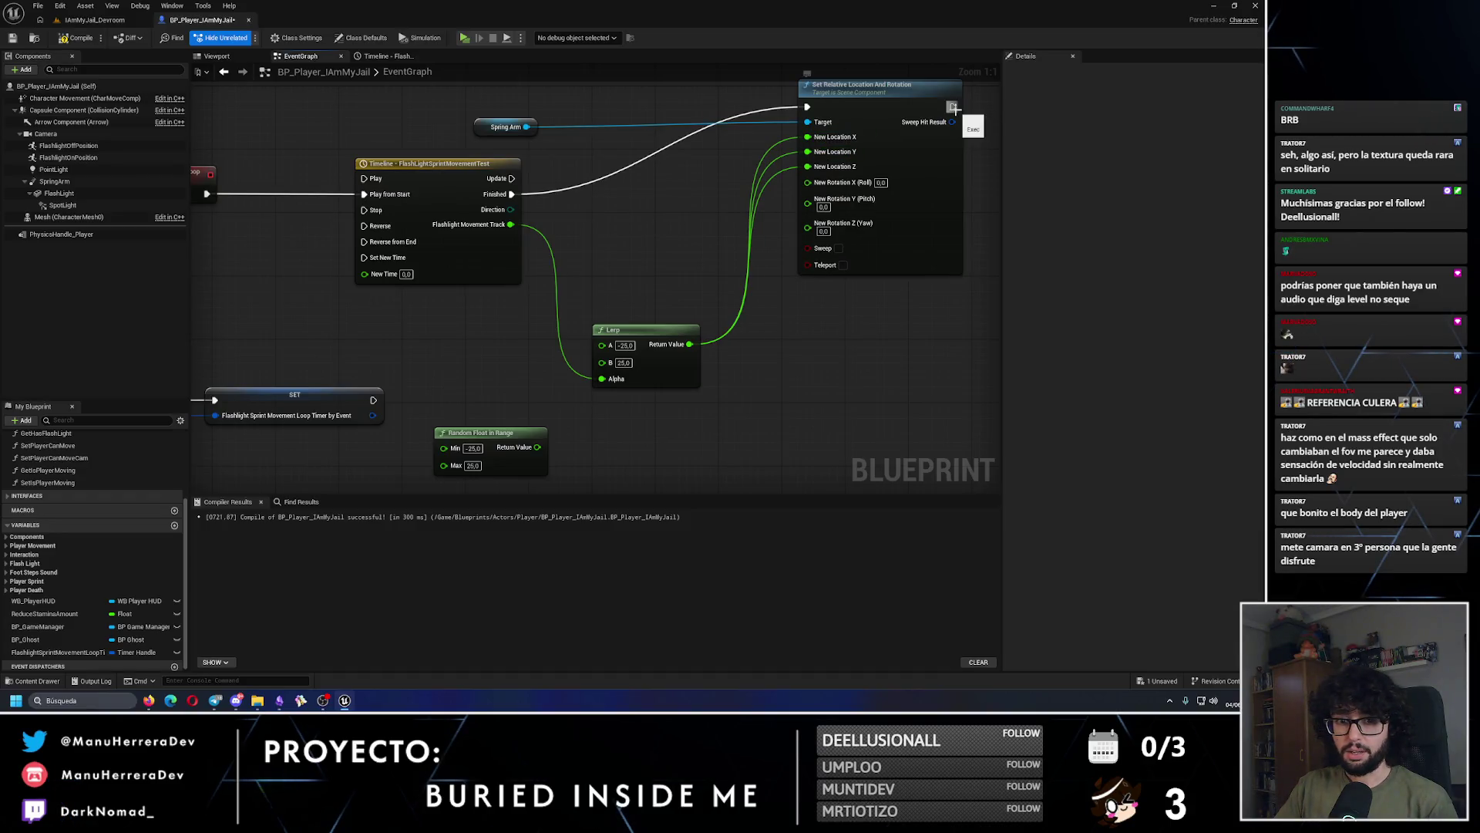
Step: Connect the timeline's Update output to Set Relative Location And Rotation
scroll(582, 303, down, 2)
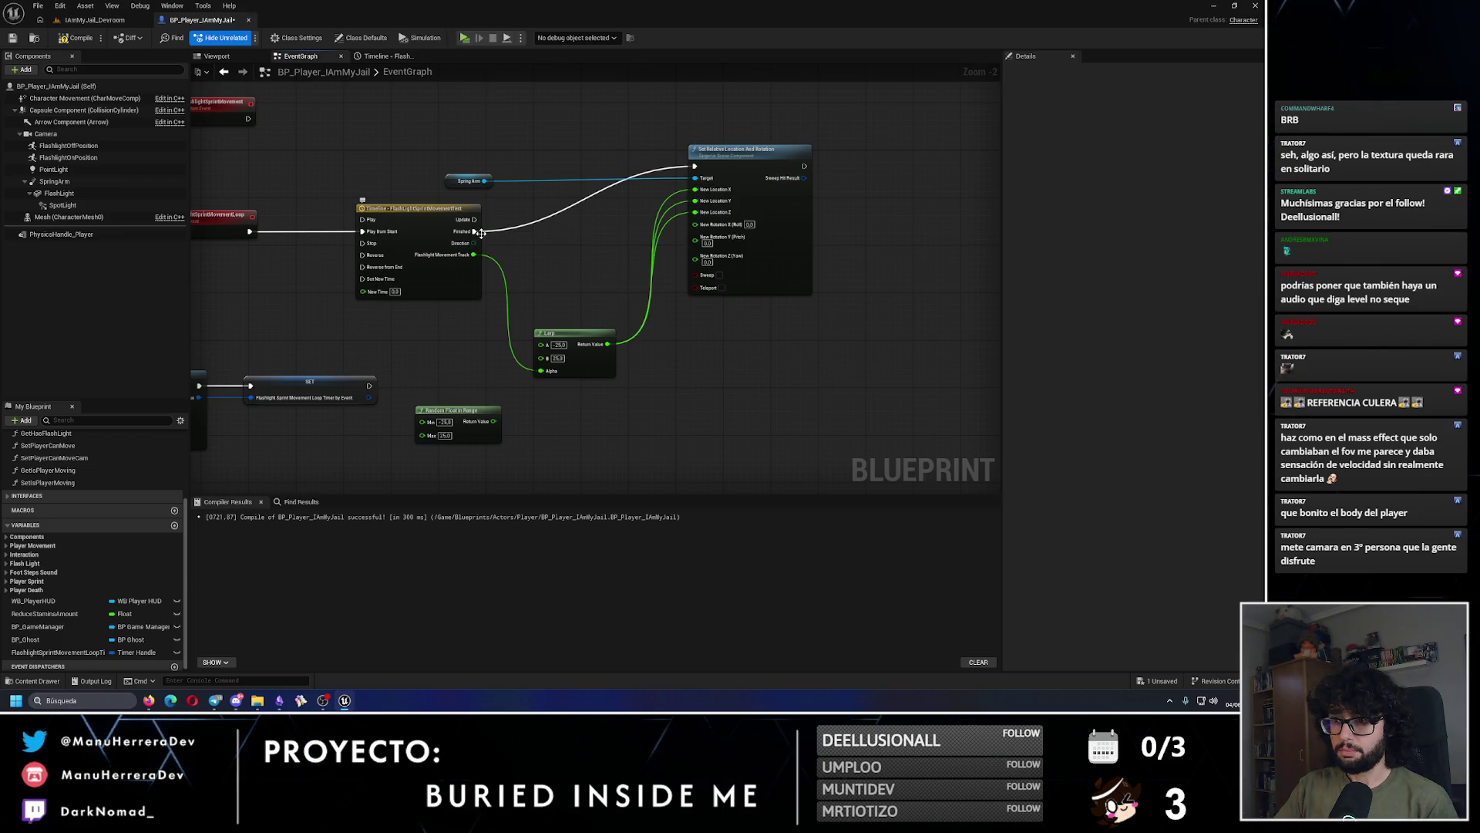
scroll(498, 231, up, 2)
mouse_move(466, 231)
mouse_down()
mouse_move(466, 216)
mouse_move(425, 416)
mouse_move(327, 296)
mouse_move(324, 263)
mouse_up()
key(Escape)
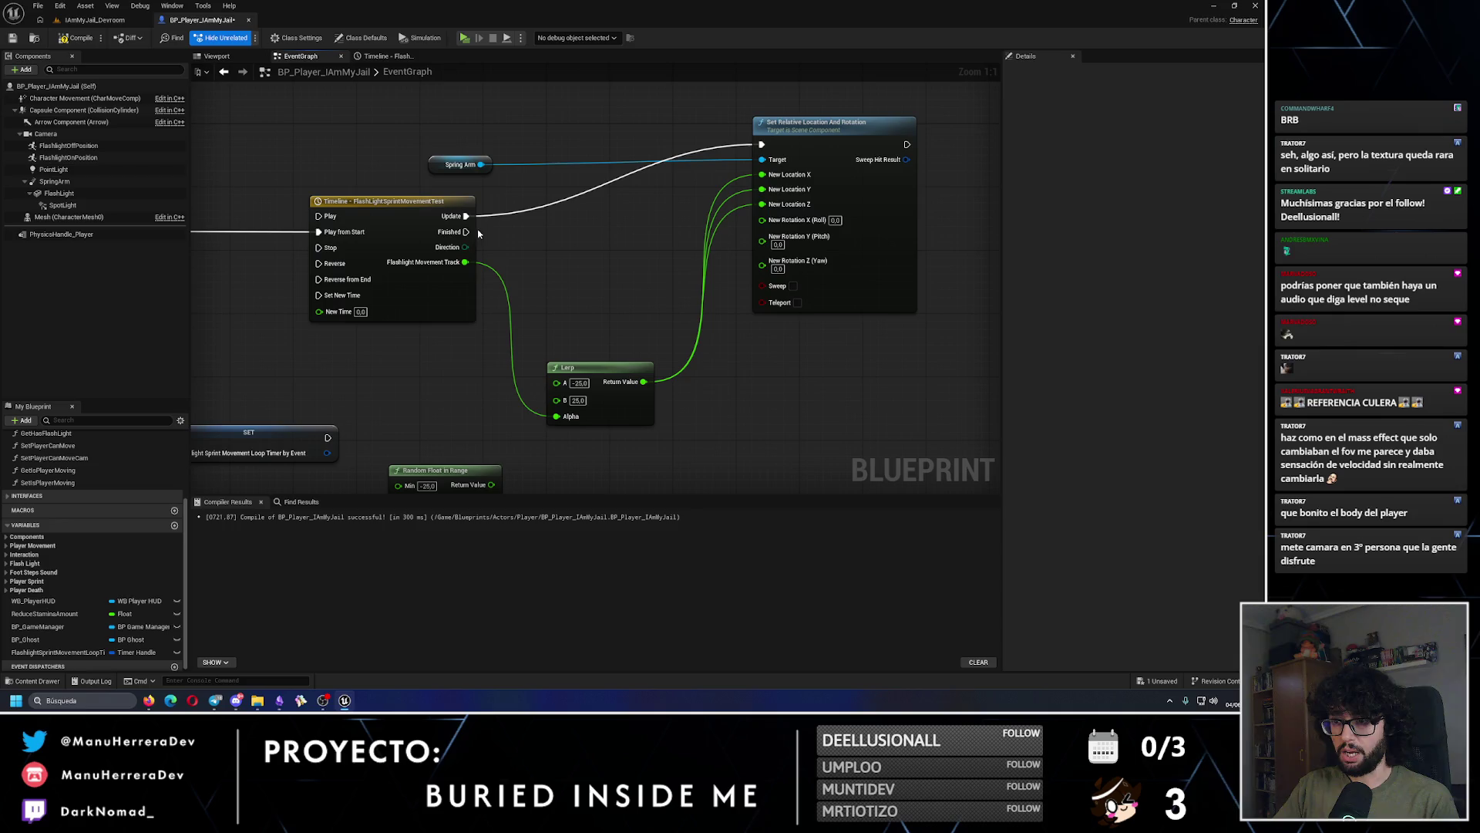
Step: Add a Print String off the timeline's Finished pin and loop it into Play from Start
mouse_move(465, 232)
mouse_down()
mouse_move(458, 400)
mouse_move(432, 392)
mouse_up()
text(print)
key(Return)
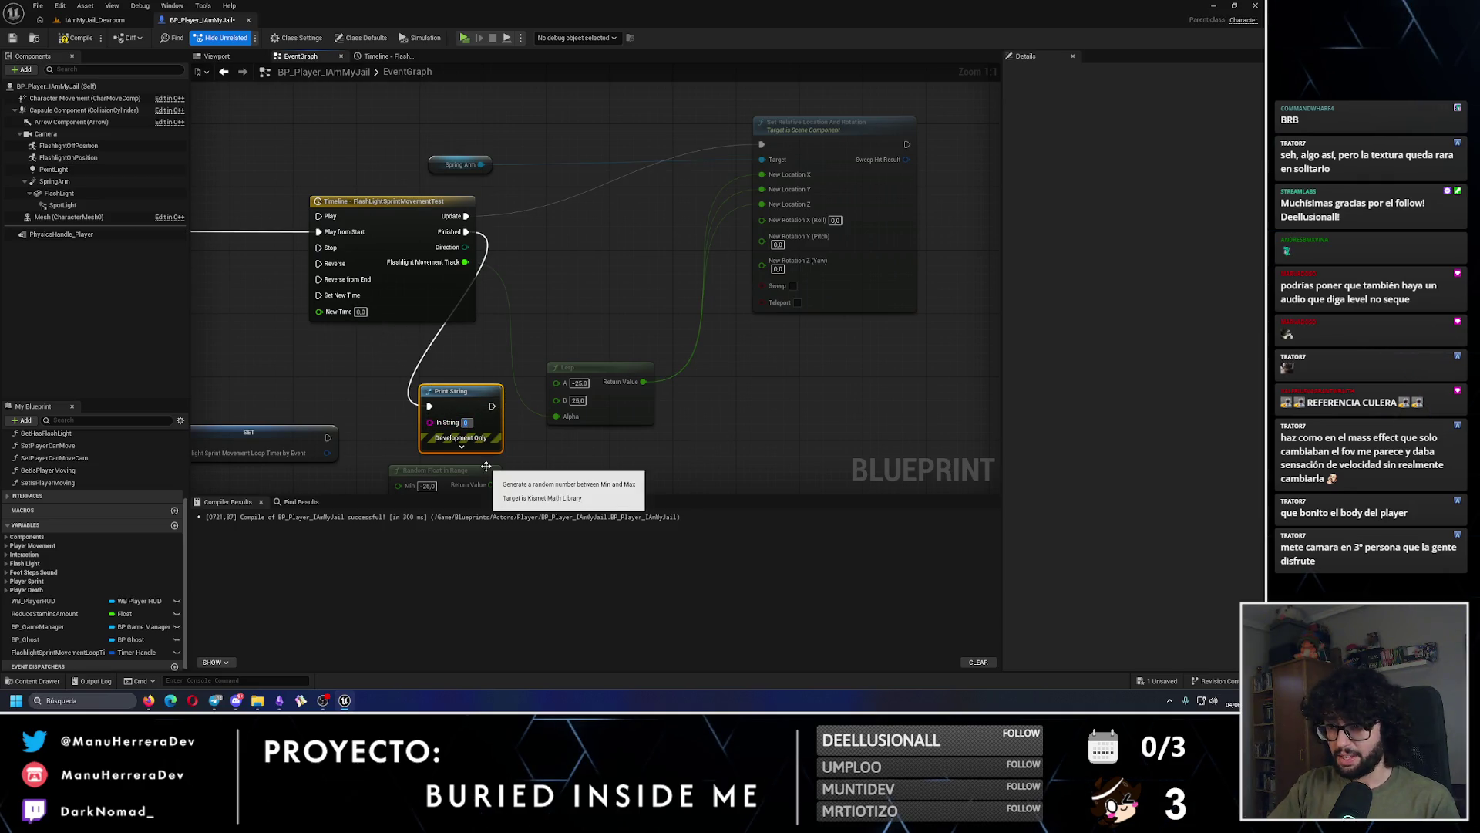
drag(488, 406, 318, 232)
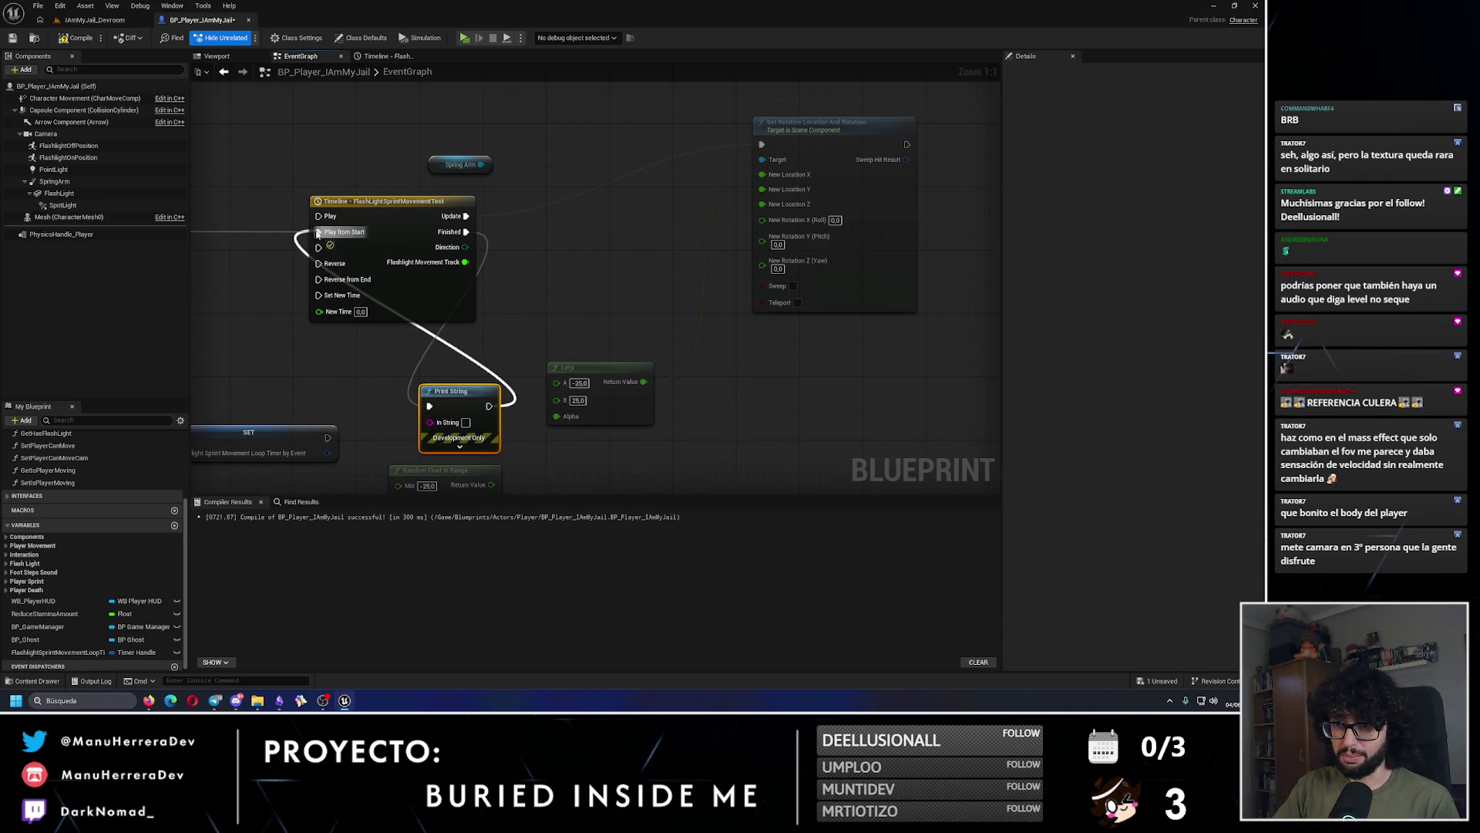
drag(489, 395, 401, 377)
Step: Add two reroute points on the loop wire and delete the Print String node
double_click(432, 347)
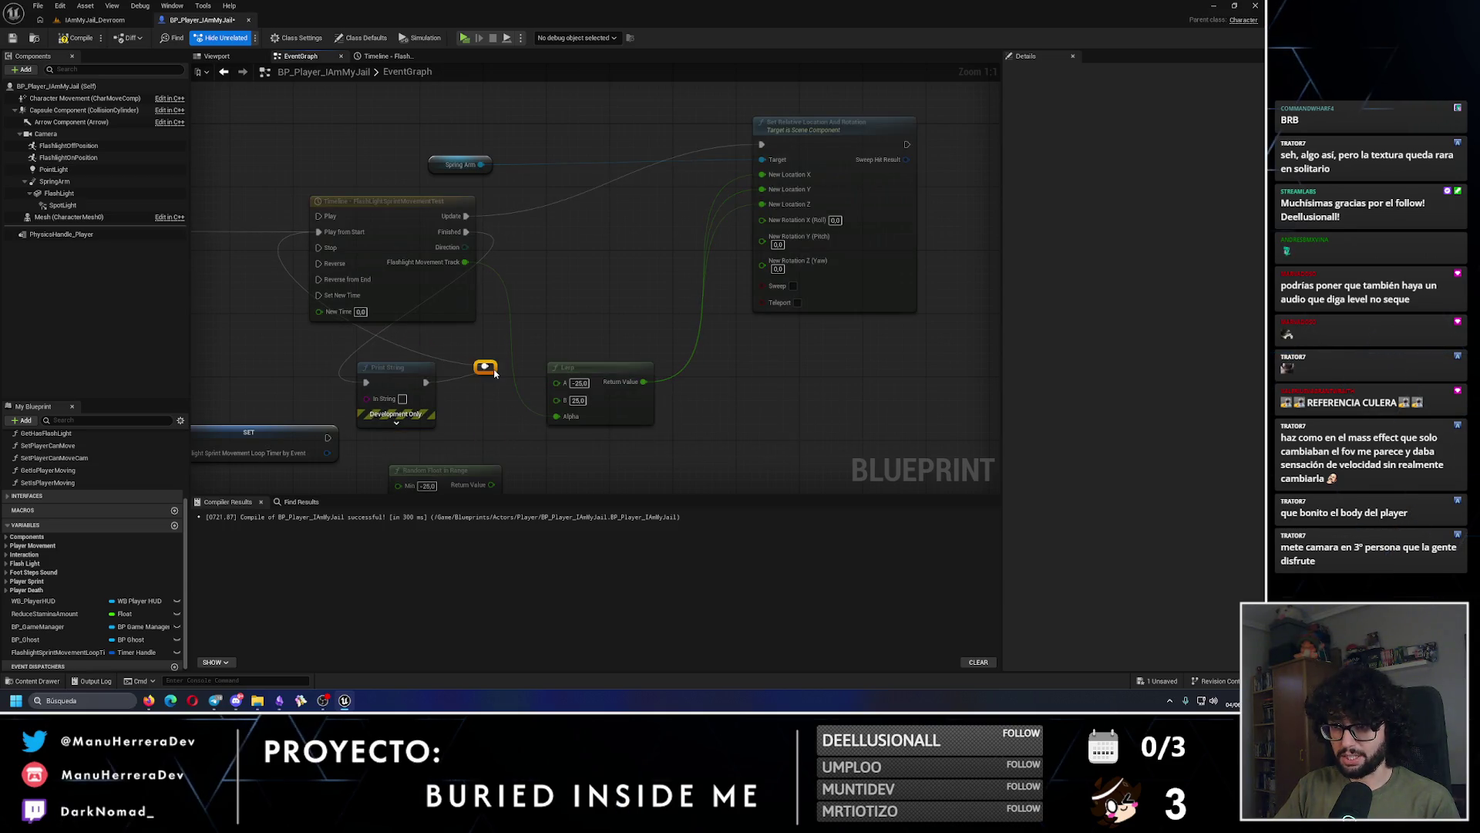
double_click(478, 247)
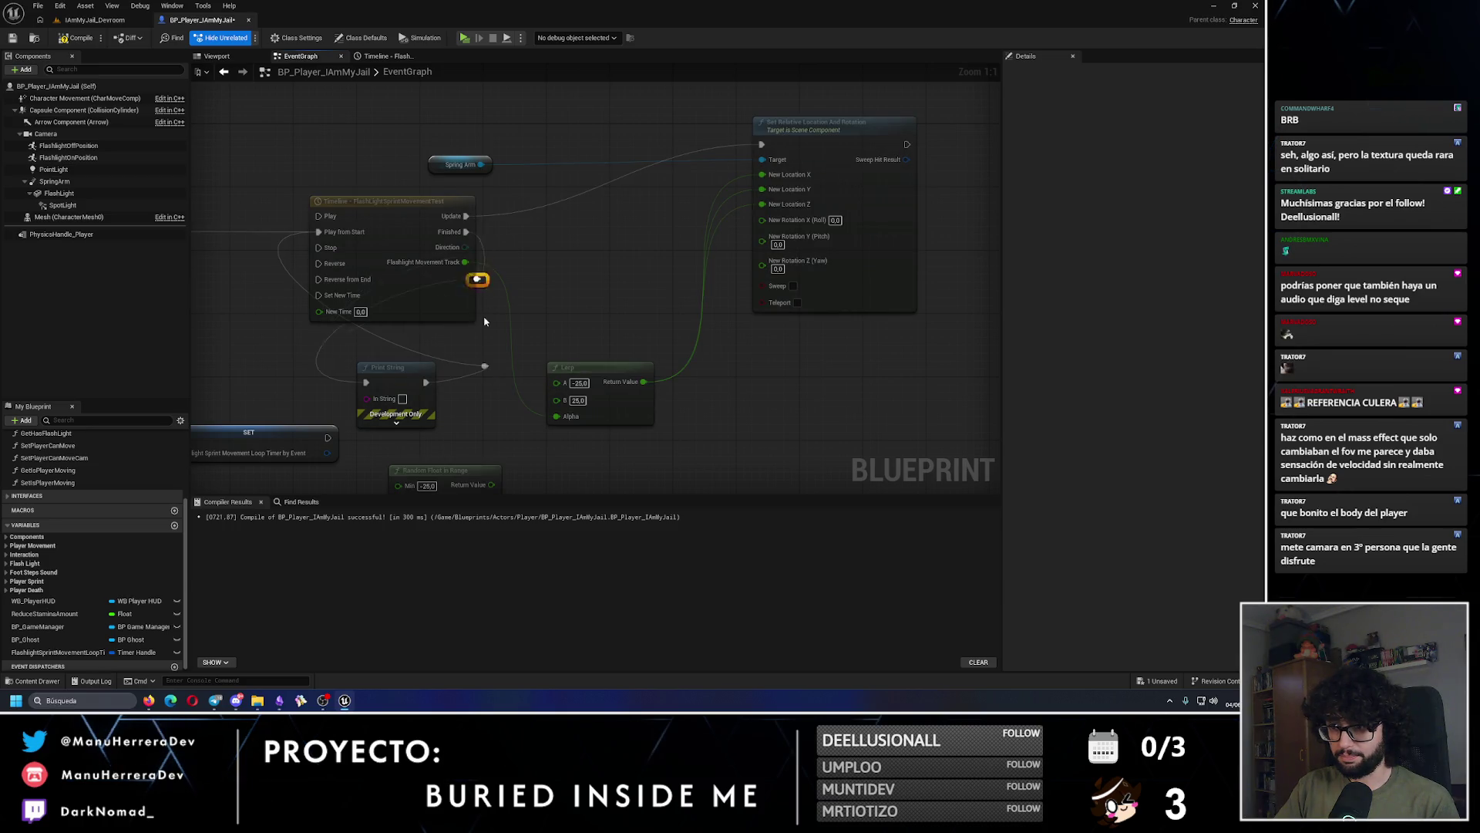
drag(311, 354, 287, 356)
click(390, 375)
key(Delete)
Step: Try linking the reroutes directly, then undo to restore the Print String node
mouse_move(476, 334)
mouse_down()
mouse_move(279, 354)
mouse_move(324, 293)
mouse_move(318, 232)
mouse_up()
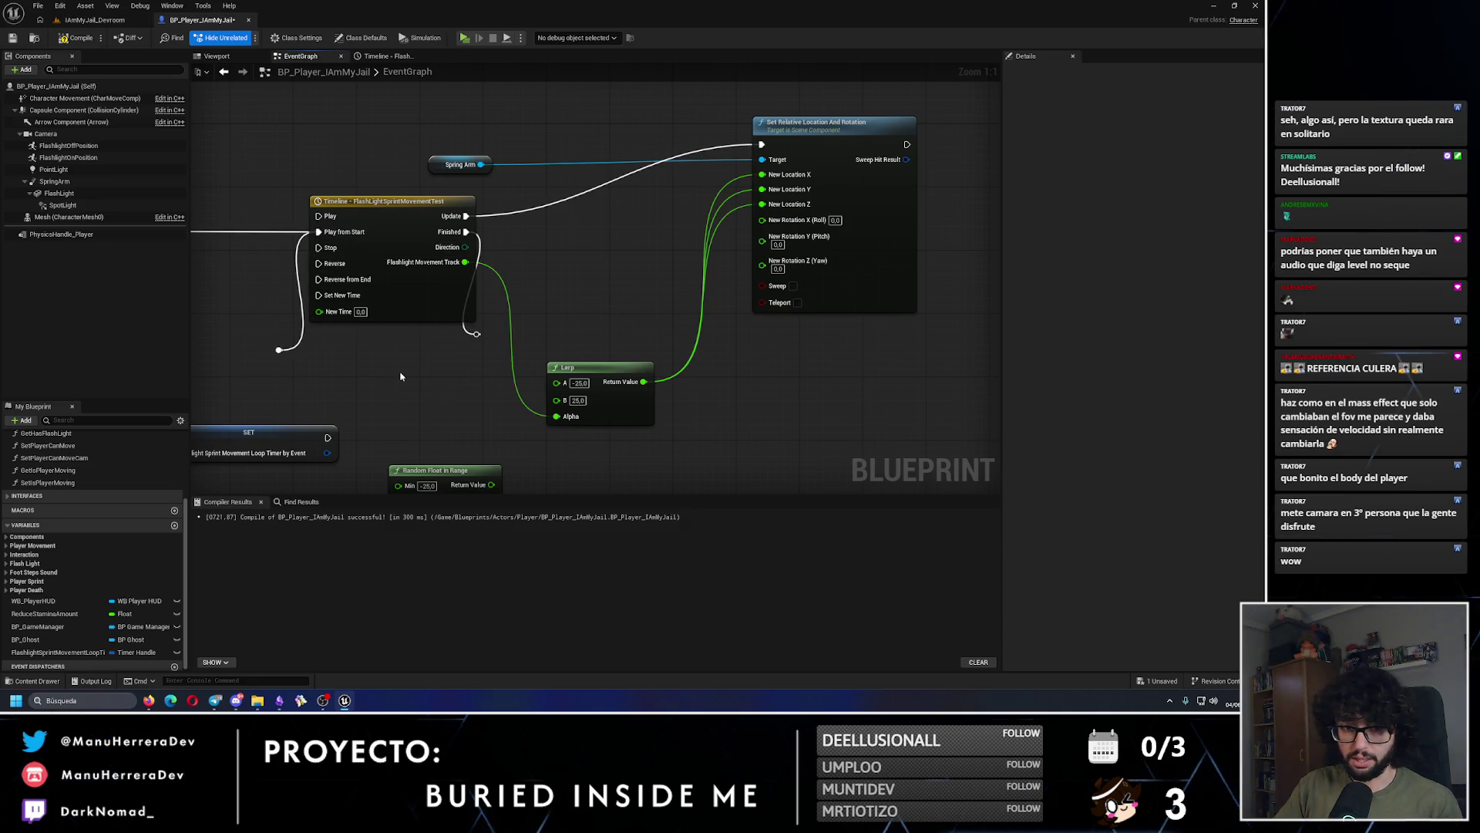
key(ctrl+z)
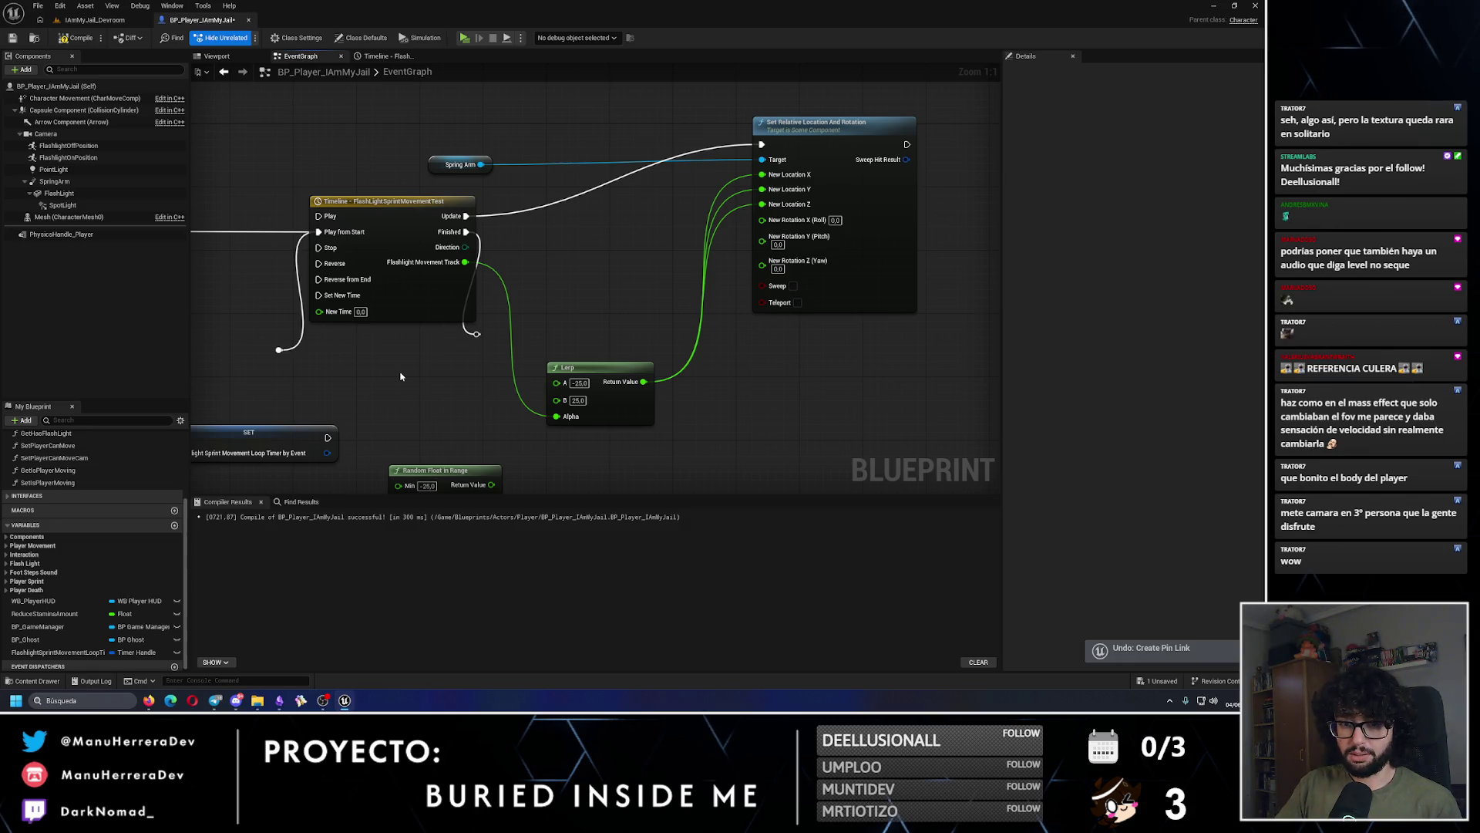
key(ctrl+z)
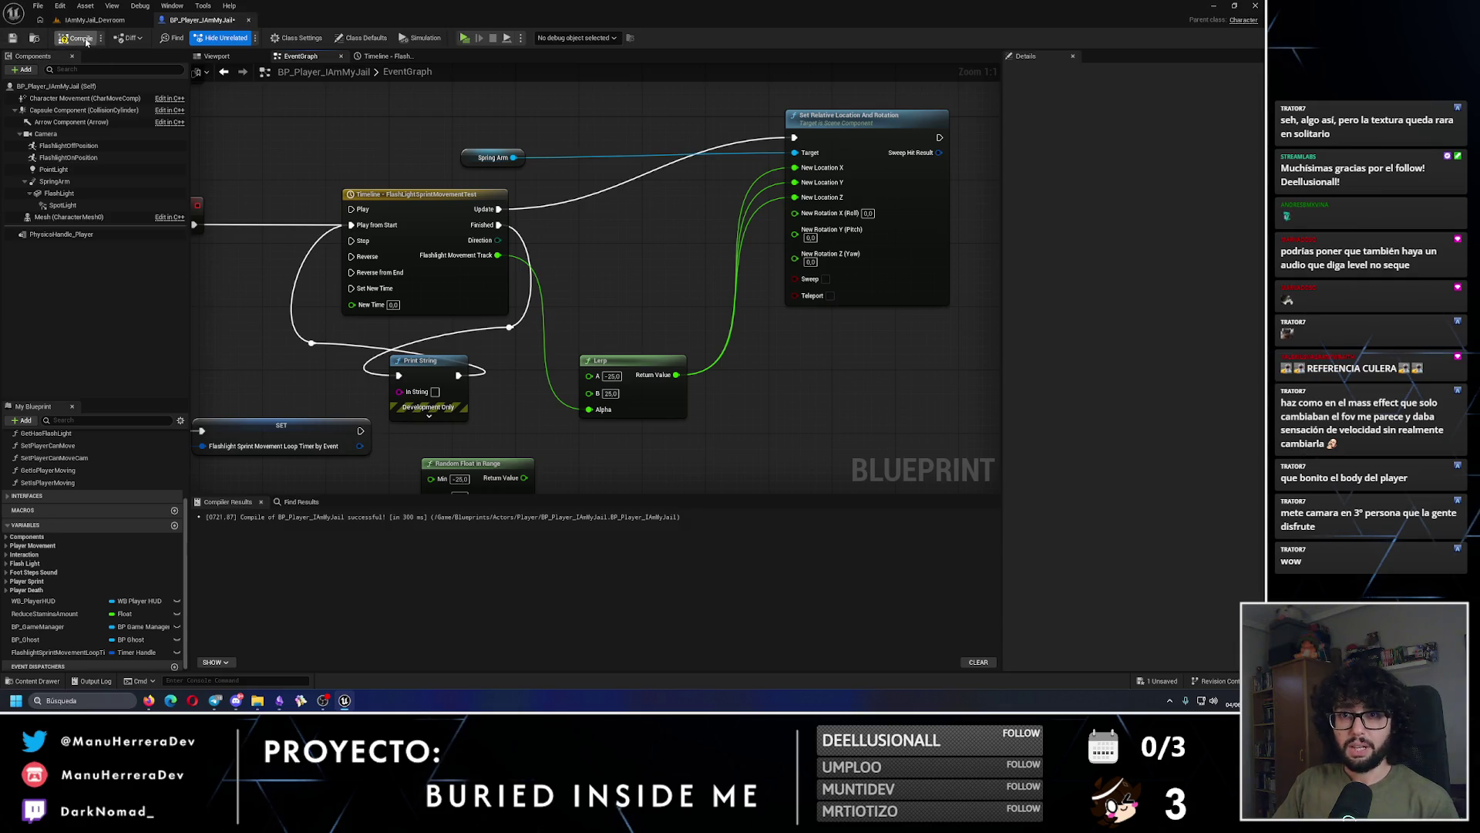
right_click(495, 246)
drag(270, 146, 394, 227)
scroll(389, 226, down, 5)
scroll(473, 350, up, 3)
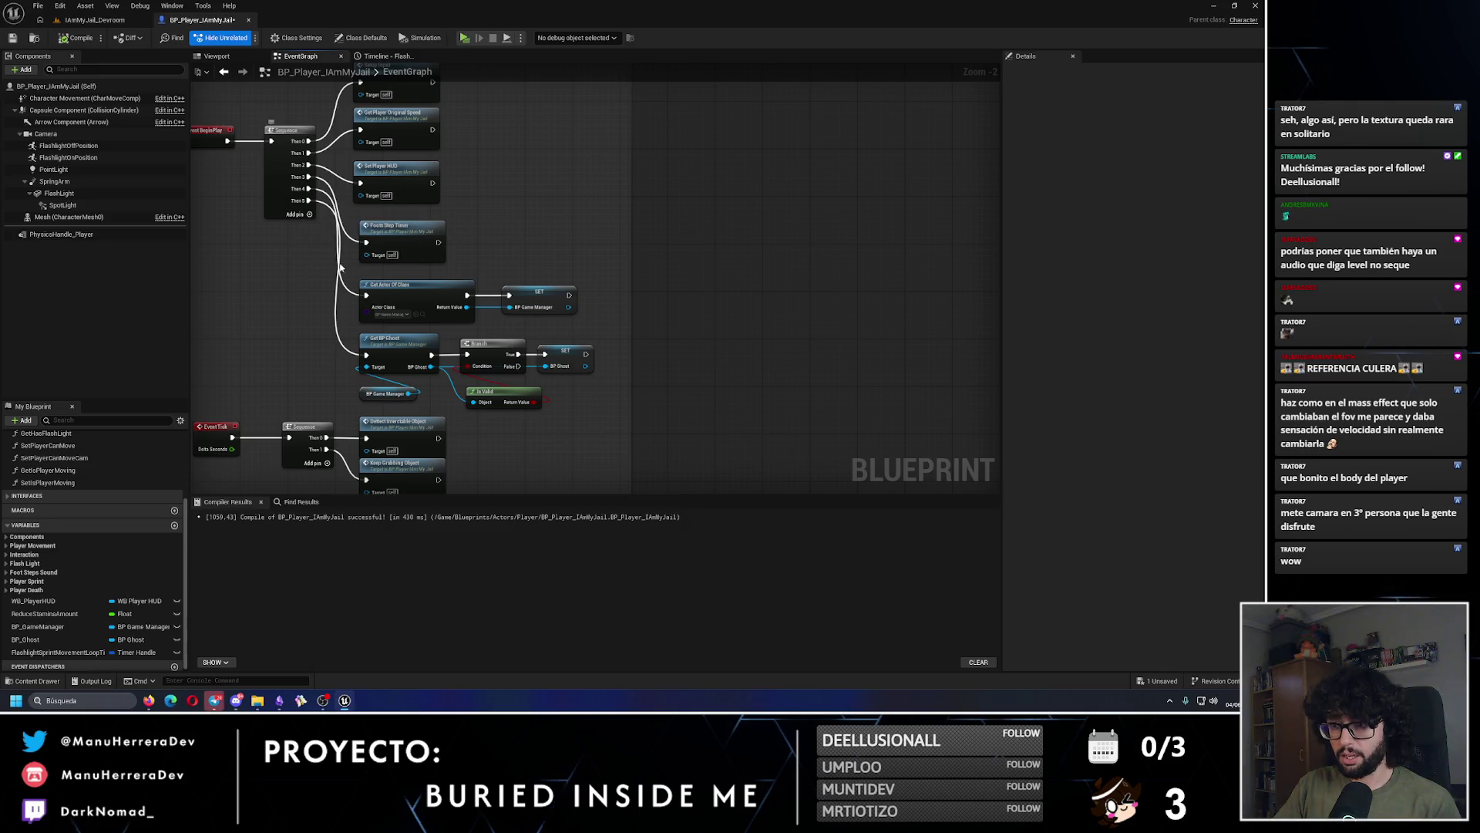
Step: Add a Then 6 pin to the Sequence and call Flash Light Sprint Movement Loop from it
drag(342, 266, 419, 211)
click(373, 159)
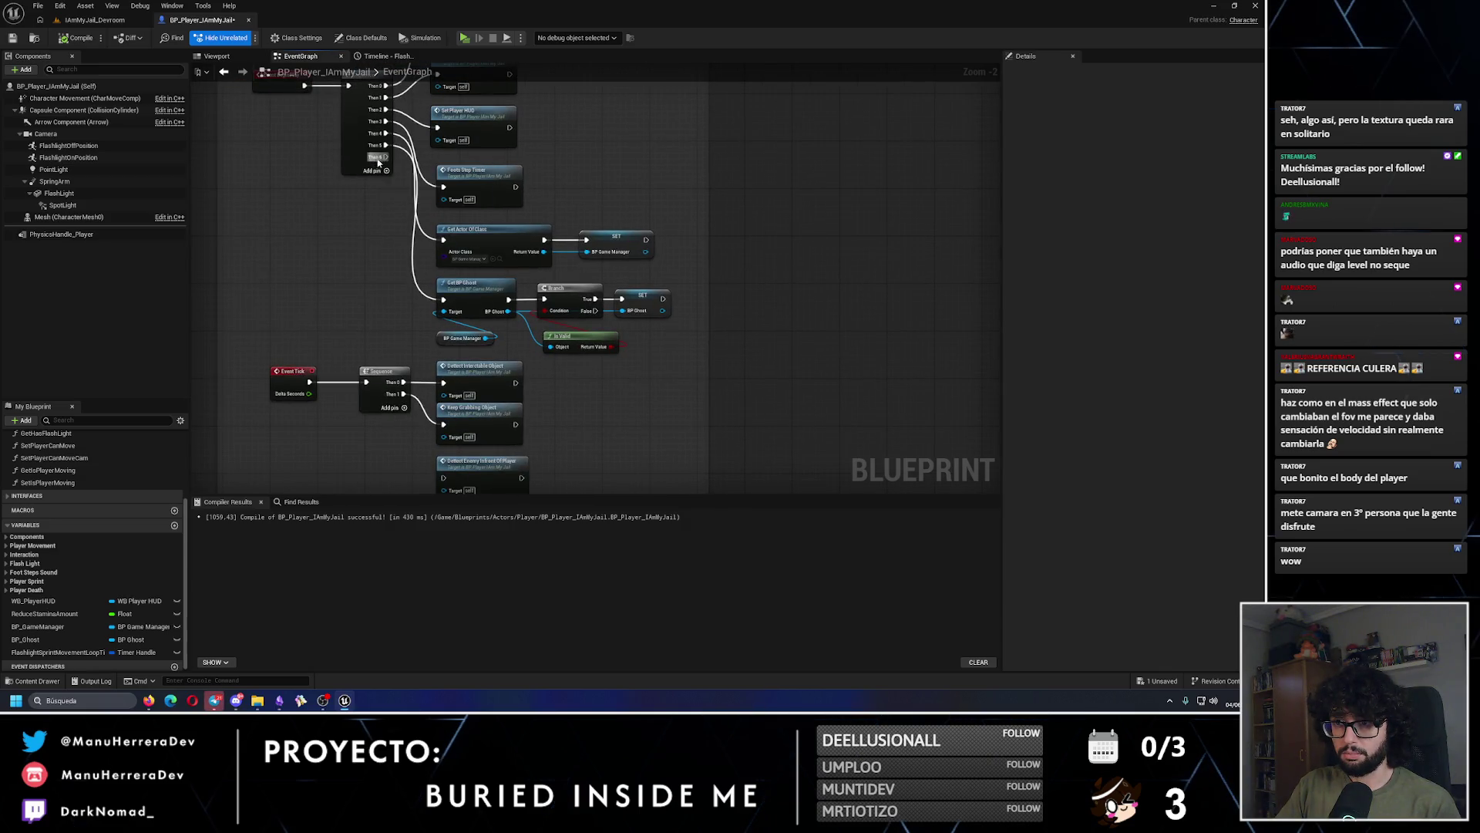
drag(386, 157, 231, 351)
text(flashlight)
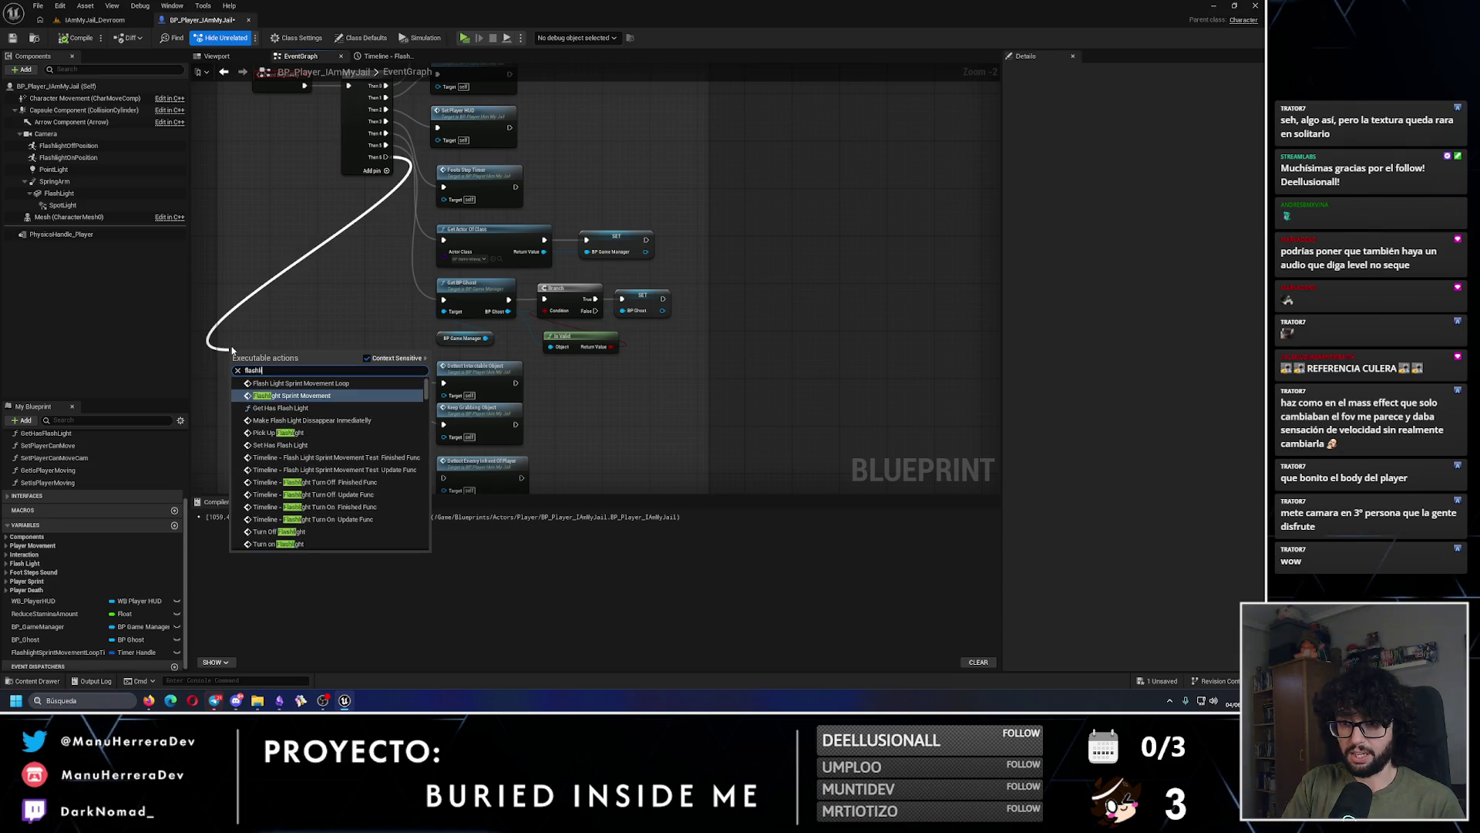
key(Return)
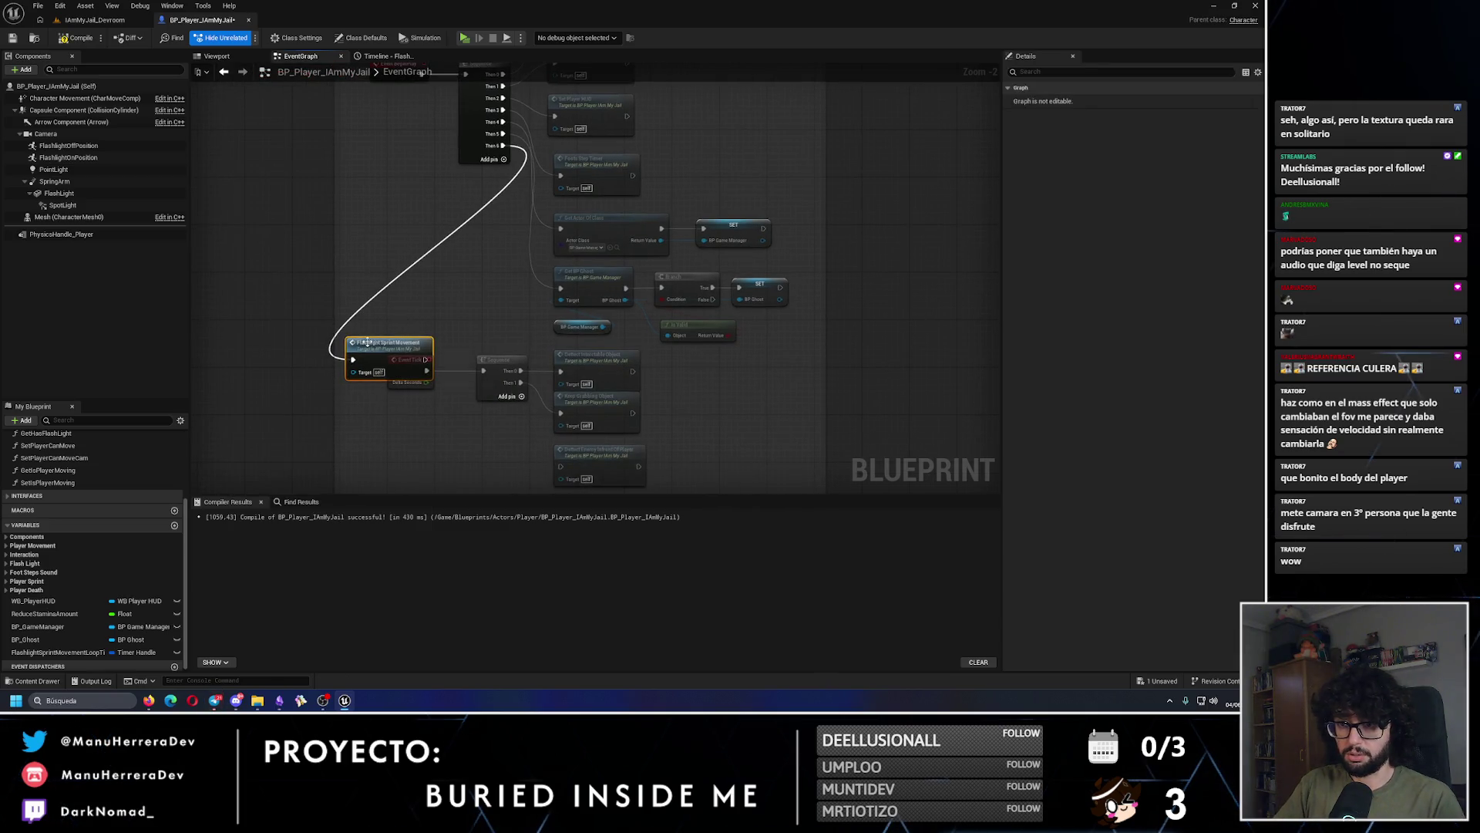
drag(504, 145, 314, 231)
text(flashlightps)
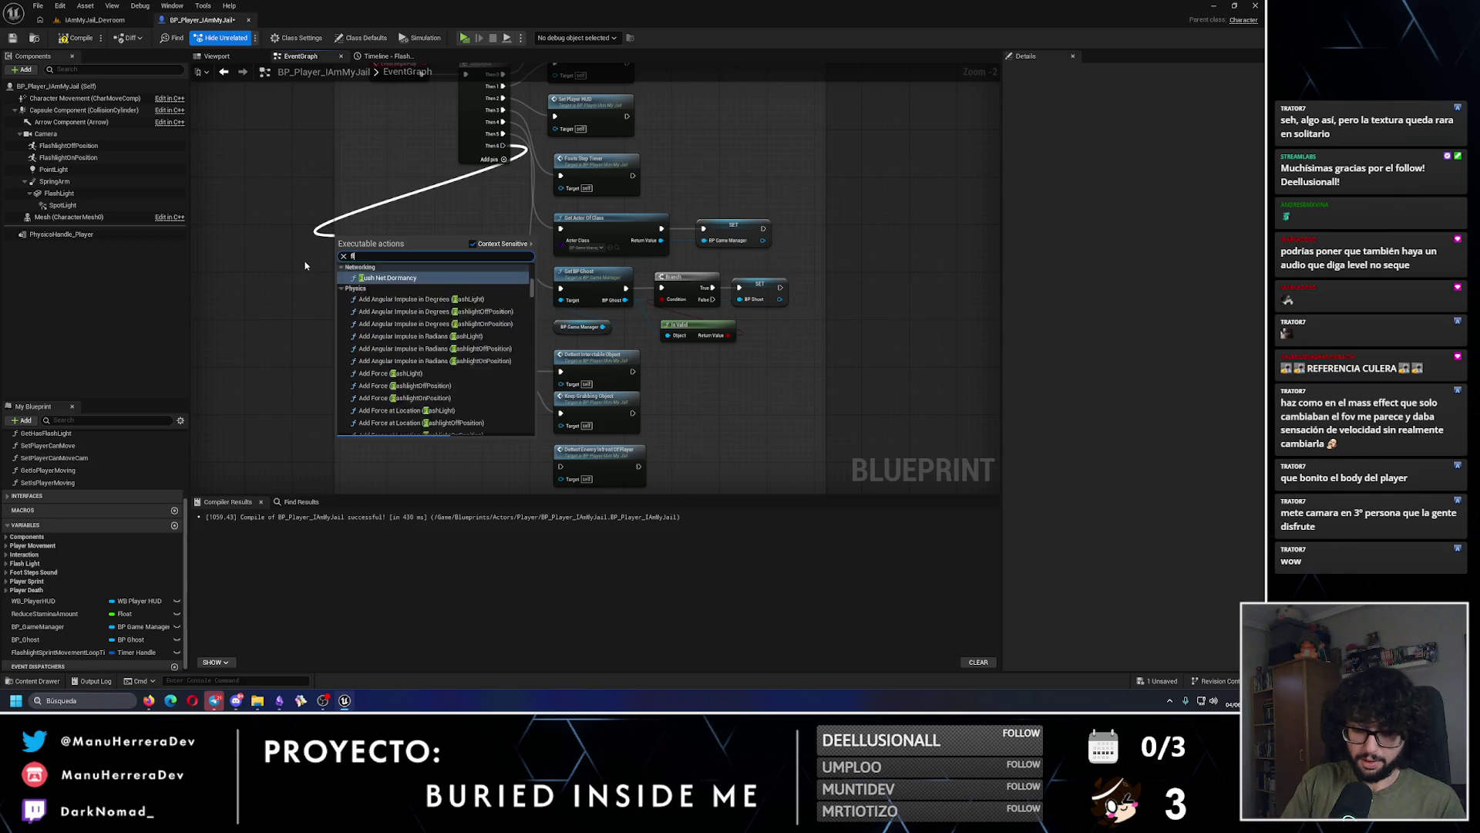
key(BackSpace)
text(shlightsp)
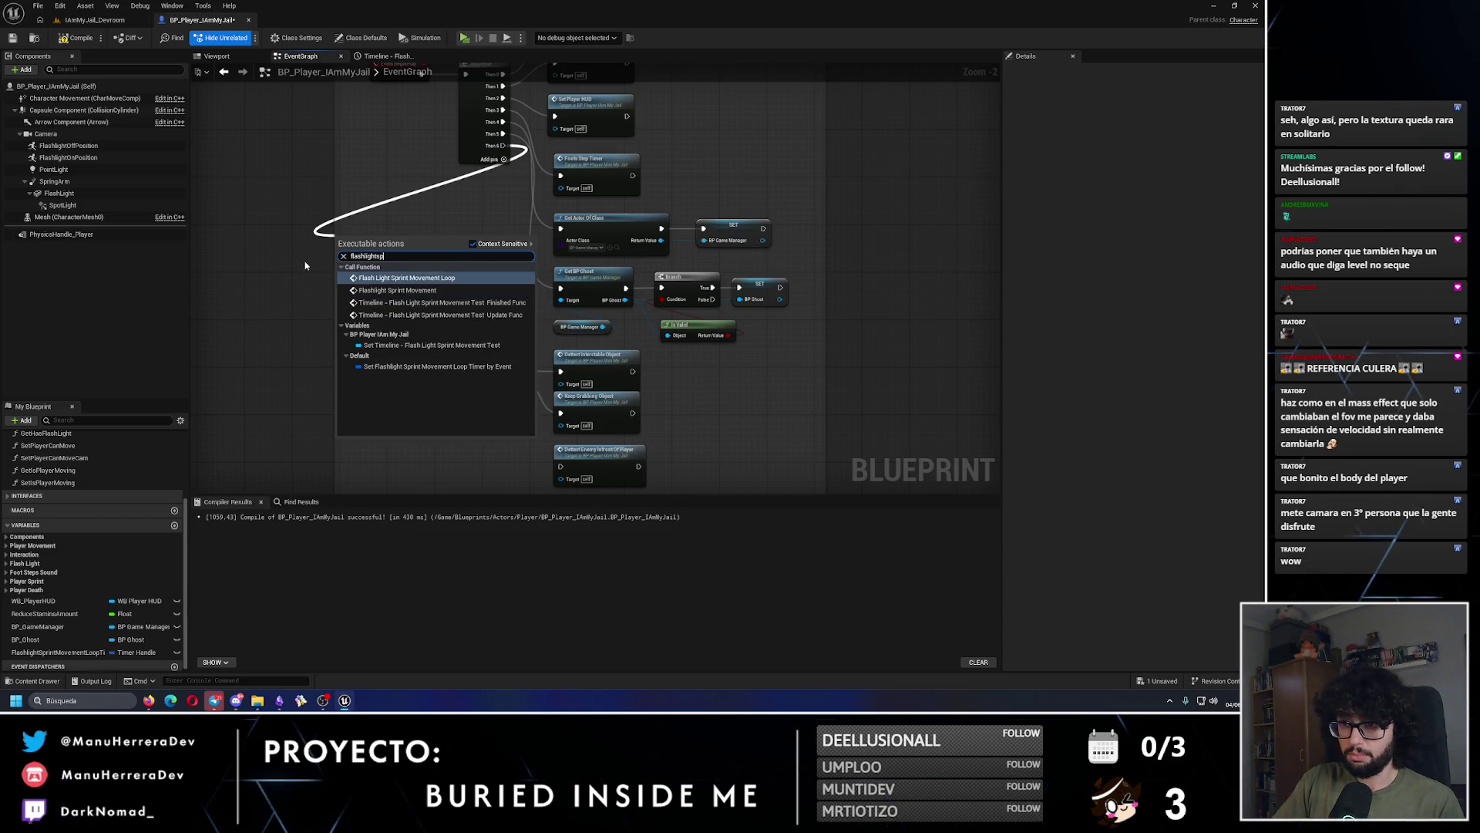
click(358, 278)
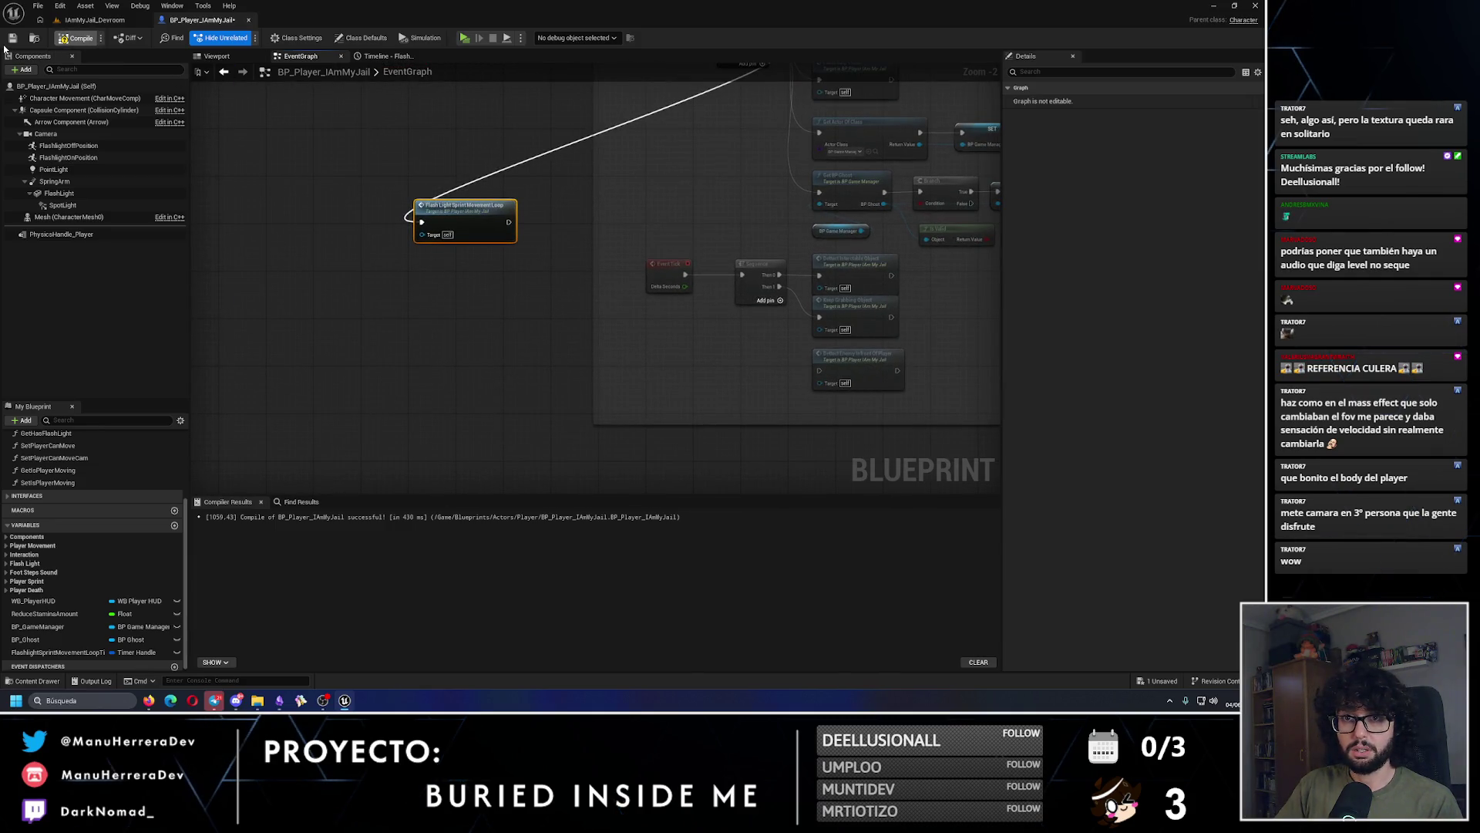
Step: Play-test walking and sprinting toward the wooden doors, then stop
key(alt+p)
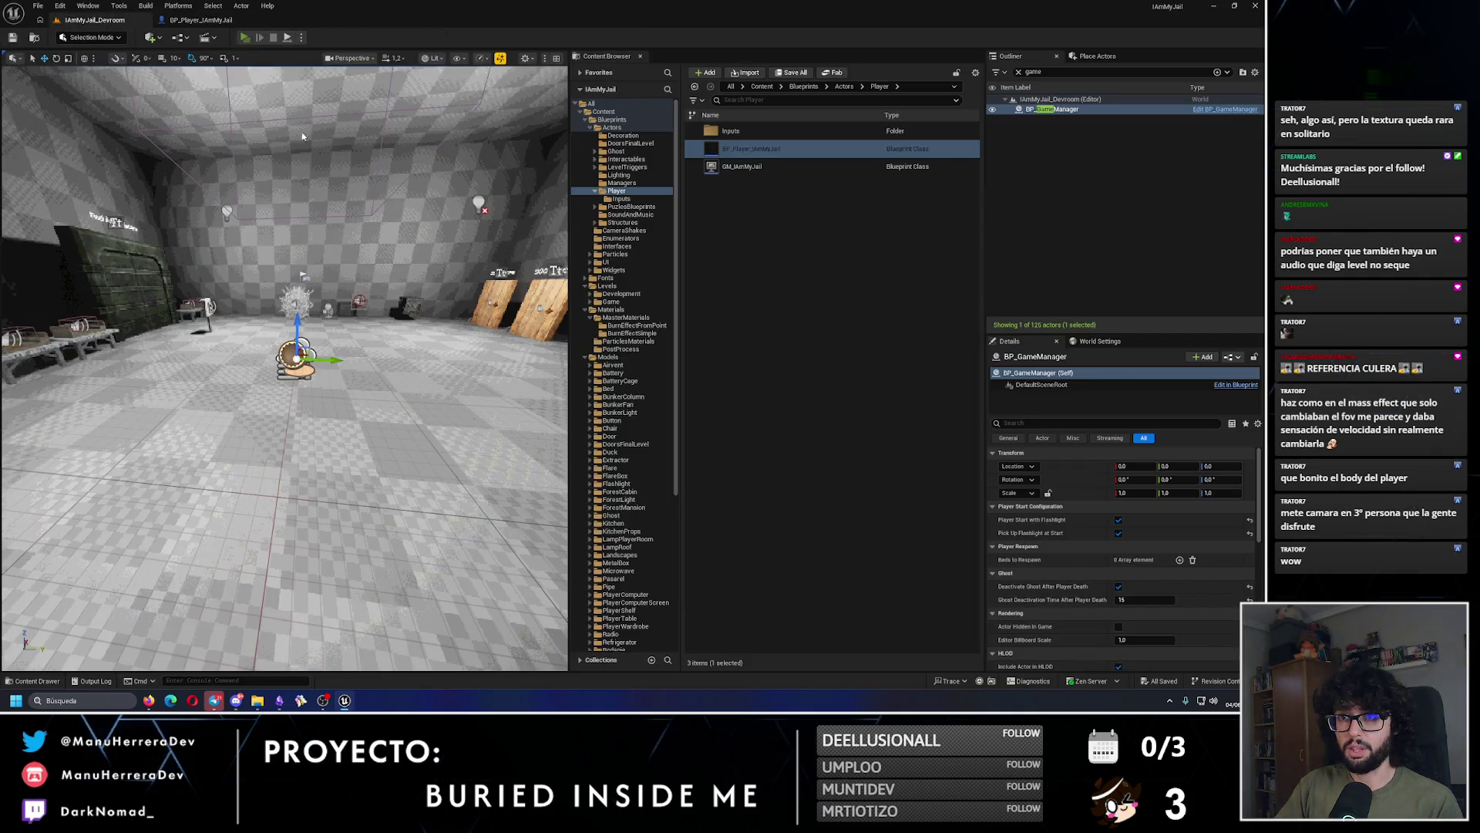
key(w)
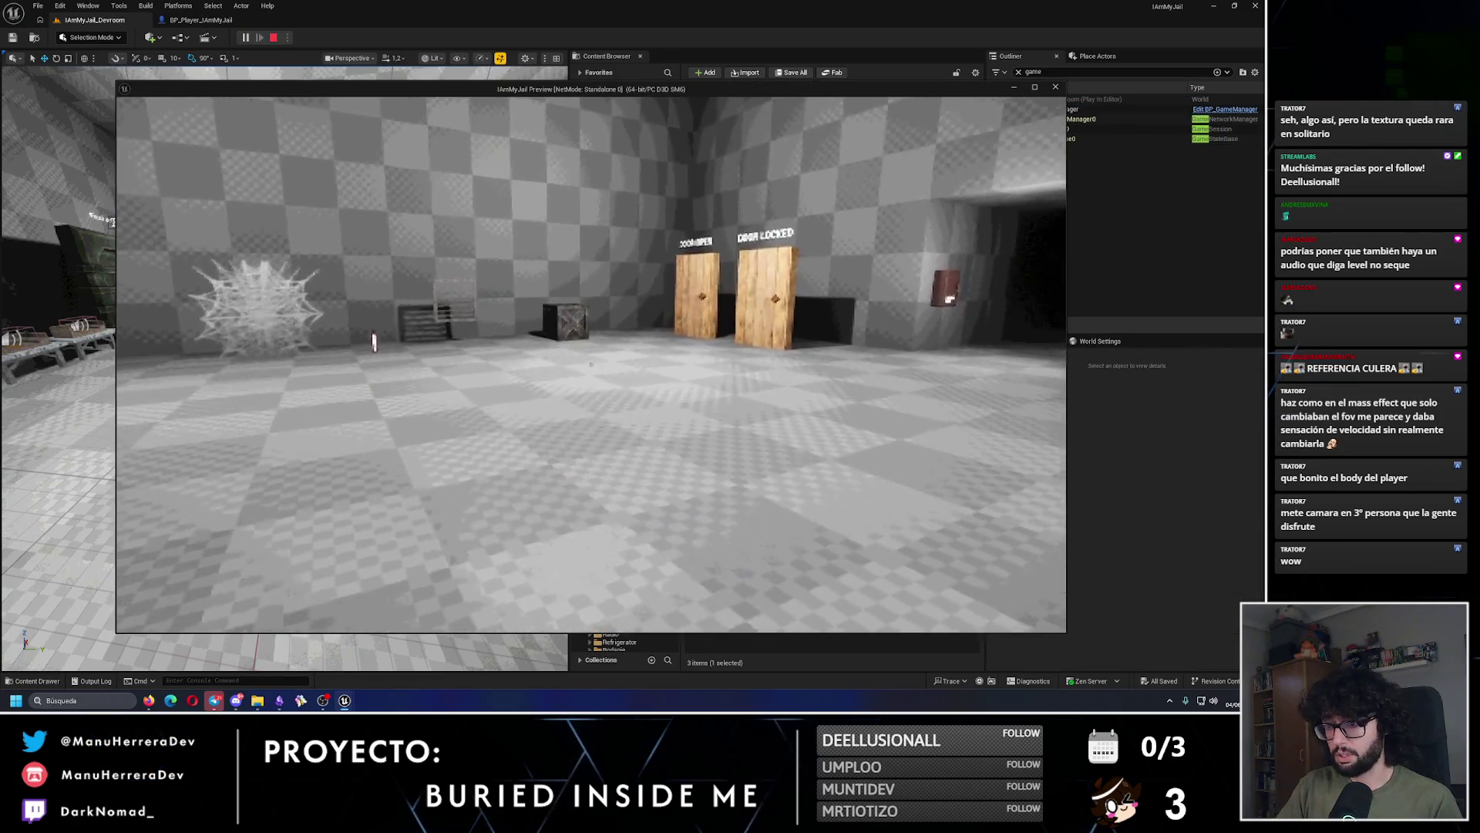
key(shift)
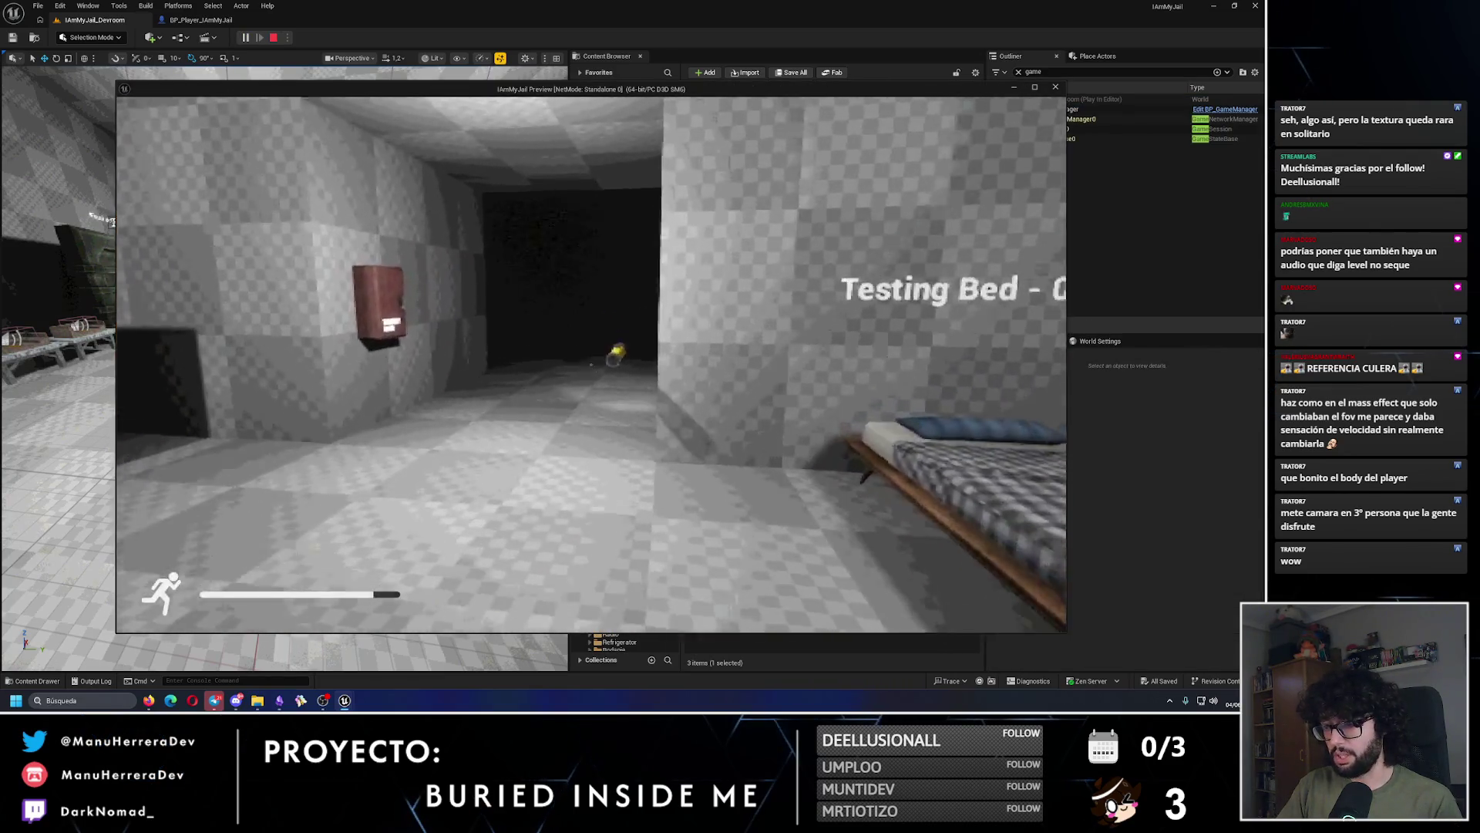
key(Escape)
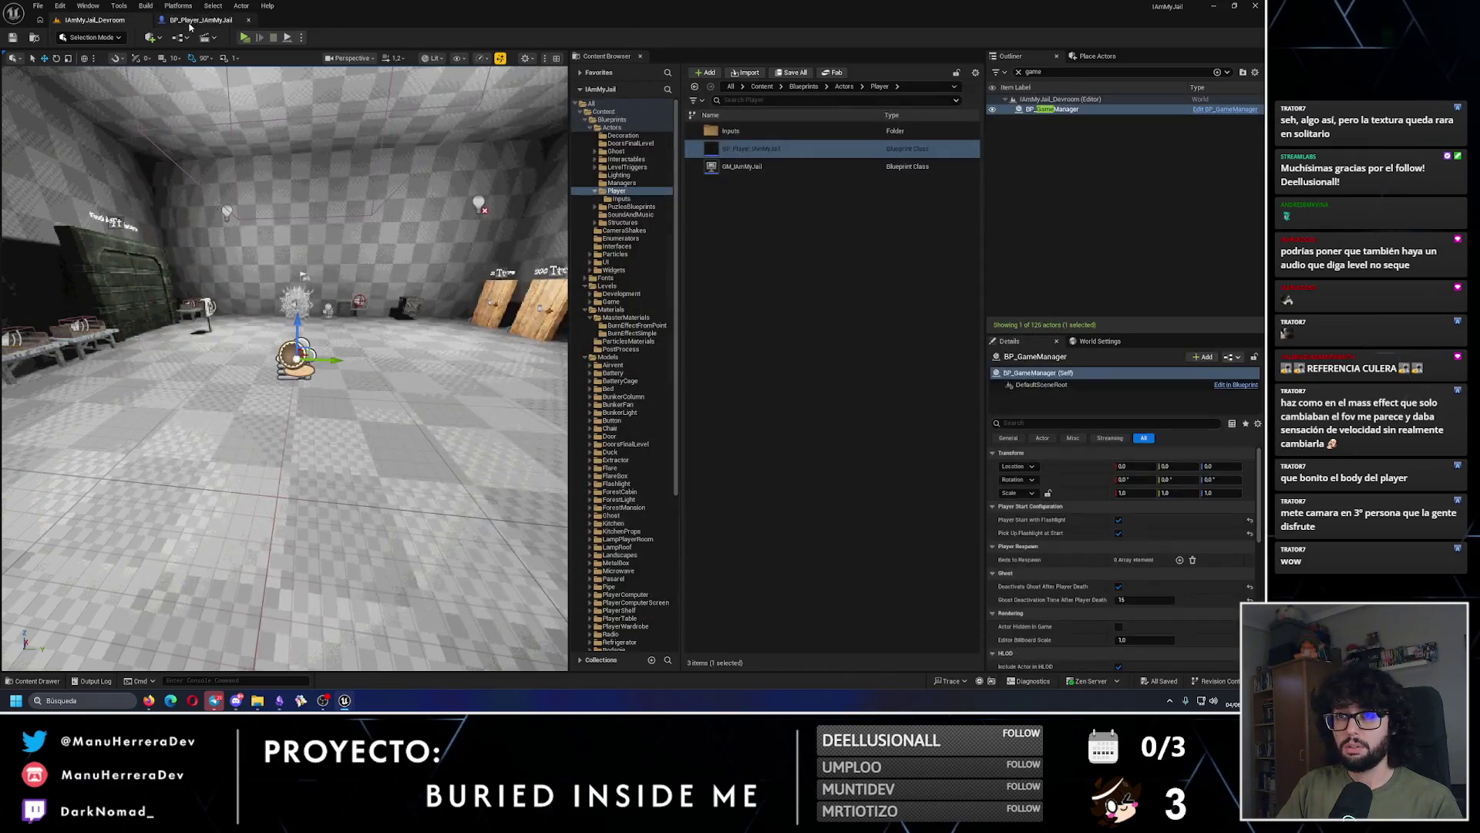
scroll(660, 297, up, 1)
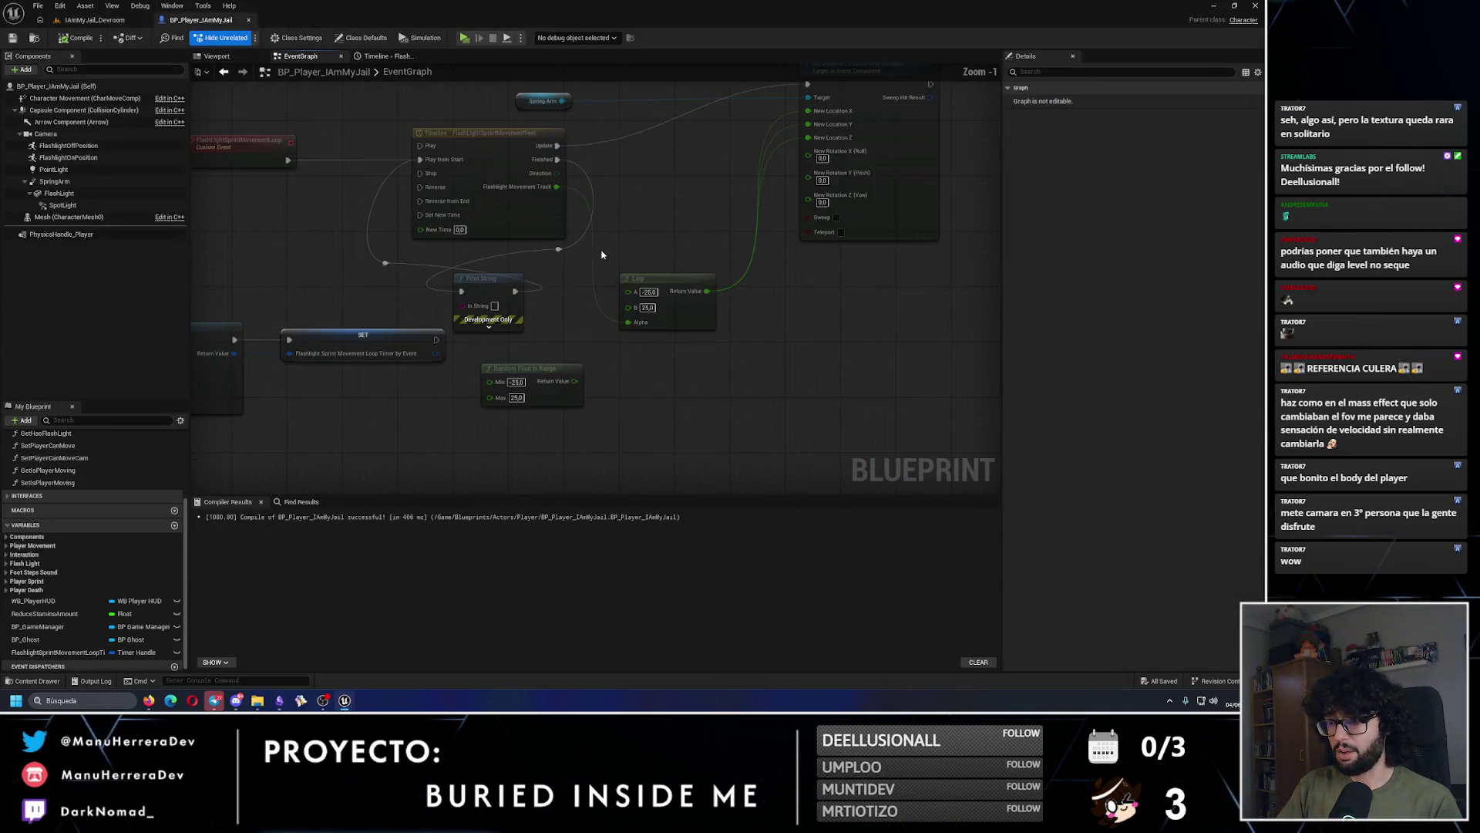
Step: Set the Lerp's A value to -10.0 and B value to 10.0
click(659, 296)
key(BackSpace)
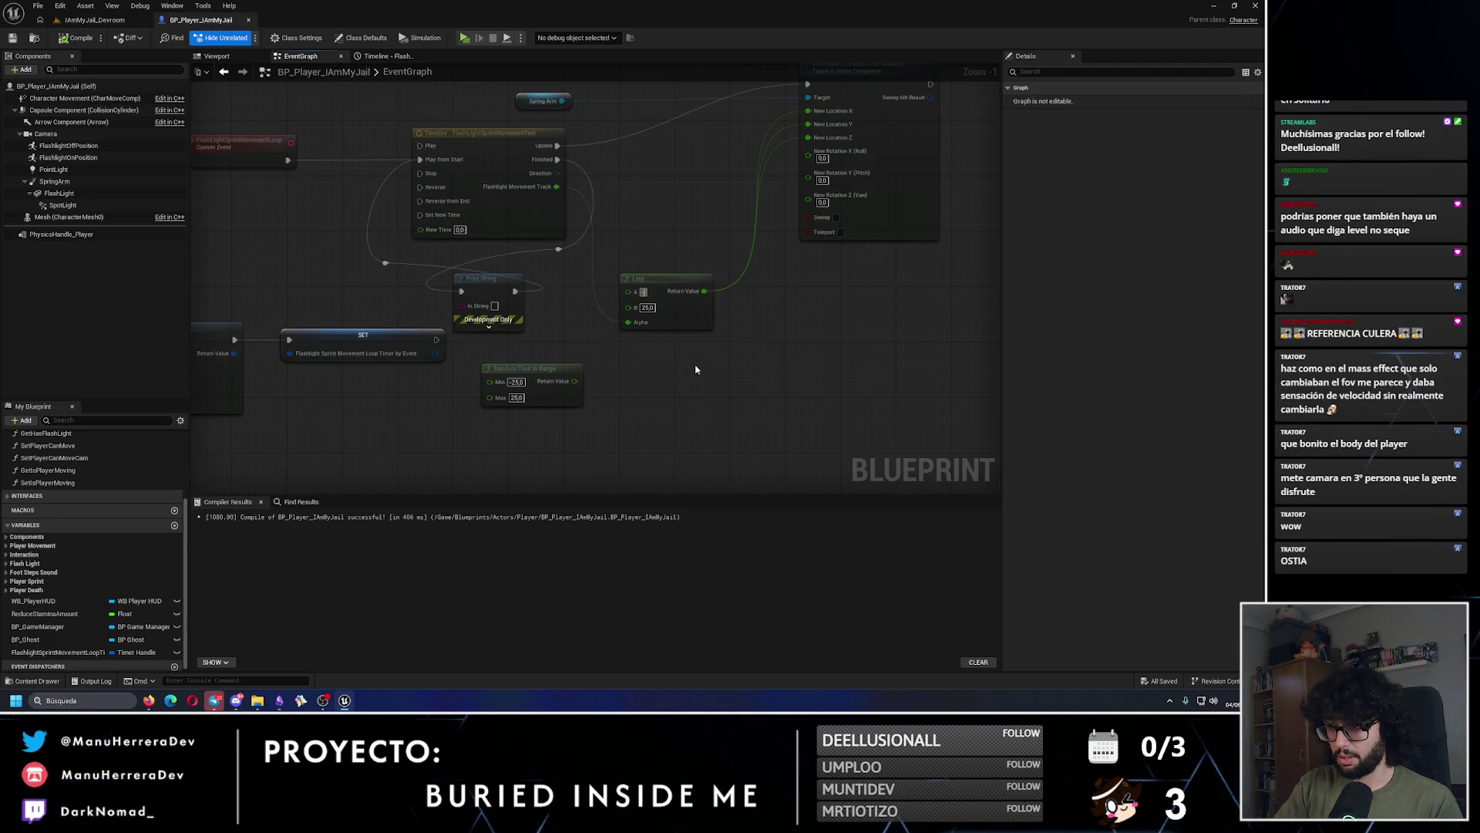
key(Return)
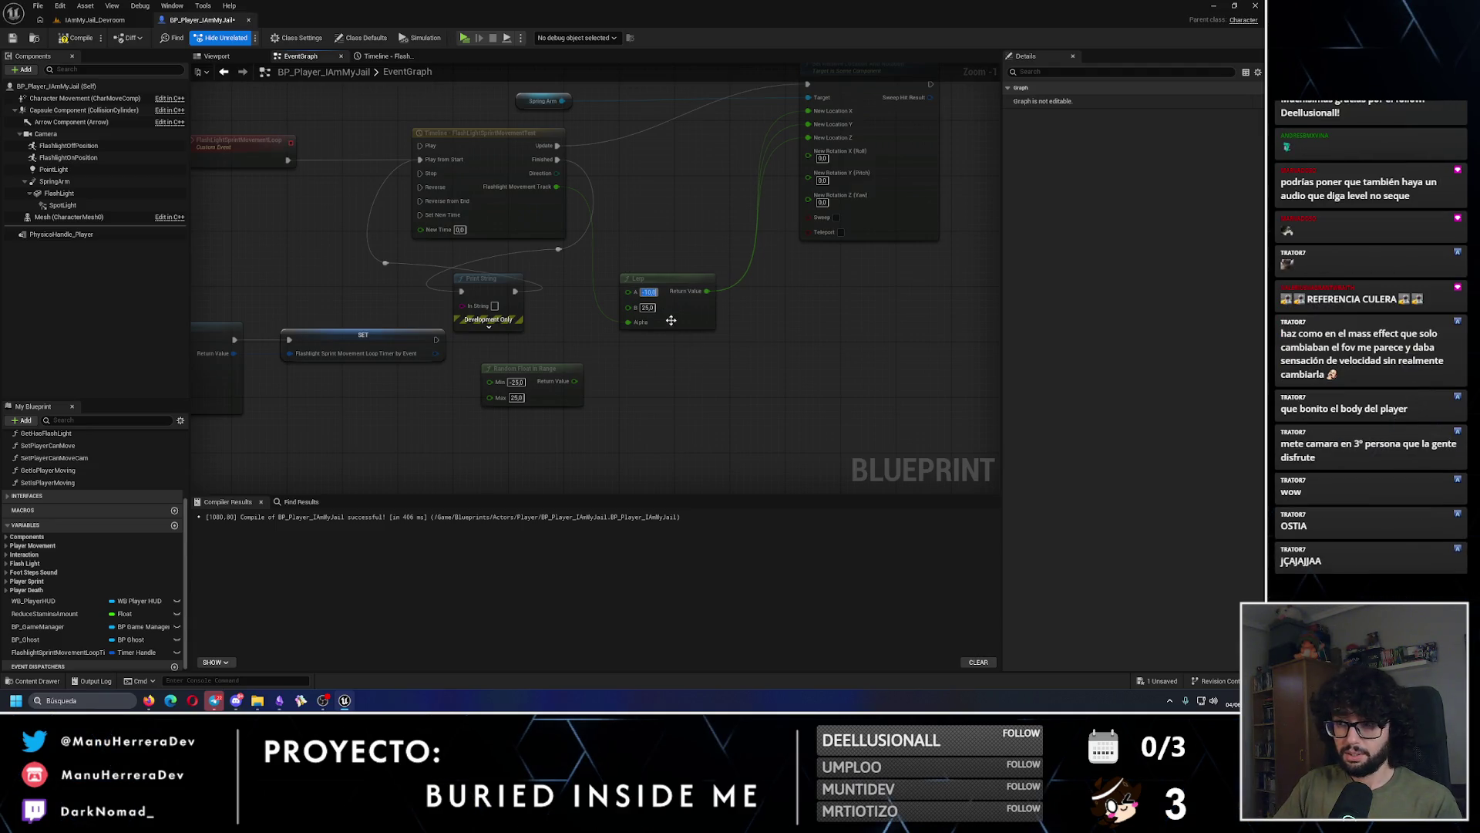
text(10)
key(Return)
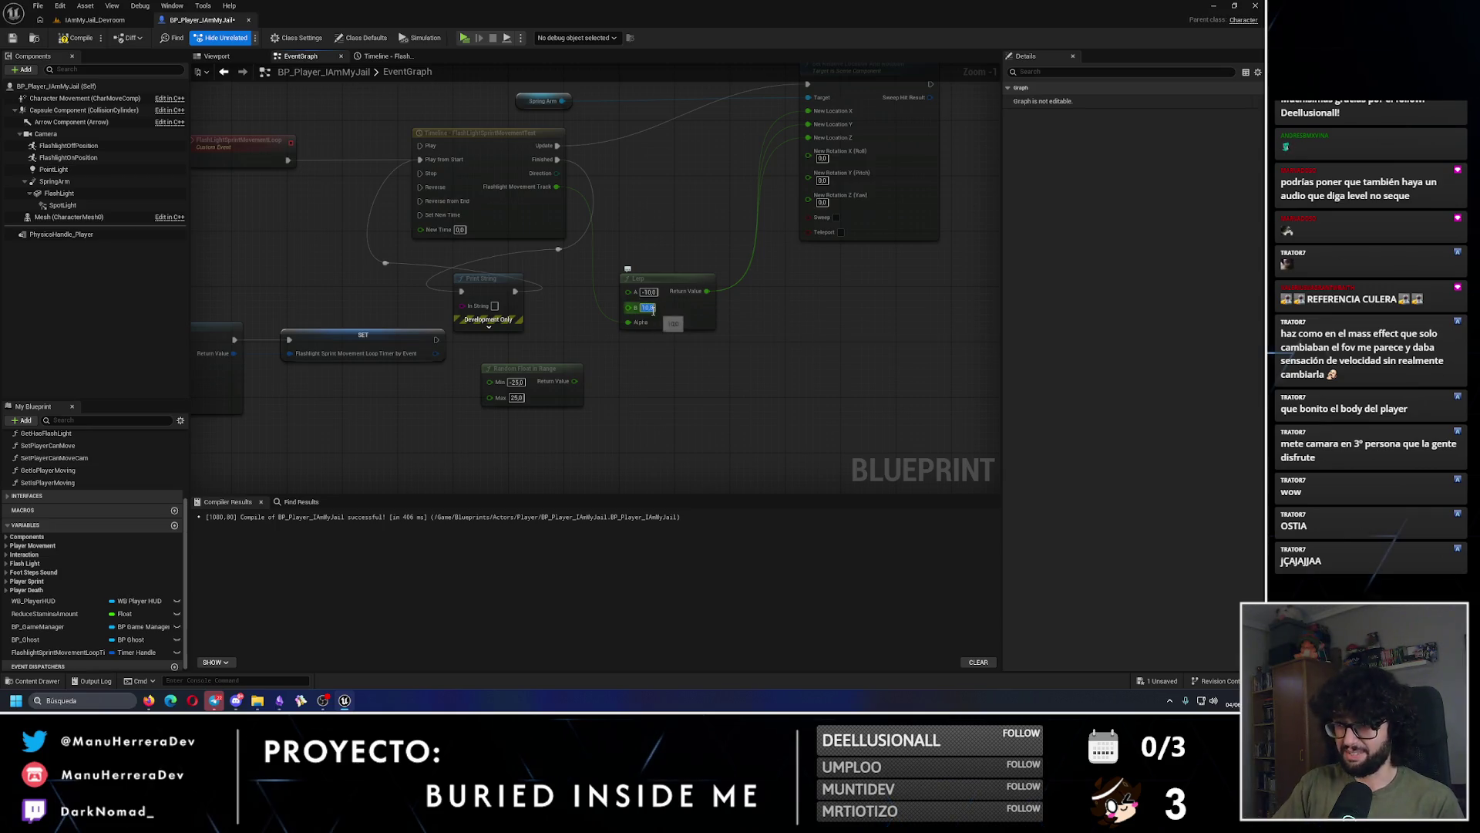
scroll(694, 221, down, 1)
scroll(353, 177, up, 1)
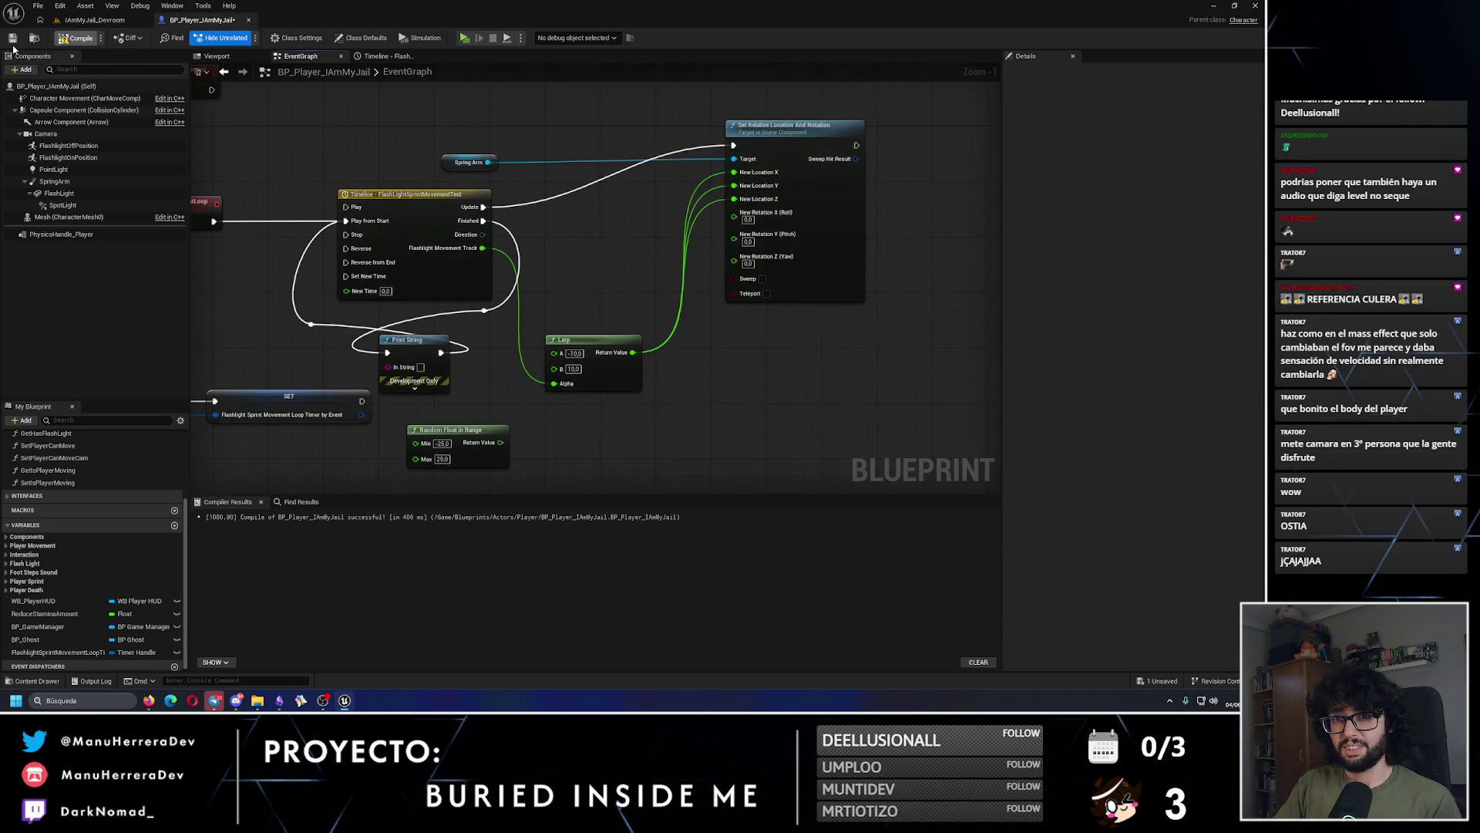
drag(562, 300, 632, 278)
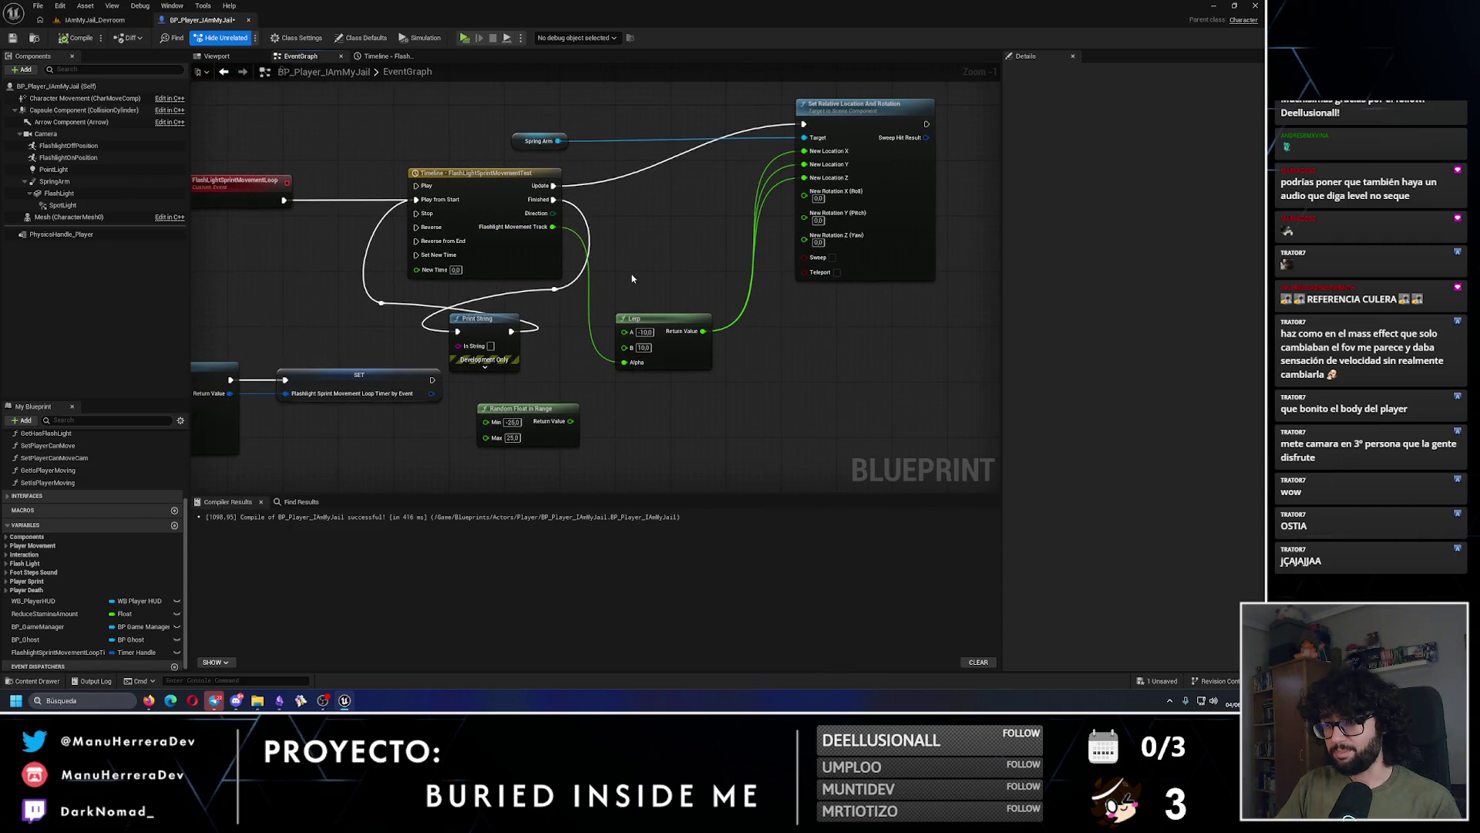
Step: Play-test sprinting down the dark corridor to watch the flashlight sway
click(112, 22)
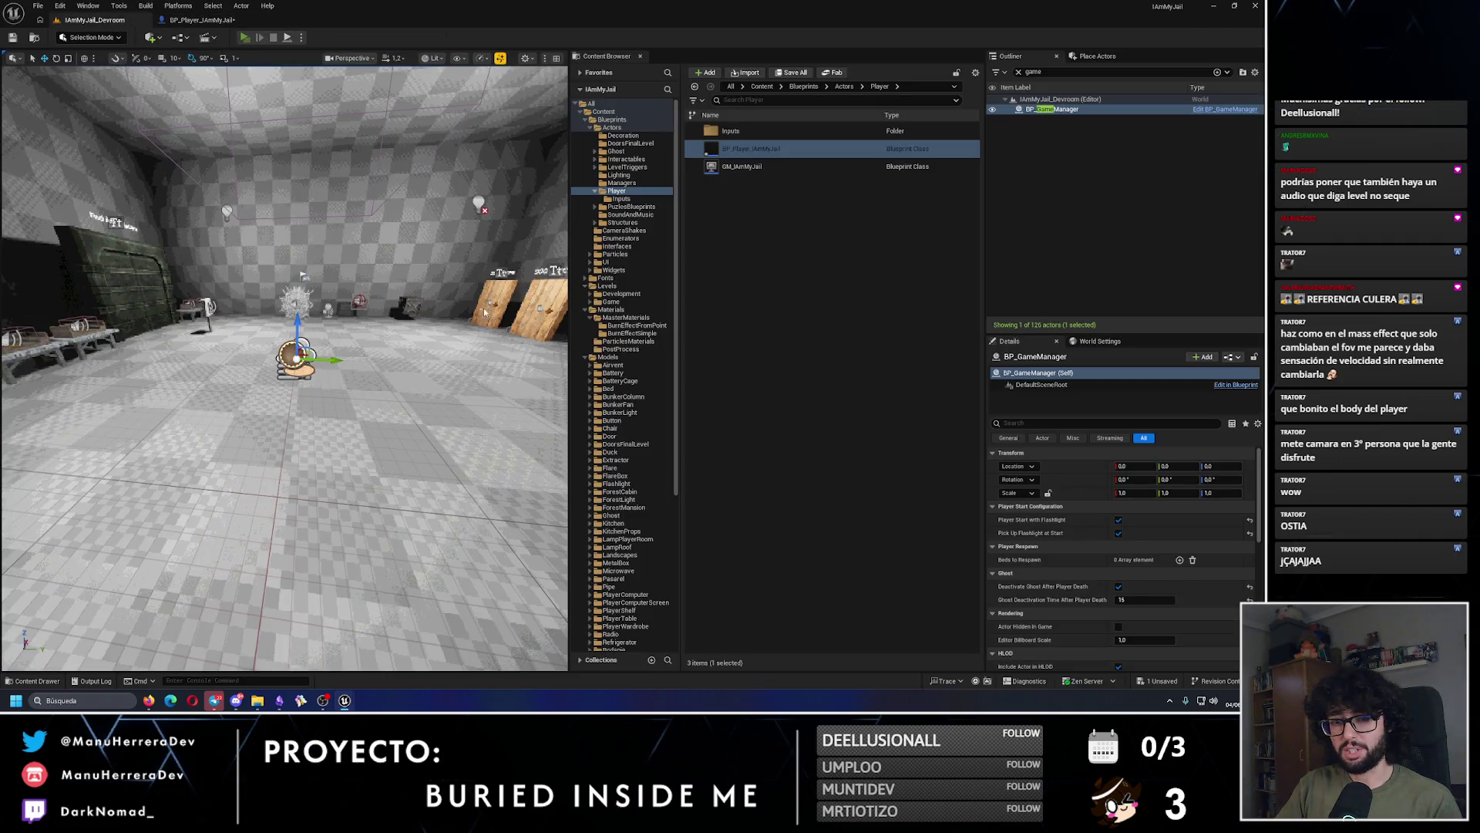
key(alt+p)
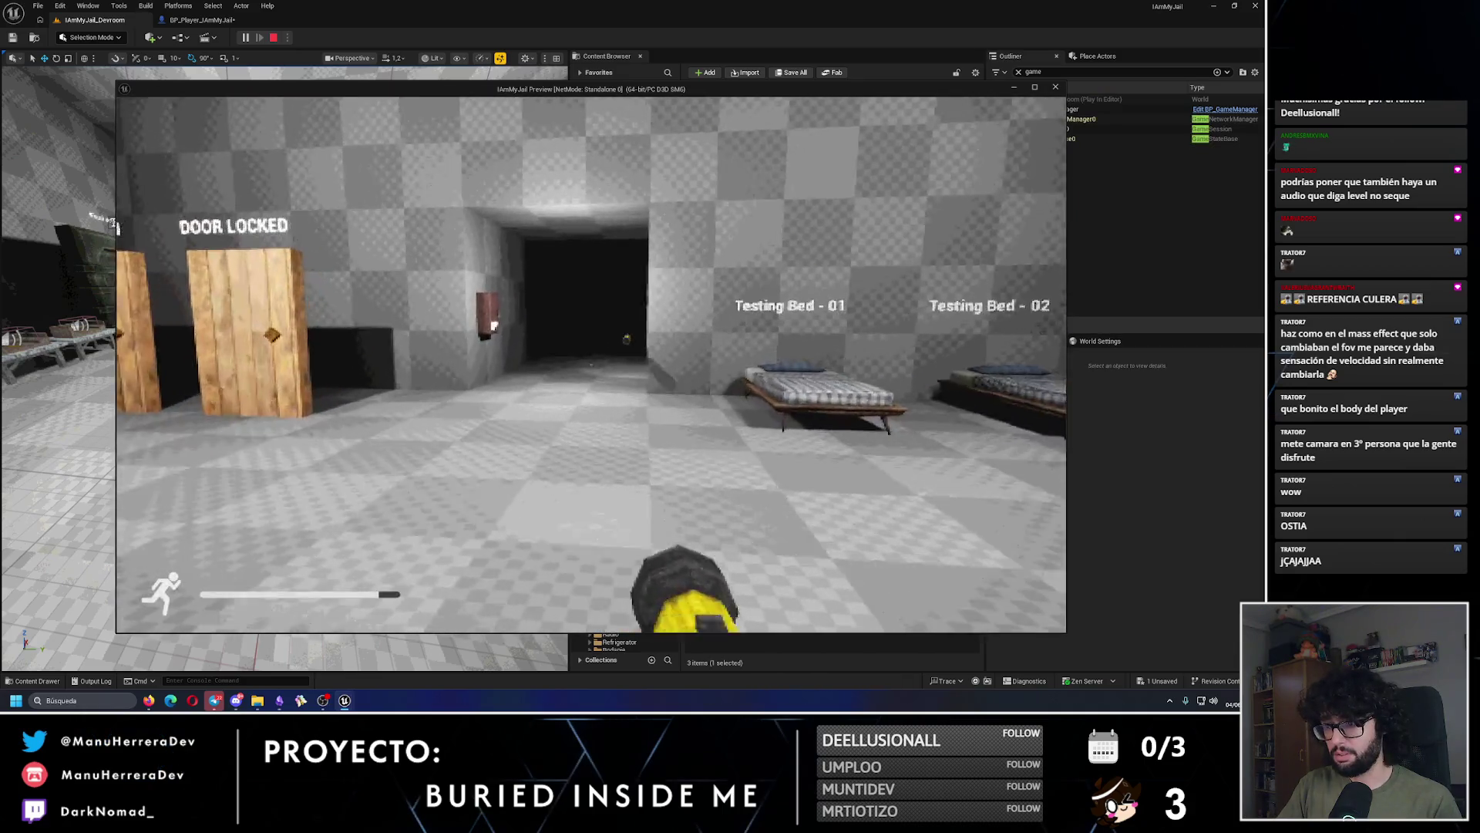
key(shift+w)
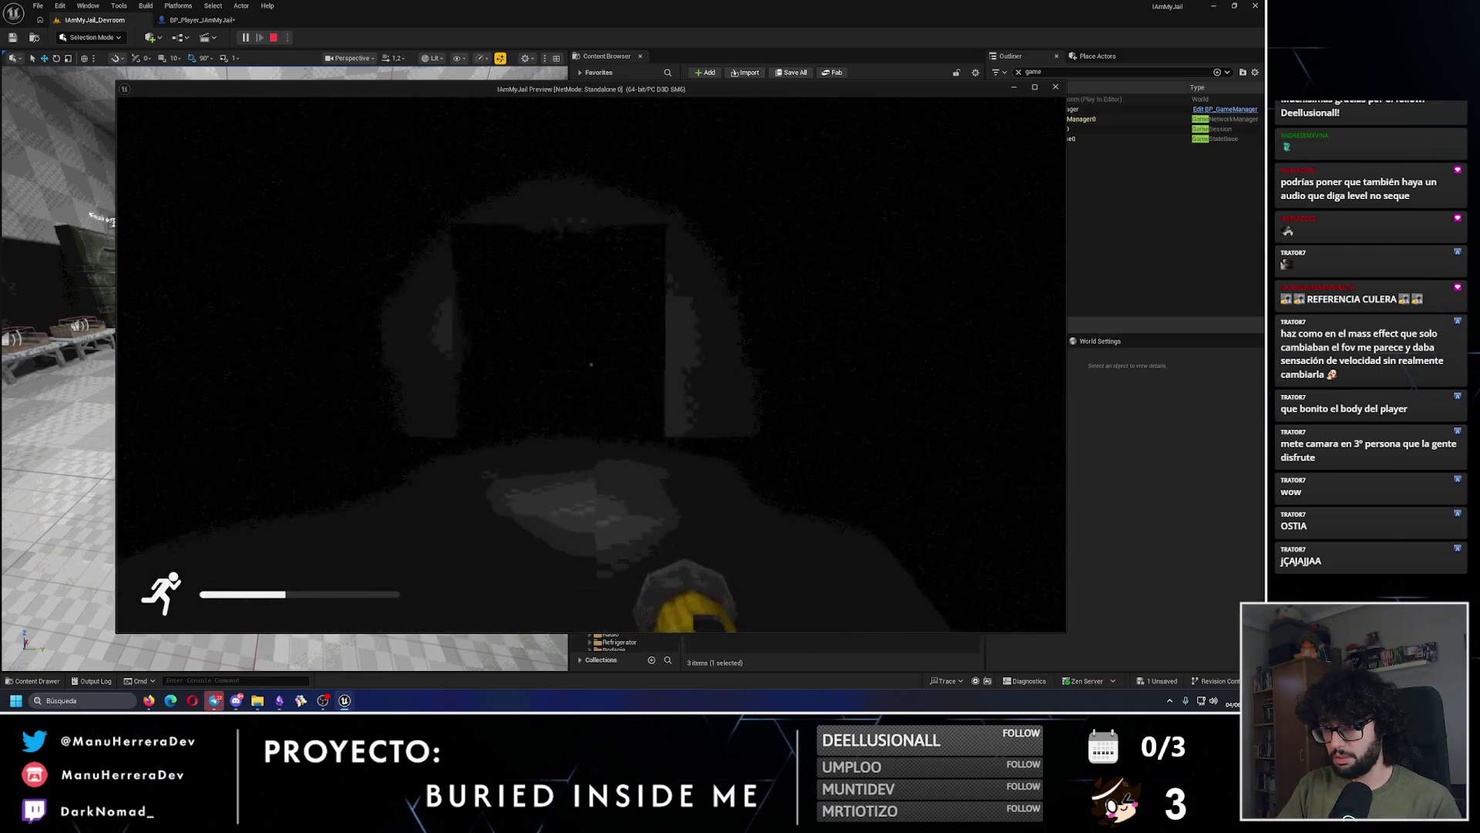
key(shift+w)
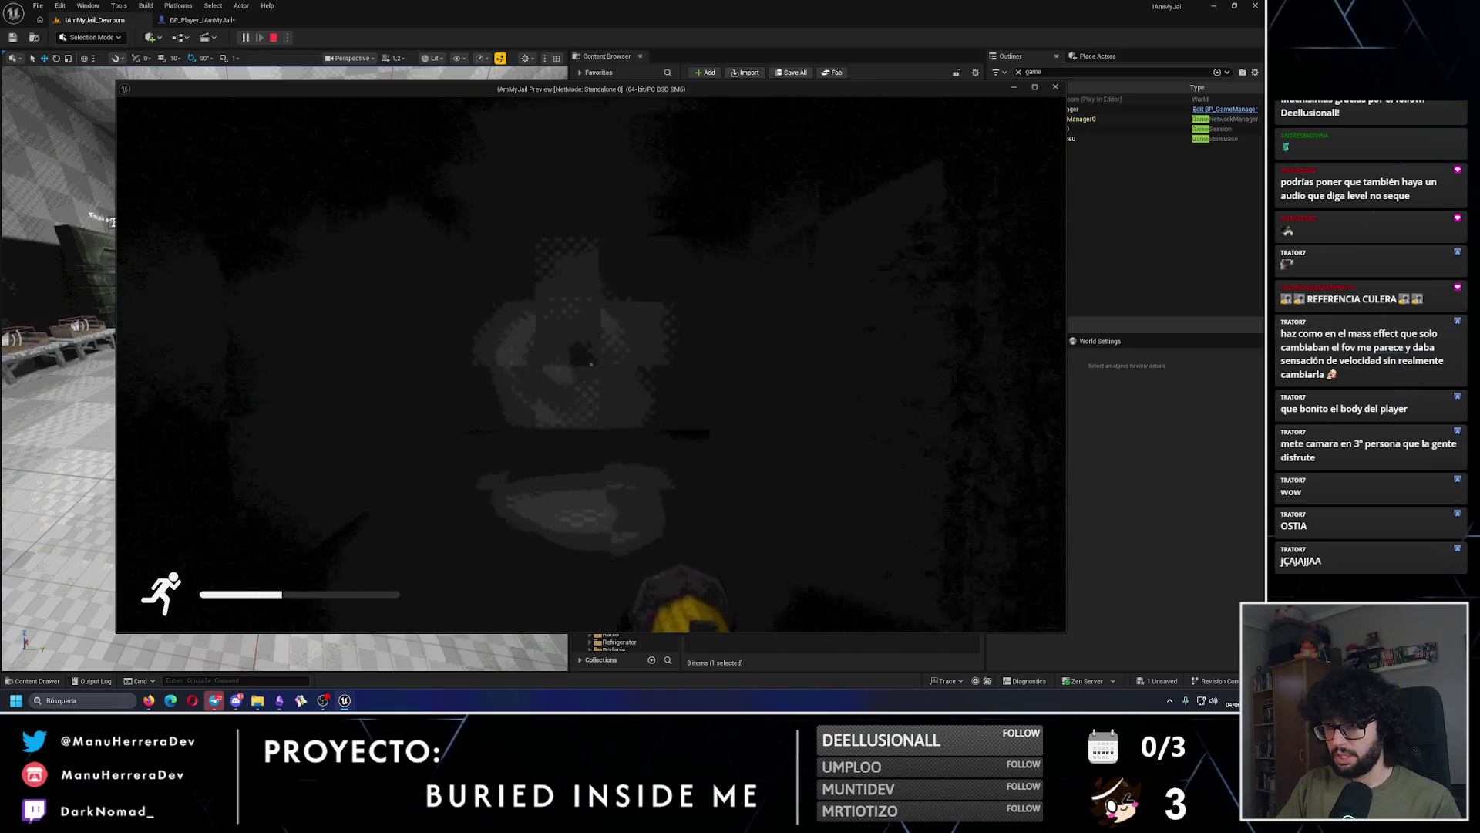
key(w)
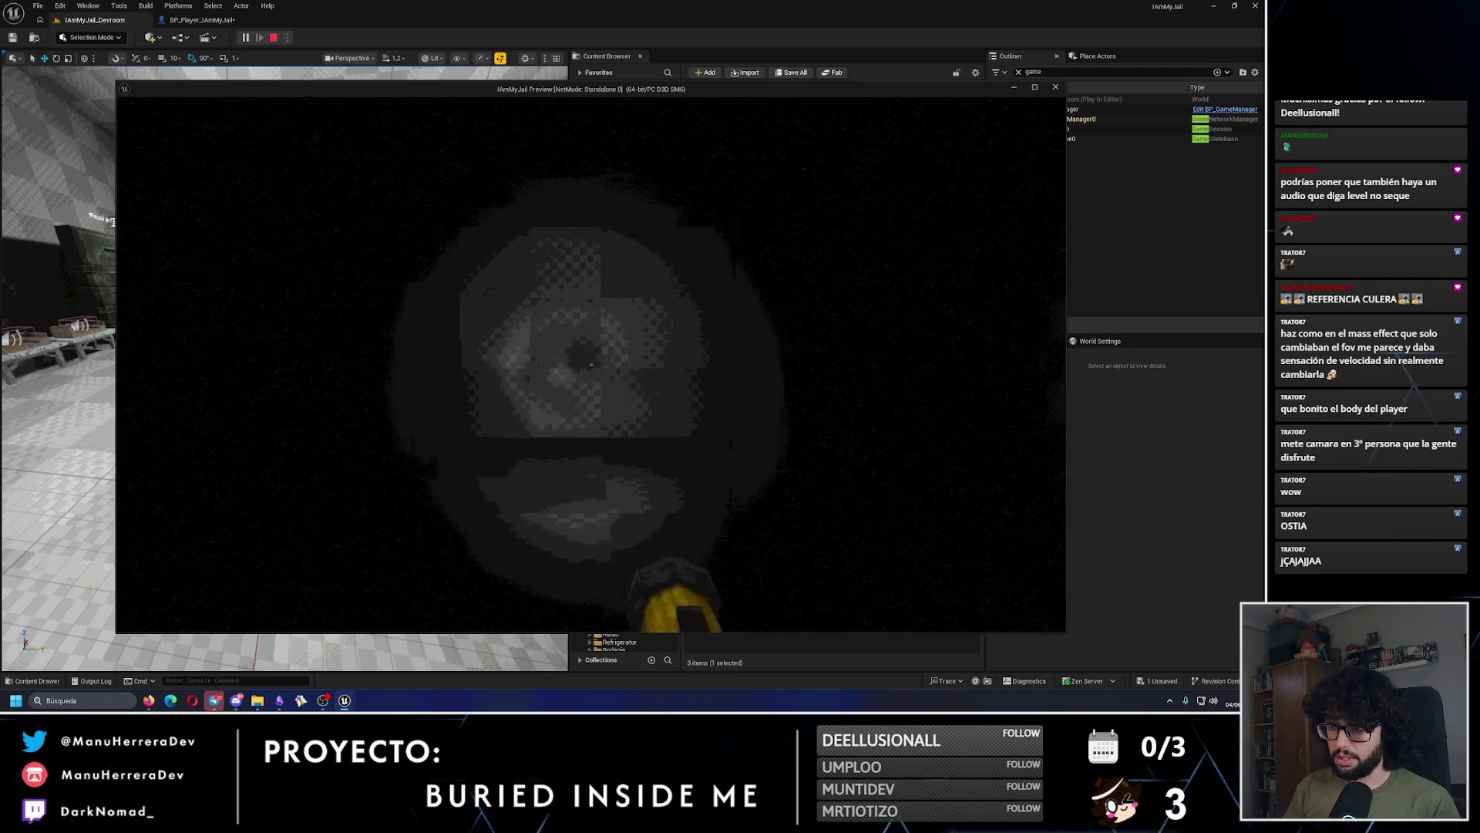
key(Escape)
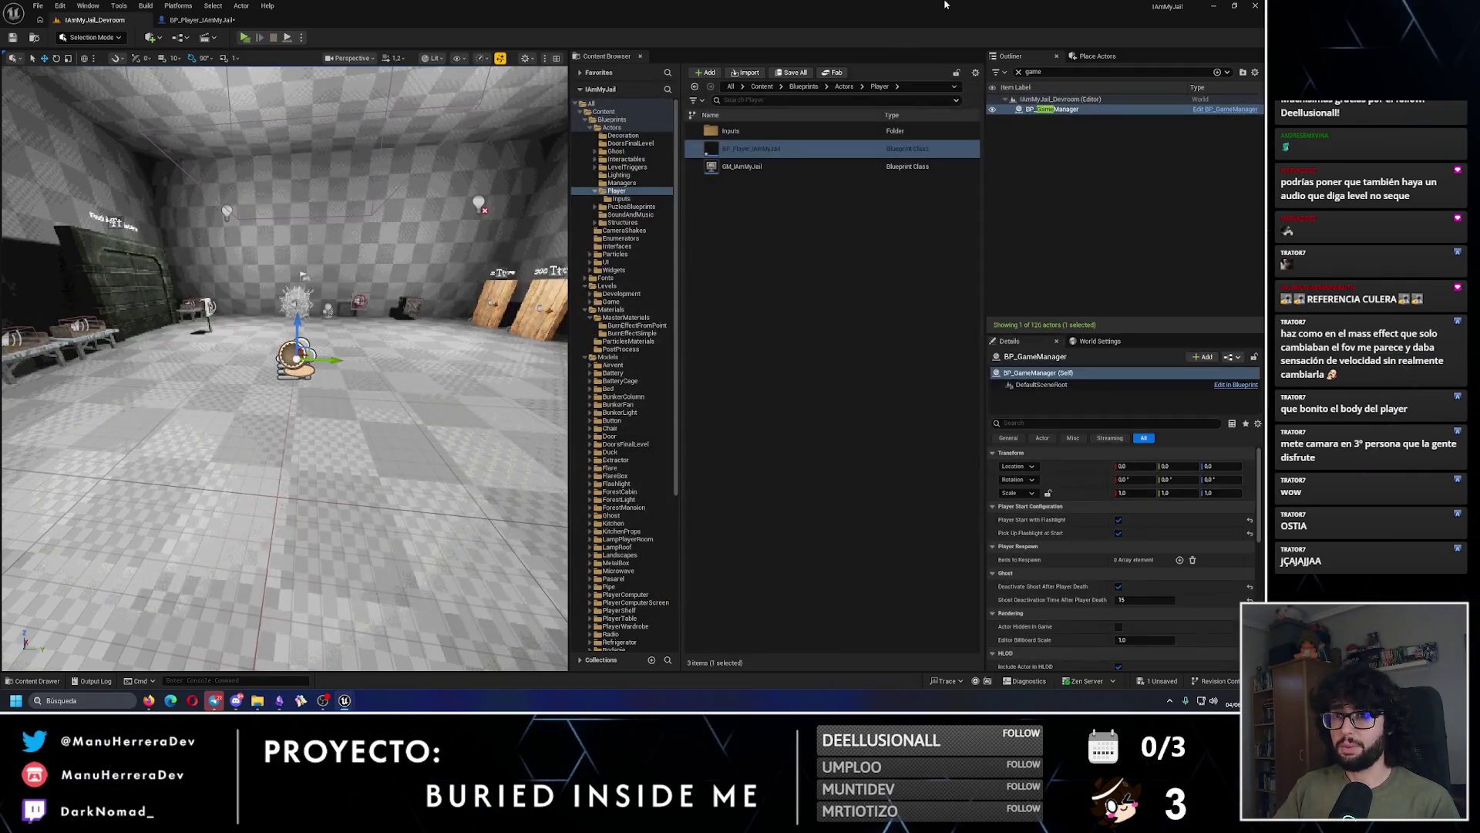
click(228, 21)
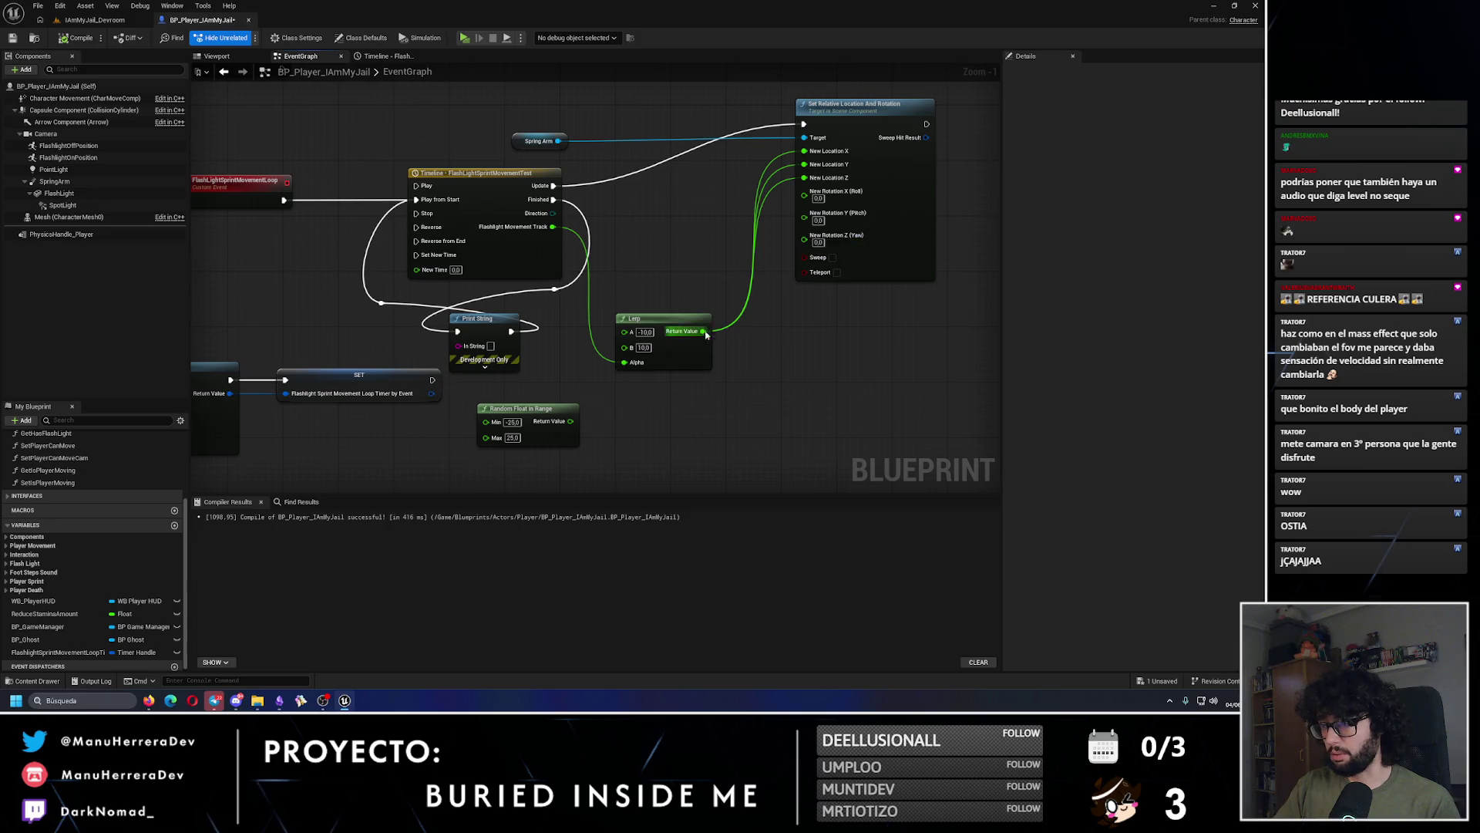
Step: Feed the Lerp result into New Rotation roll, pitch and yaw, then sprint-test the sway
drag(704, 336, 811, 204)
mouse_move(703, 331)
mouse_down()
mouse_move(805, 205)
mouse_move(805, 217)
mouse_up()
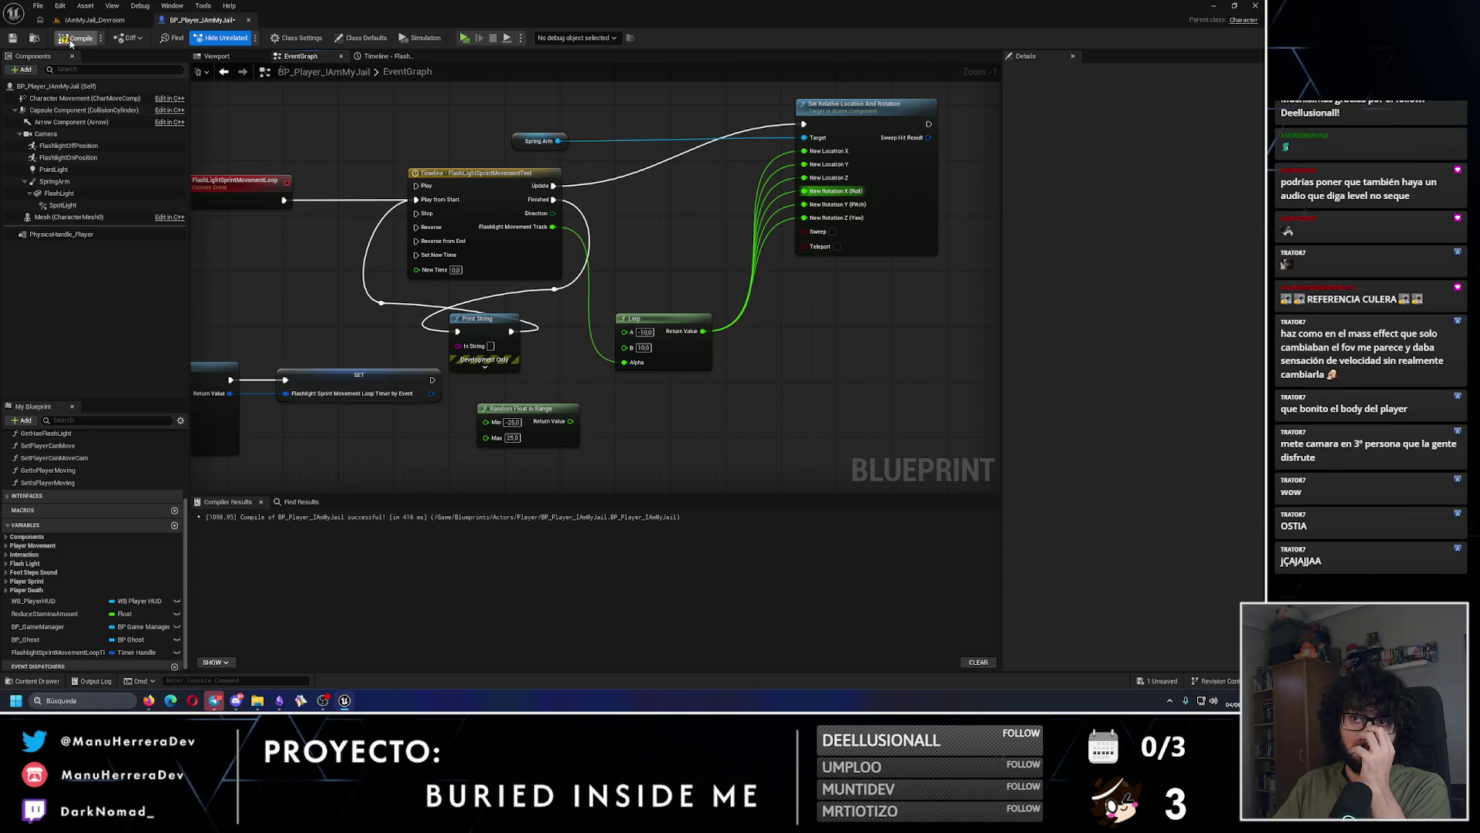
click(95, 19)
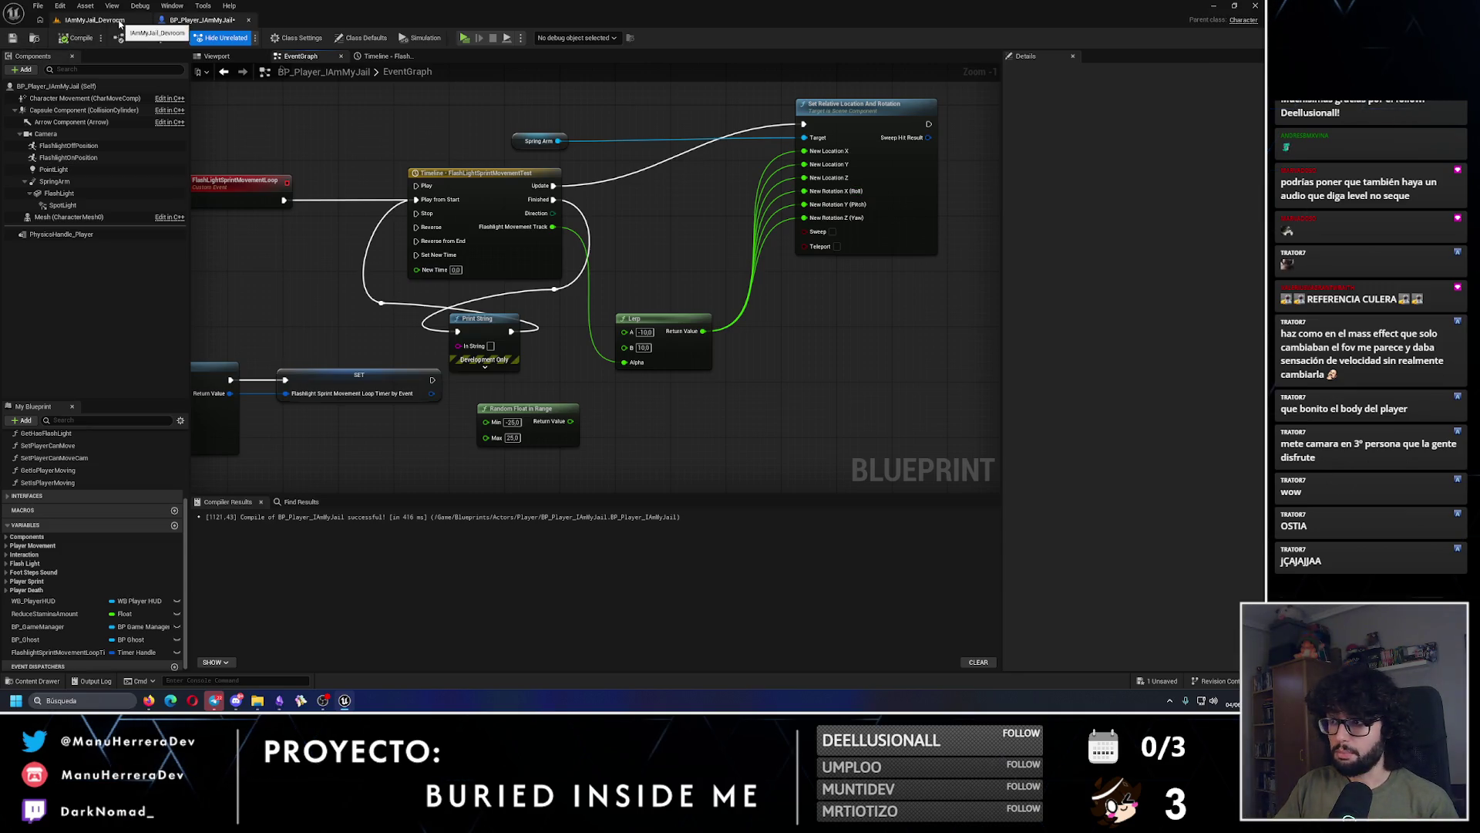
key(alt+p)
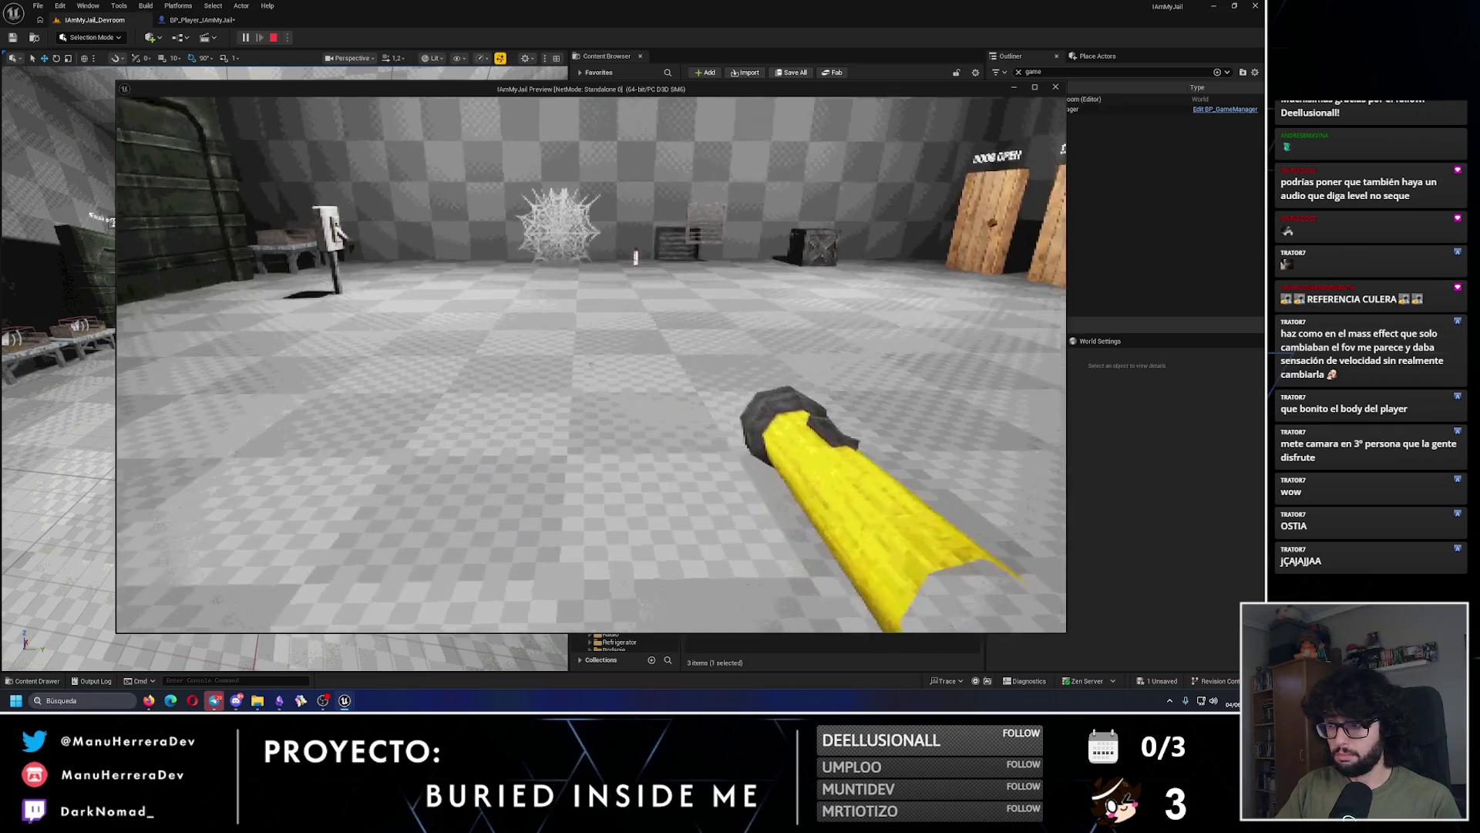
key(w)
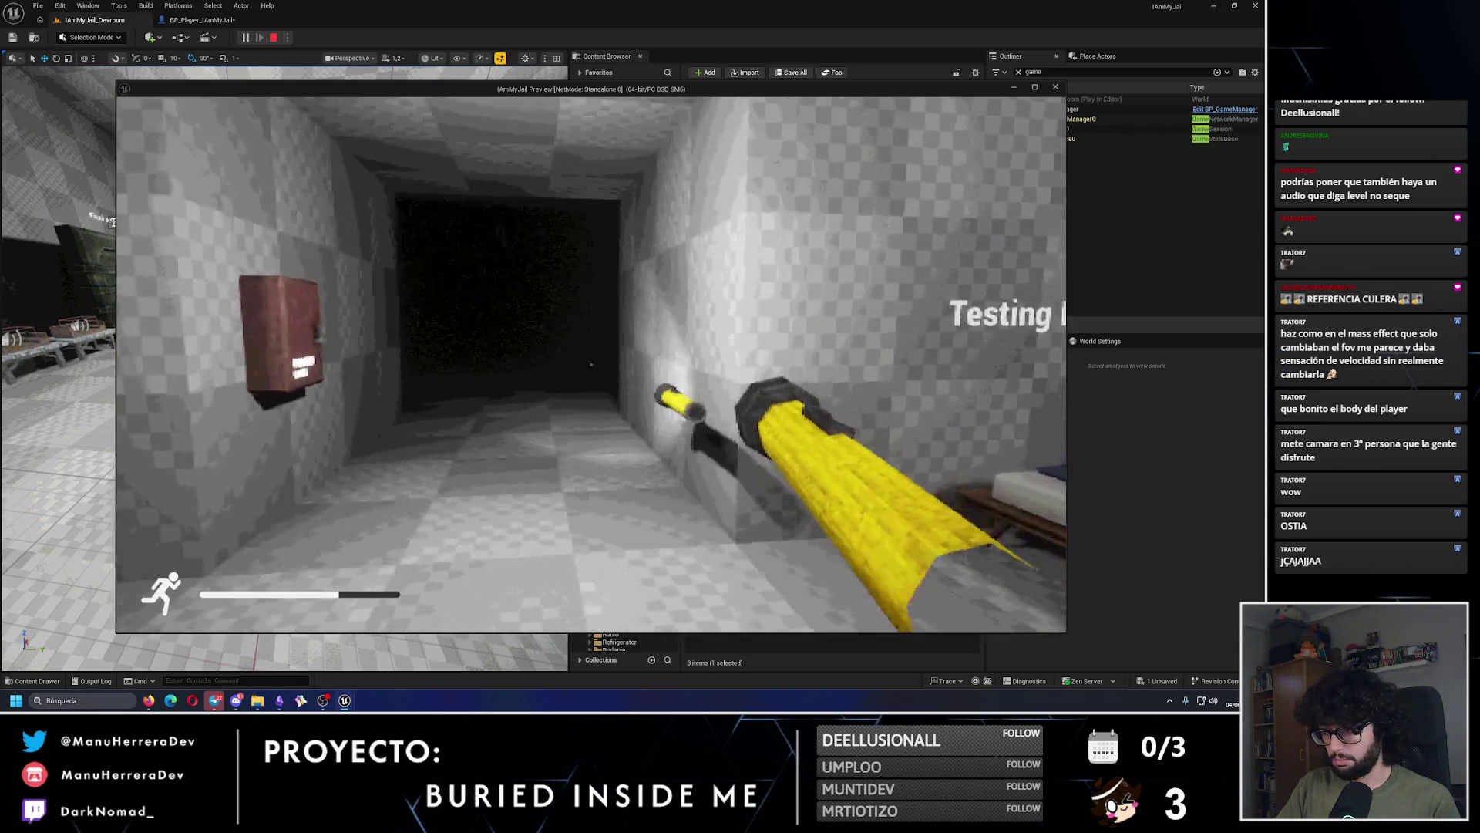
key(shift+w)
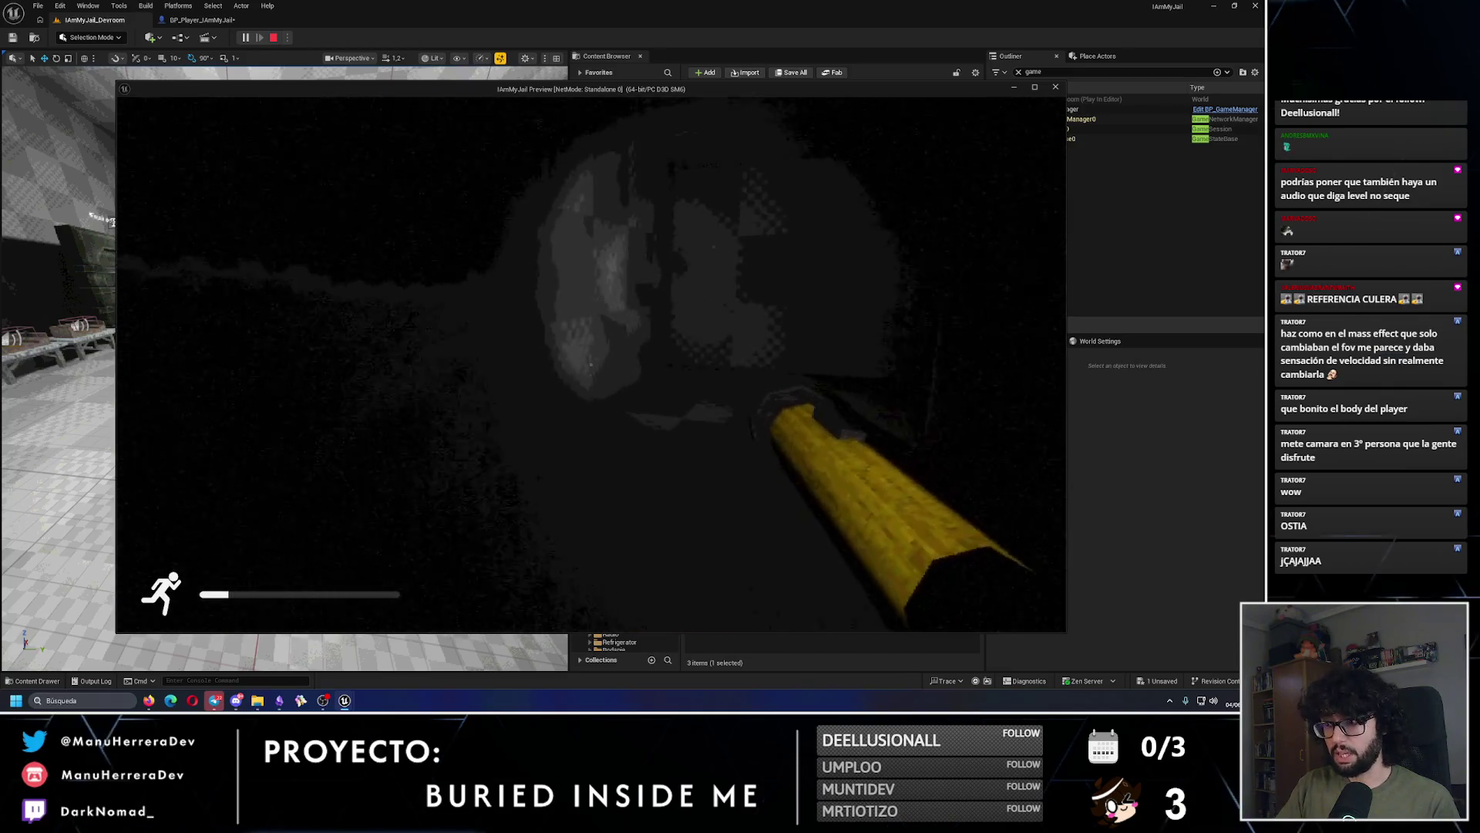
key(Escape)
click(202, 19)
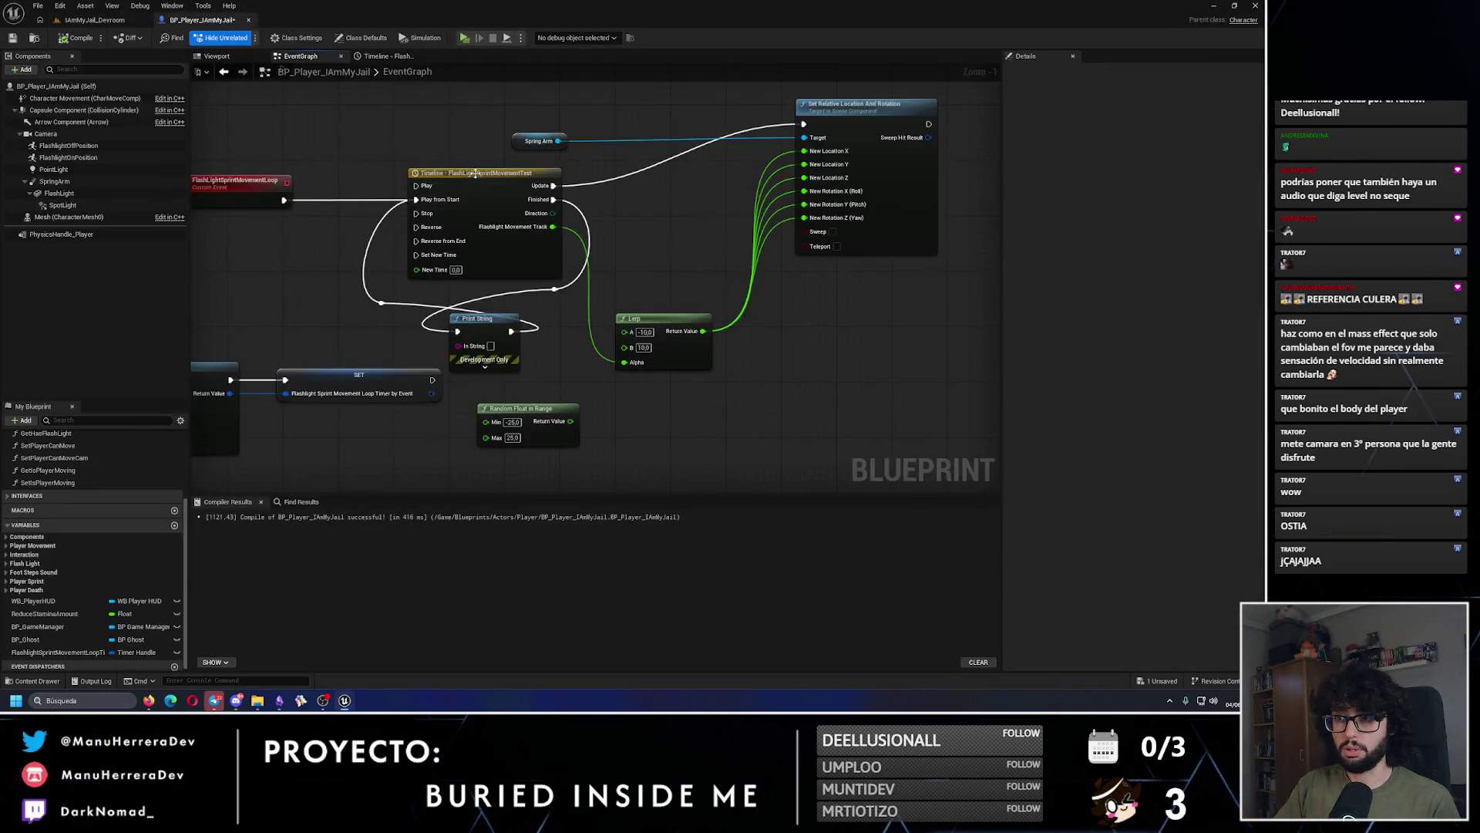
Step: Set the sway timeline length to 0.50, peak key at 0.25 and end key at 0.5
click(389, 55)
double_click(271, 83)
text(1)
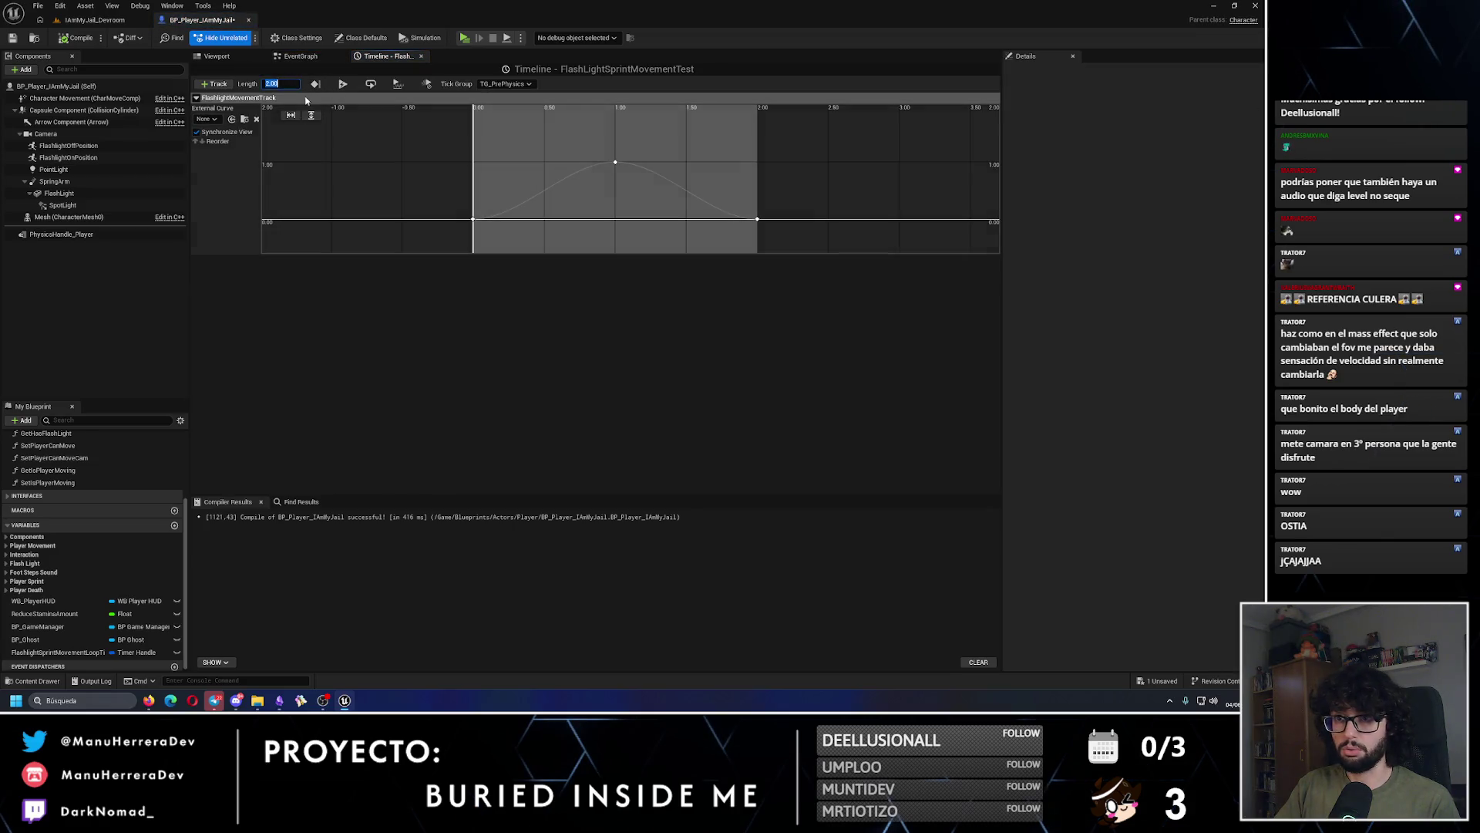
key(Return)
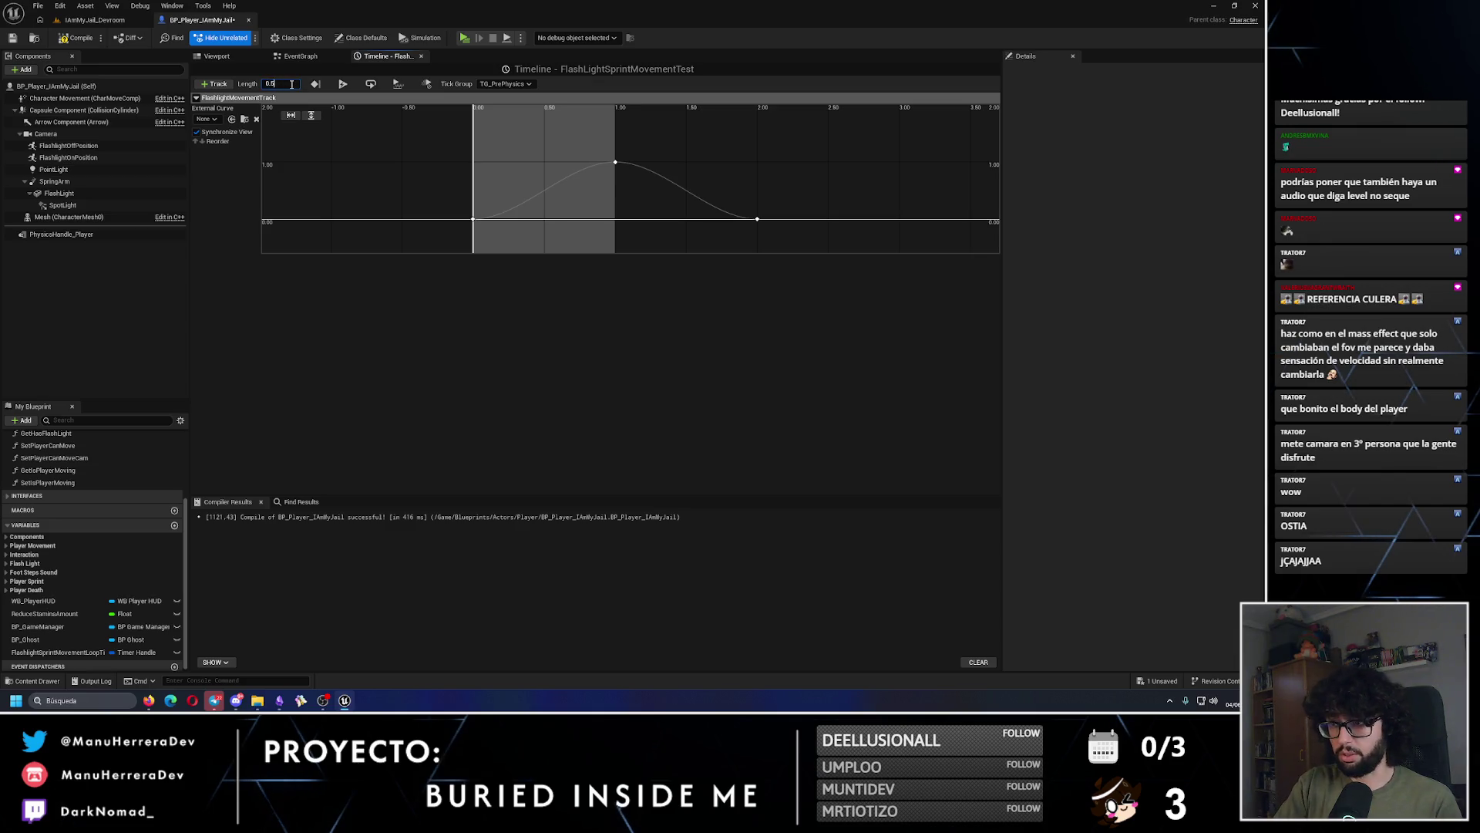
key(Return)
click(615, 162)
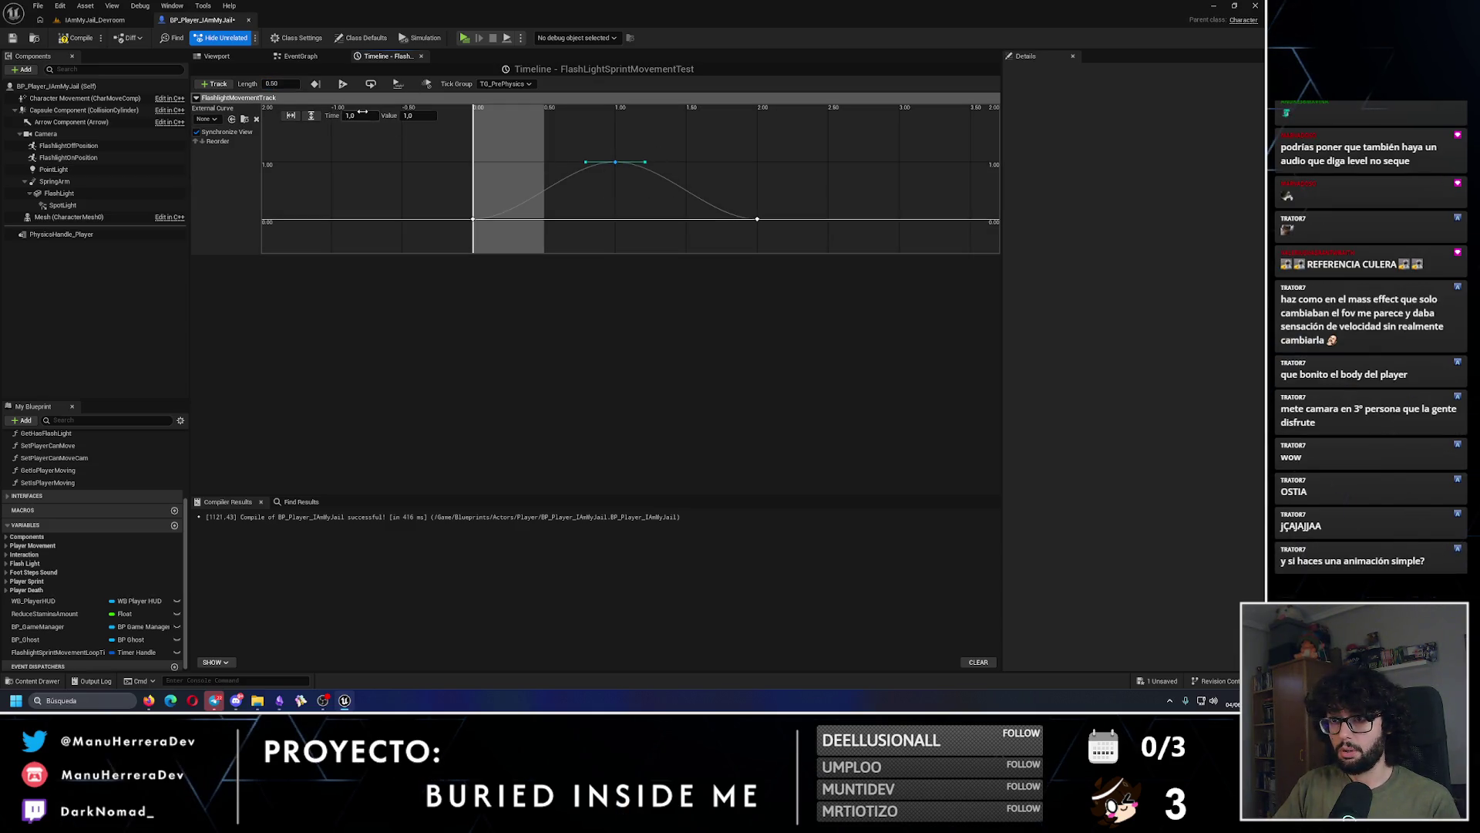
text(0.25)
key(Return)
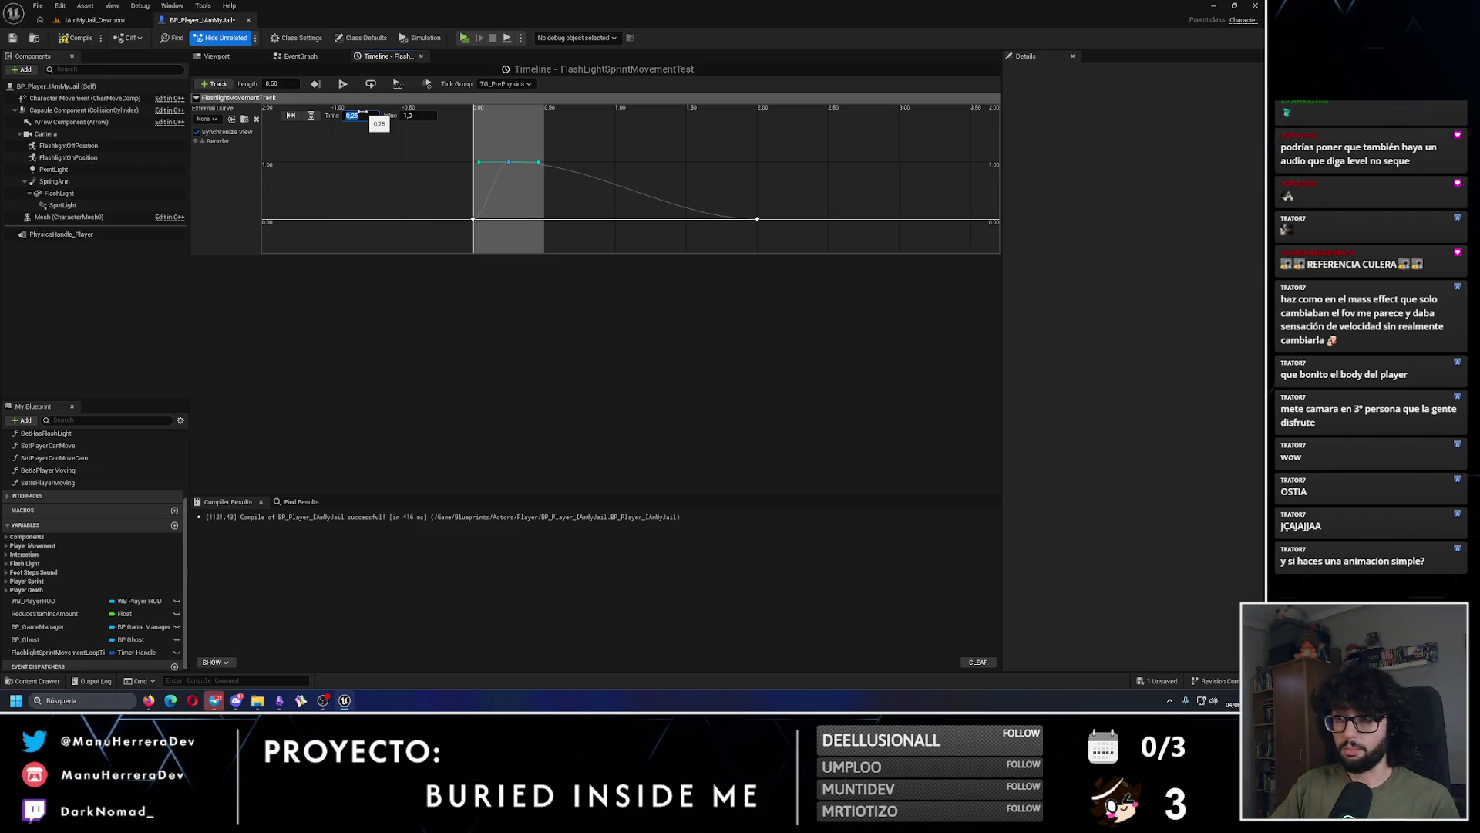
click(756, 222)
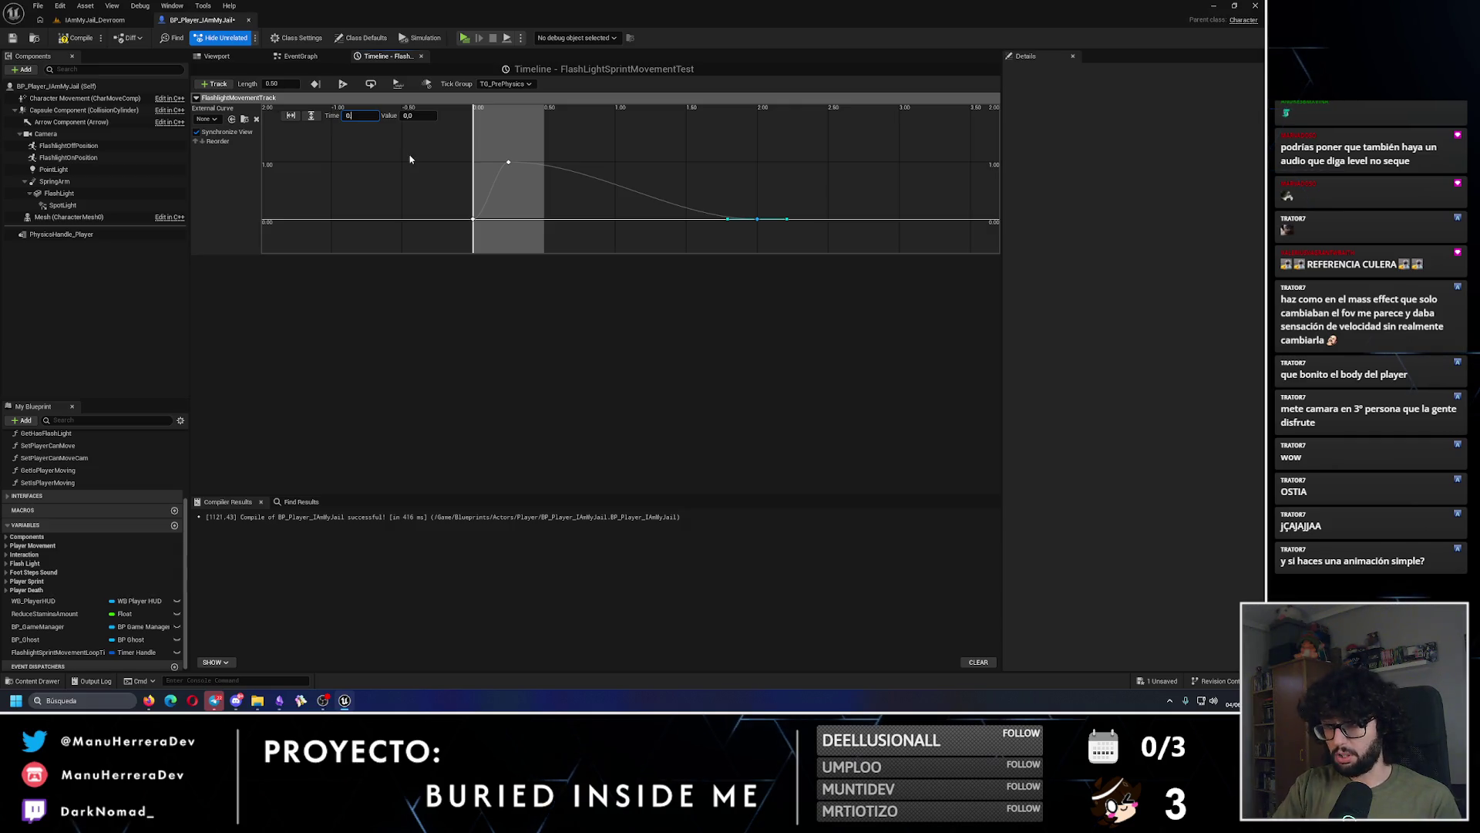
text(.5)
Step: Compile and save the player blueprint, then start a play-test from the level
click(77, 37)
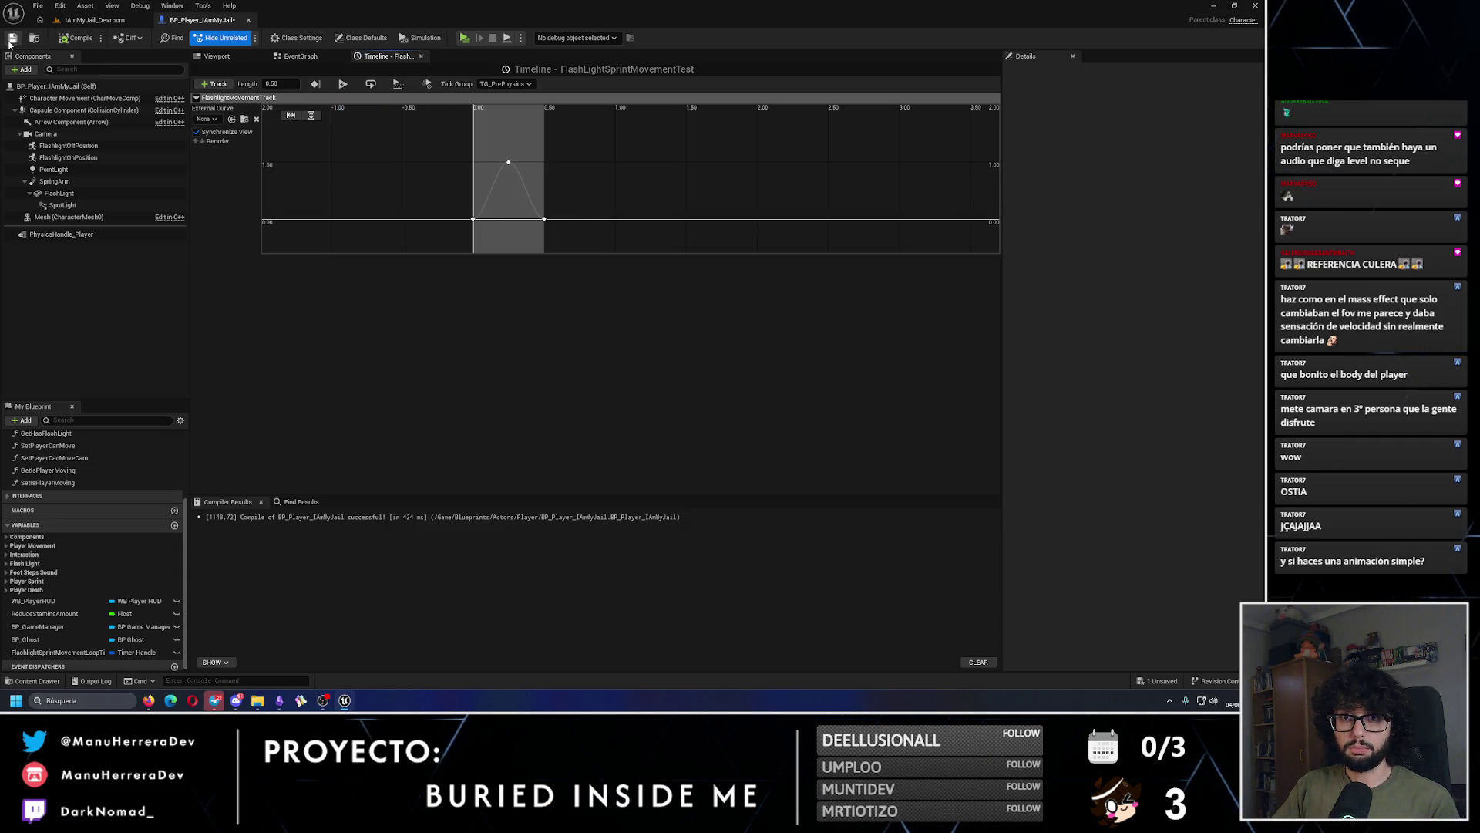
click(101, 21)
click(245, 38)
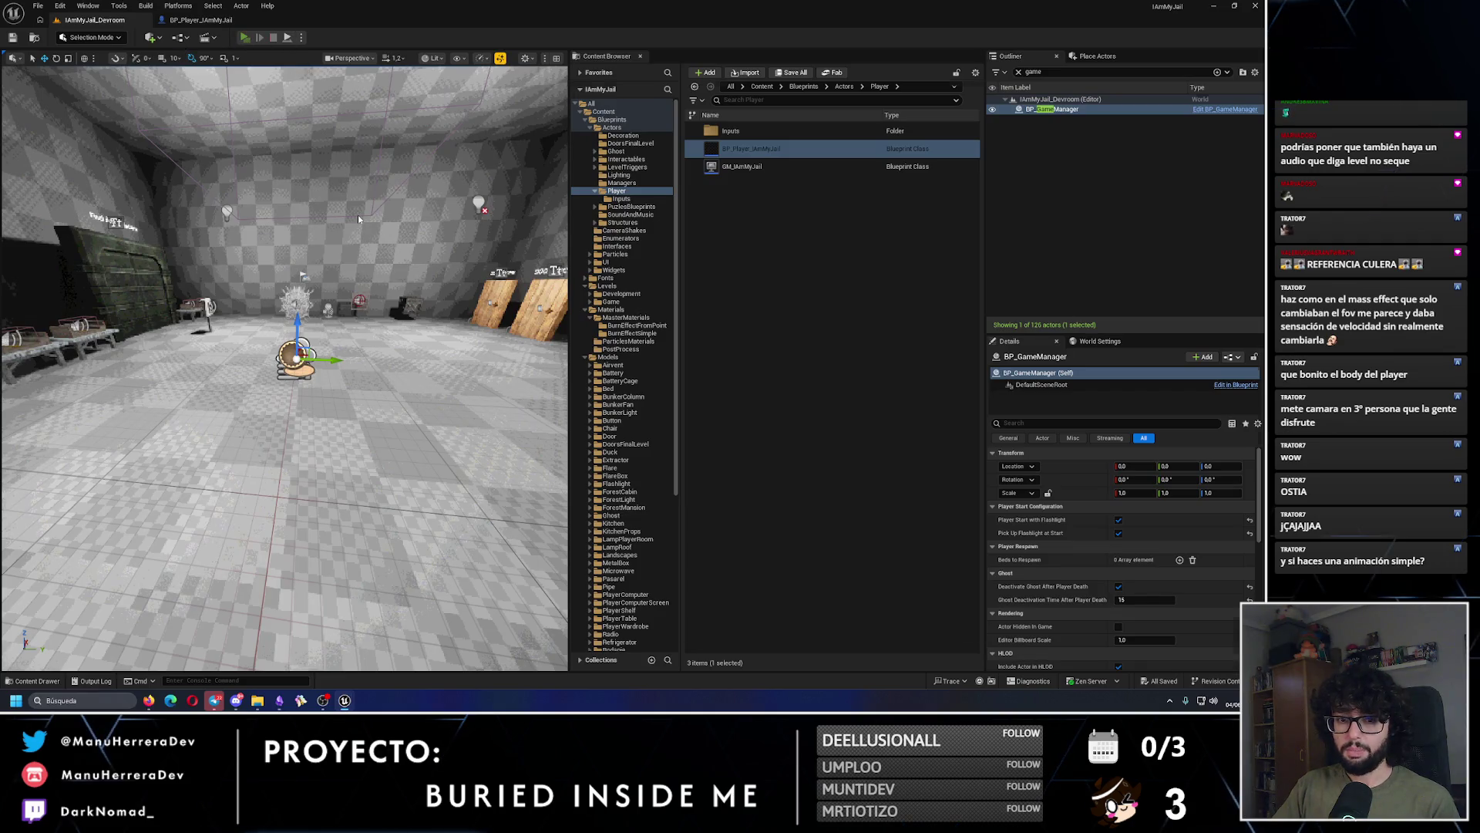
key(shift+w)
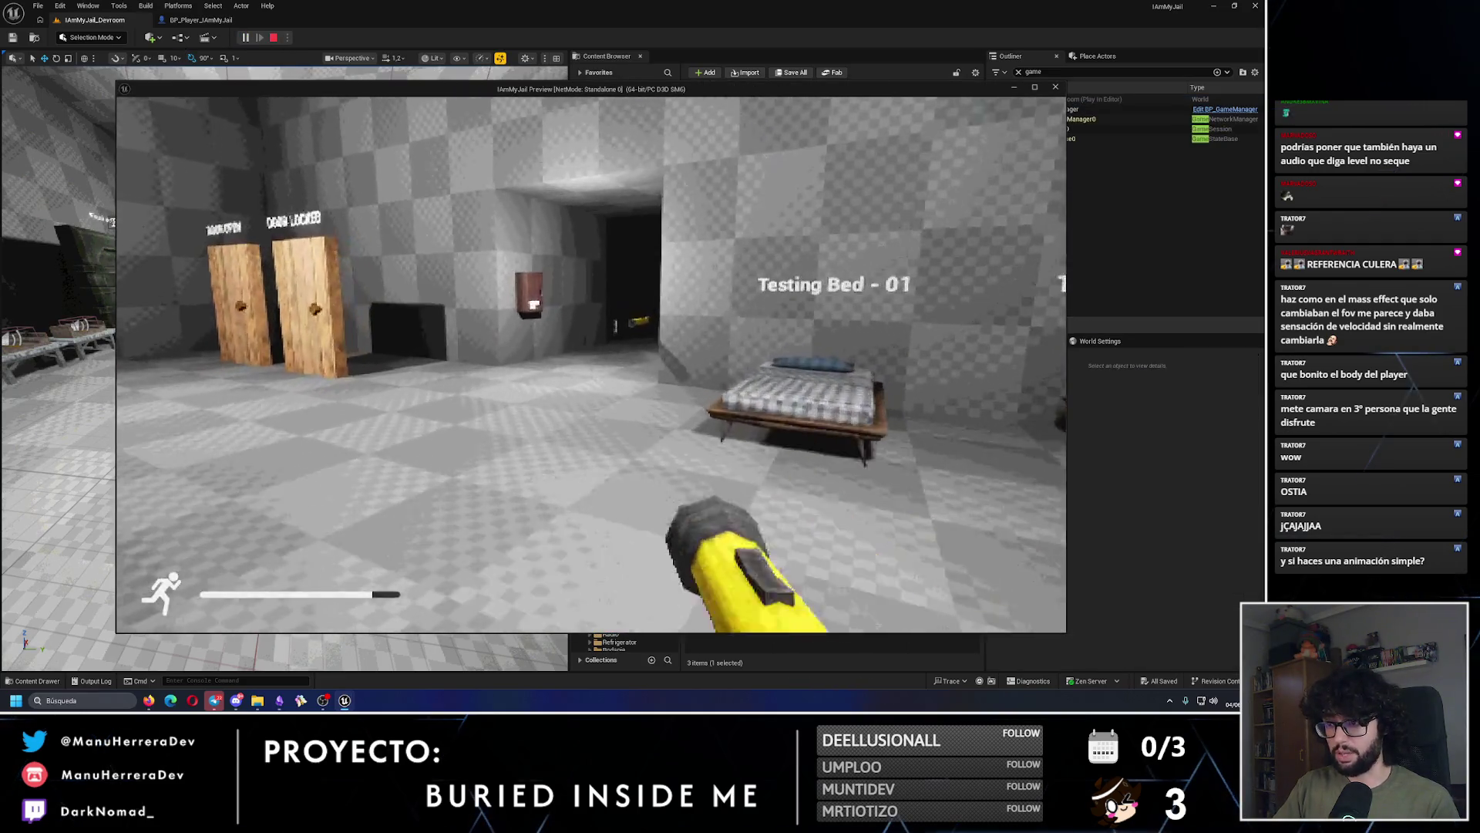
key(shift+w)
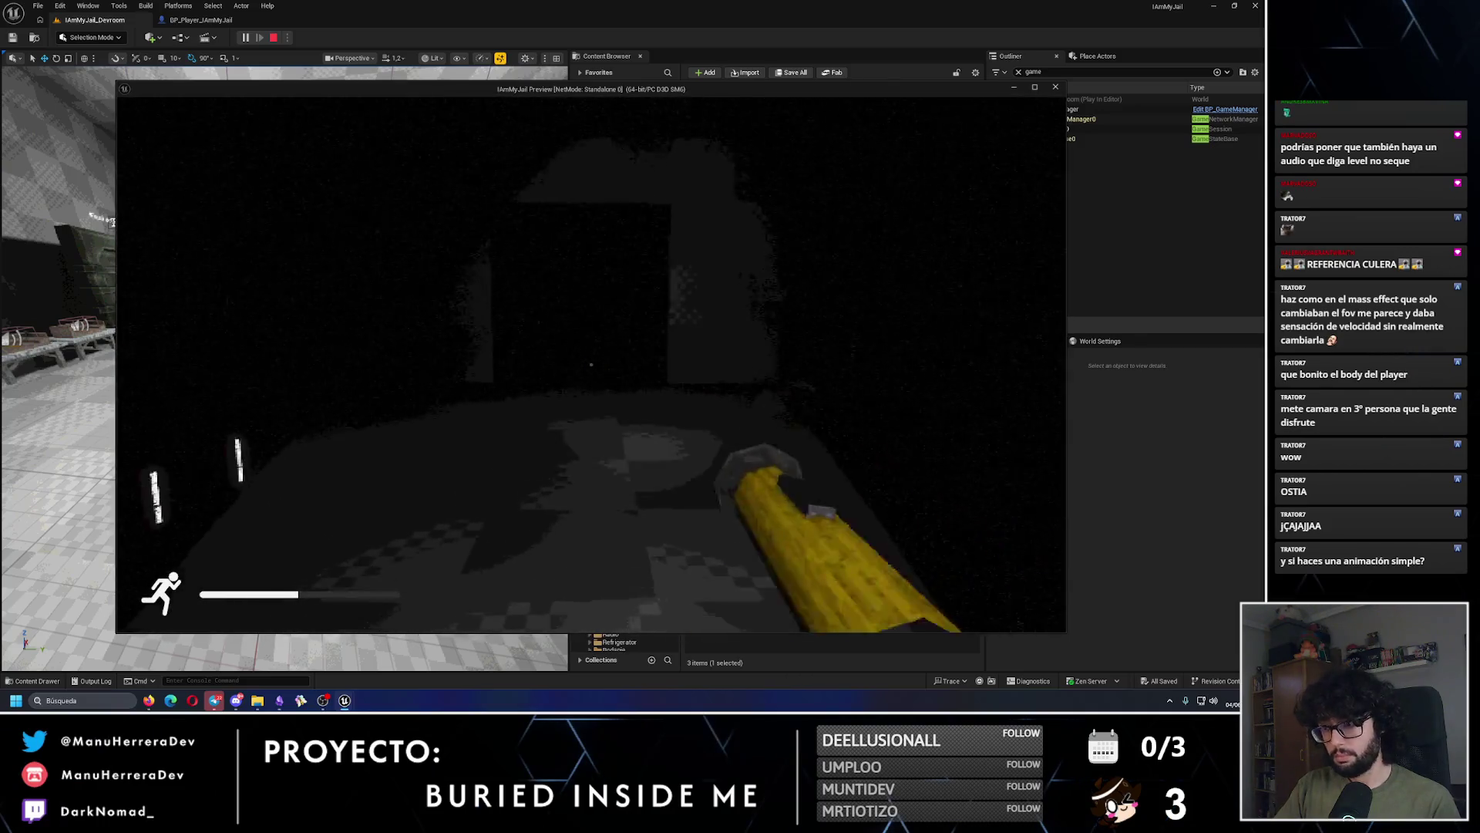
key(shift+w)
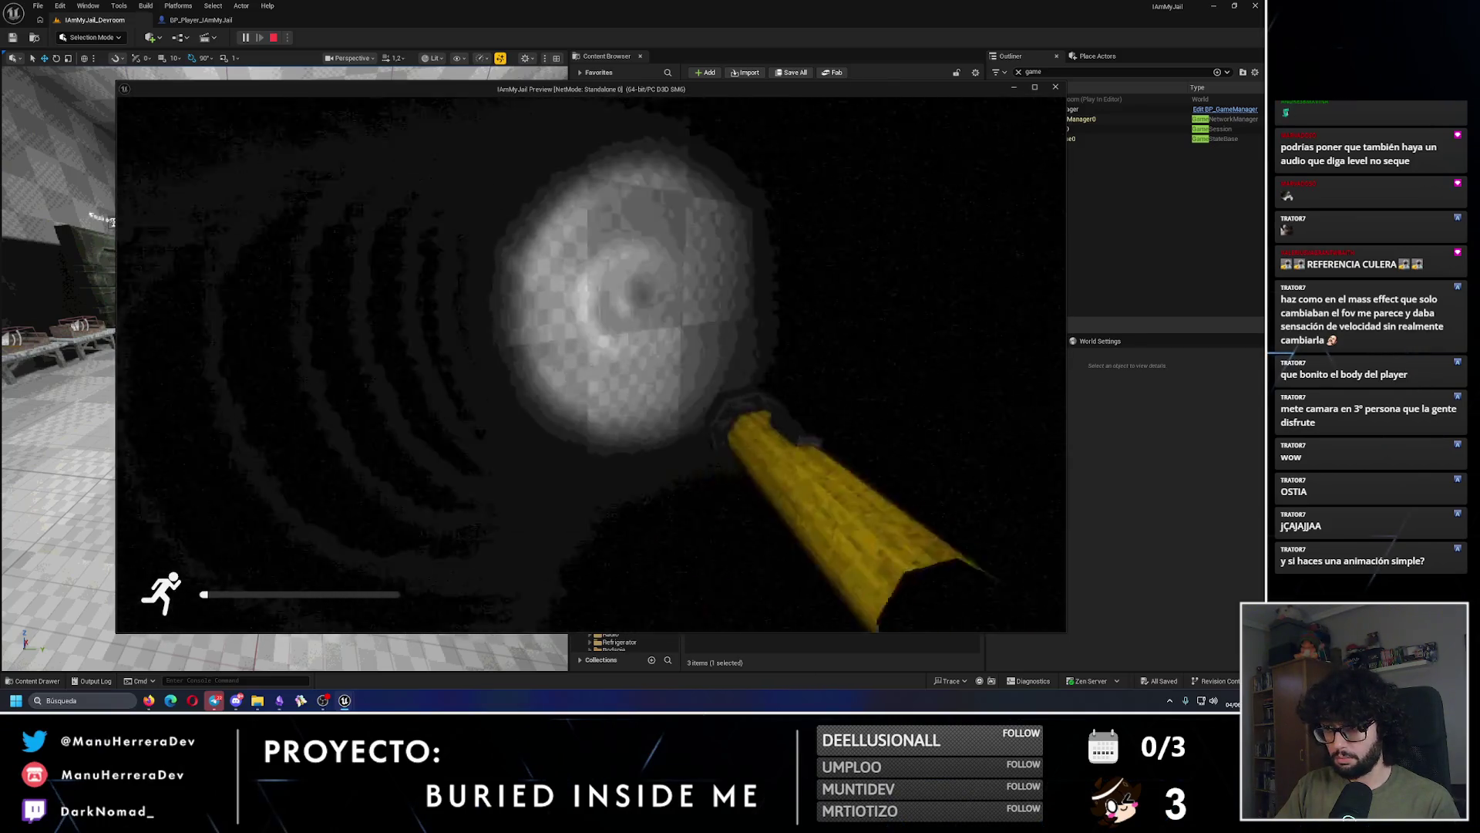
key(w)
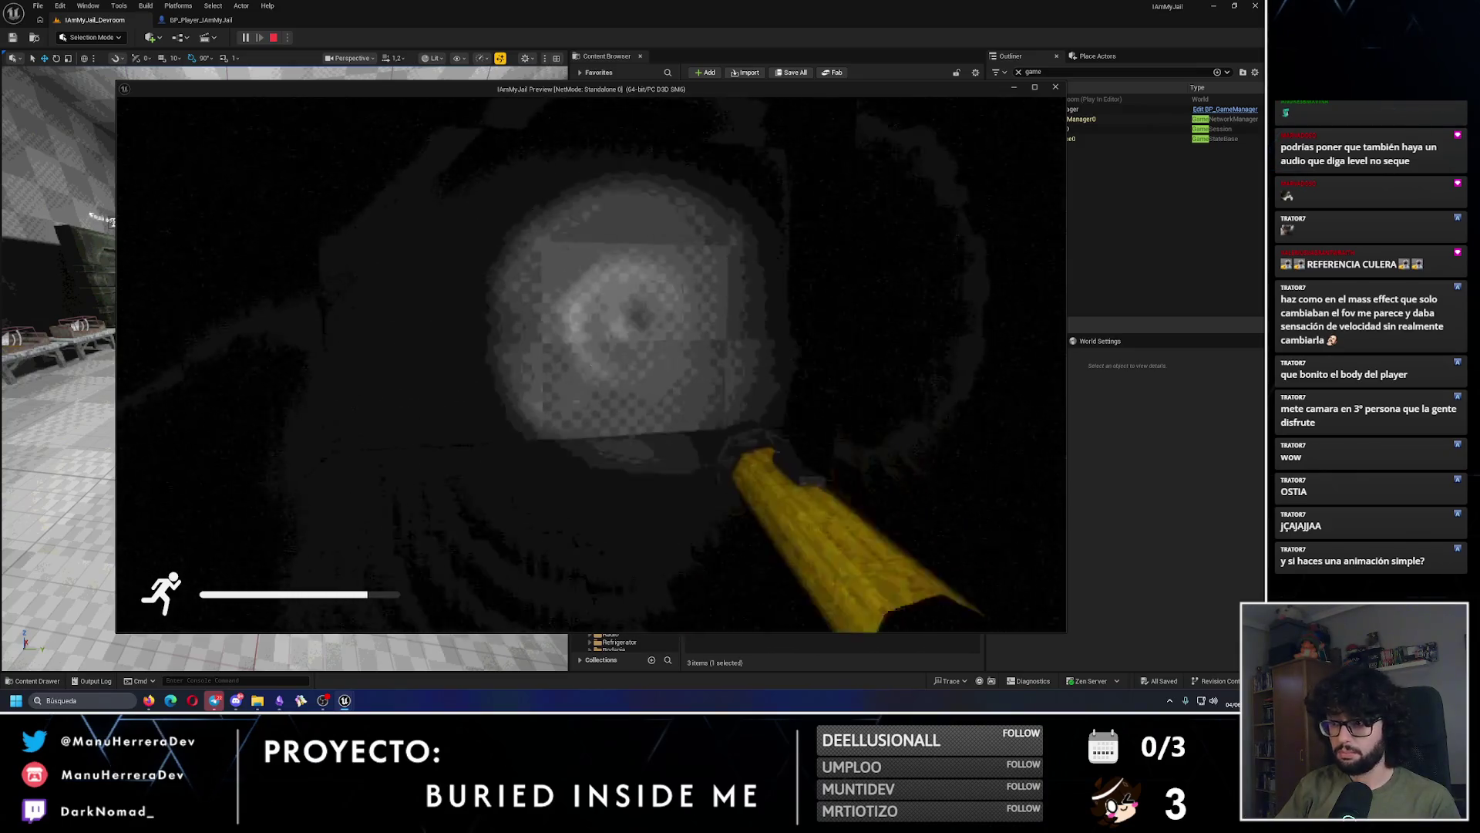
key(Escape)
click(201, 20)
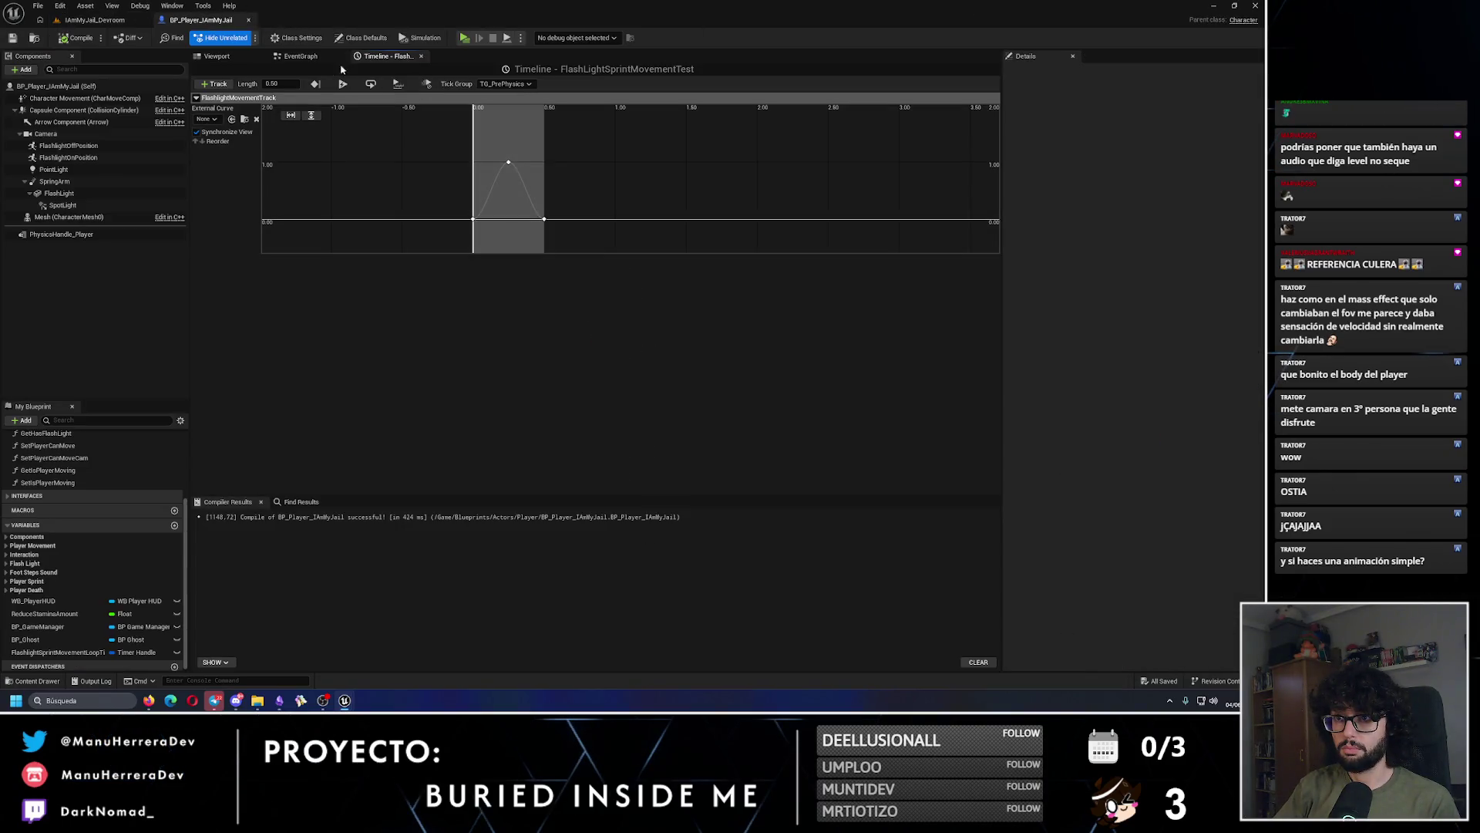
key(ctrl+Tab)
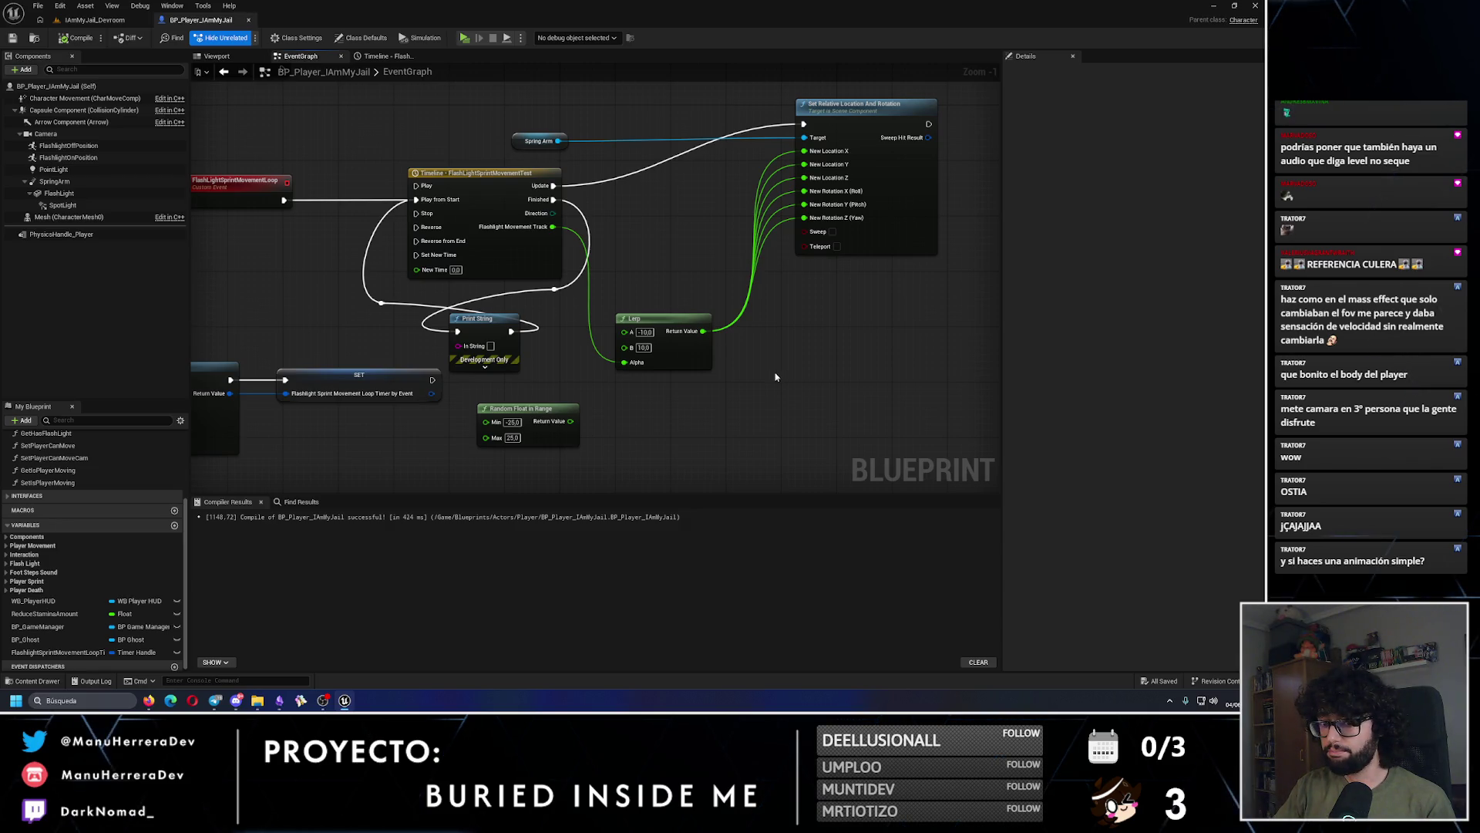
click(92, 19)
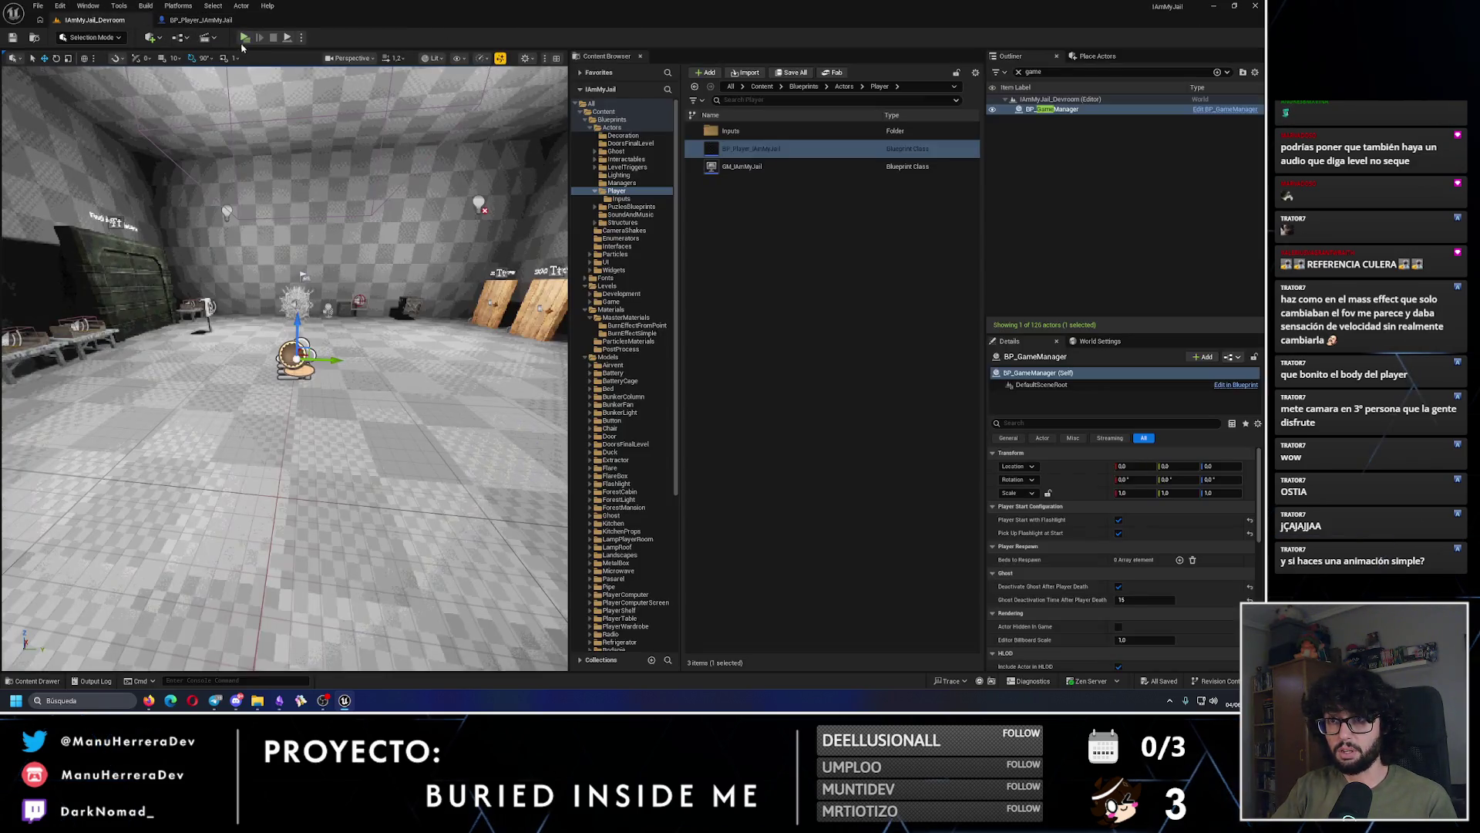
Step: Sprint into the dark corridor in a play-test, then end the session
key(alt+p)
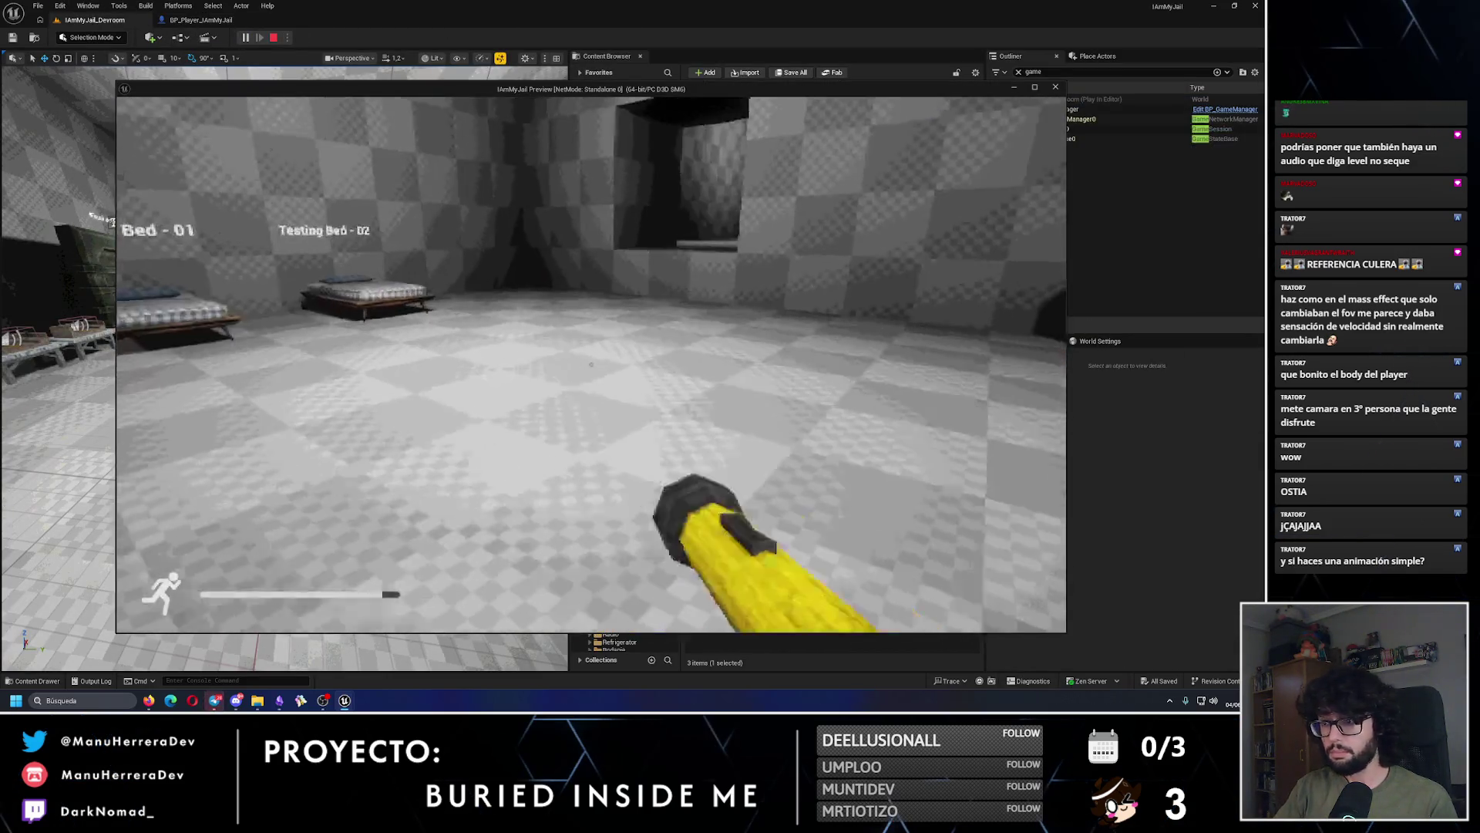
key(shift+w)
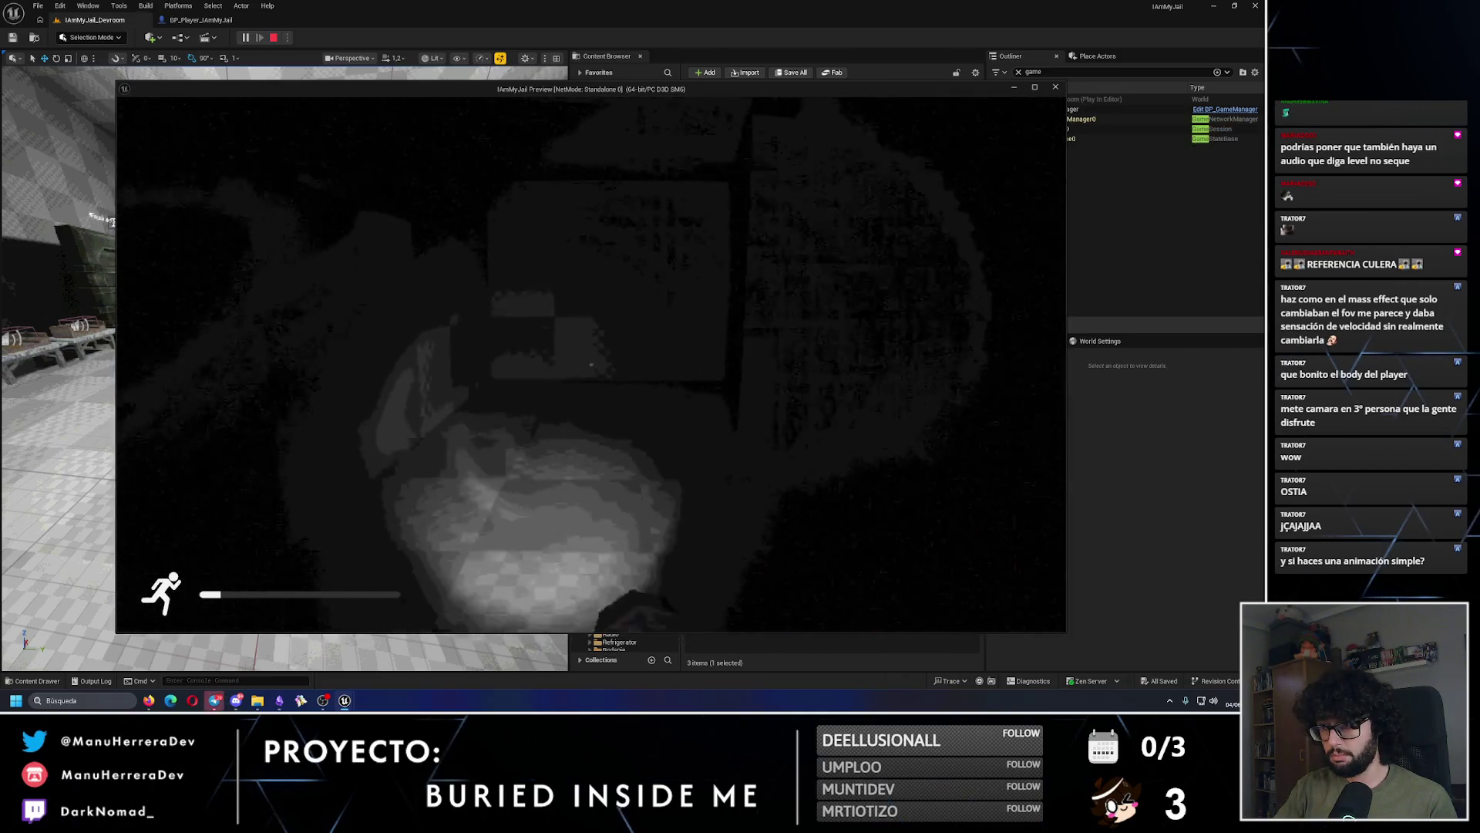
drag(504, 84, 511, 89)
key(Escape)
Step: Change the Lerp's A value to -5.0 and save the player blueprint
click(200, 19)
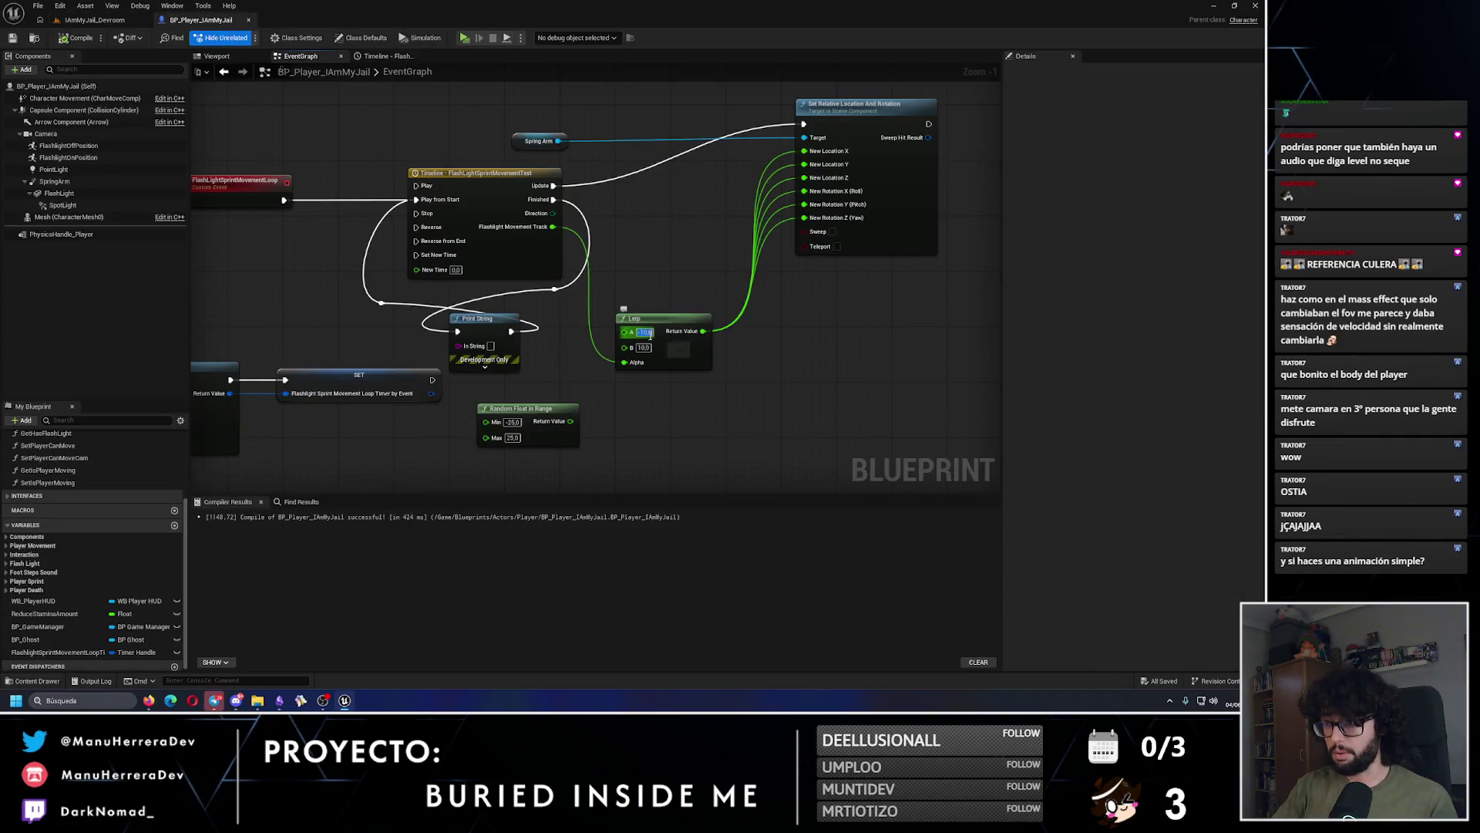
drag(649, 335, 650, 339)
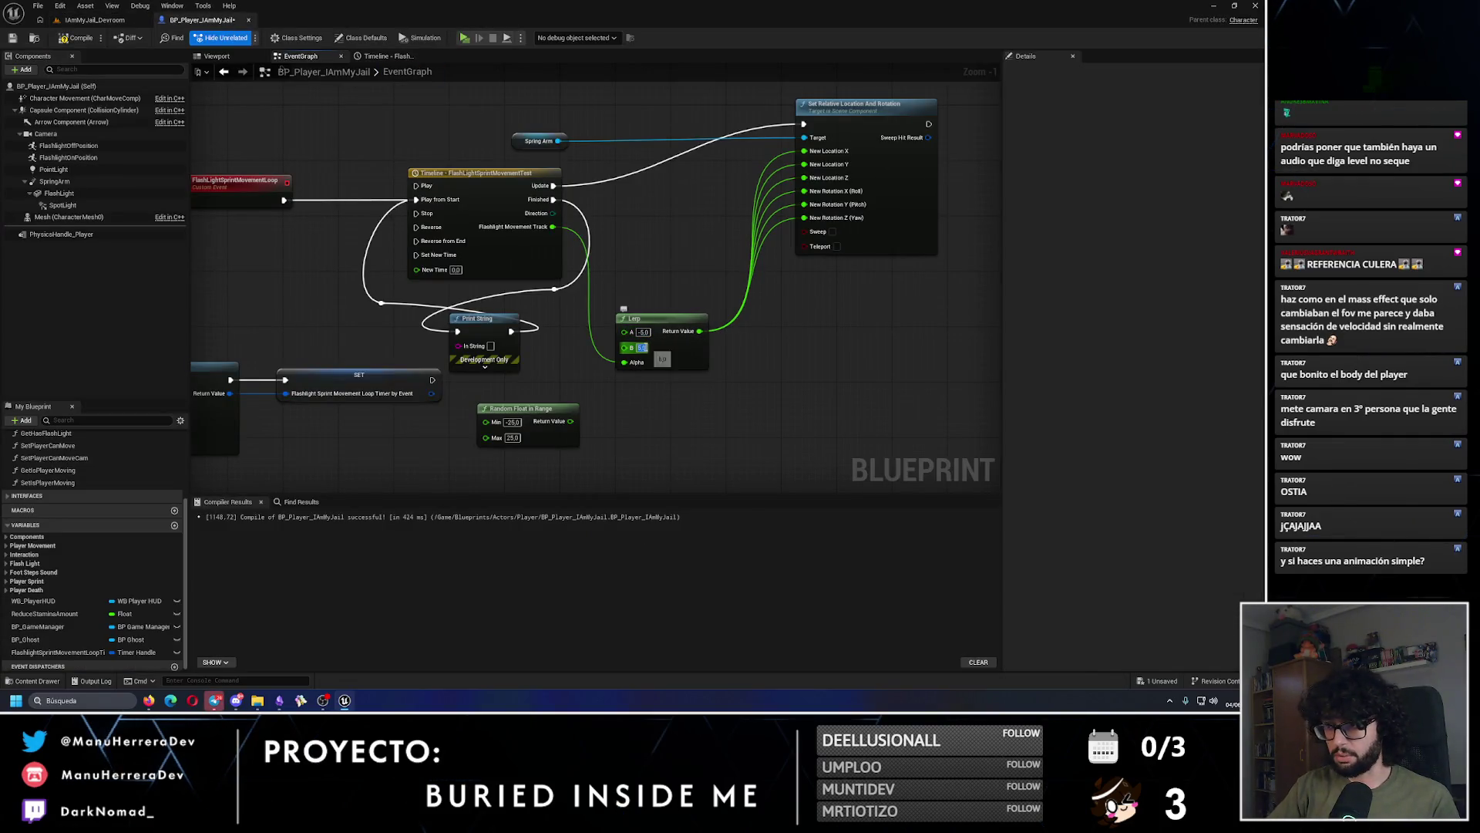
click(12, 40)
Step: Play-test sprinting through the dark room to check the reduced sway
click(89, 21)
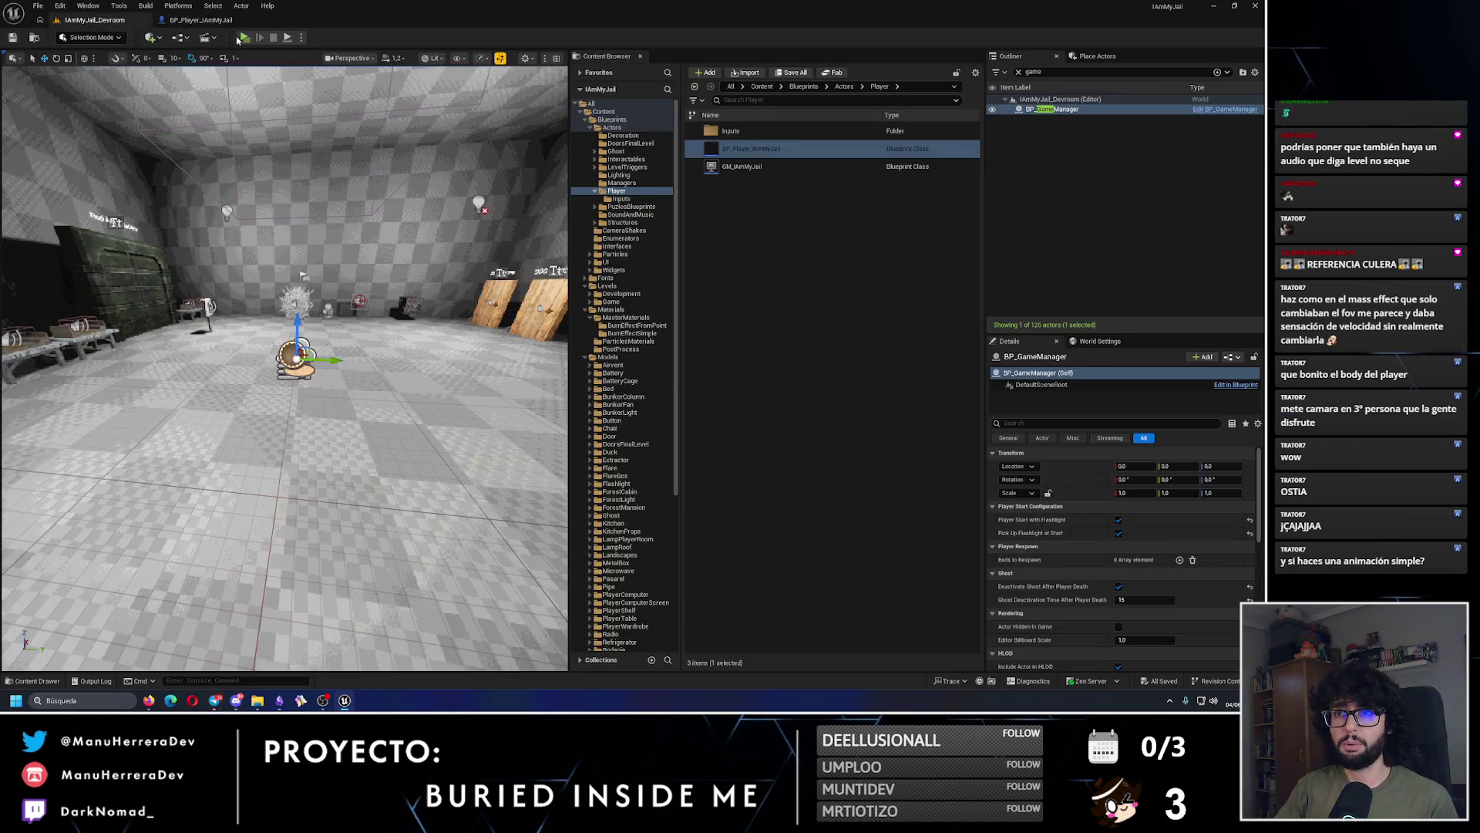
key(alt+p)
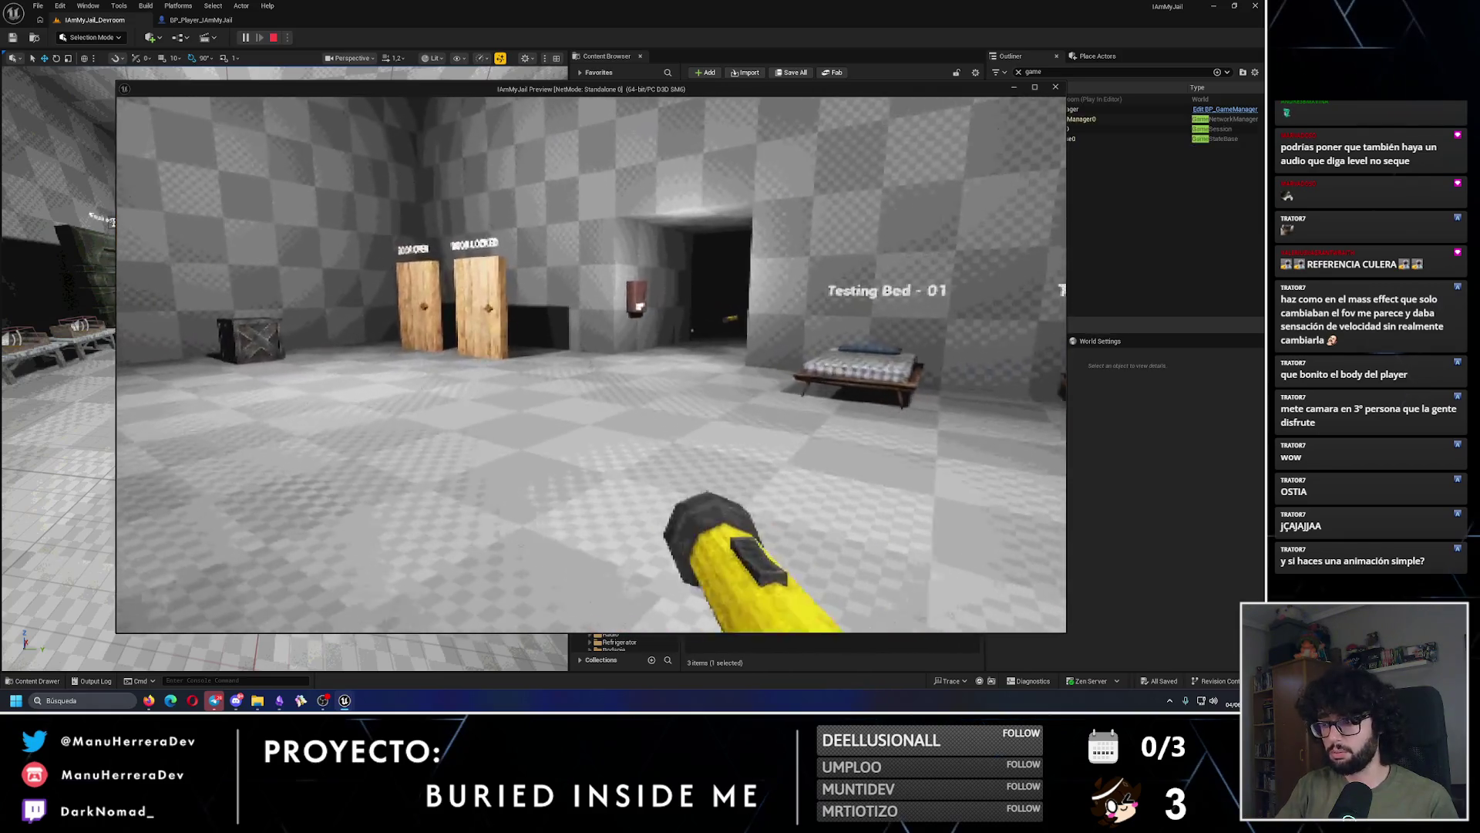
key(shift+w)
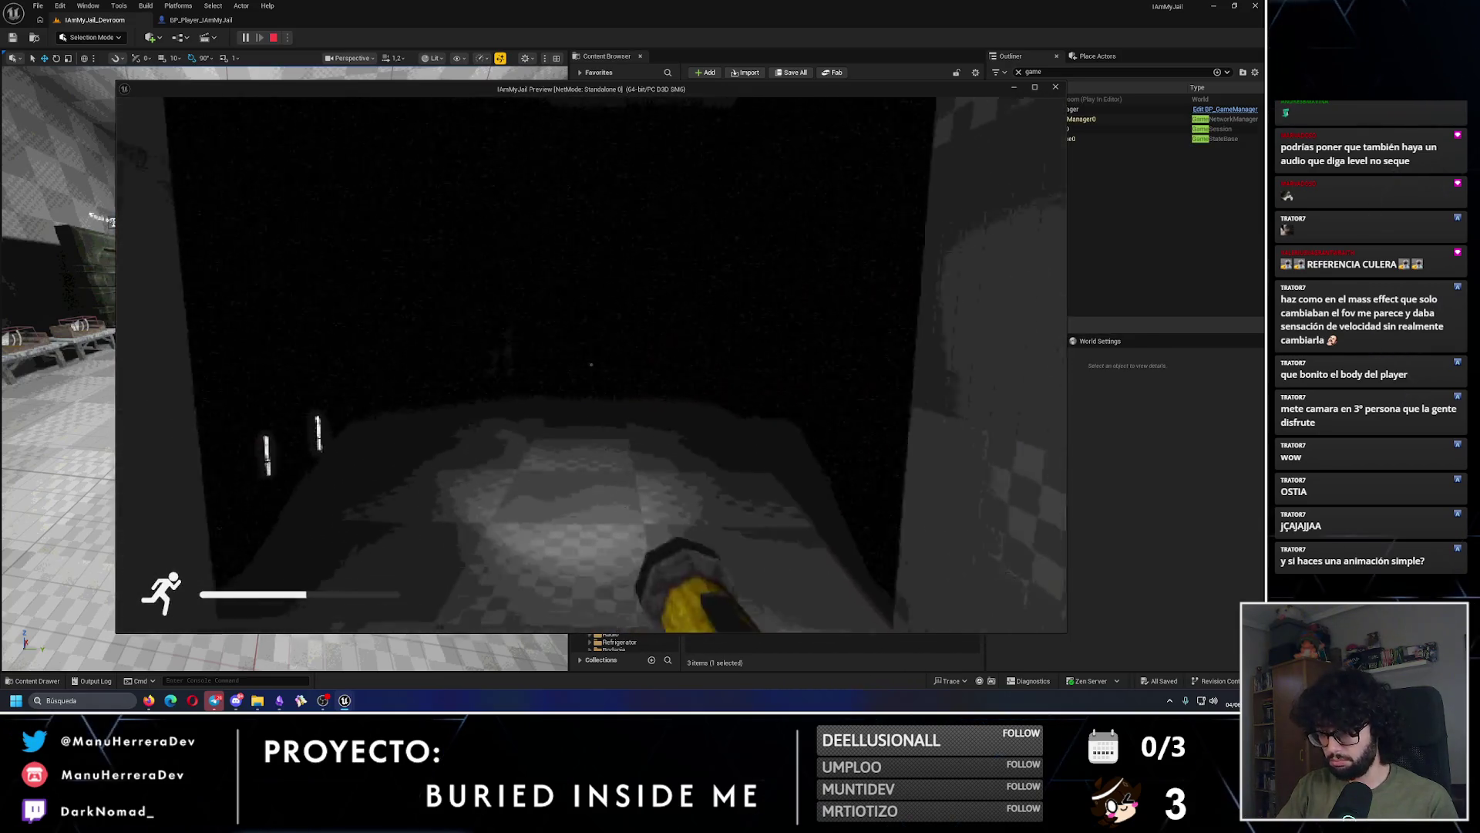
key(shift+w)
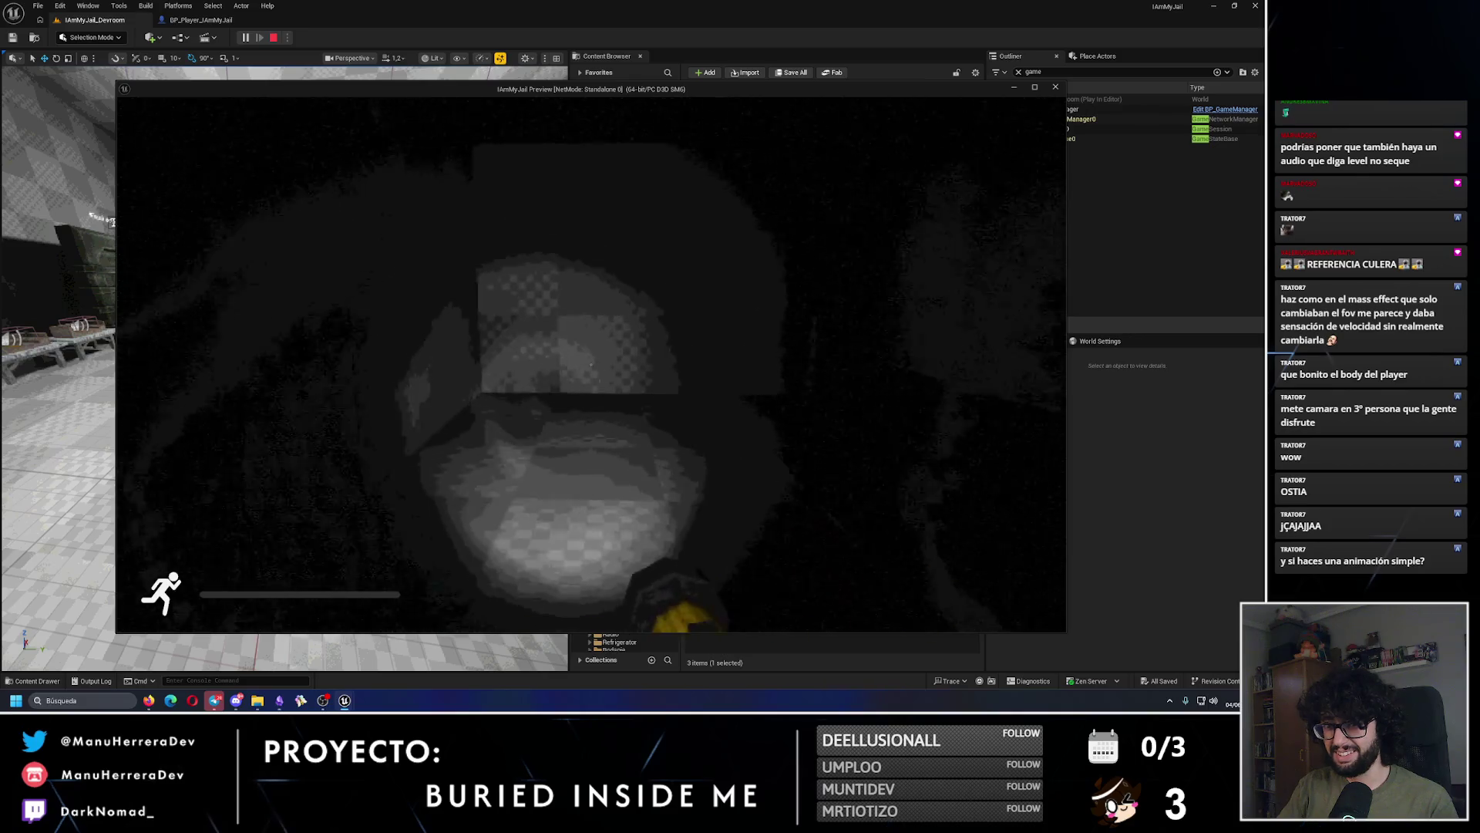
key(Escape)
click(273, 37)
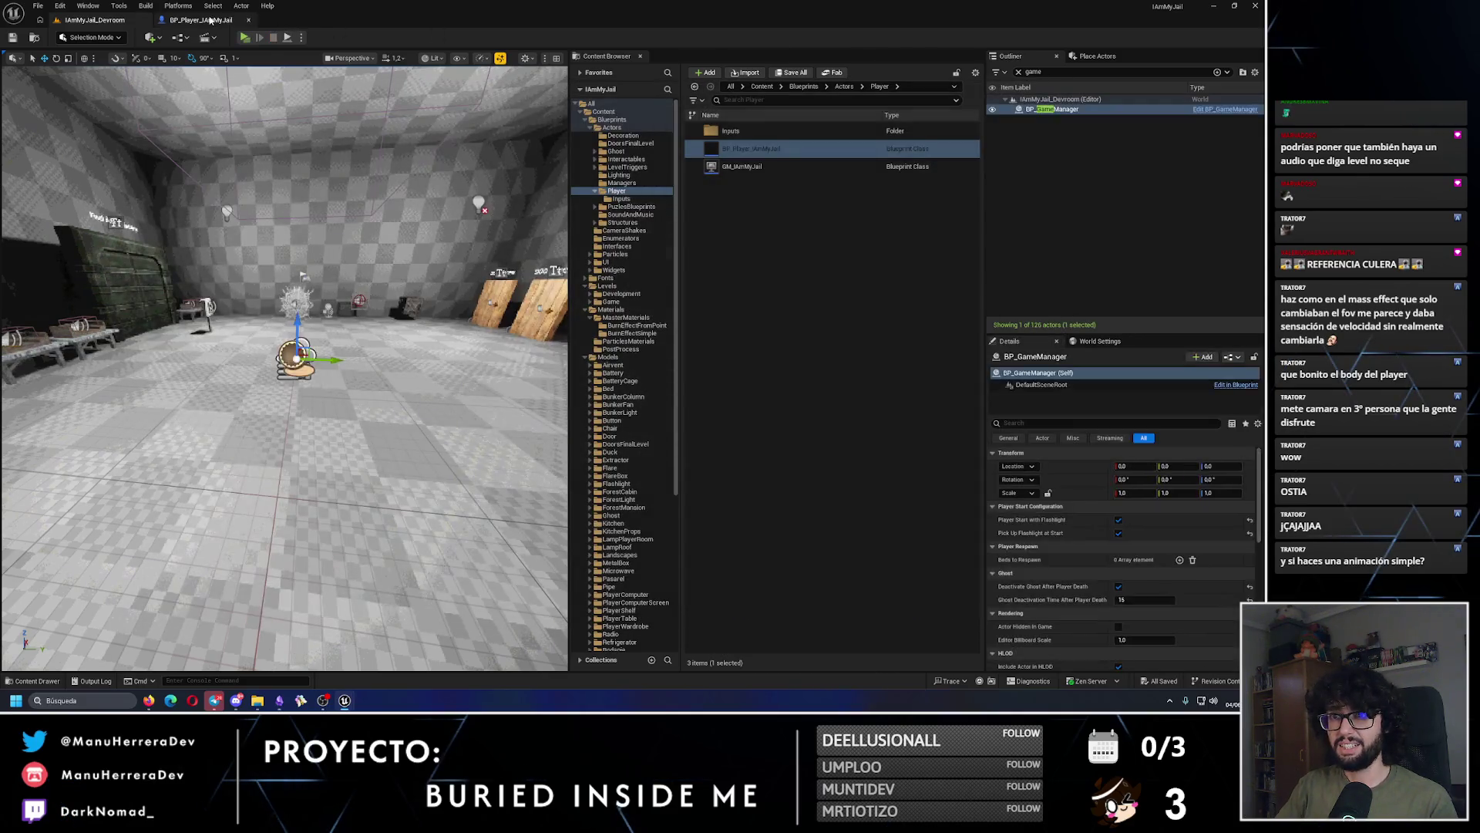
Step: Connect the Spring Arm reference to the Target of Set Relative Location And Rotation
click(201, 19)
click(538, 140)
key(Delete)
mouse_move(58, 193)
mouse_down()
mouse_move(512, 143)
mouse_move(545, 154)
mouse_up()
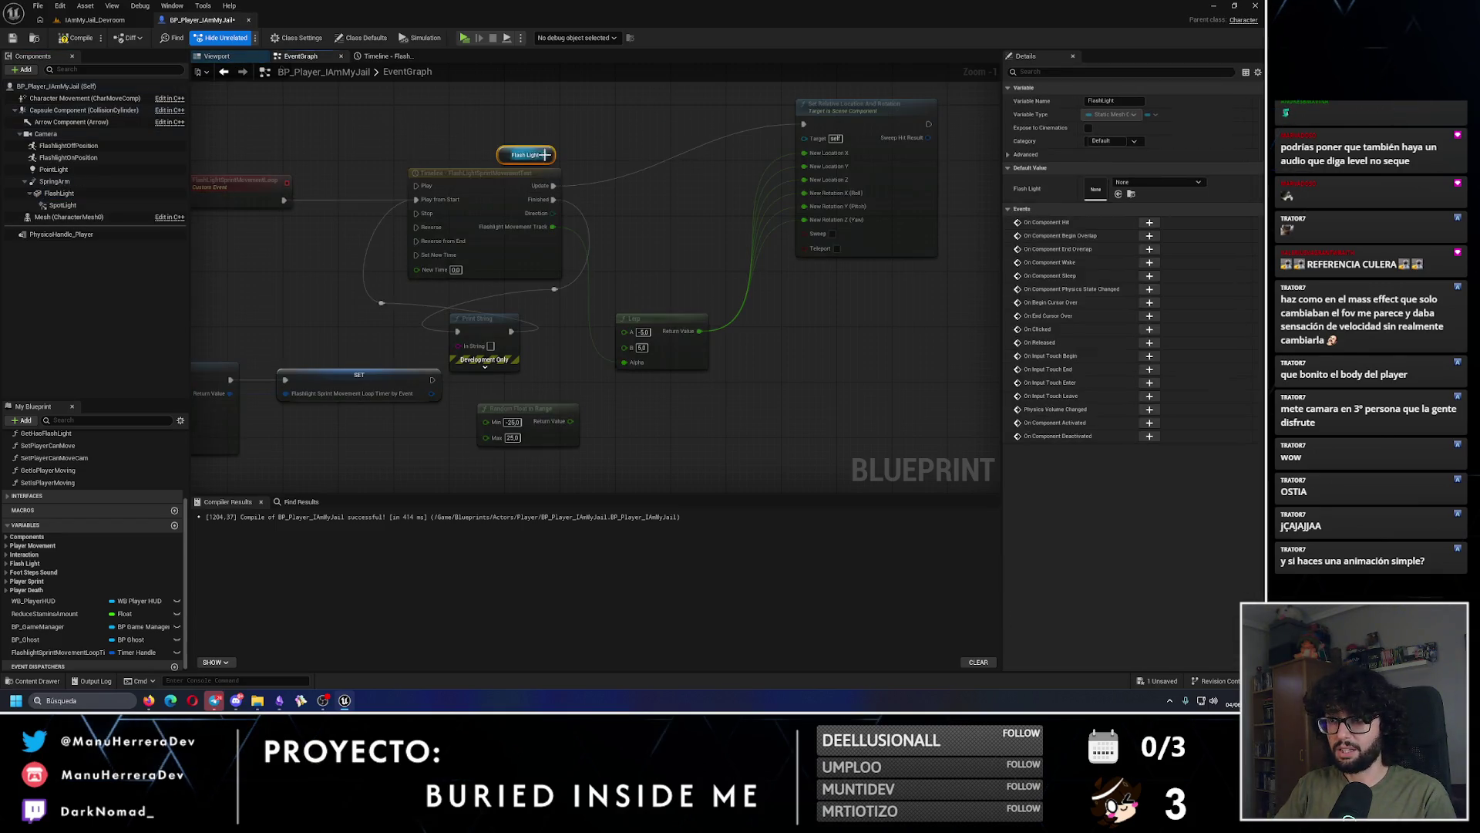
click(693, 84)
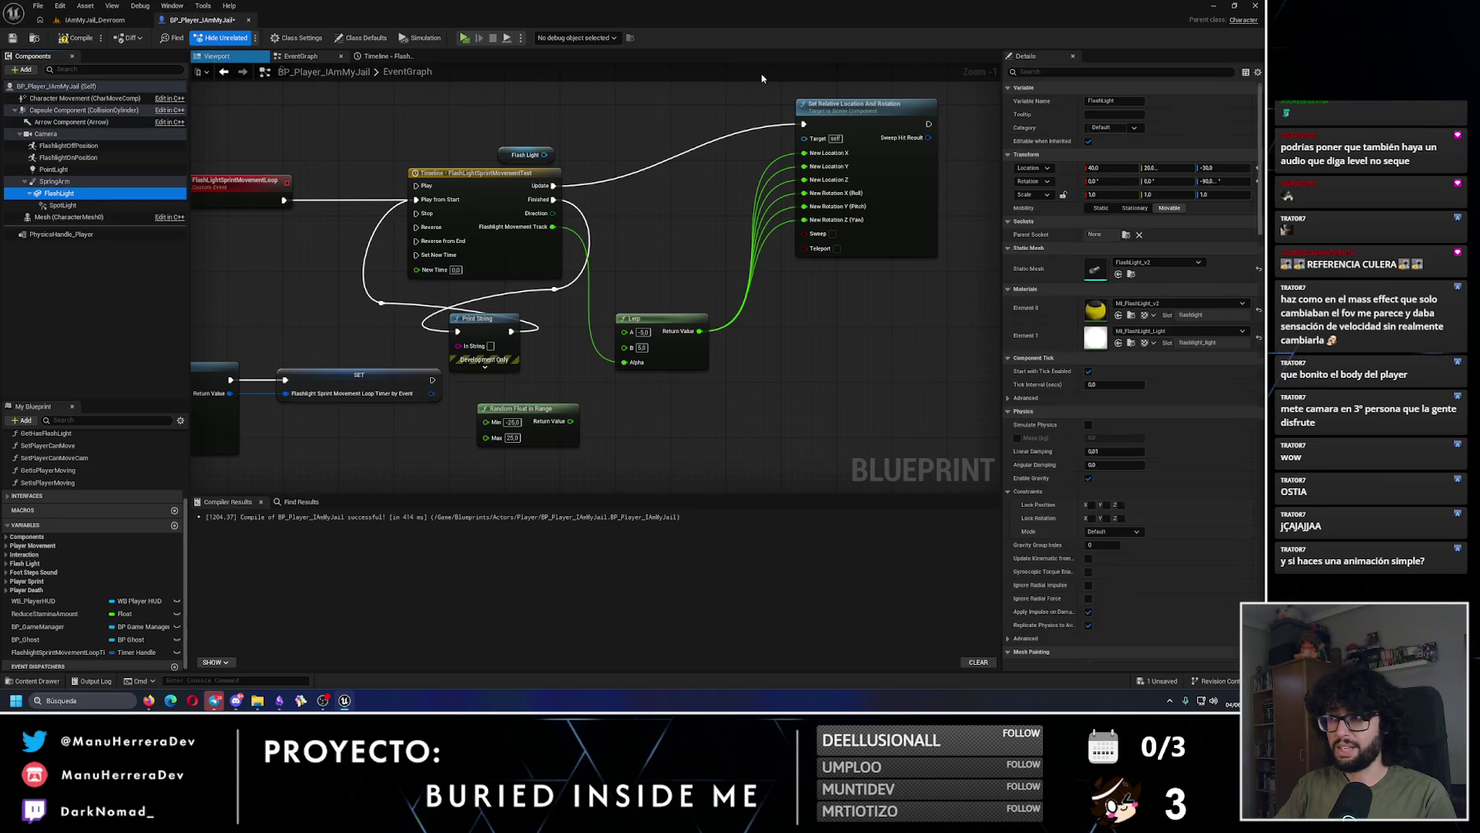
key(ctrl+z)
key(ctrl+z)
mouse_move(579, 154)
mouse_down()
mouse_move(656, 165)
mouse_move(804, 137)
mouse_up()
Step: Break the links into New Location X, Y and Z so they are zeroed
click(783, 166)
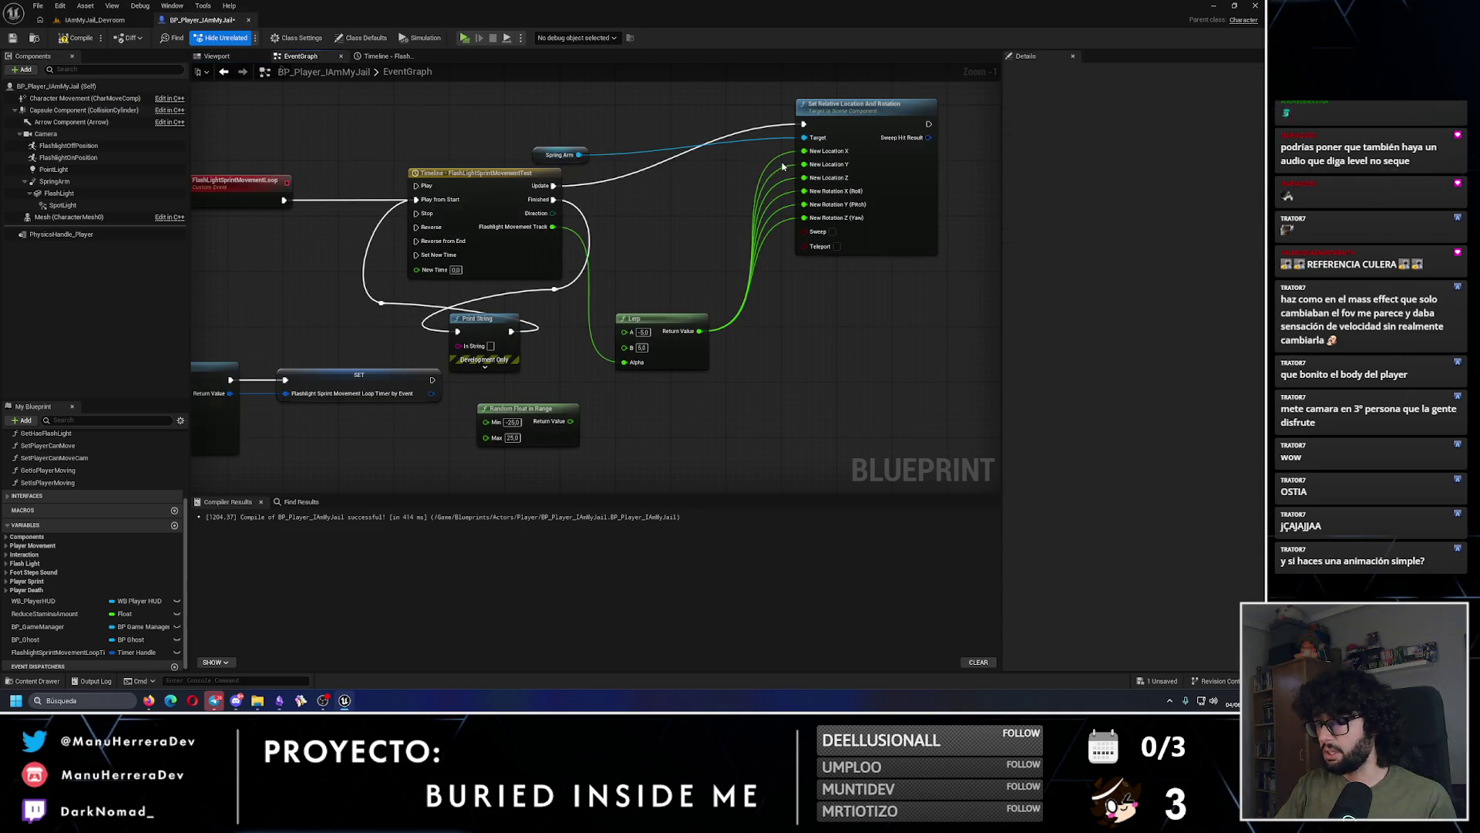
alt+click(789, 161)
alt+click(789, 169)
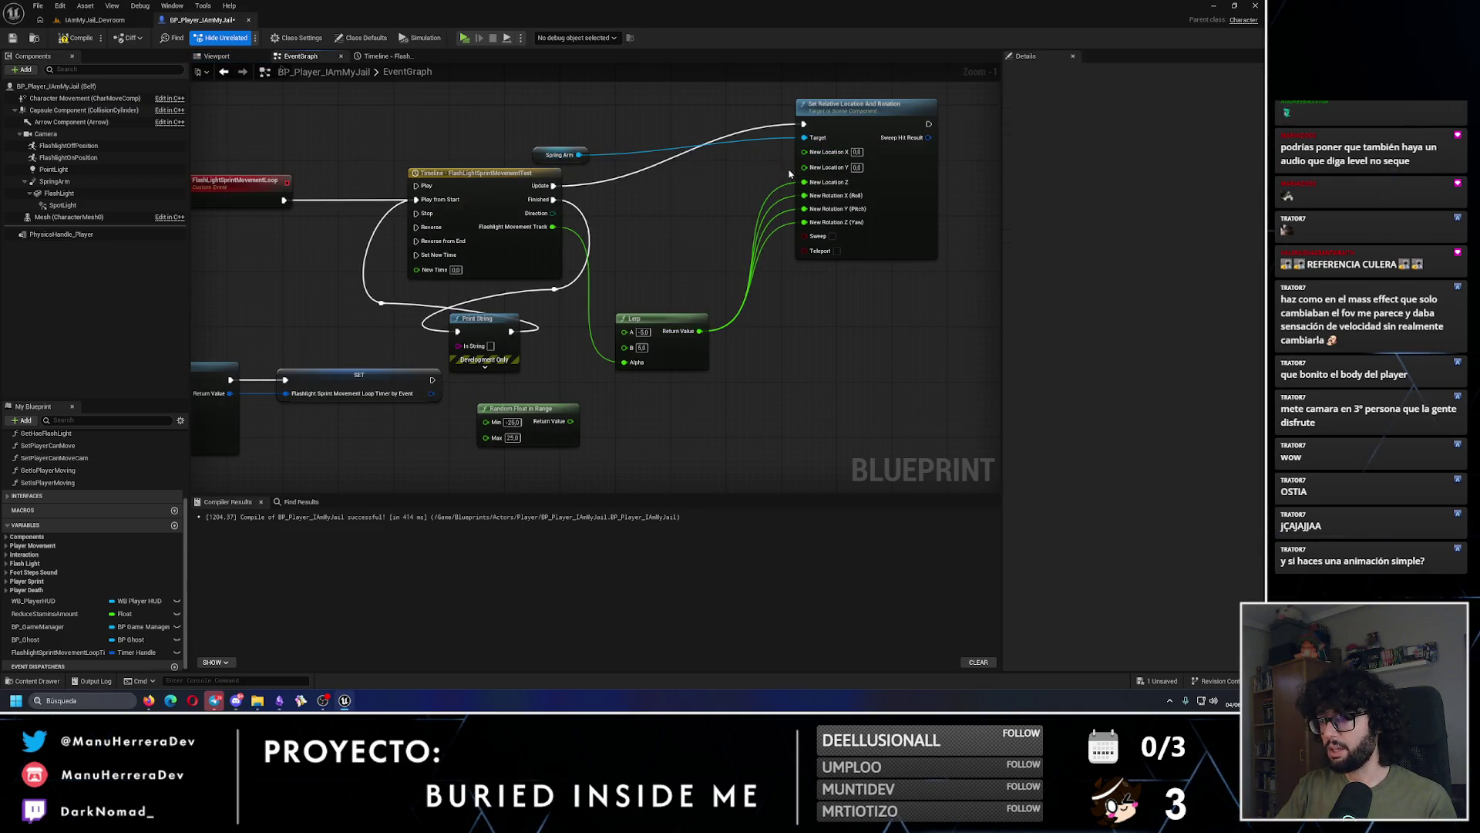
alt+click(790, 183)
scroll(964, 308, down, 2)
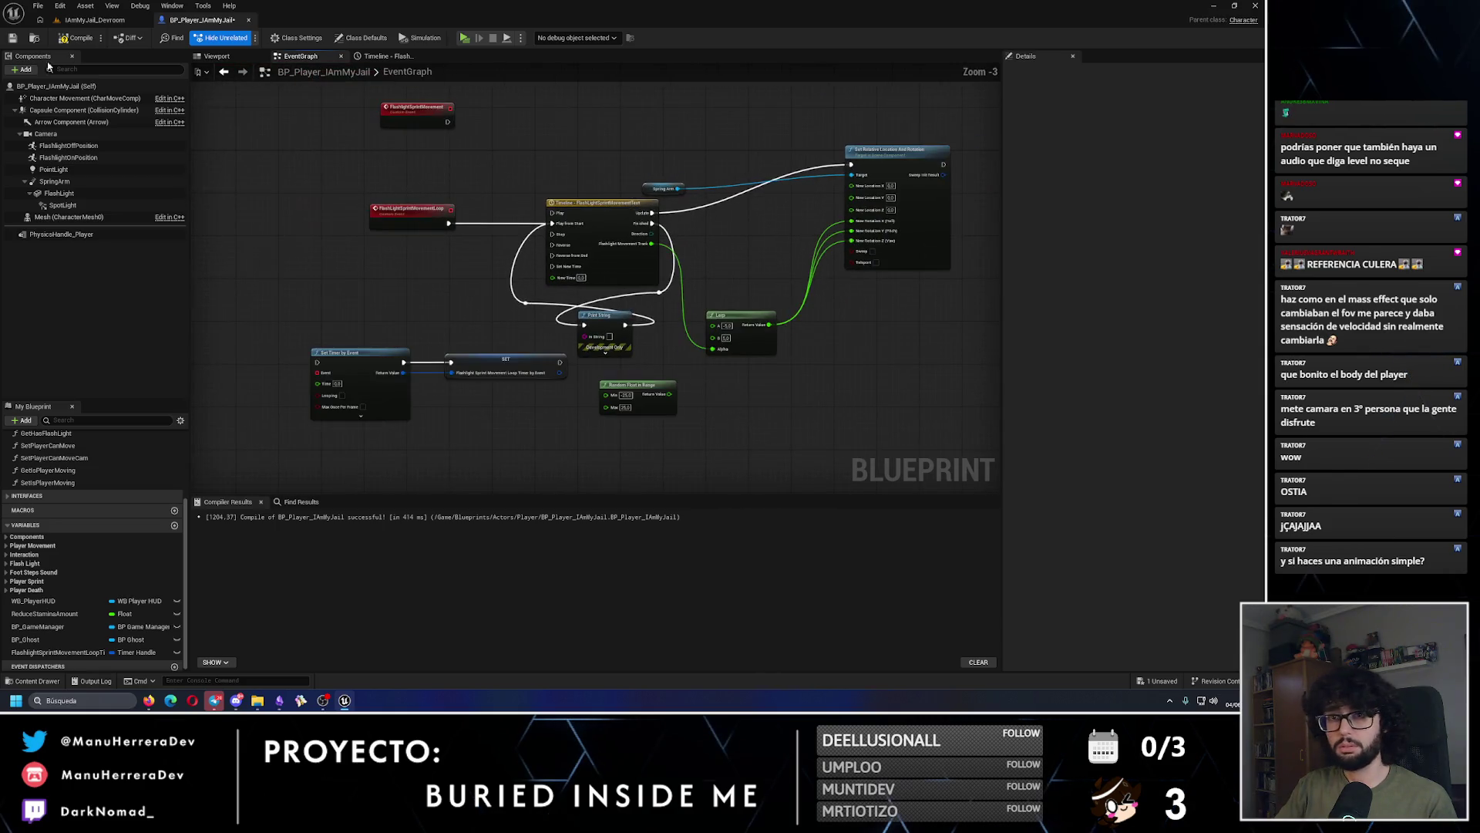
Step: Save the blueprint and play-test sprinting down the corridor toward the far wall
click(11, 39)
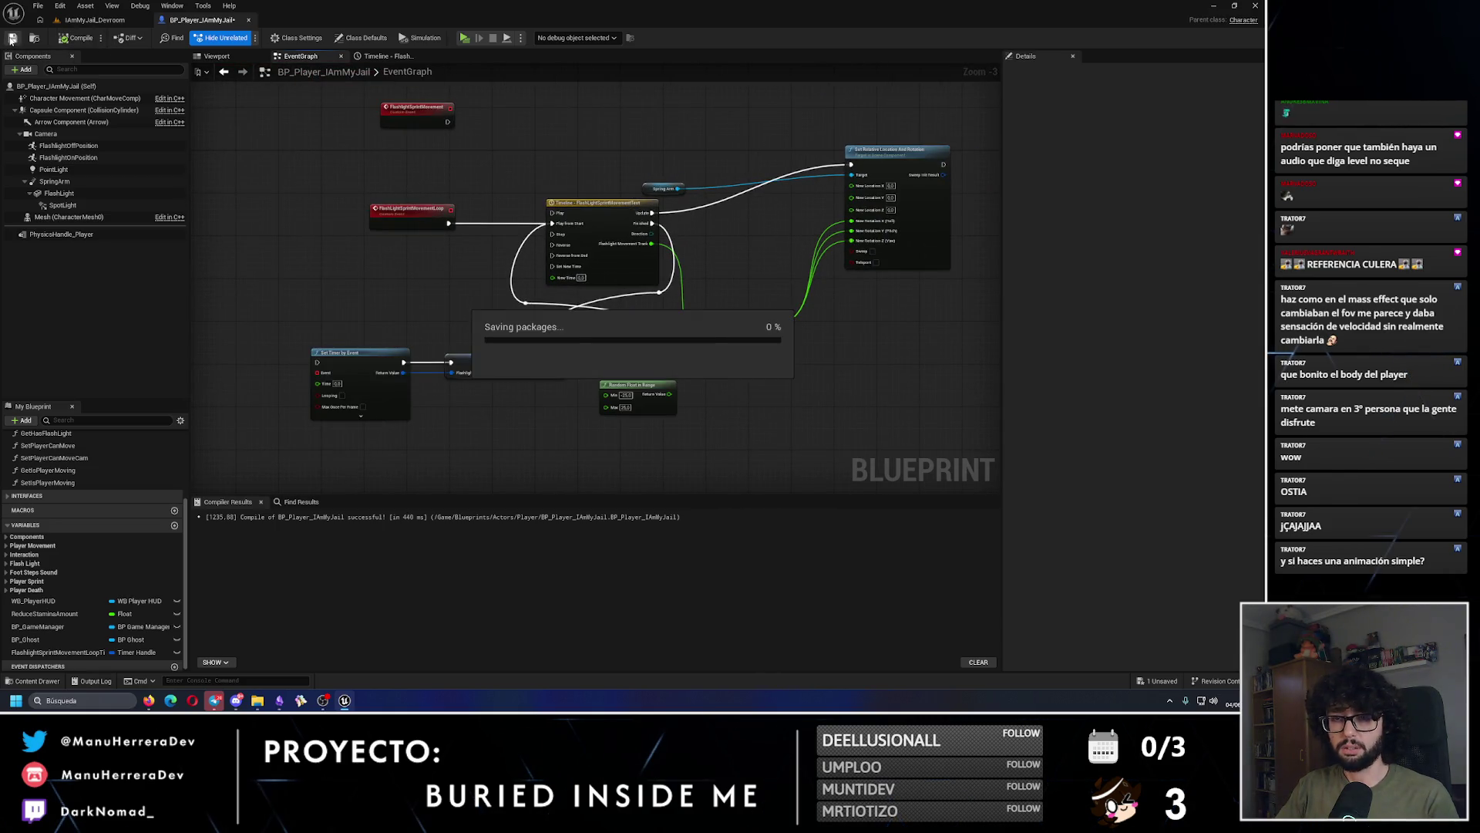
click(114, 20)
key(alt+p)
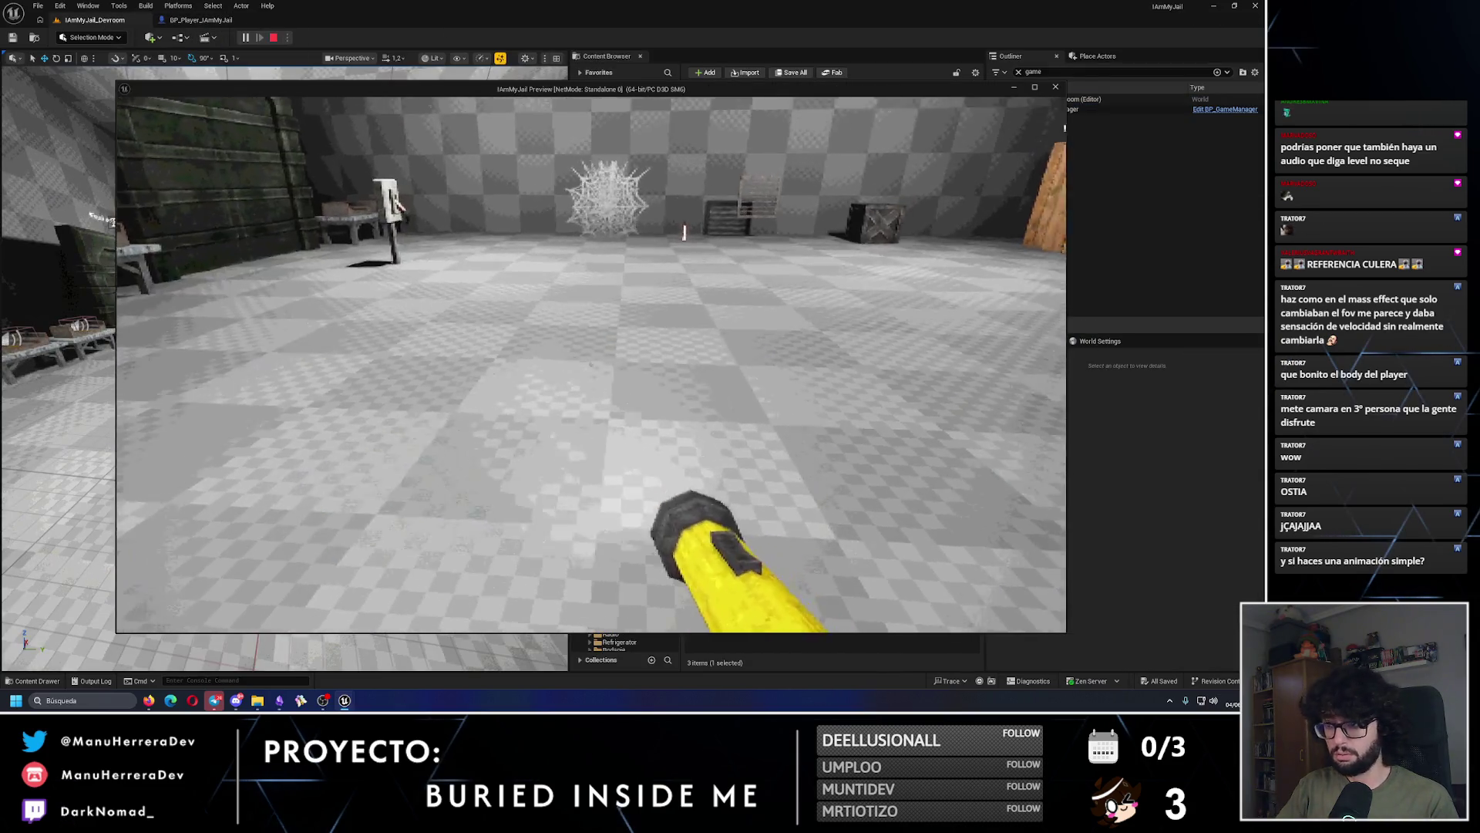
key(shift+w)
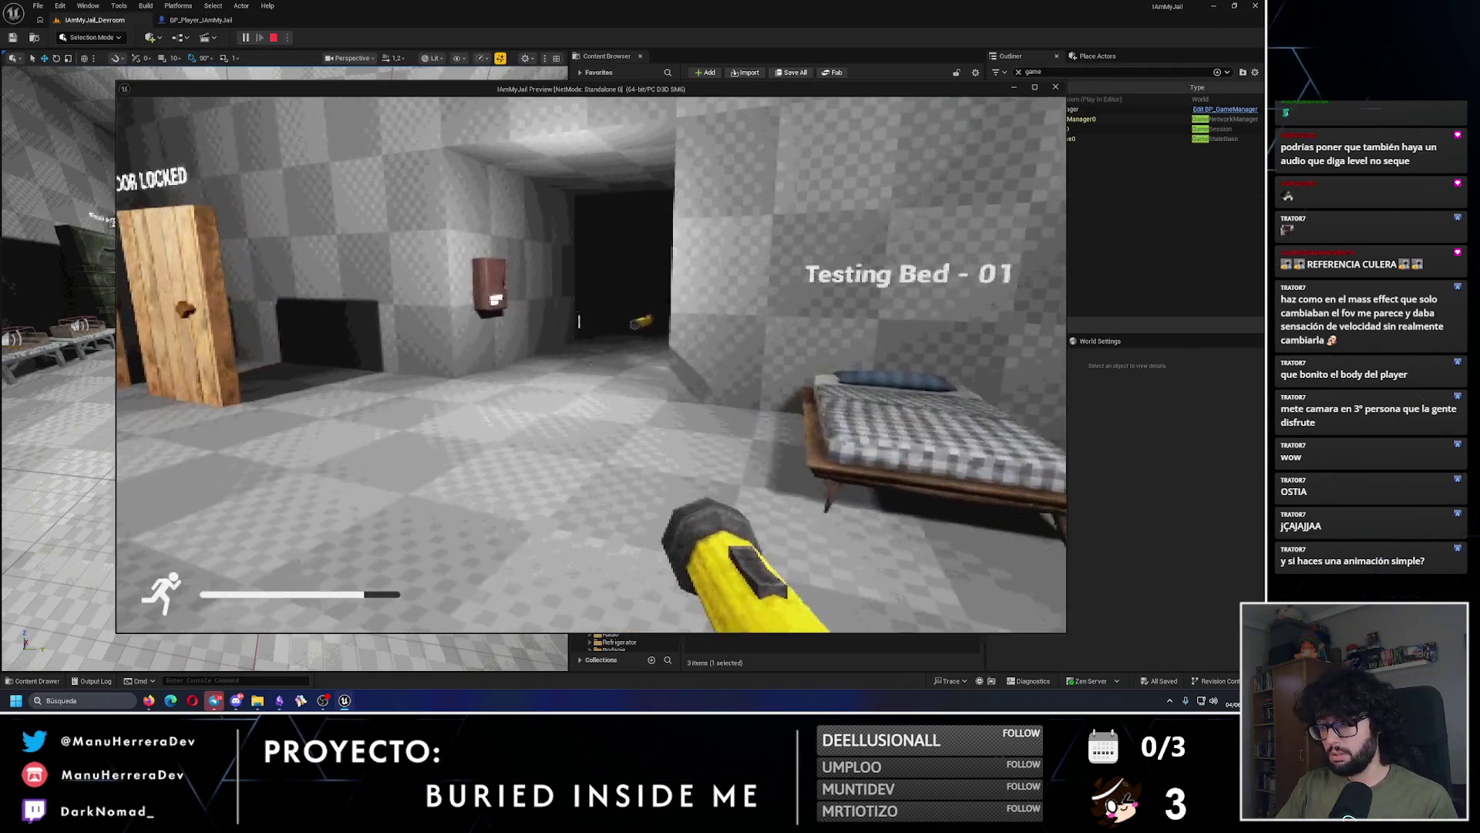
key(shift+w)
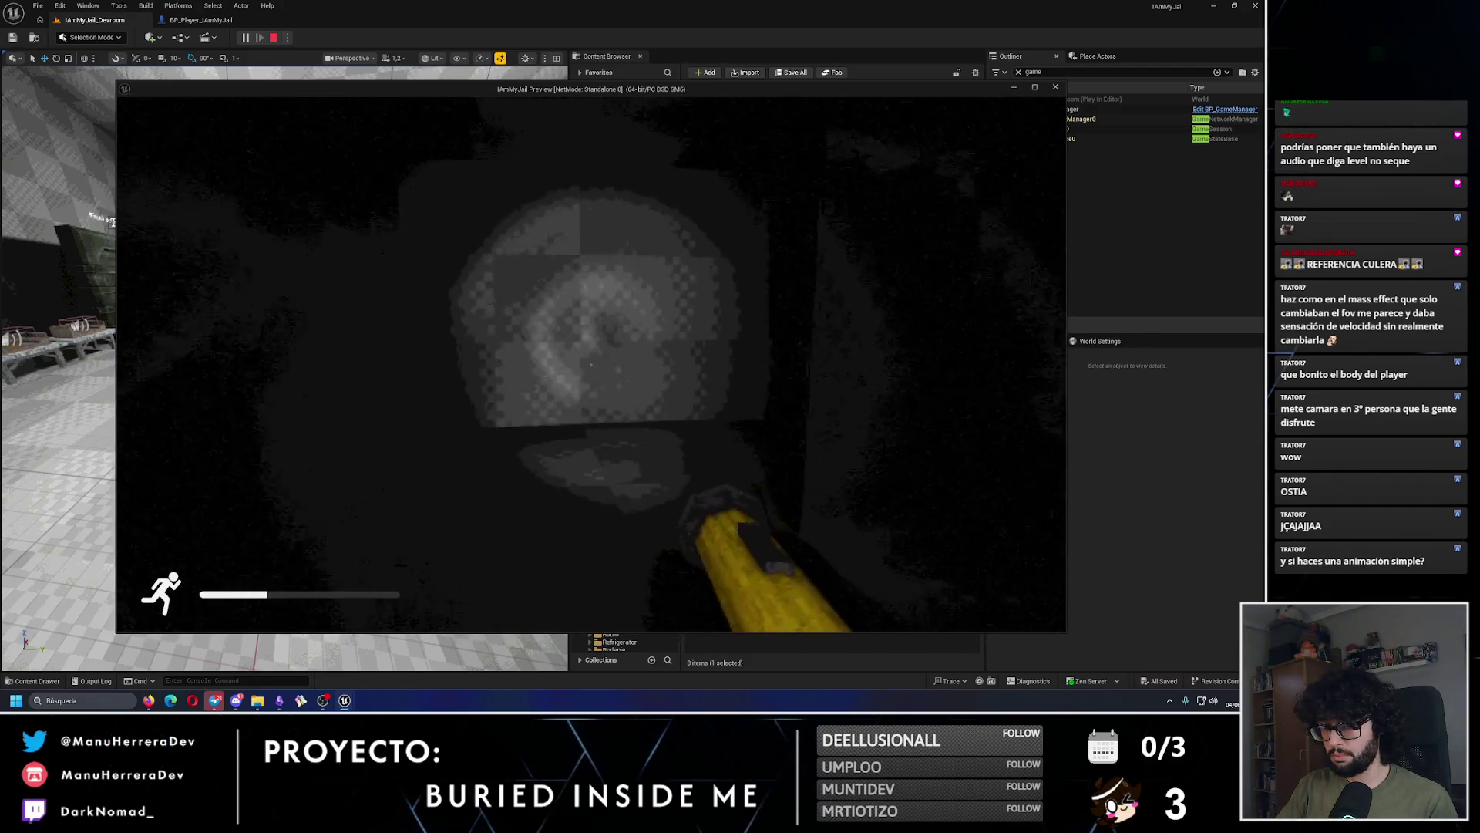
key(Escape)
click(200, 20)
scroll(609, 192, up, 3)
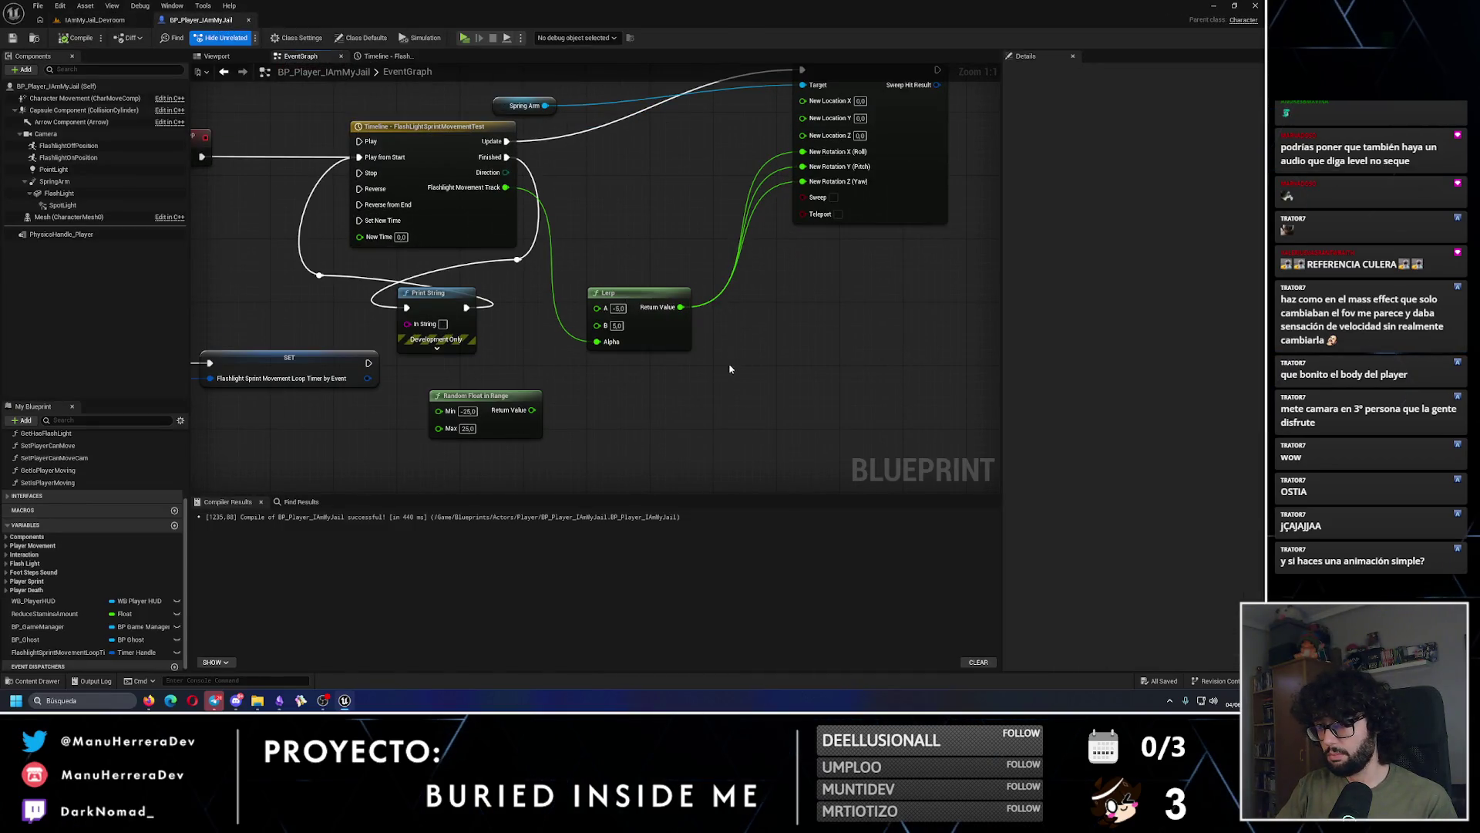
Step: Paste a second Lerp with A -3 and B 3 above the existing one
key(ctrl+v)
click(744, 387)
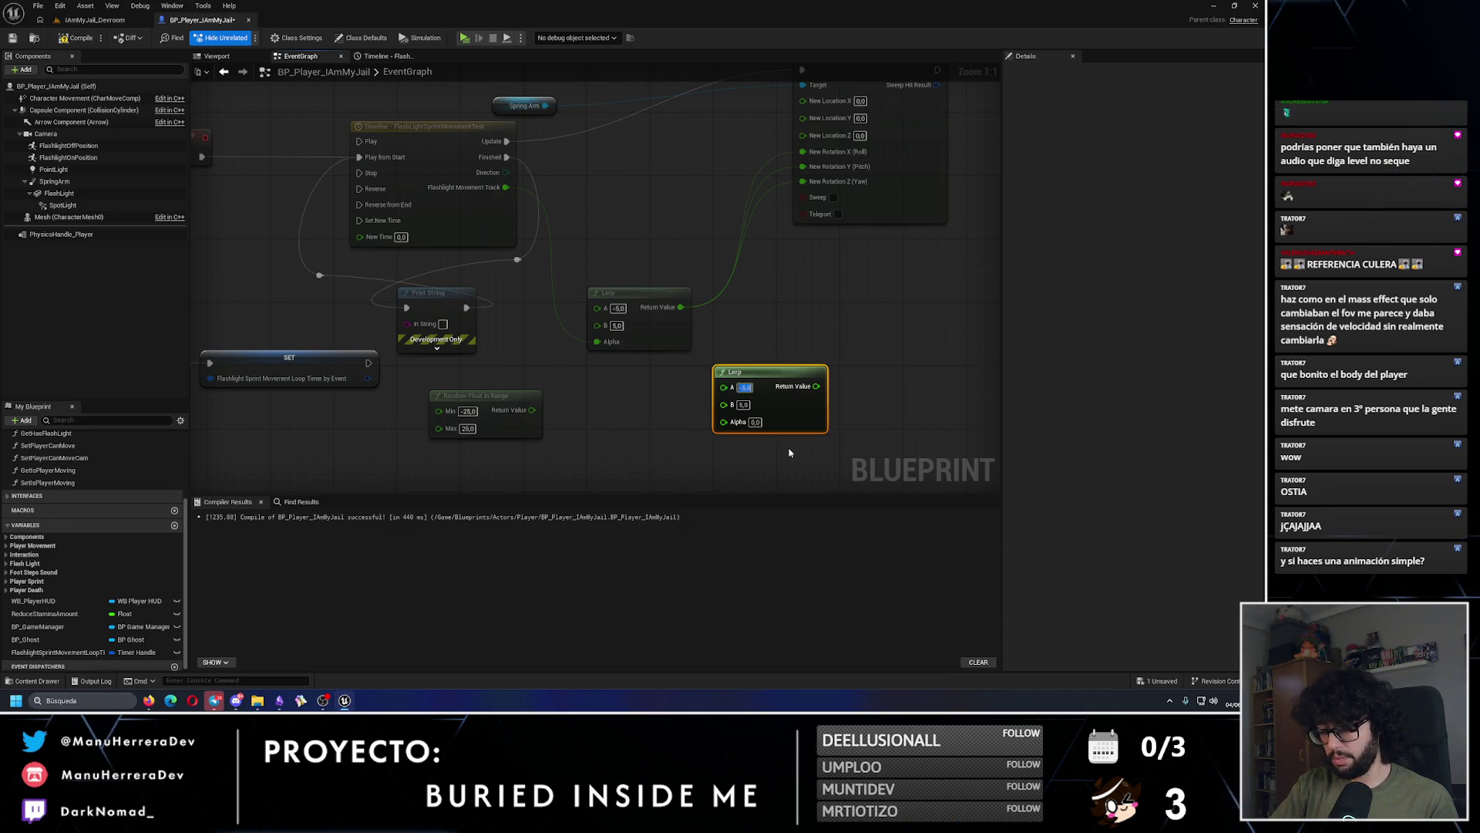
text(-3)
click(744, 405)
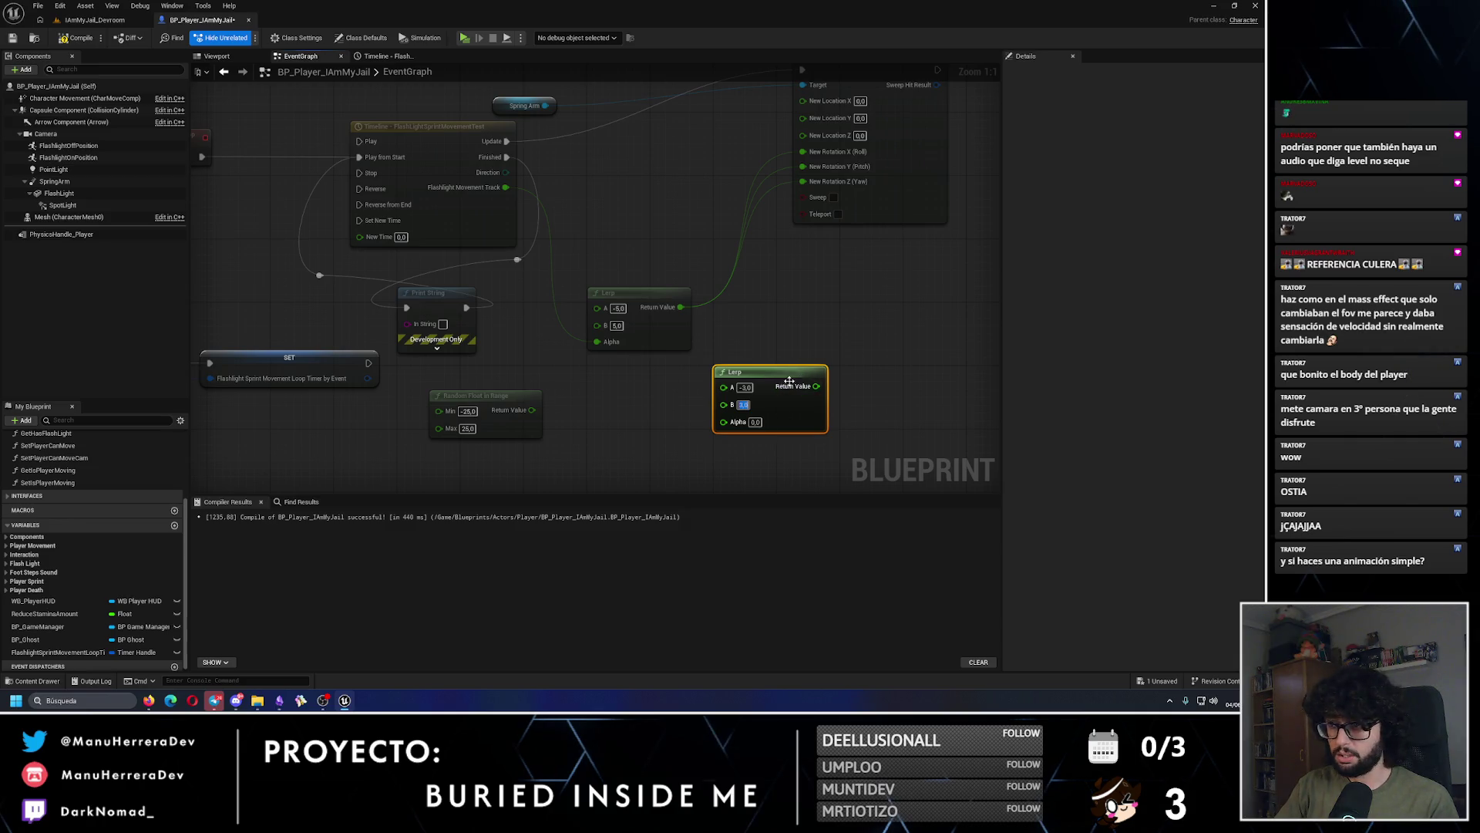
drag(791, 379, 663, 235)
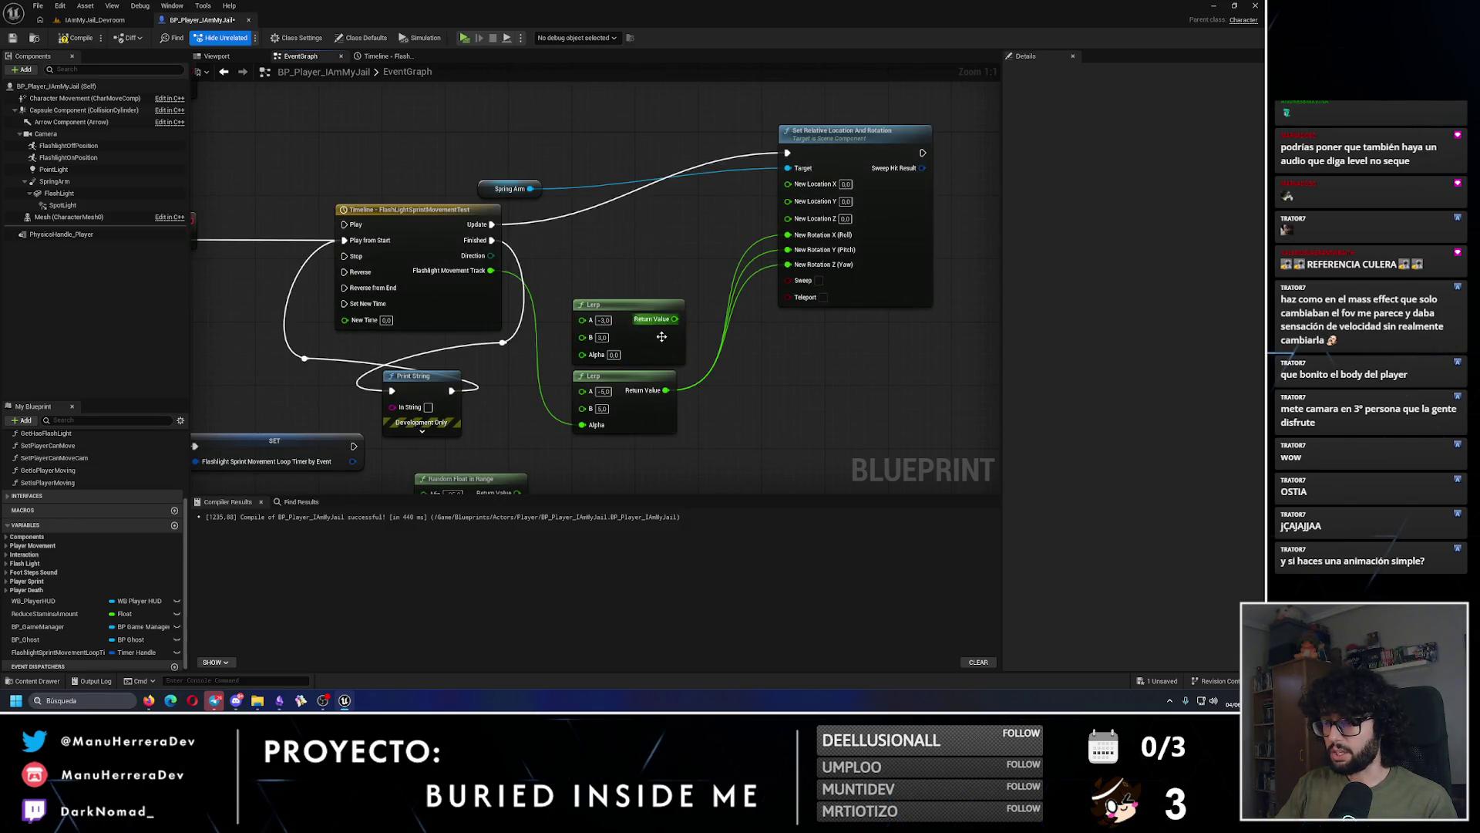
Step: Drive the new Lerp's Alpha from the timeline track and feed it into New Location X, Y and Z
drag(491, 269, 582, 353)
drag(666, 319, 788, 183)
drag(667, 318, 798, 216)
drag(666, 318, 787, 198)
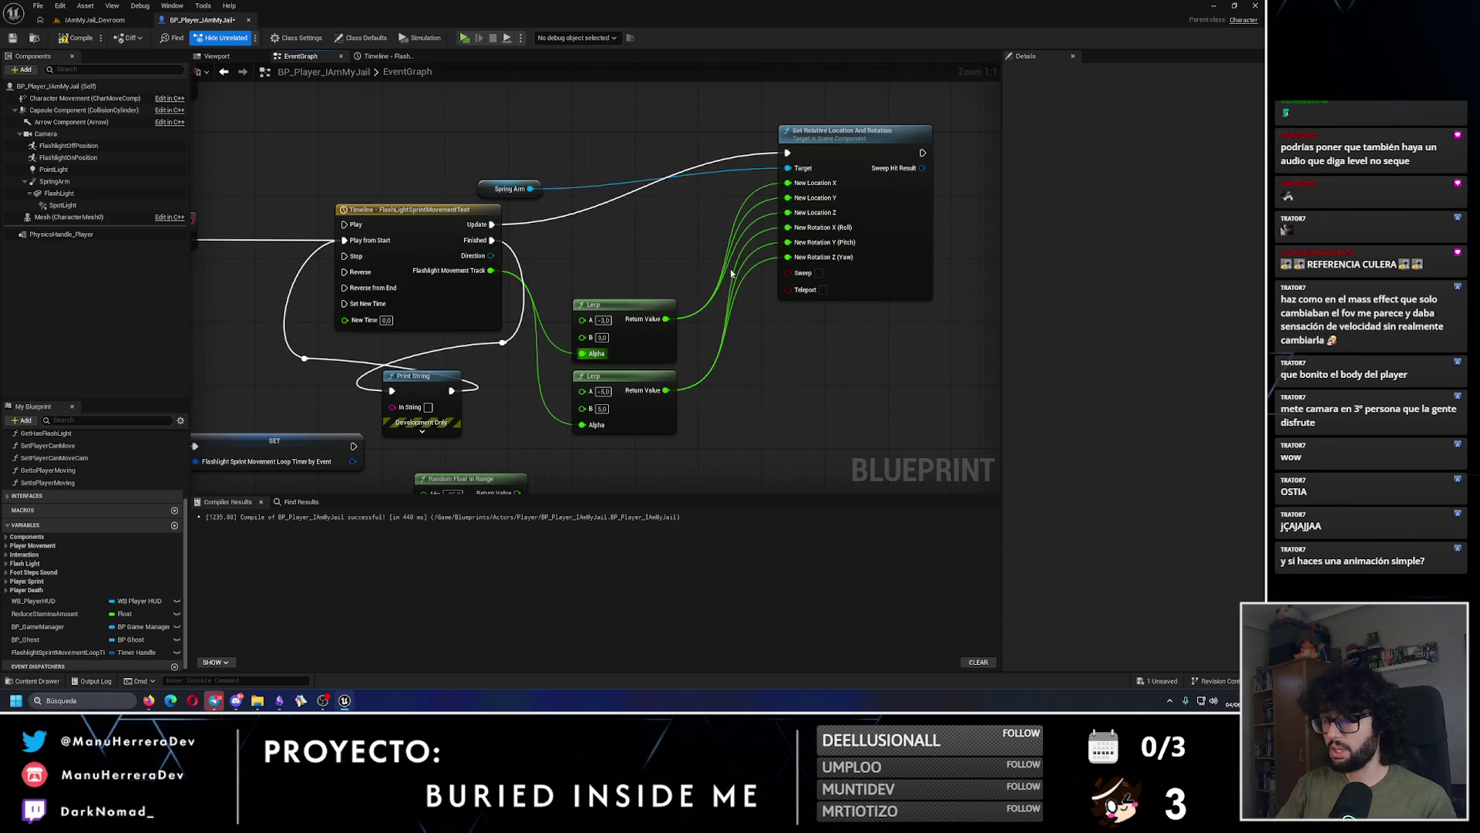
Step: Save the blueprint and run another play-test in the Devroom level
click(12, 38)
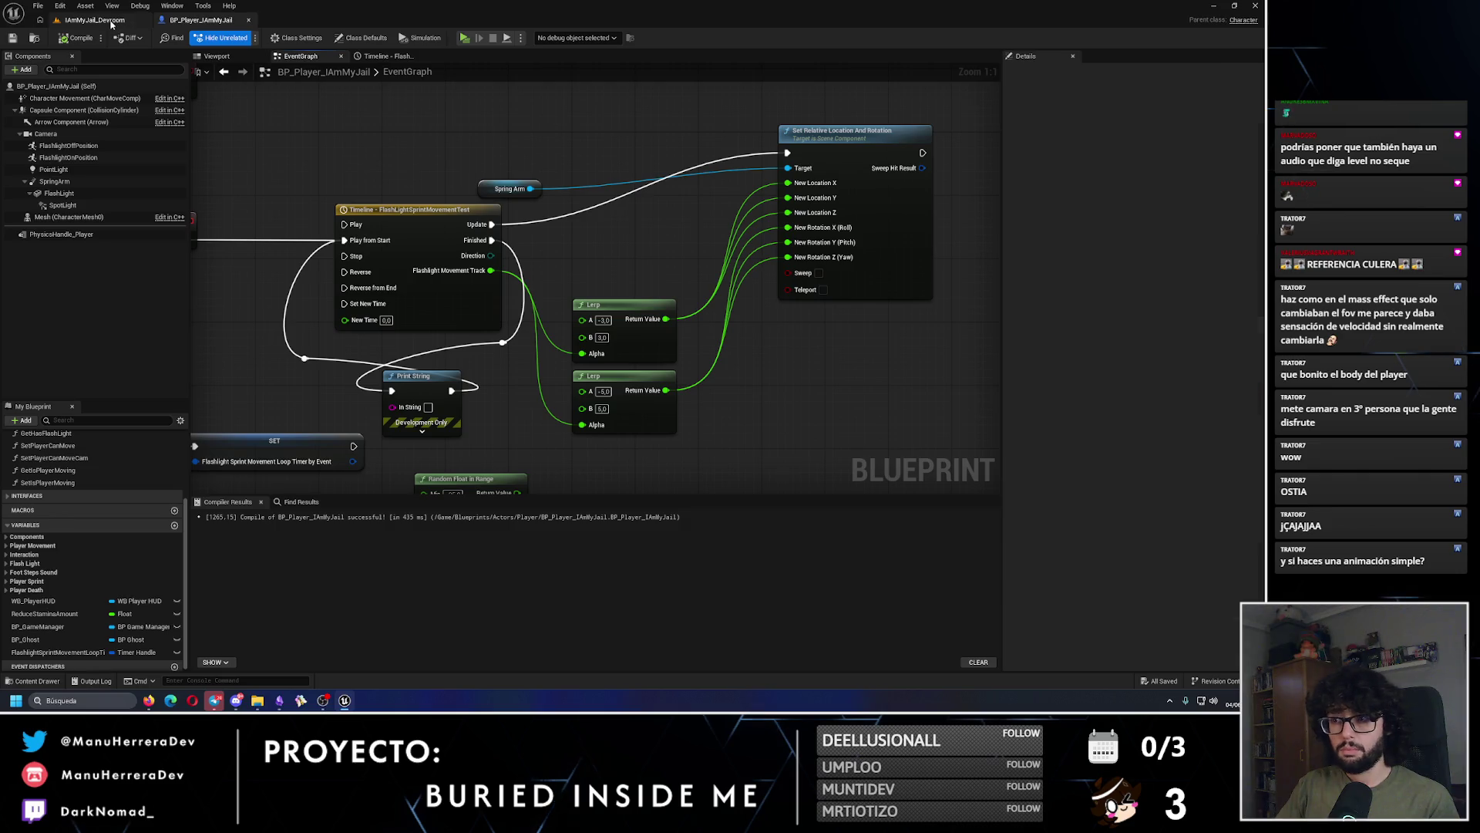
click(111, 22)
key(alt+p)
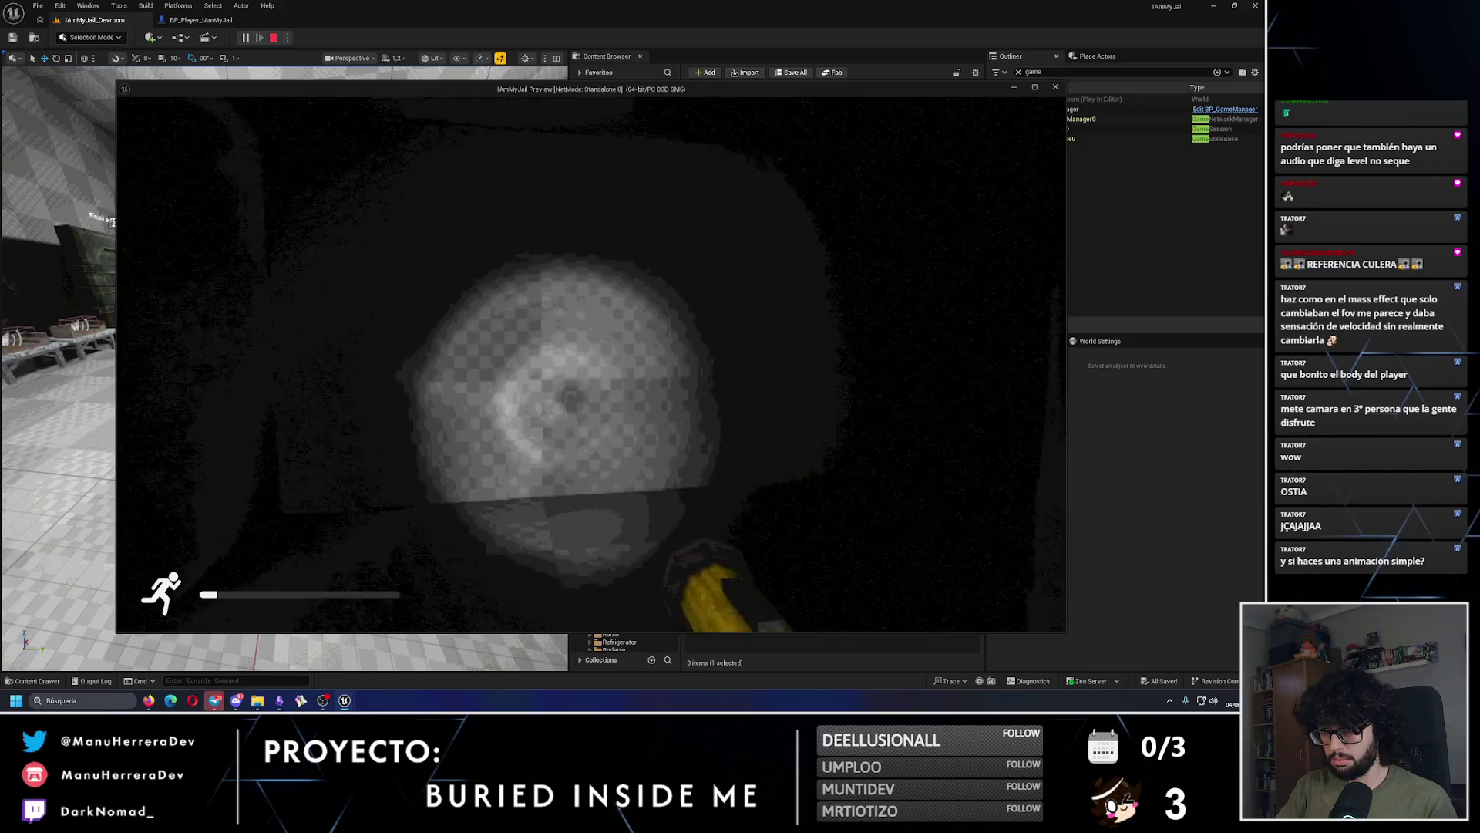
key(Escape)
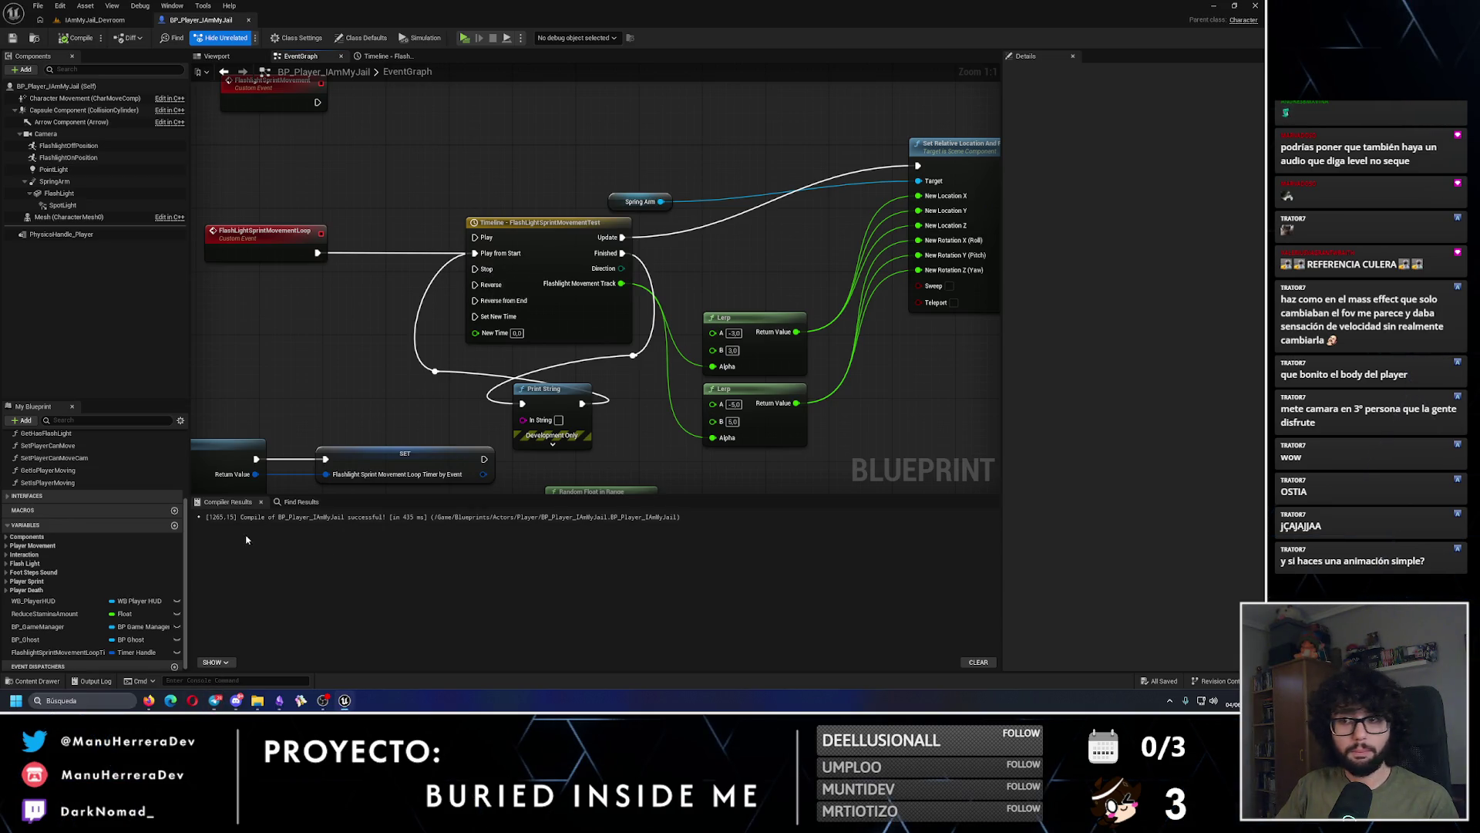
Step: Rename the FlashLightSprintMovementLoop custom event
click(478, 301)
key(F2)
text(Fla)
text(h)
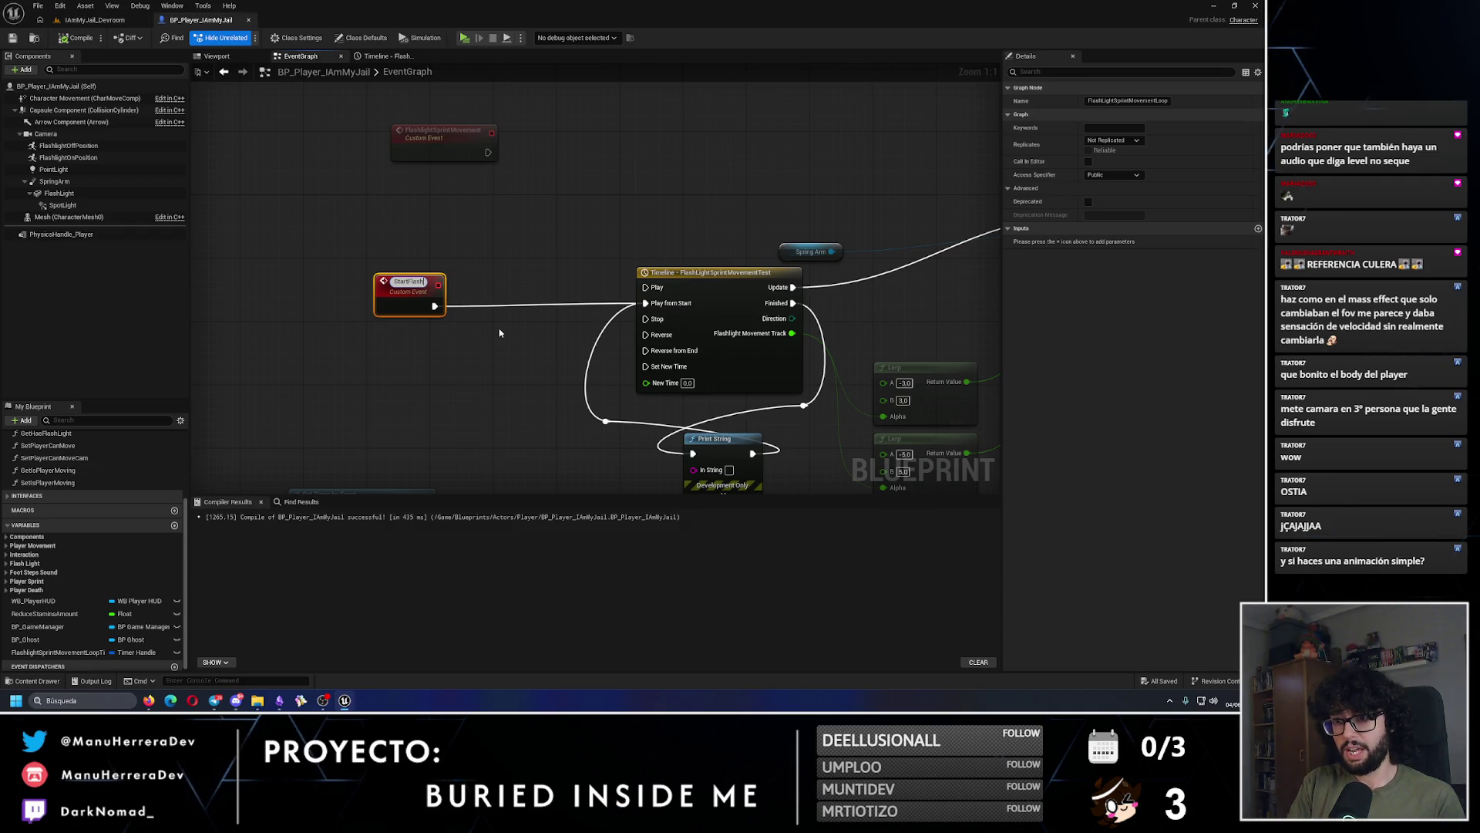
text(thtSp)
text(rintMovement)
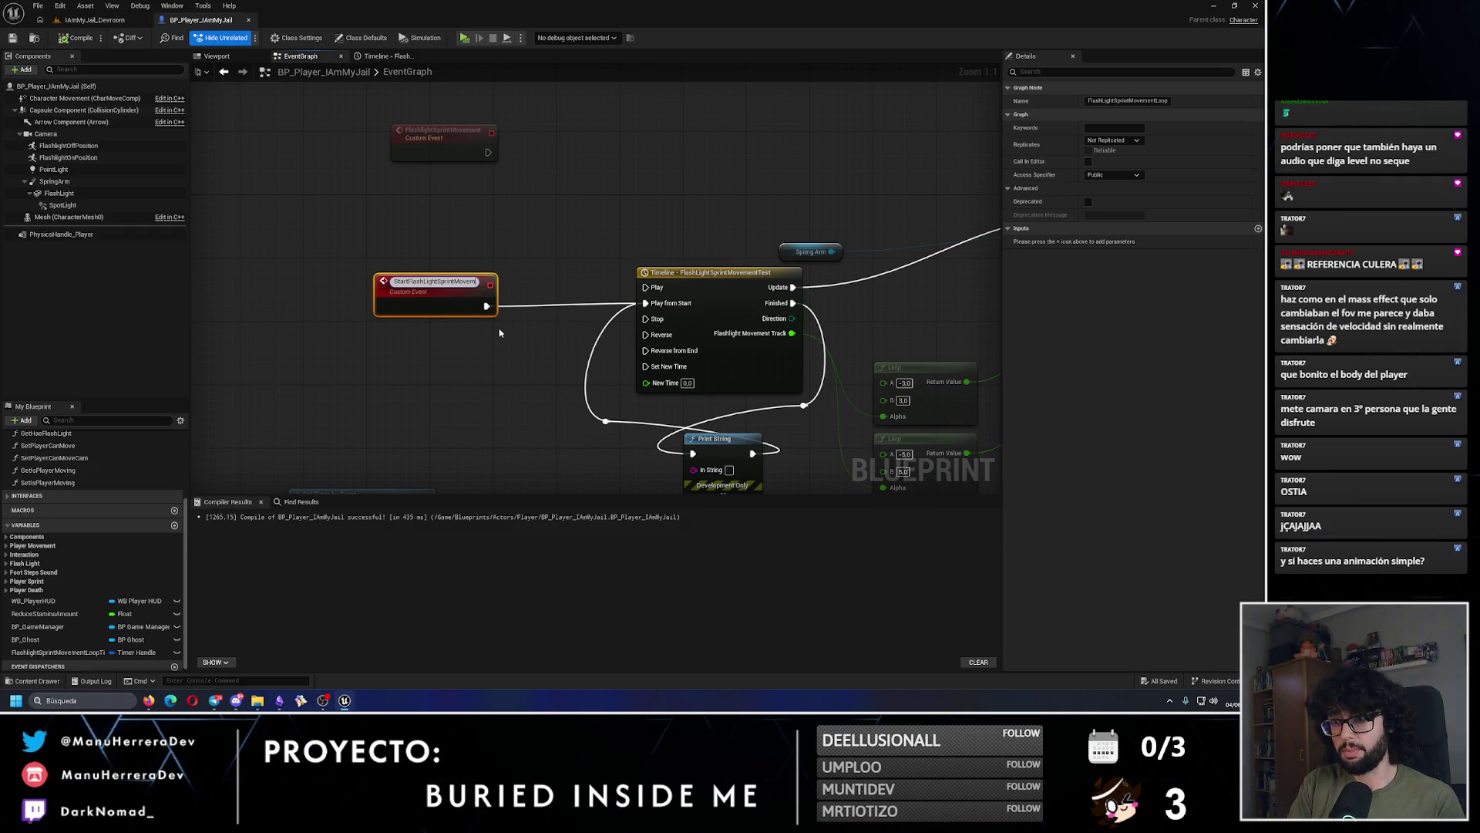
key(Return)
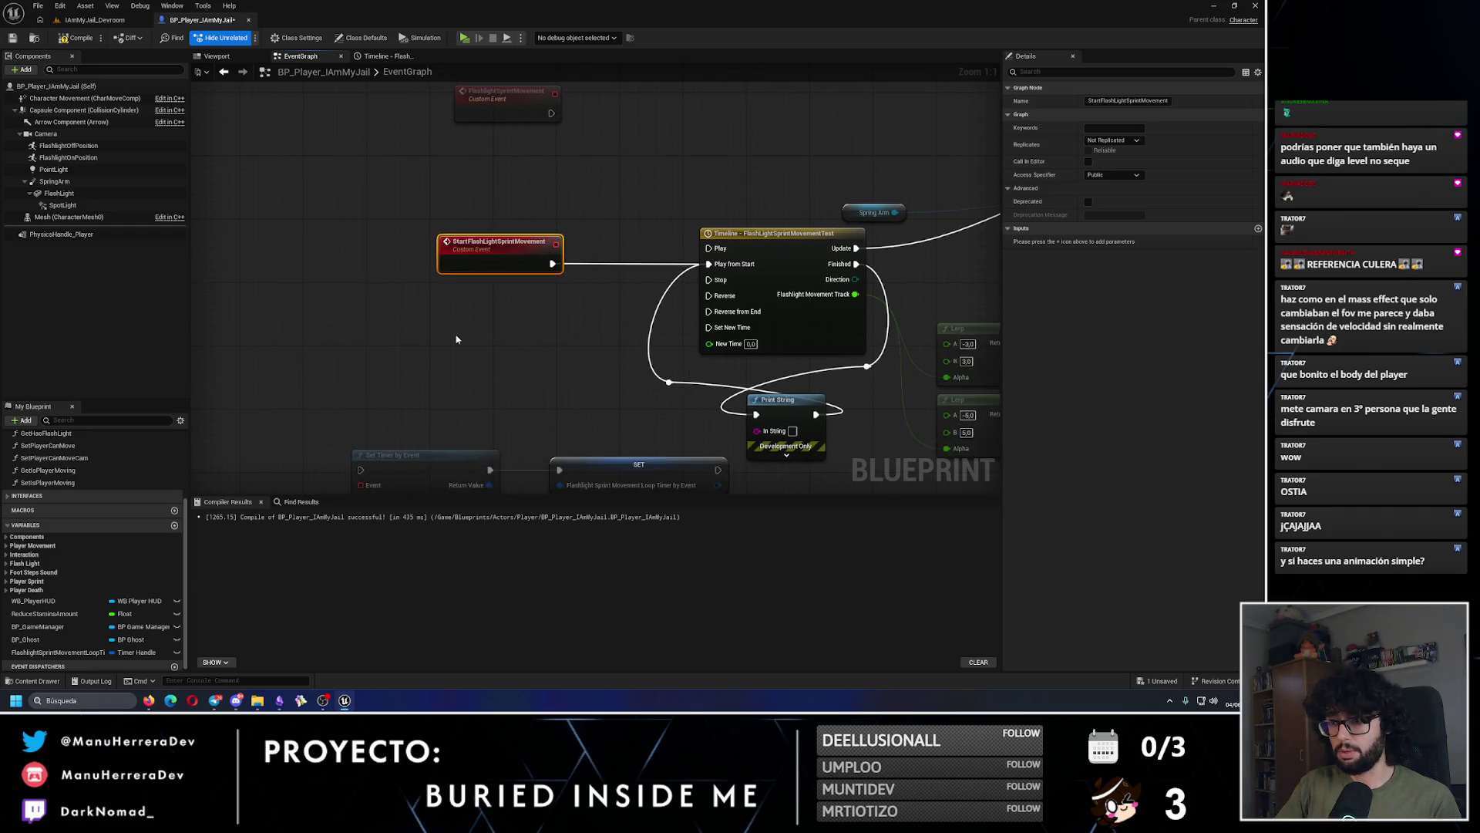
Step: Add a StopFlashLightSprintMovement custom event lined up under the start event
right_click(457, 339)
text(stopflash)
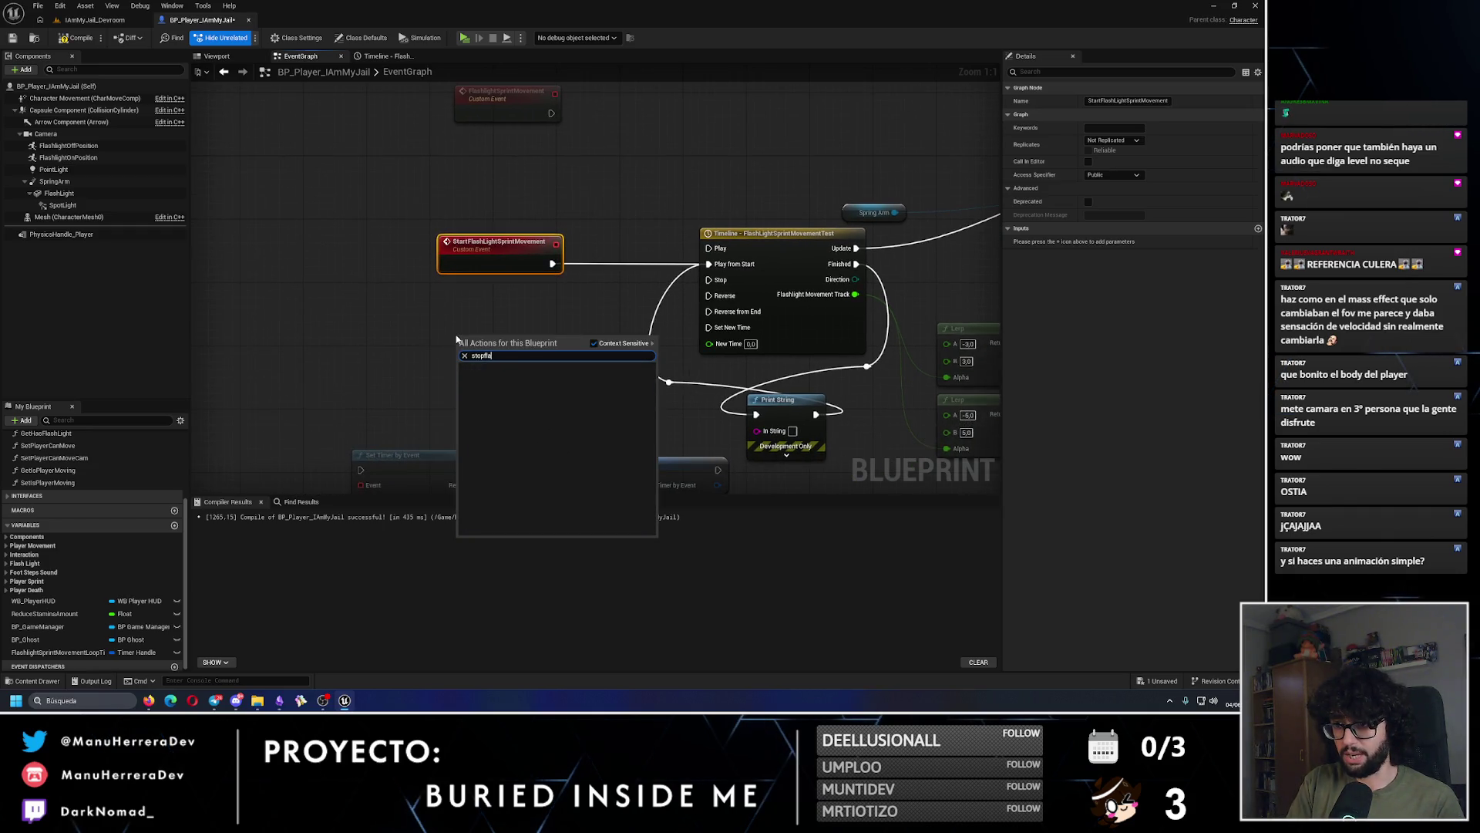
key(BackSpace)
key(BackSpace)
key(BackSpace)
text(flas)
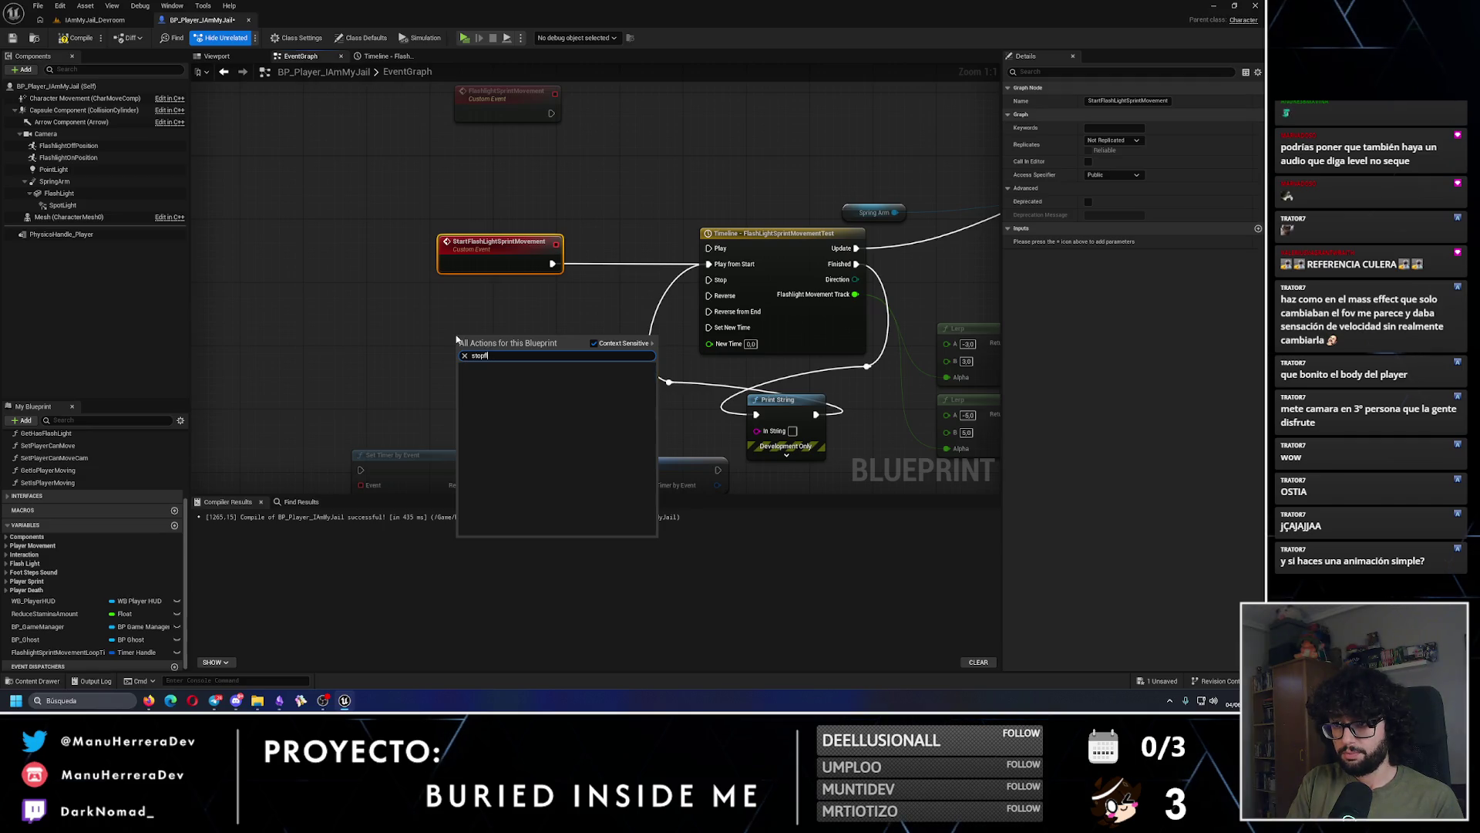
key(BackSpace)
key(BackSpace)
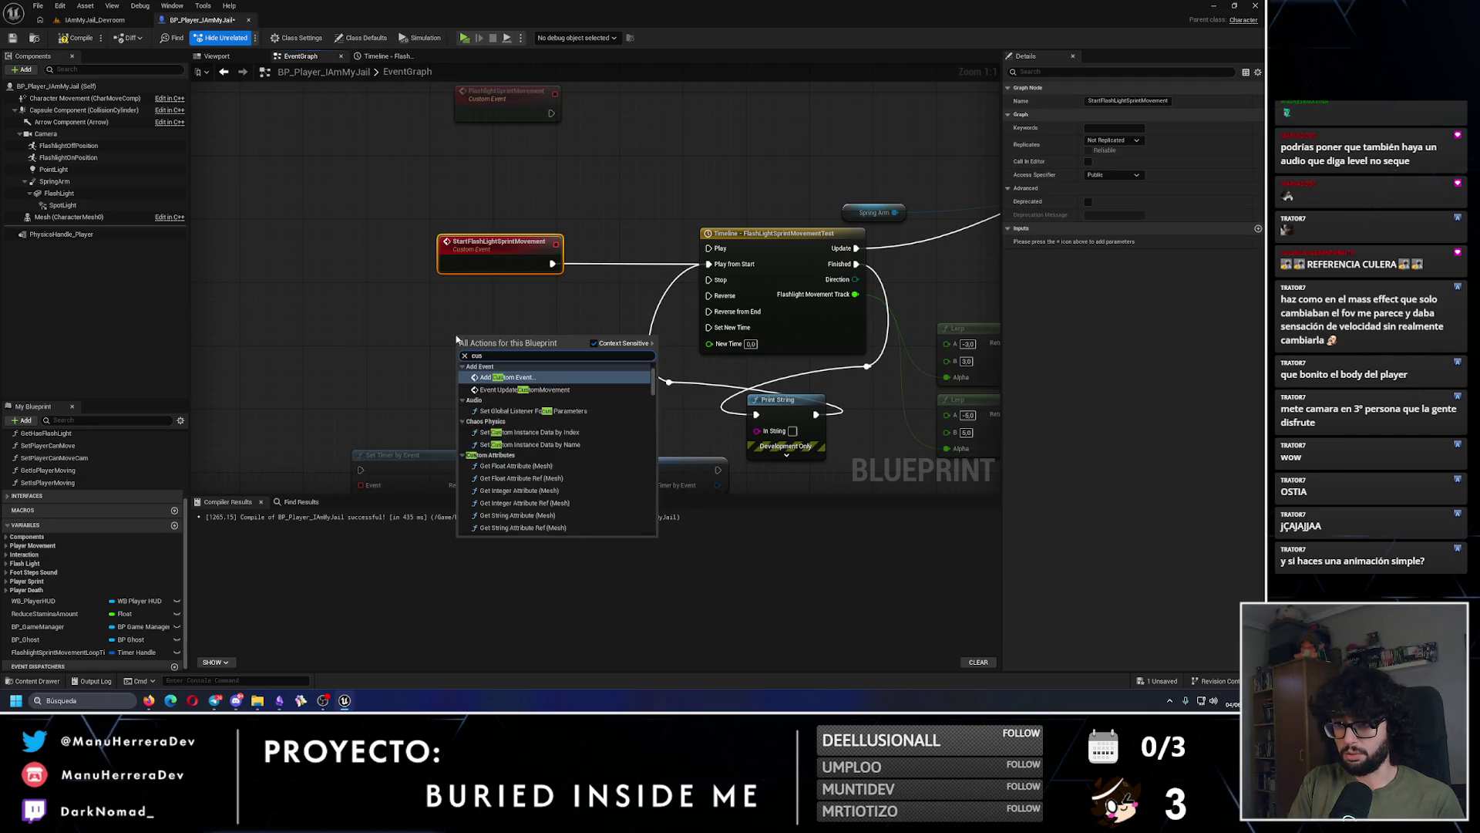
key(Escape)
right_click(487, 362)
click(494, 366)
text(StopFlashLightSprintMovement)
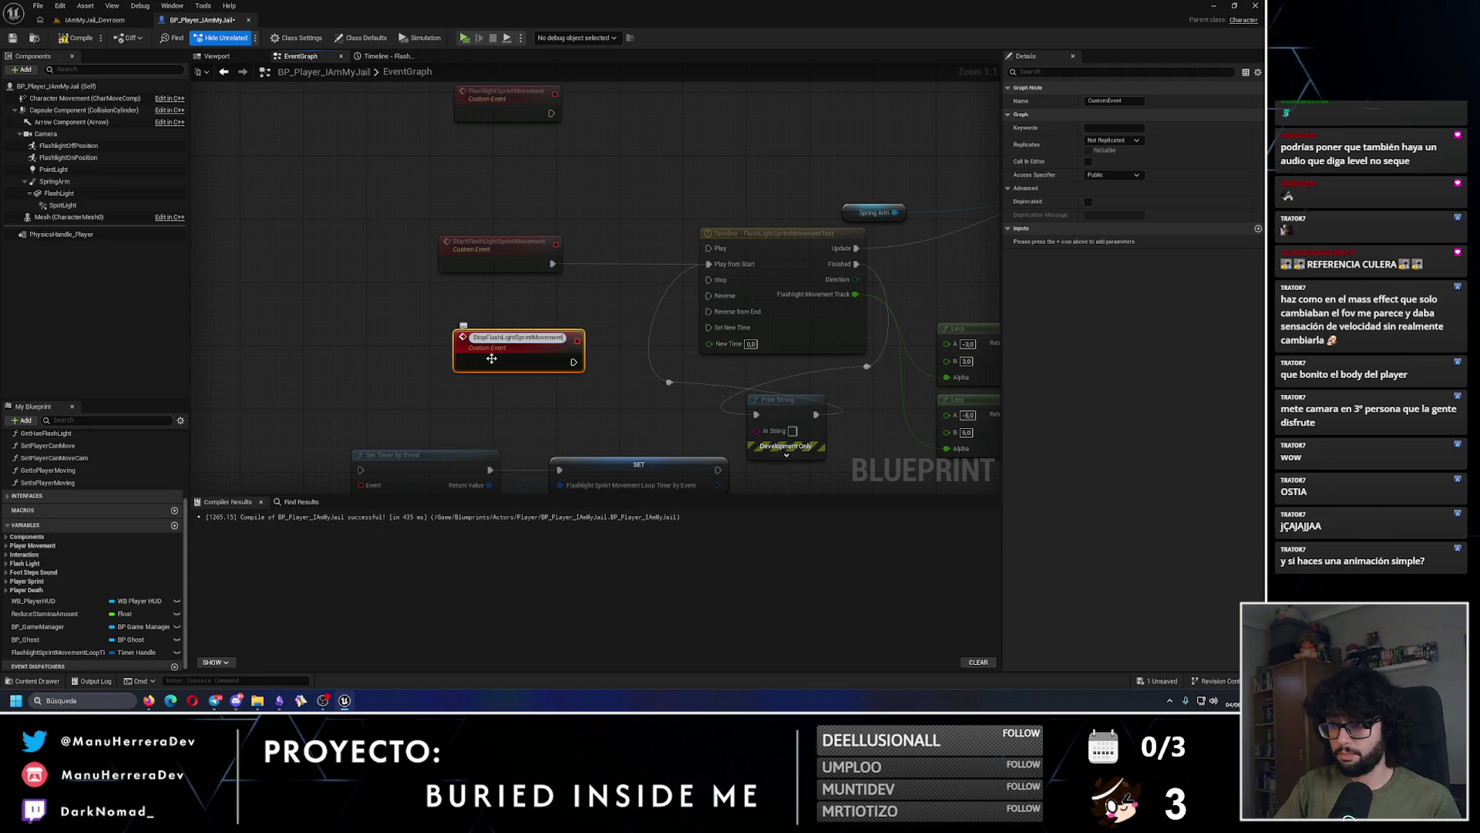
click(551, 407)
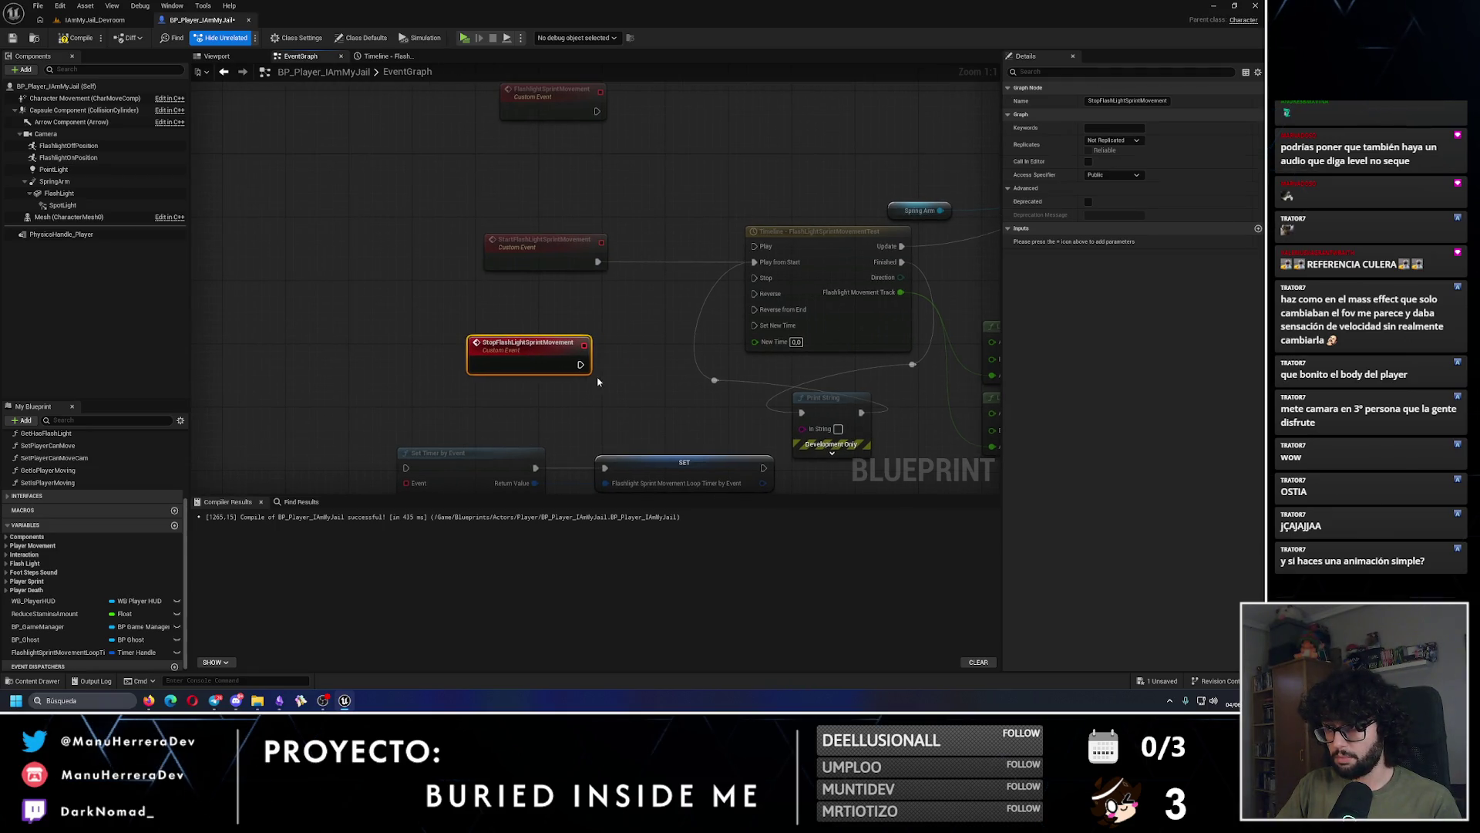
click(637, 403)
drag(538, 350, 554, 351)
click(588, 299)
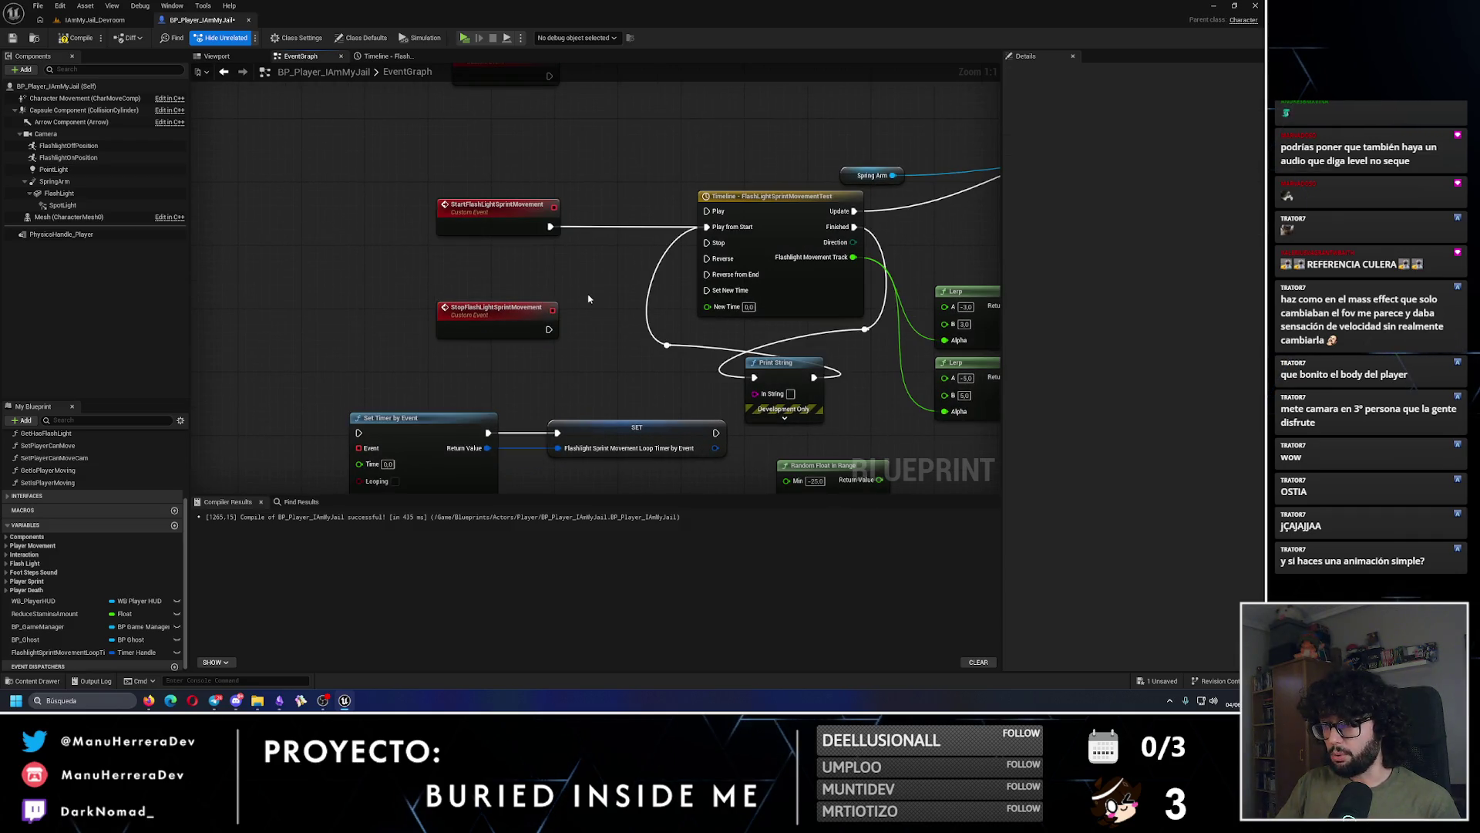
Step: Delete Set Timer by Event, SET and Random Float in Range, and paste a Set Relative Location And Rotation node
drag(576, 341, 528, 335)
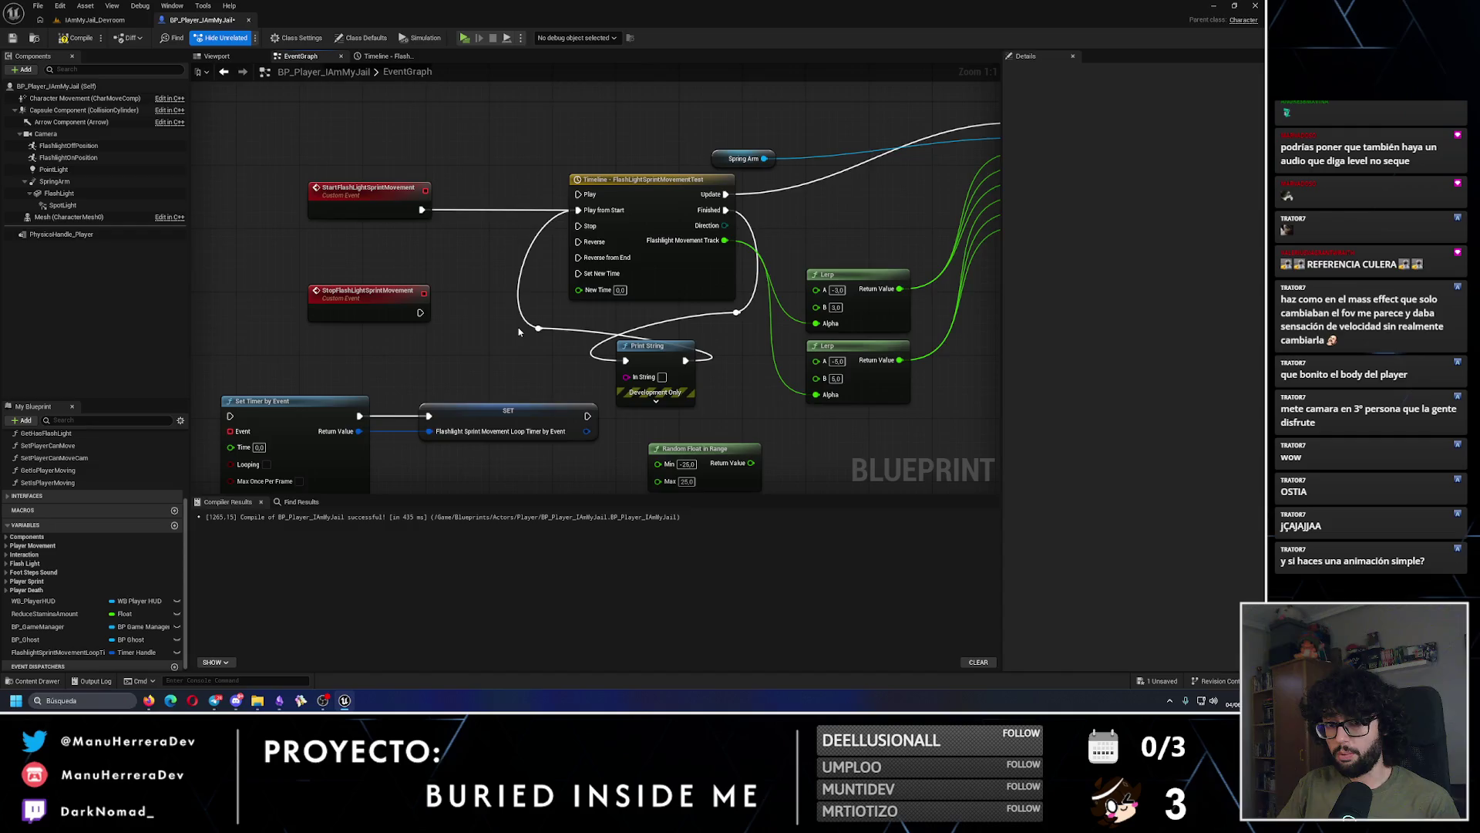
scroll(518, 332, down, 1)
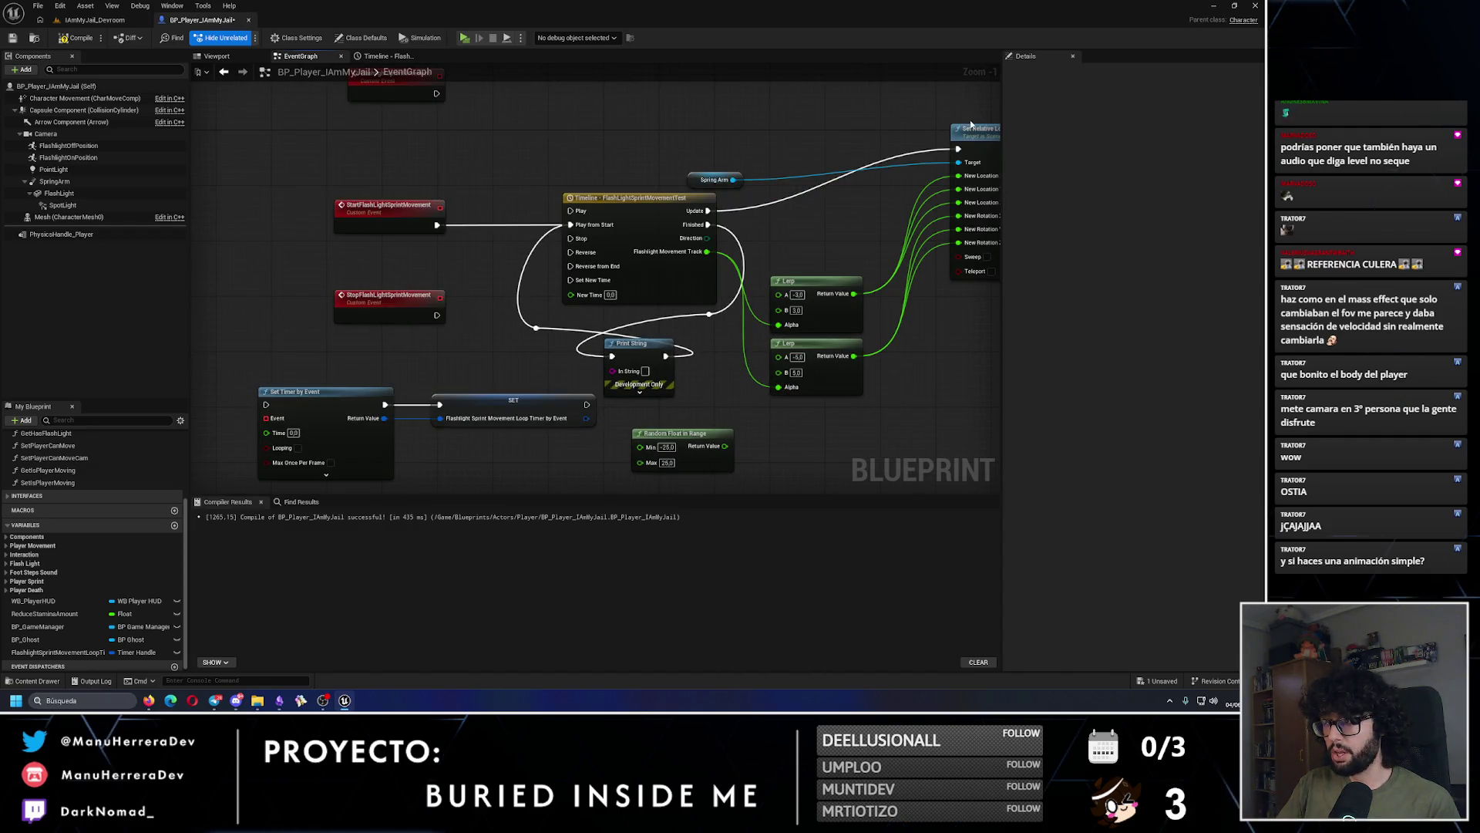
drag(734, 174, 679, 140)
scroll(794, 131, down, 2)
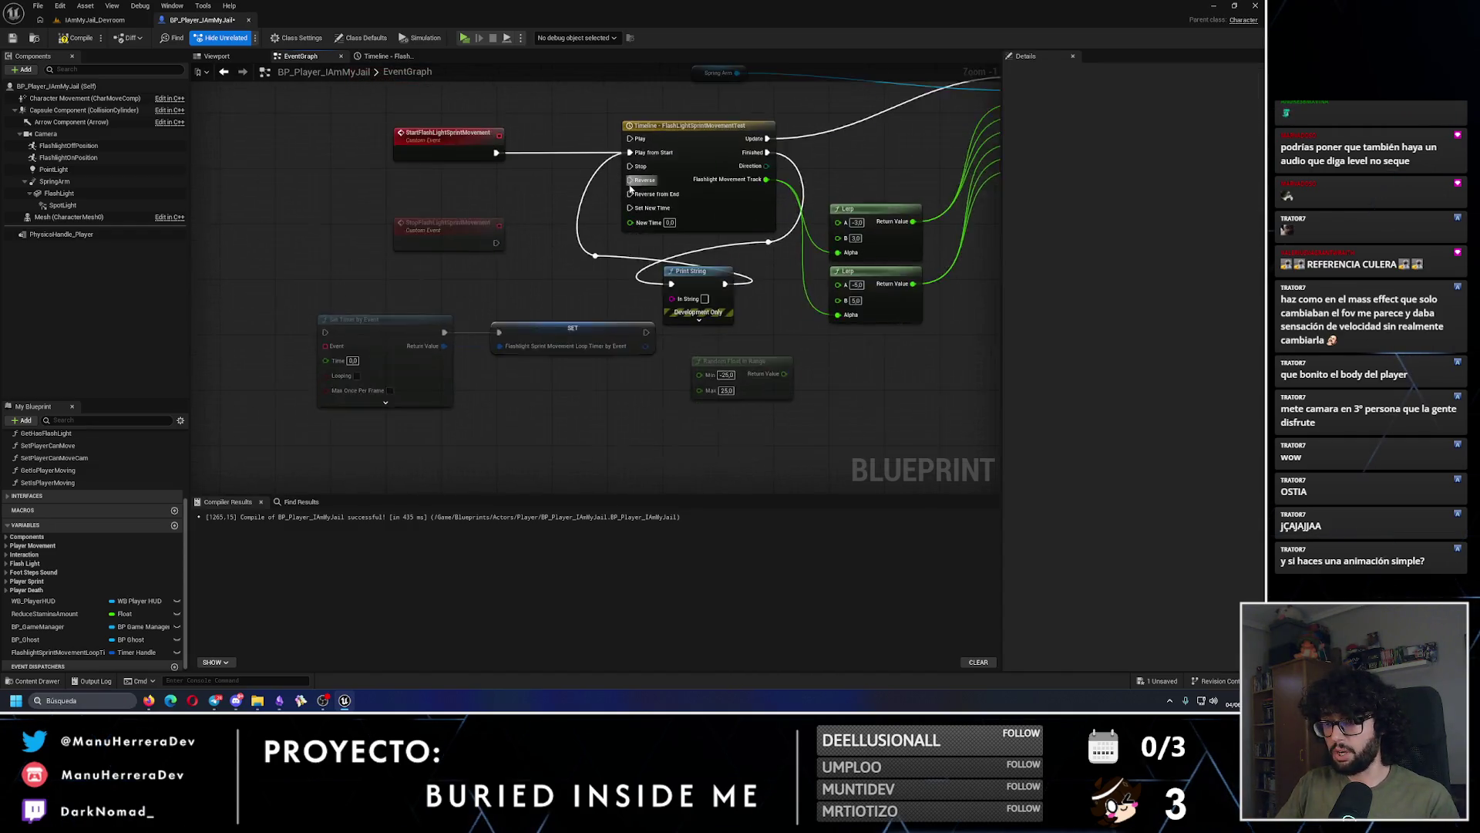
drag(751, 286, 385, 361)
key(Delete)
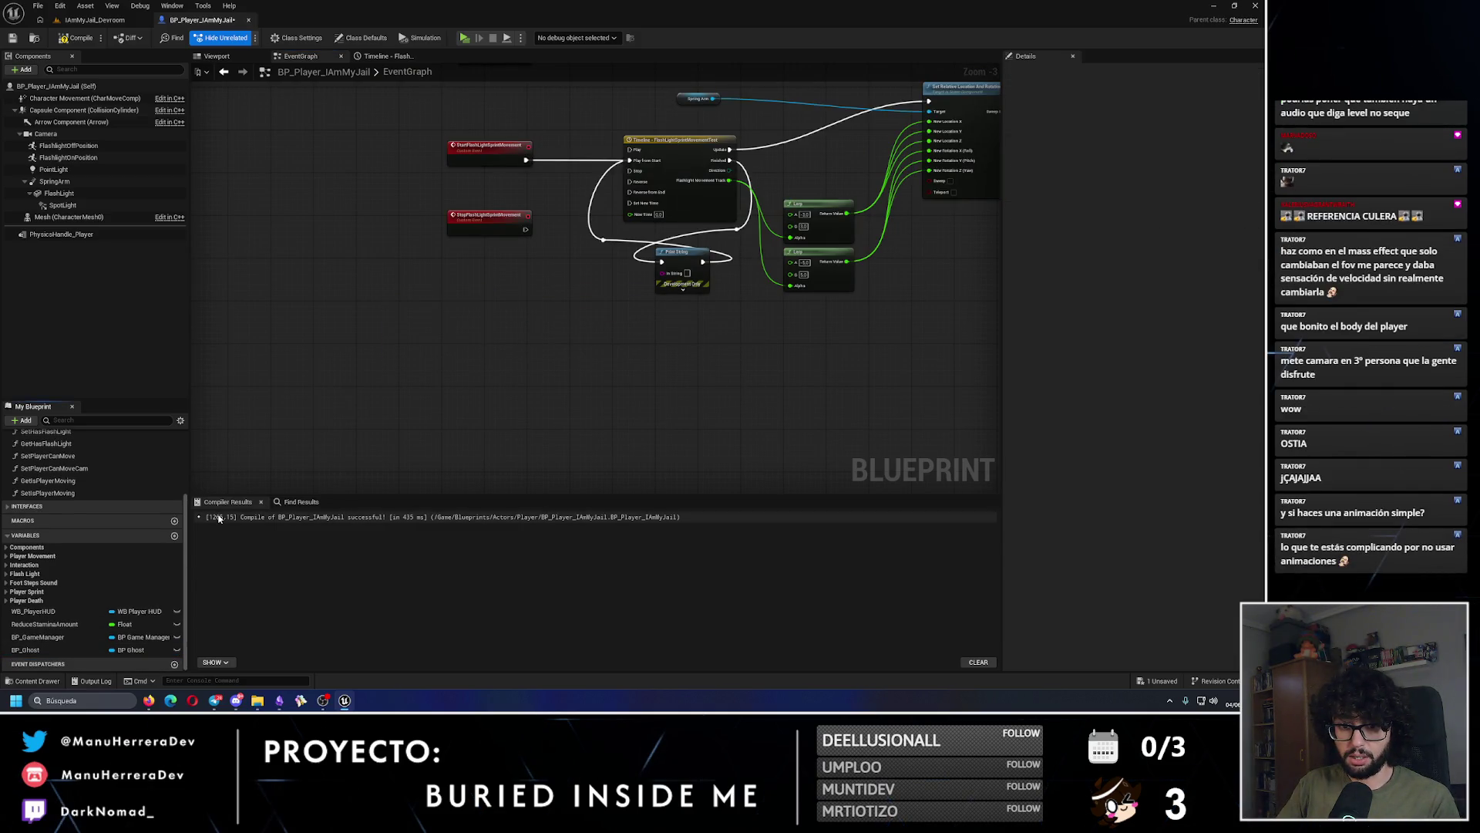
scroll(498, 352, up, 2)
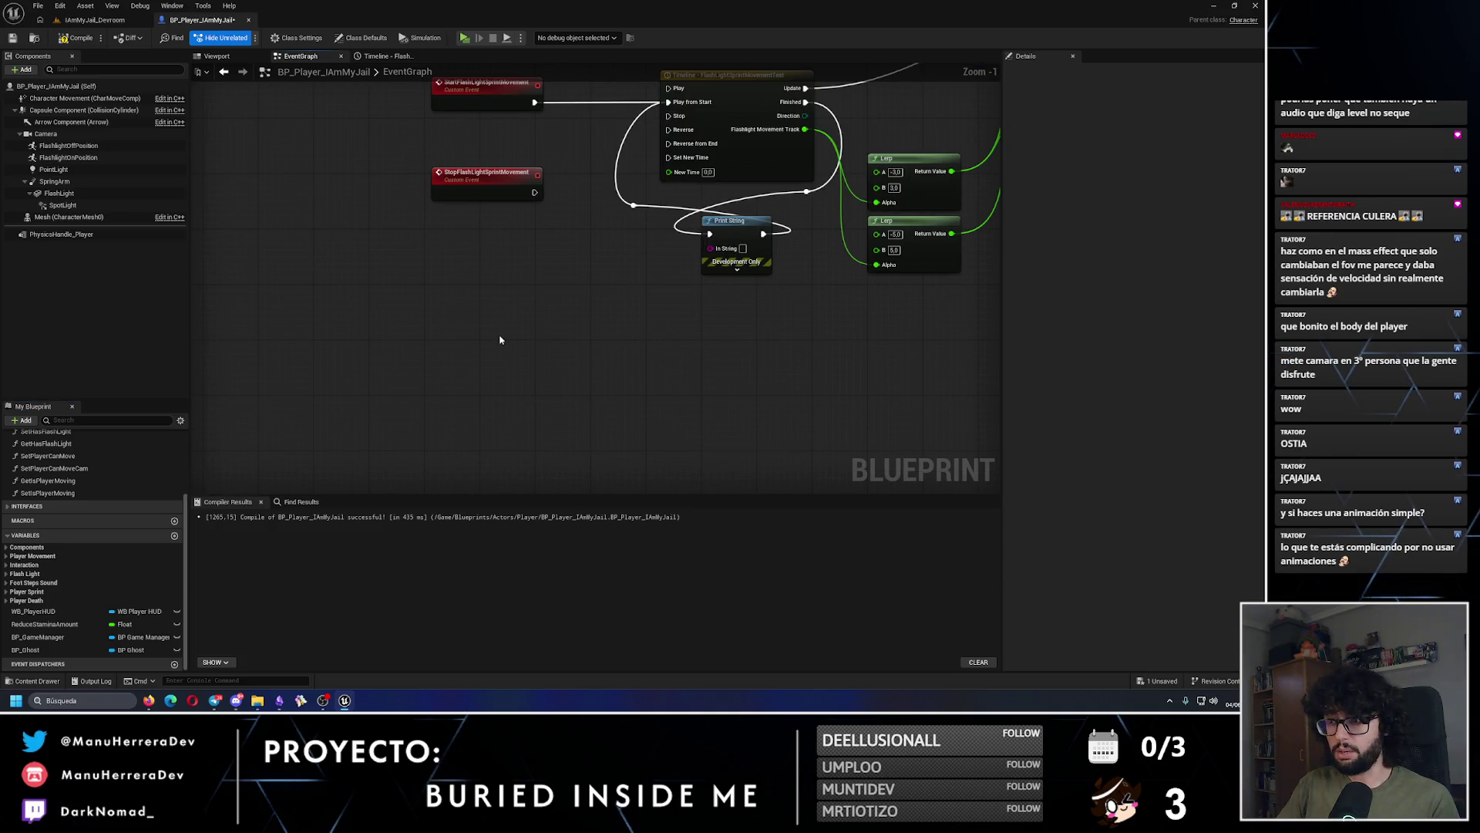
key(ctrl+v)
drag(545, 347, 594, 319)
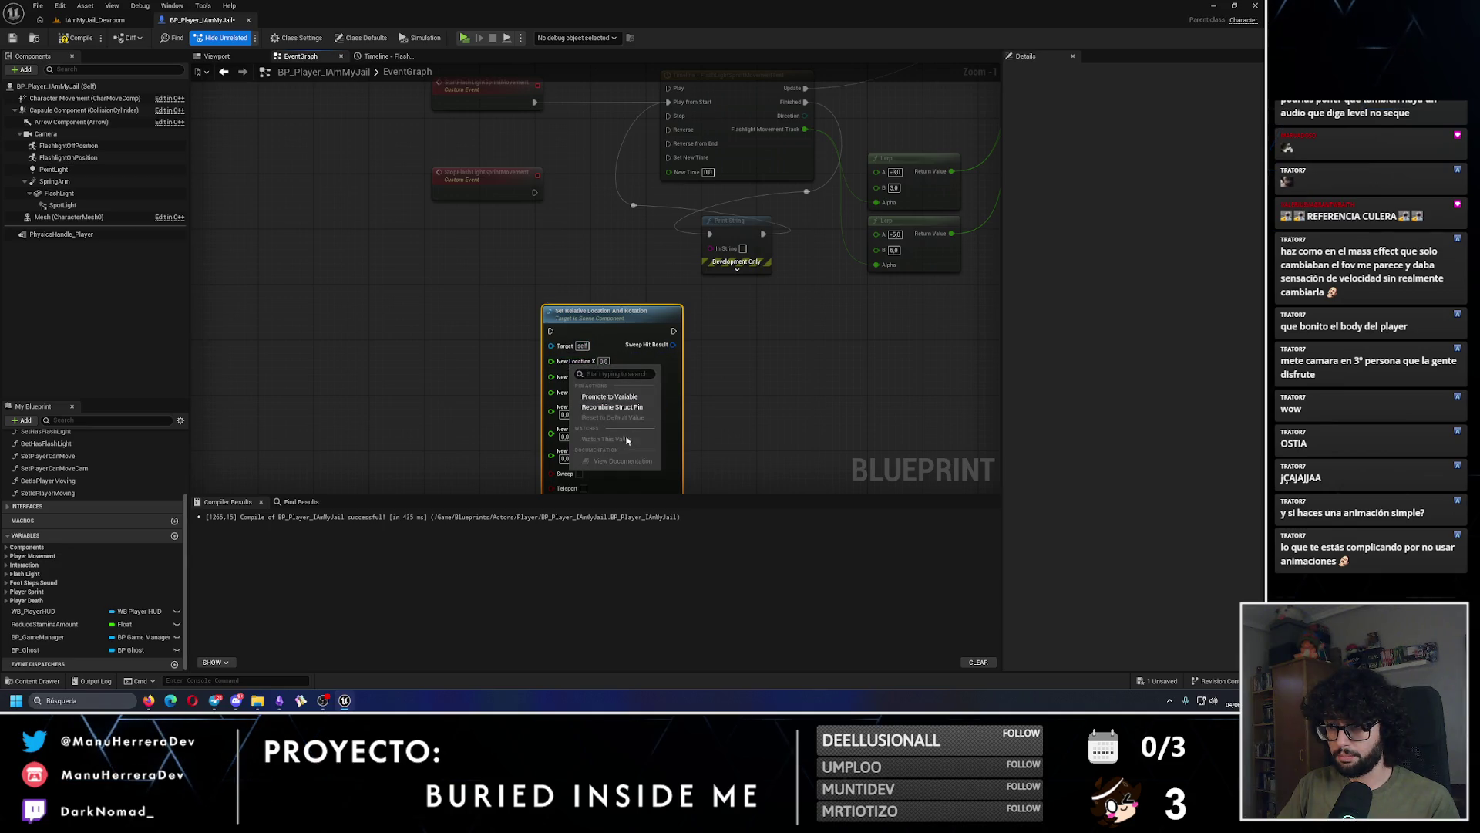
Step: Recombine the split New Location and New Rotation pins into single vector inputs
right_click(584, 379)
click(624, 423)
right_click(539, 316)
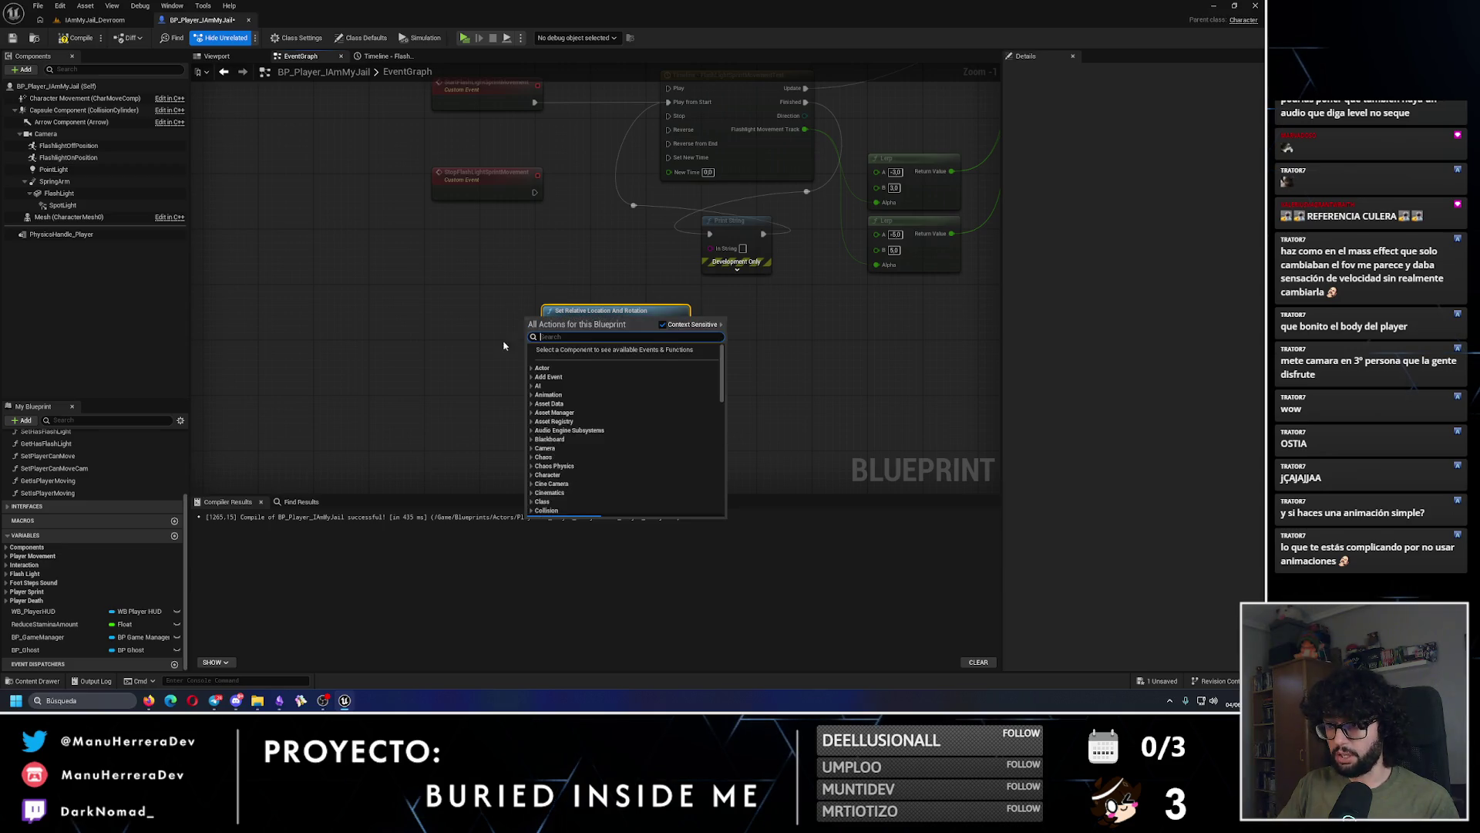
click(579, 360)
Step: Wire StopFlashLightSprintMovement and a pasted Spring Arm getter into the reset node's exec and Target
drag(533, 257, 485, 327)
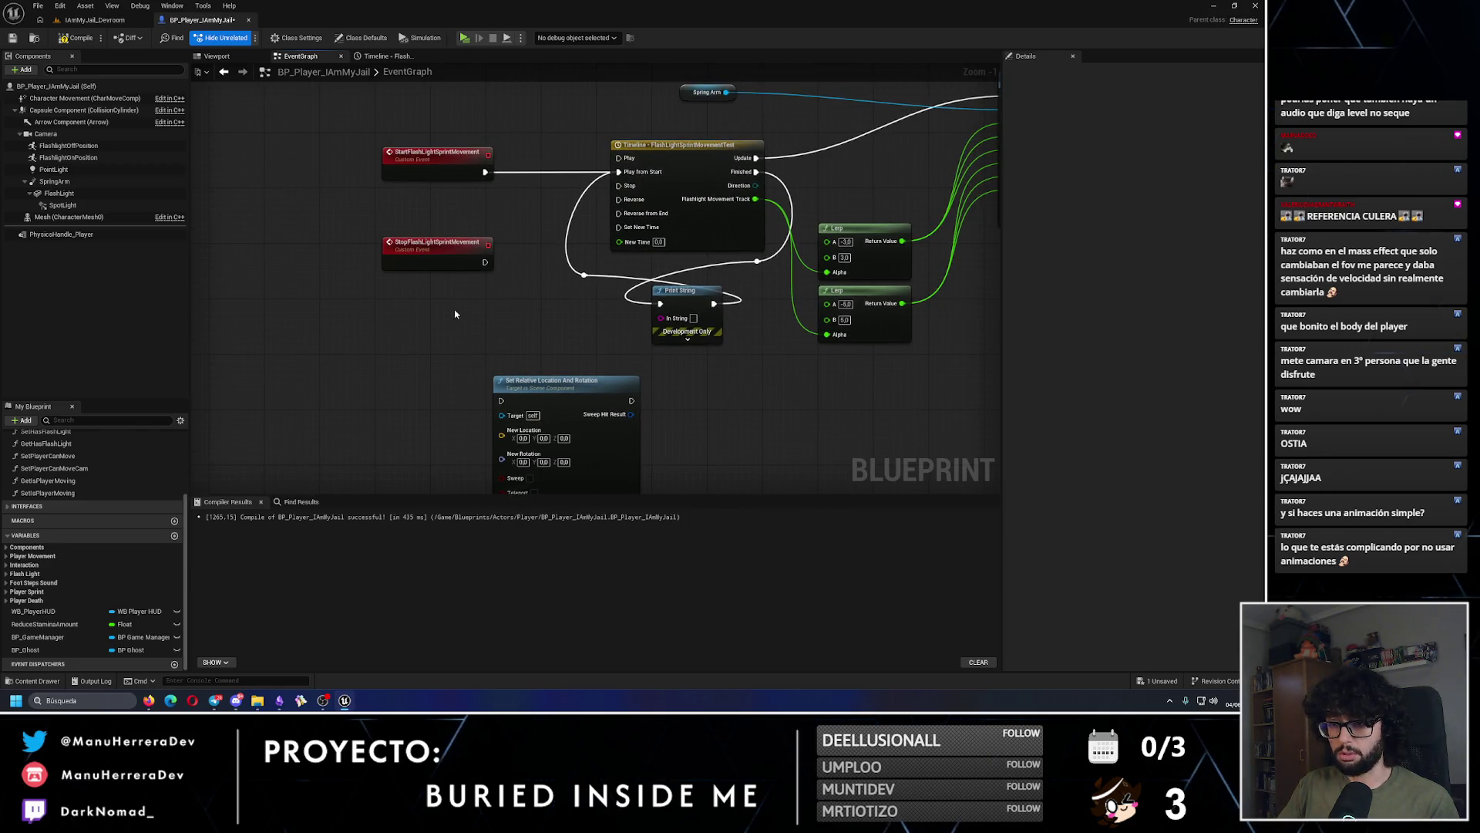
drag(484, 261, 501, 400)
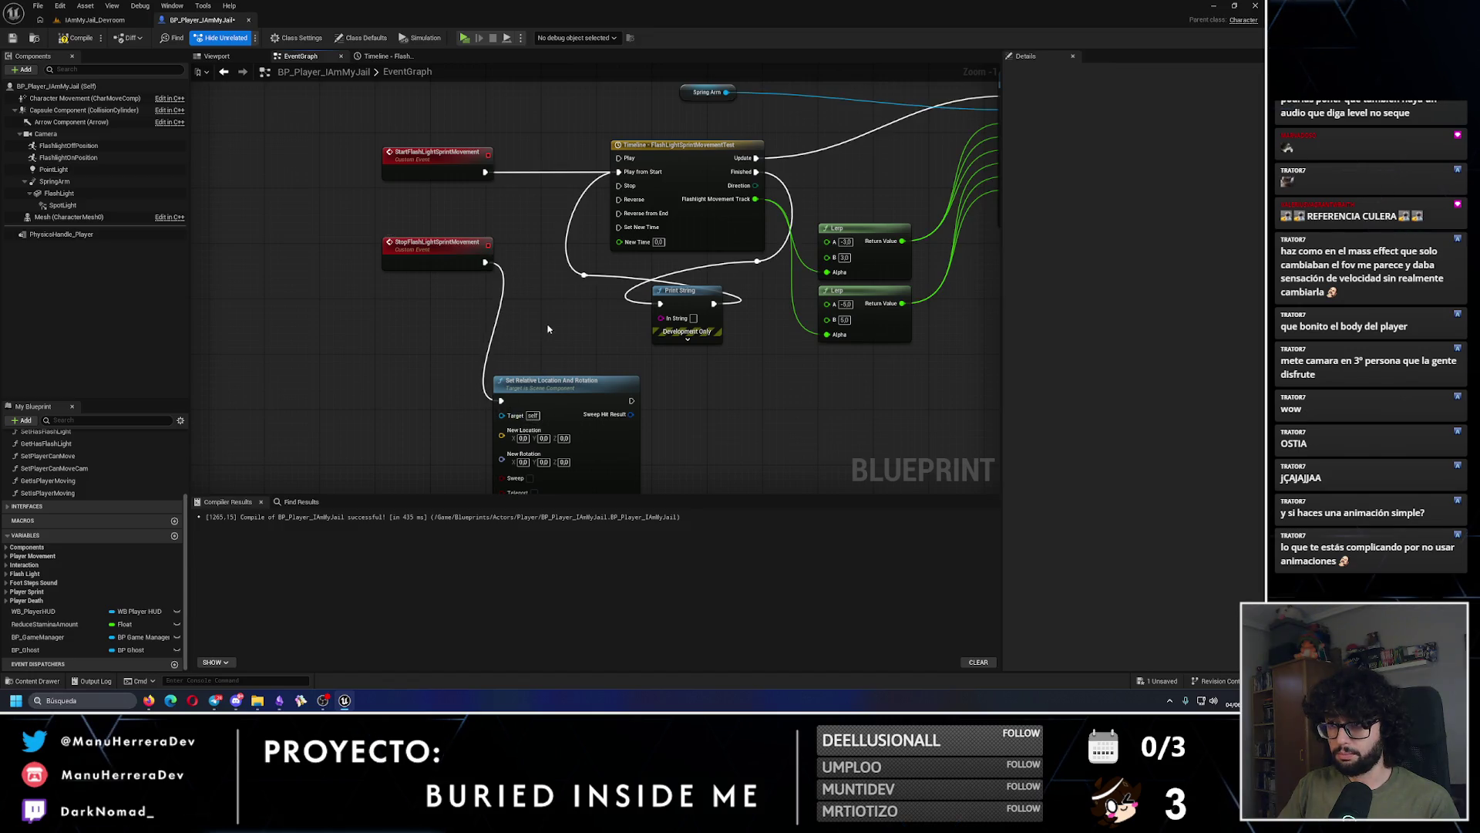
drag(807, 141, 667, 223)
drag(299, 411, 436, 298)
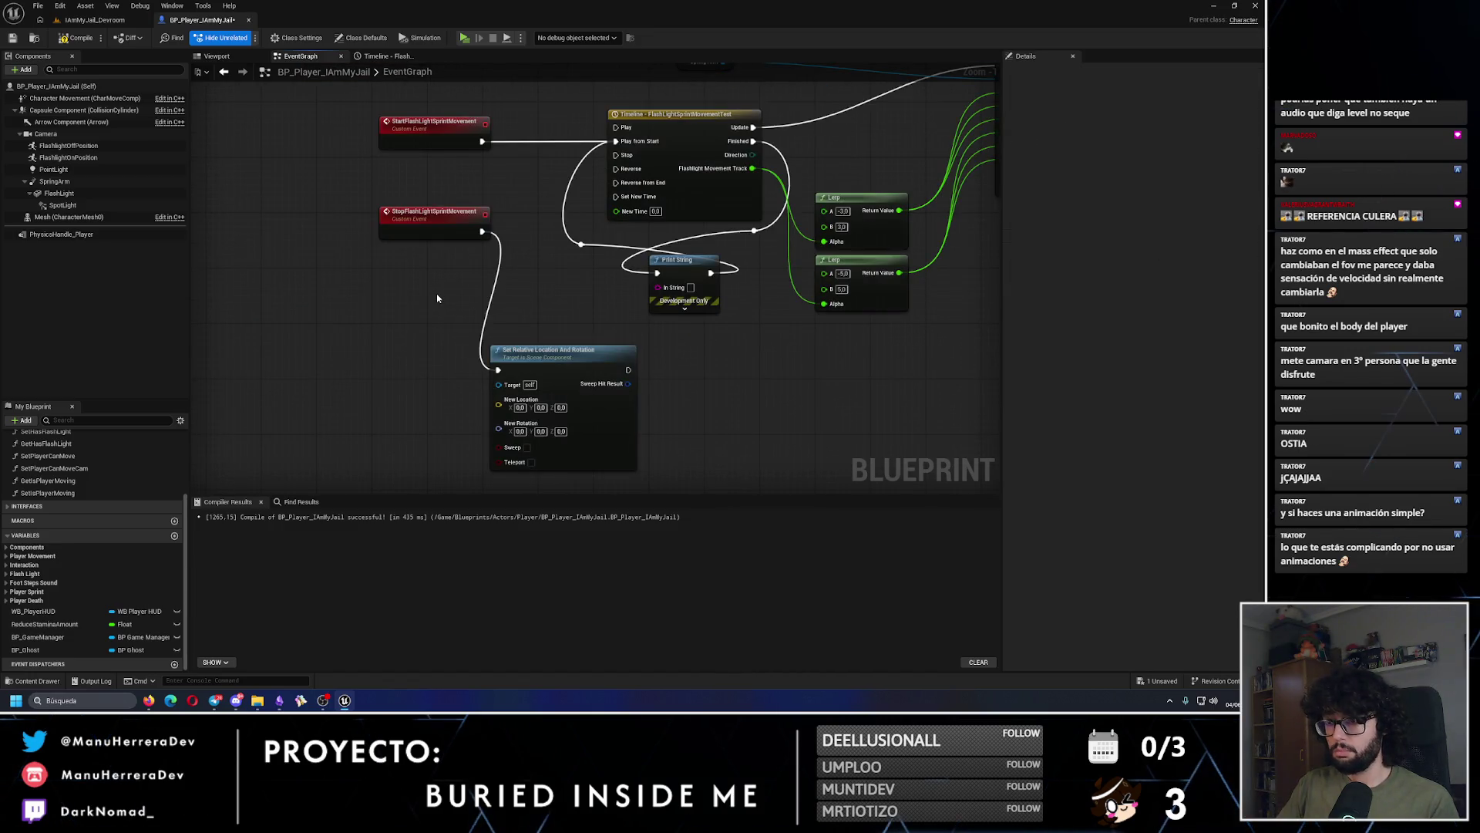
key(ctrl+v)
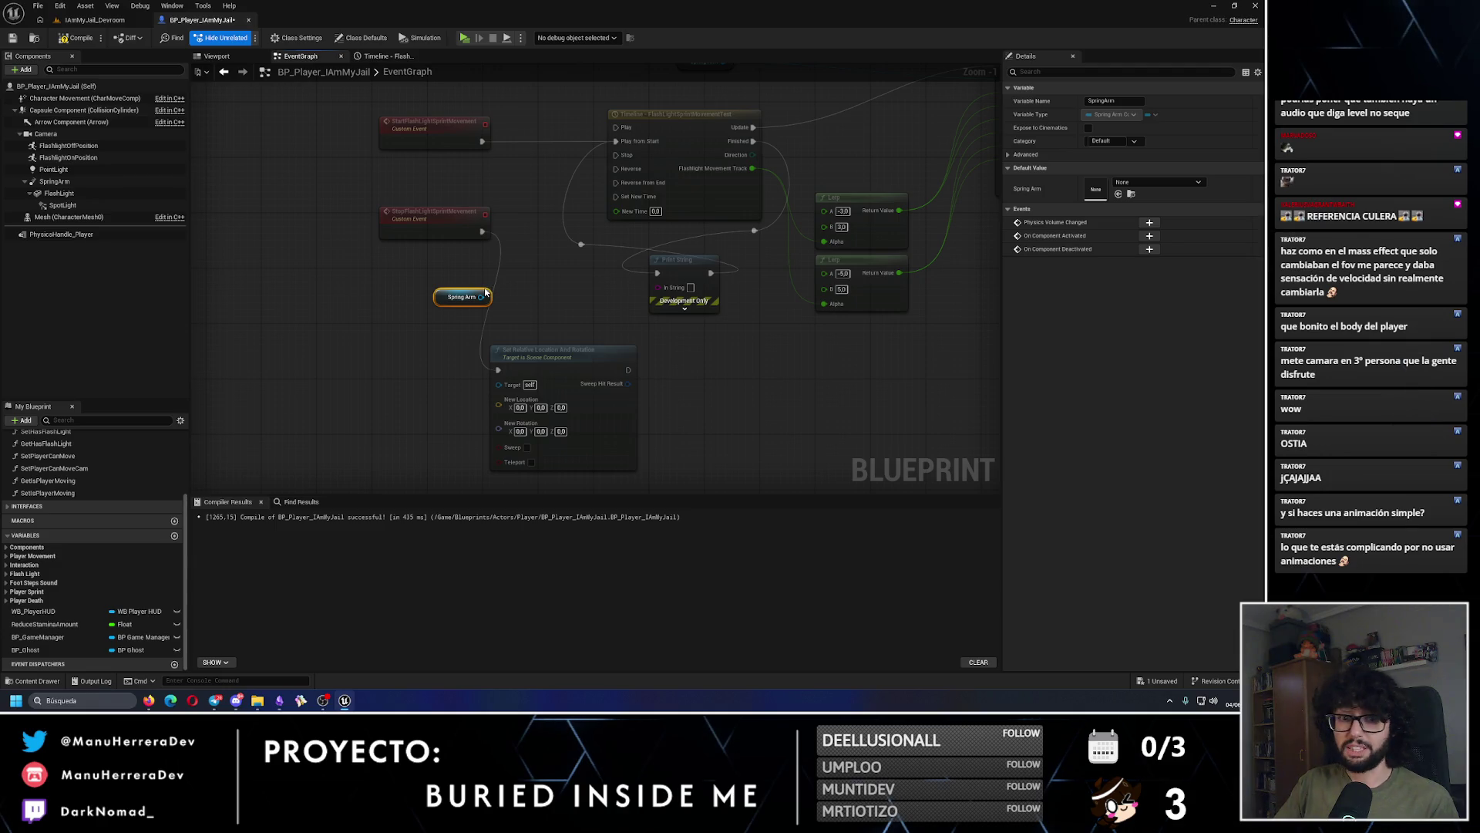
mouse_move(482, 291)
mouse_down()
mouse_move(435, 328)
mouse_move(435, 374)
mouse_move(510, 385)
mouse_up()
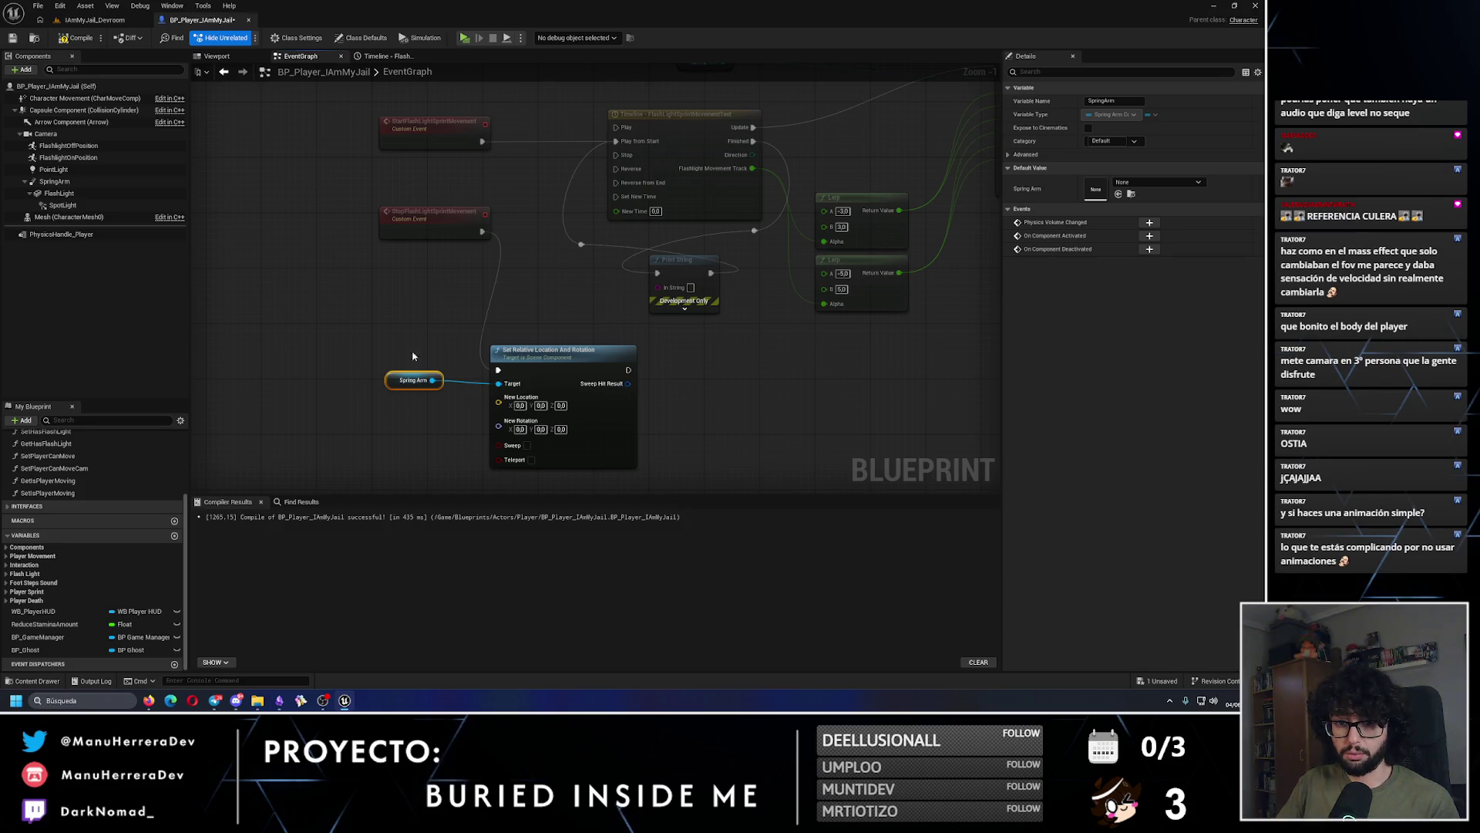
click(588, 429)
mouse_move(596, 377)
mouse_down()
mouse_move(601, 327)
mouse_move(589, 343)
mouse_up()
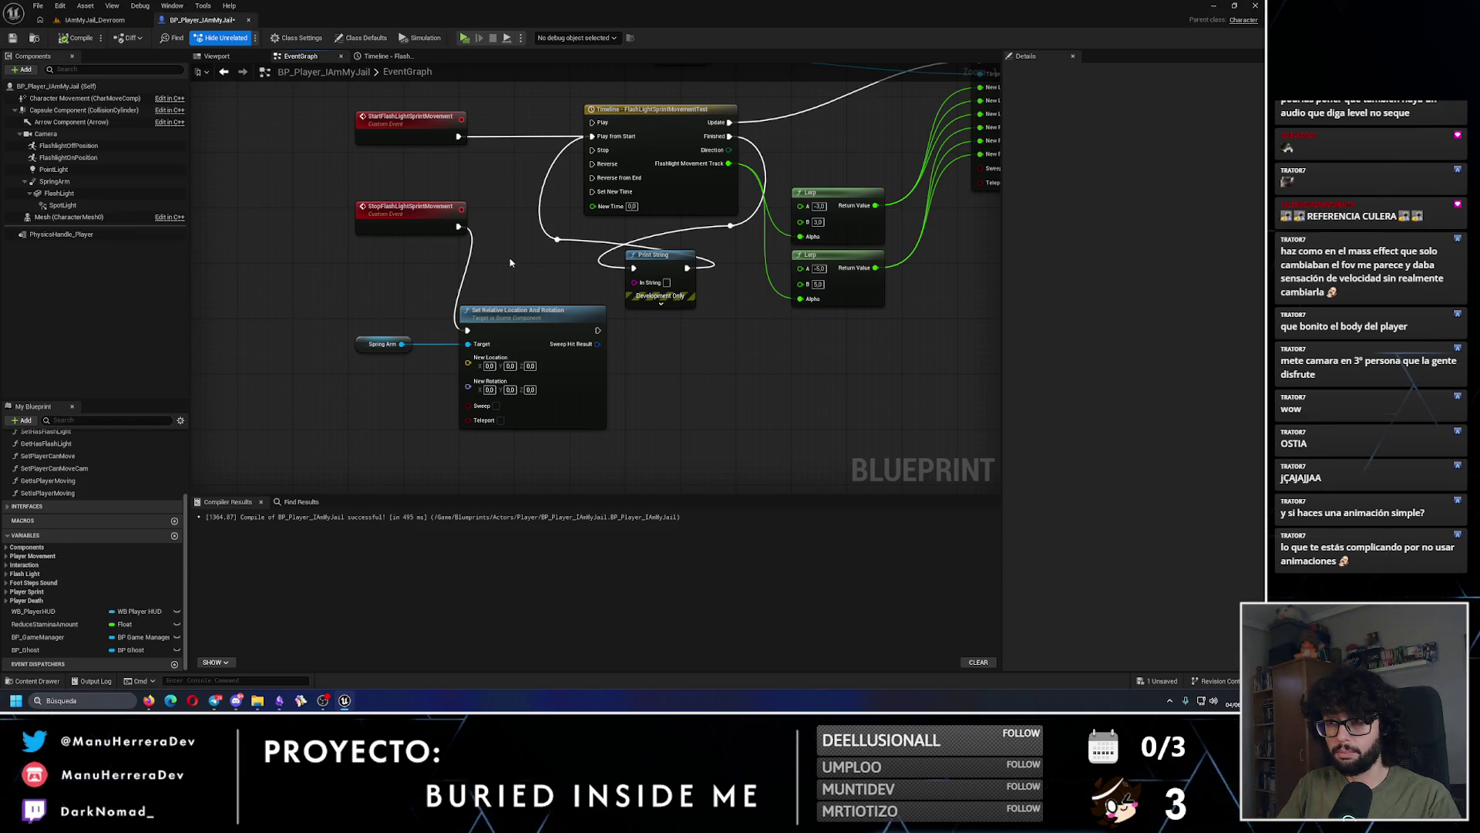
Step: Rearrange the timeline node group and its reroute node in the graph
scroll(510, 263, down, 4)
mouse_move(473, 162)
mouse_down()
mouse_move(827, 361)
mouse_move(800, 355)
mouse_up()
mouse_move(436, 137)
mouse_down()
mouse_move(757, 354)
mouse_move(974, 347)
mouse_move(894, 363)
mouse_up()
drag(545, 269, 544, 221)
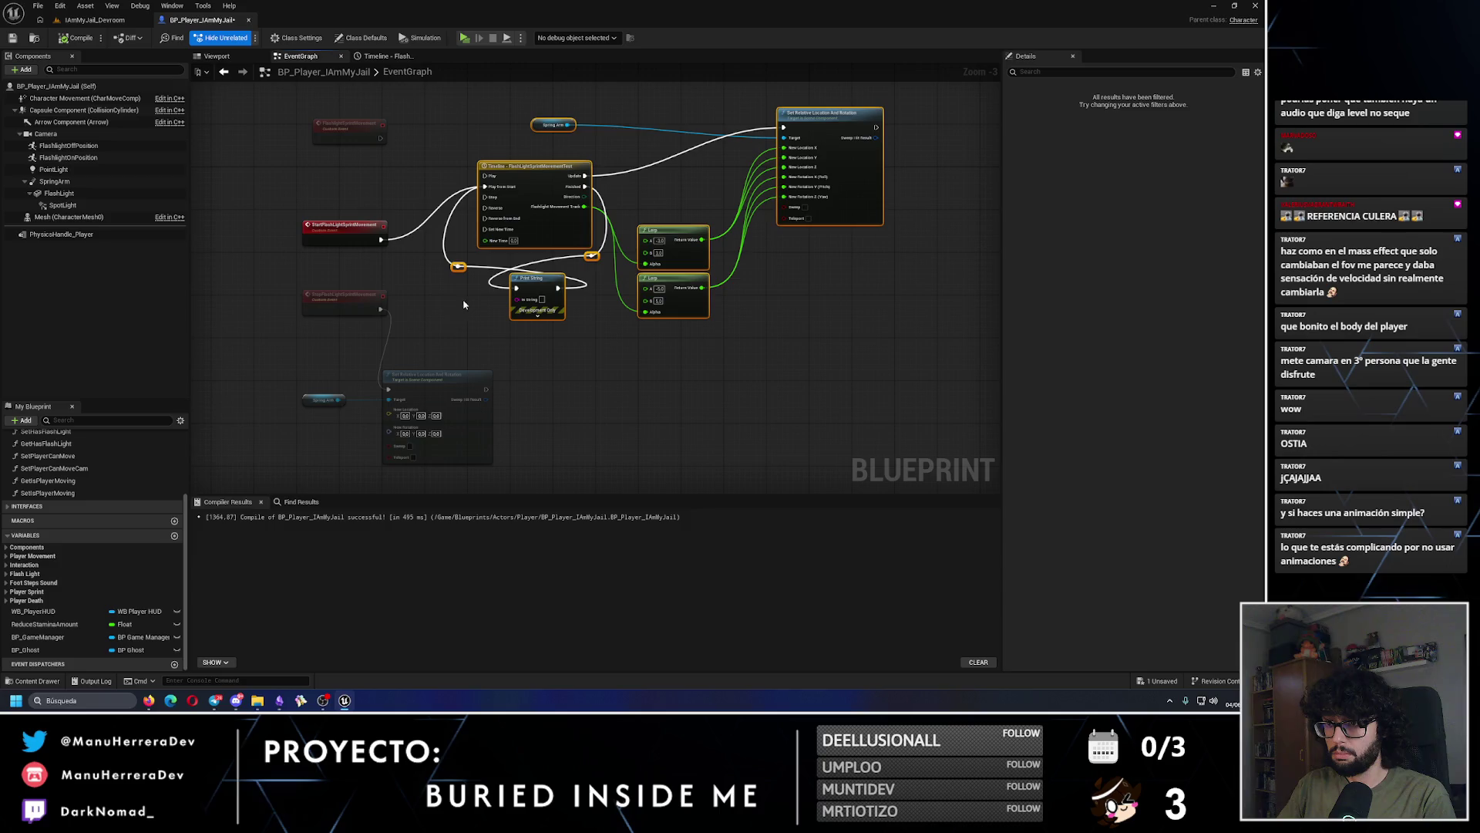
click(424, 372)
mouse_move(498, 106)
mouse_down()
mouse_move(825, 309)
mouse_move(788, 335)
mouse_up()
drag(509, 255, 509, 296)
mouse_move(519, 219)
mouse_down()
mouse_move(544, 223)
mouse_move(573, 267)
mouse_up()
Step: Place the reset node beside the Timeline and recompile the player blueprint
scroll(492, 330, up, 2)
click(475, 426)
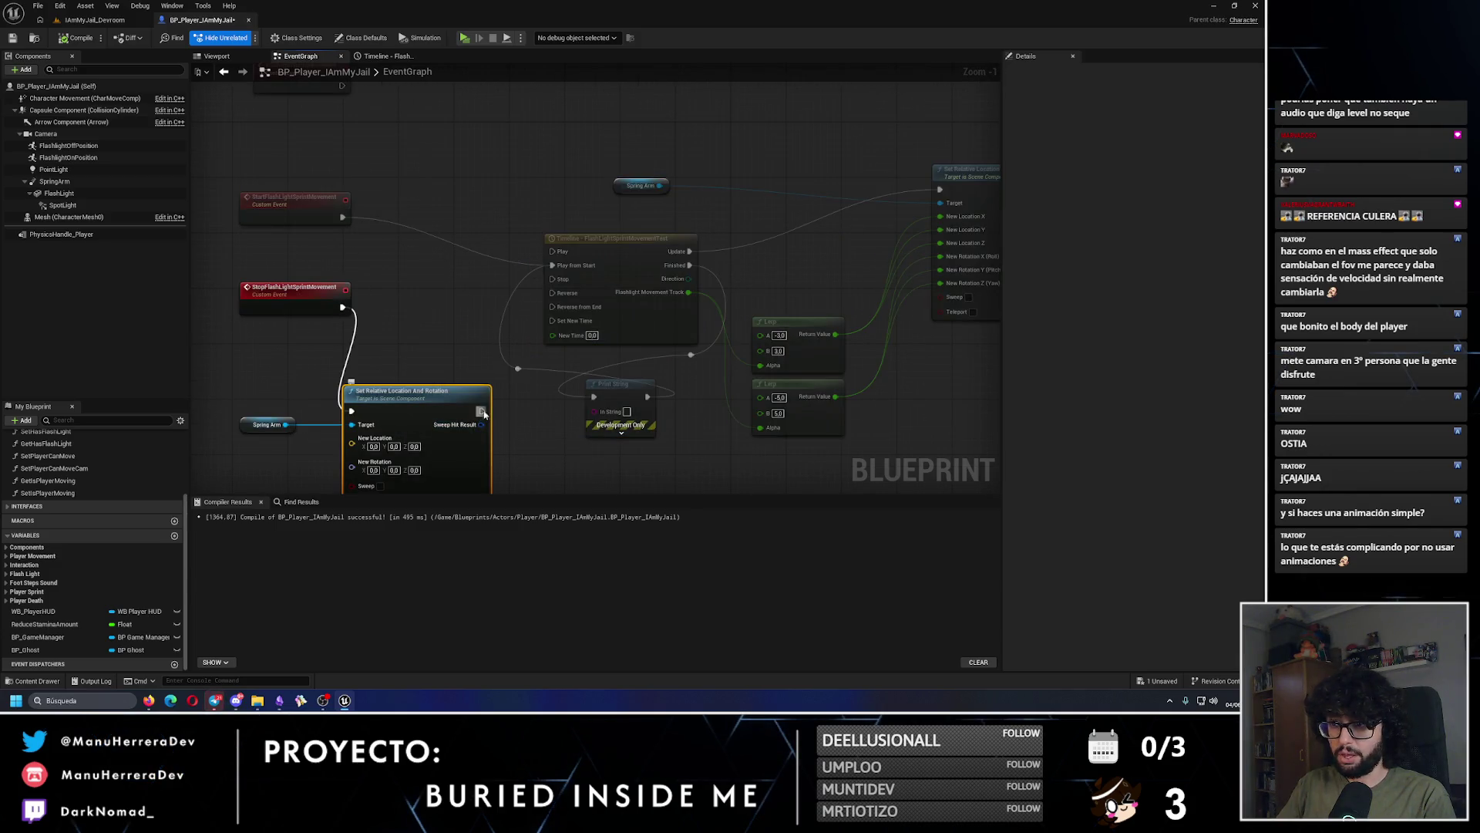
mouse_move(484, 351)
mouse_down()
mouse_move(484, 309)
mouse_move(484, 322)
mouse_up()
click(324, 278)
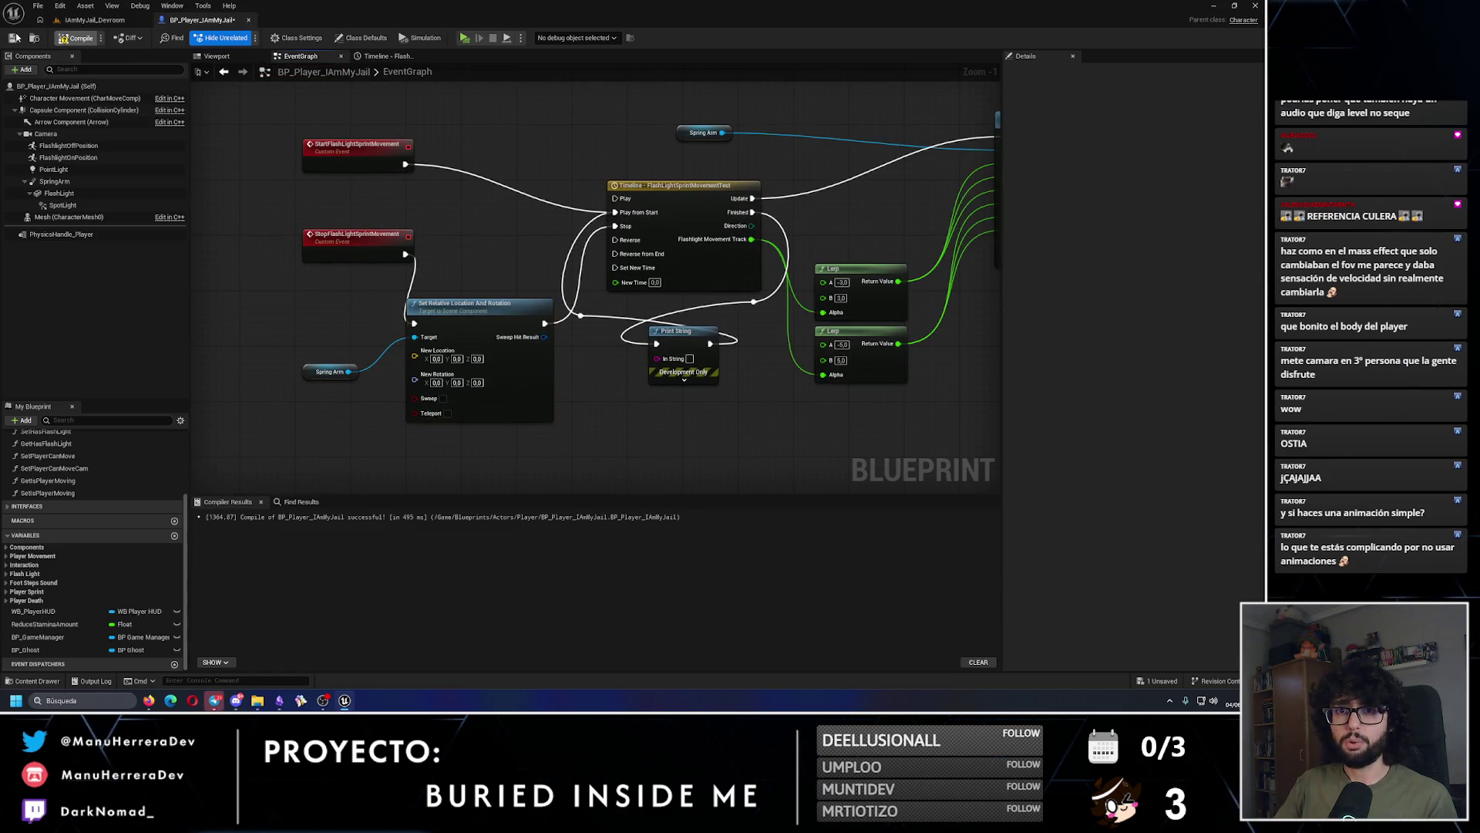
click(77, 37)
drag(501, 217, 397, 231)
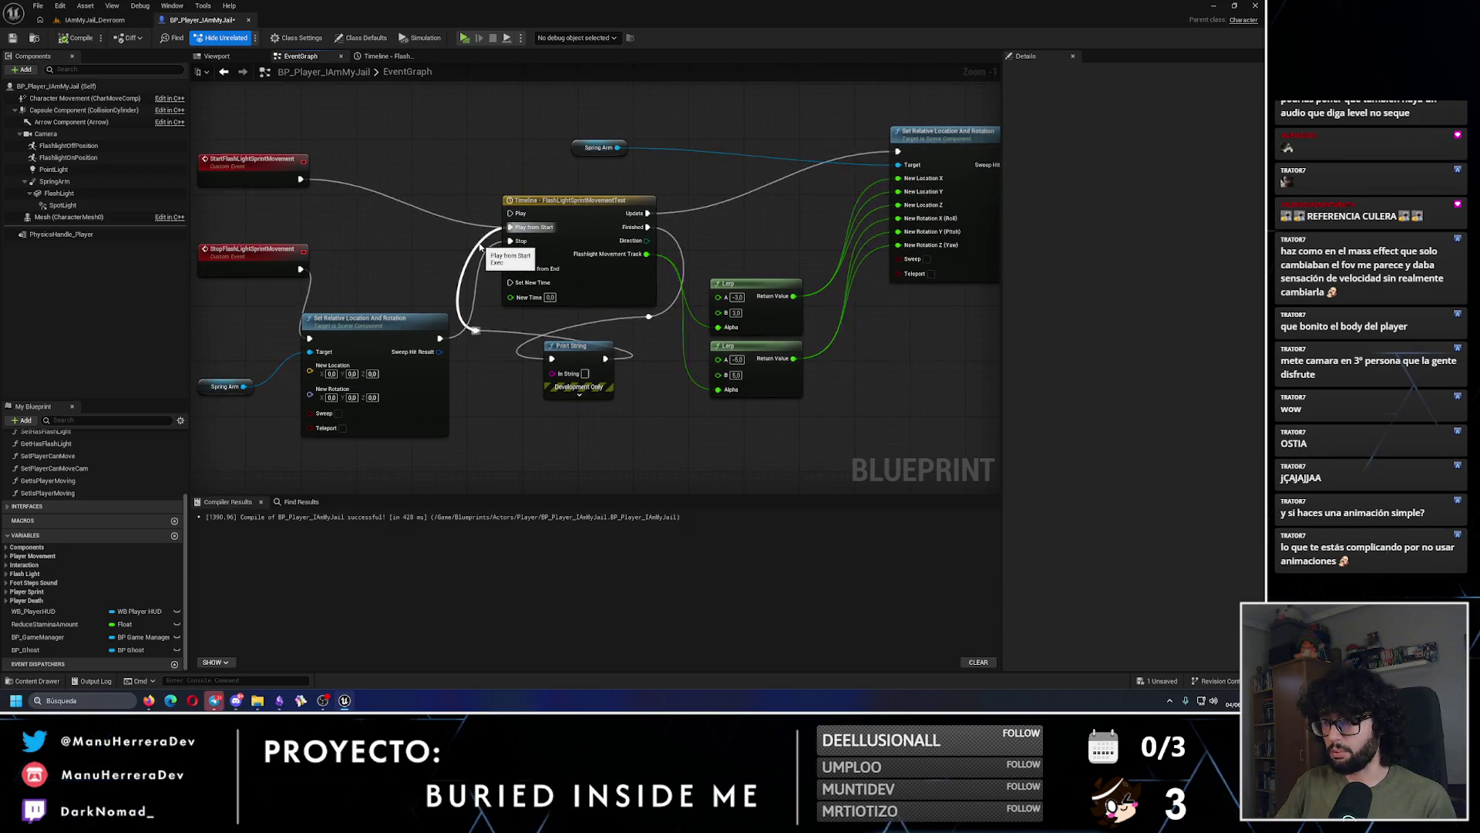
scroll(594, 309, down, 5)
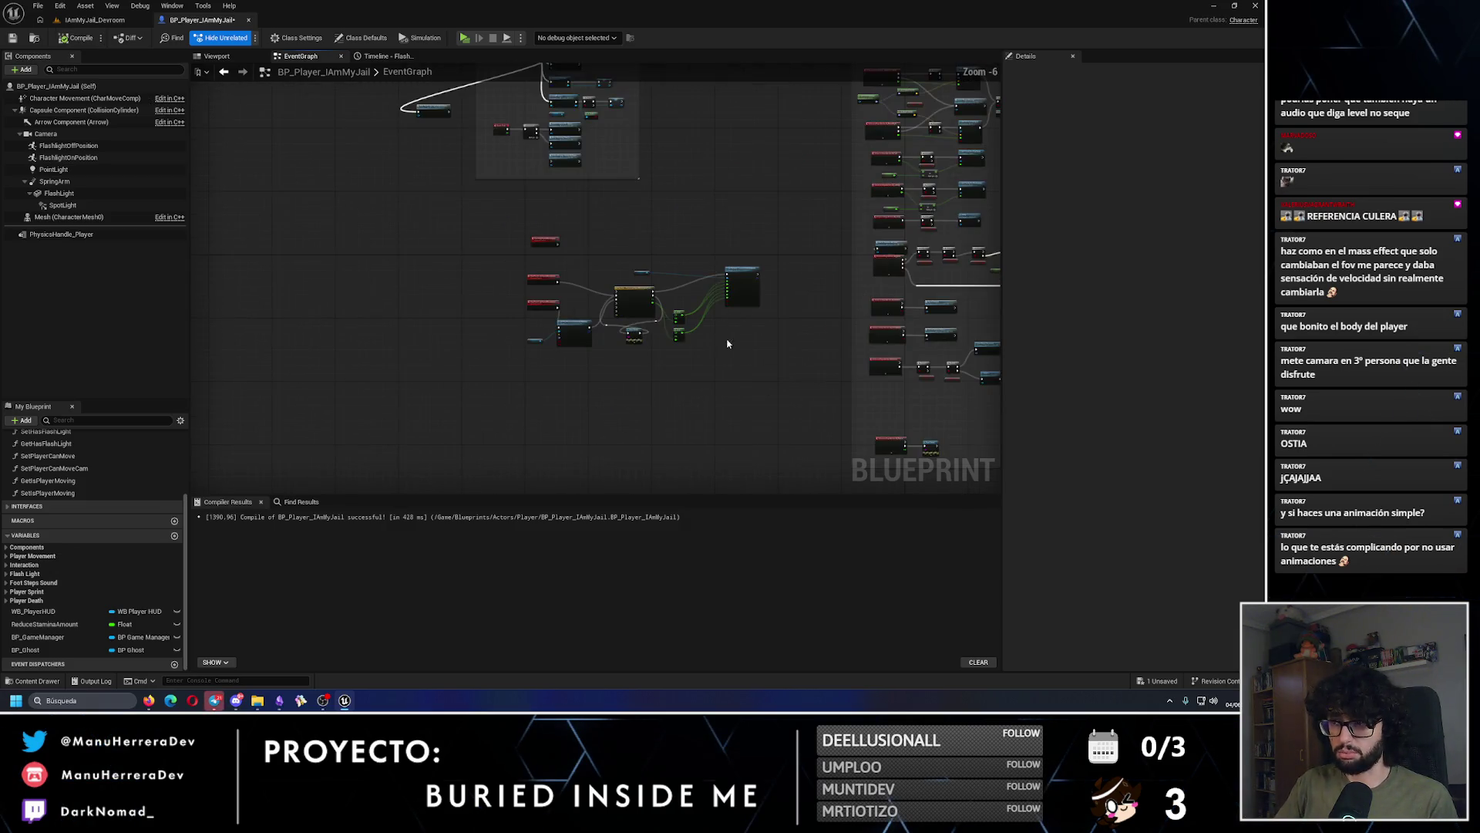
Step: Delete the old FlashlightSprintMovement event and save the blueprint
scroll(613, 265, up, 3)
click(408, 204)
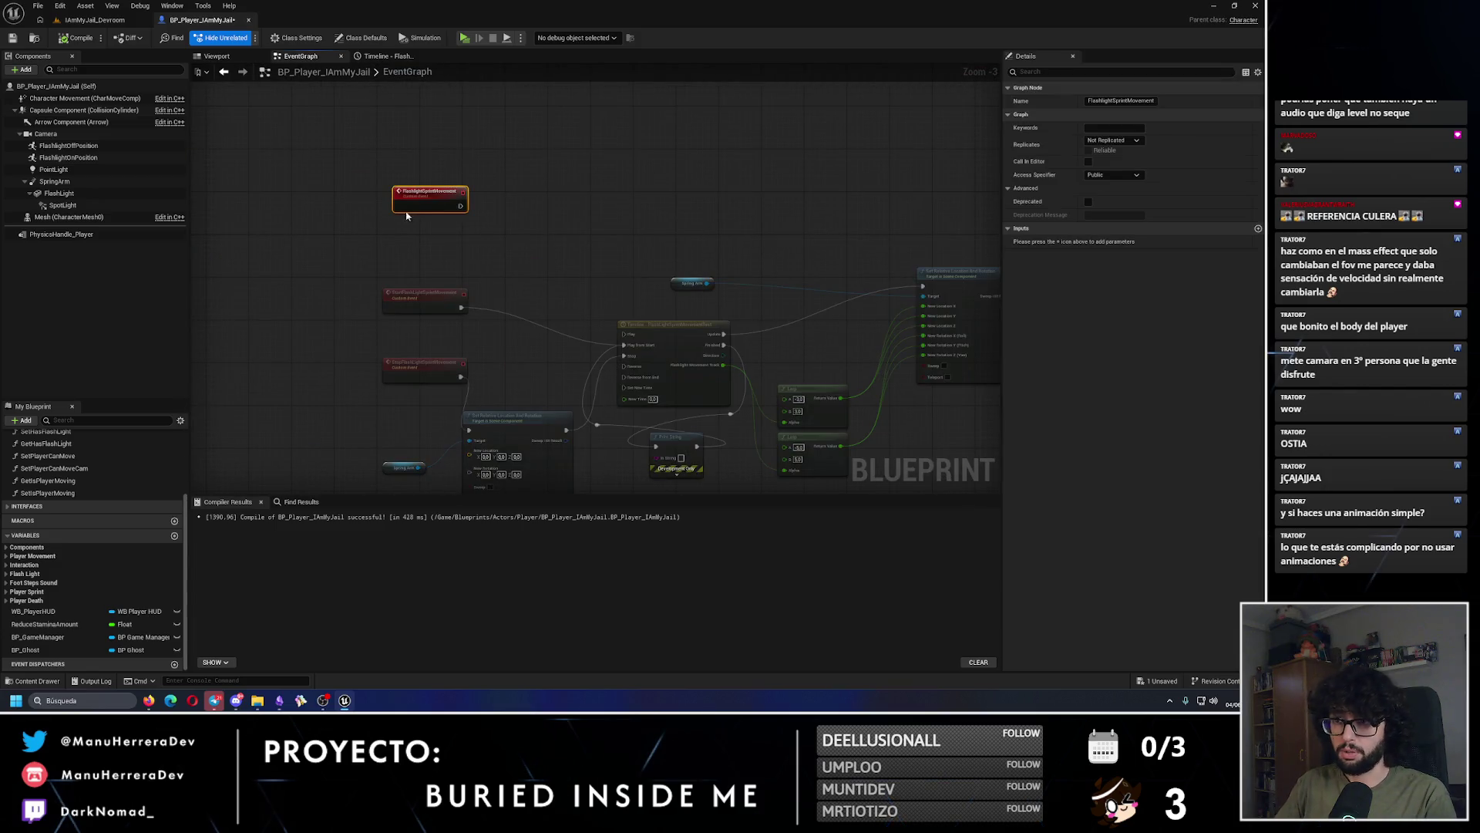
key(Delete)
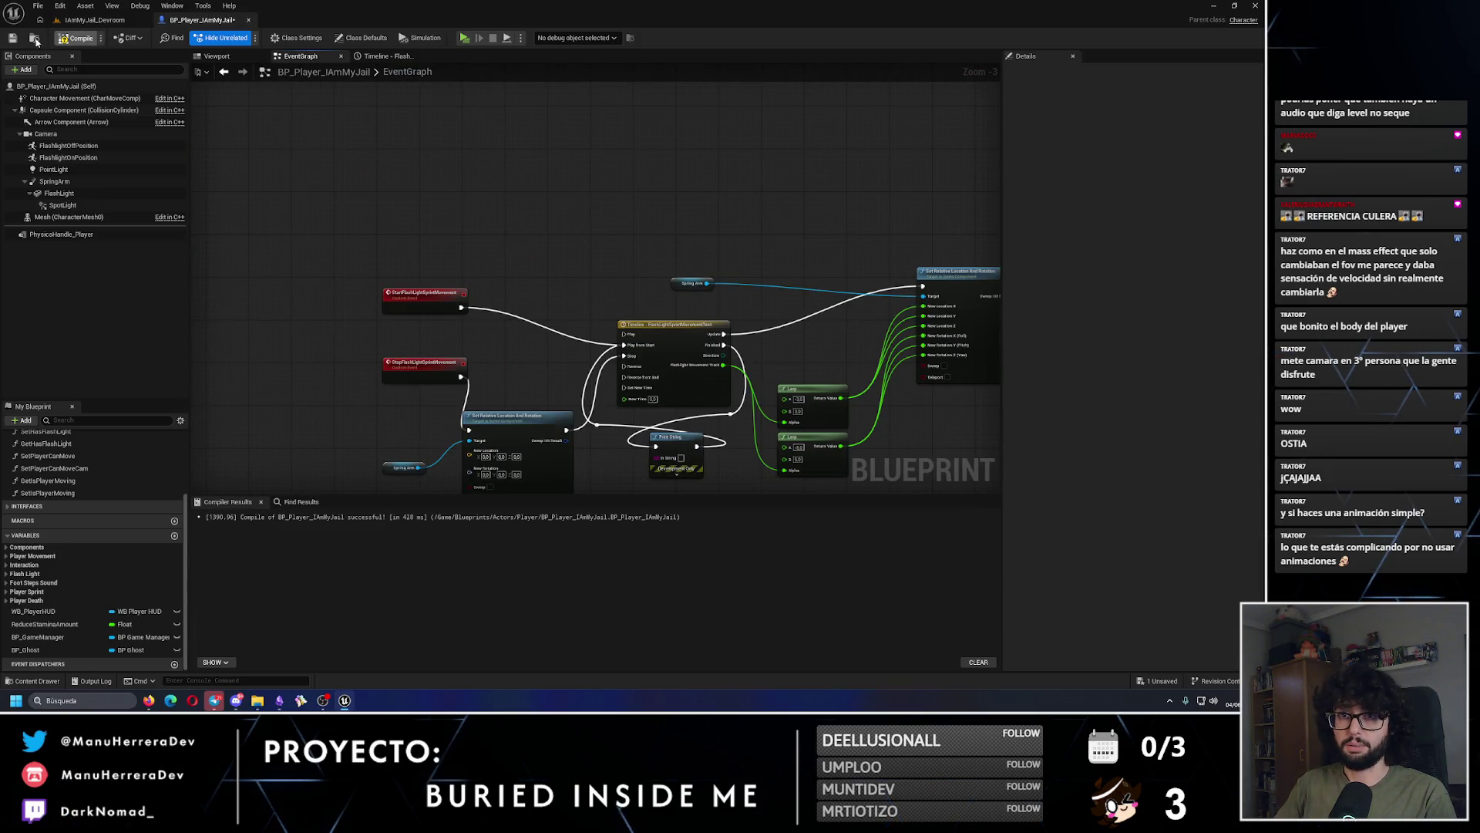
key(ctrl+s)
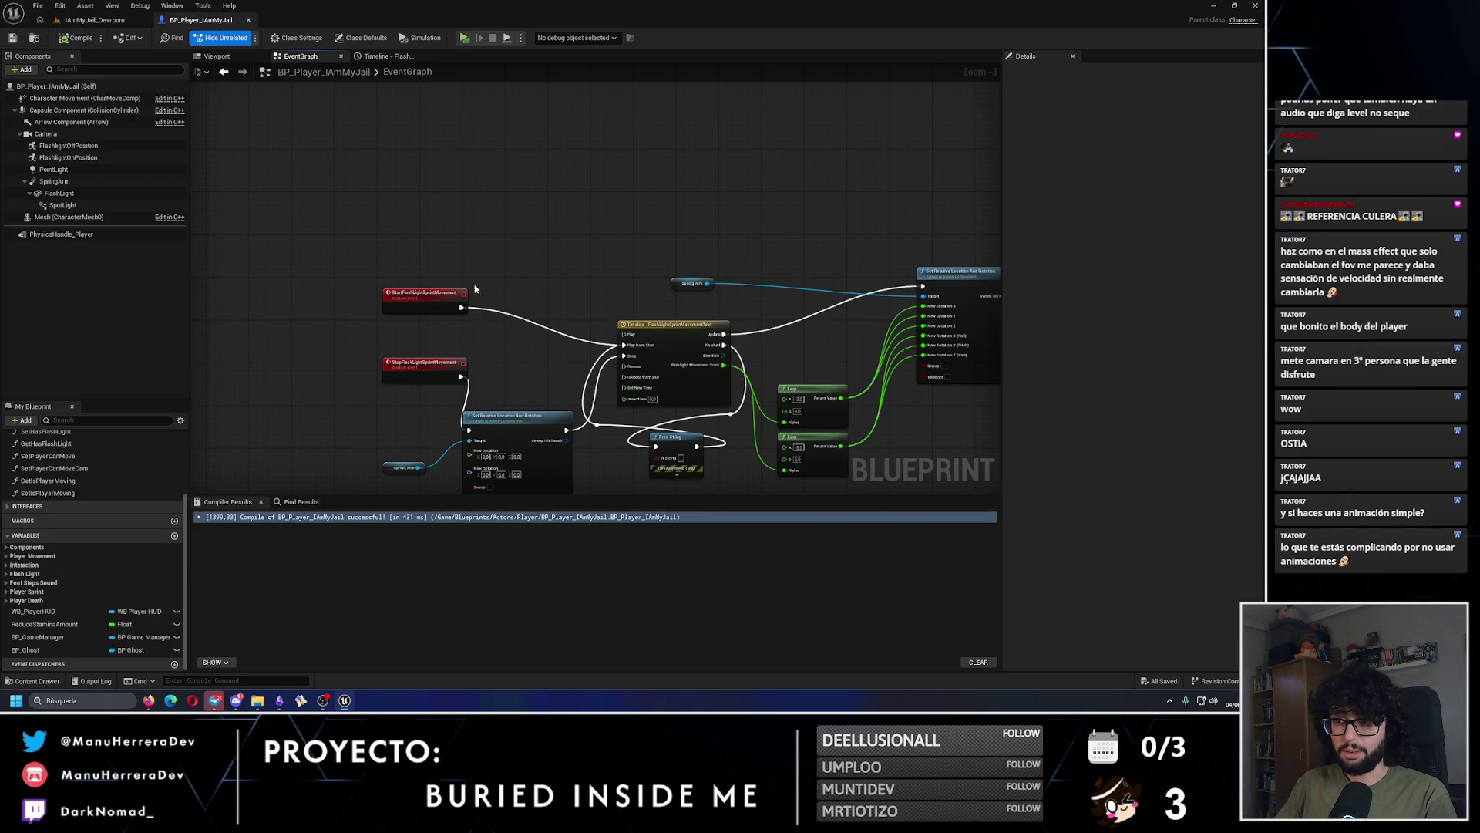
Step: Remove the unused Then 6 output from the BeginPlay Sequence node
scroll(428, 319, up, 2)
scroll(413, 183, down, 5)
scroll(405, 266, up, 3)
scroll(519, 455, up, 2)
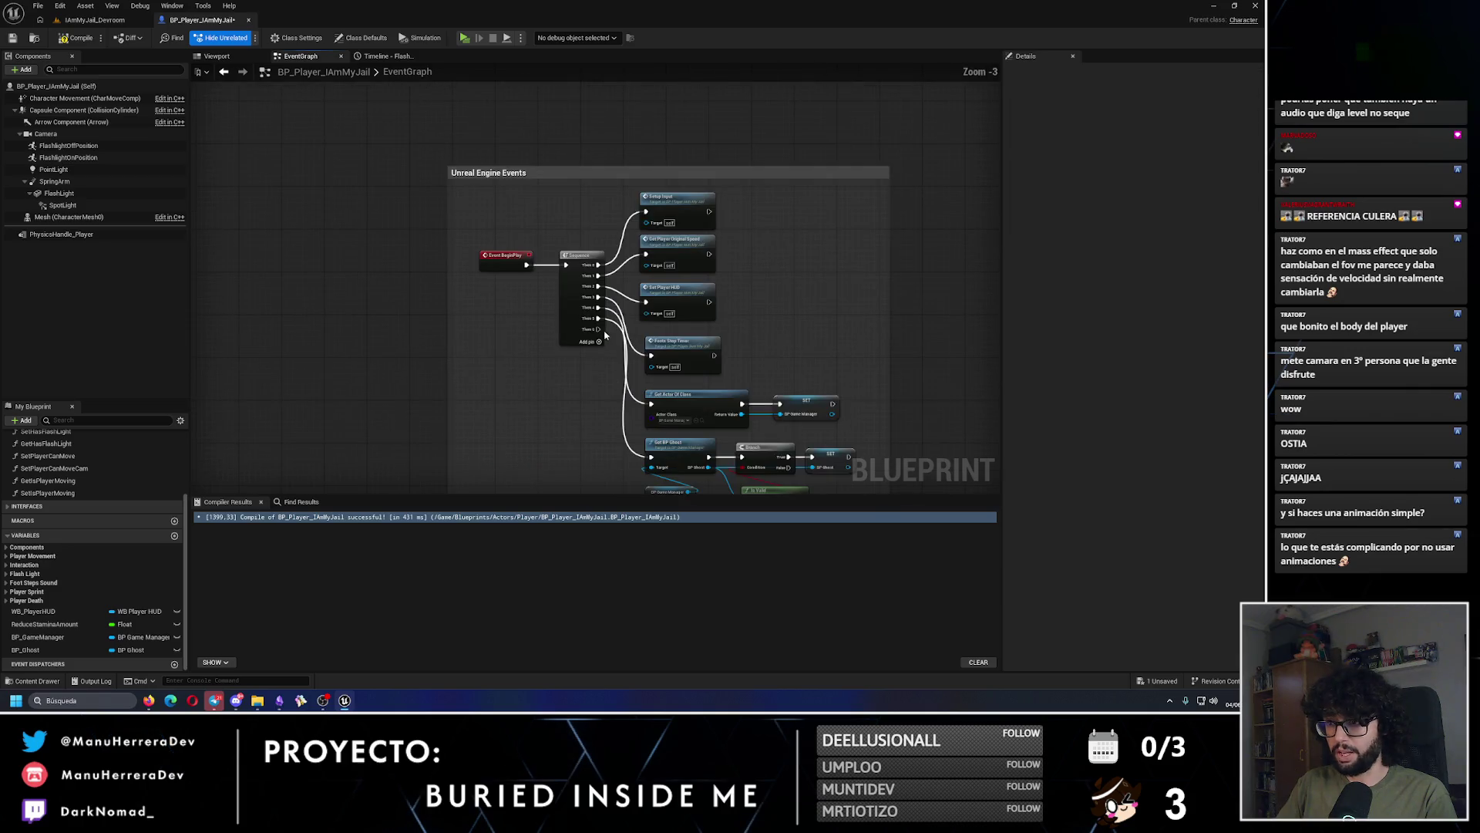
right_click(599, 331)
click(606, 387)
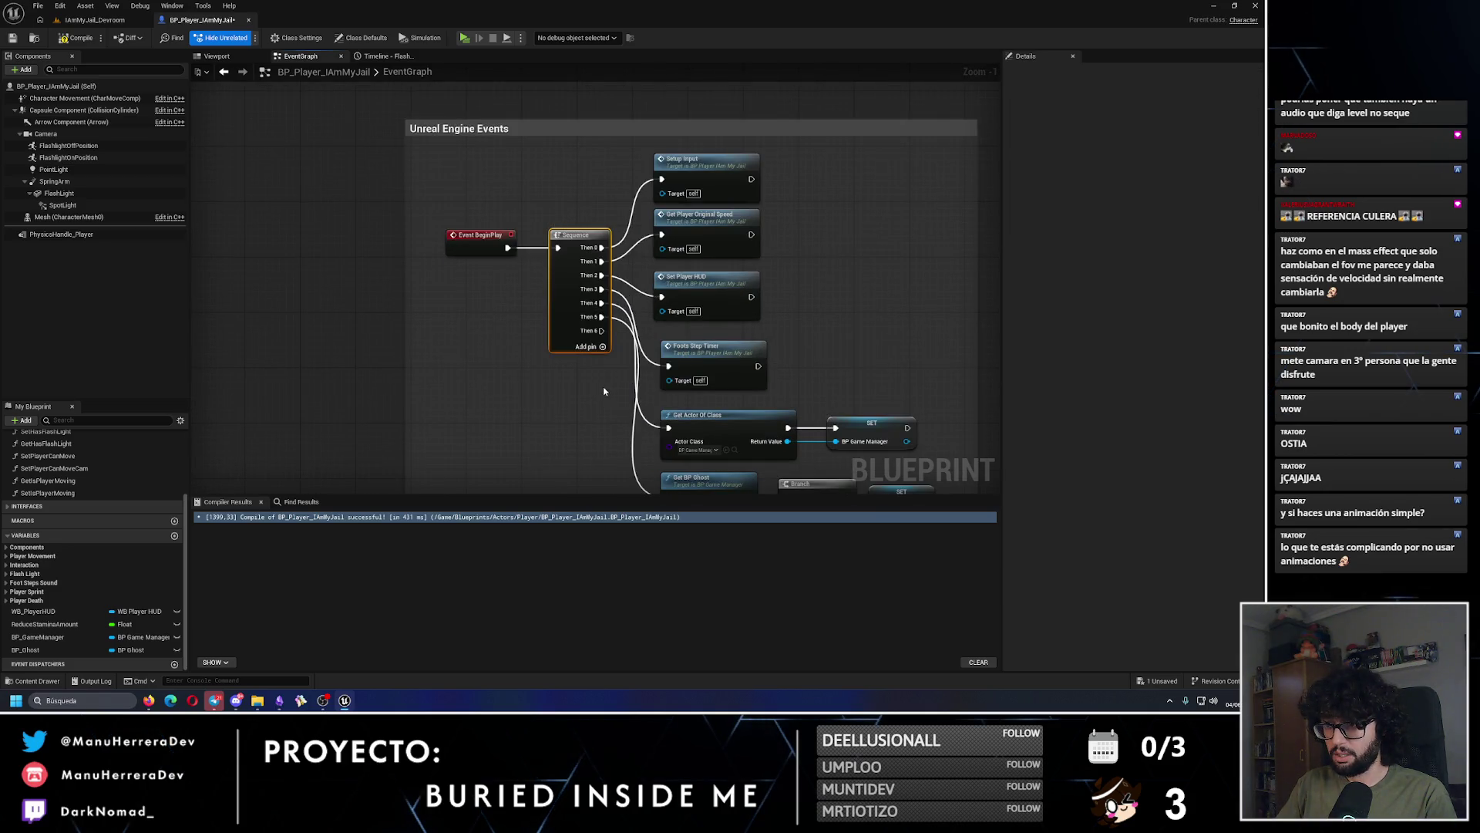
Step: Add a Start Flash Light Sprint Movement call after Reduce Stamina Bar
scroll(606, 387, down, 2)
drag(606, 387, 377, 146)
scroll(376, 146, down, 3)
scroll(540, 231, up, 3)
scroll(532, 170, up, 2)
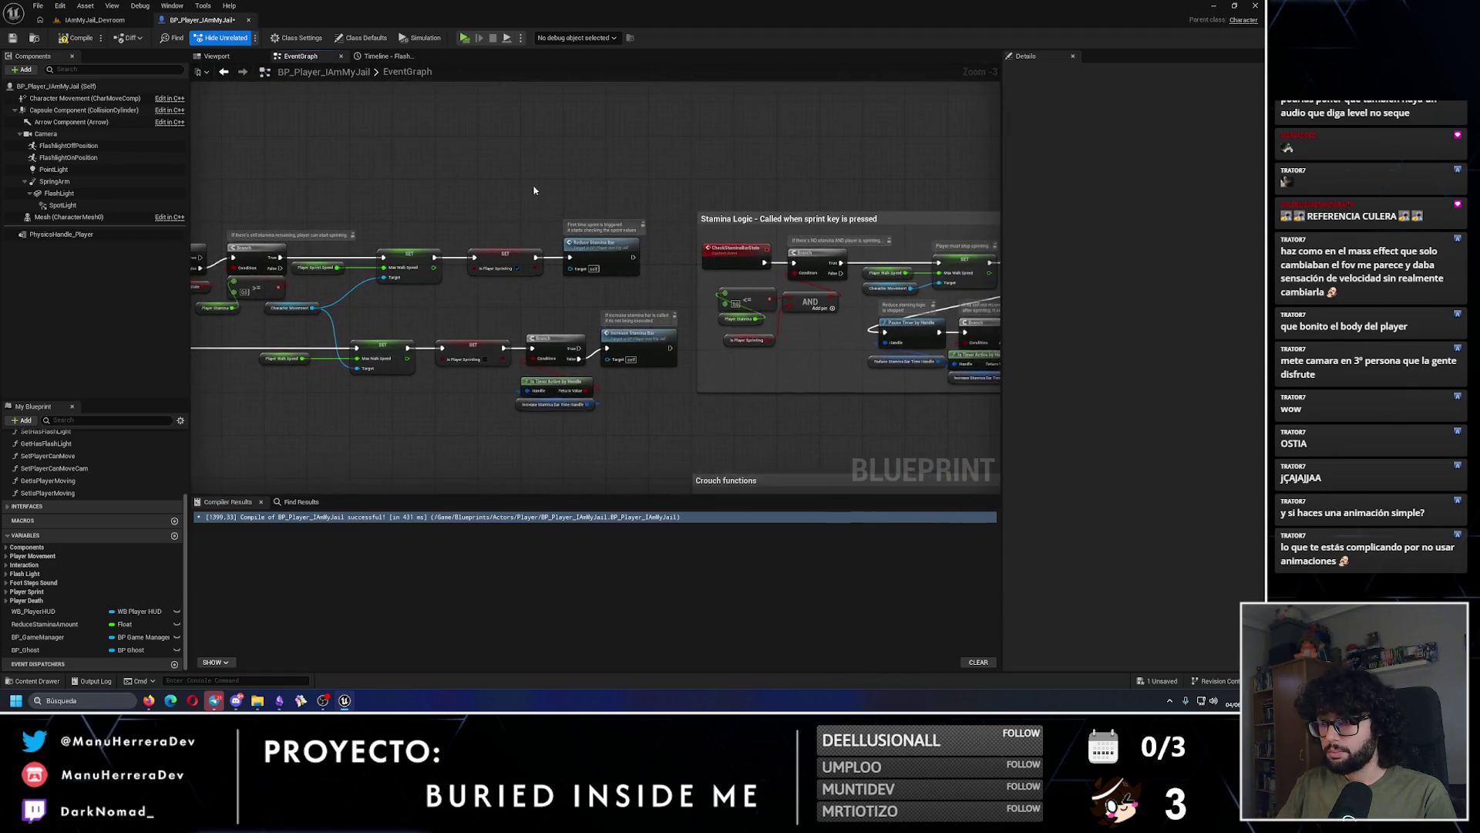
drag(671, 279, 668, 154)
text(startf)
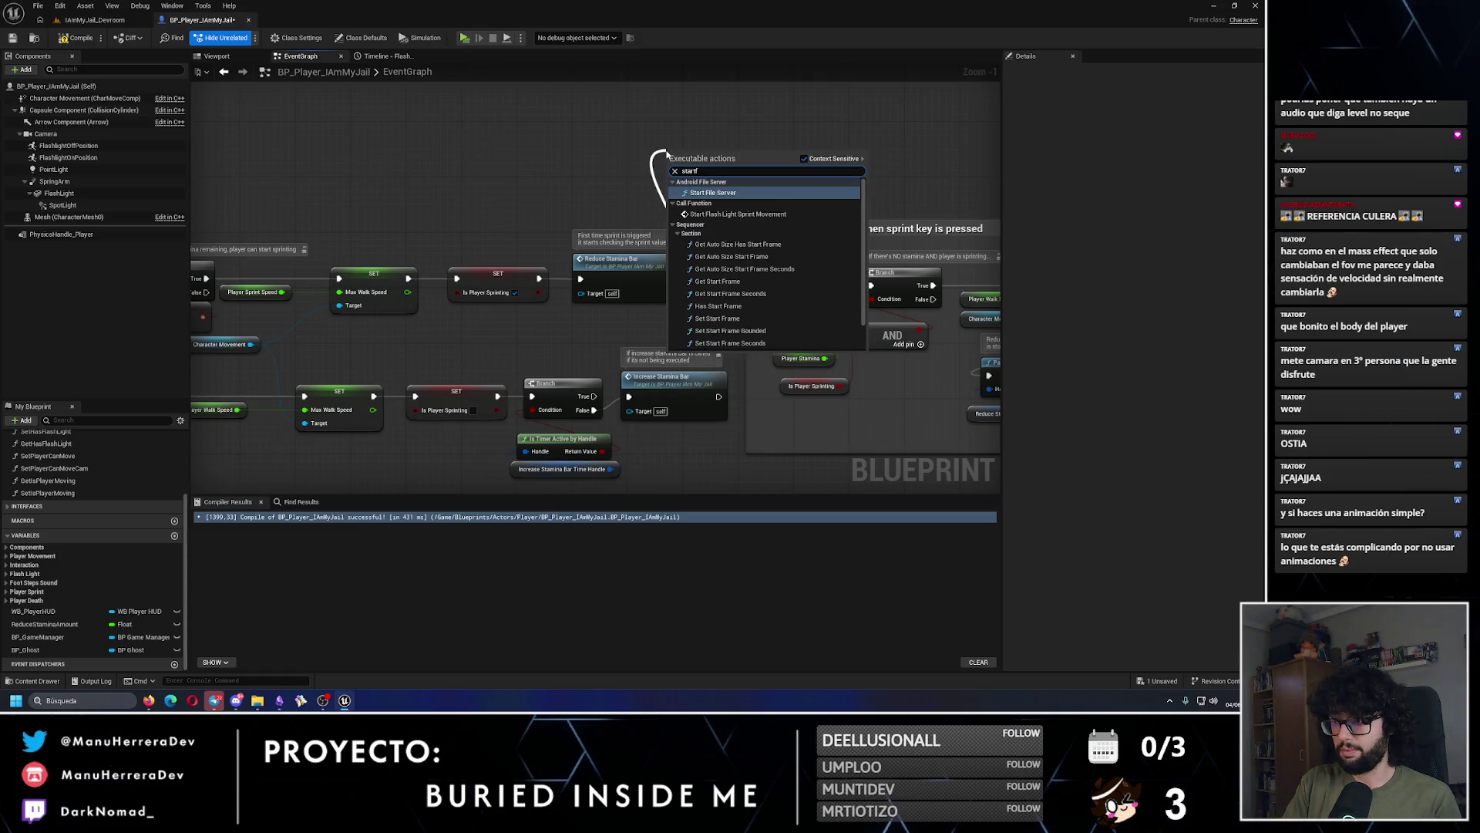
text(las)
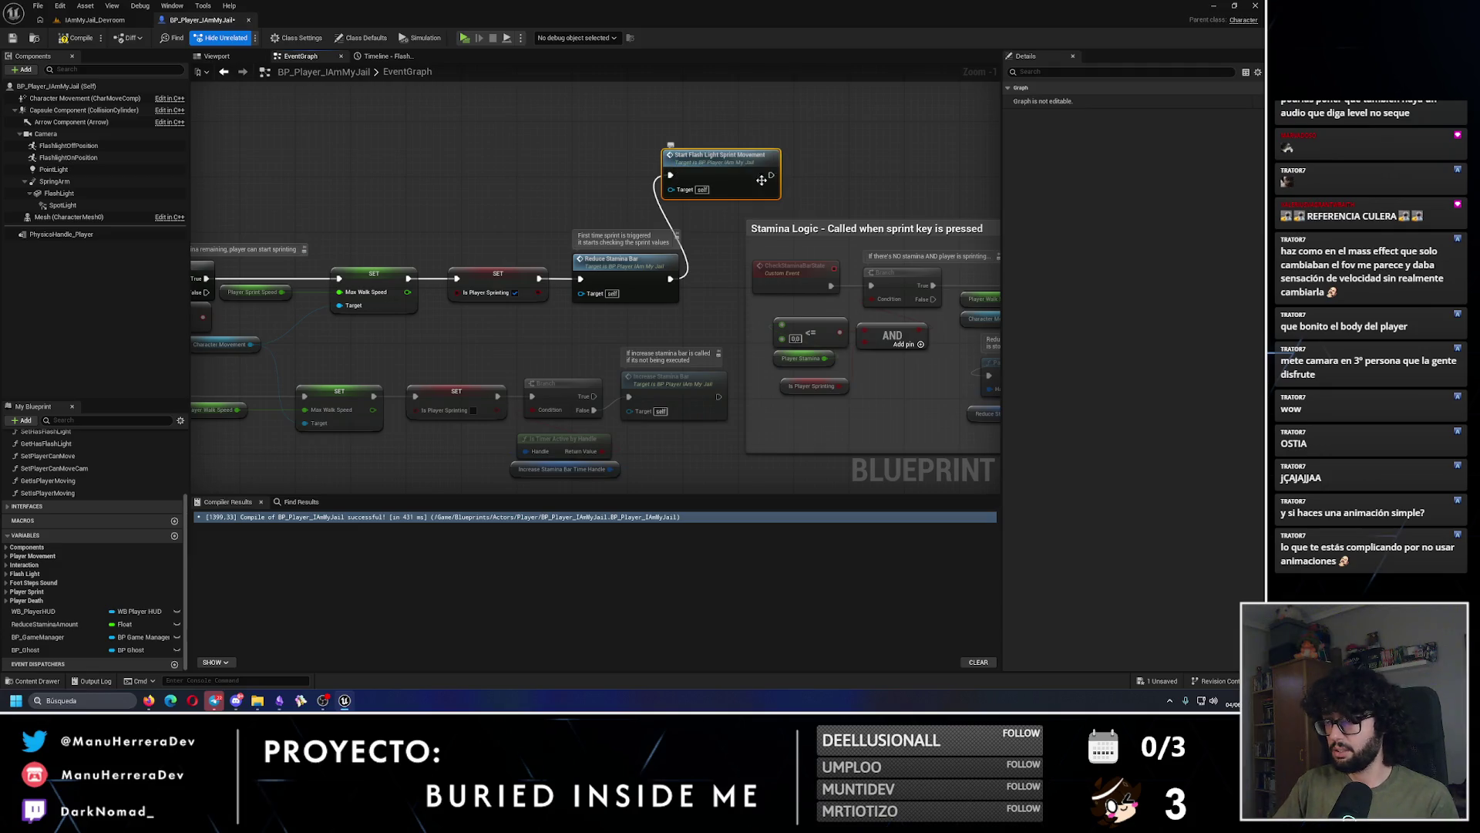
Step: Add a Stop Flash Light Sprint Movement call wired after Increase Stamina Bar
drag(666, 151, 667, 125)
drag(668, 286, 667, 388)
text(stopflash)
key(Return)
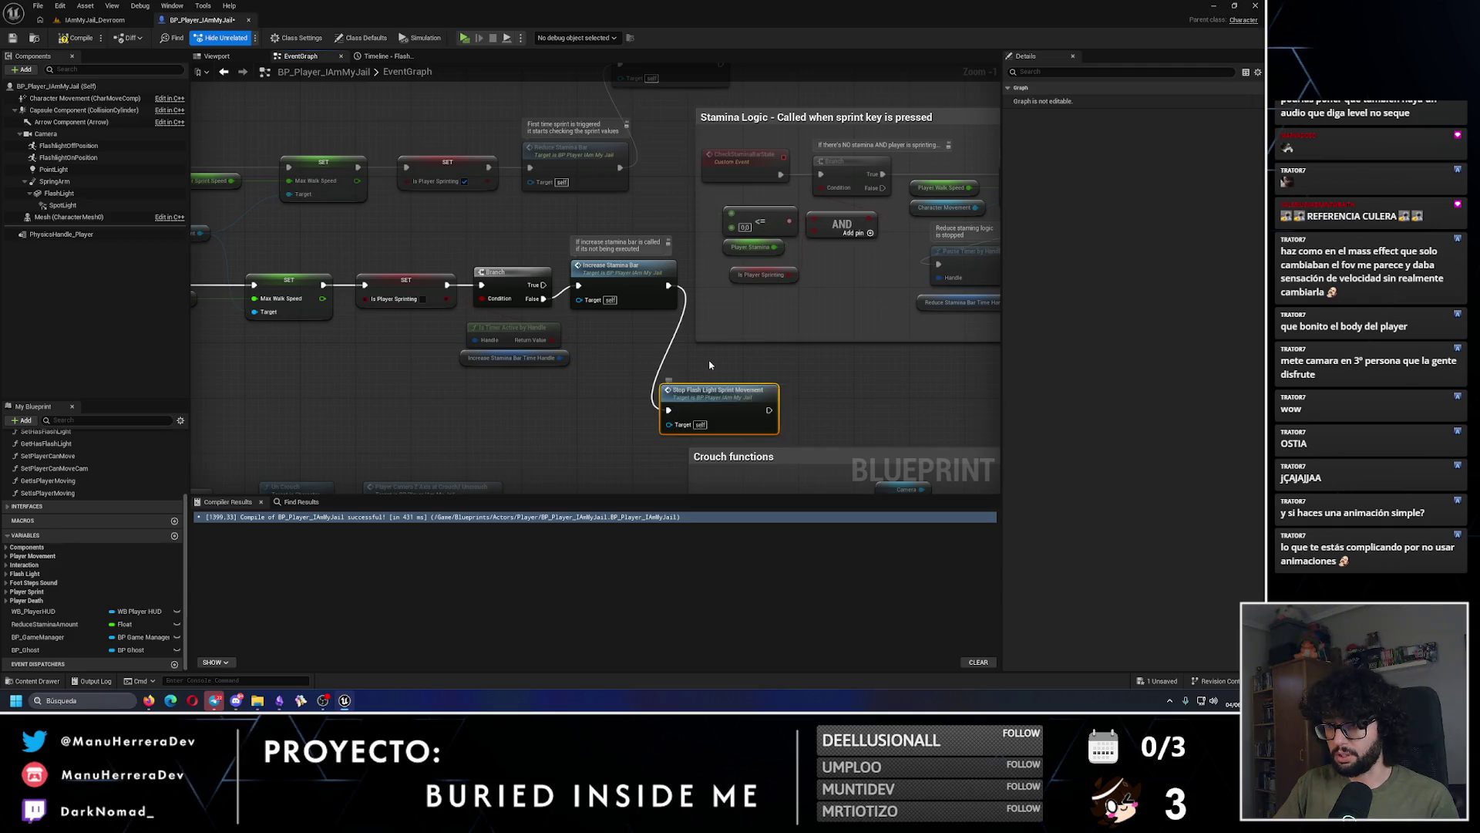
click(691, 383)
click(614, 396)
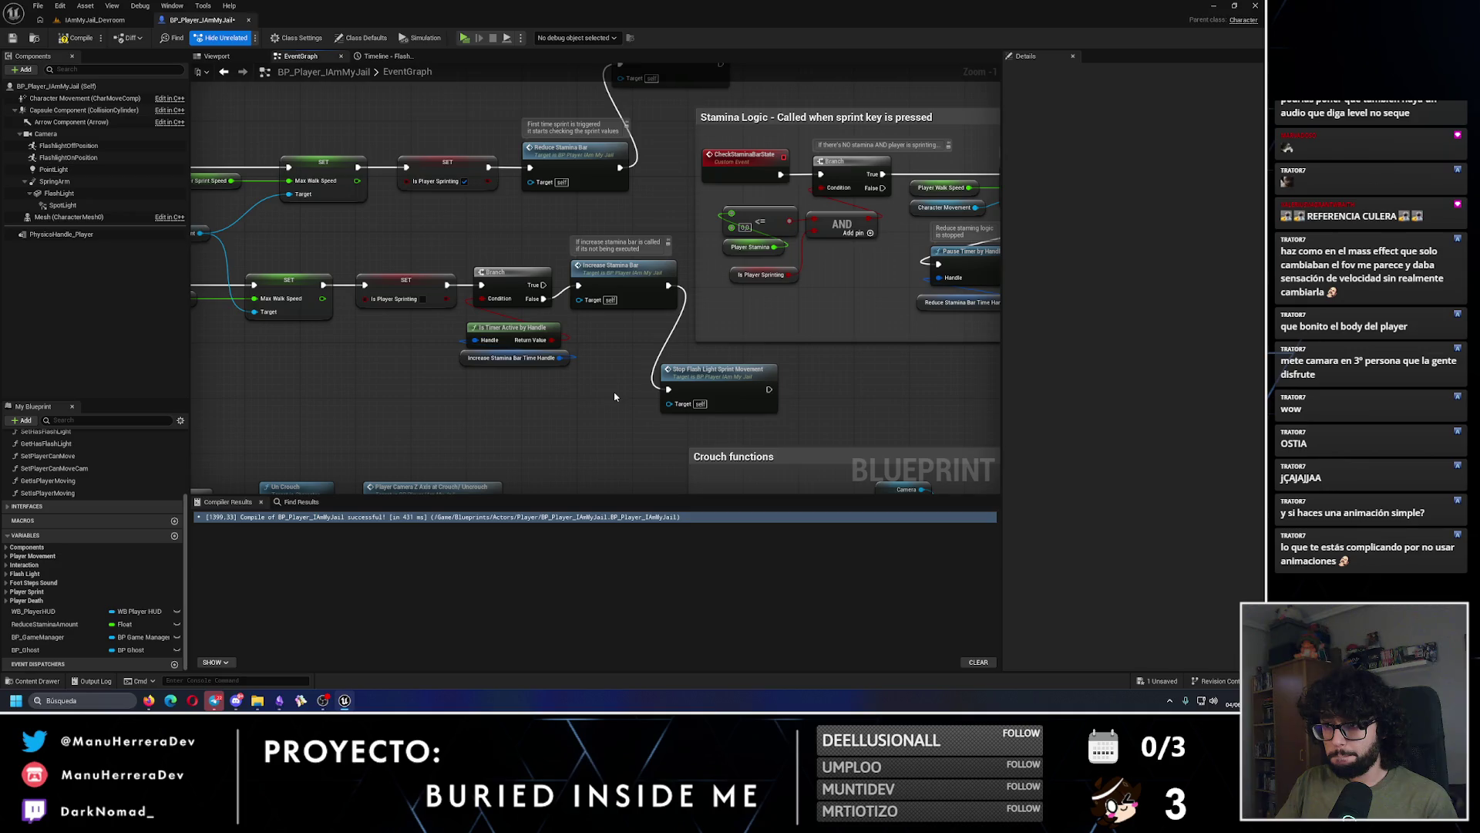
mouse_move(674, 319)
mouse_down()
mouse_move(802, 340)
mouse_move(823, 367)
mouse_move(723, 368)
mouse_up()
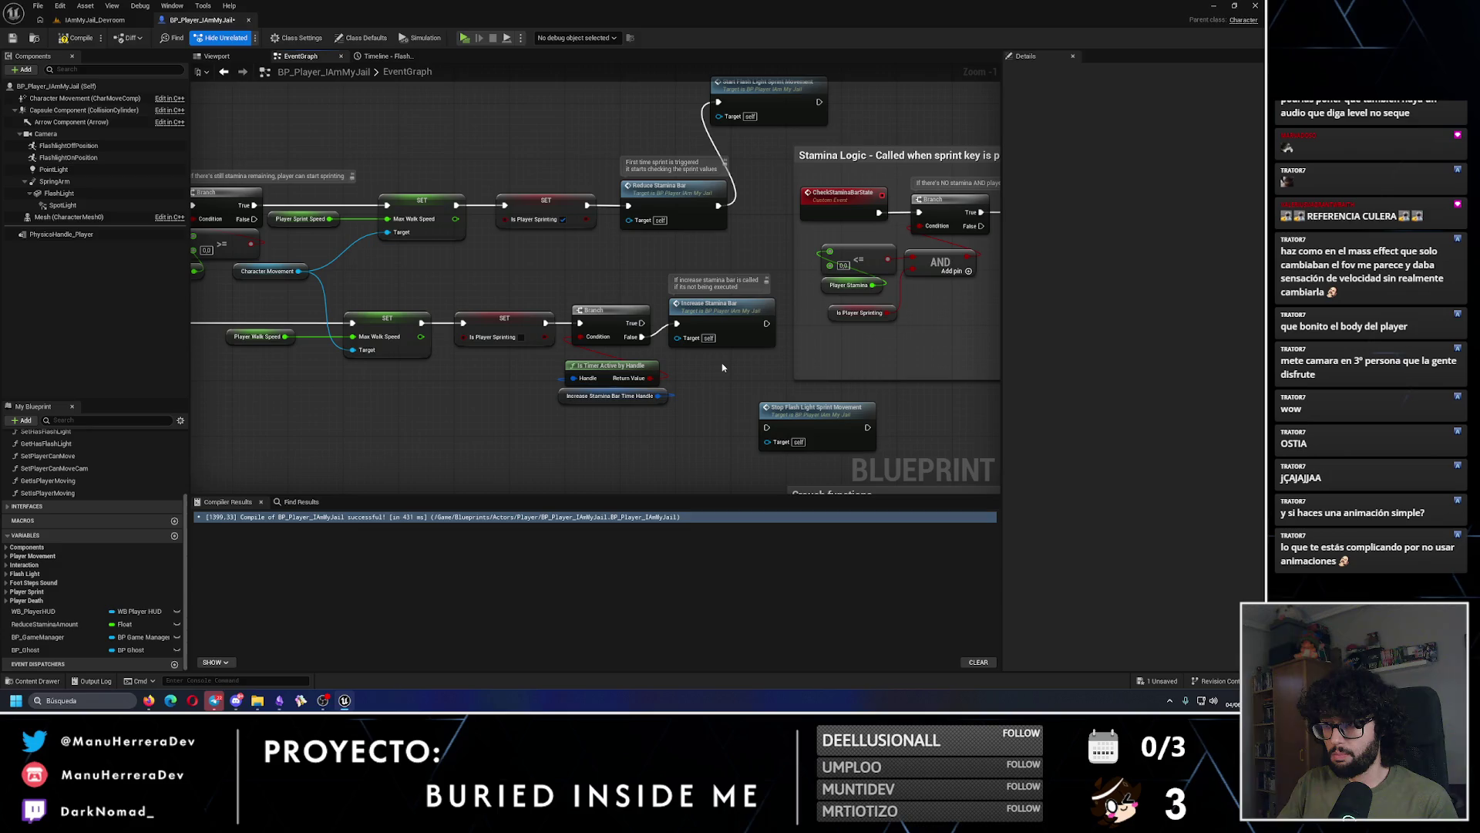
drag(762, 323, 767, 427)
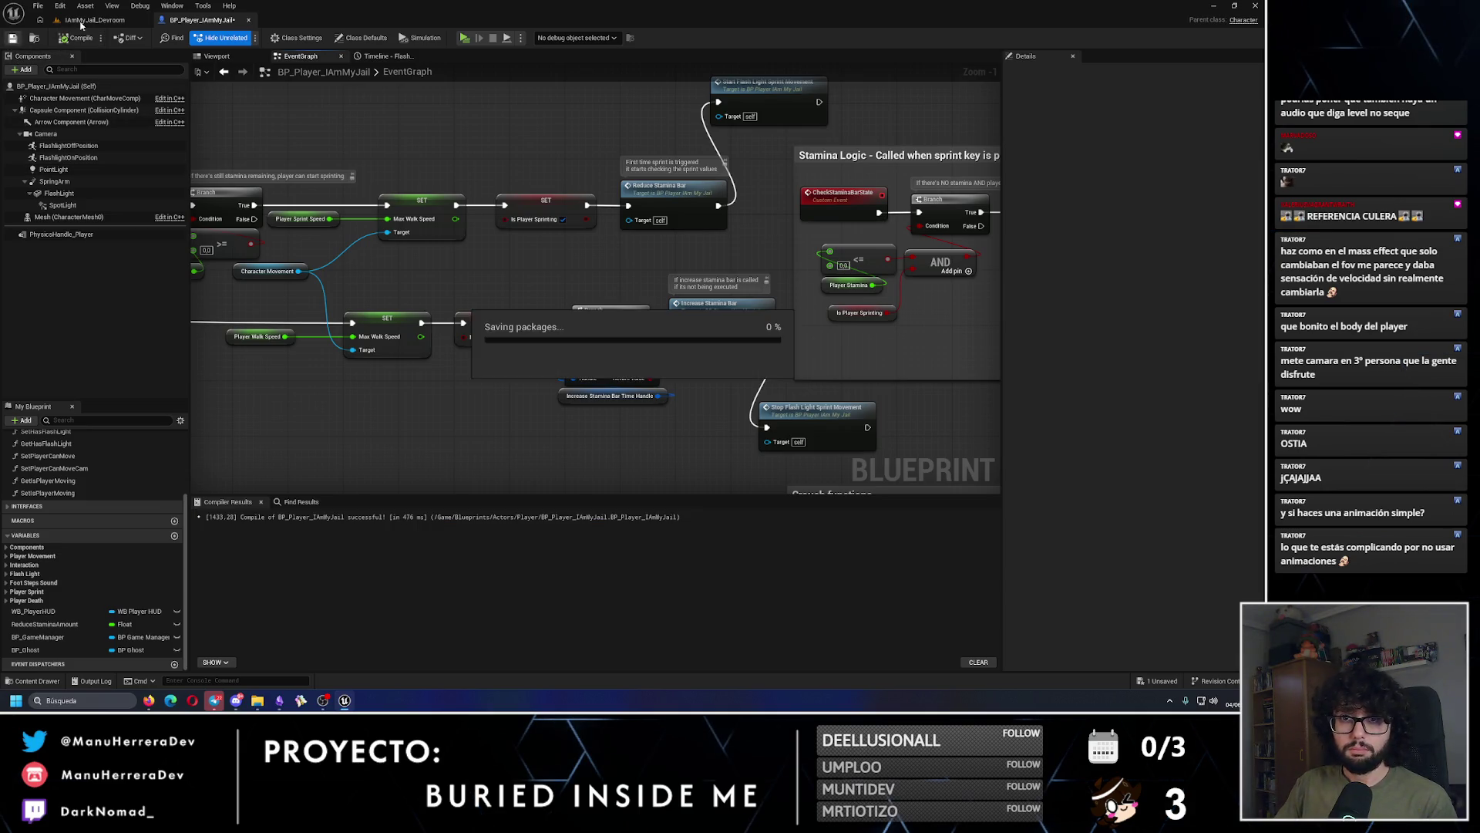
click(94, 19)
Step: Play-test sprinting through the dark corridor until stamina runs low, watching the flashlight sway
key(alt+p)
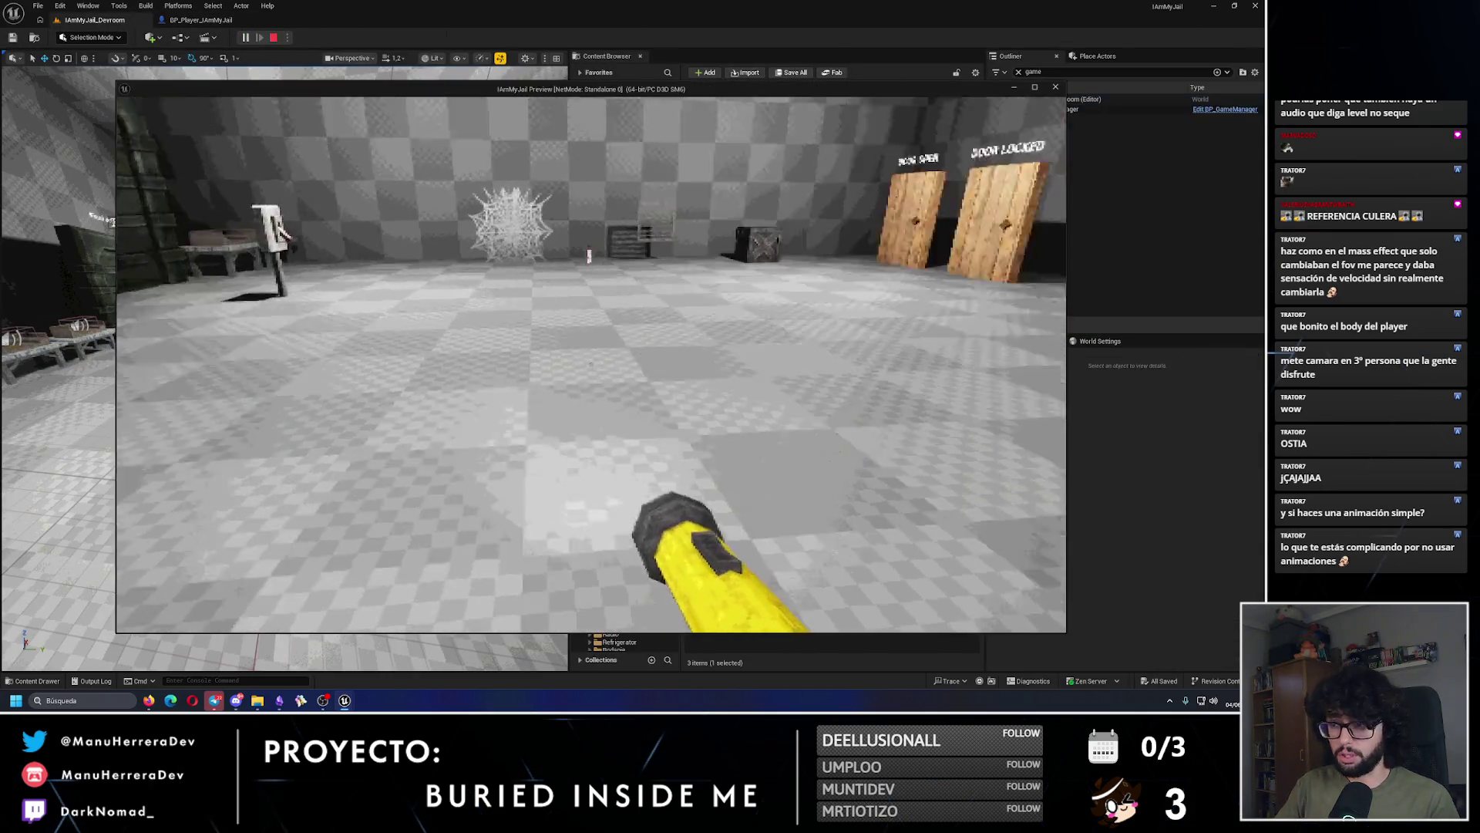
key(shift+w)
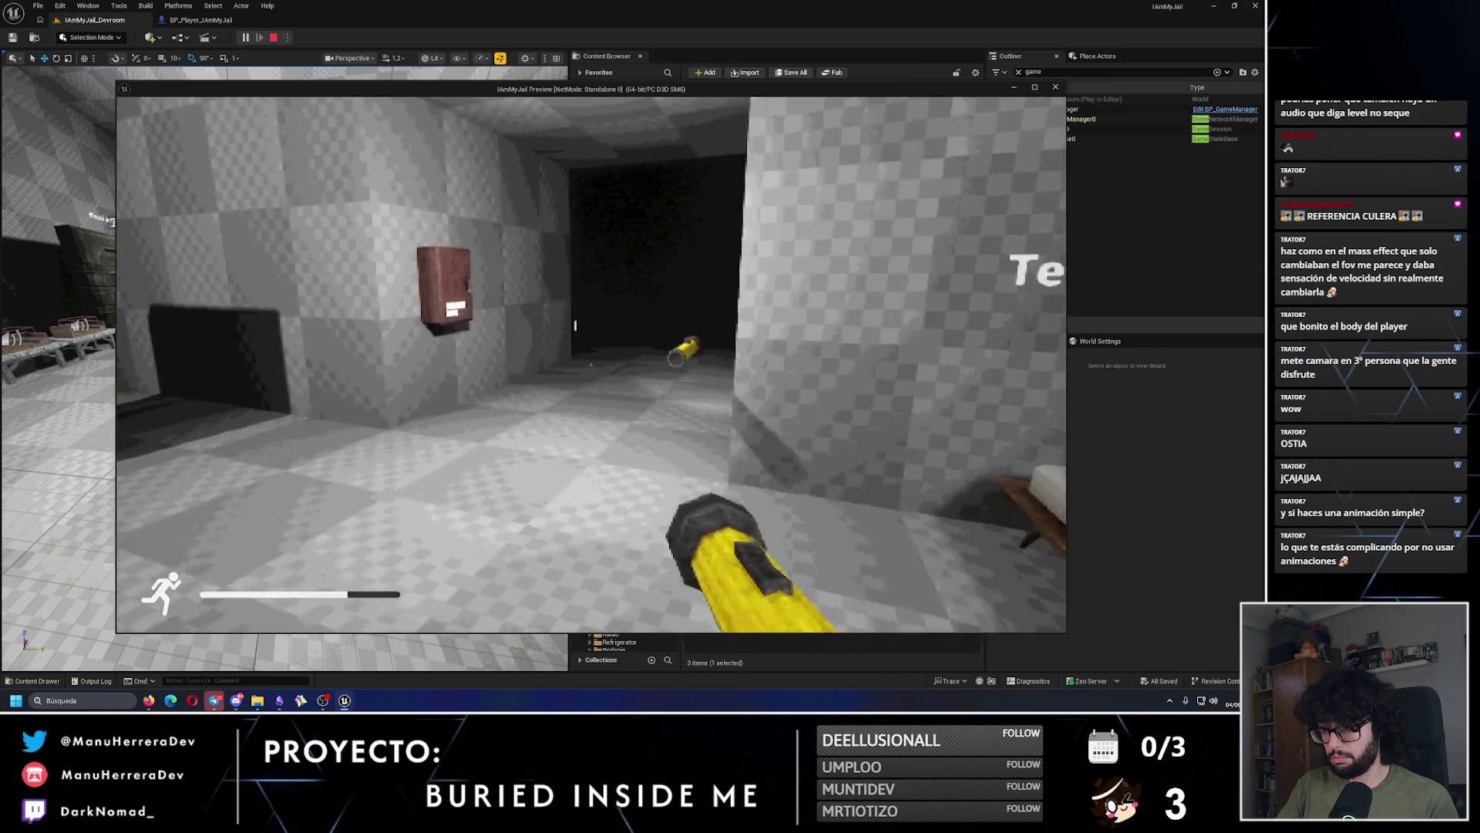
key(shift+w)
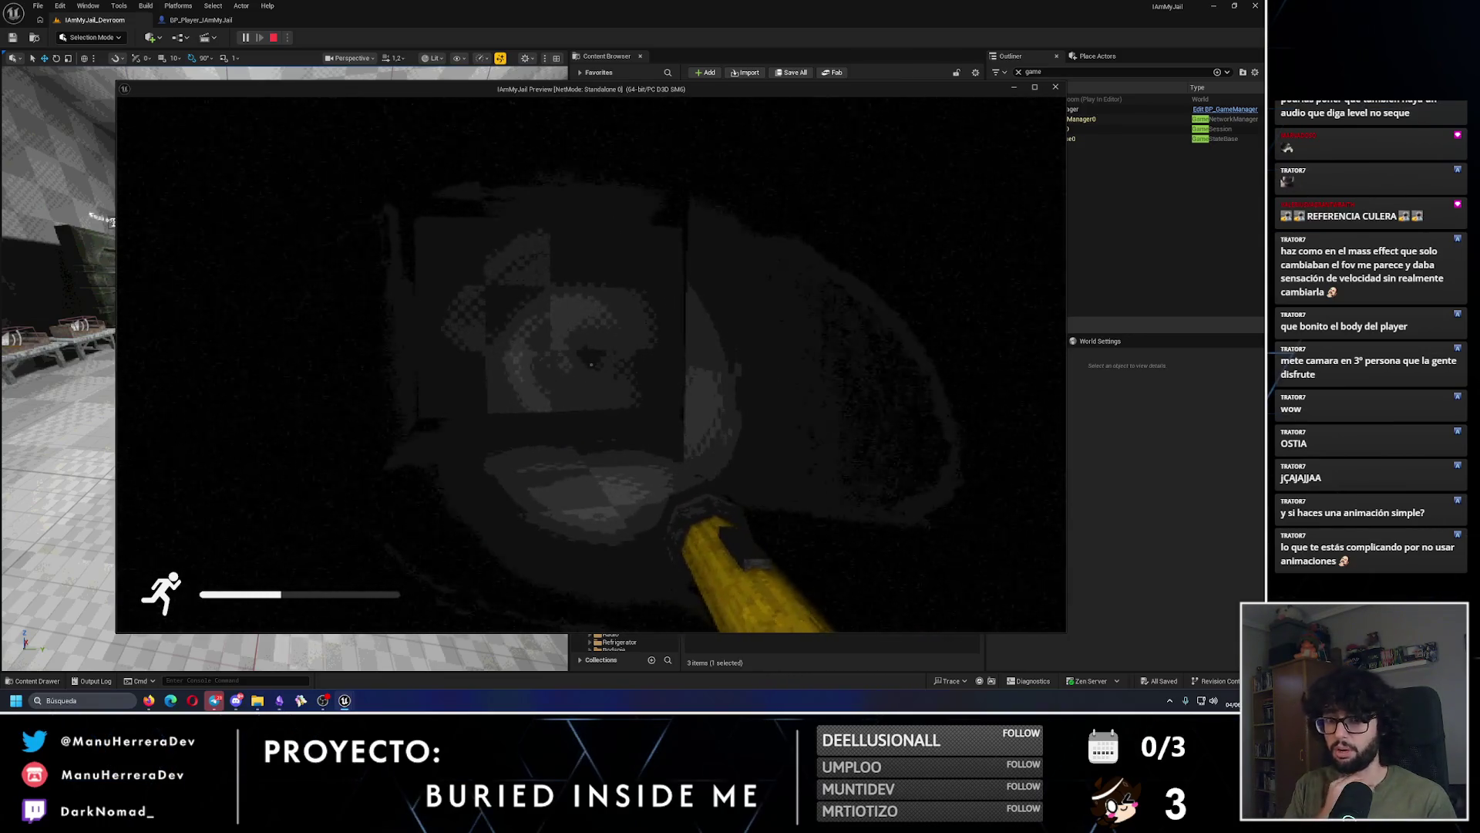
key(shift+w)
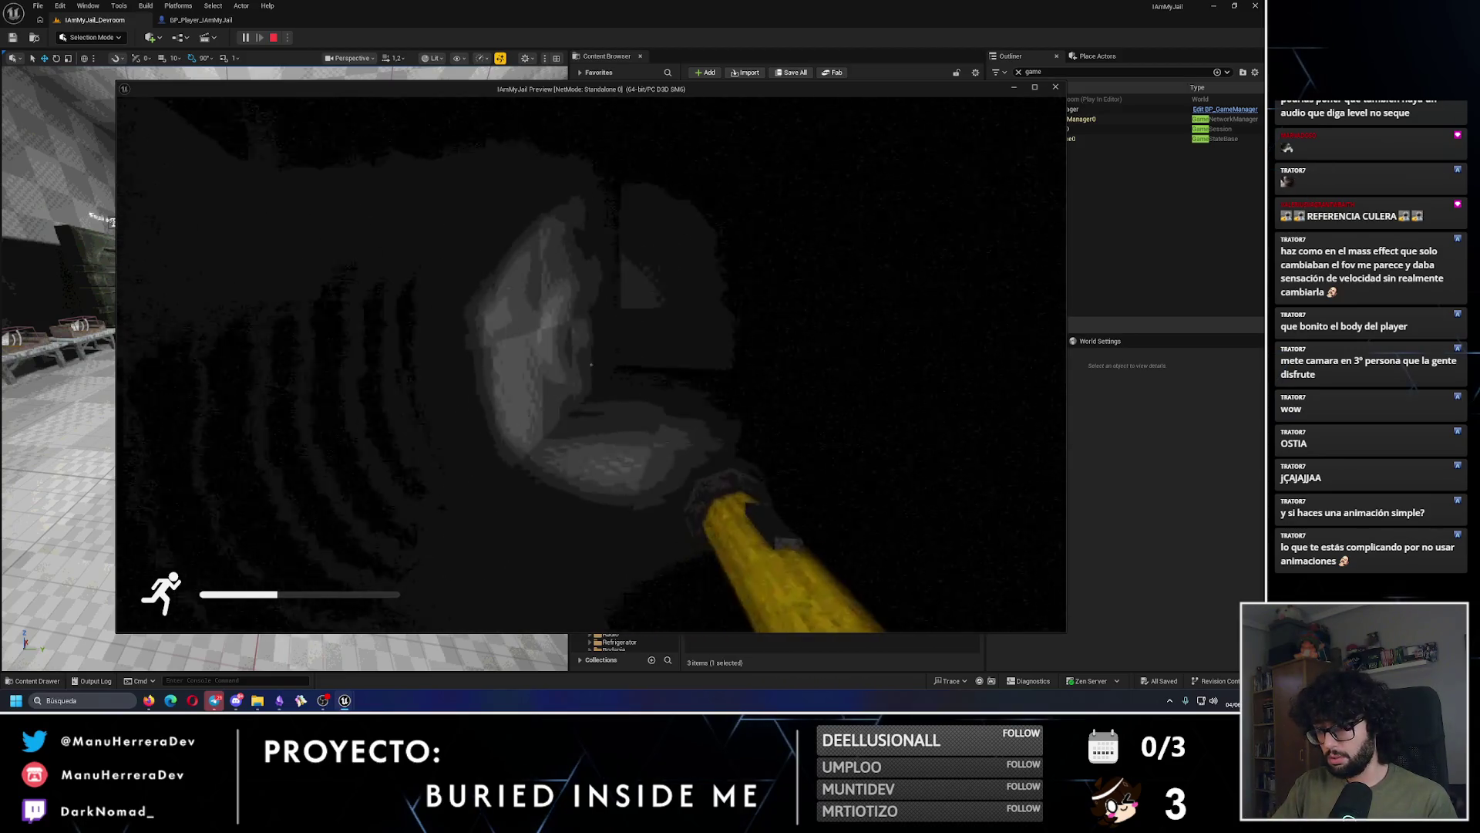
key(shift+w)
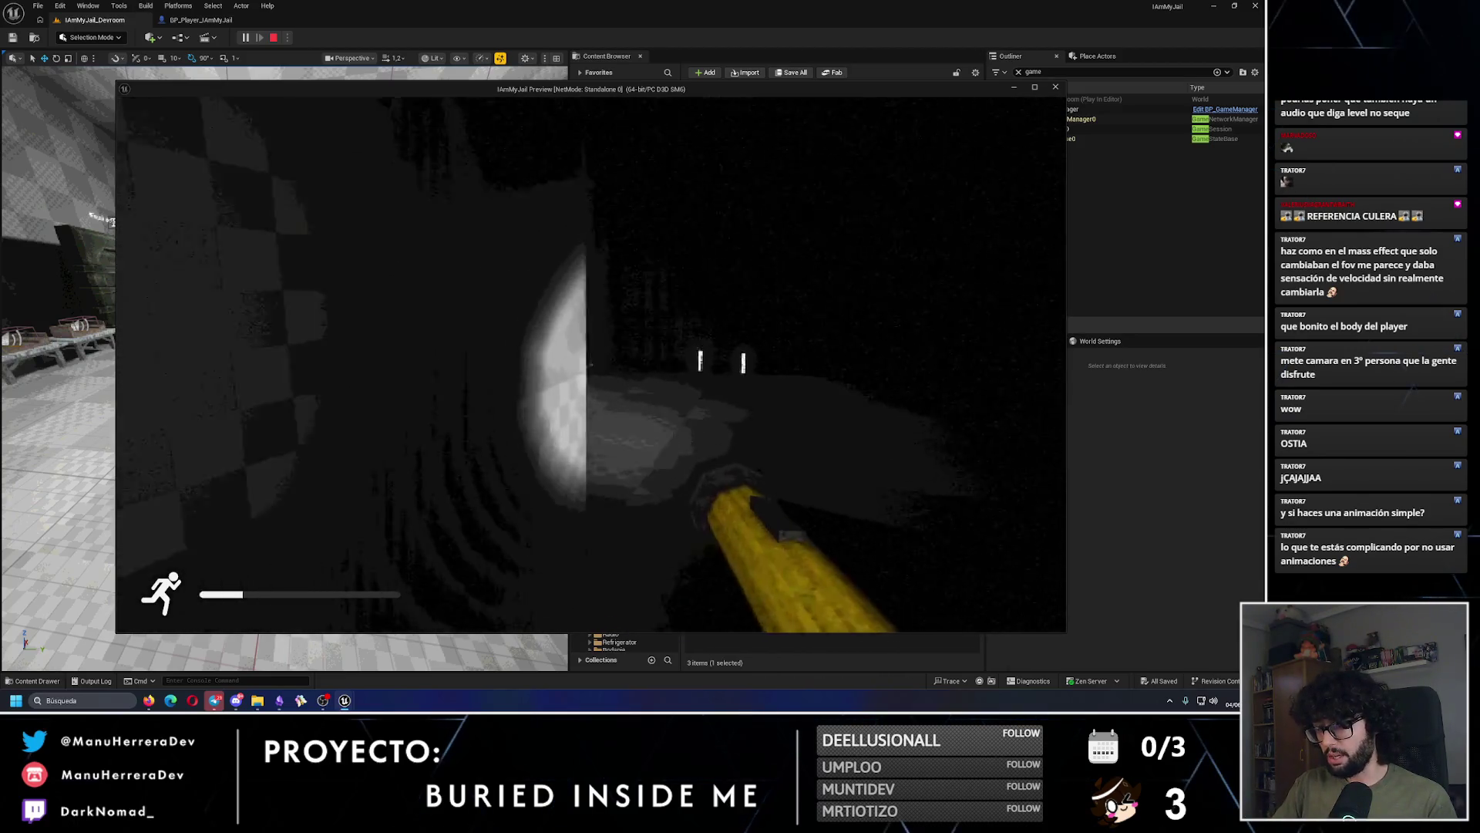
key(shift+w)
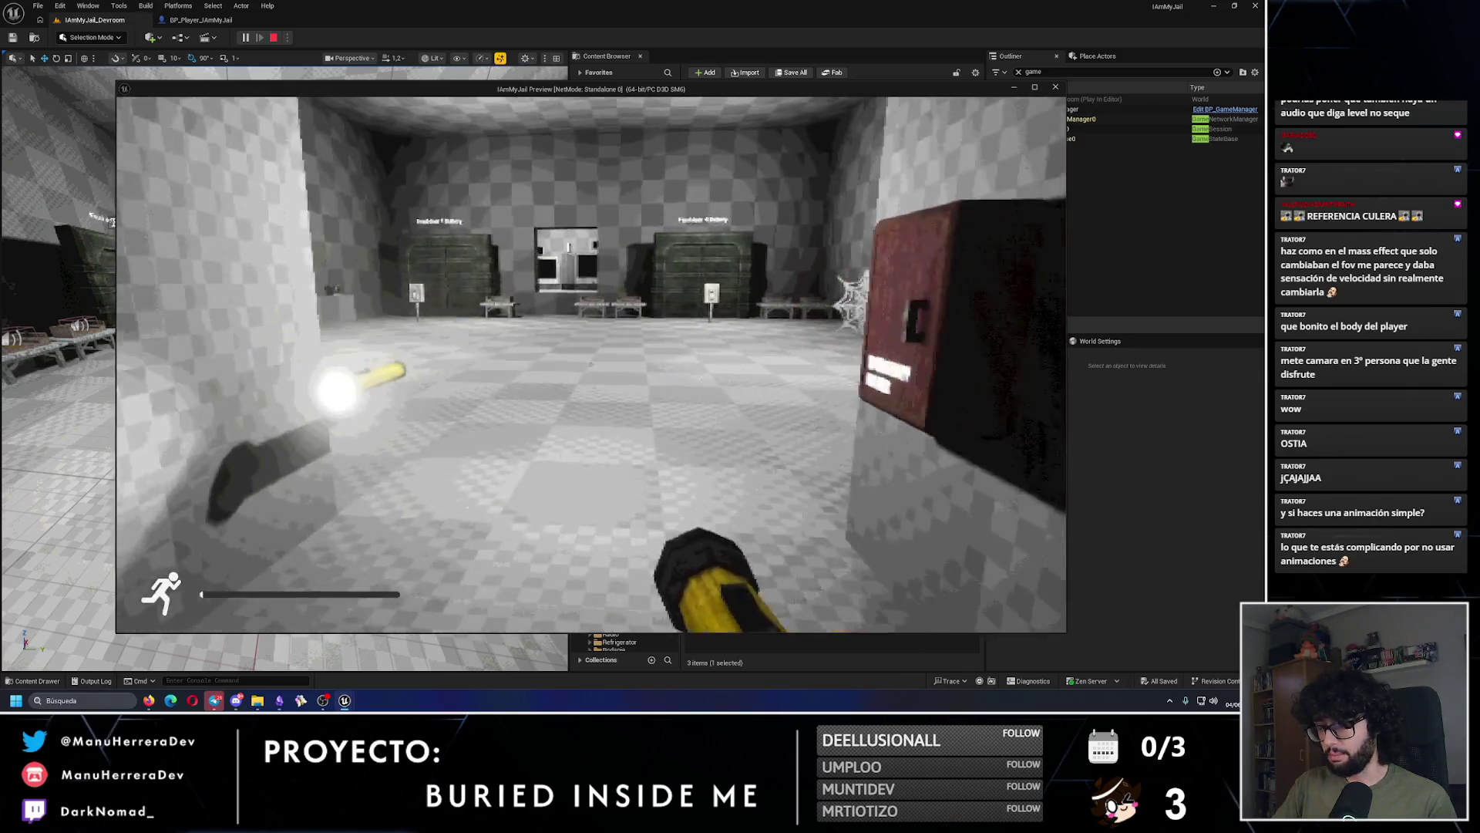
key(w)
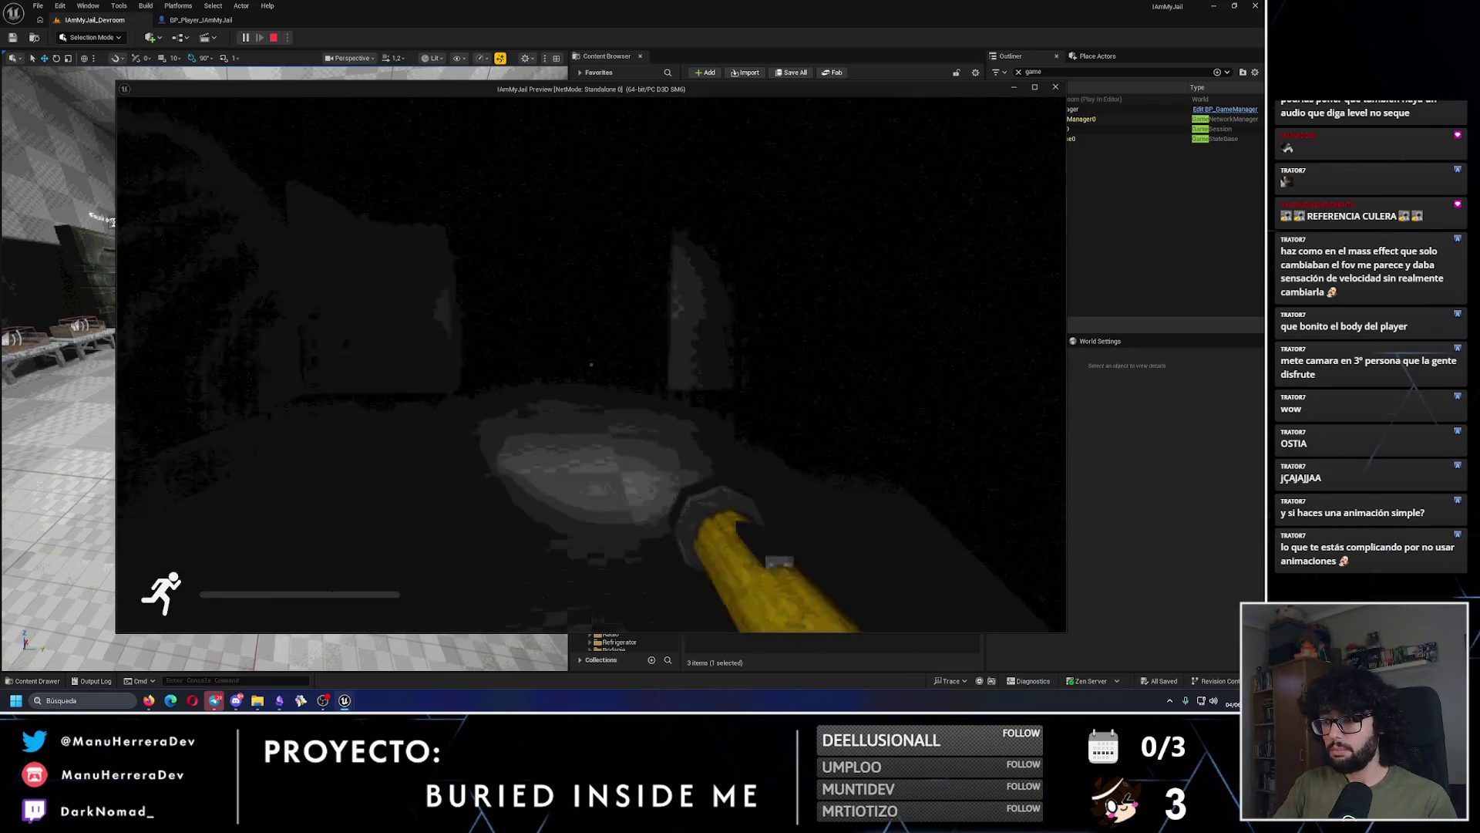
key(w)
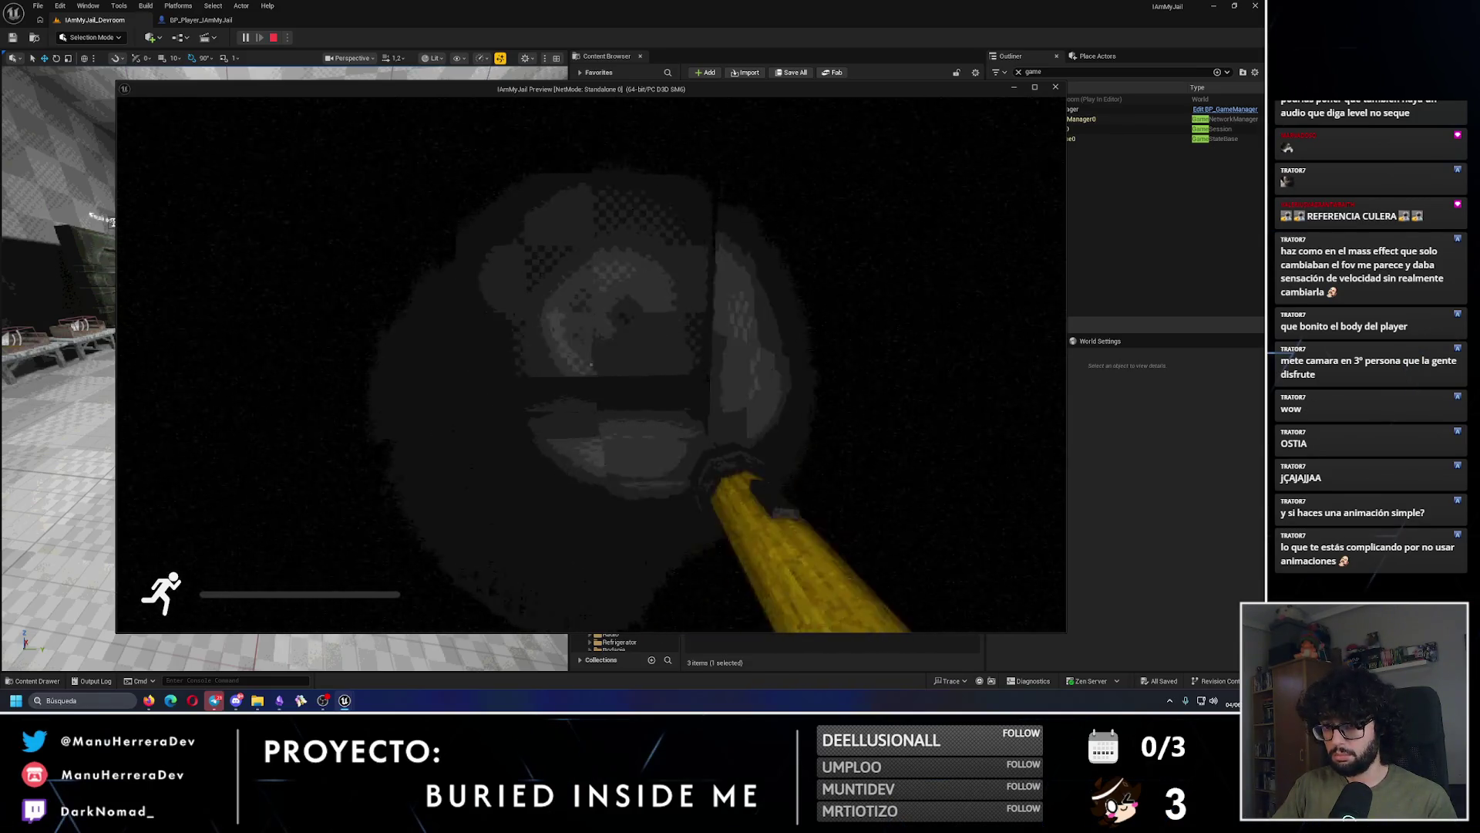
key(Escape)
Step: Return to the BP_Player_IAmMyJail event graph framing the Stamina Logic sprint chain
click(199, 21)
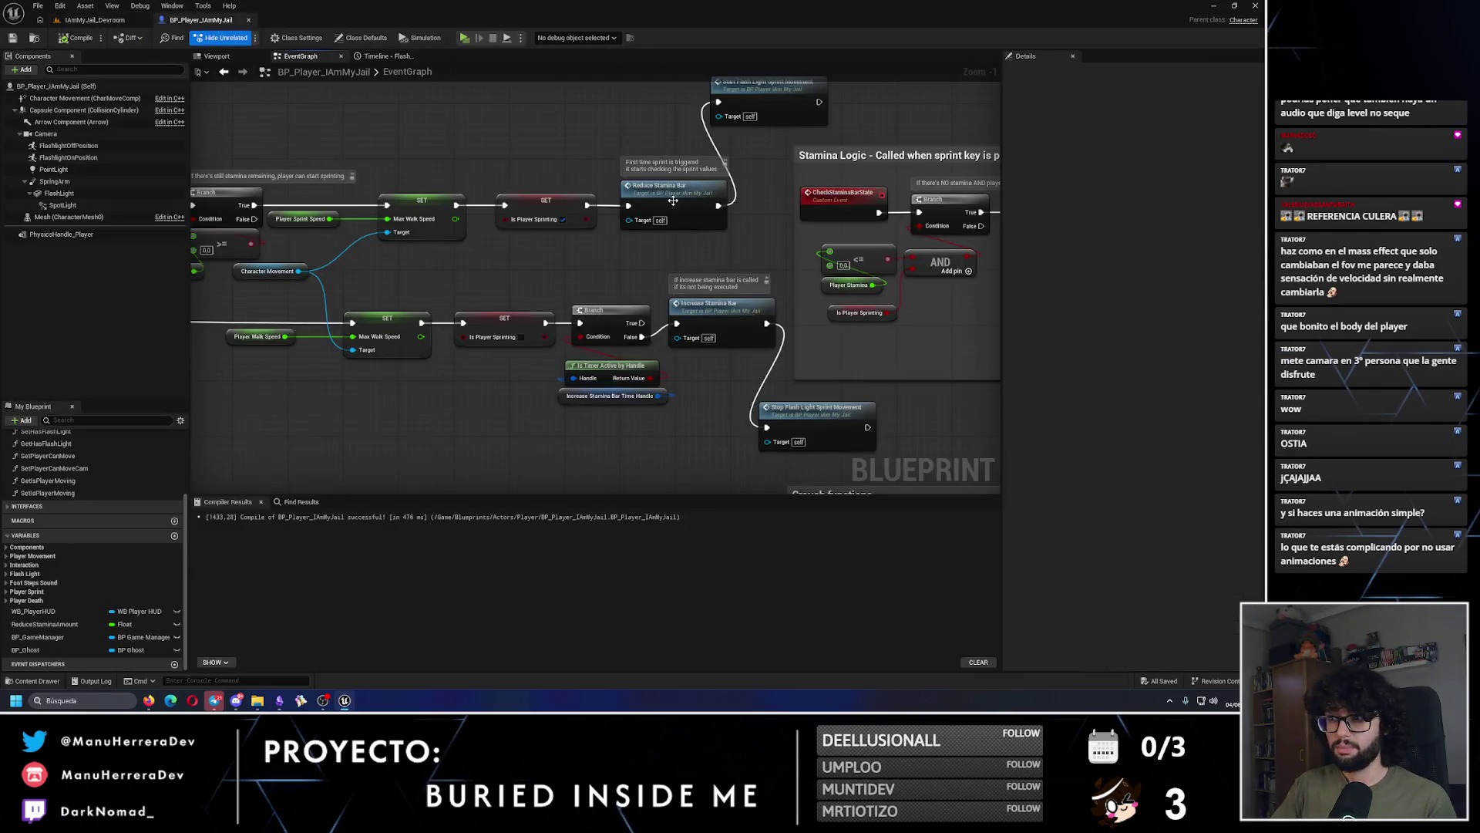
drag(780, 351, 724, 326)
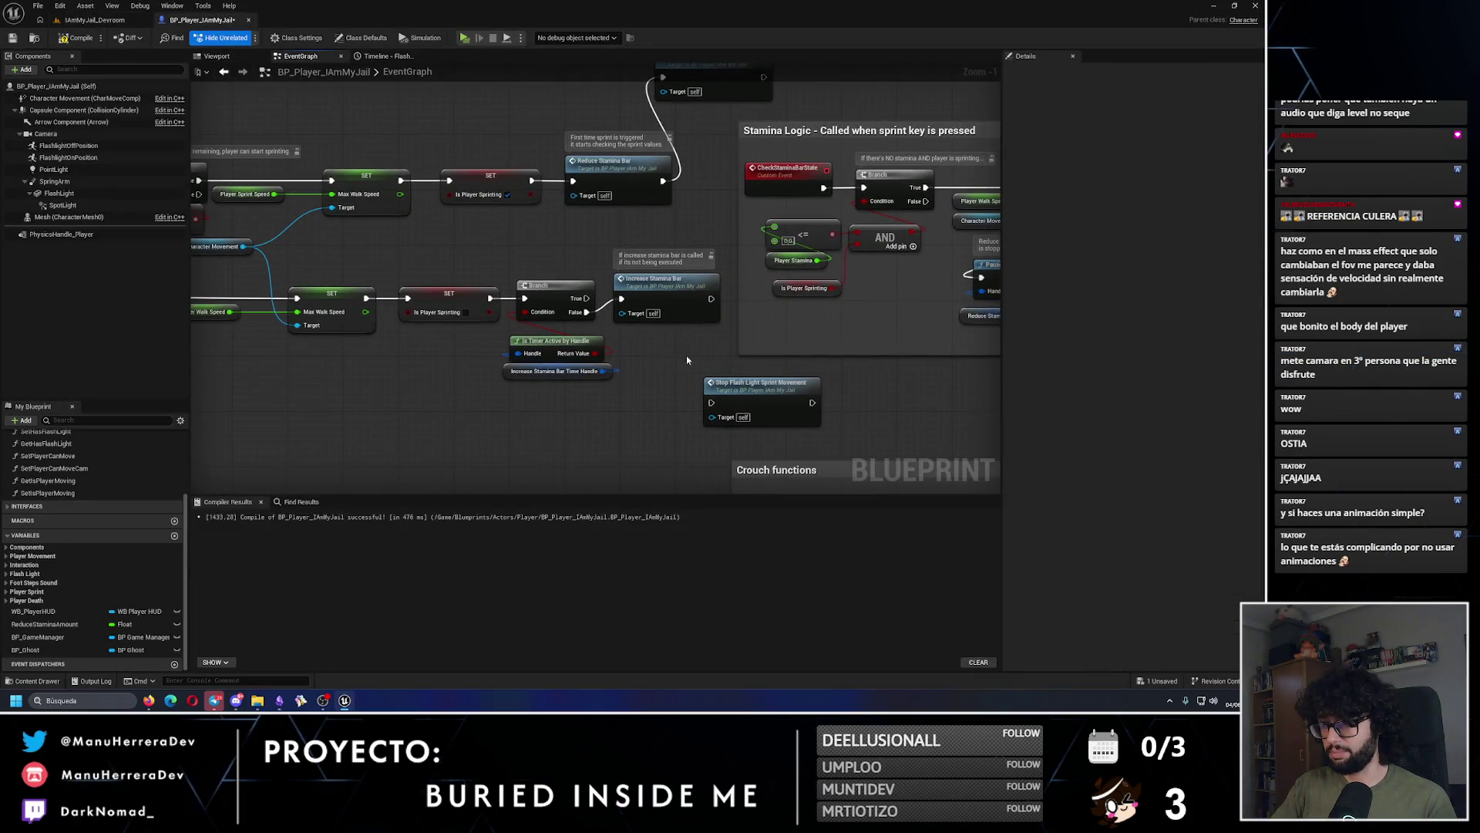
mouse_move(459, 427)
mouse_down()
mouse_move(657, 436)
mouse_move(696, 377)
mouse_move(732, 381)
mouse_move(666, 377)
mouse_up()
Step: Insert Stop Flash Light Sprint Movement between IA_Sprint Completed and SET Max Walk Speed, then compile and save
mouse_move(745, 410)
mouse_down()
mouse_move(639, 389)
mouse_move(353, 284)
mouse_move(478, 289)
mouse_up()
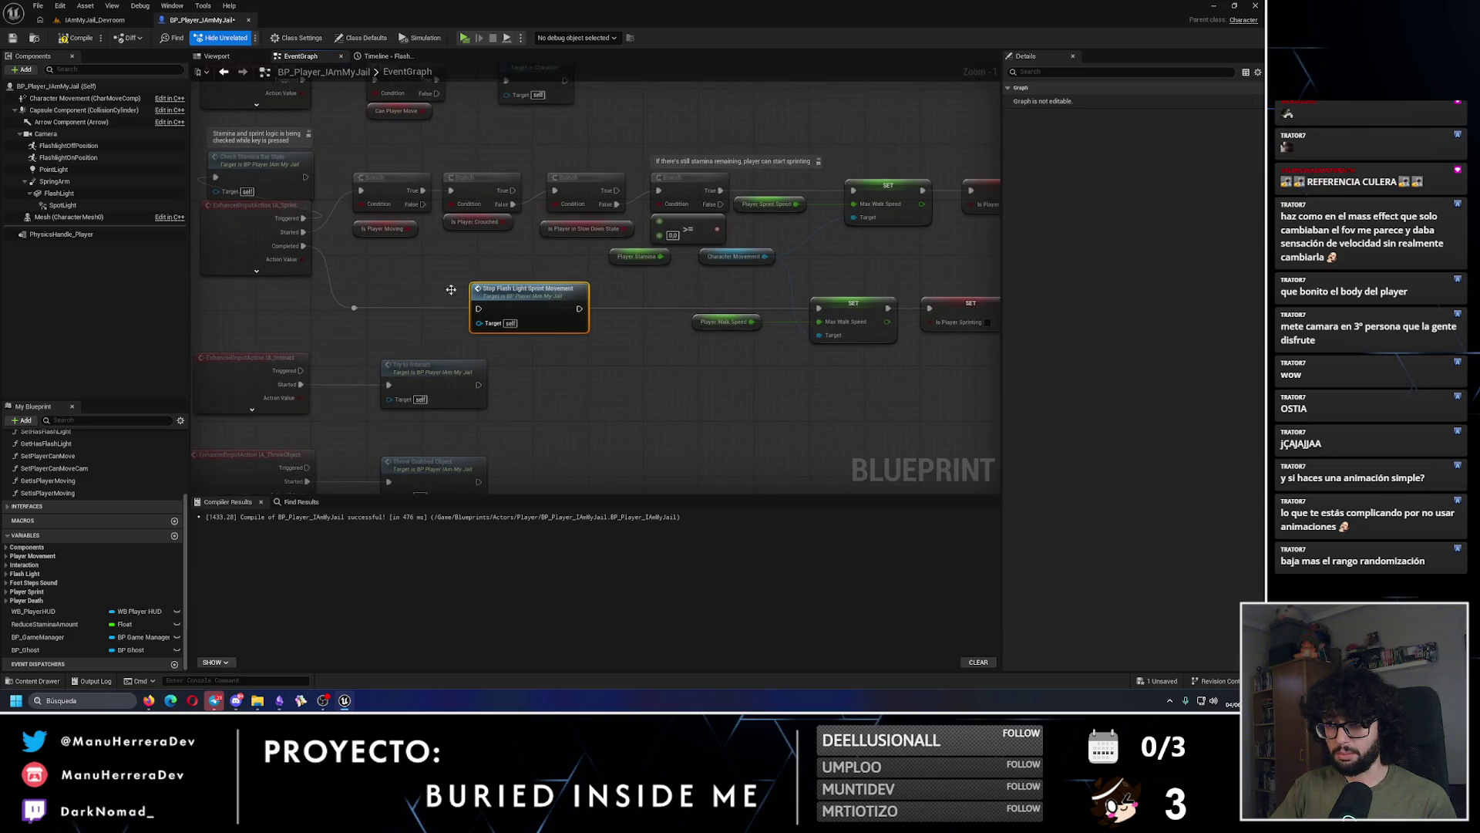
mouse_move(354, 306)
mouse_down()
mouse_move(494, 318)
mouse_move(479, 310)
mouse_up()
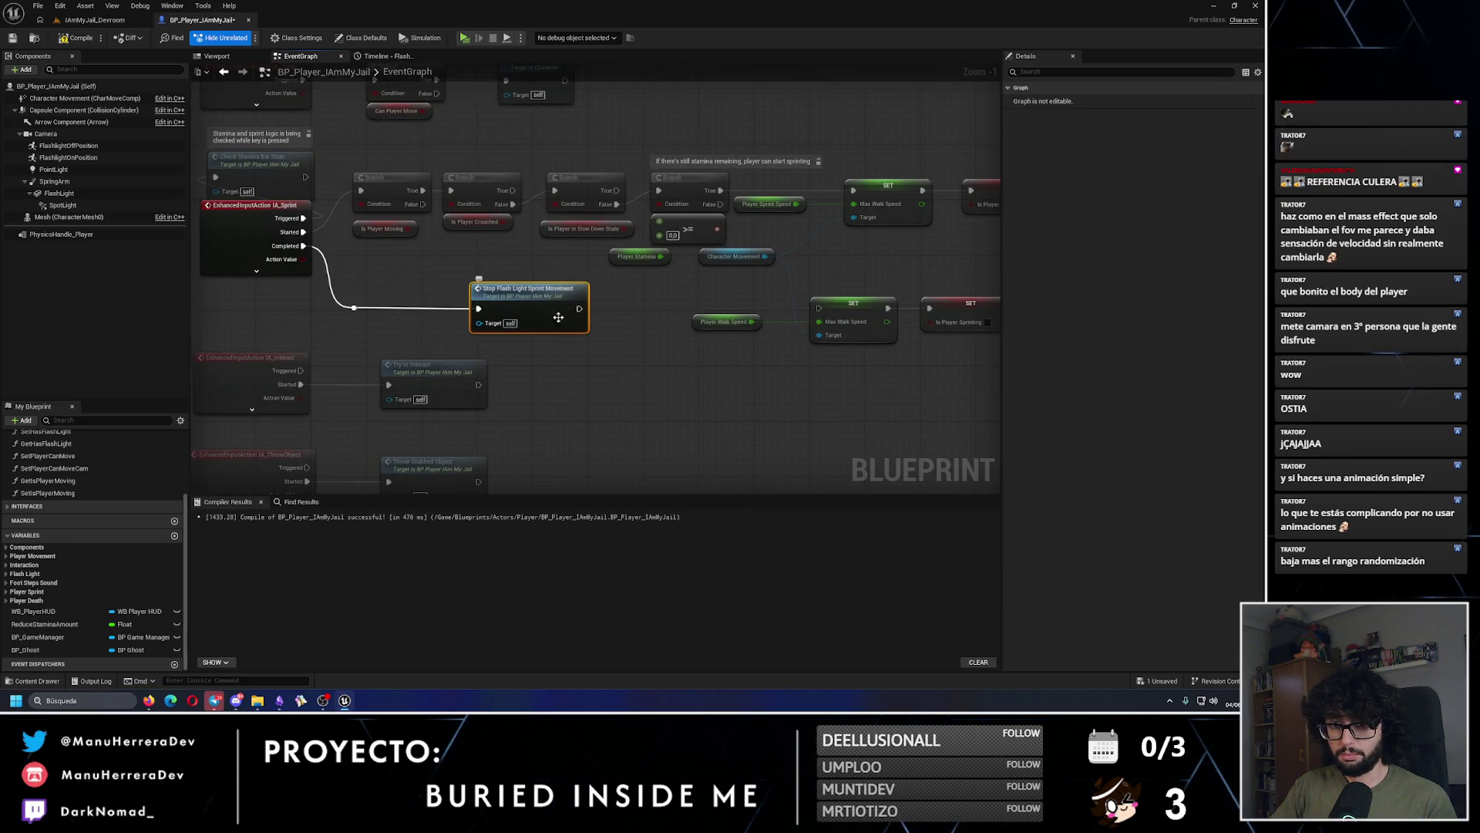
drag(583, 307, 819, 308)
scroll(648, 296, down, 2)
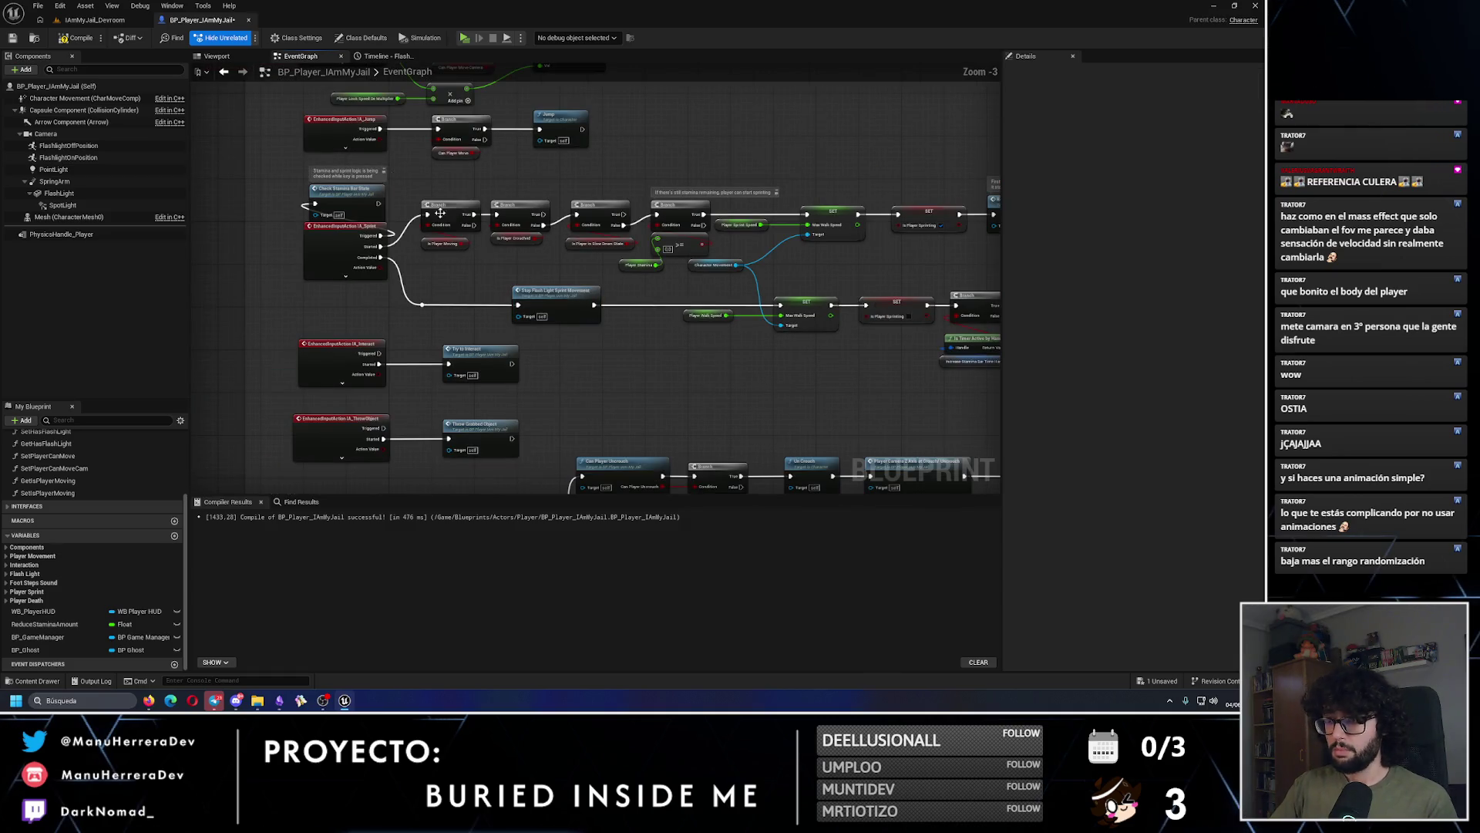
click(12, 39)
click(95, 20)
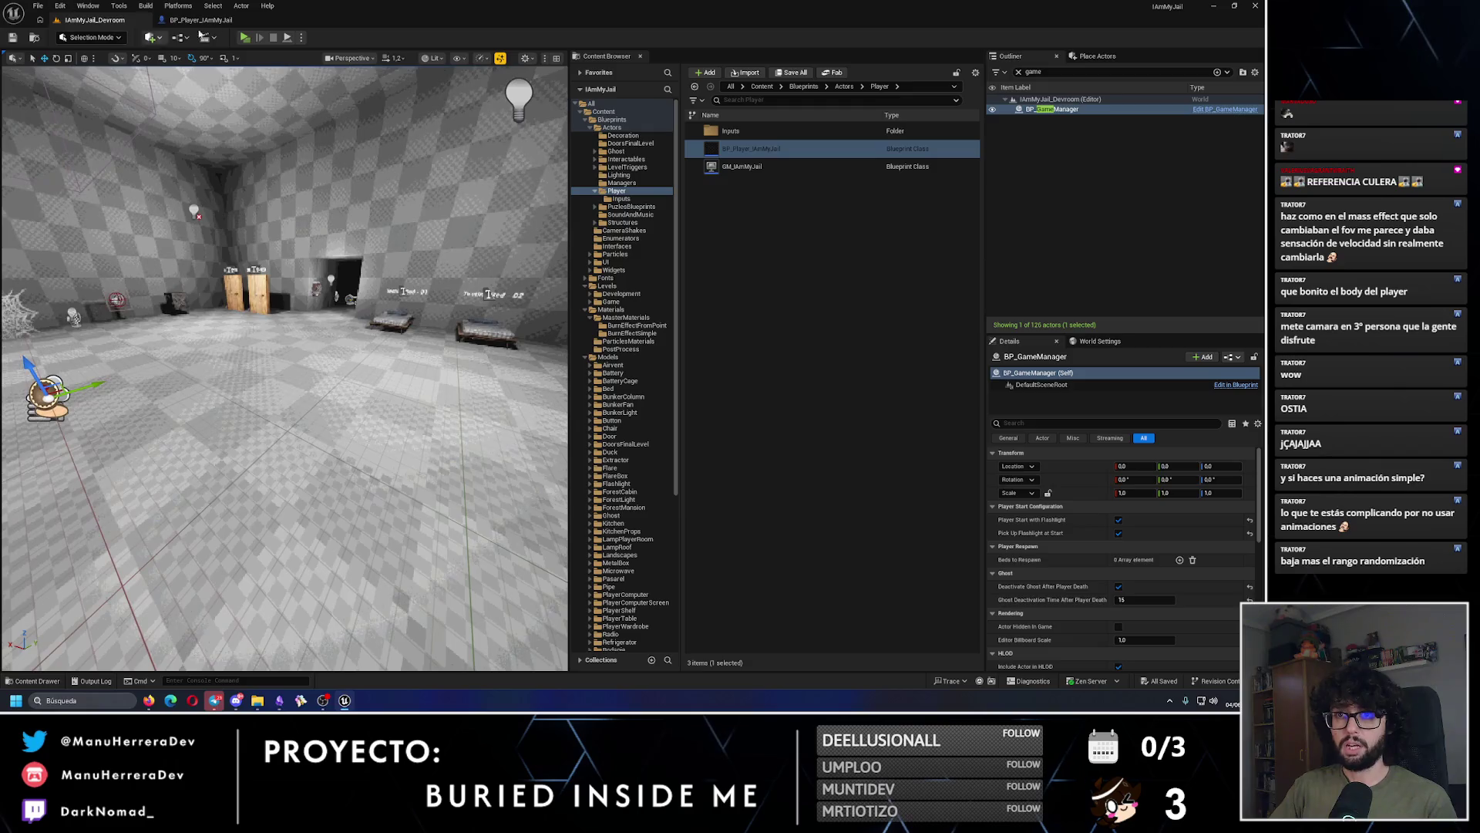
click(200, 20)
scroll(673, 256, up, 3)
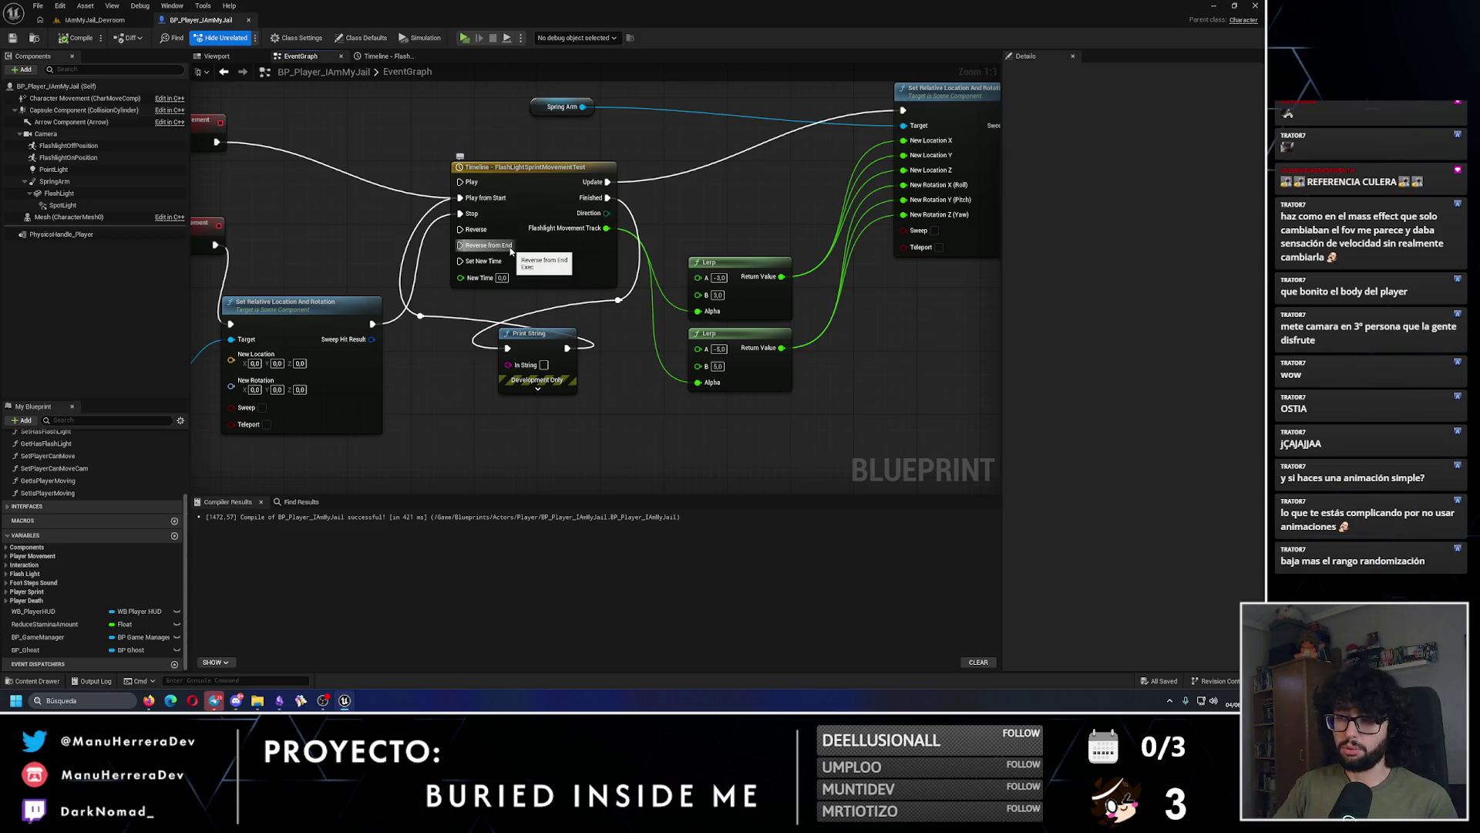
Step: Position the Set Relative Location And Rotation node beside the stop event
drag(510, 251, 697, 227)
drag(470, 278, 470, 318)
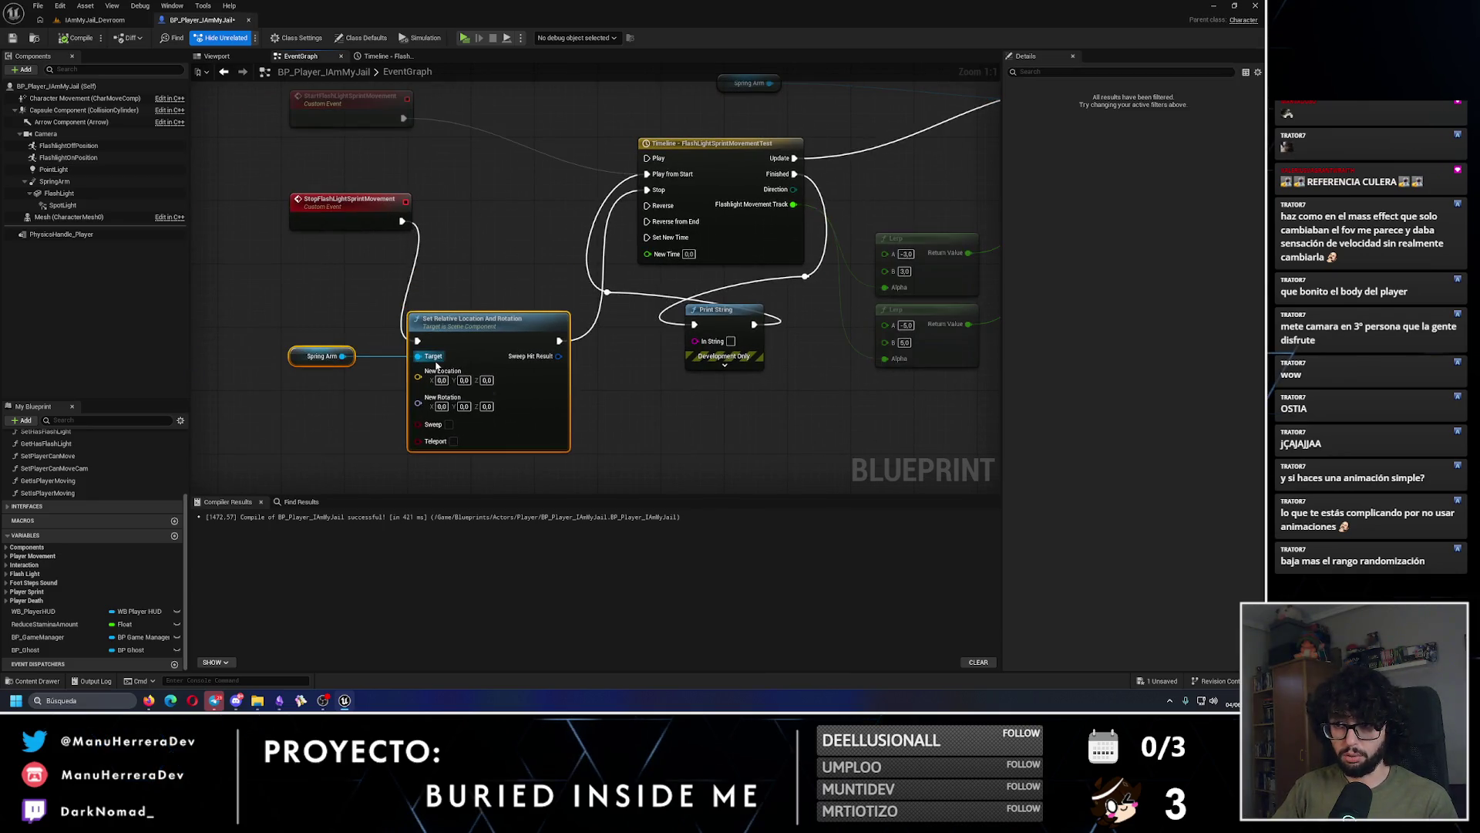
mouse_move(528, 251)
mouse_down()
mouse_move(534, 300)
mouse_move(414, 306)
mouse_up()
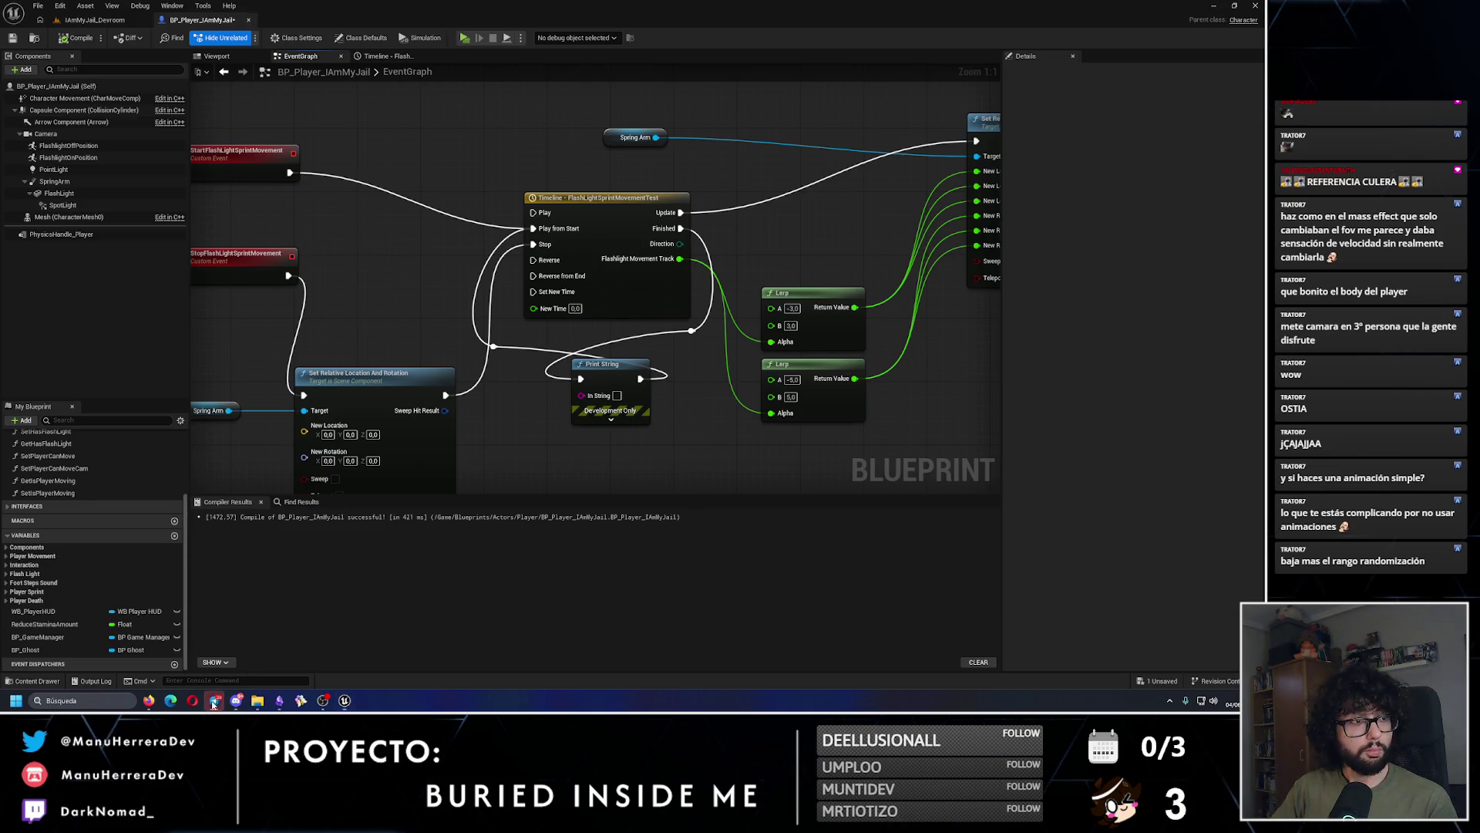
mouse_move(348, 372)
mouse_down()
mouse_move(354, 255)
mouse_move(365, 281)
mouse_move(371, 244)
mouse_up()
click(362, 393)
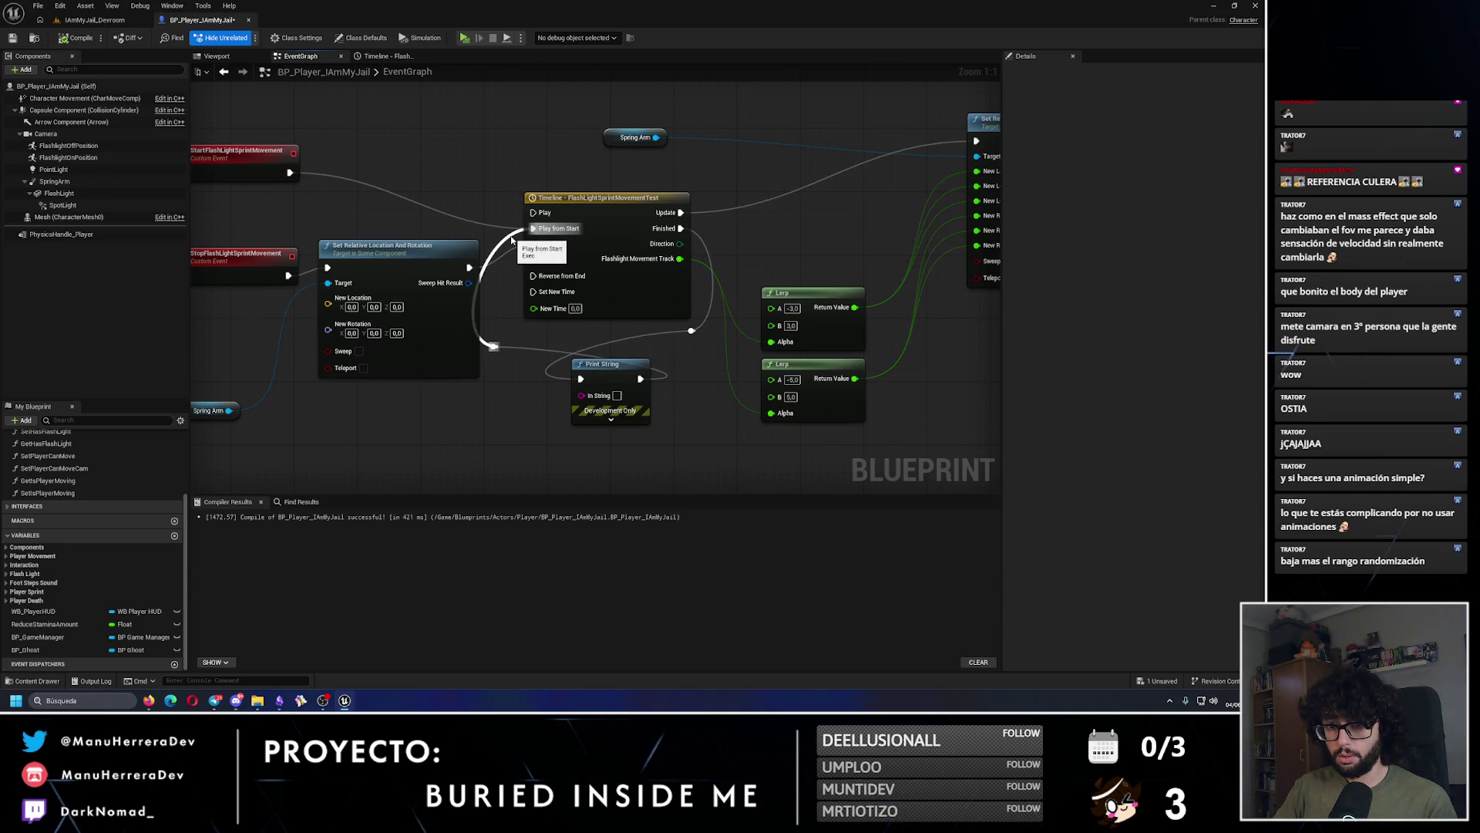
Step: Wire the reset node into the Timeline's Stop and the start event into Play, then compile and save
drag(511, 240, 531, 243)
drag(287, 173, 532, 212)
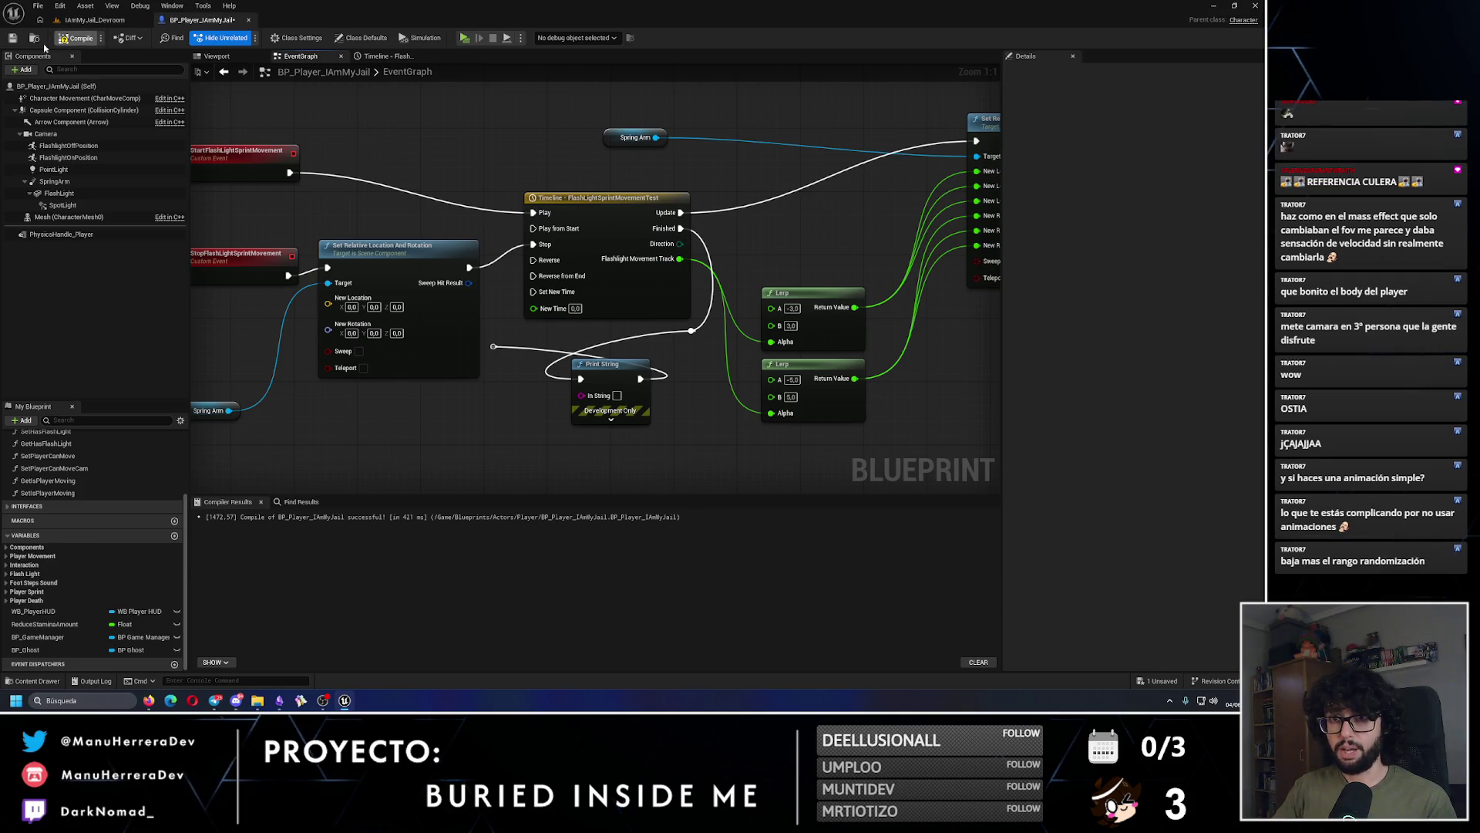
click(11, 39)
click(119, 21)
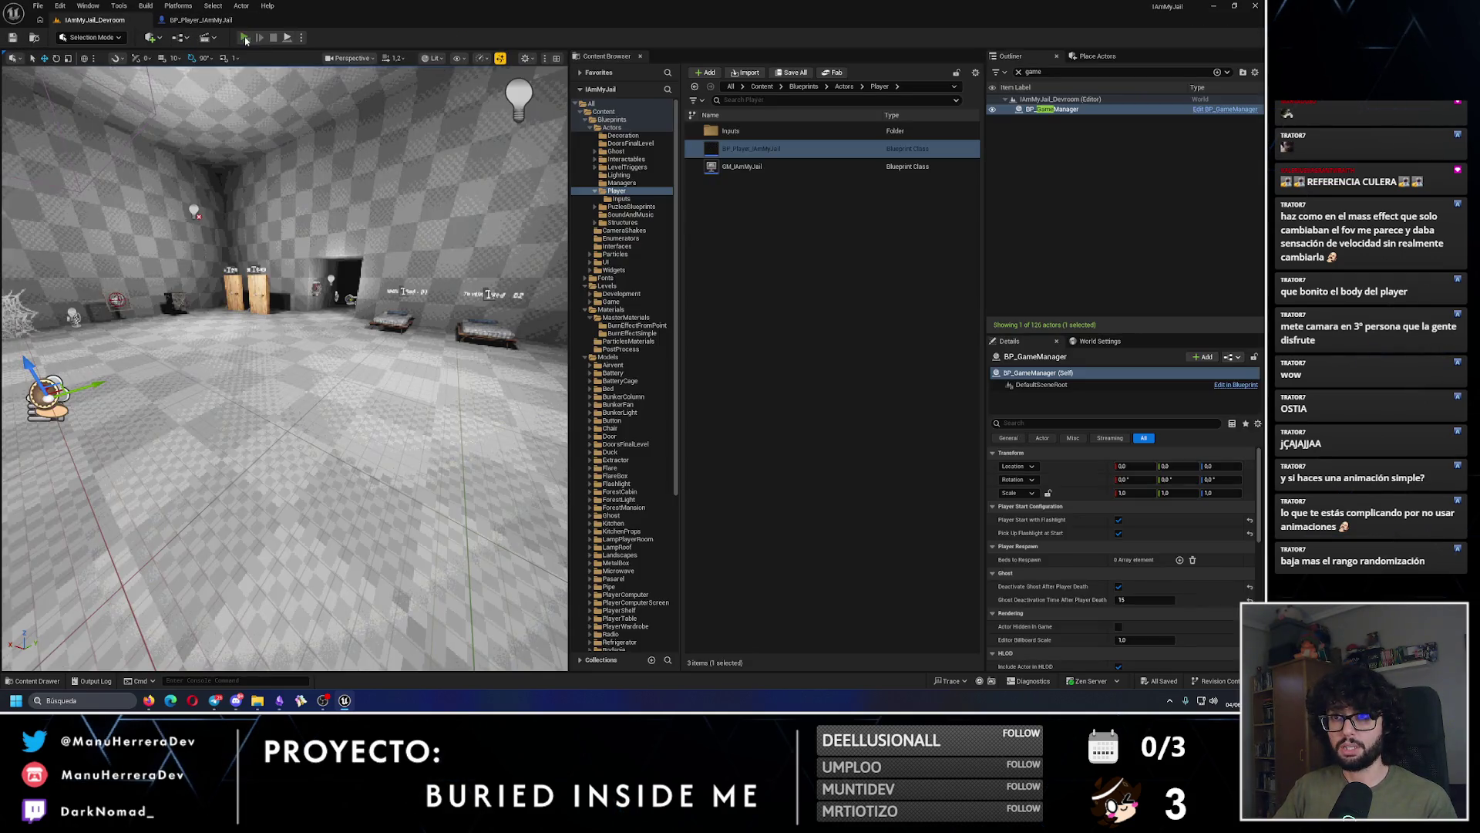
key(alt+p)
click(594, 320)
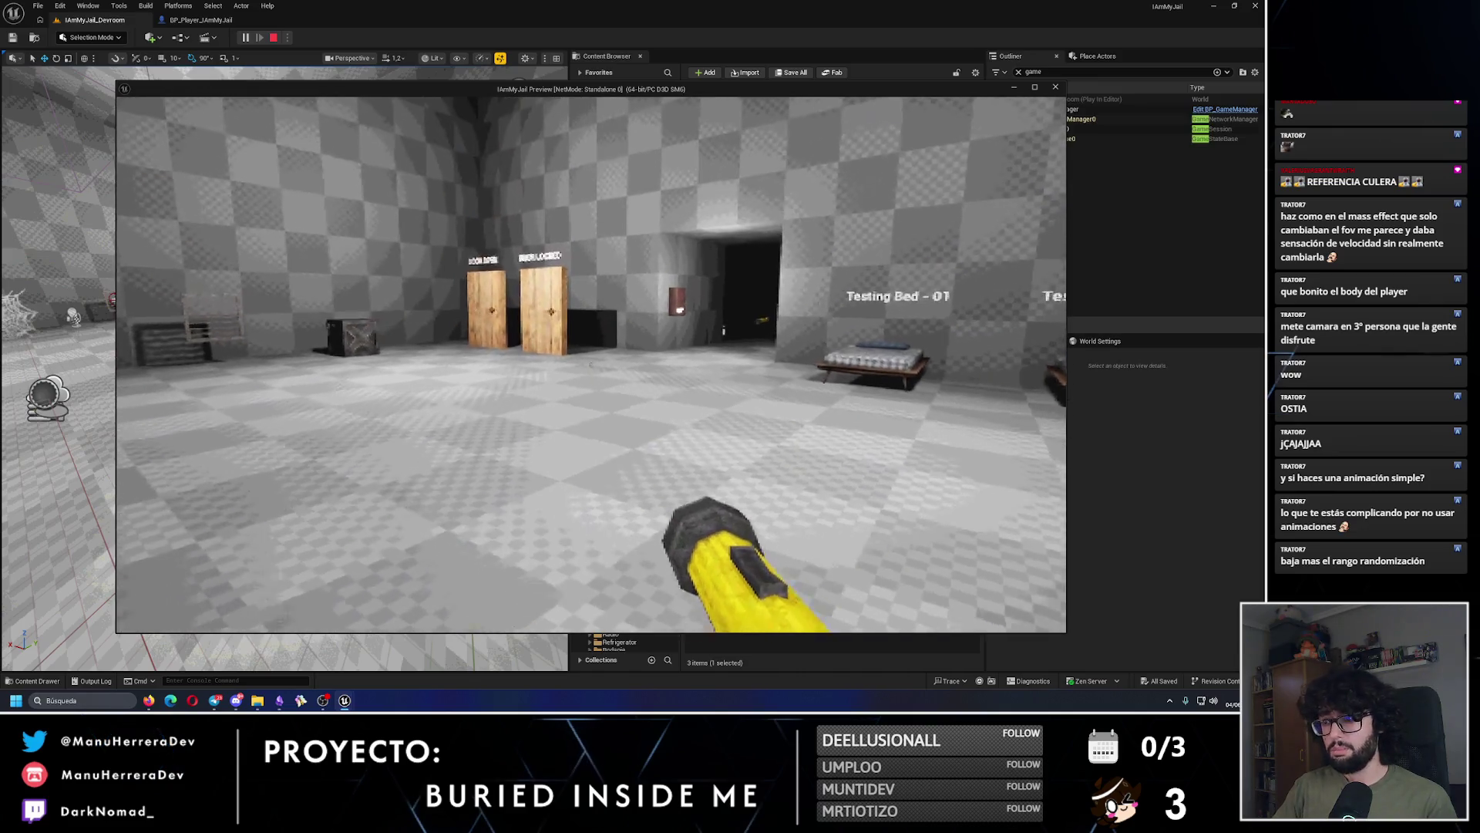
key(shift+w)
key(shift+w)
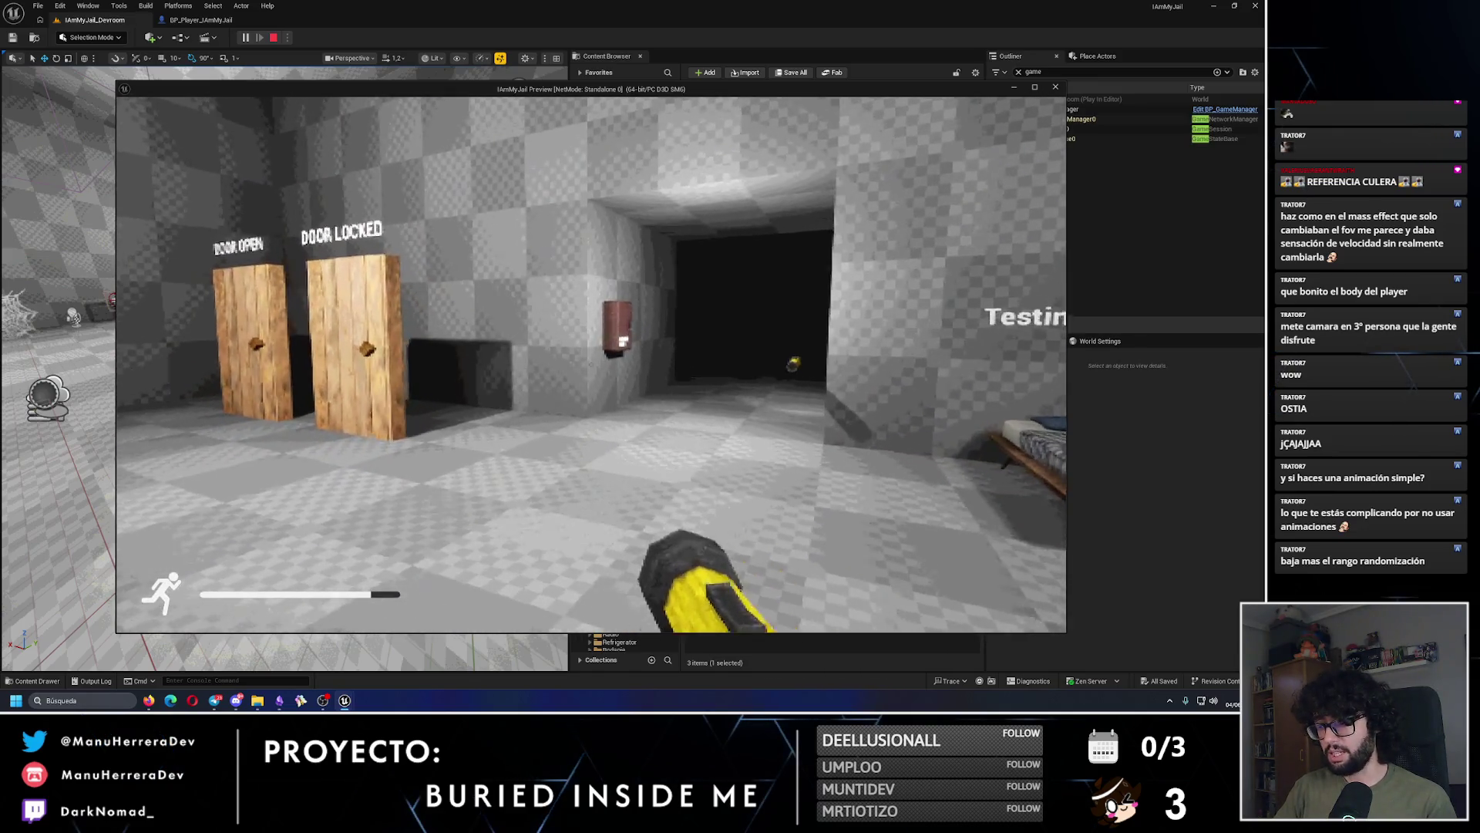
key(Escape)
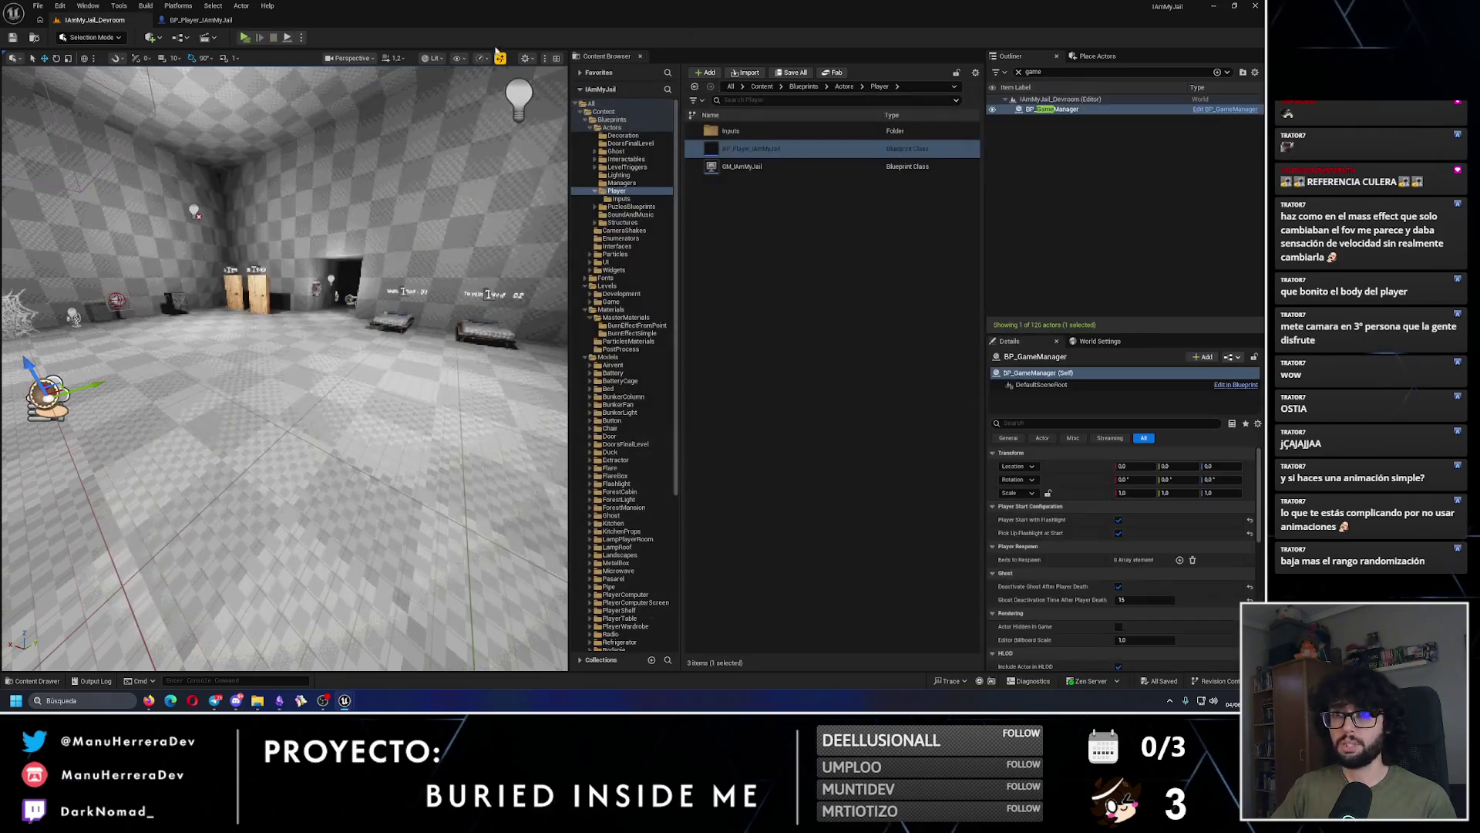
click(220, 20)
Step: Move the start event's wire to Play from Start and connect the reset reroute to the Timeline's Stop
drag(533, 212, 533, 228)
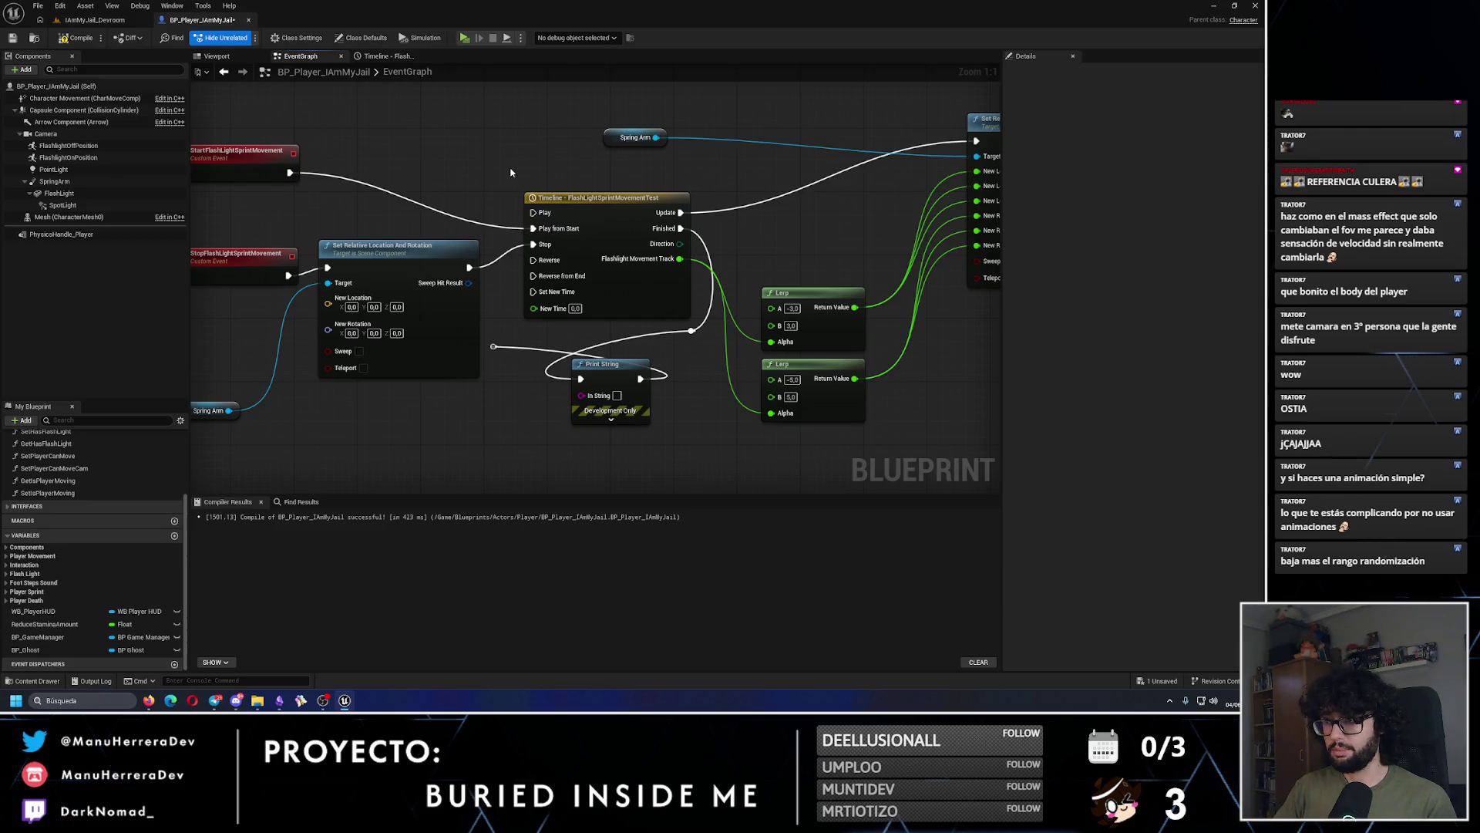
drag(924, 419, 806, 347)
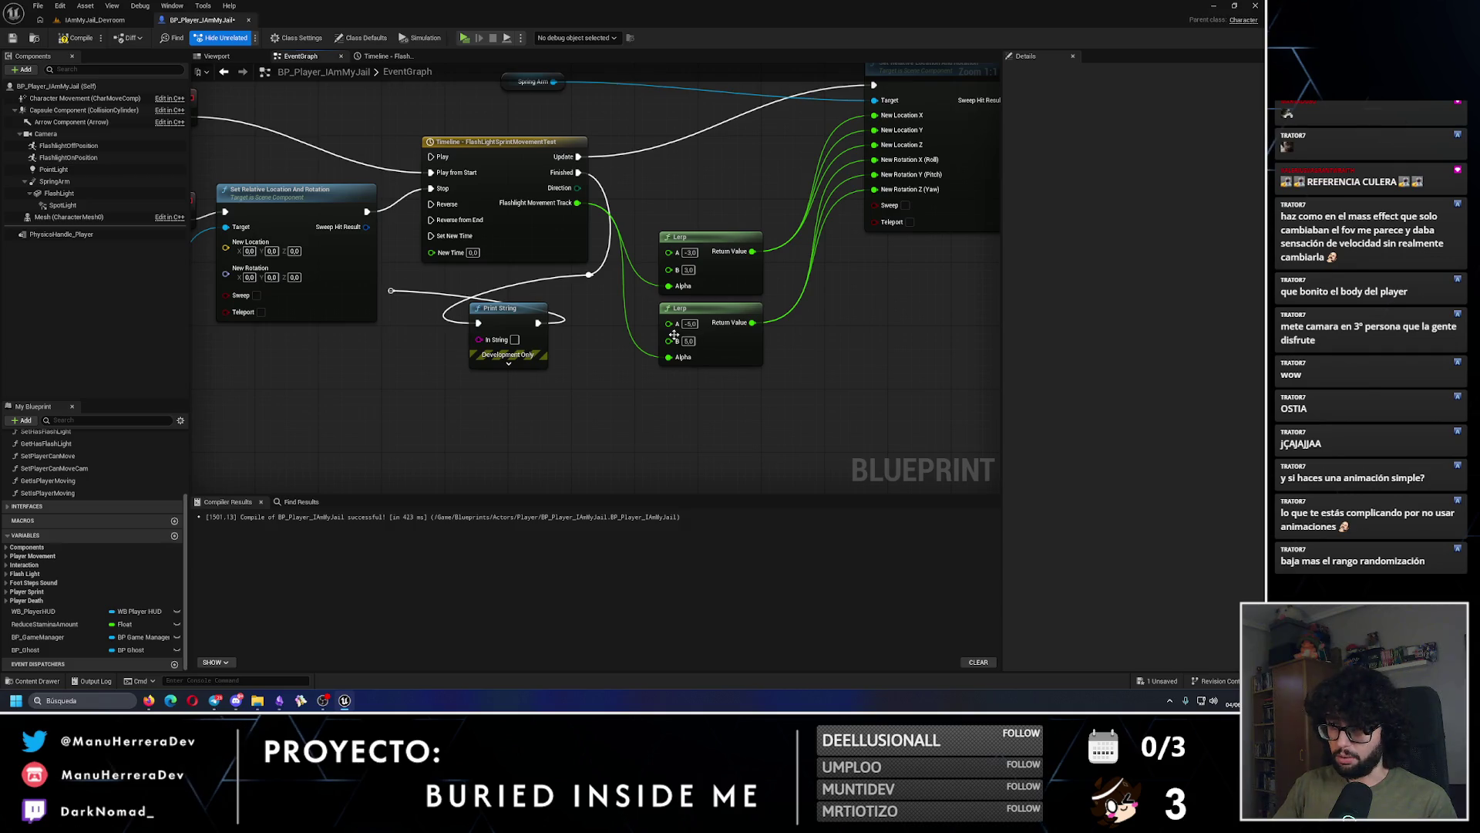
right_click(669, 341)
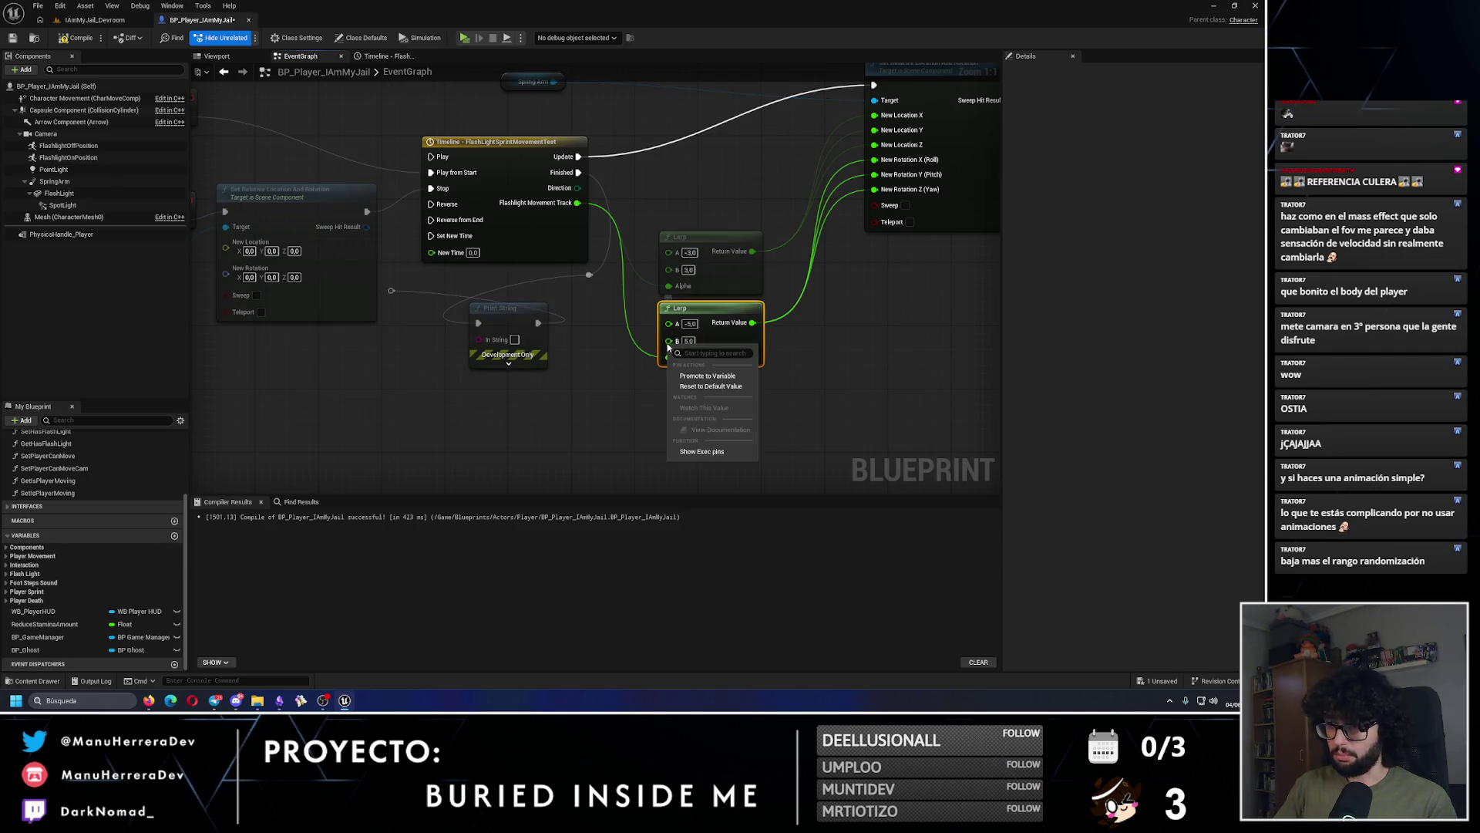
click(578, 413)
drag(450, 354, 649, 395)
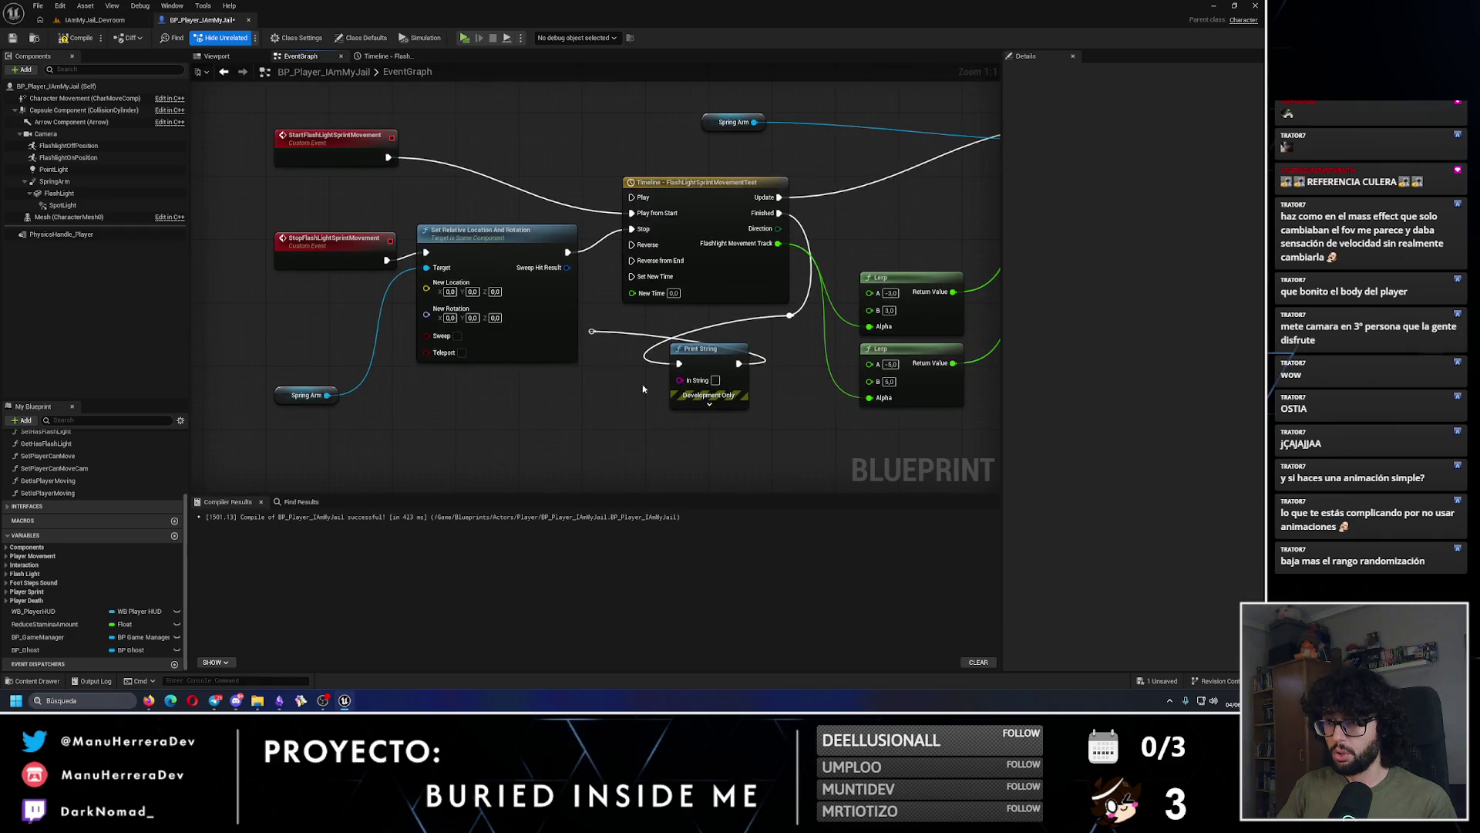
drag(592, 328, 633, 229)
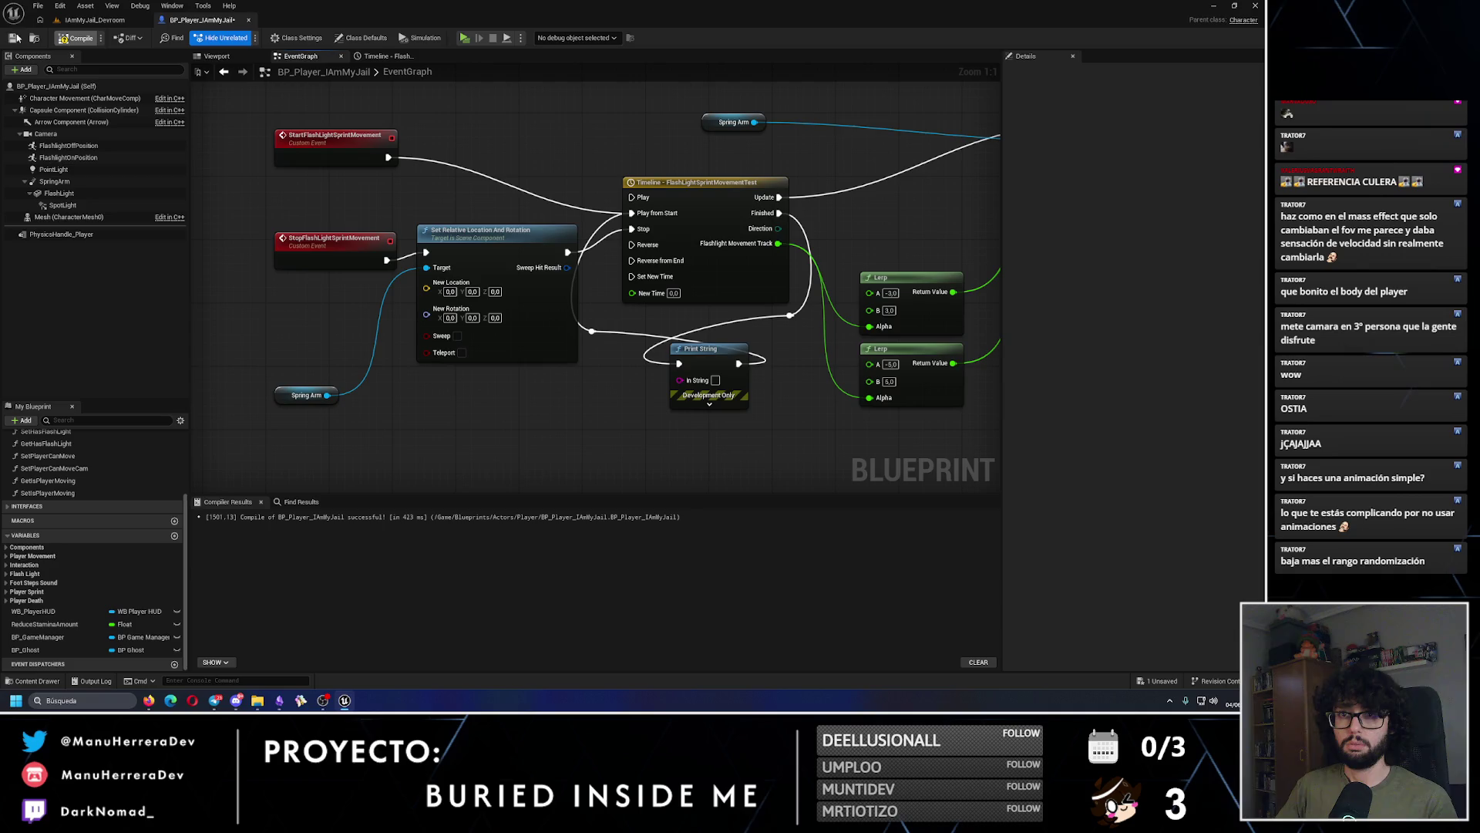
click(92, 20)
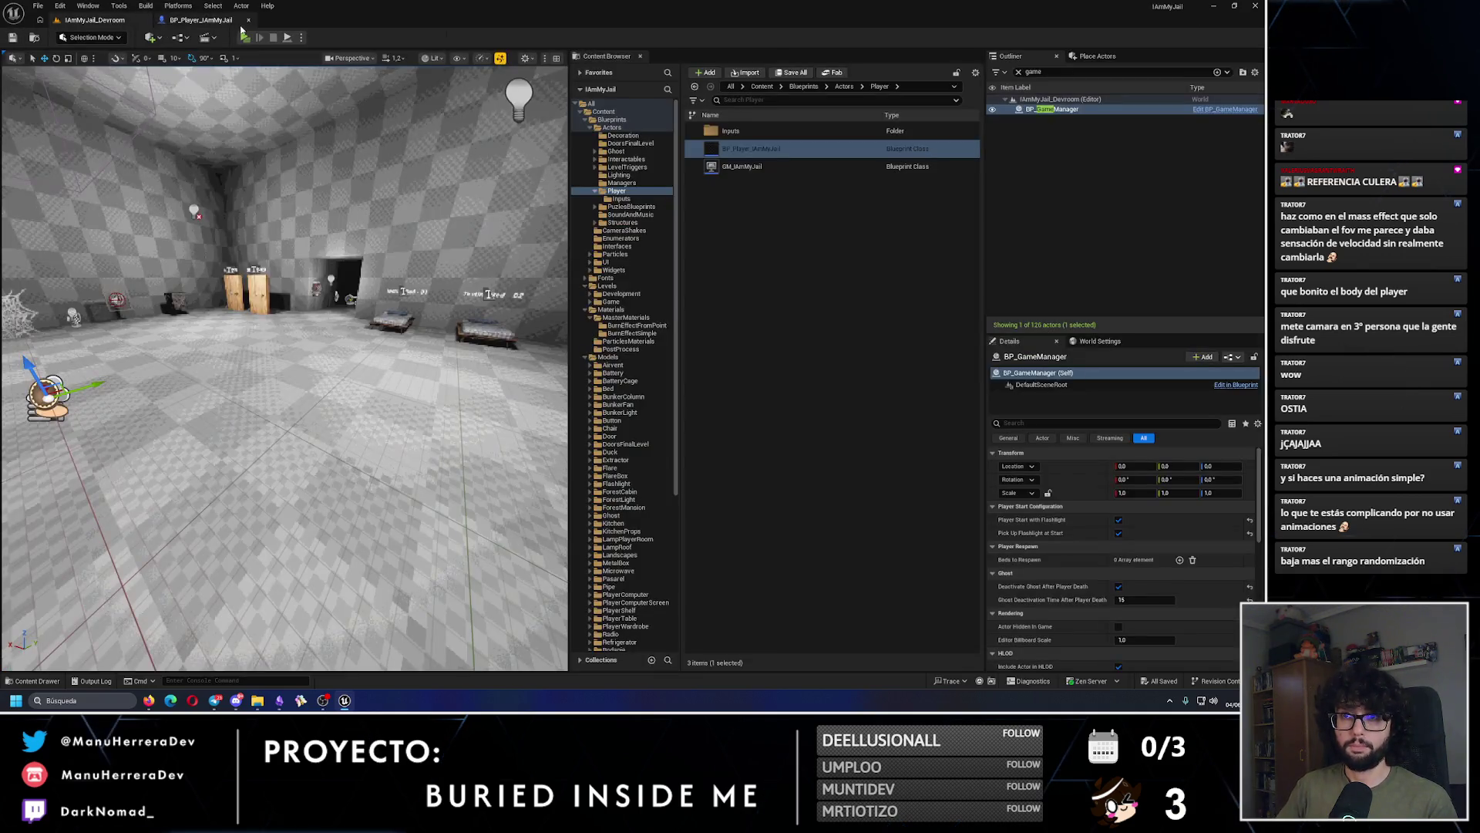
Step: Sprint through the dark room and lit corridor checking the flashlight sway, then return to the Blueprint graph
click(244, 37)
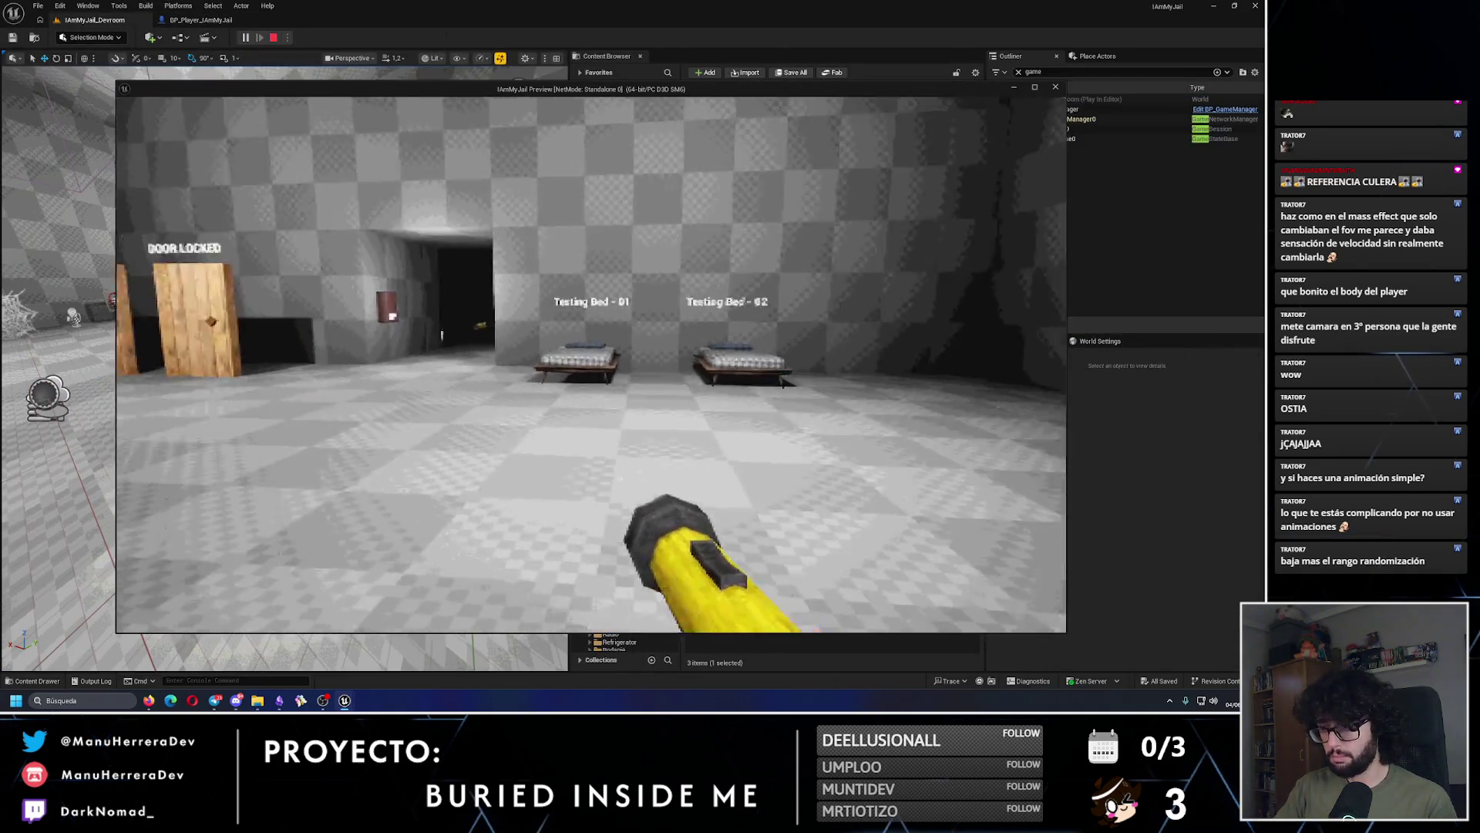
key(w)
key(shift)
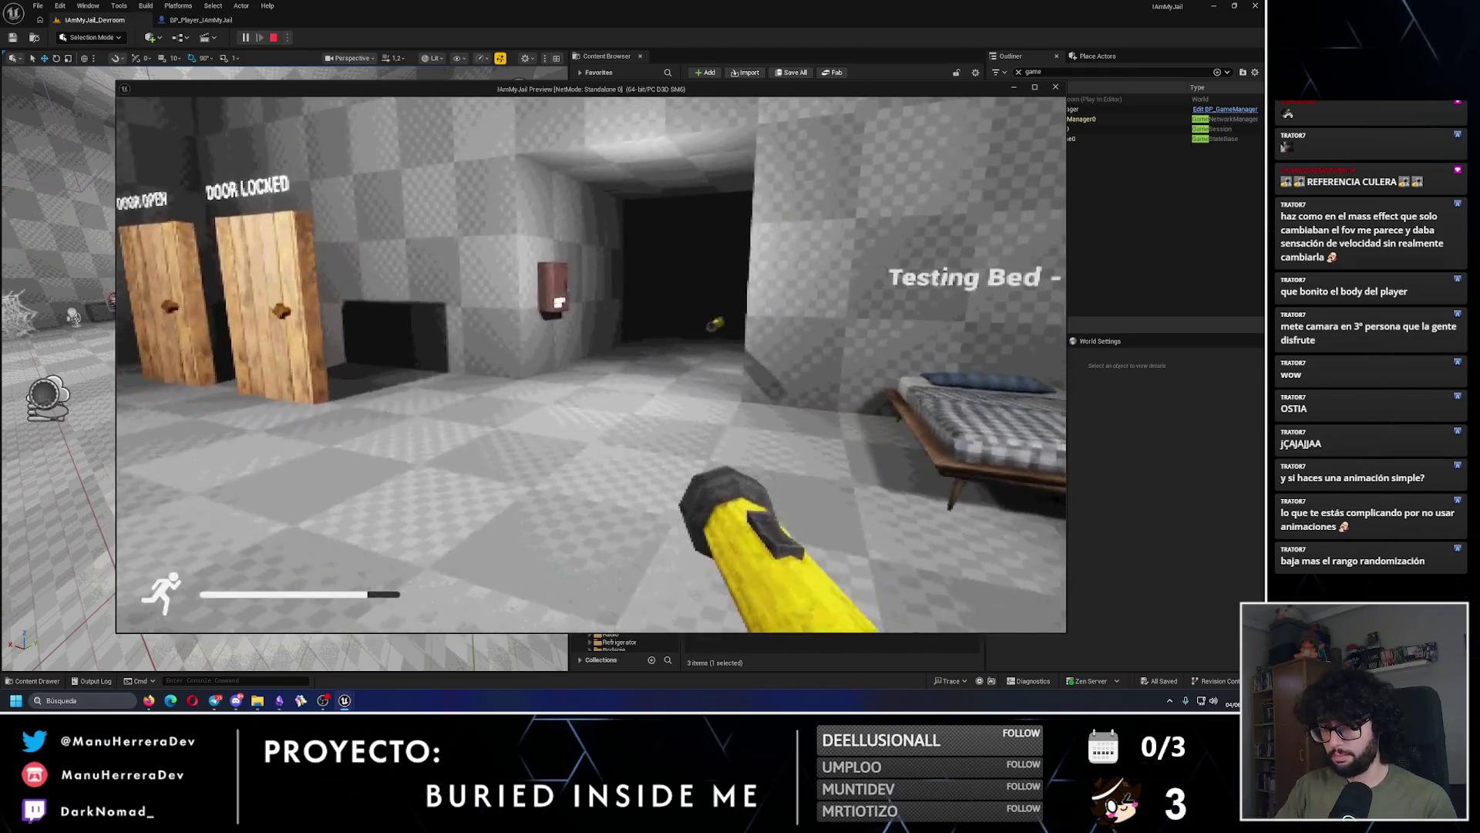
key(w)
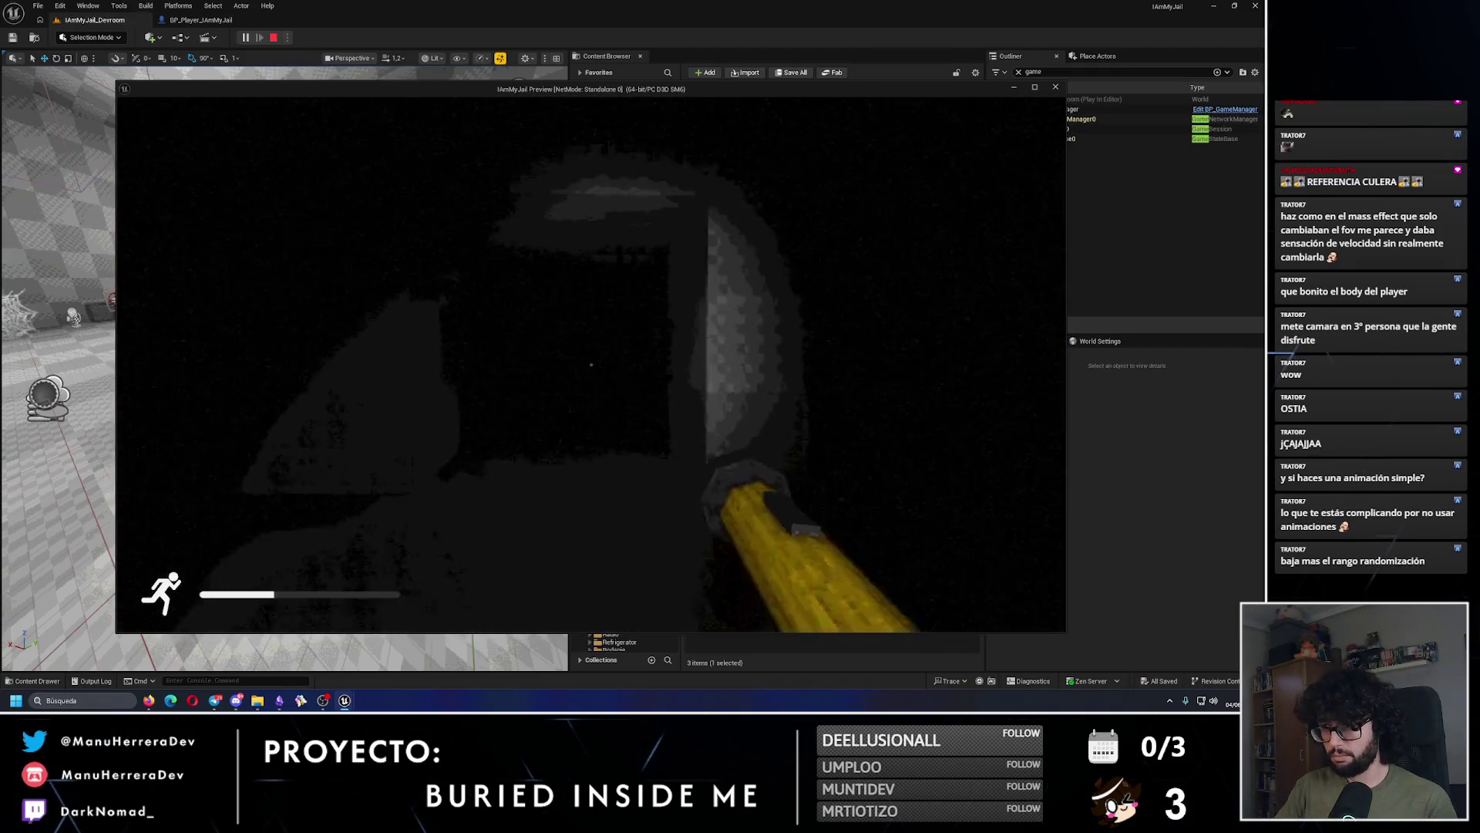
key(w)
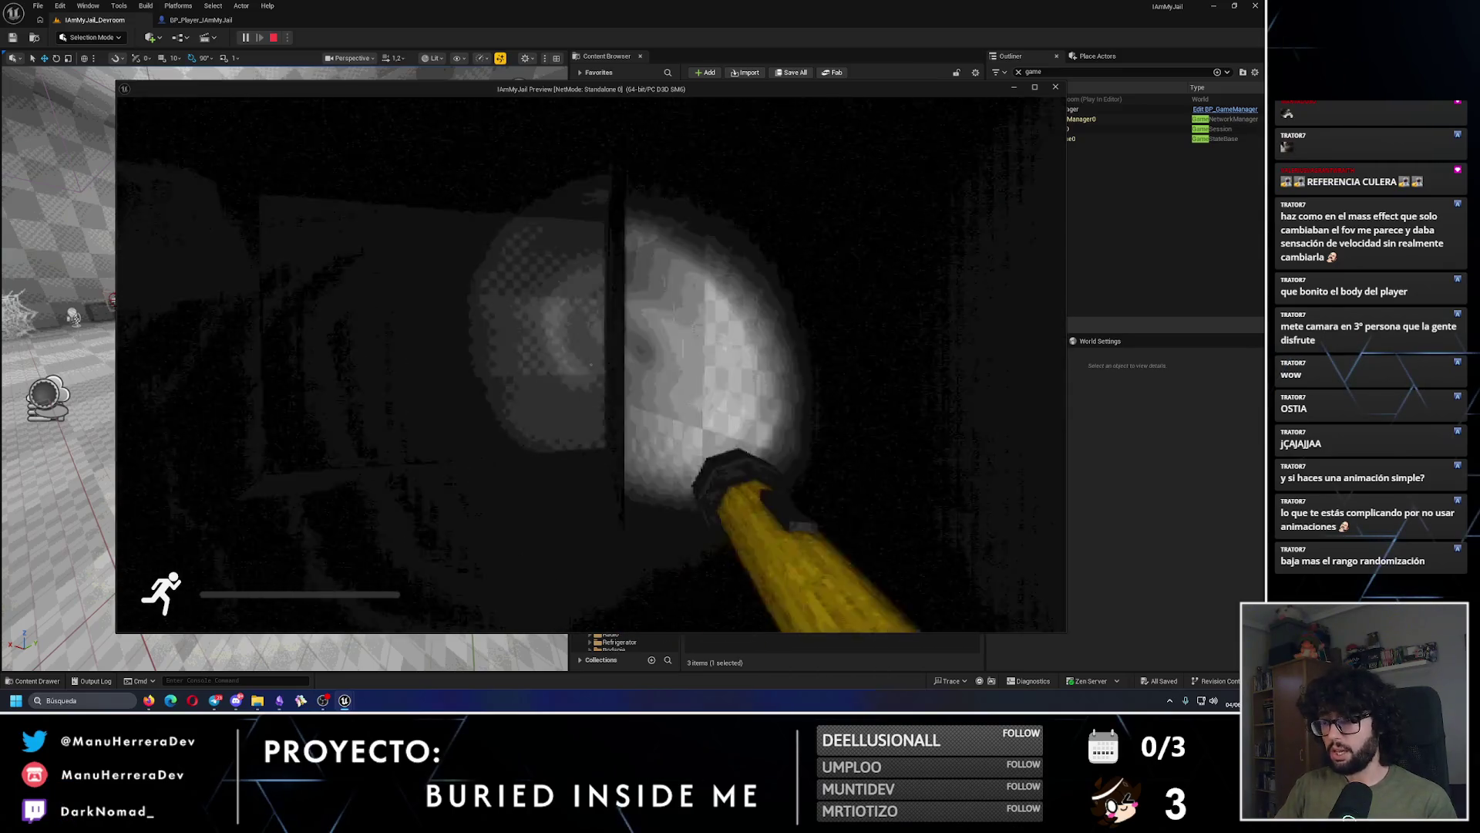
key(w)
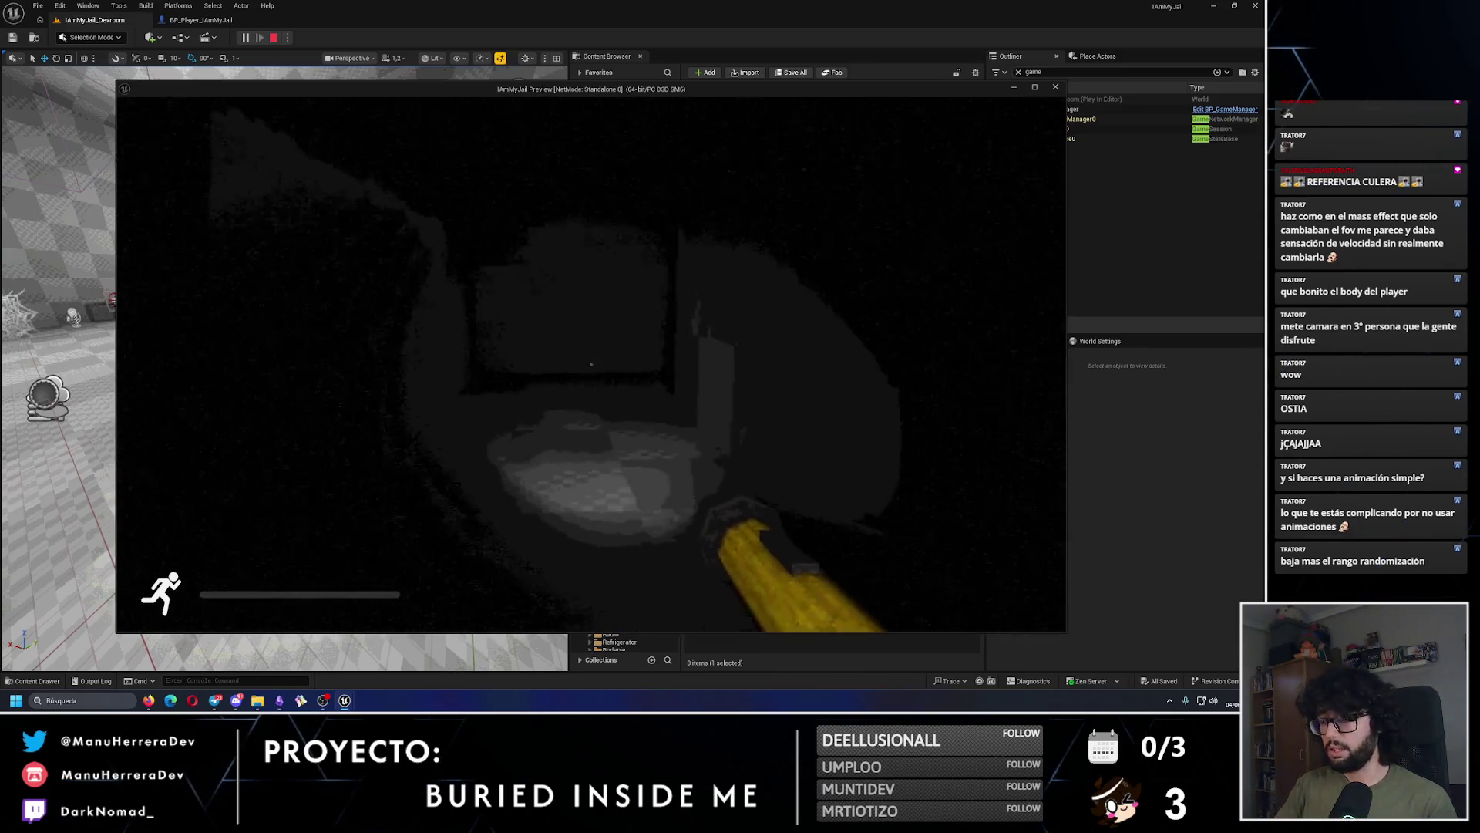
key(w)
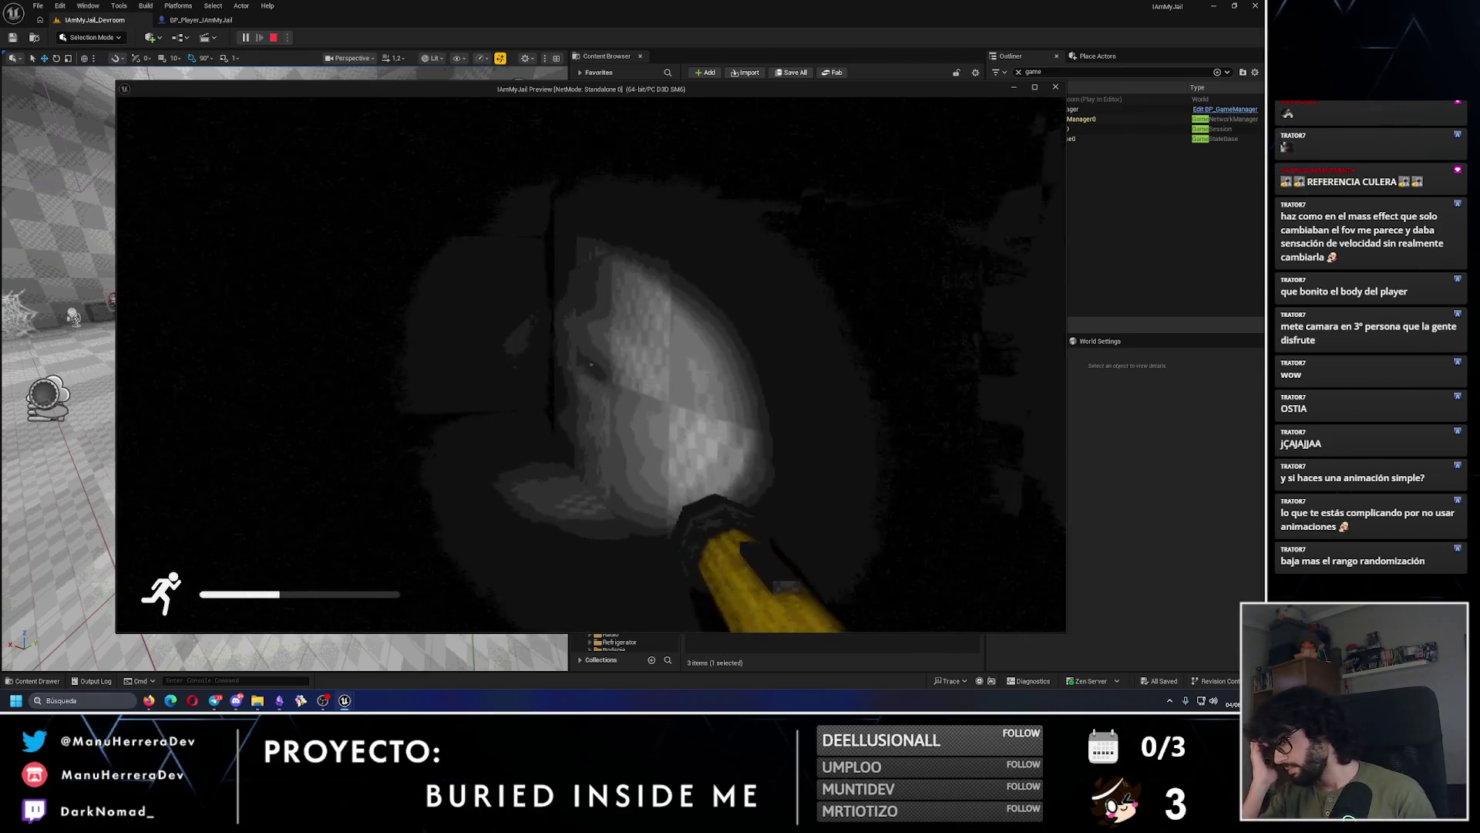
key(shift+w)
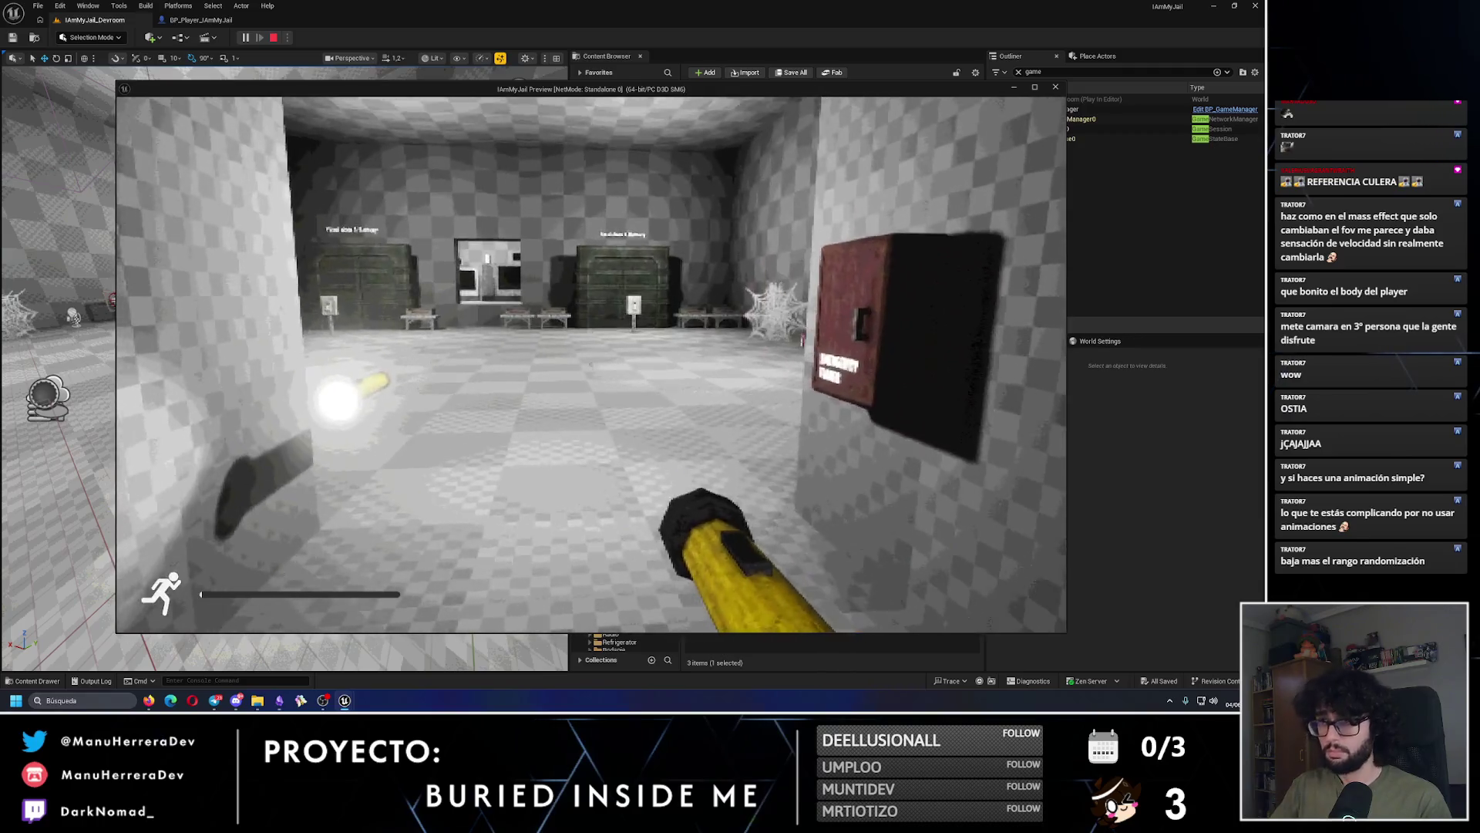
key(Escape)
click(201, 20)
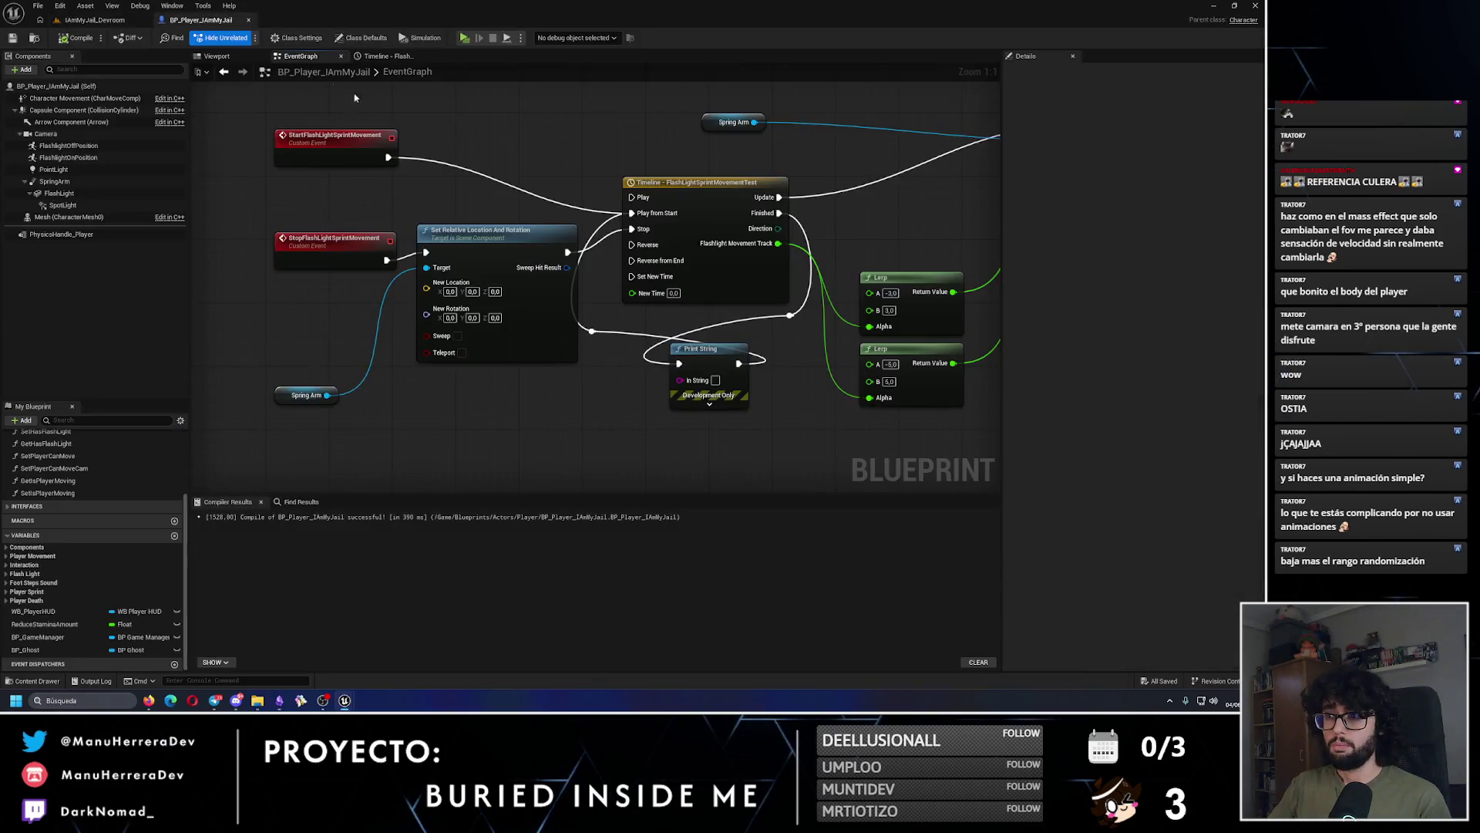
Step: Route the upper Lerp into New Location Z, disconnect New Location X (0.0), then compile and save
drag(855, 215, 721, 243)
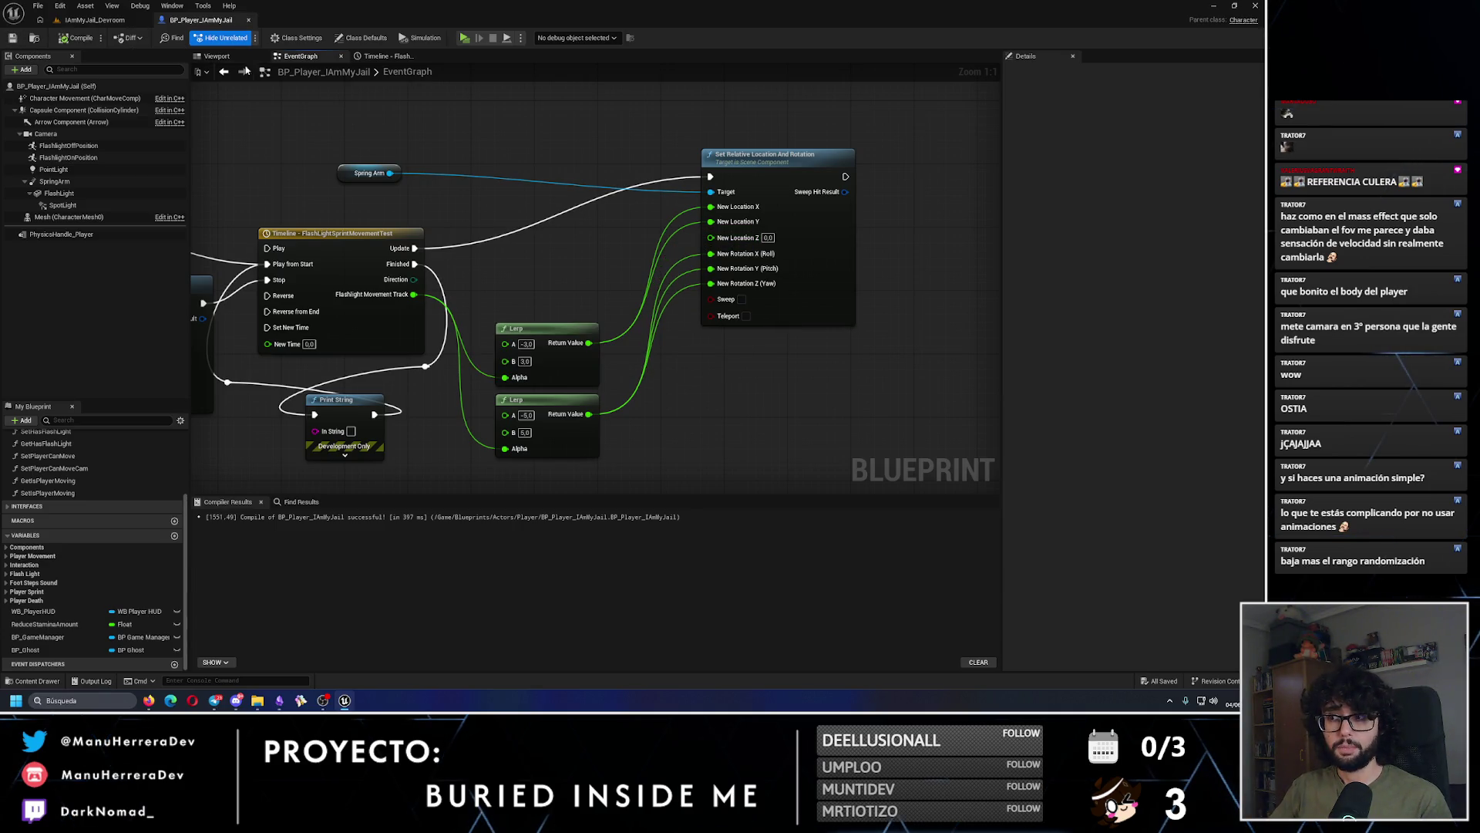
drag(589, 343, 721, 236)
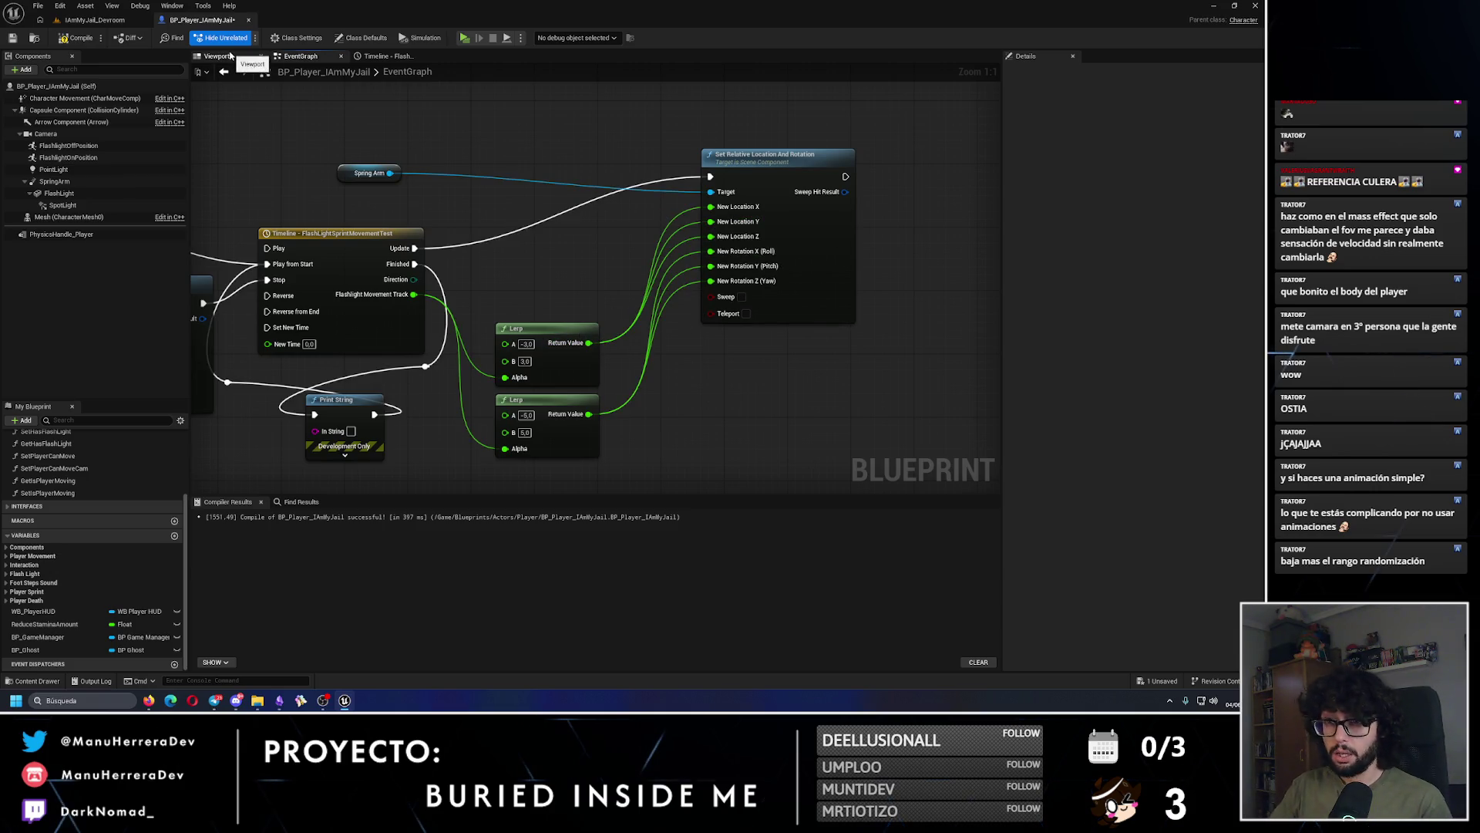
drag(690, 215, 157, 42)
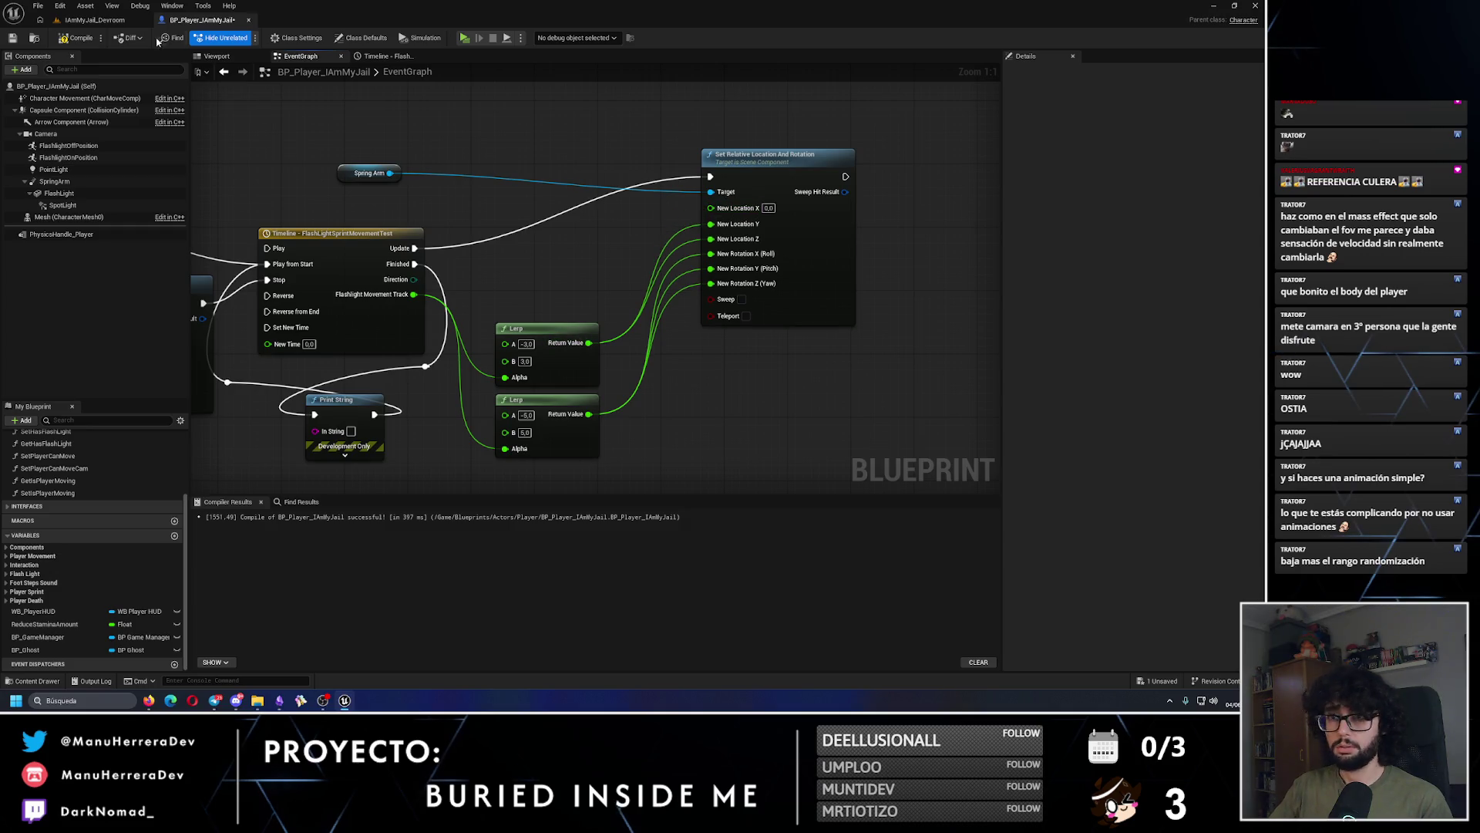
click(11, 40)
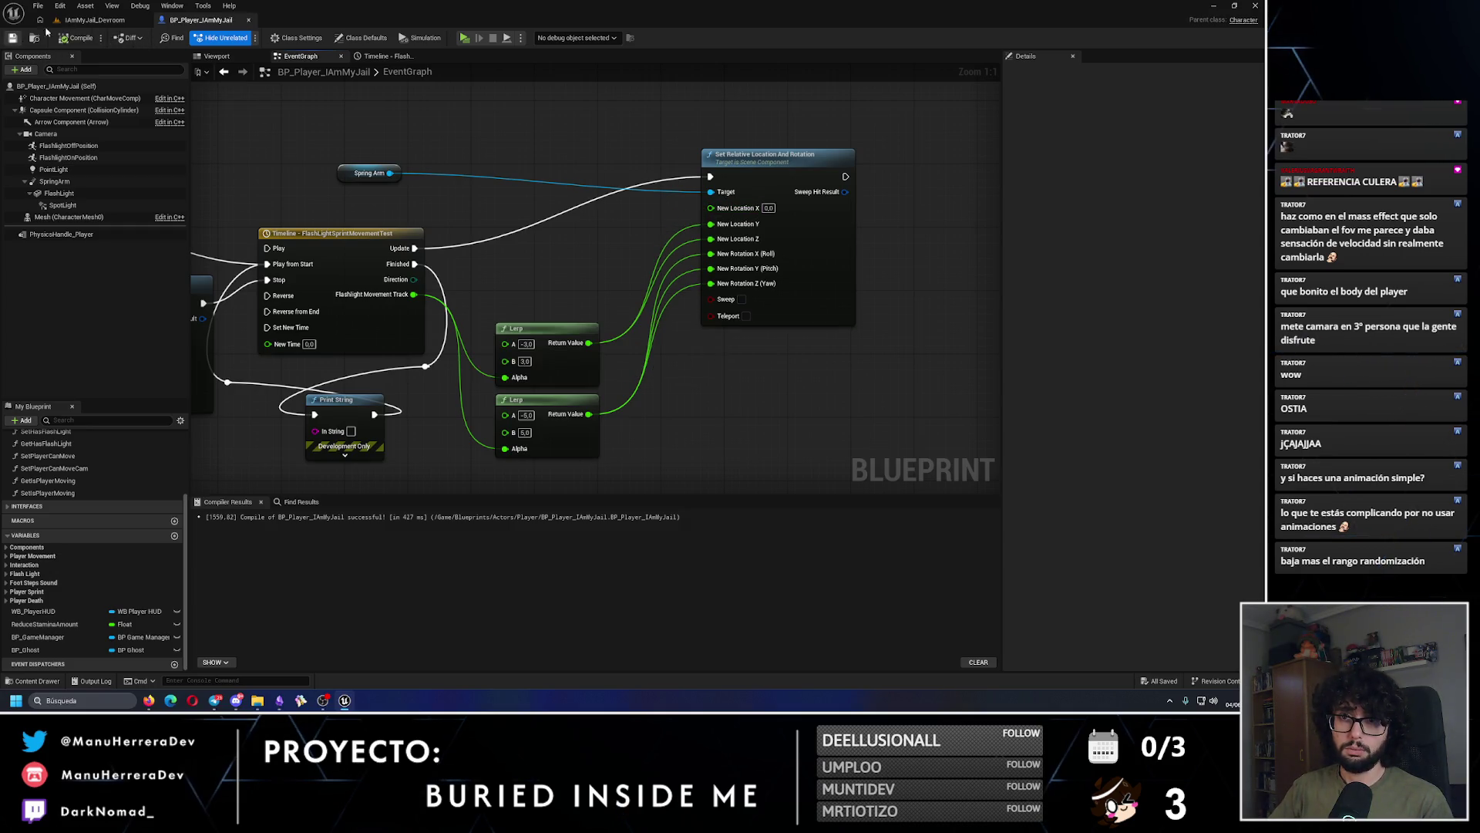
click(94, 19)
Step: Play-test the level, sprinting through the dark corridor and checkered room while watching the flashlight sway
key(alt+p)
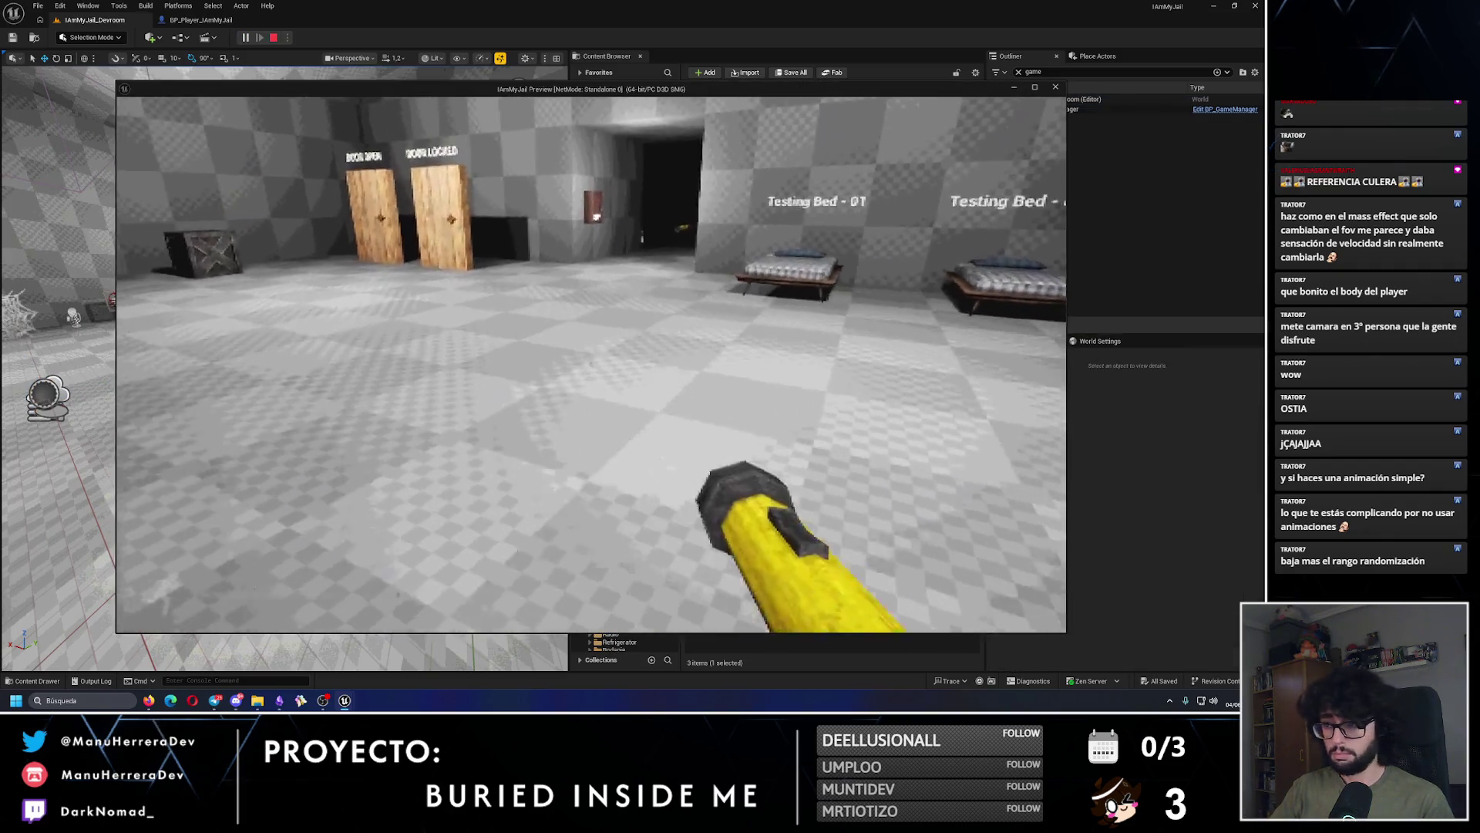
key(shift+w)
key(shift+w)
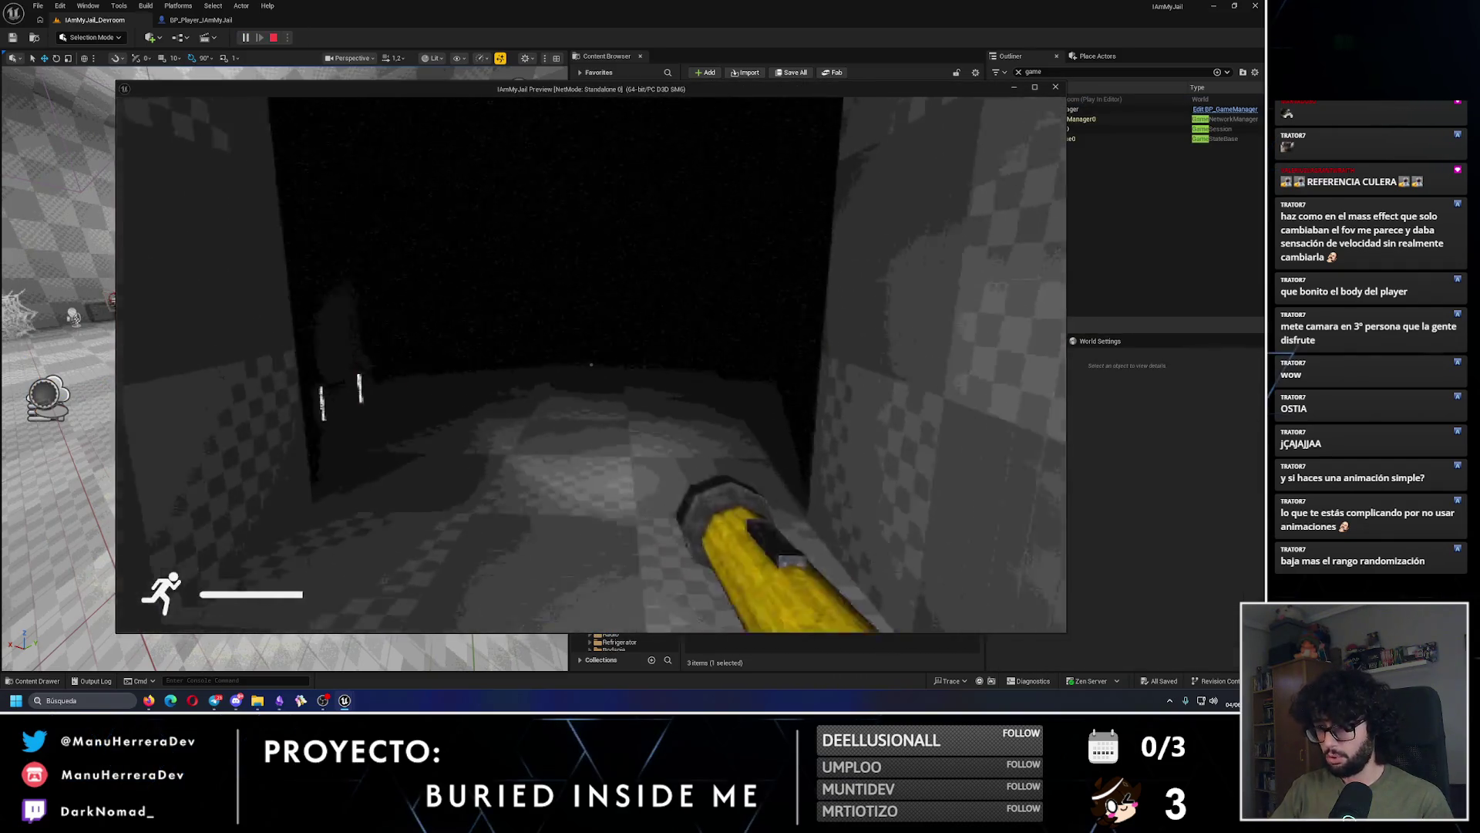
key(shift+w)
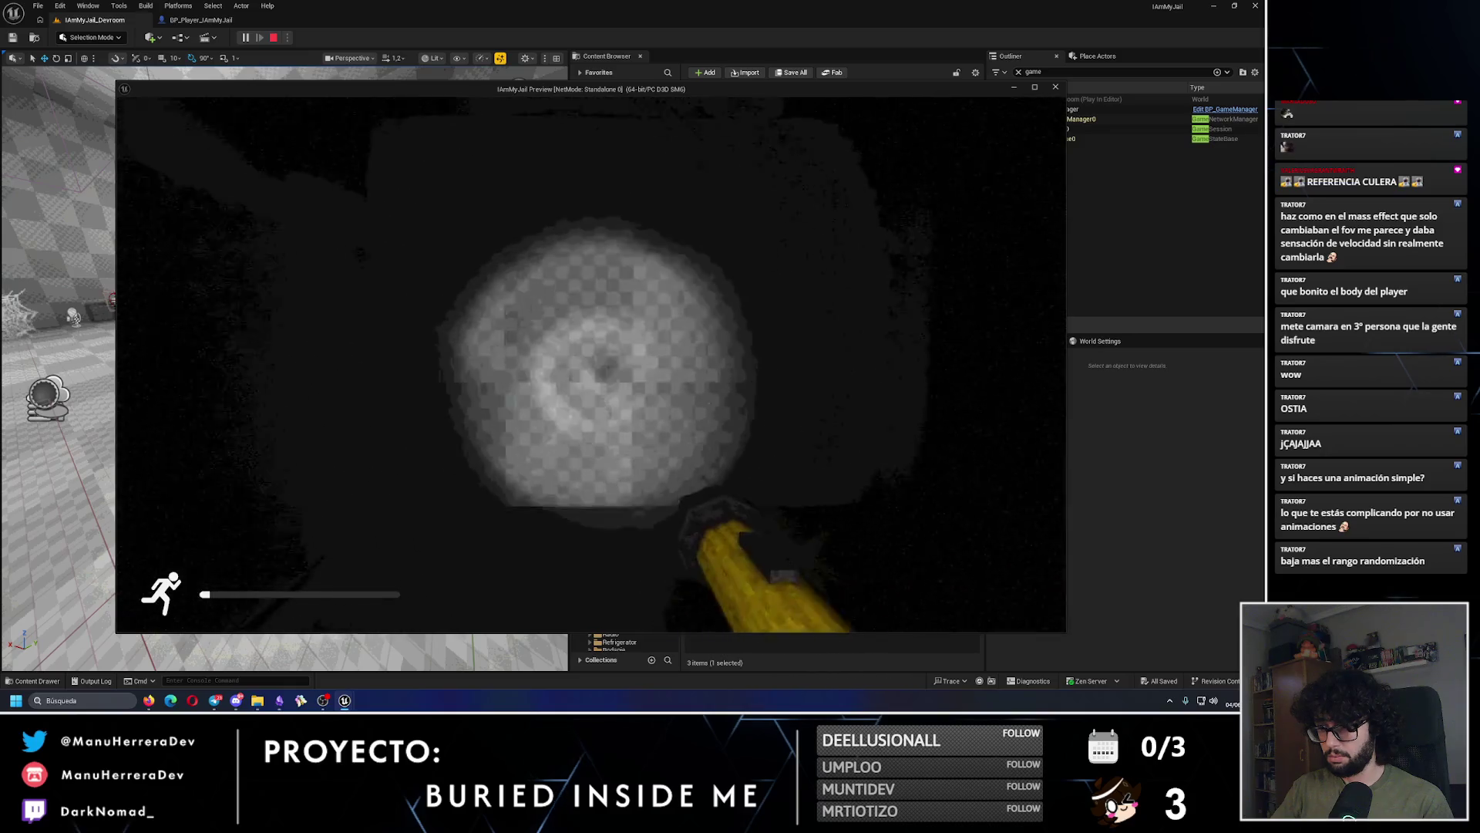
key(w)
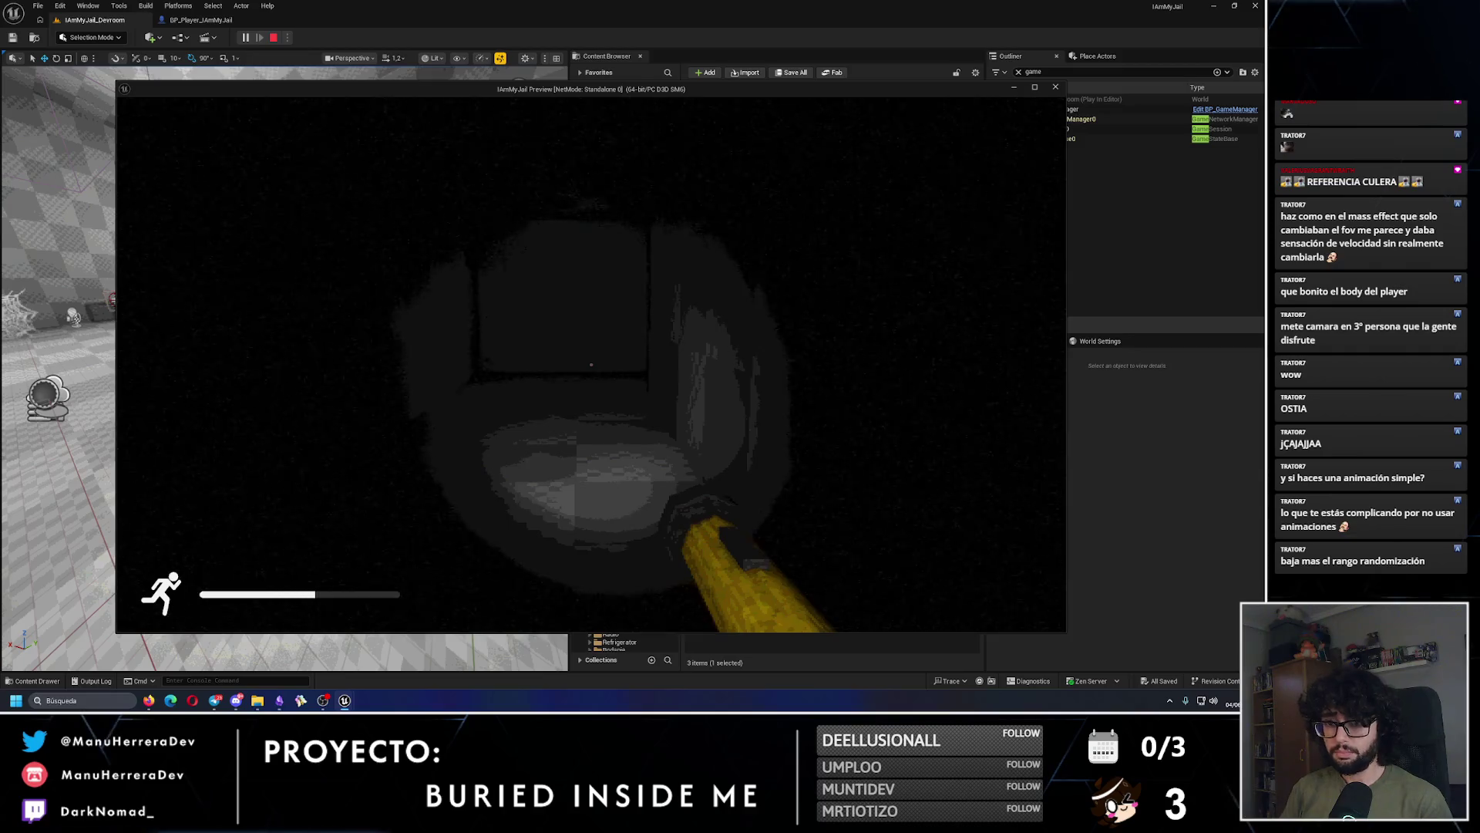
key(shift+w)
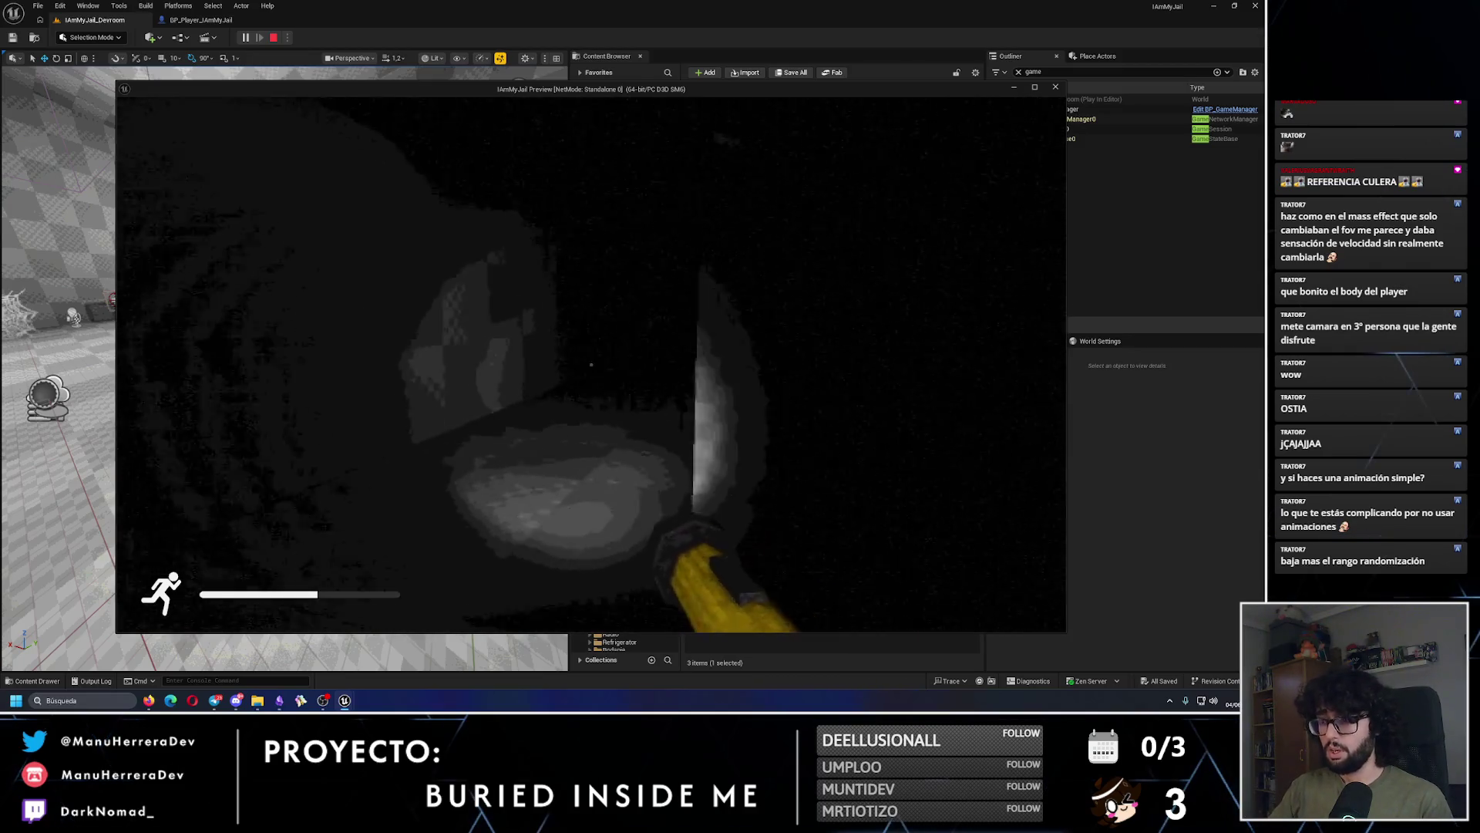
key(shift+w)
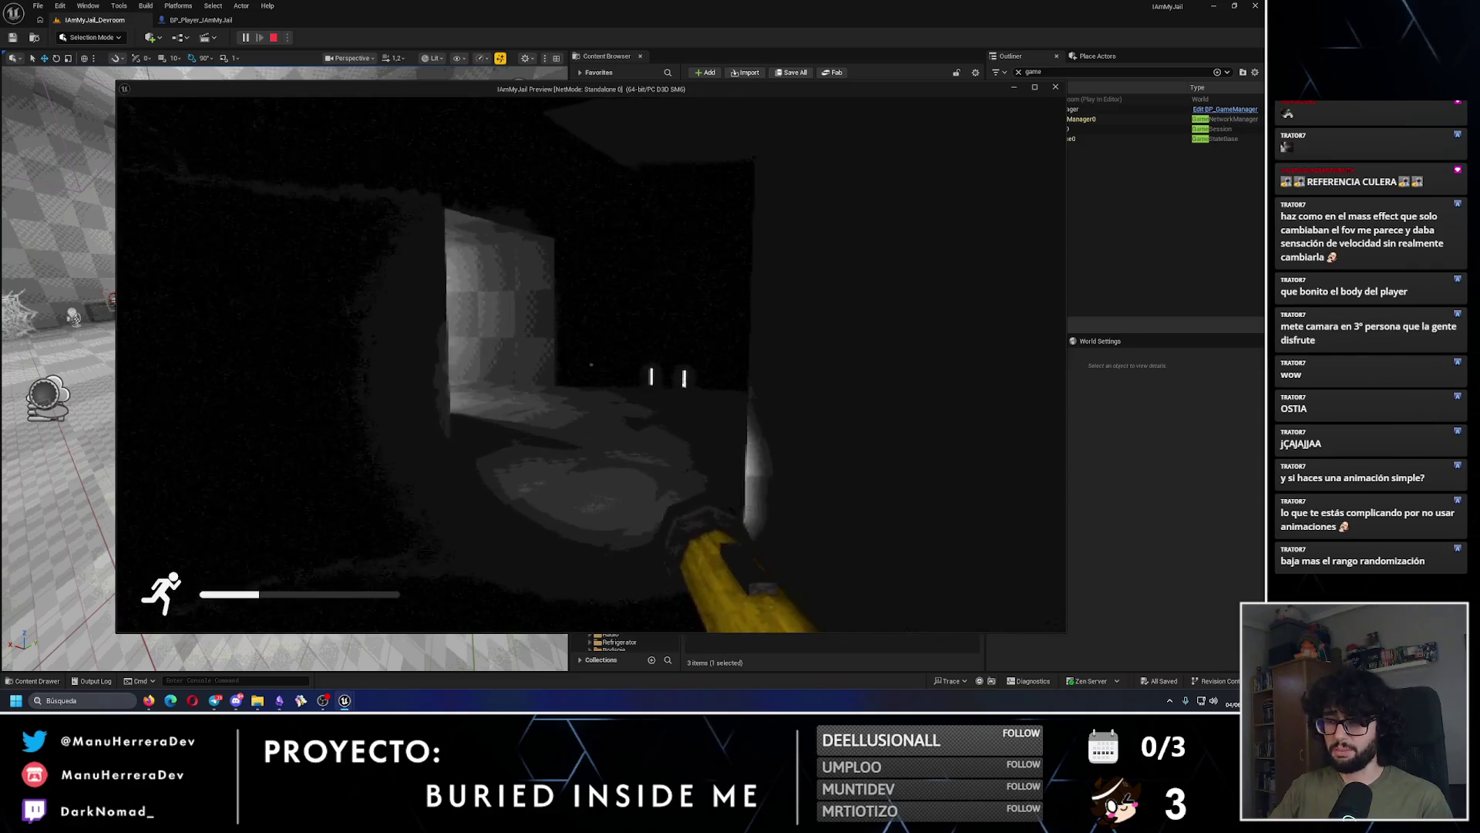
key(w)
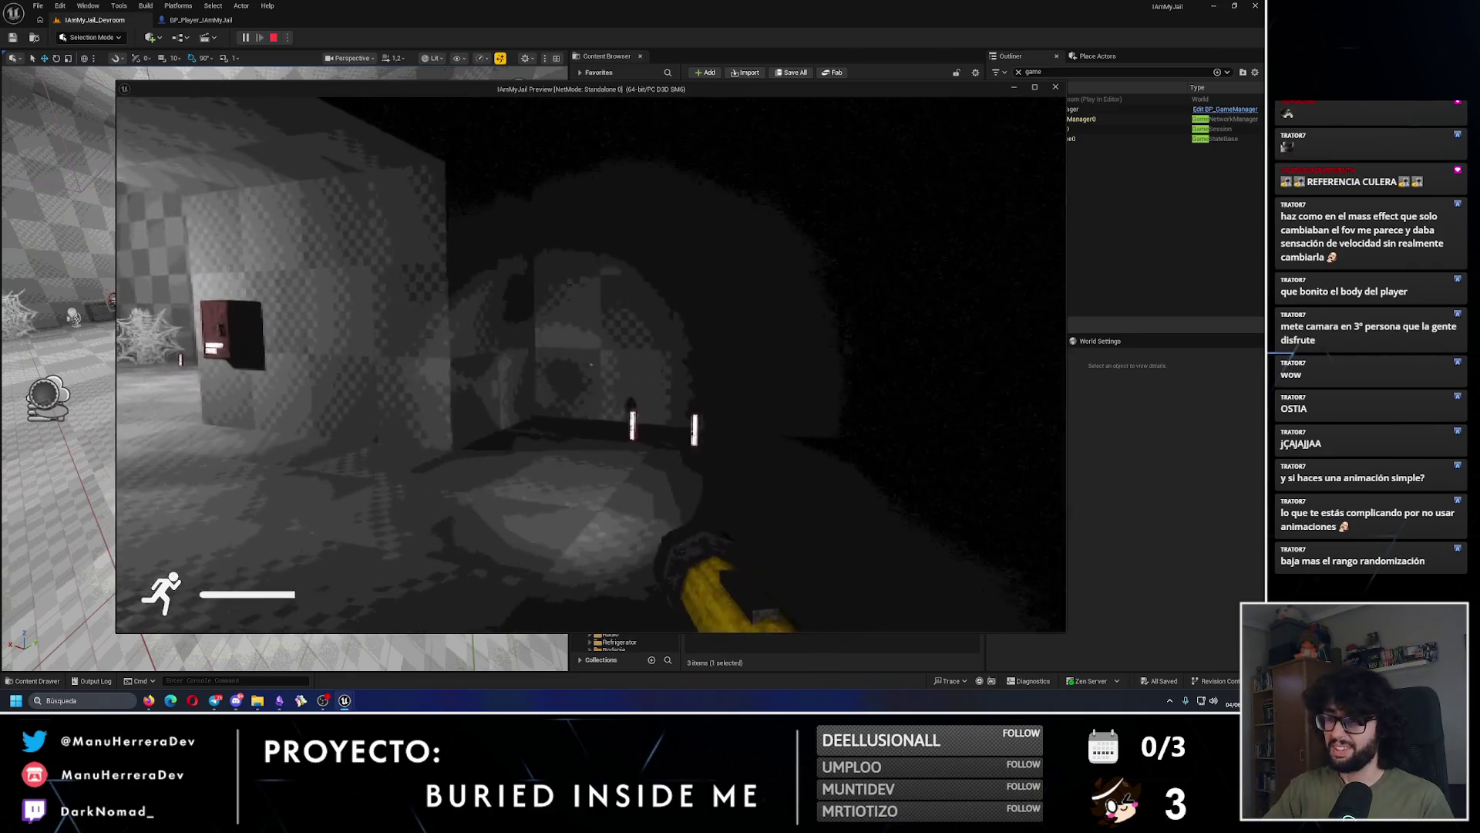
key(shift+w)
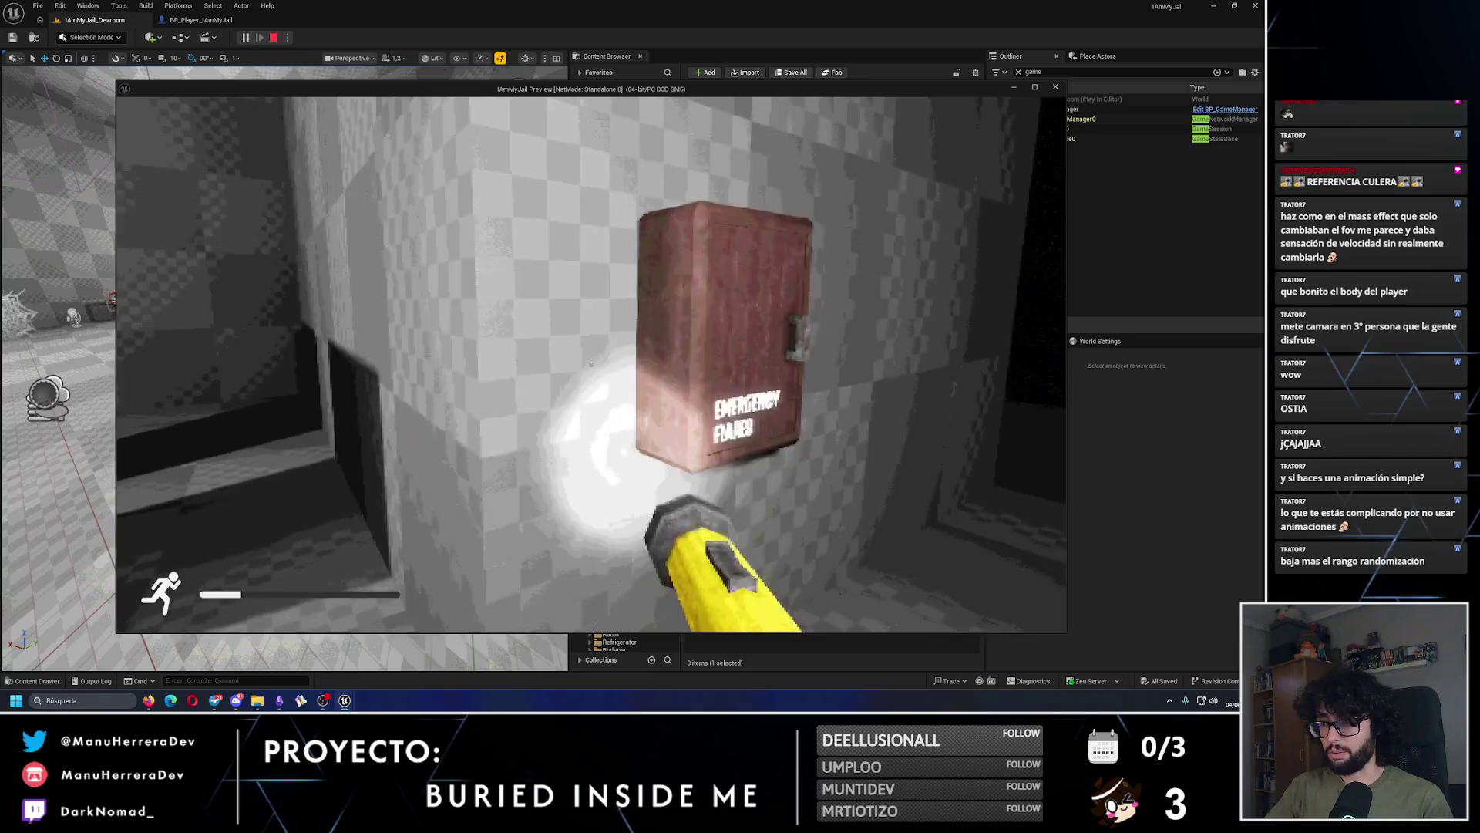
key(shift+w)
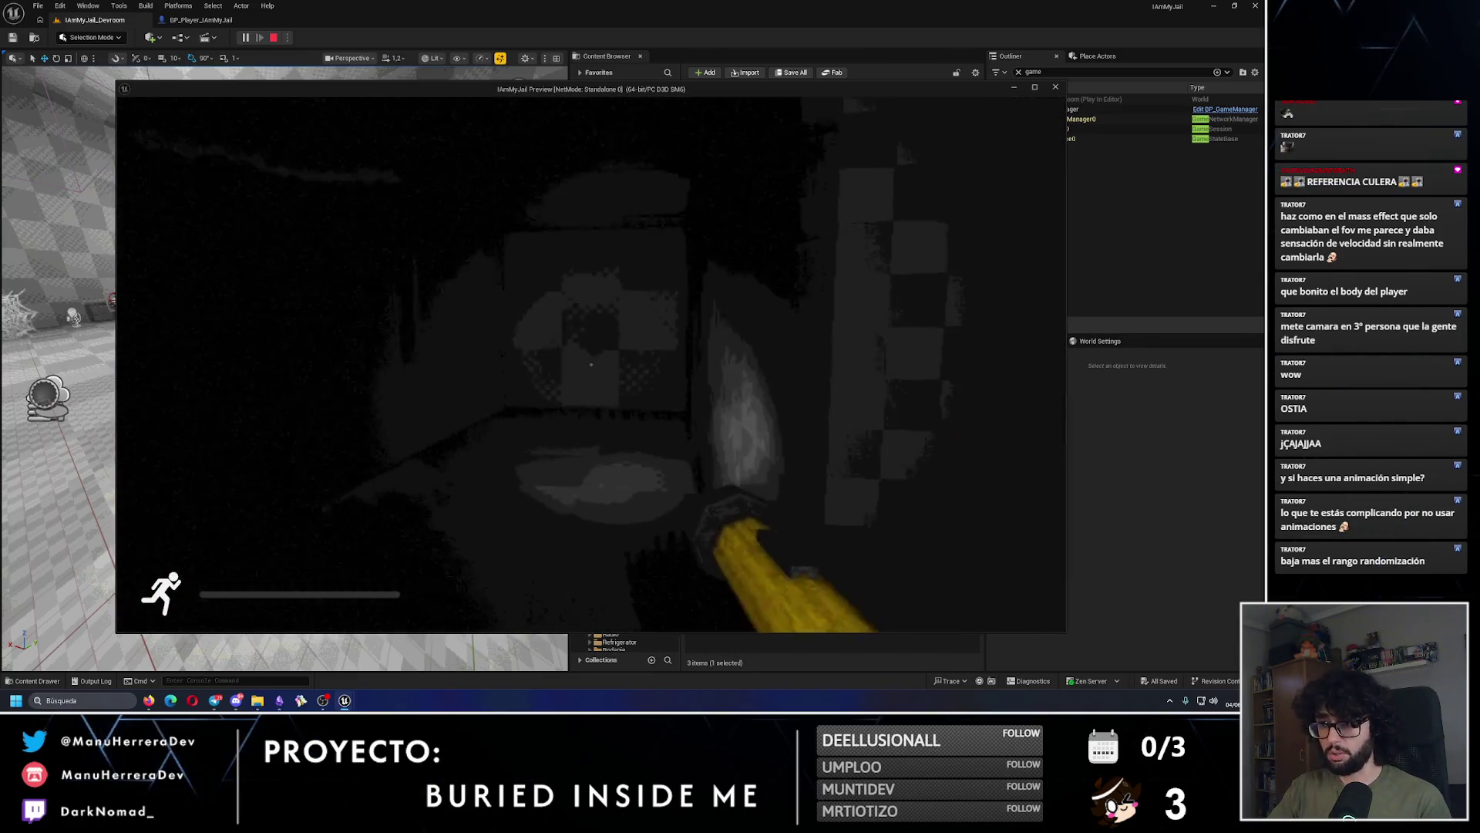
key(Escape)
Step: Unlink the spring arm's New Location Y and Z inputs, select SpringArm, and show the flashlight movement timeline
click(184, 21)
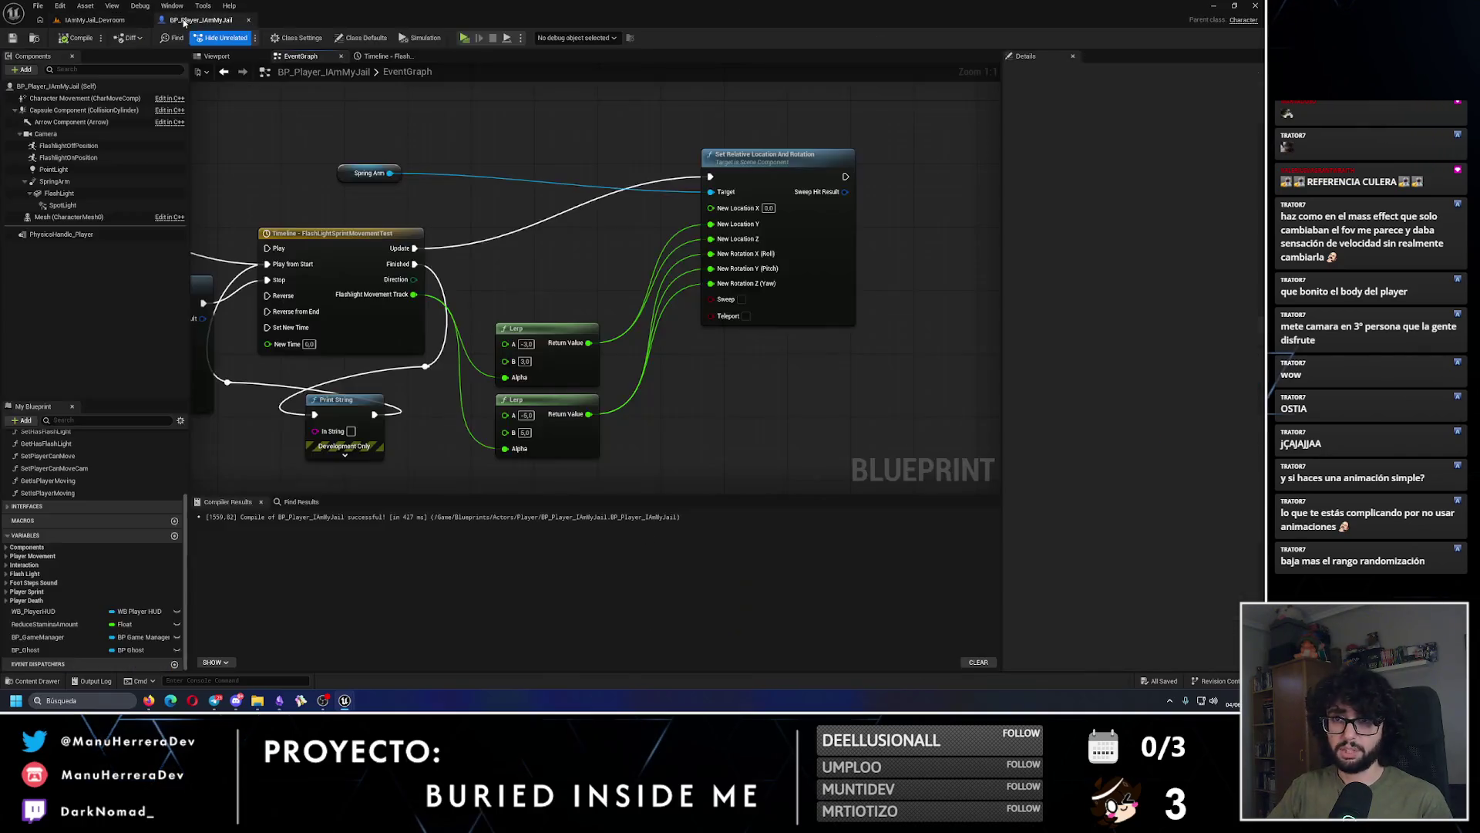
alt+click(710, 224)
alt+click(710, 242)
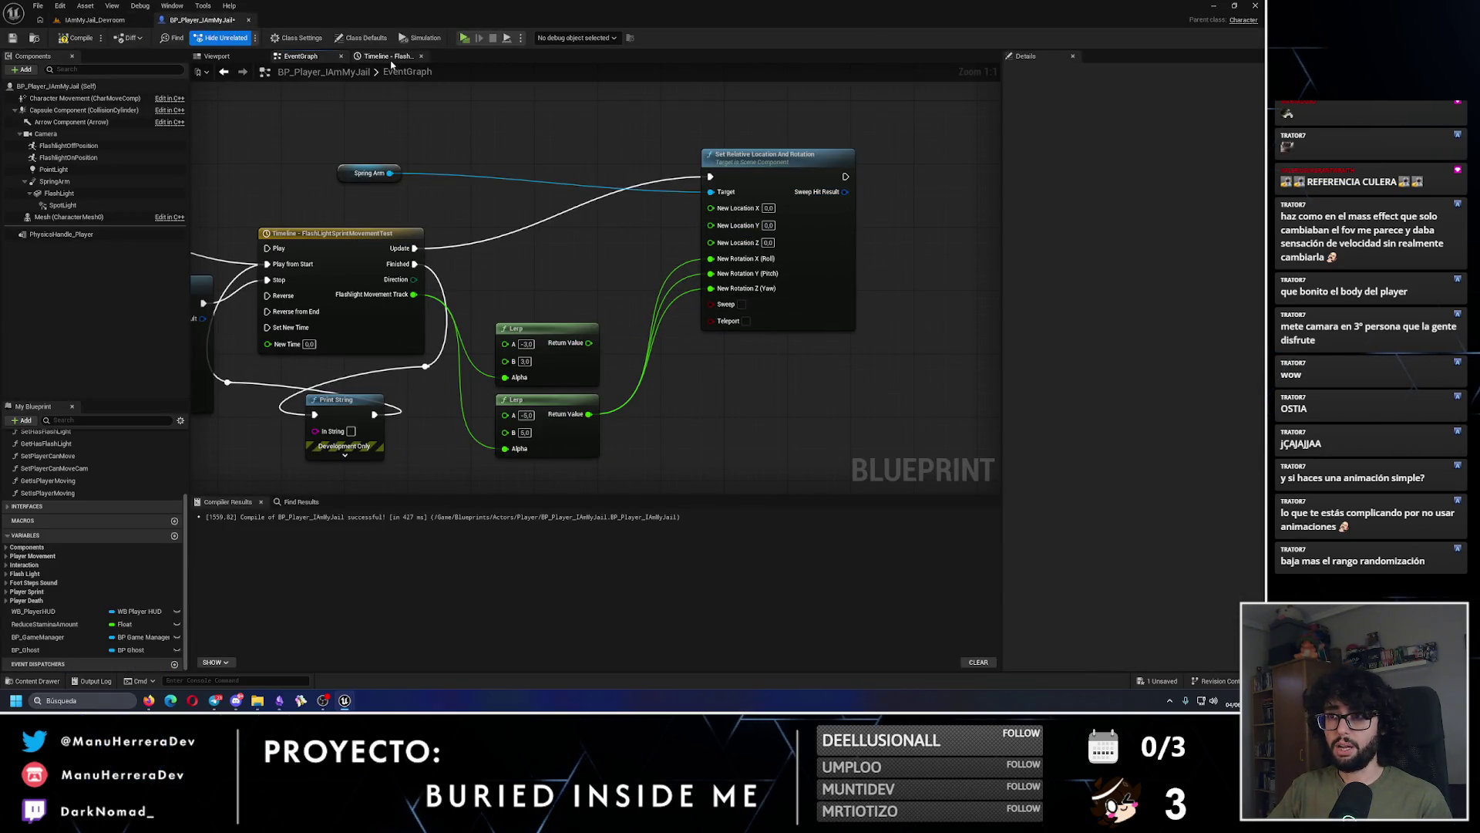
click(217, 56)
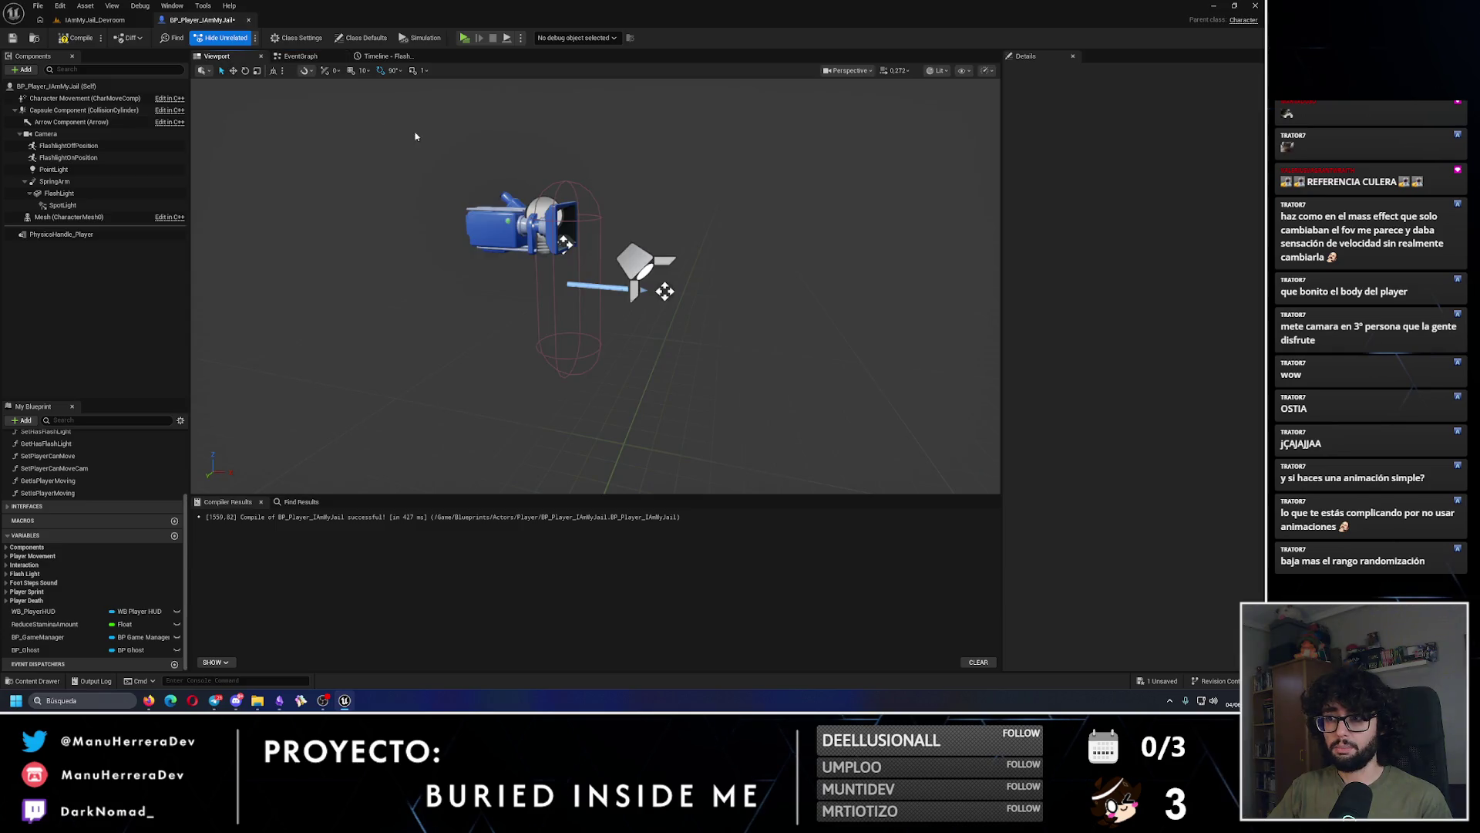
click(54, 181)
click(405, 56)
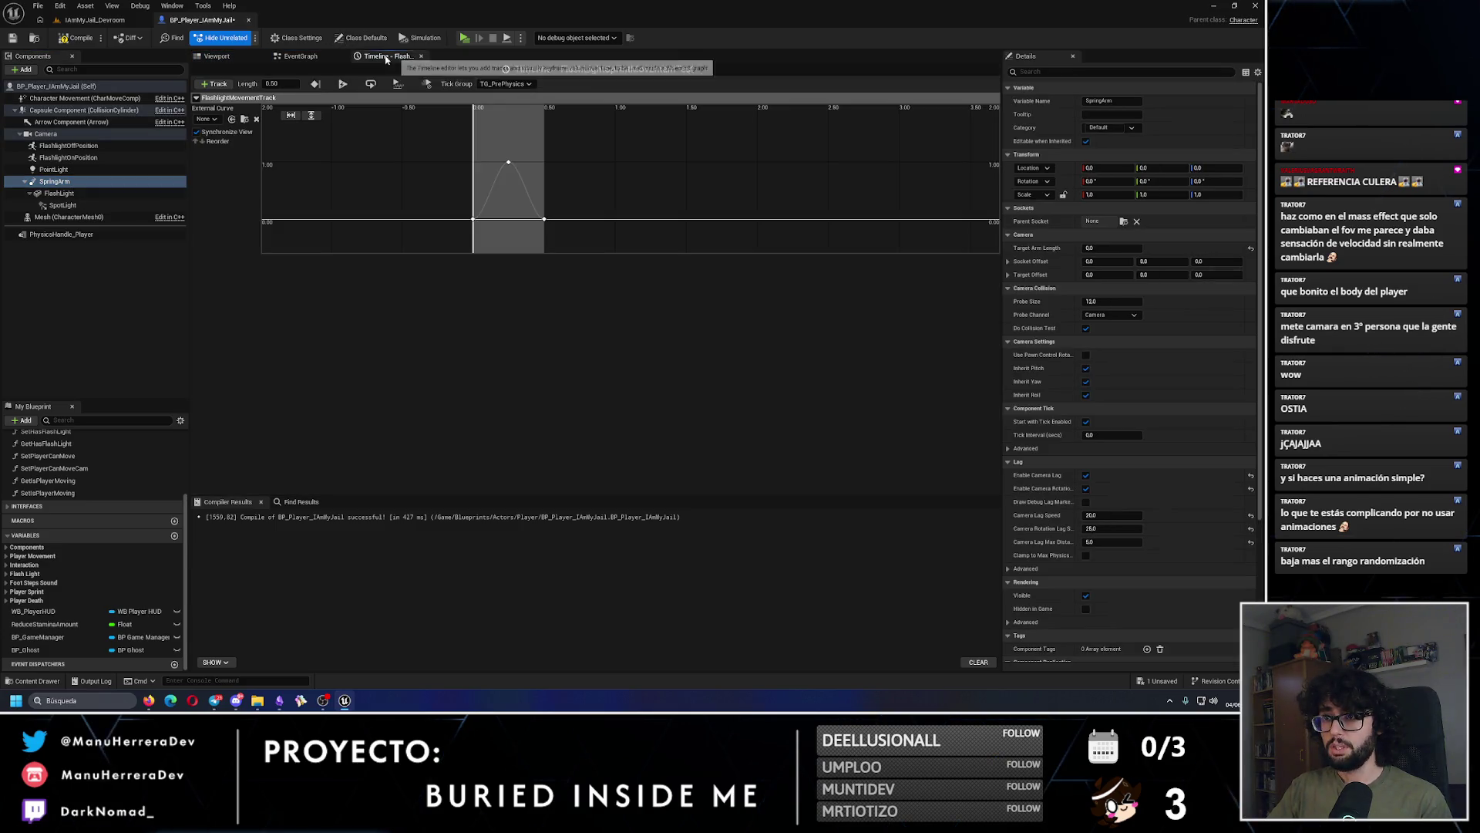
Step: Wire the upper Lerp into New Location Z, set the lower Lerp's B to 10,0, then compile and save
click(300, 56)
mouse_move(588, 343)
mouse_down()
mouse_move(671, 361)
mouse_move(703, 262)
mouse_move(726, 249)
mouse_up()
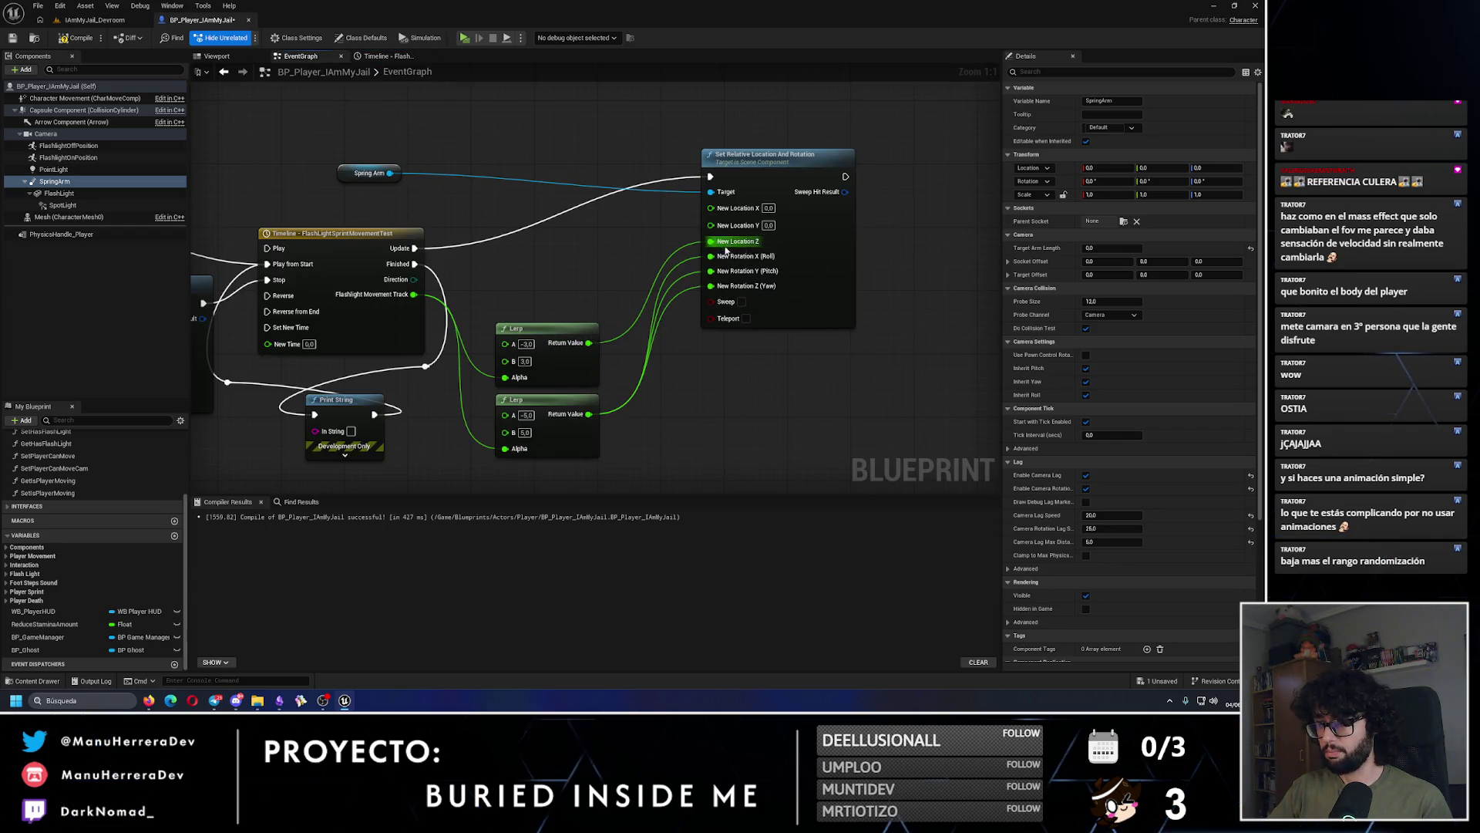
text(-10)
click(525, 433)
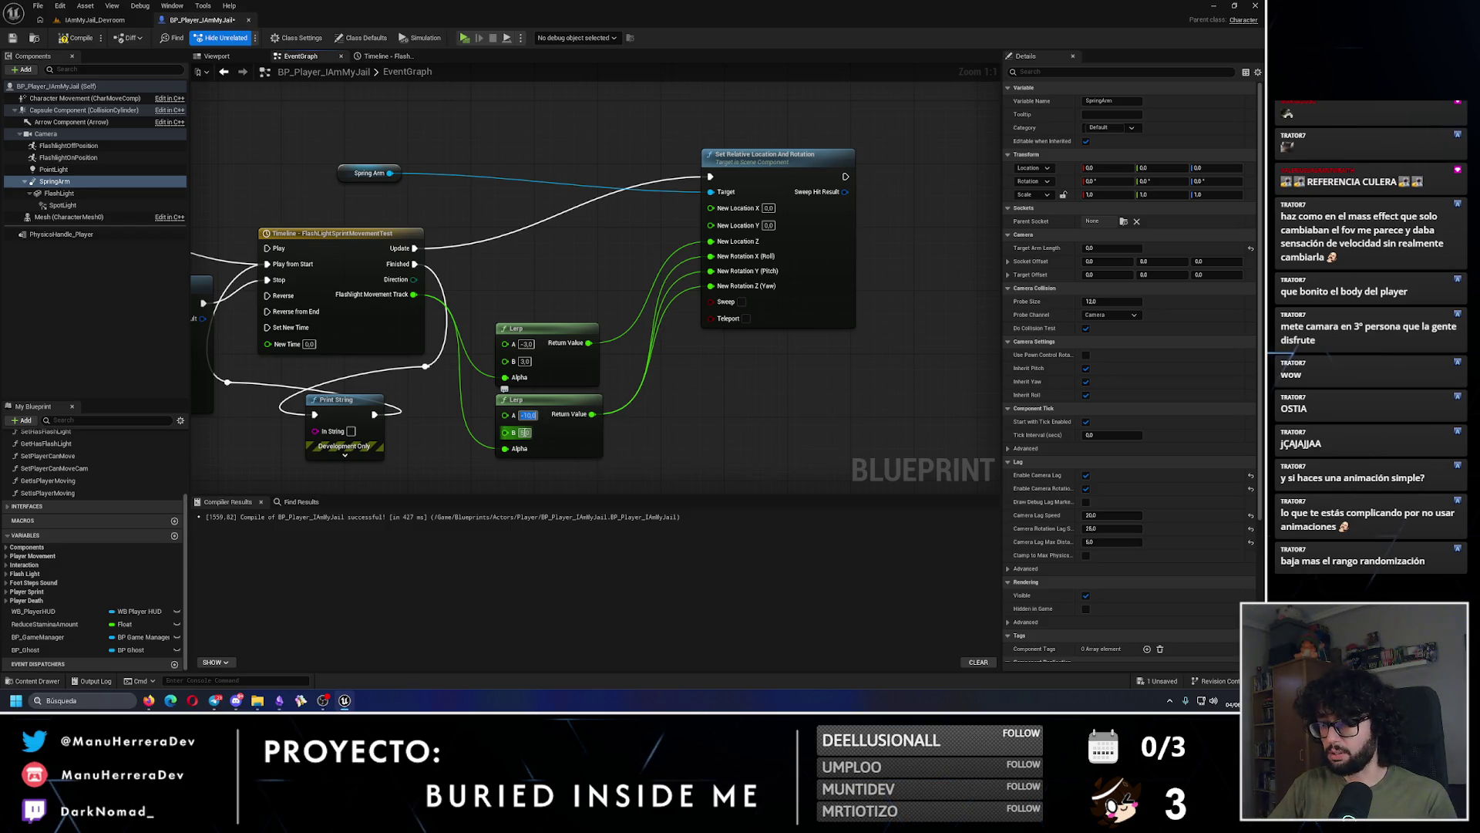
key(Return)
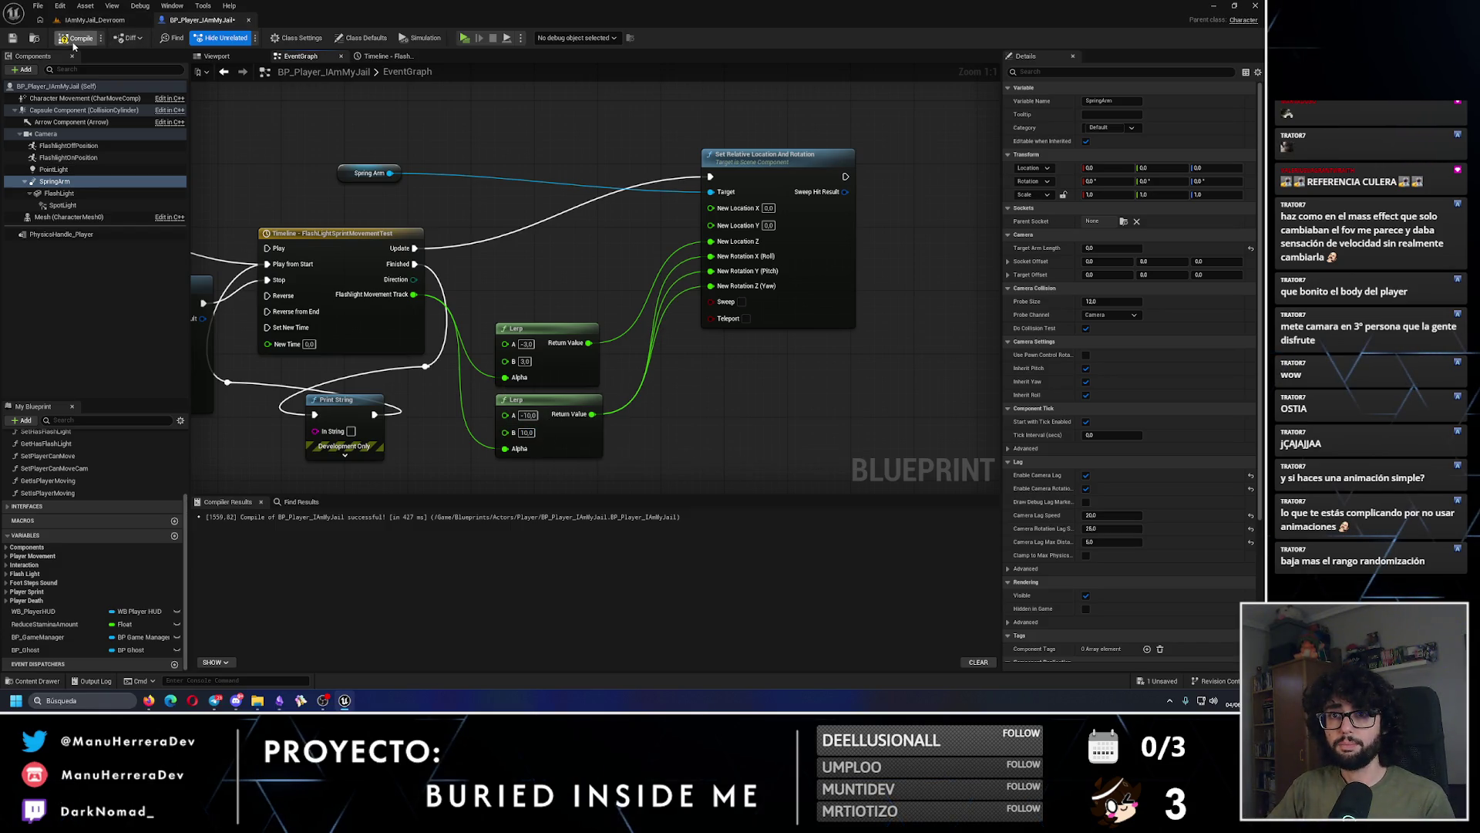
click(13, 39)
click(87, 21)
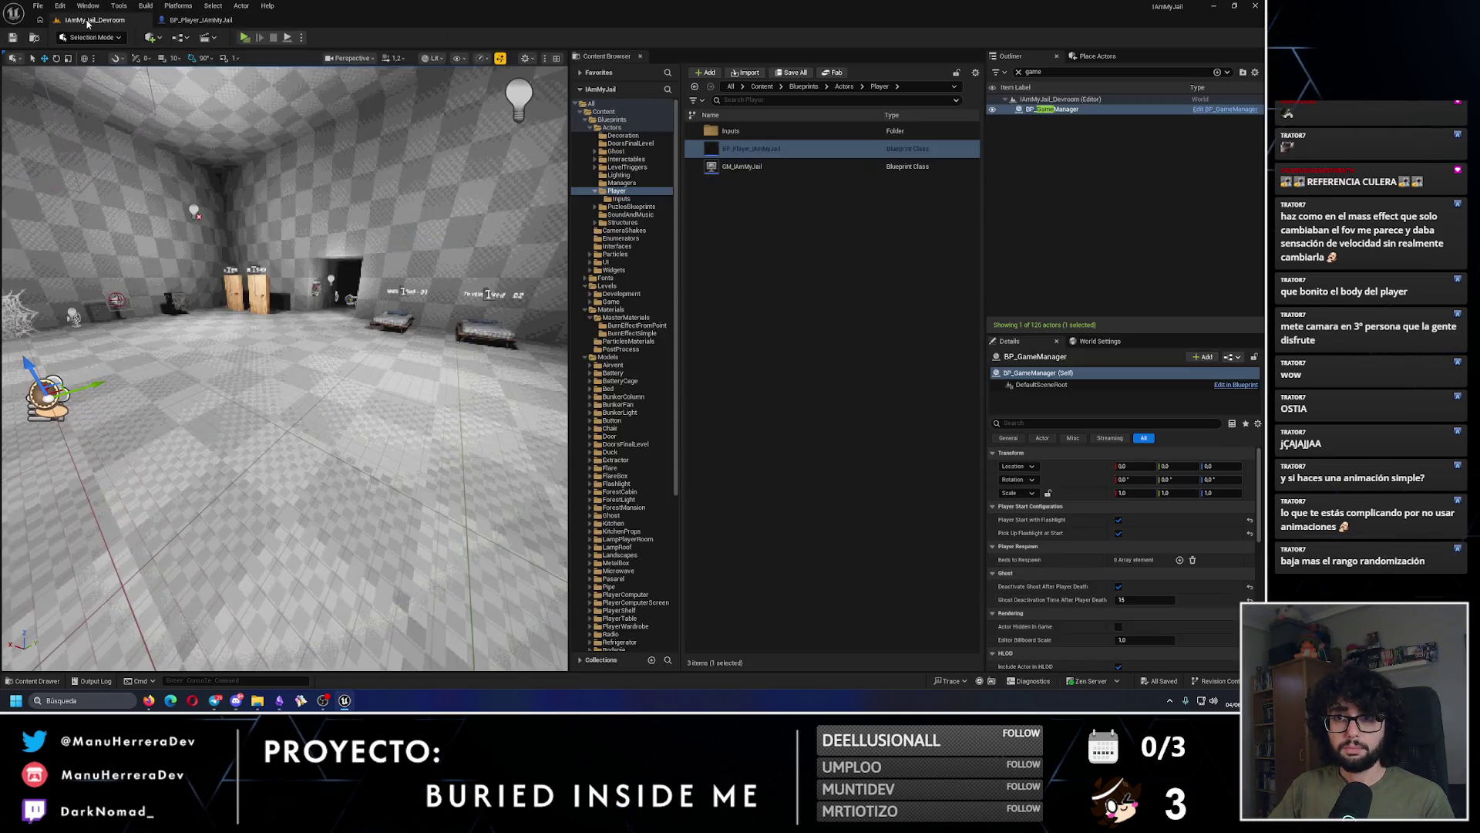
Step: Sprint through the dark room in a play-test to judge the new flashlight sway, then stop
key(alt+p)
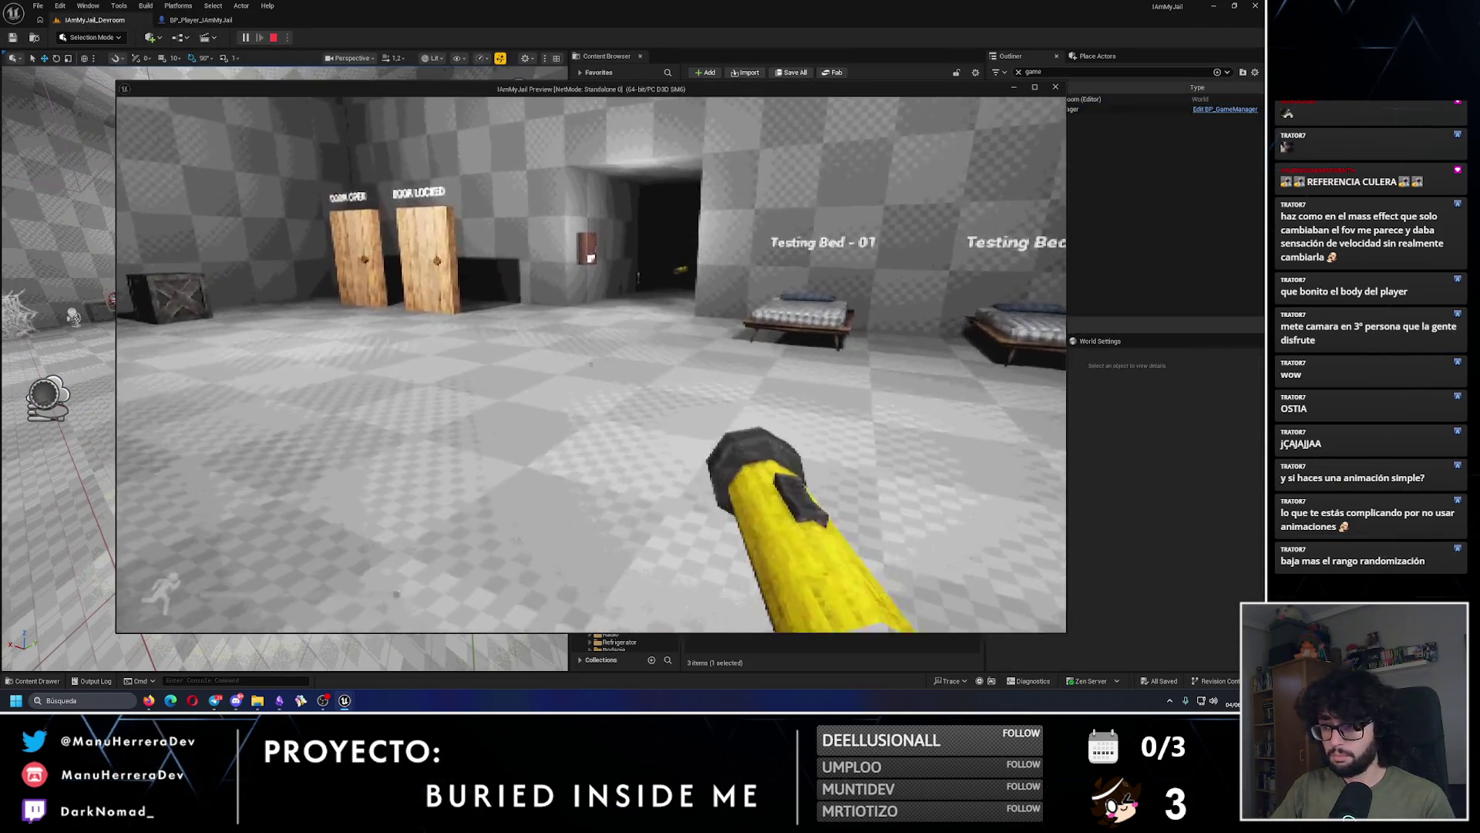
key(shift+w)
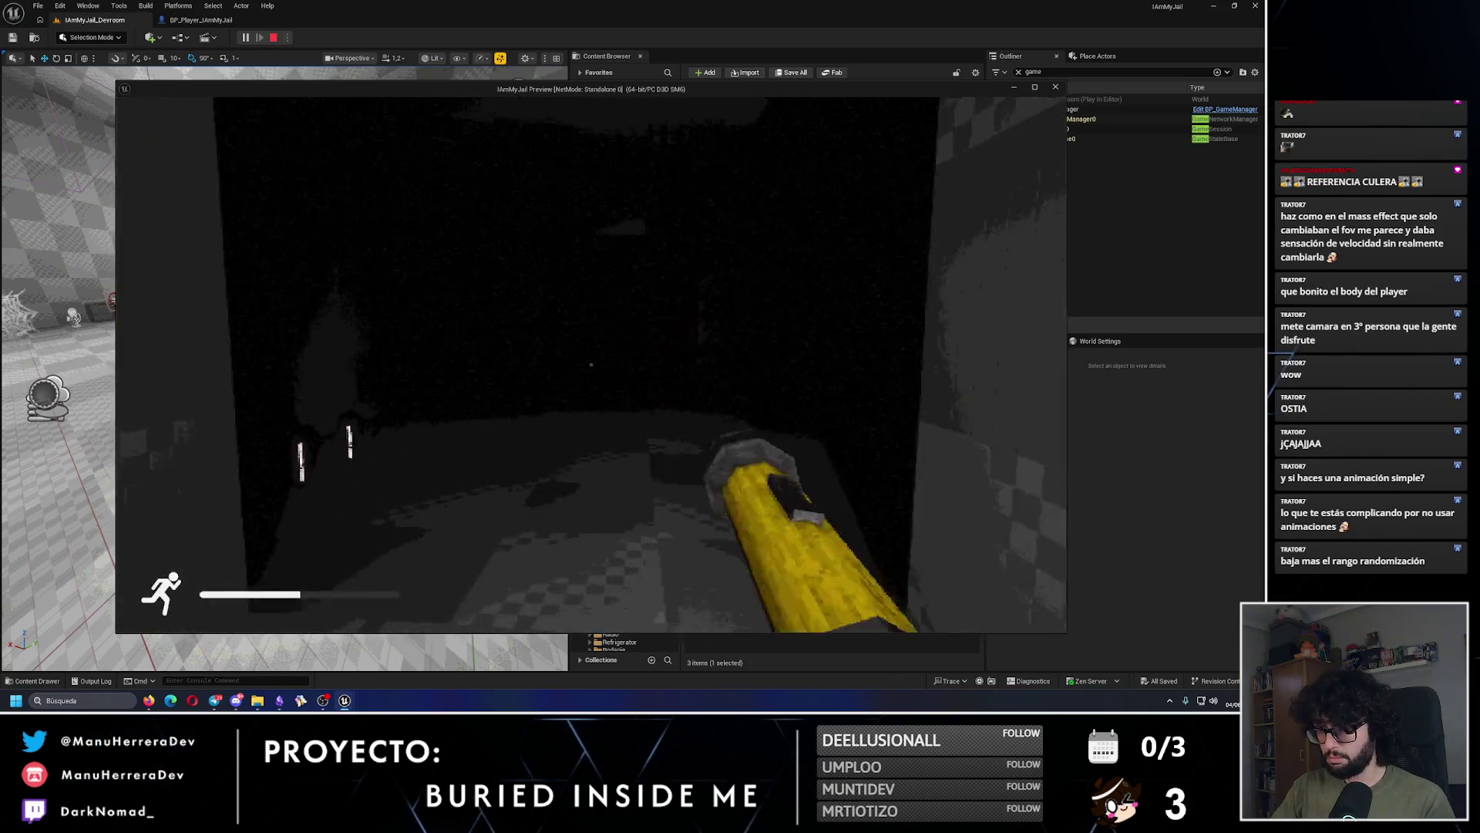
key(shift+w)
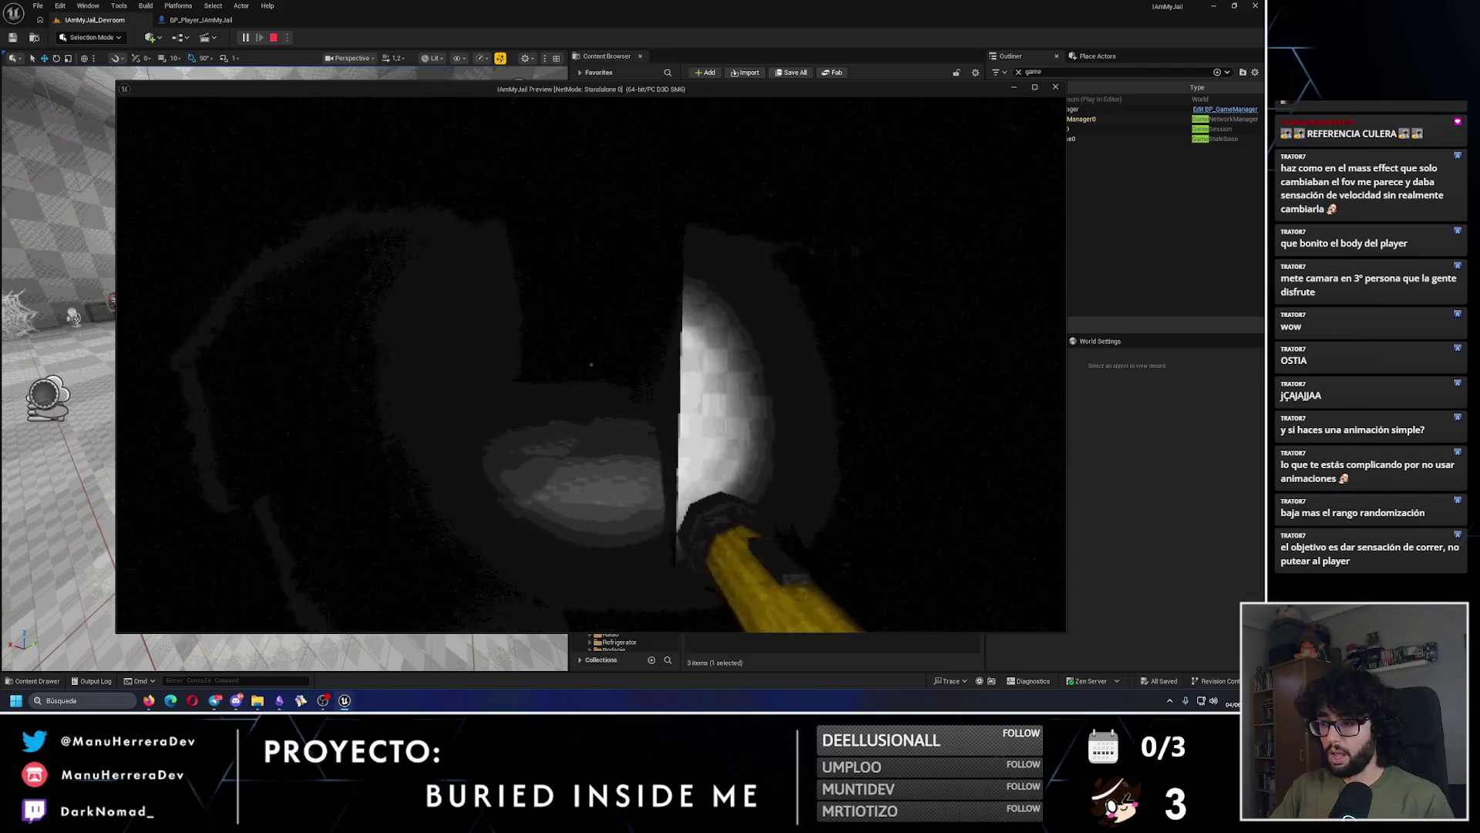
key(shift)
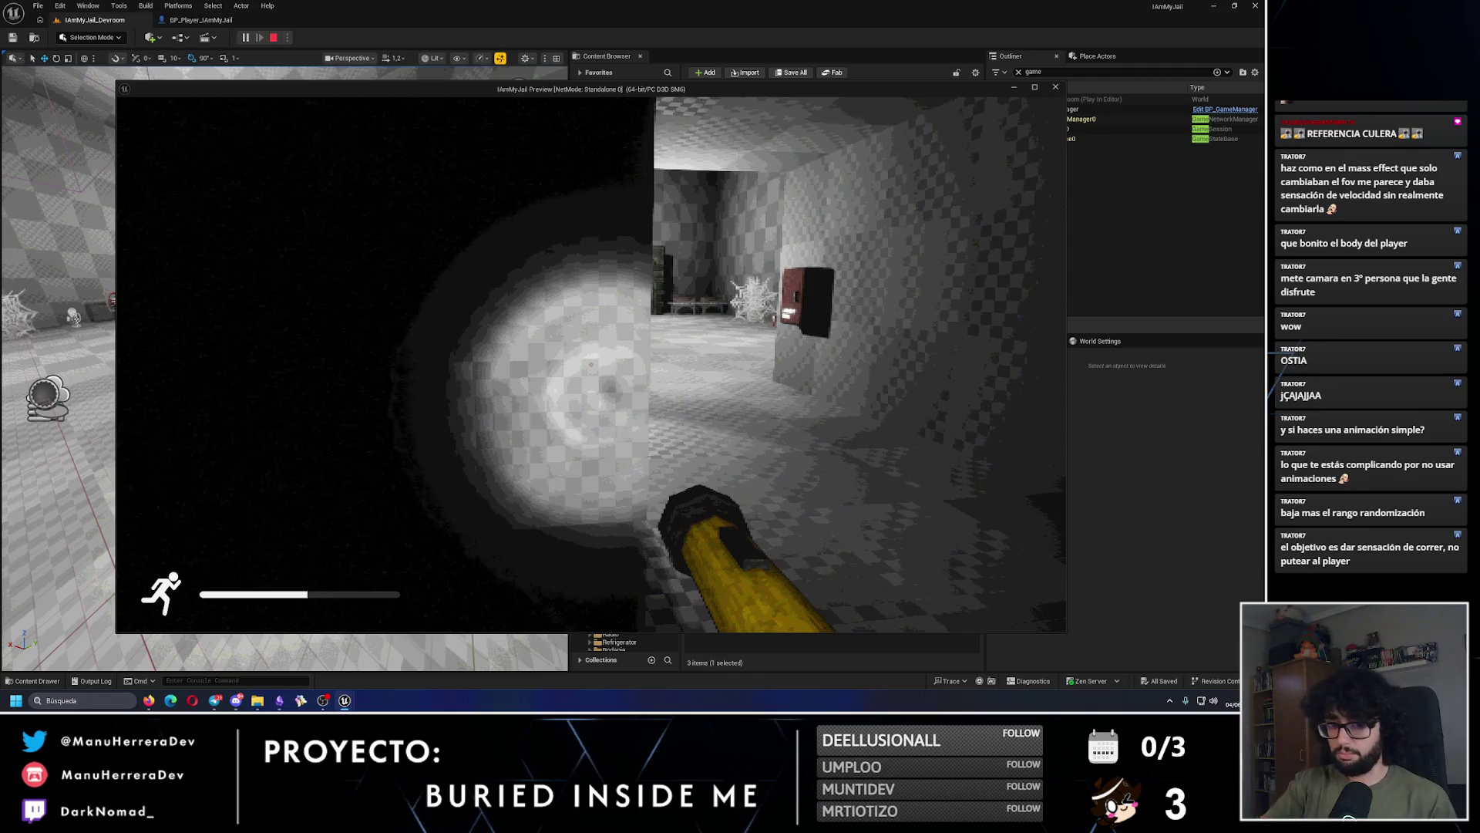
key(w)
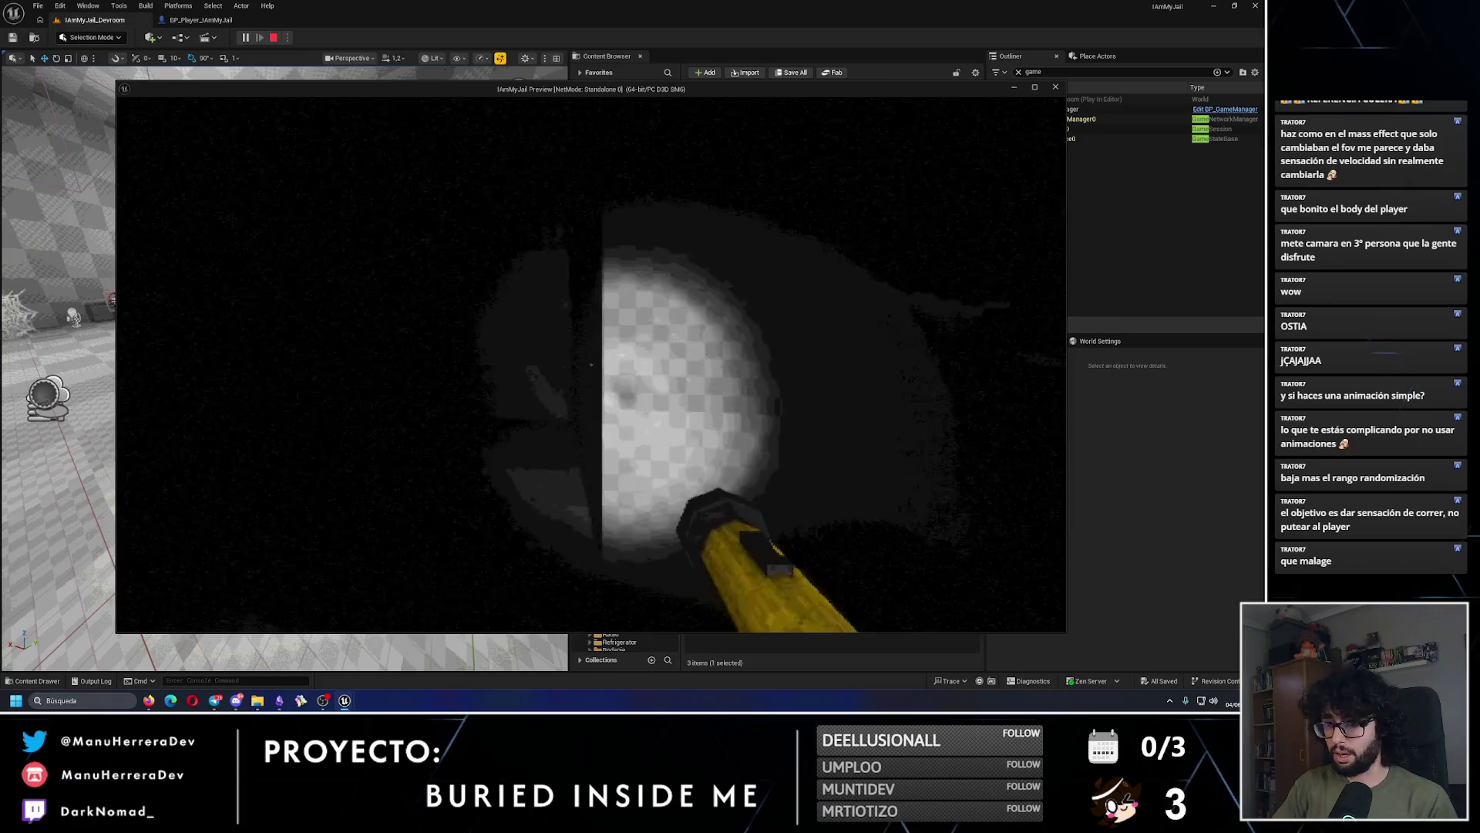
key(shift)
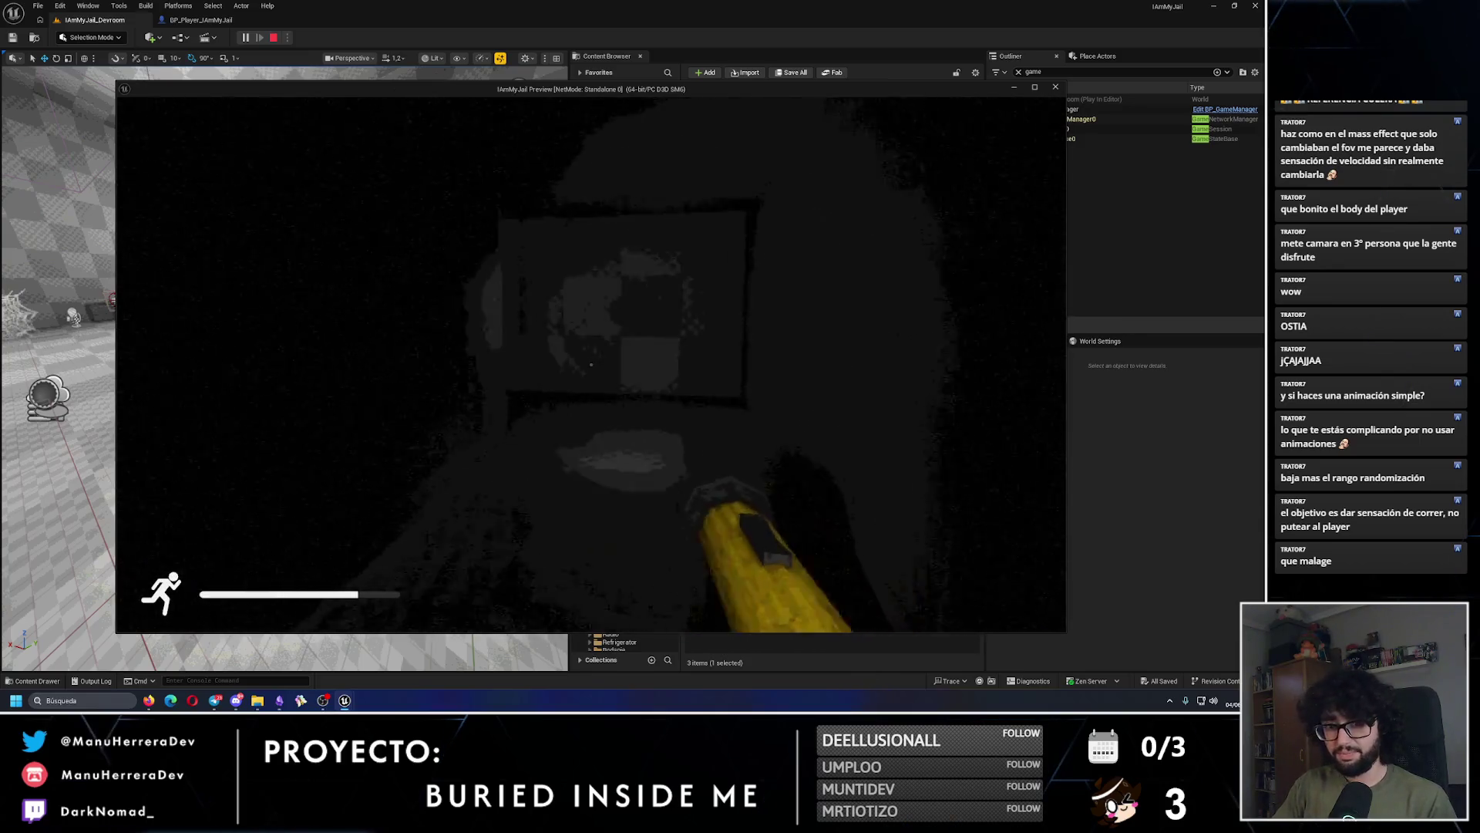
key(Escape)
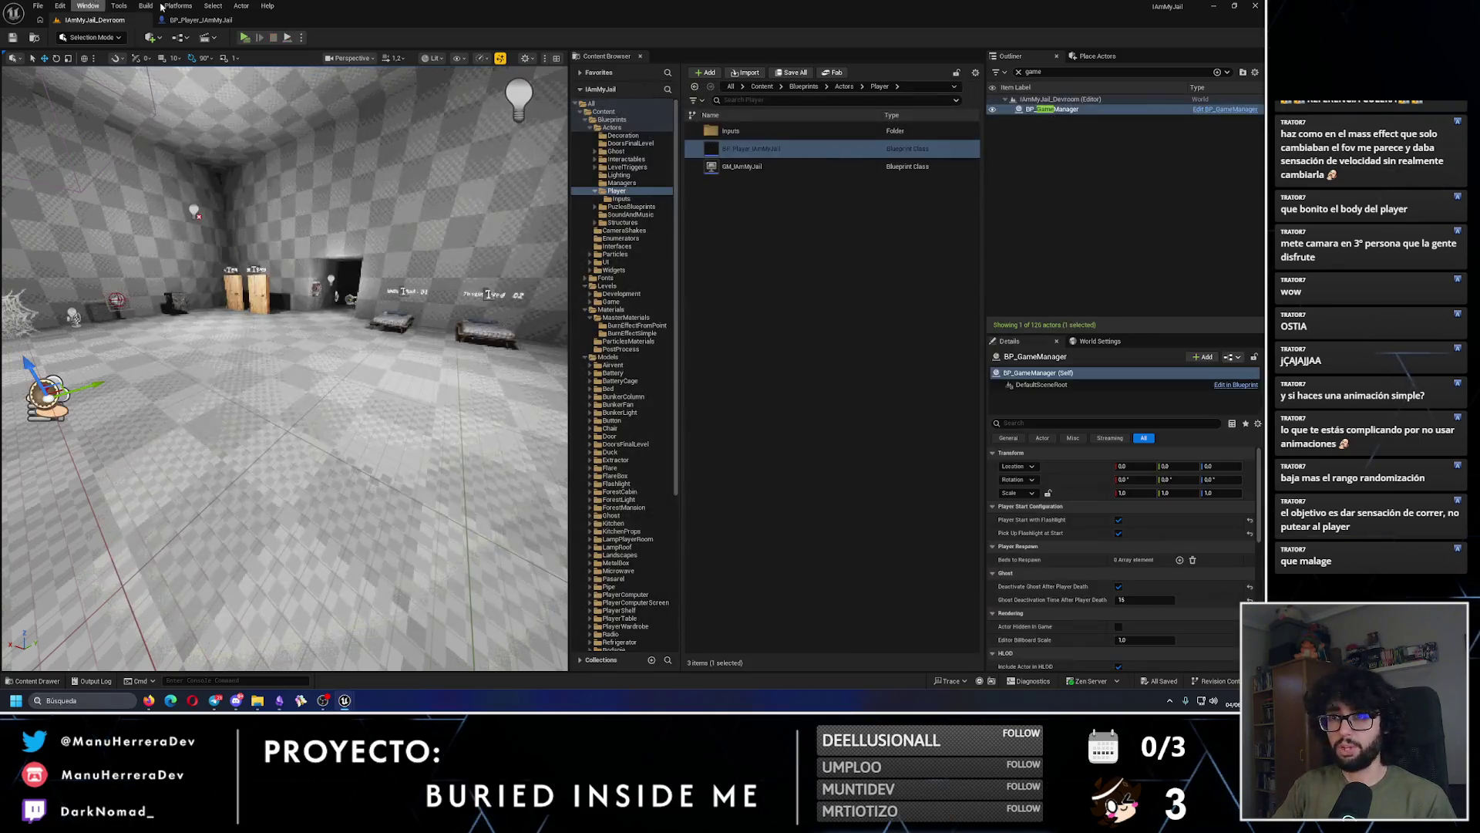
Step: Unhook the rotation node's roll input, save the blueprint, and sprint-test the flashlight sway
click(200, 19)
alt+click(691, 266)
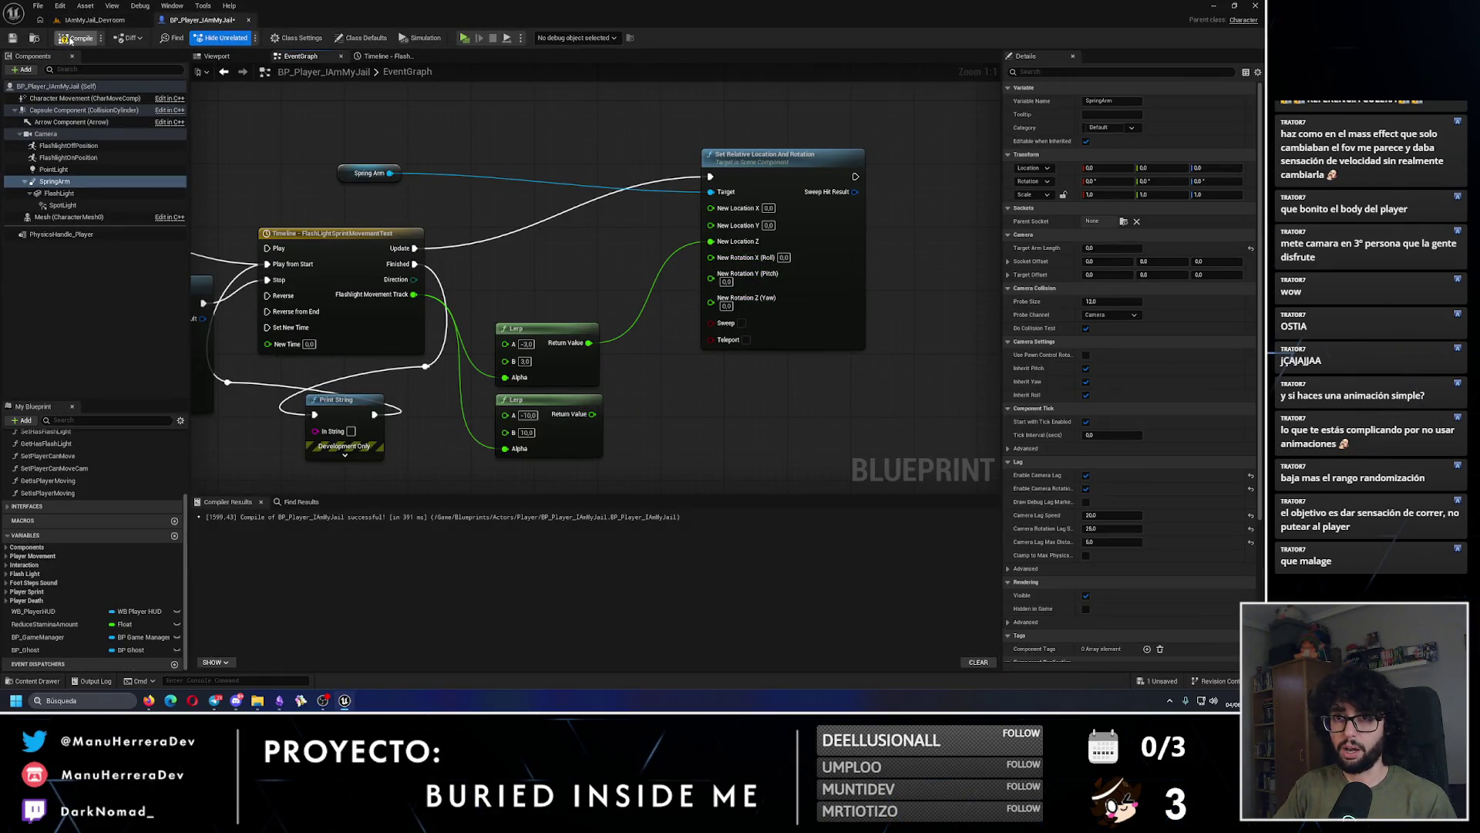
click(12, 39)
click(121, 22)
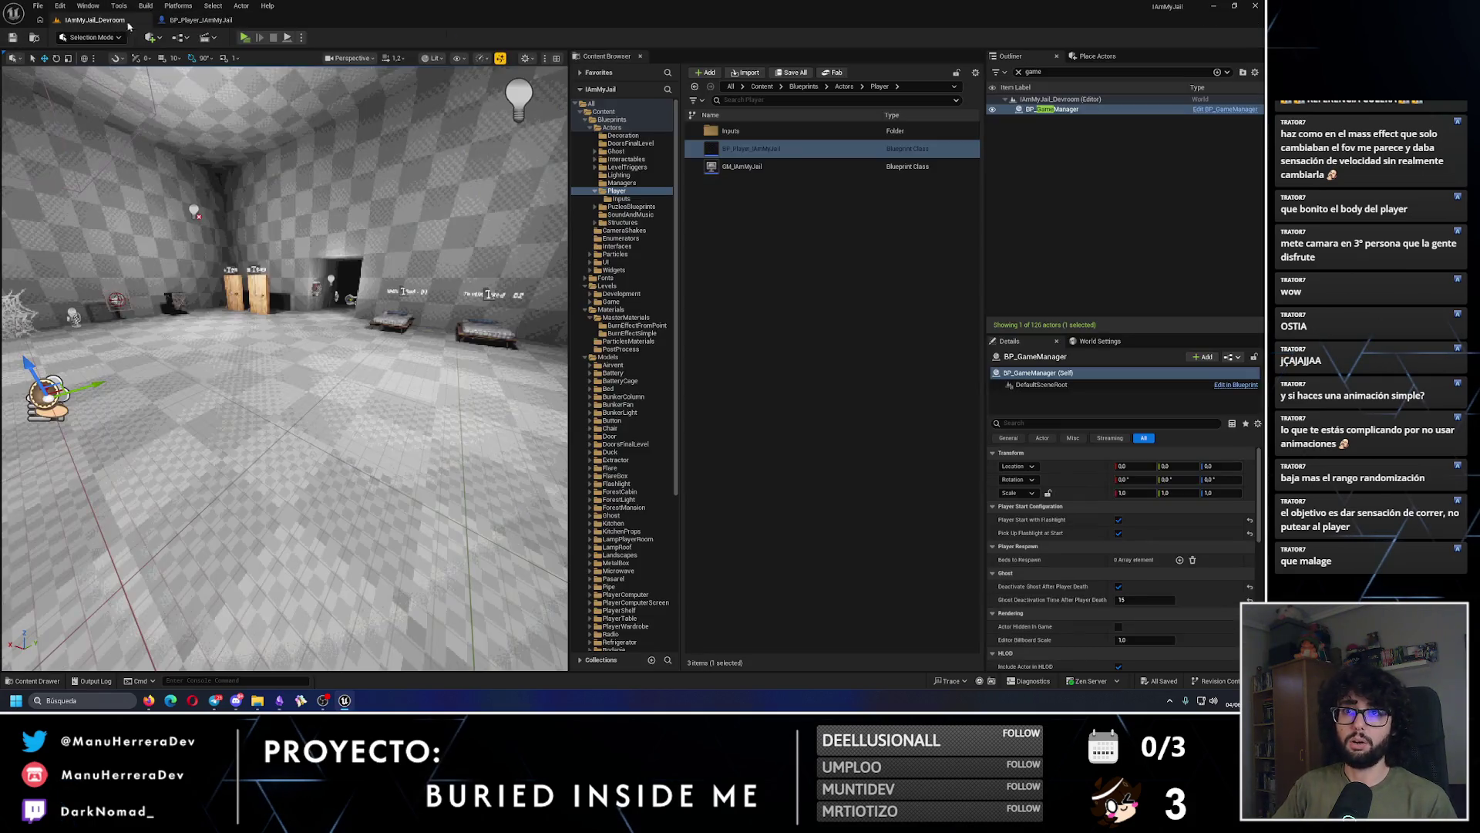
key(alt+p)
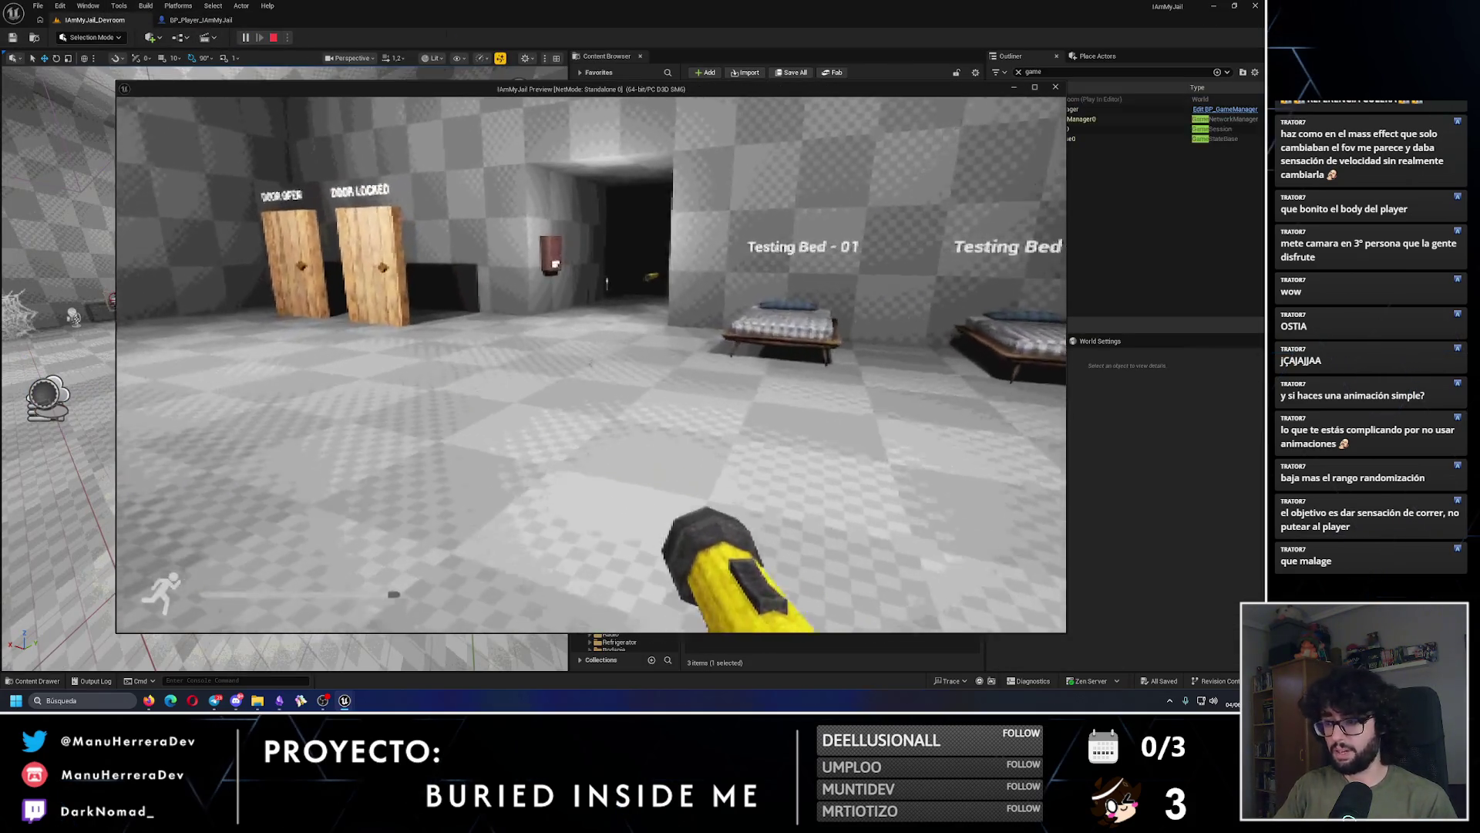
key(shift+w)
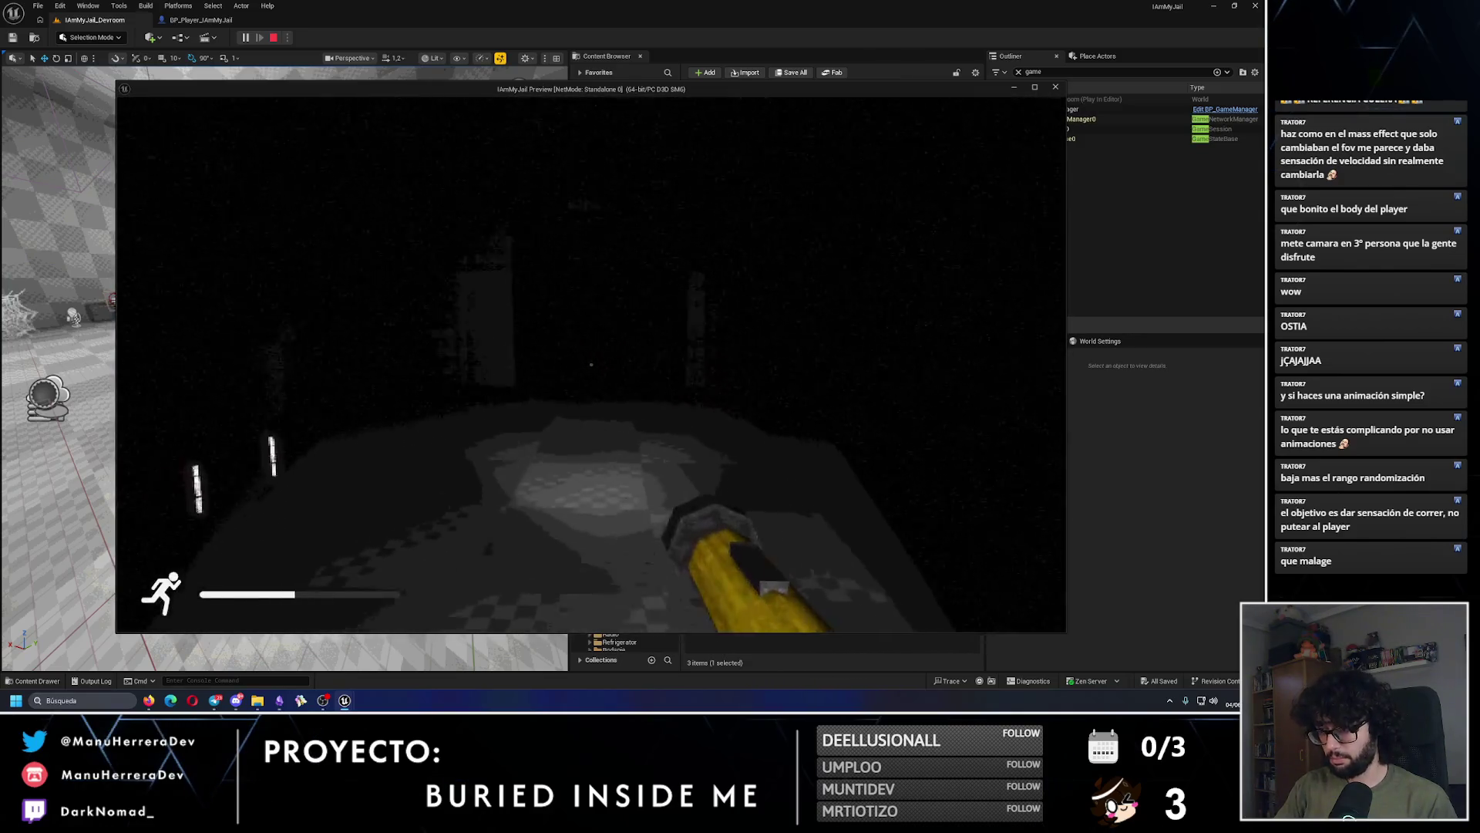
key(shift+w)
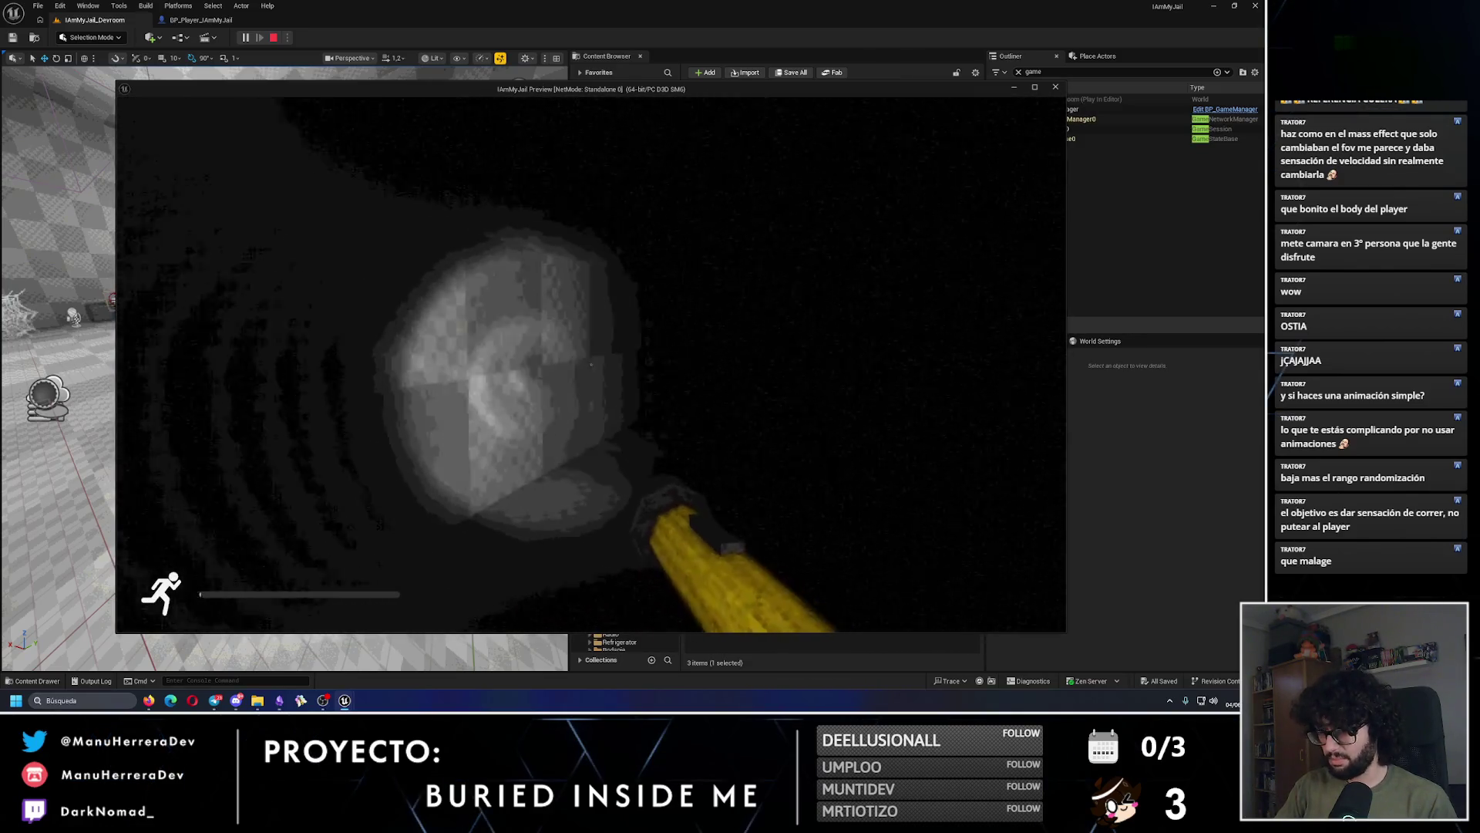
key(w)
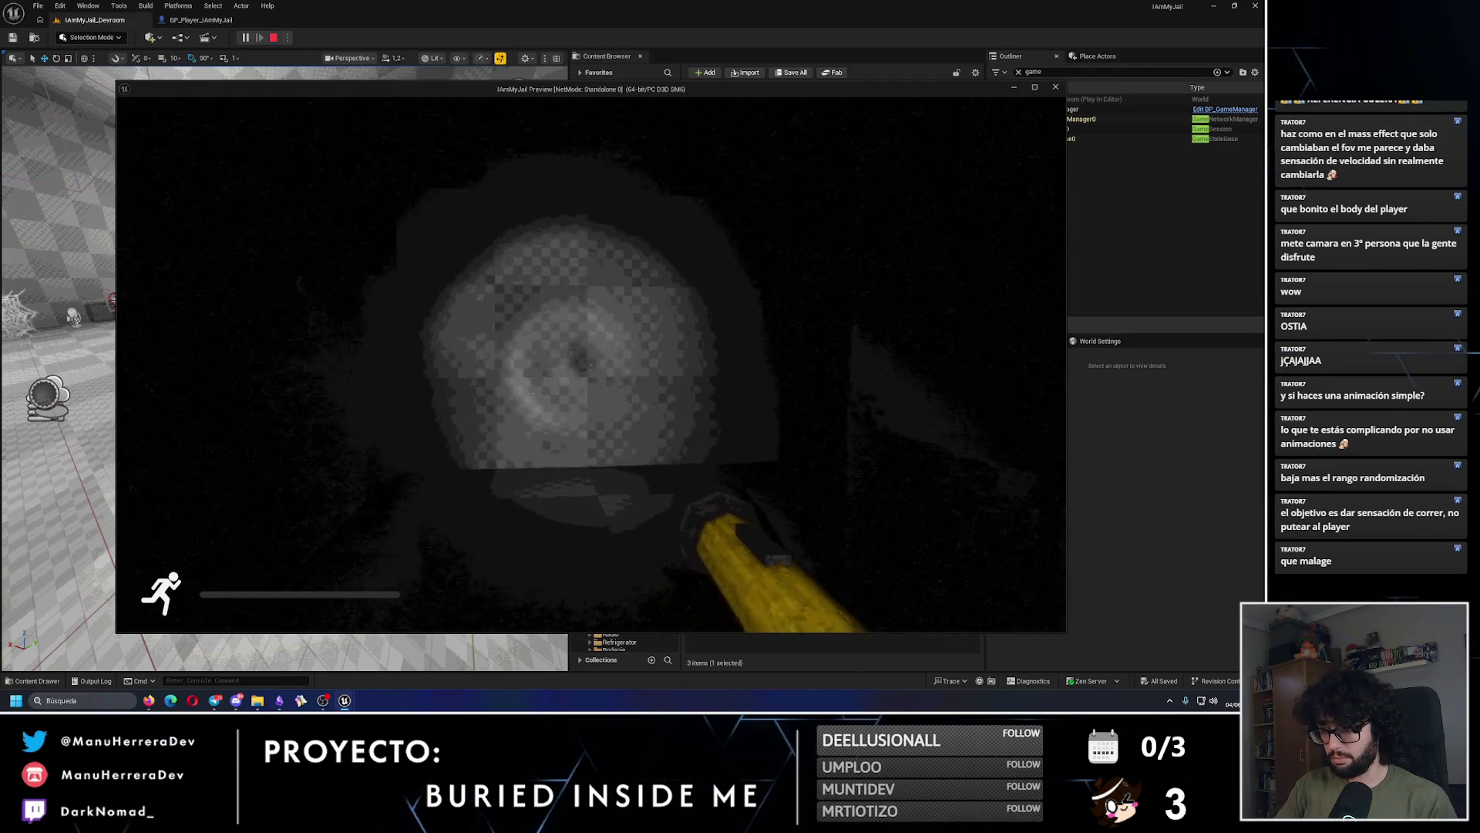
key(Escape)
Step: Set the upper Lerp's A value to -5,0 and run a quick play-test
click(200, 19)
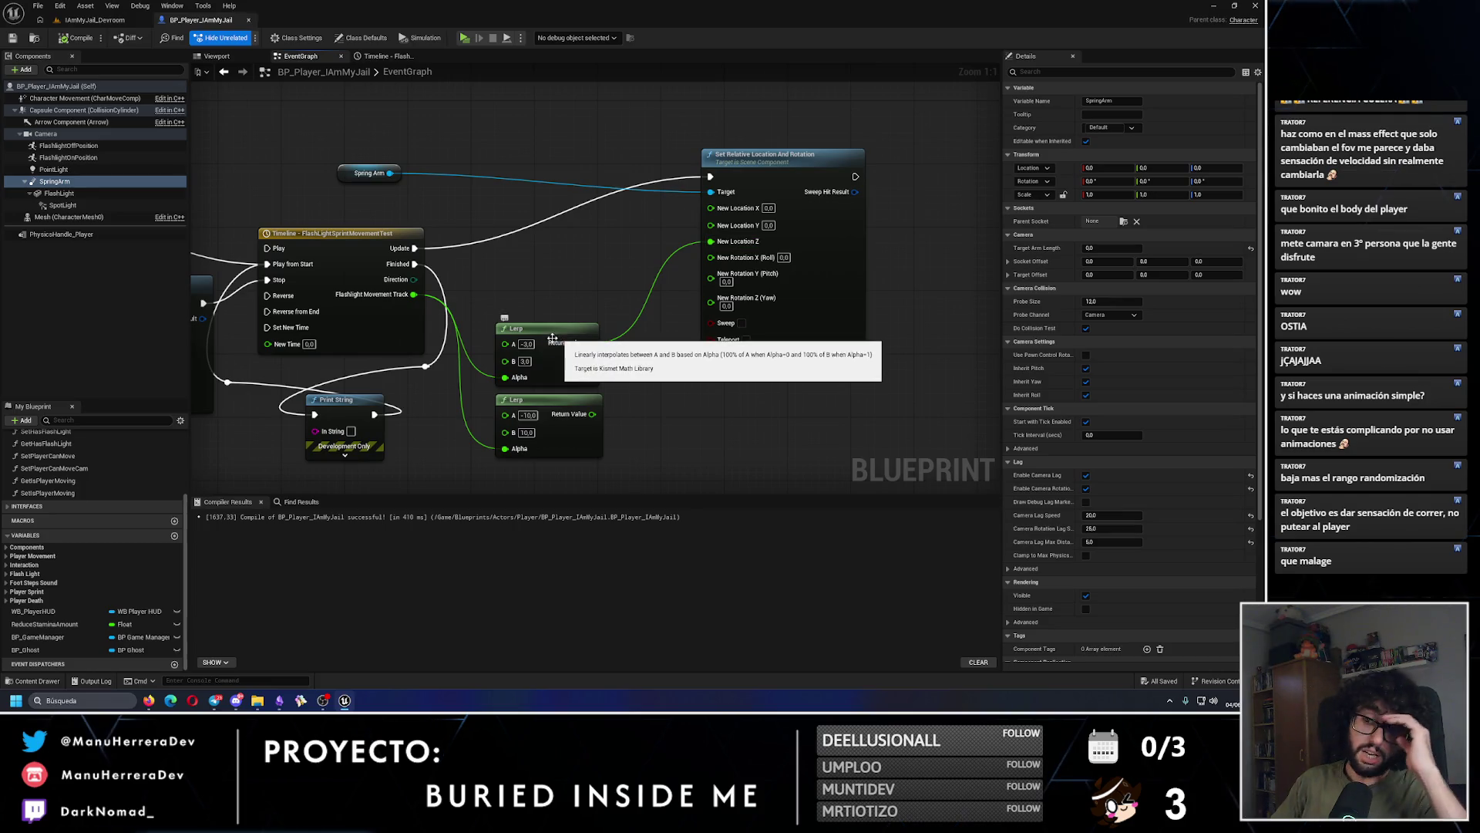
click(526, 343)
text(3,)
text(5)
key(Return)
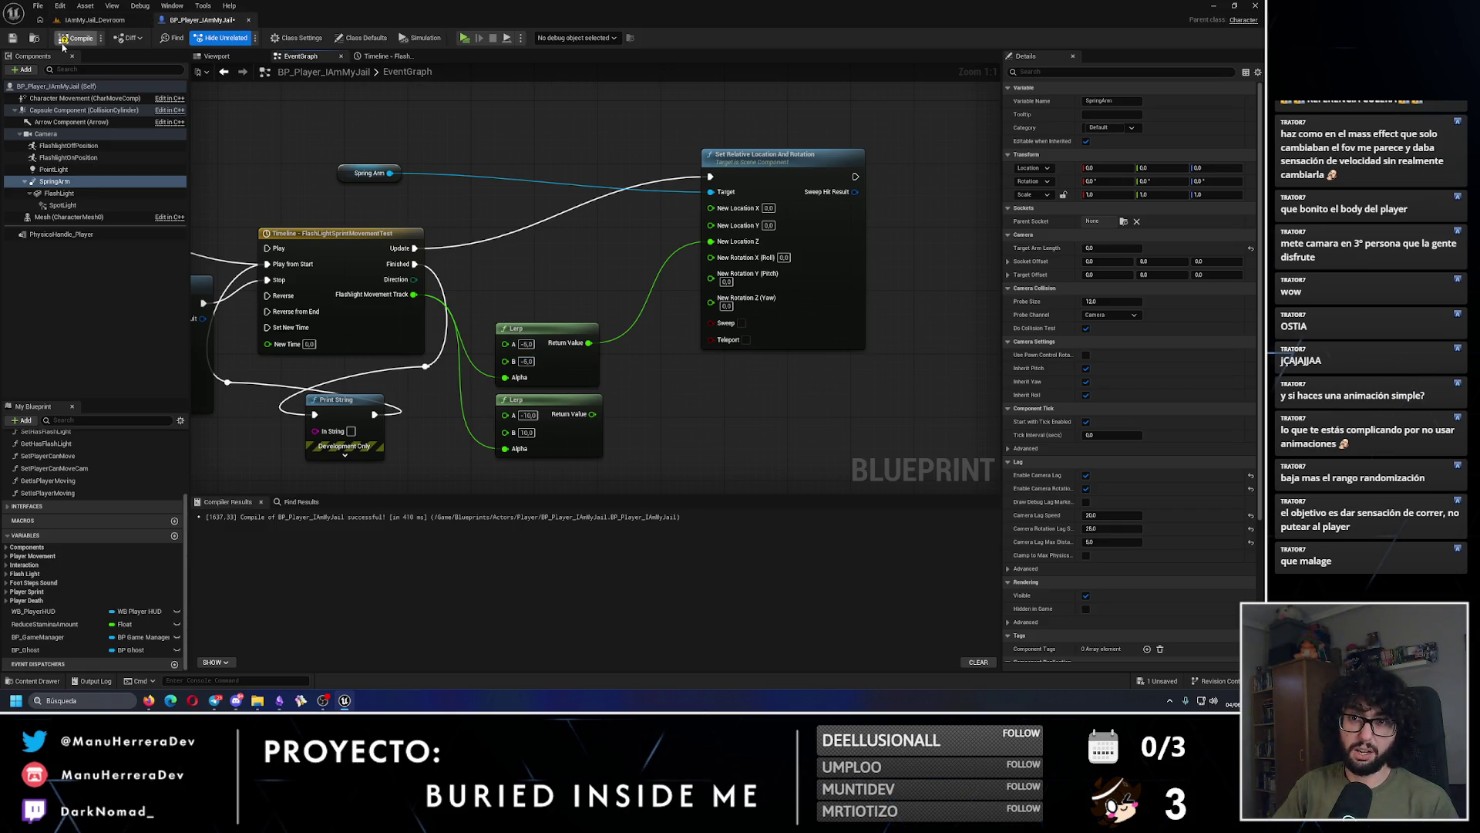
click(108, 20)
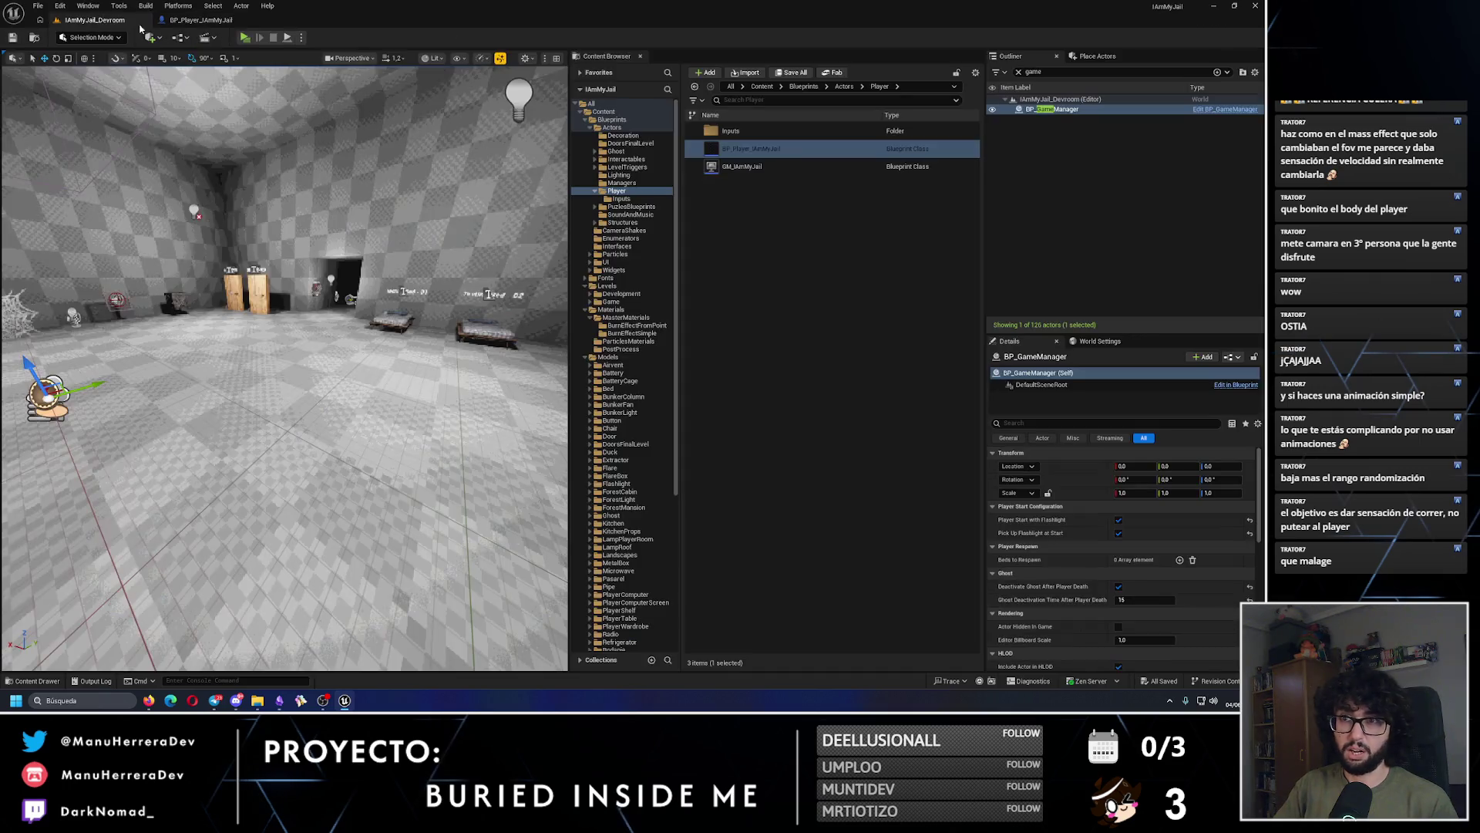
key(alt+p)
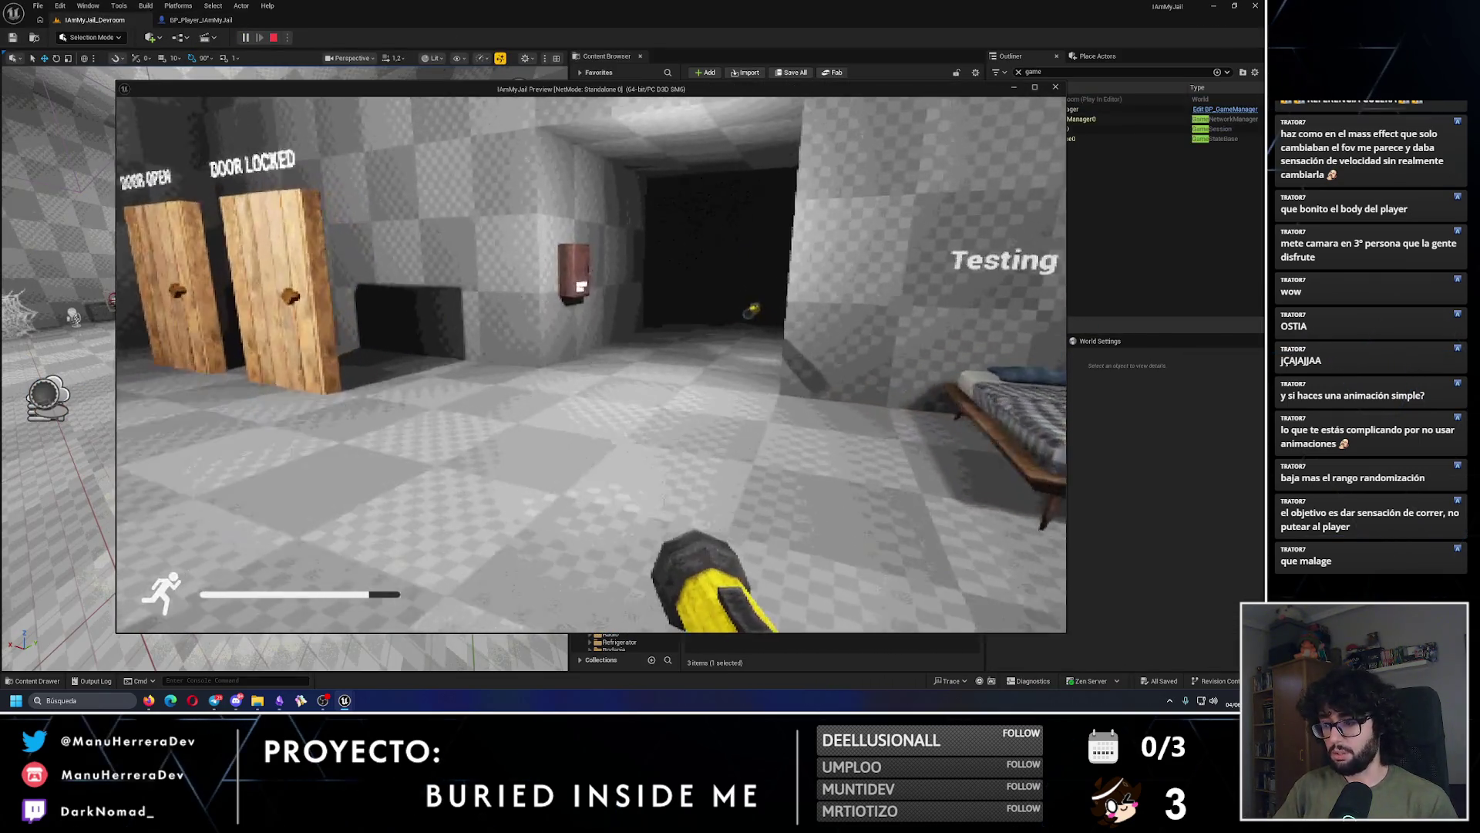
key(Escape)
Step: Save the player blueprint, sprint-test the wider sway again, and return to the graph
click(205, 22)
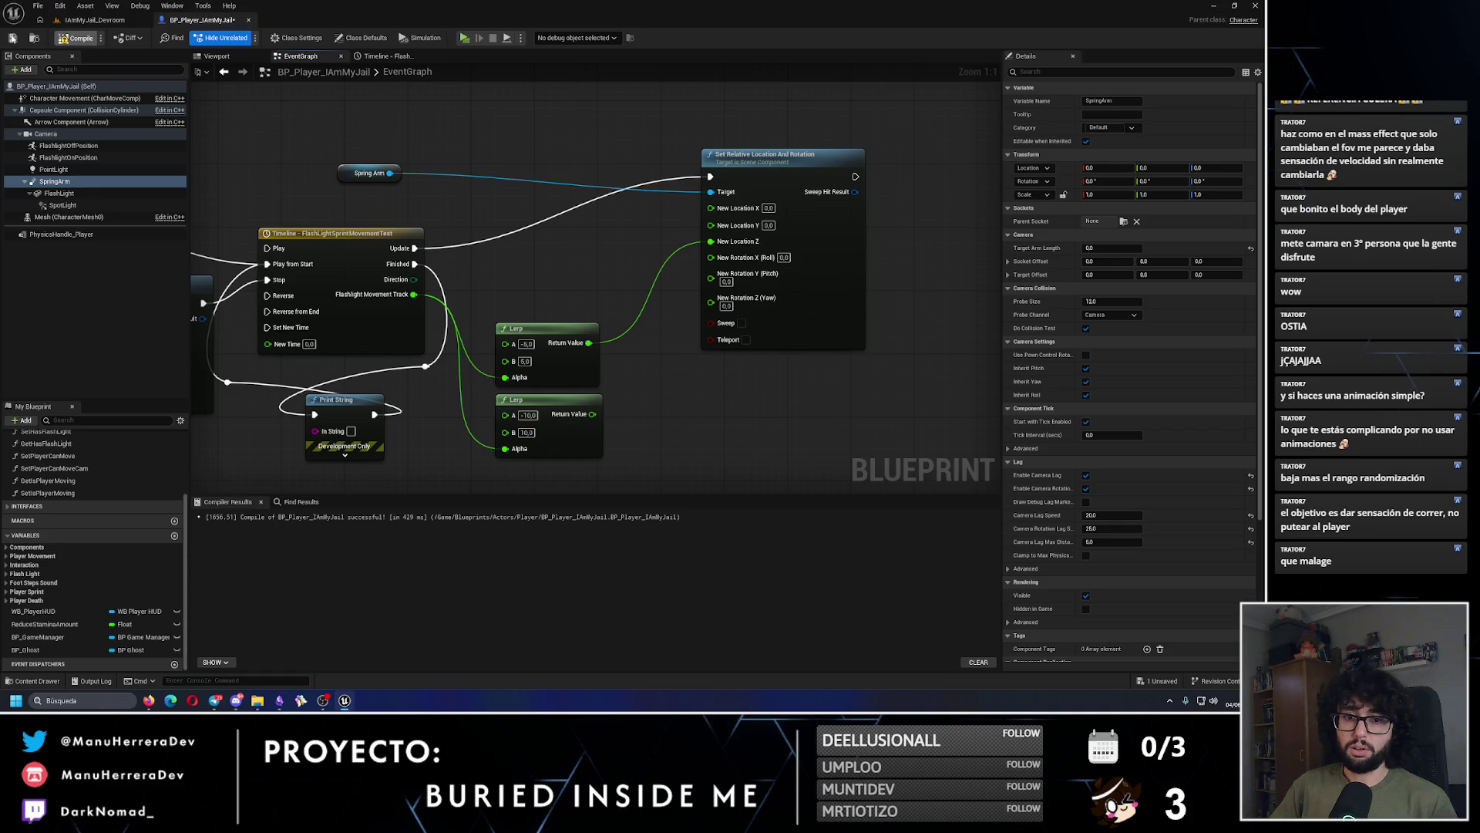
click(12, 37)
click(112, 22)
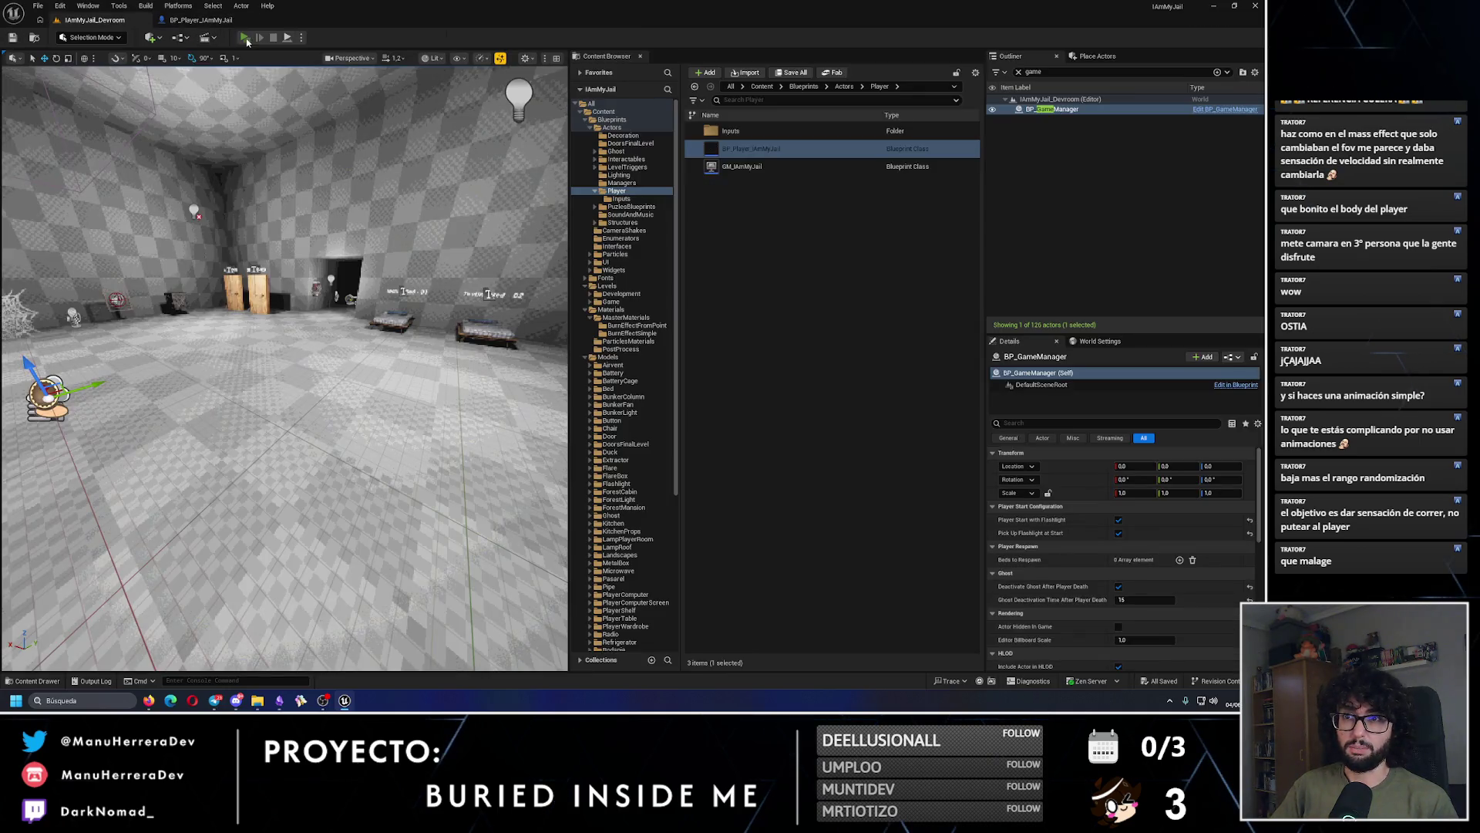
key(alt+p)
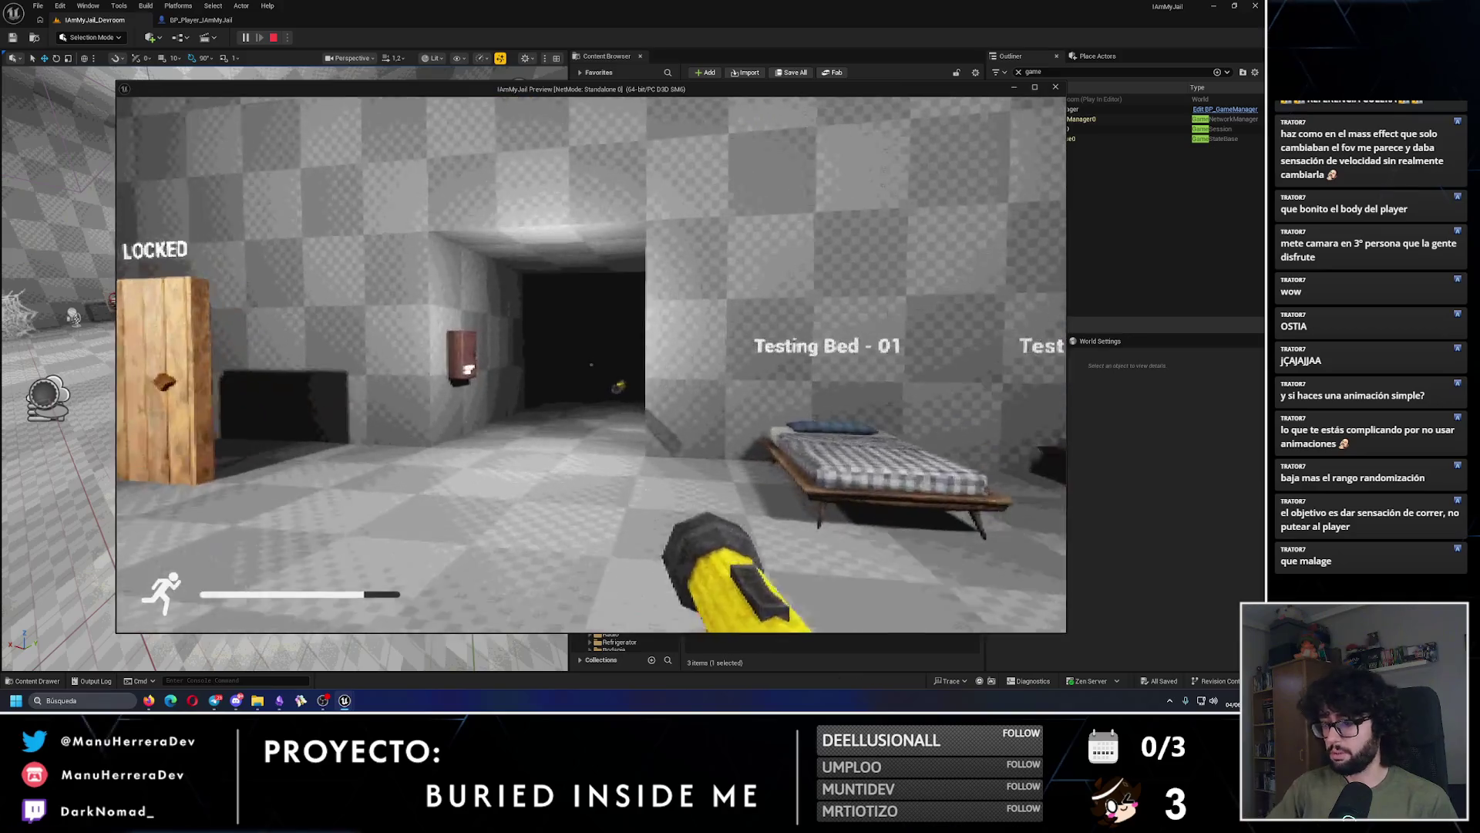
key(shift+w)
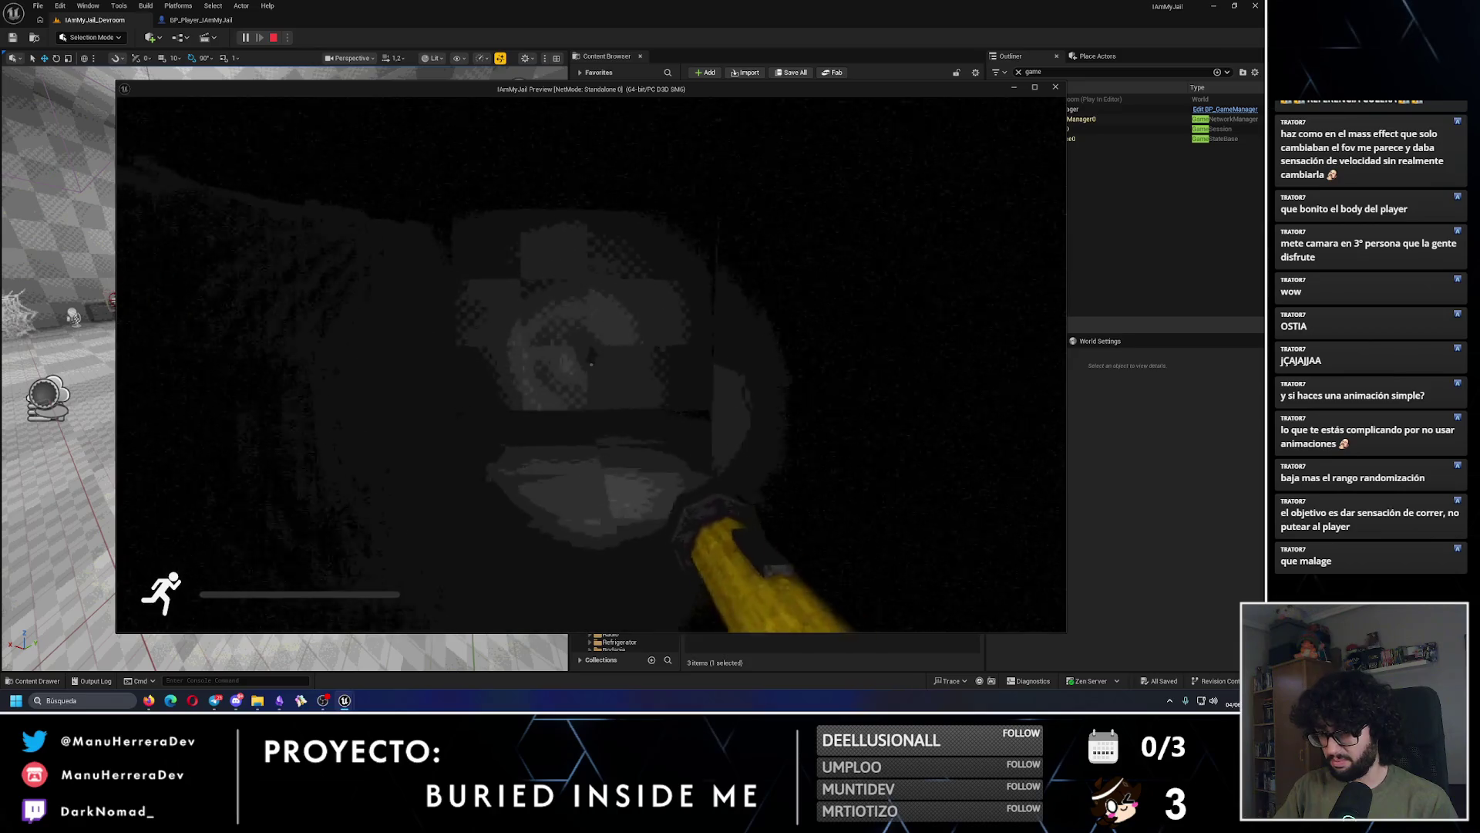
key(Escape)
click(215, 21)
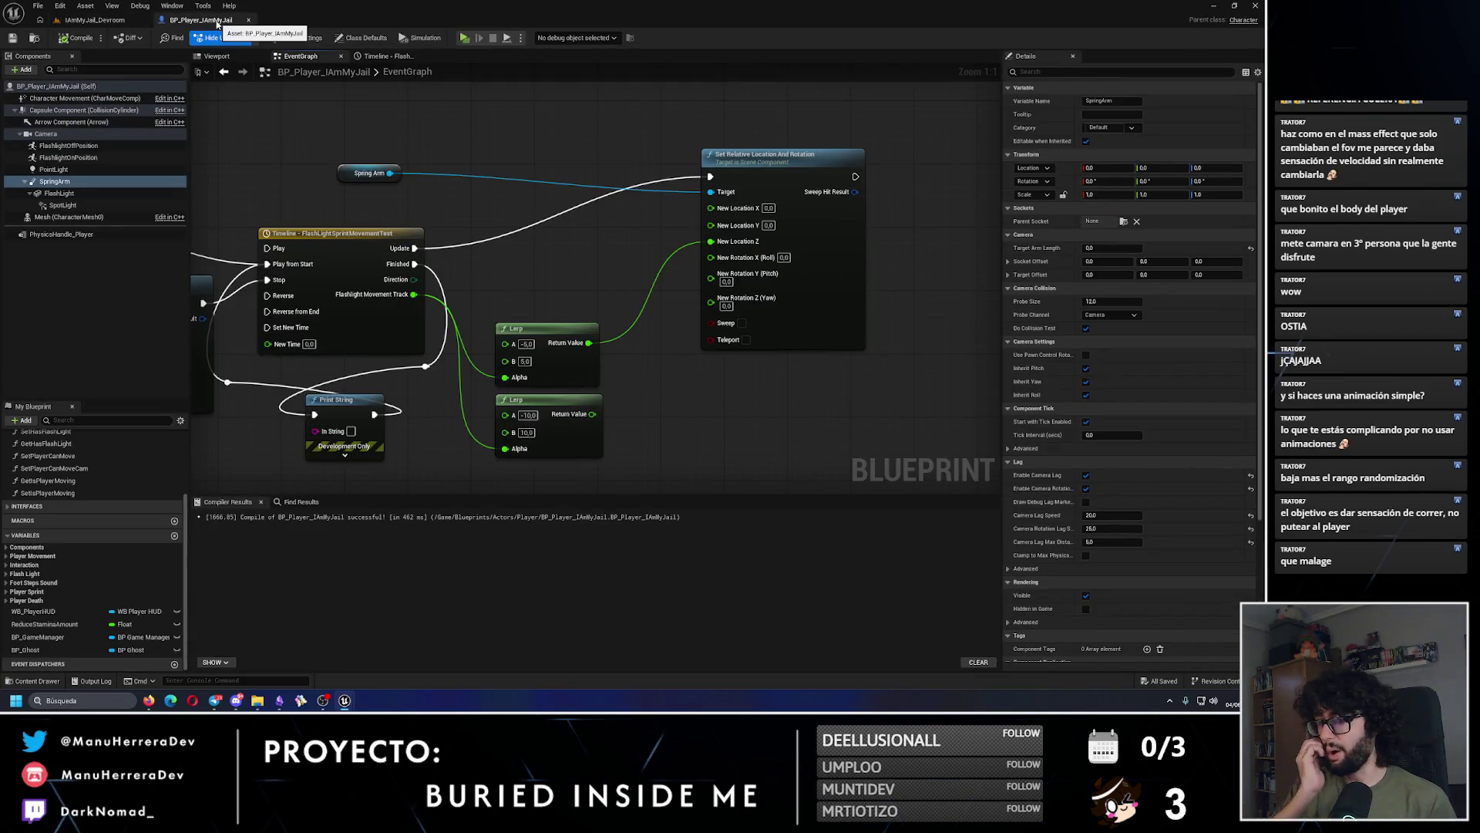
Step: Set the upper Lerp's B to 3,0, the lower Lerp's A to -3,0 and B to 3,0, and compile
click(525, 360)
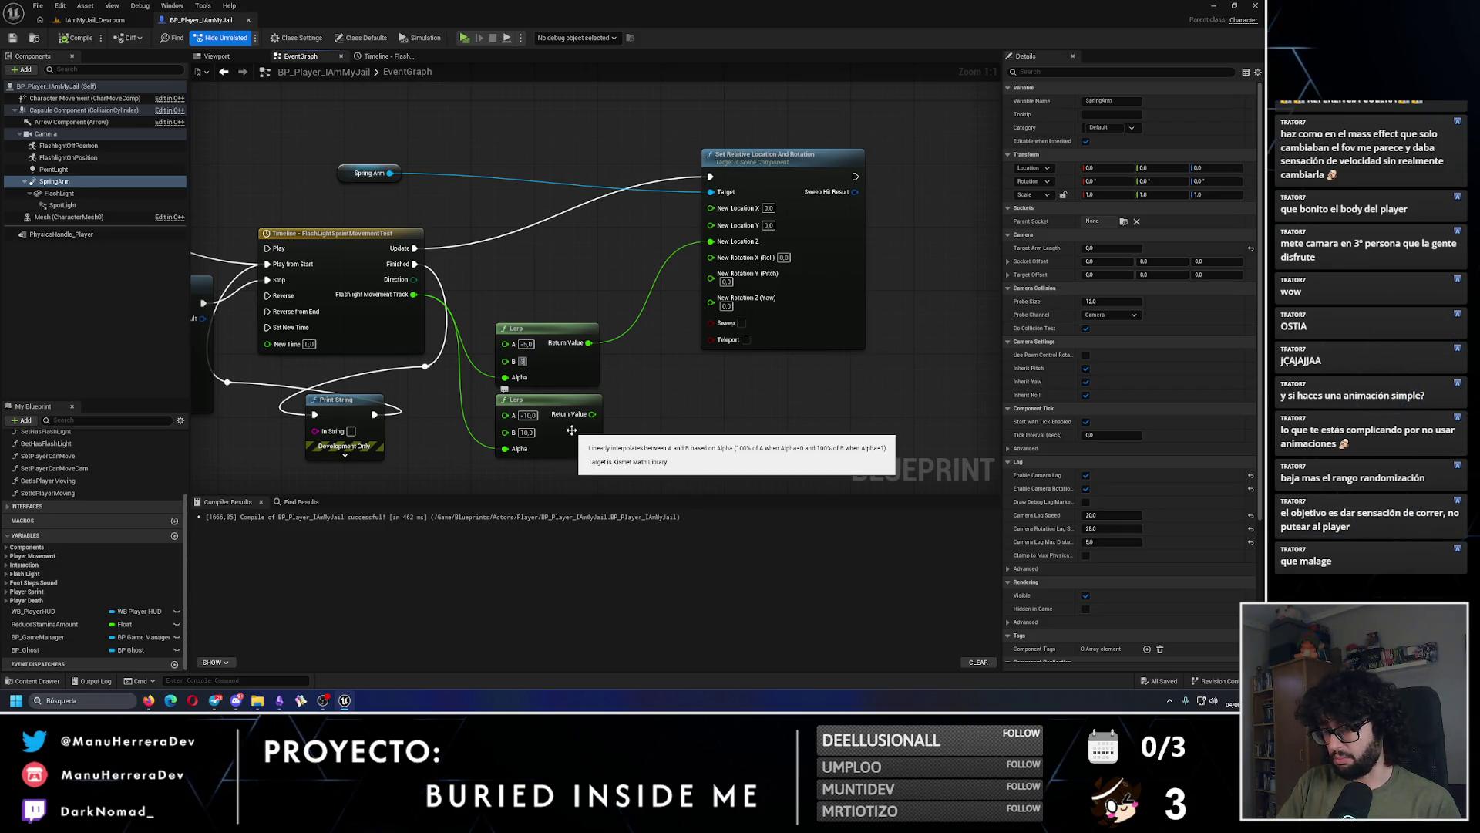
key(Return)
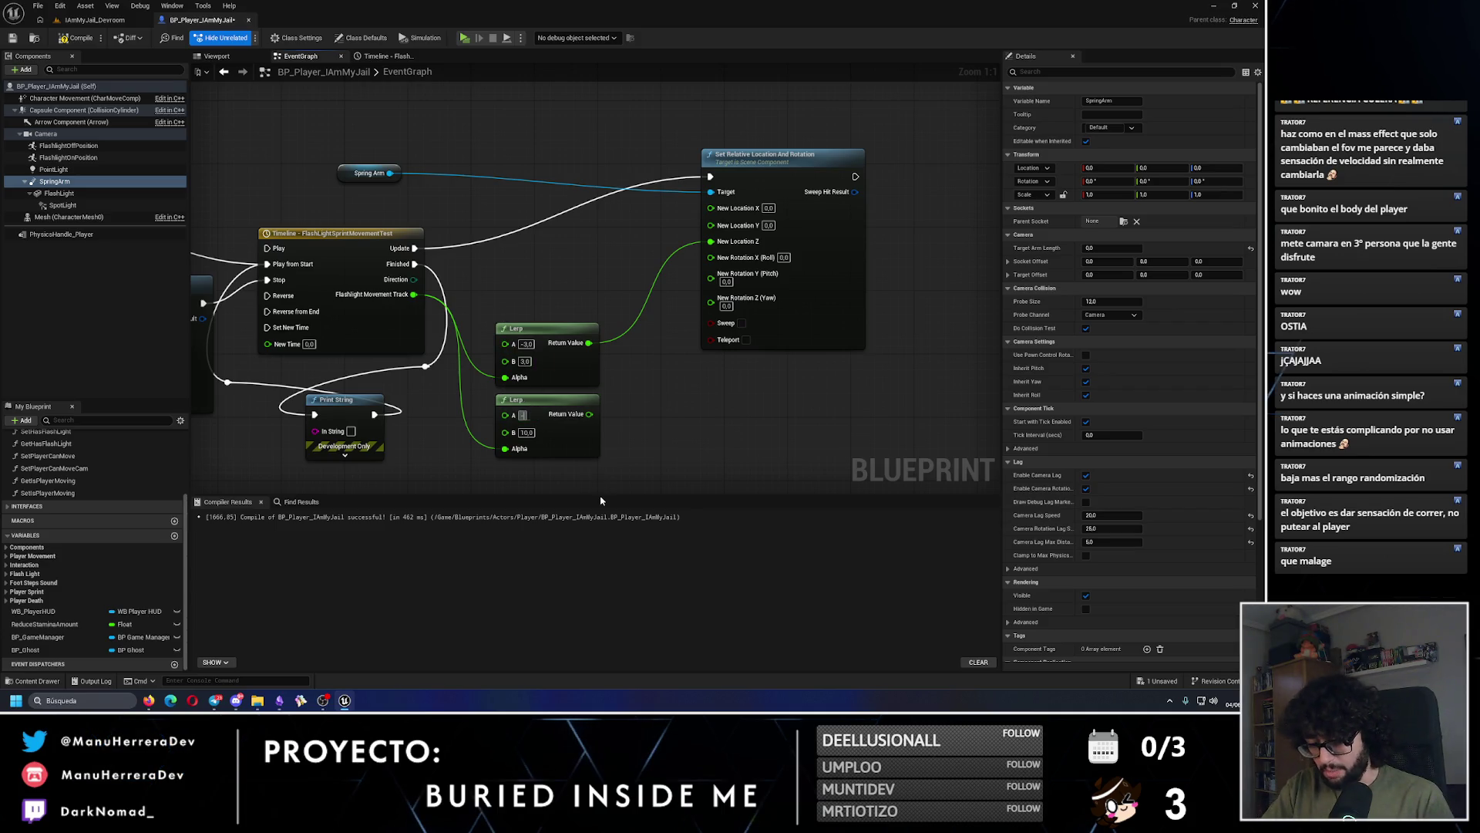
key(ctrl+space)
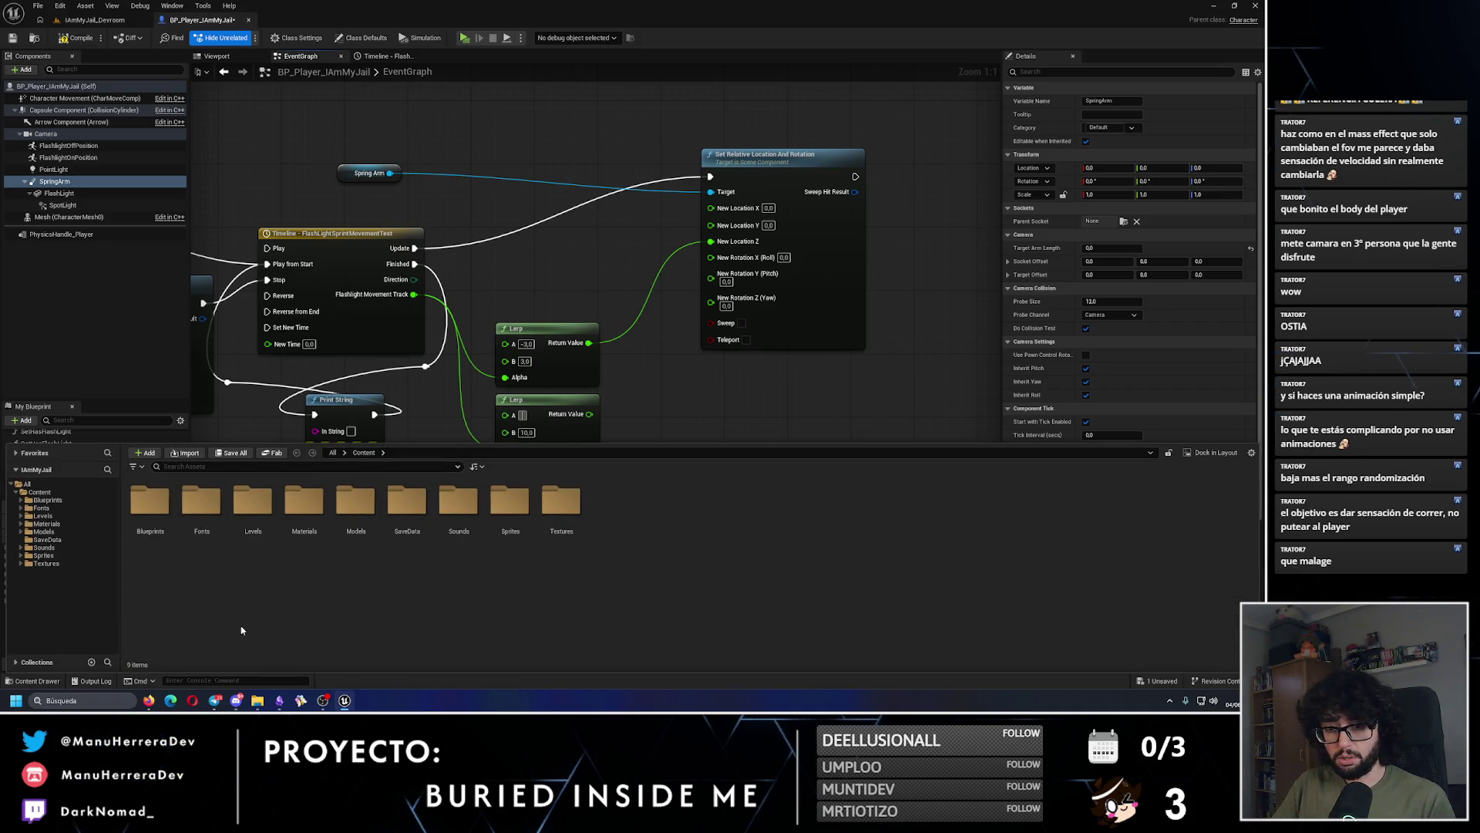
key(F7)
click(528, 432)
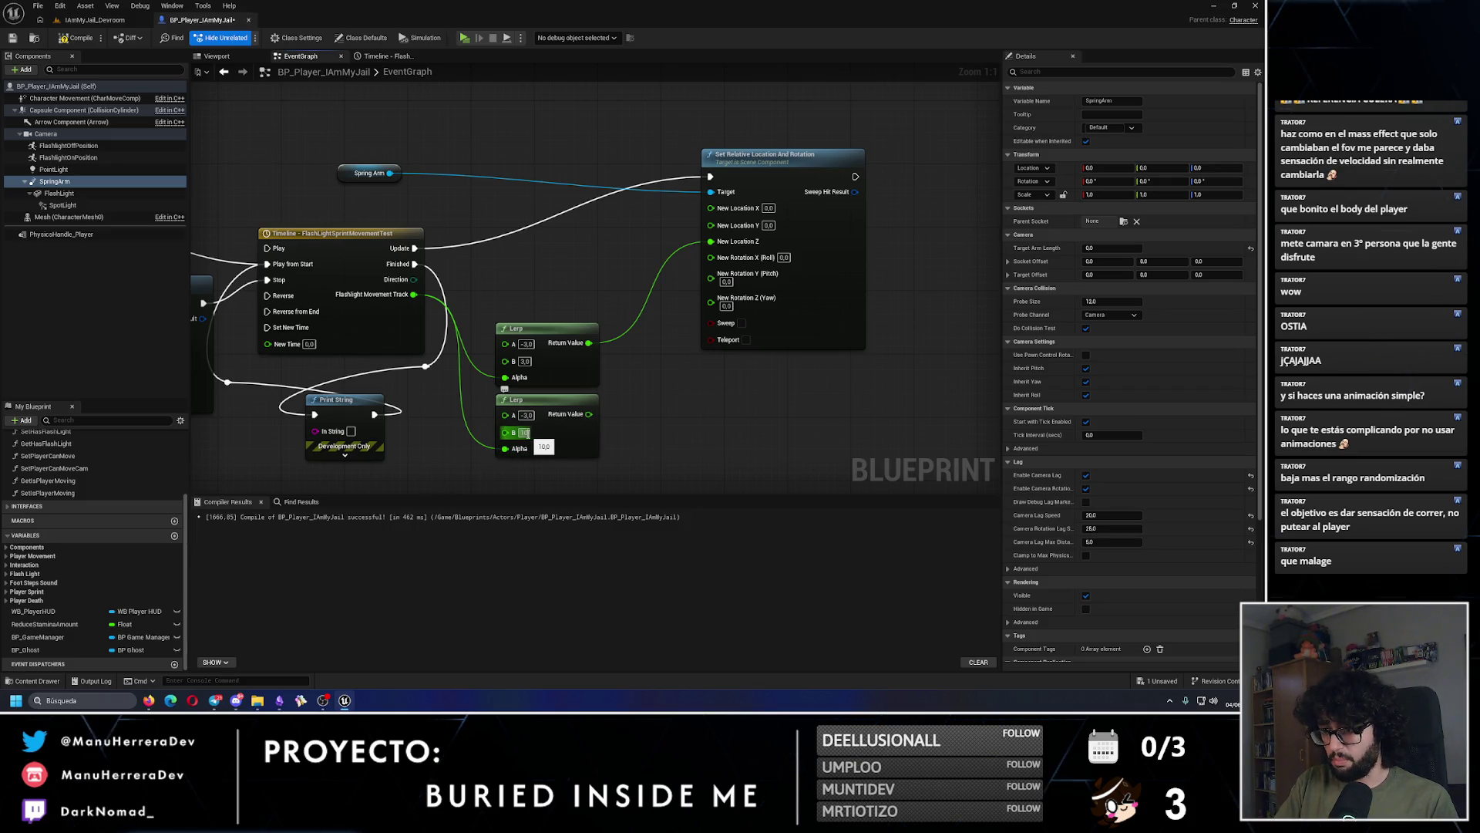
text(3)
key(Return)
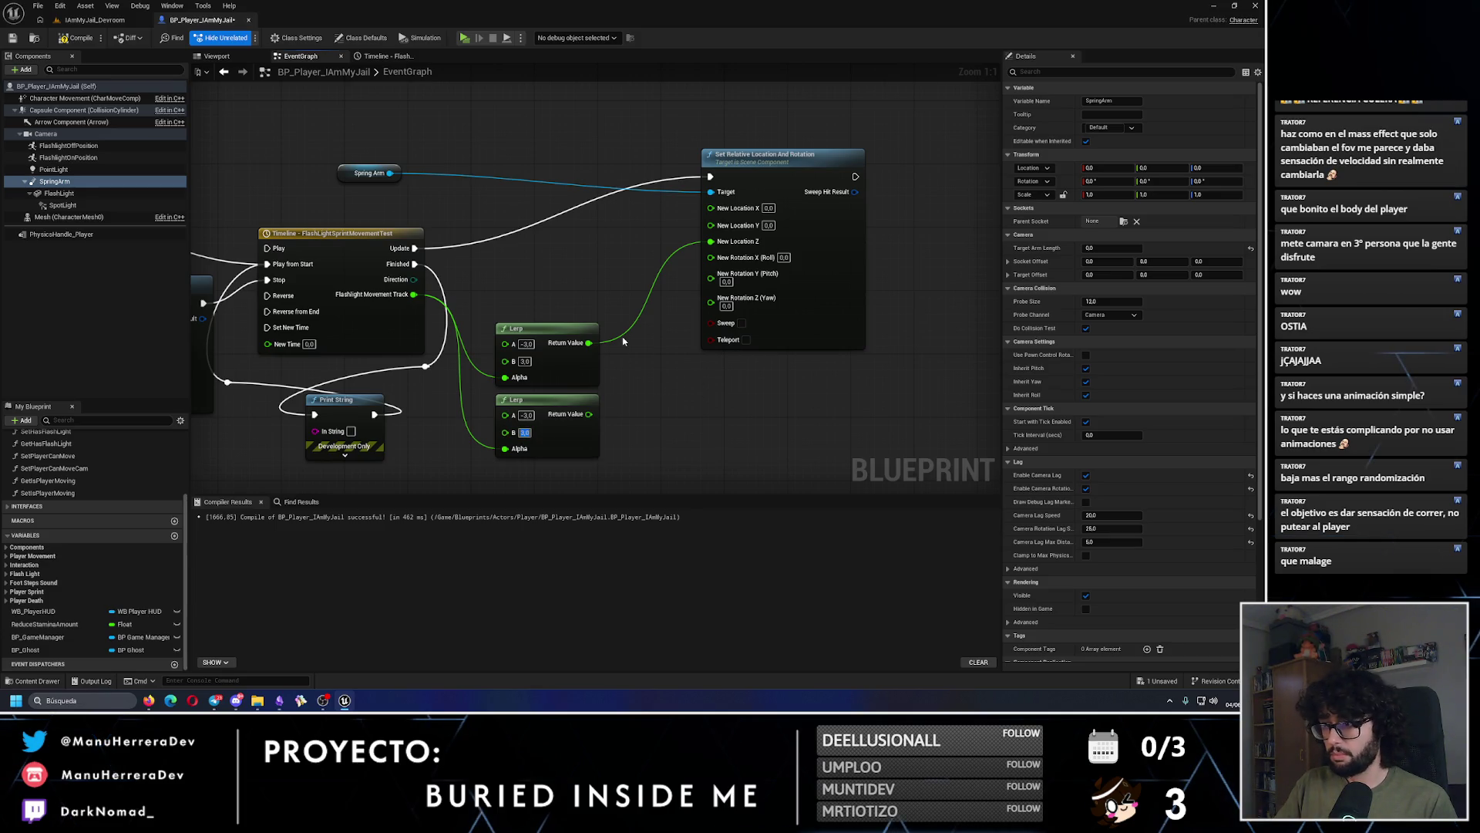
Step: Inspect the spotlight and spring arm components, then wire the lower Lerp into New Rotation pitch
click(215, 56)
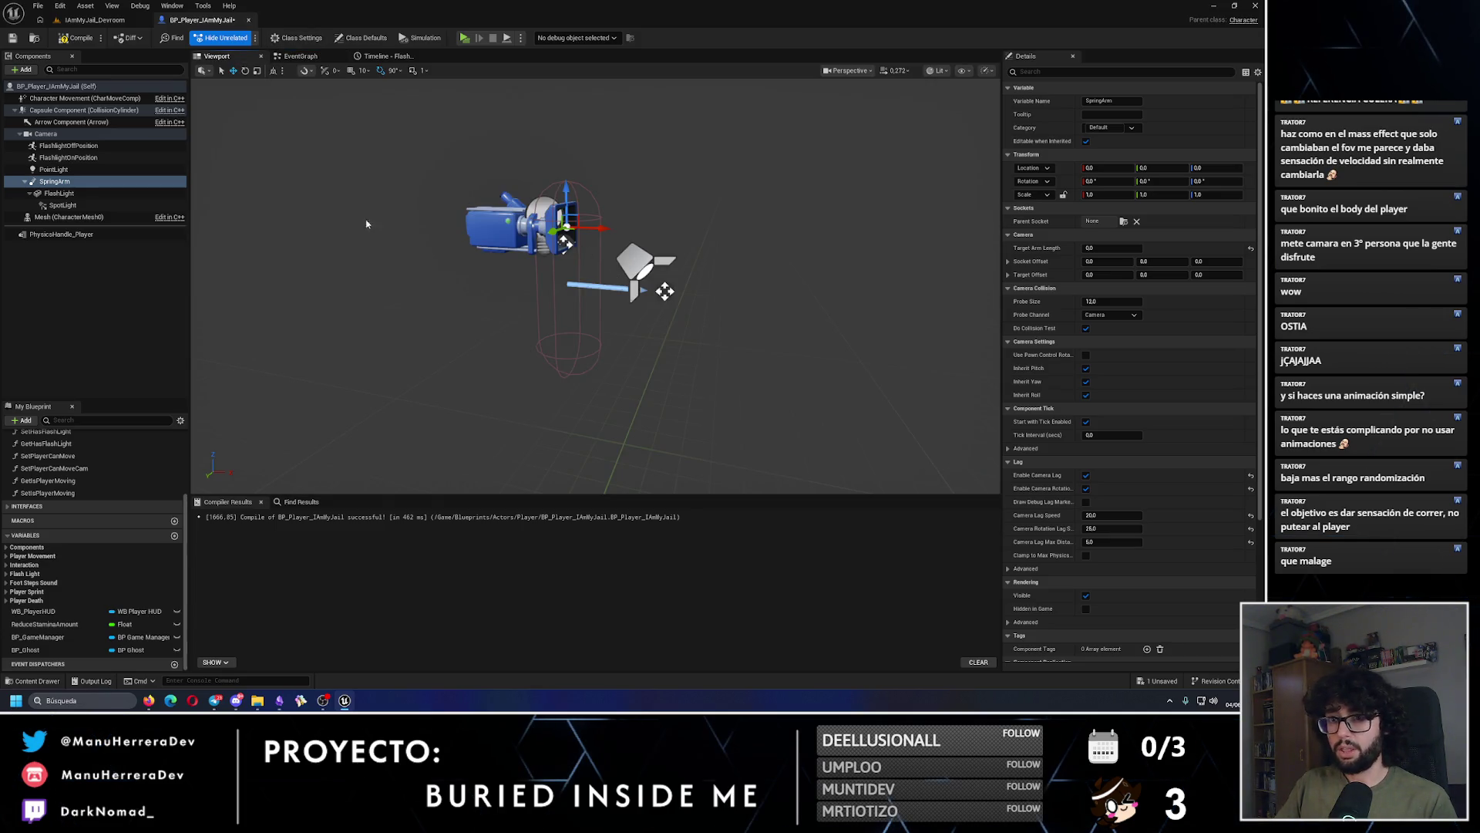
click(62, 205)
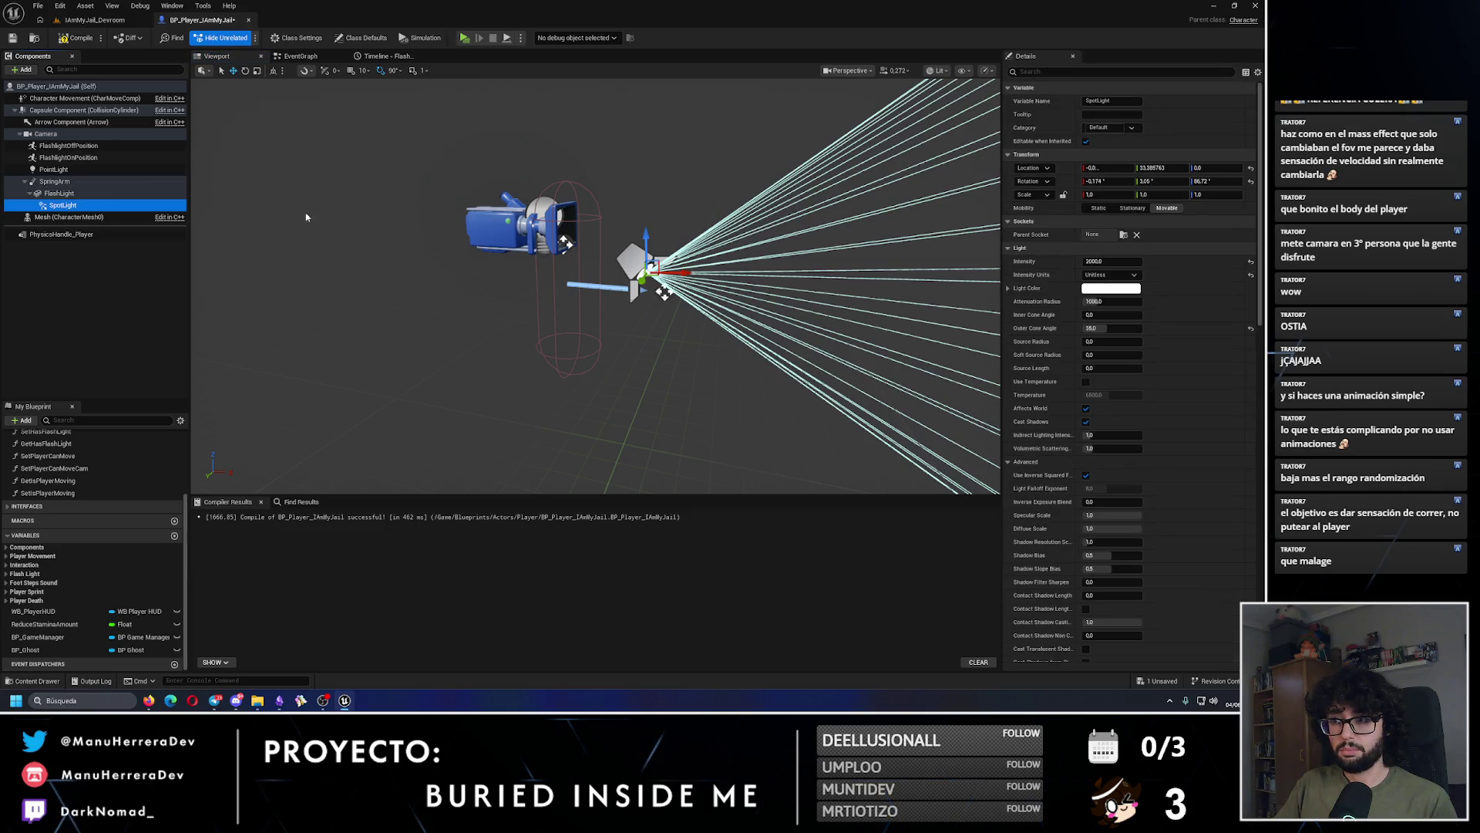
click(160, 182)
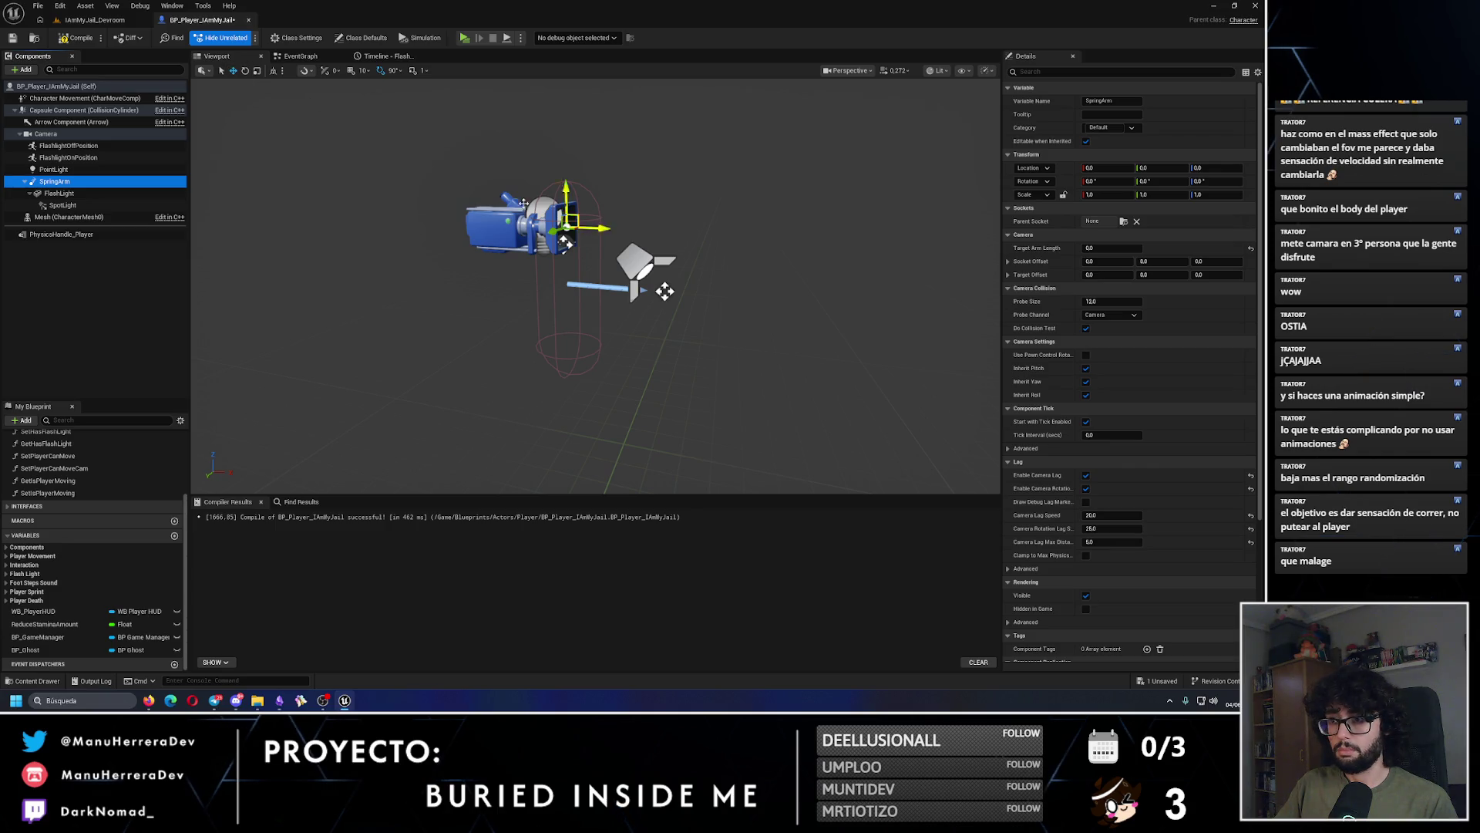
click(316, 59)
drag(589, 414, 710, 275)
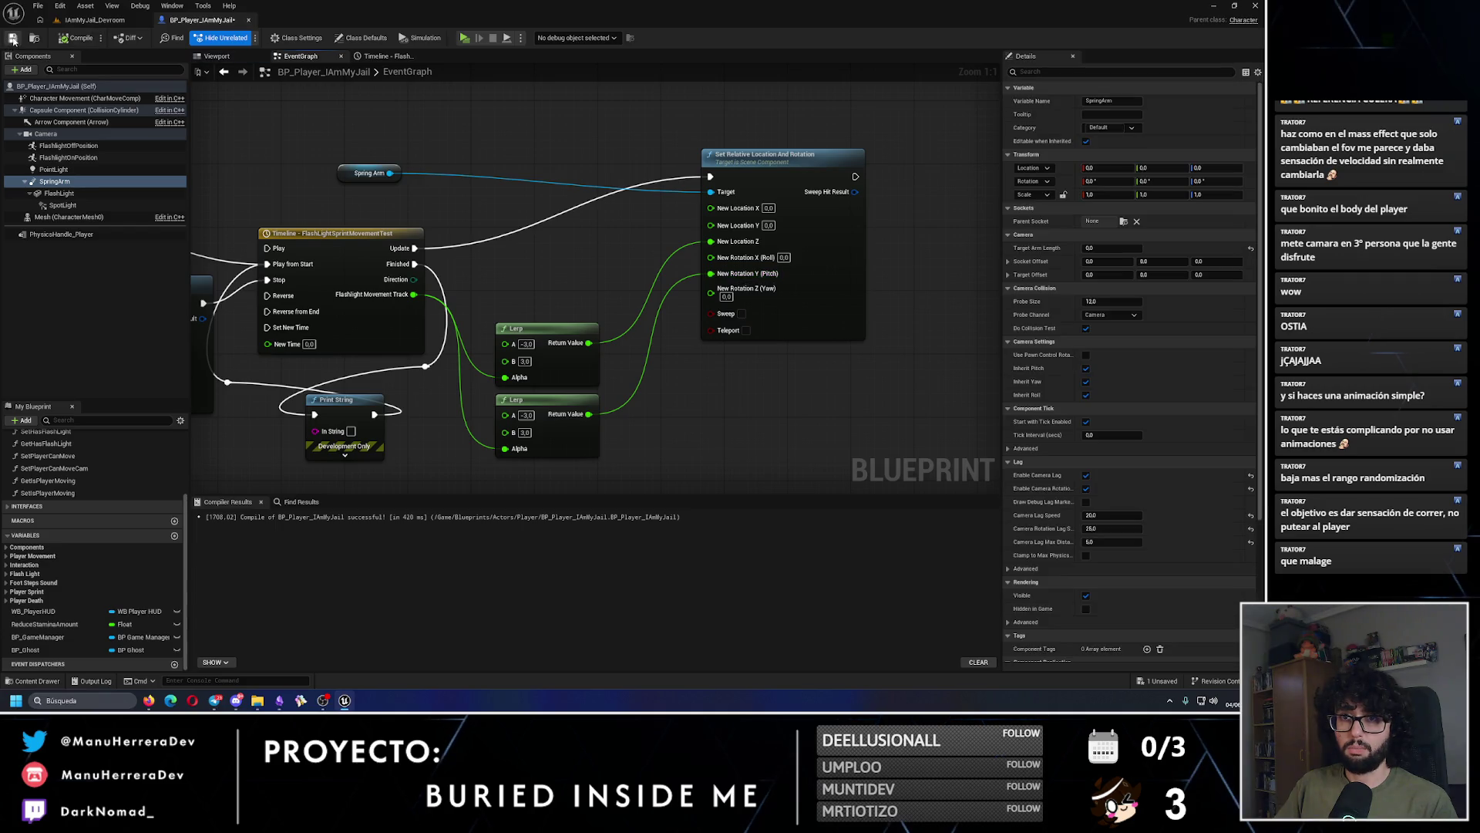
Step: Run a quick sprint play-test and come back to the player blueprint graph
click(116, 22)
key(alt+p)
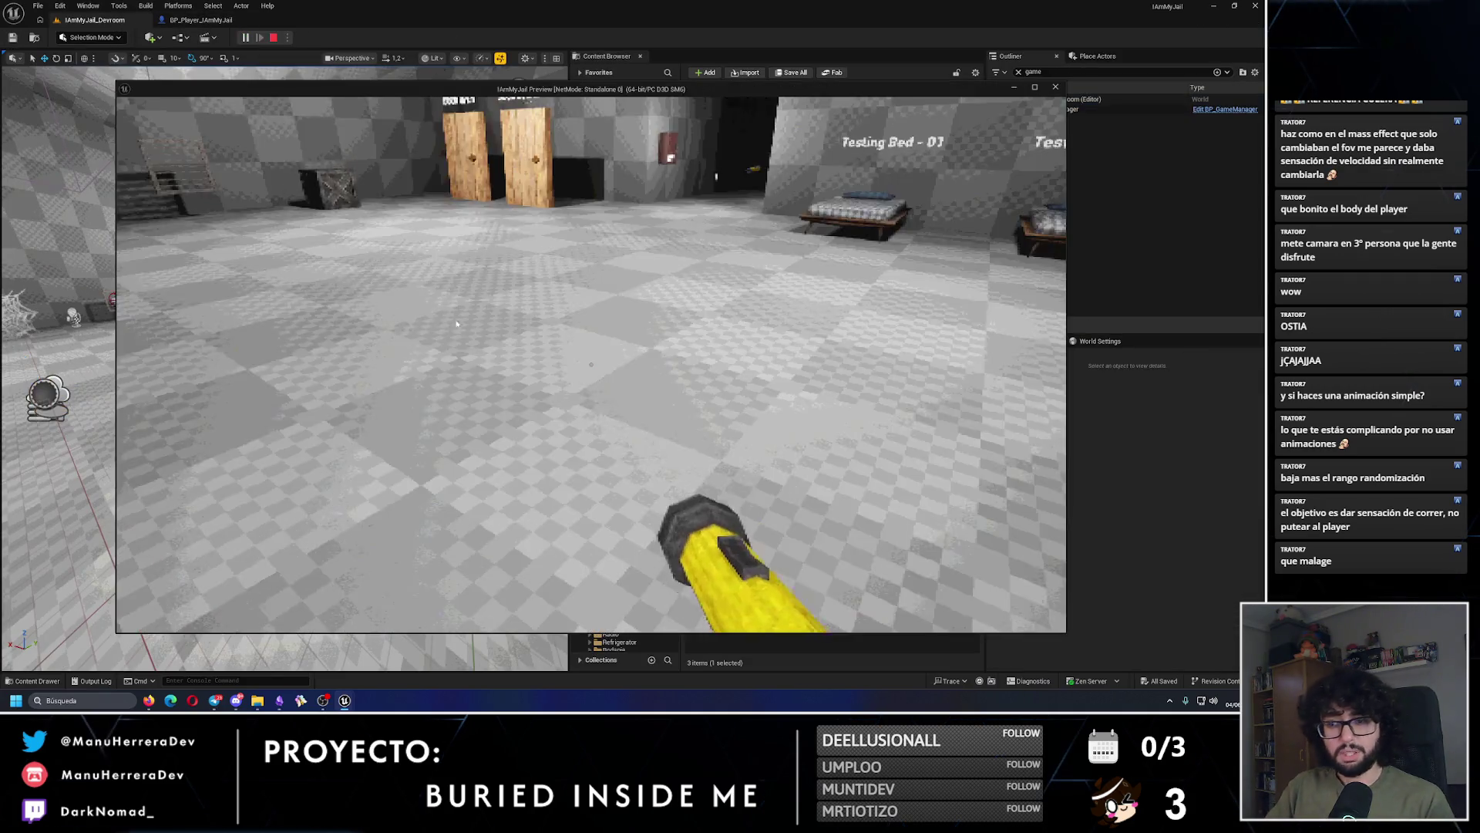
key(shift+w)
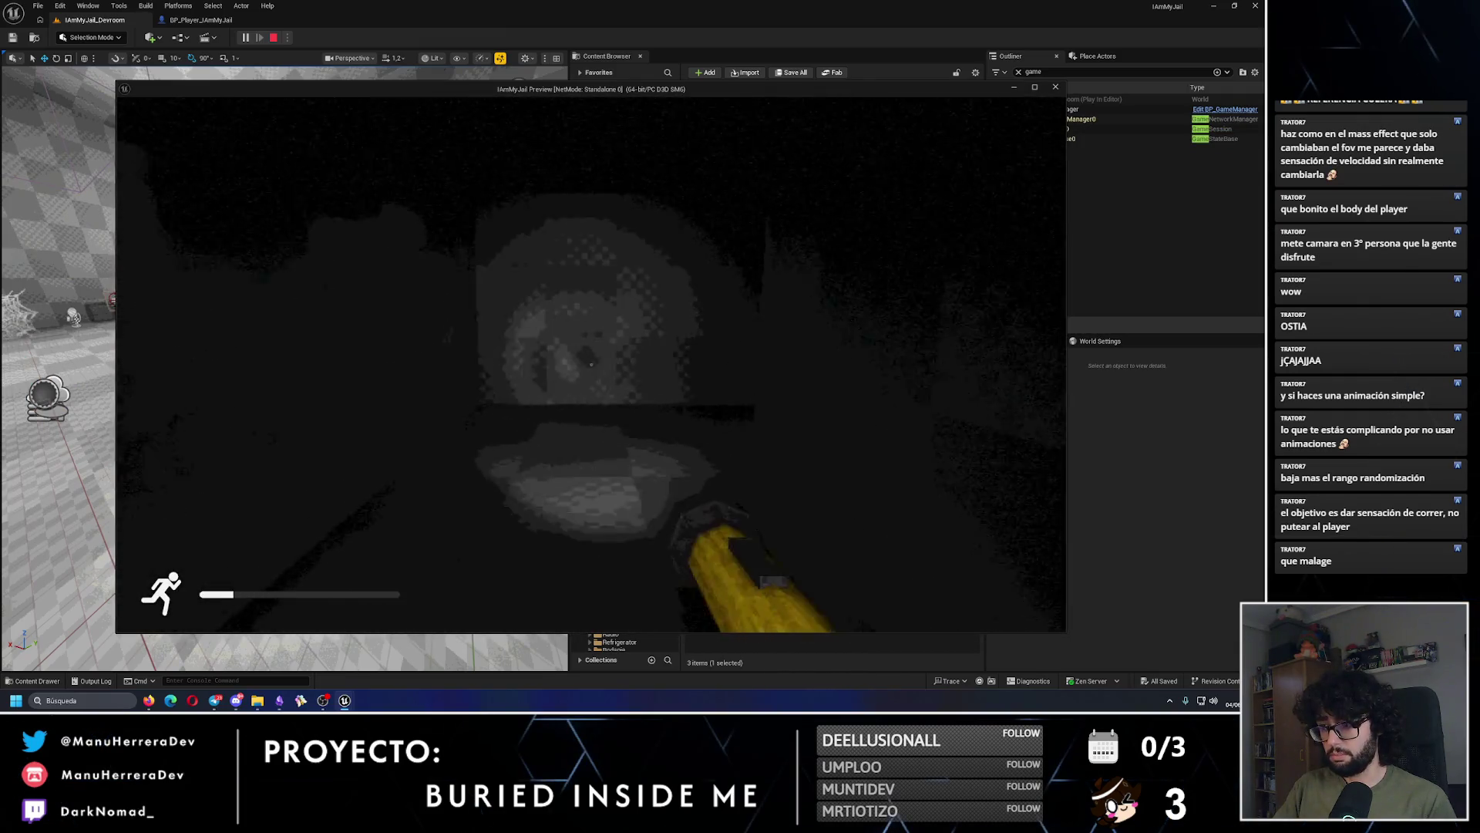
key(Escape)
click(215, 21)
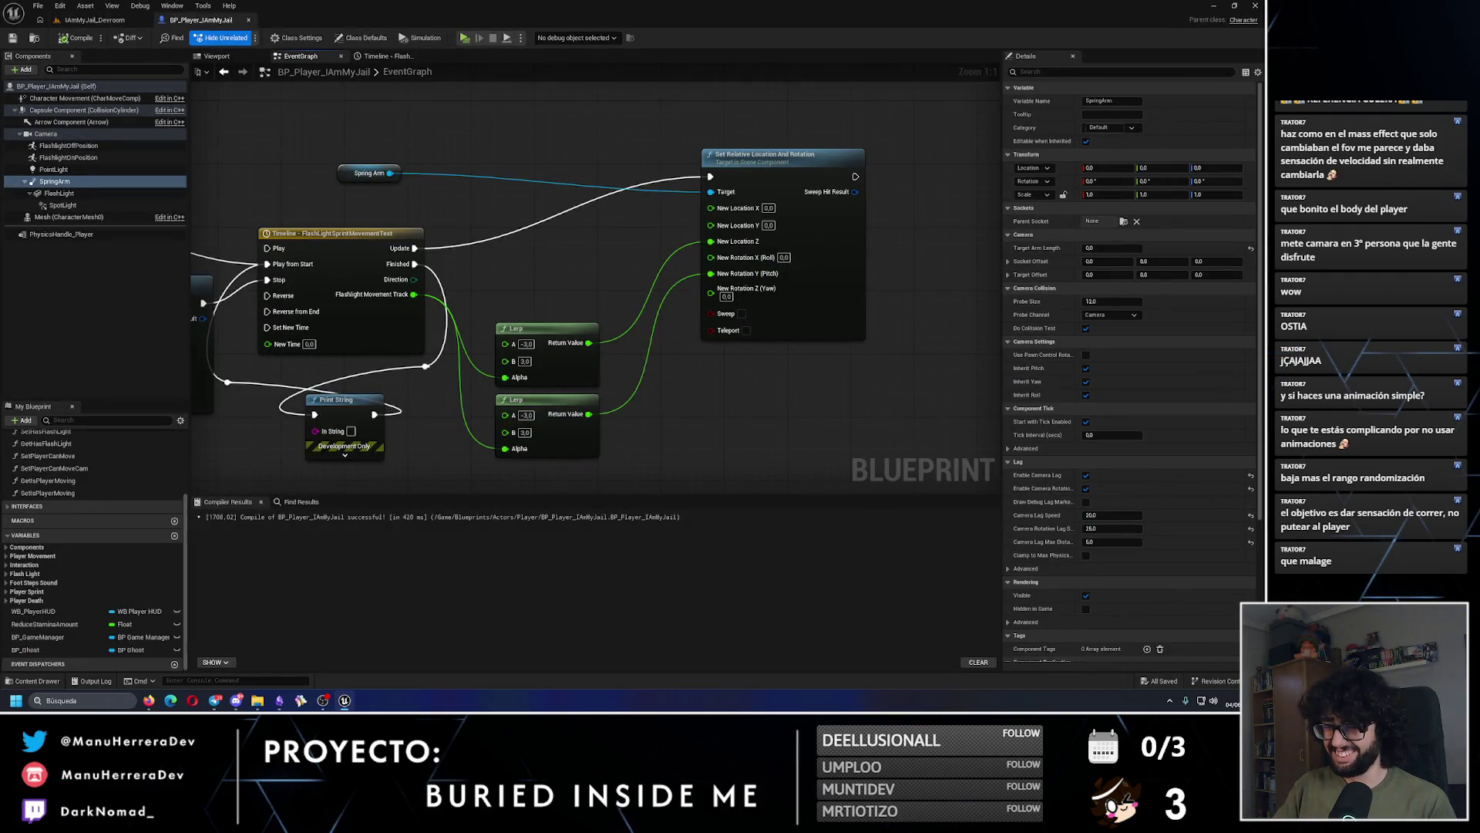
Step: Set the second Lerp to A -20 and B 20, compile, and sprint-test the sway
drag(656, 363, 712, 361)
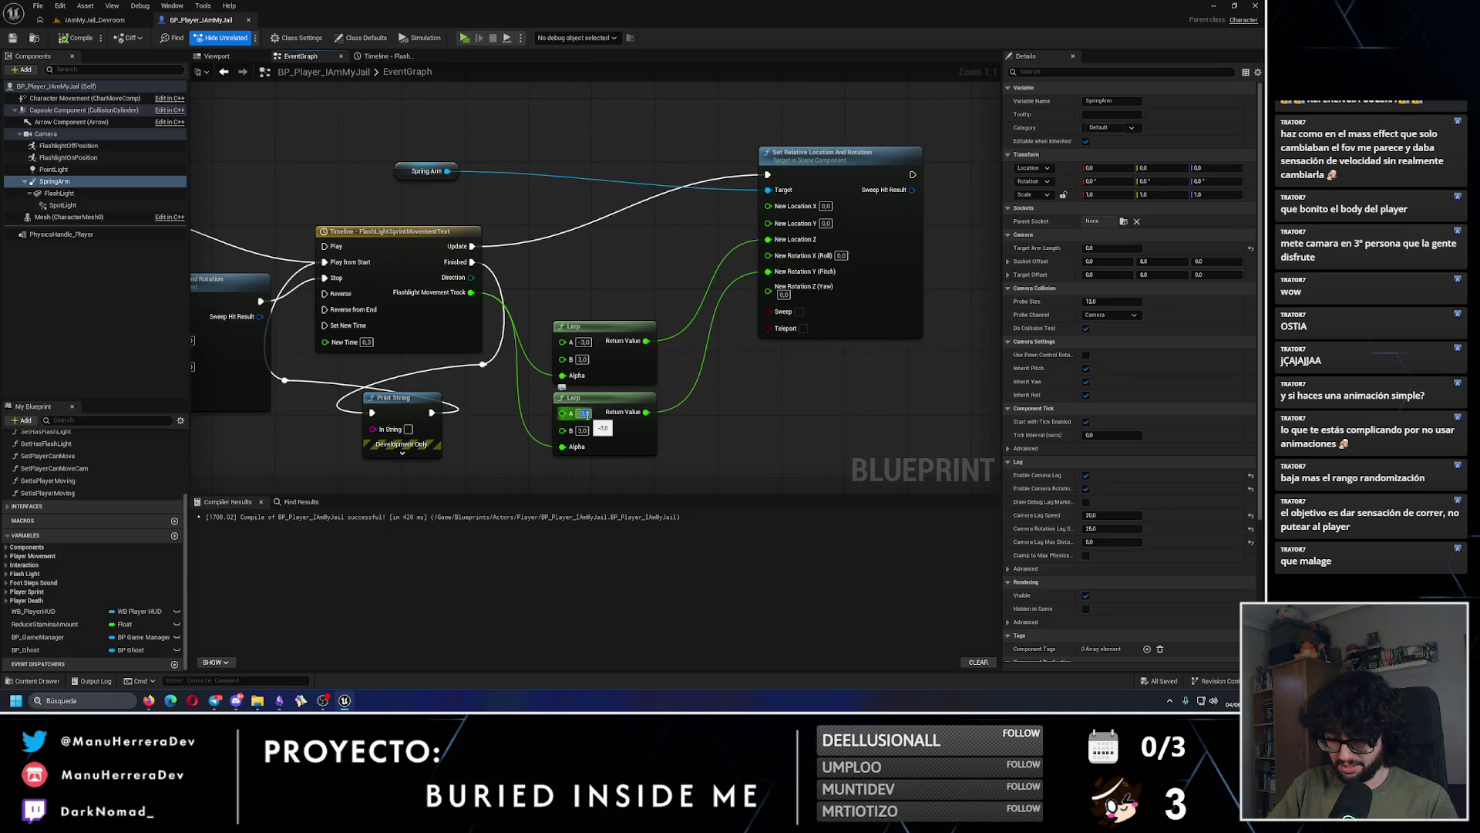
text(-20)
key(Tab)
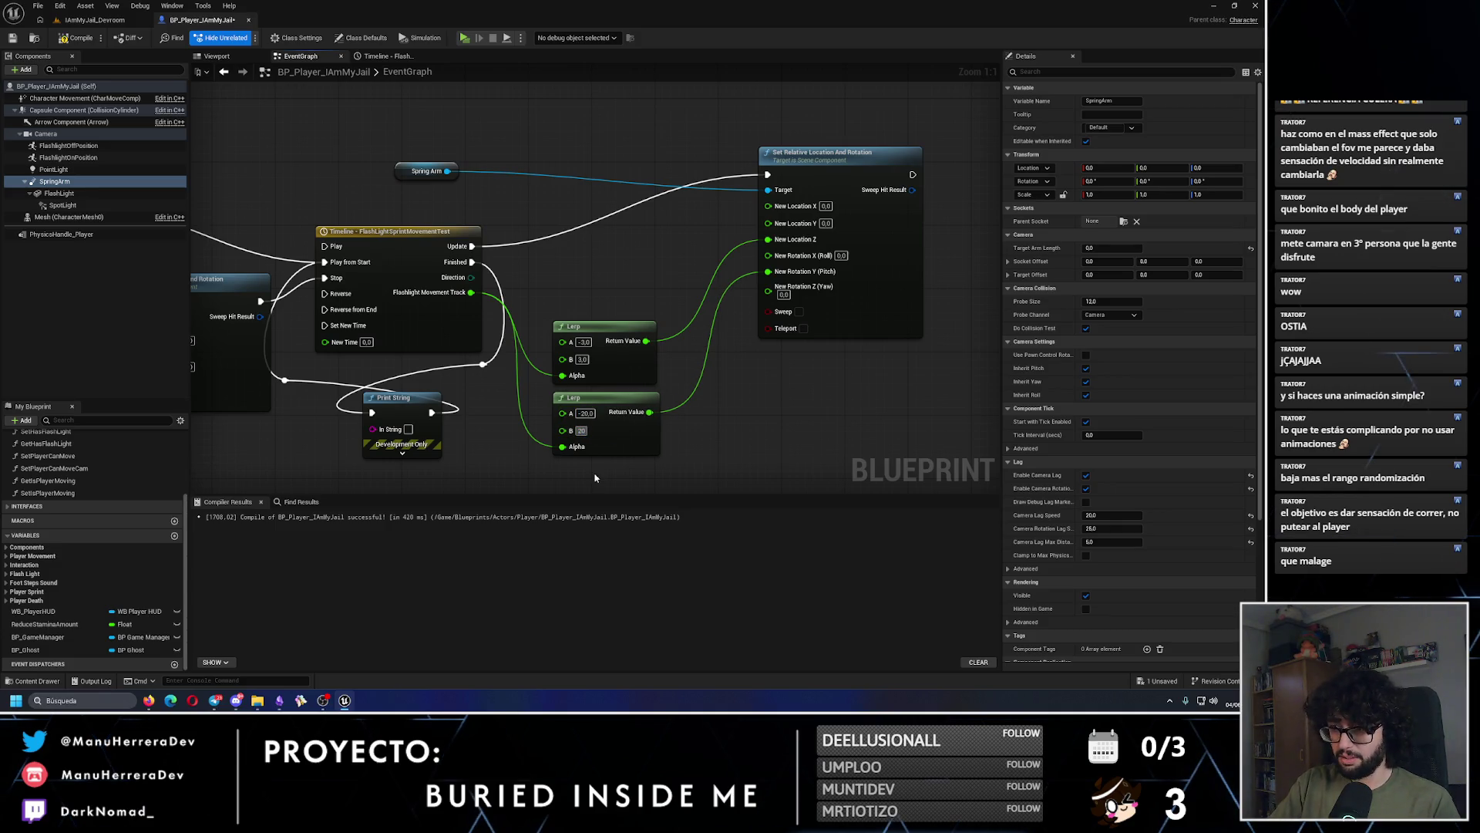
key(Return)
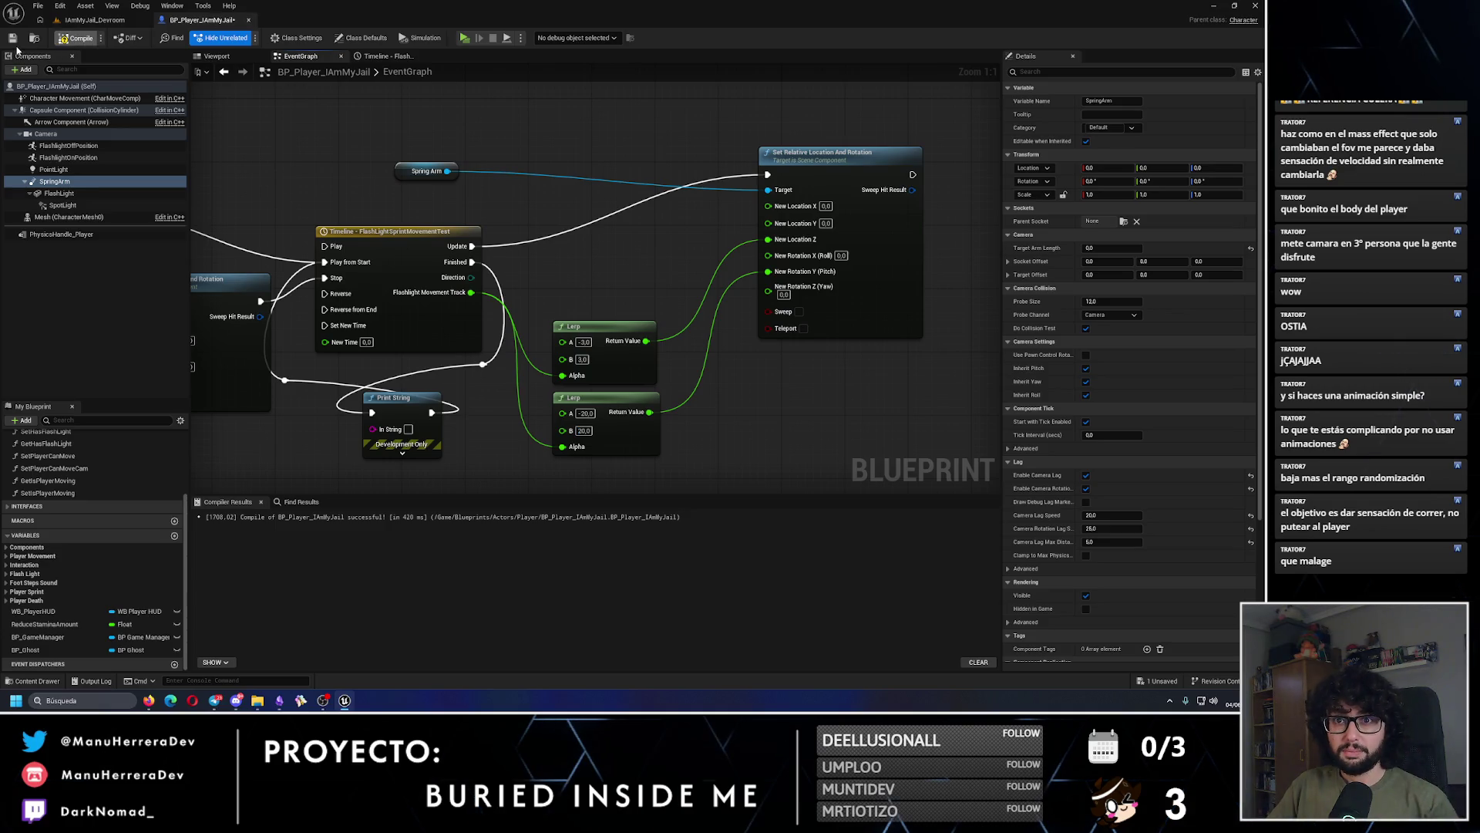
click(12, 37)
click(94, 19)
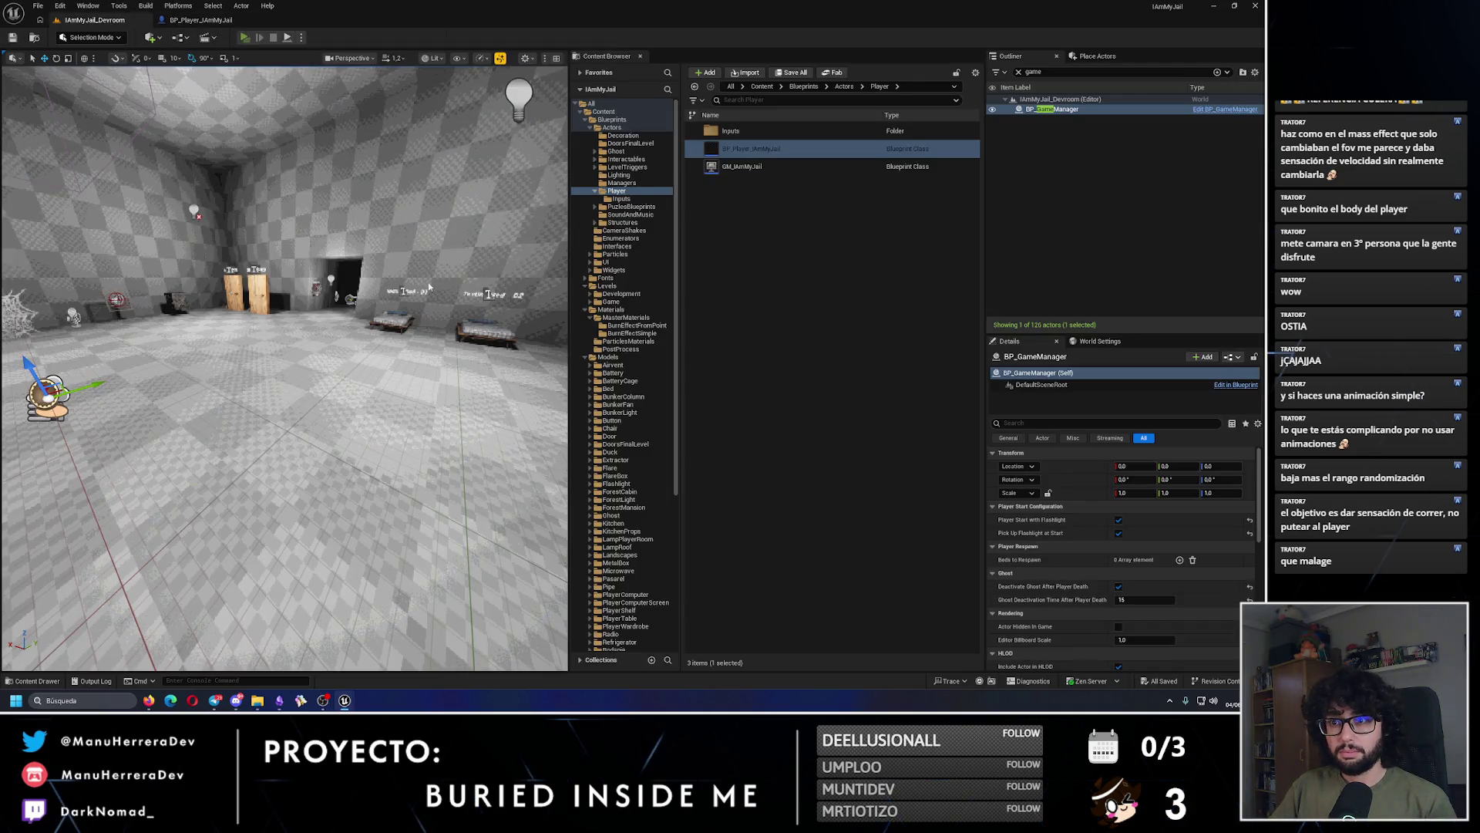
key(alt+p)
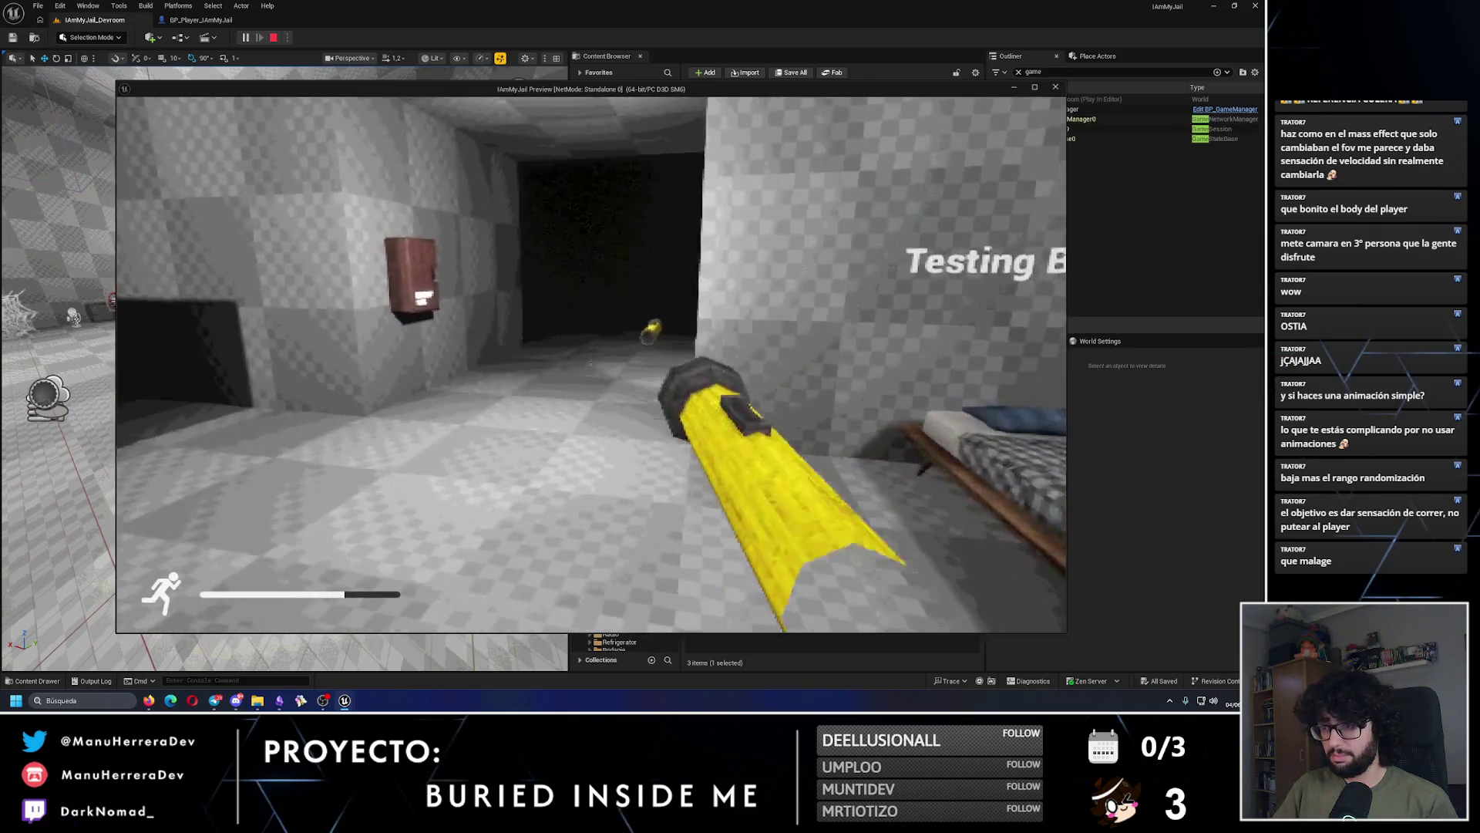
key(shift+w)
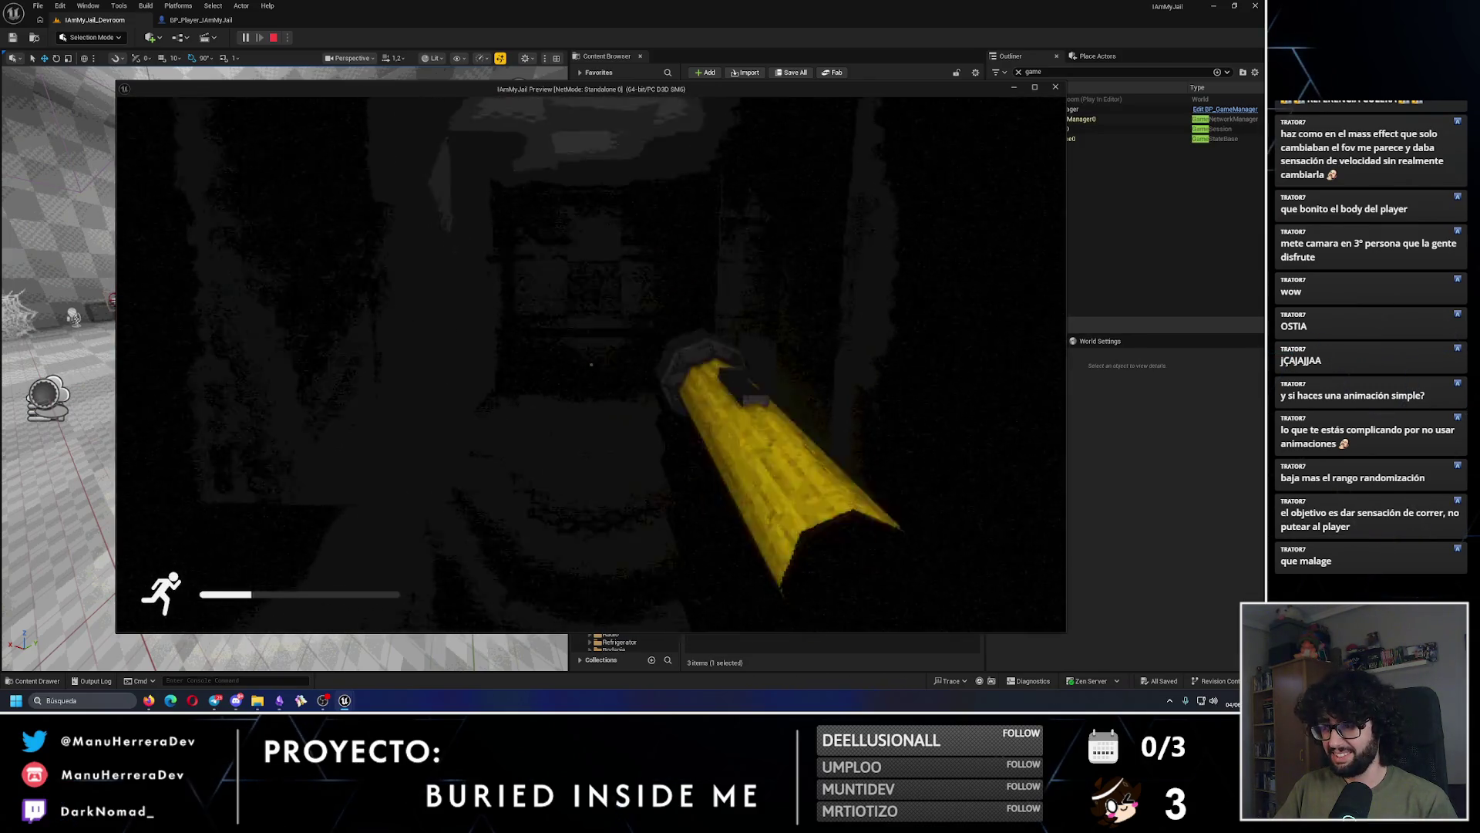
key(Escape)
Step: Inspect the SpringArm and flashlight light components in the 3D component preview
click(202, 21)
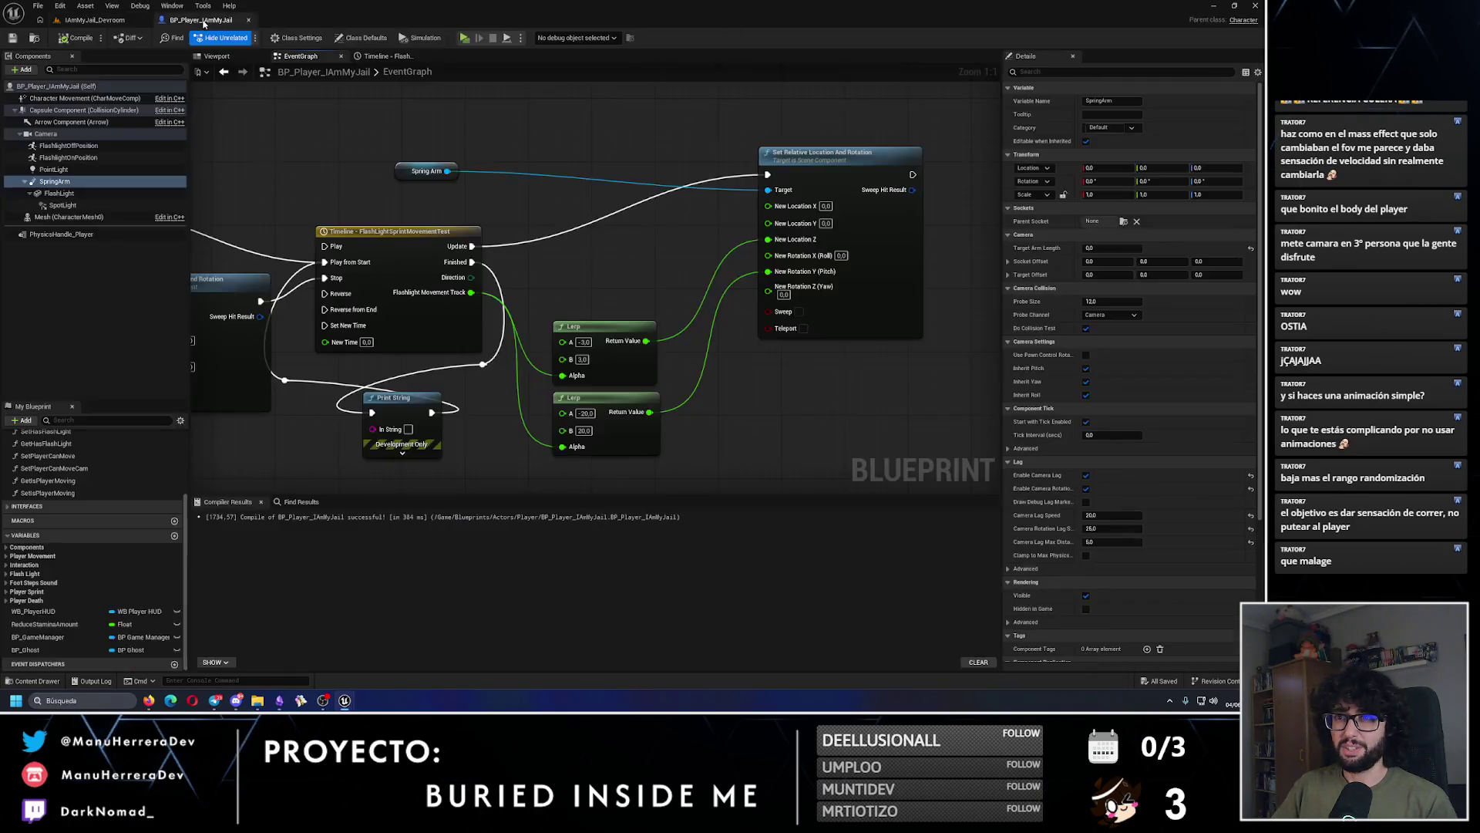
click(216, 57)
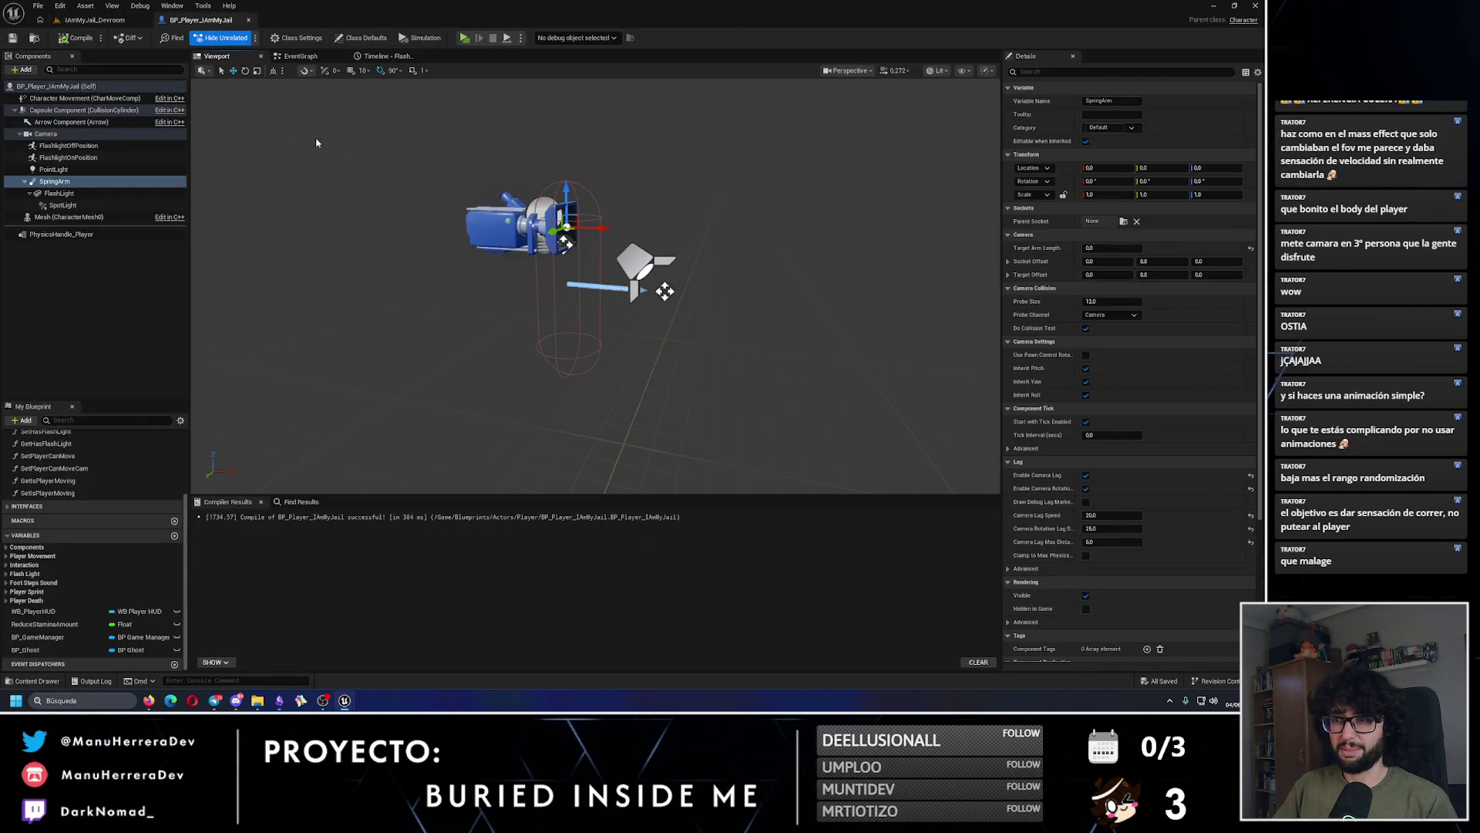
click(99, 205)
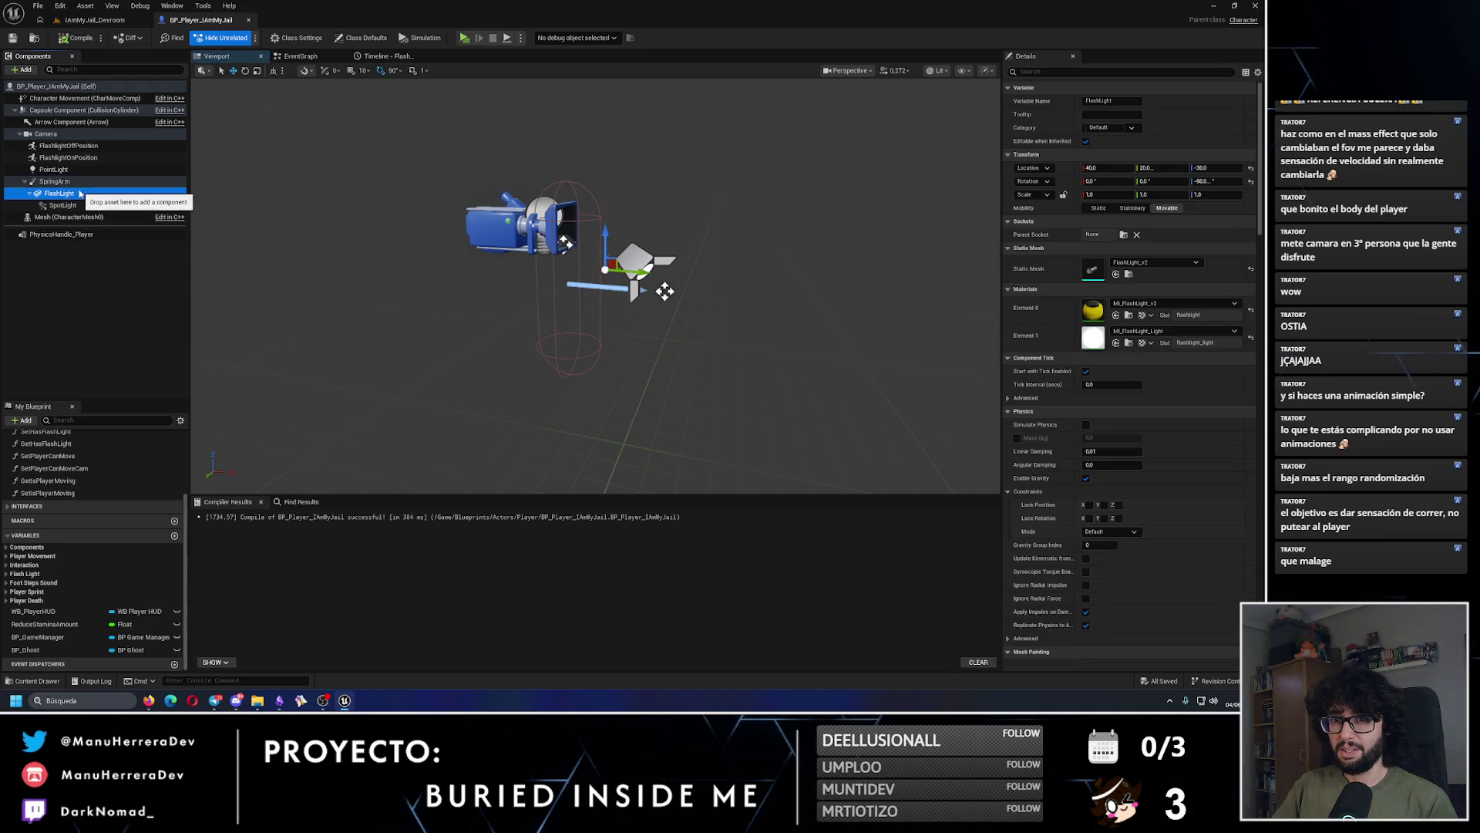
click(69, 181)
drag(481, 239, 252, 229)
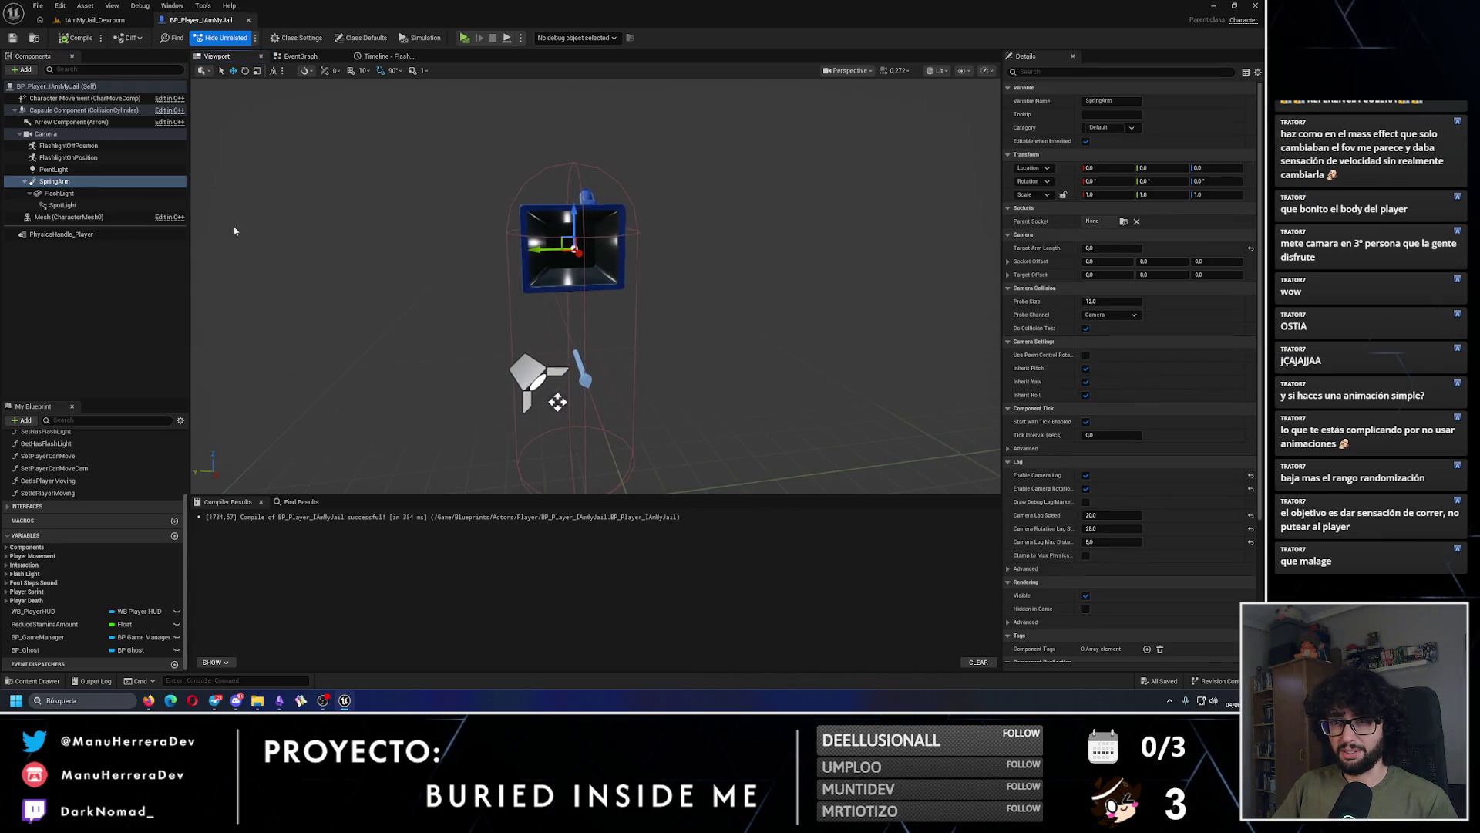
click(102, 204)
click(58, 181)
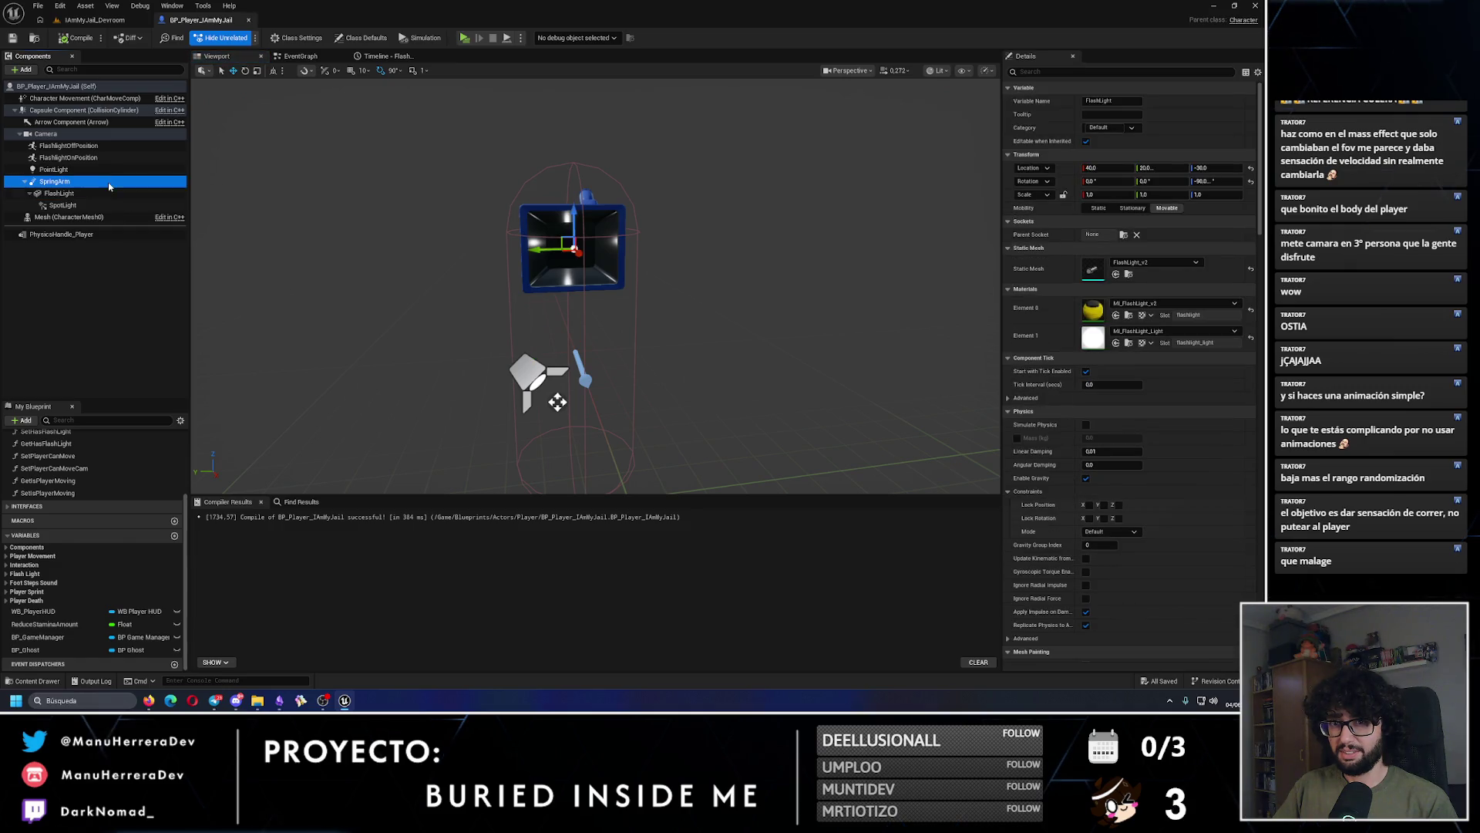
Step: In the event graph, set the second Lerp's A value to -5.0 and return to the level
click(313, 57)
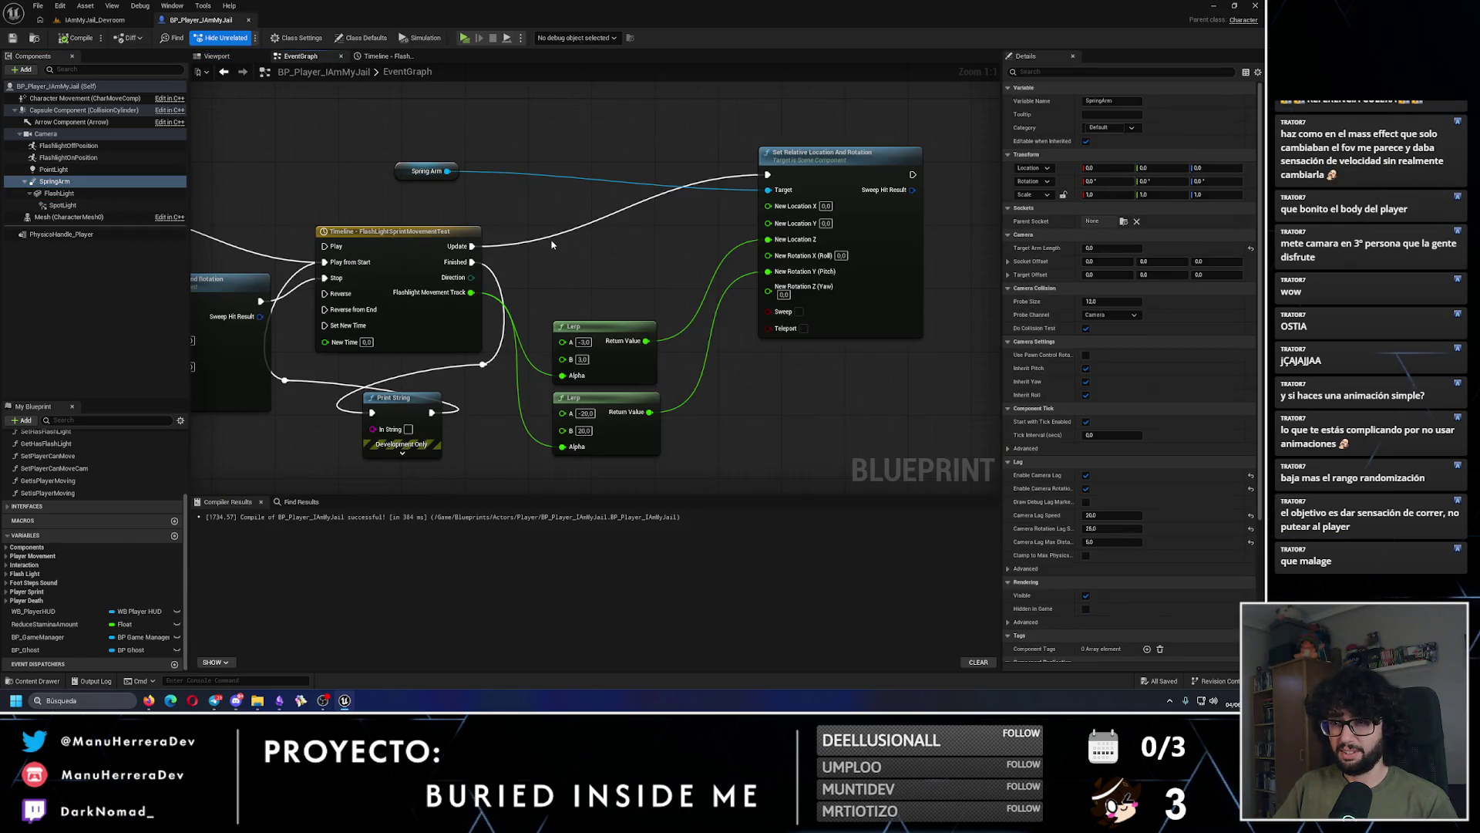
drag(552, 244, 706, 239)
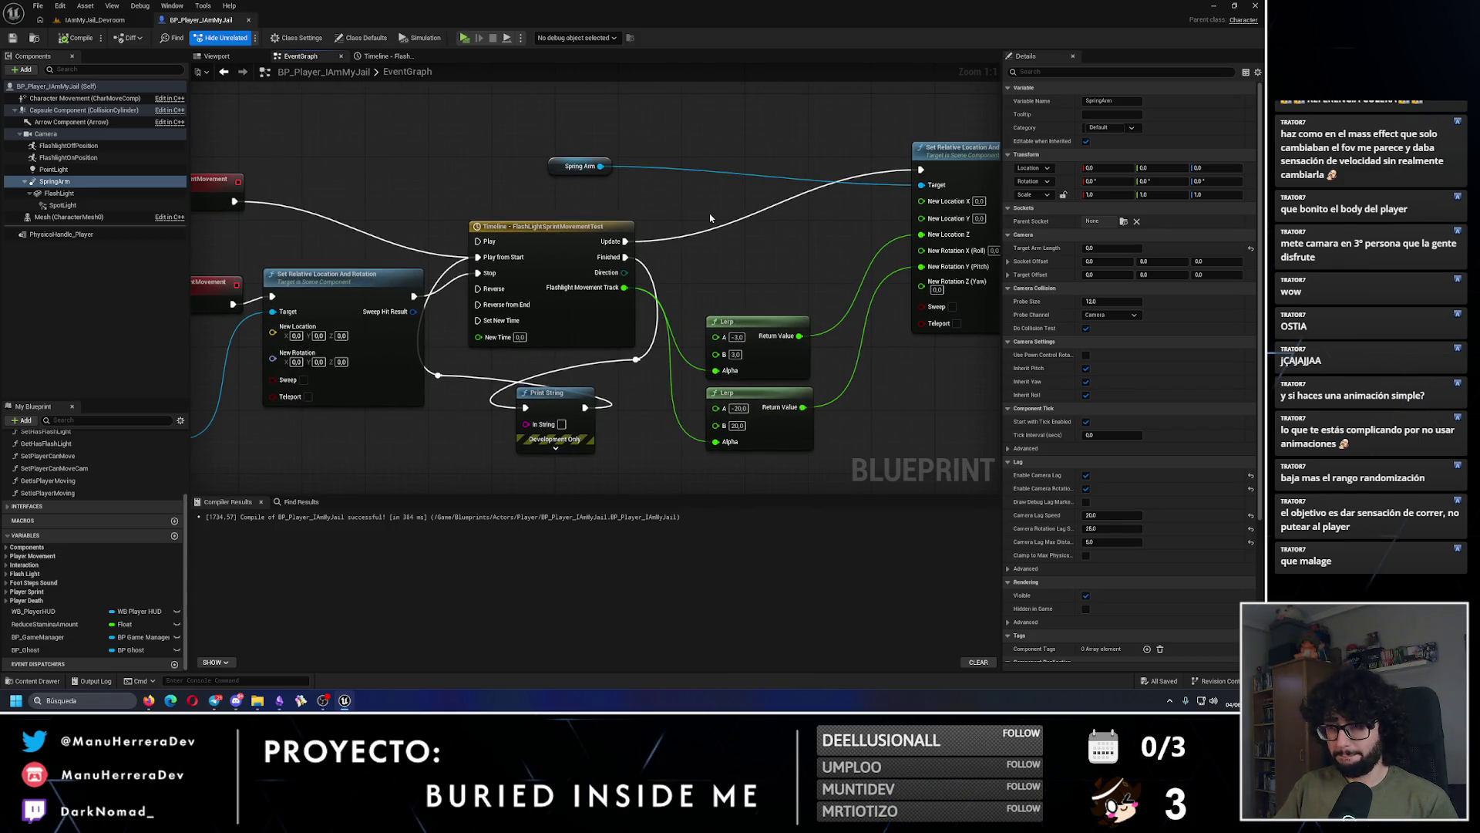
scroll(710, 218, down, 3)
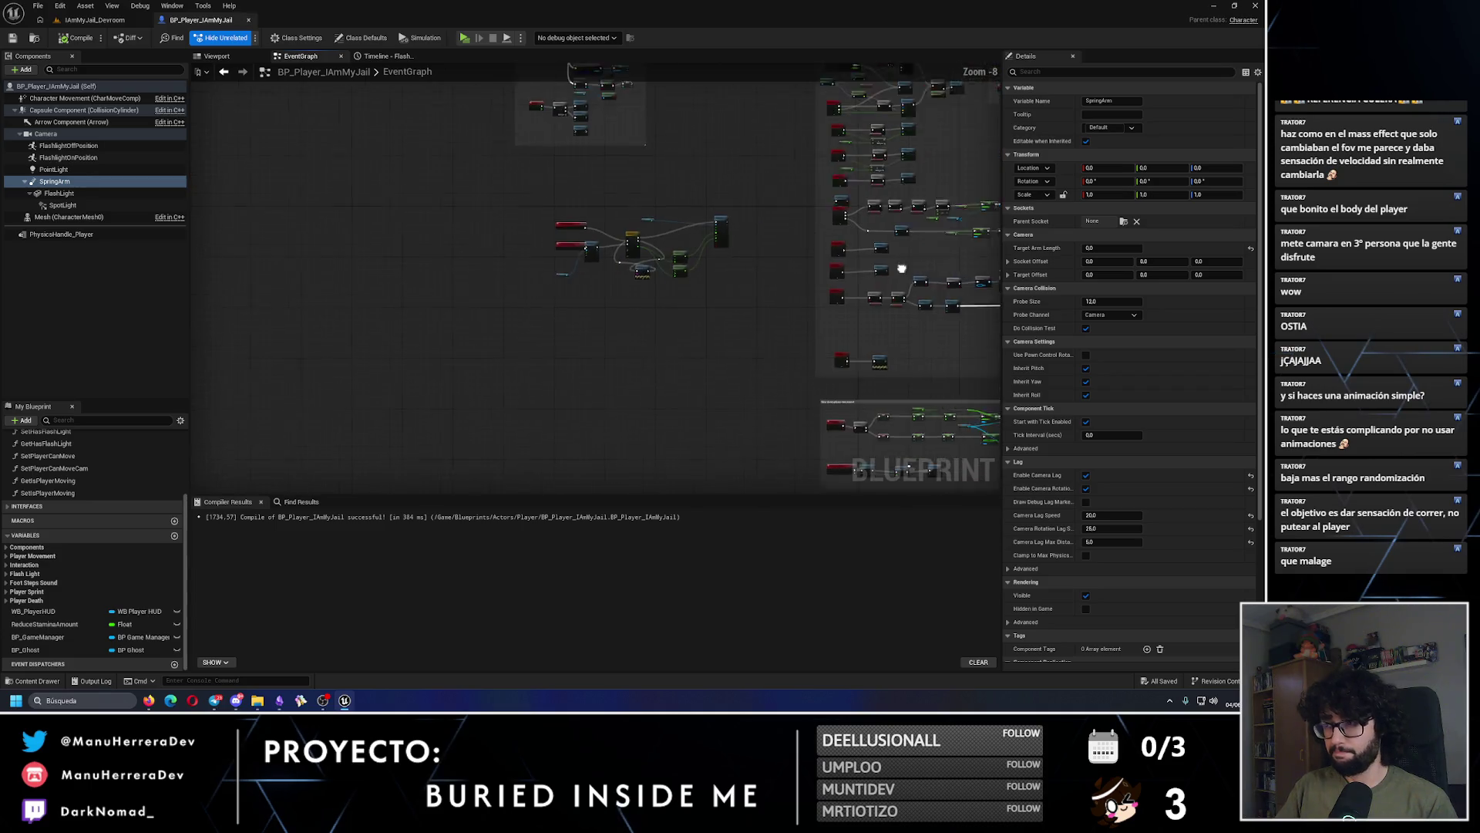
scroll(495, 286, up, 2)
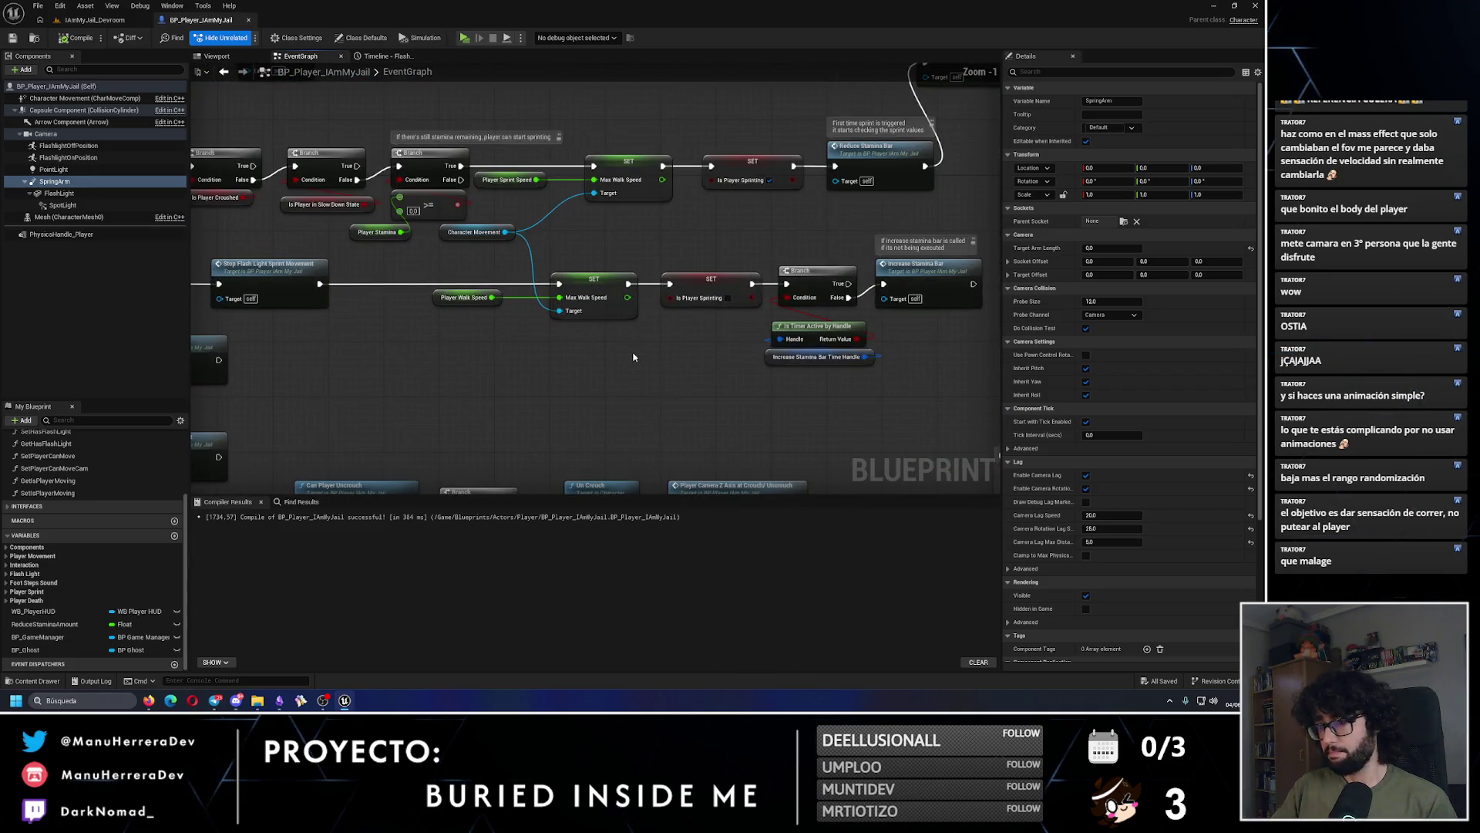
scroll(633, 357, down, 2)
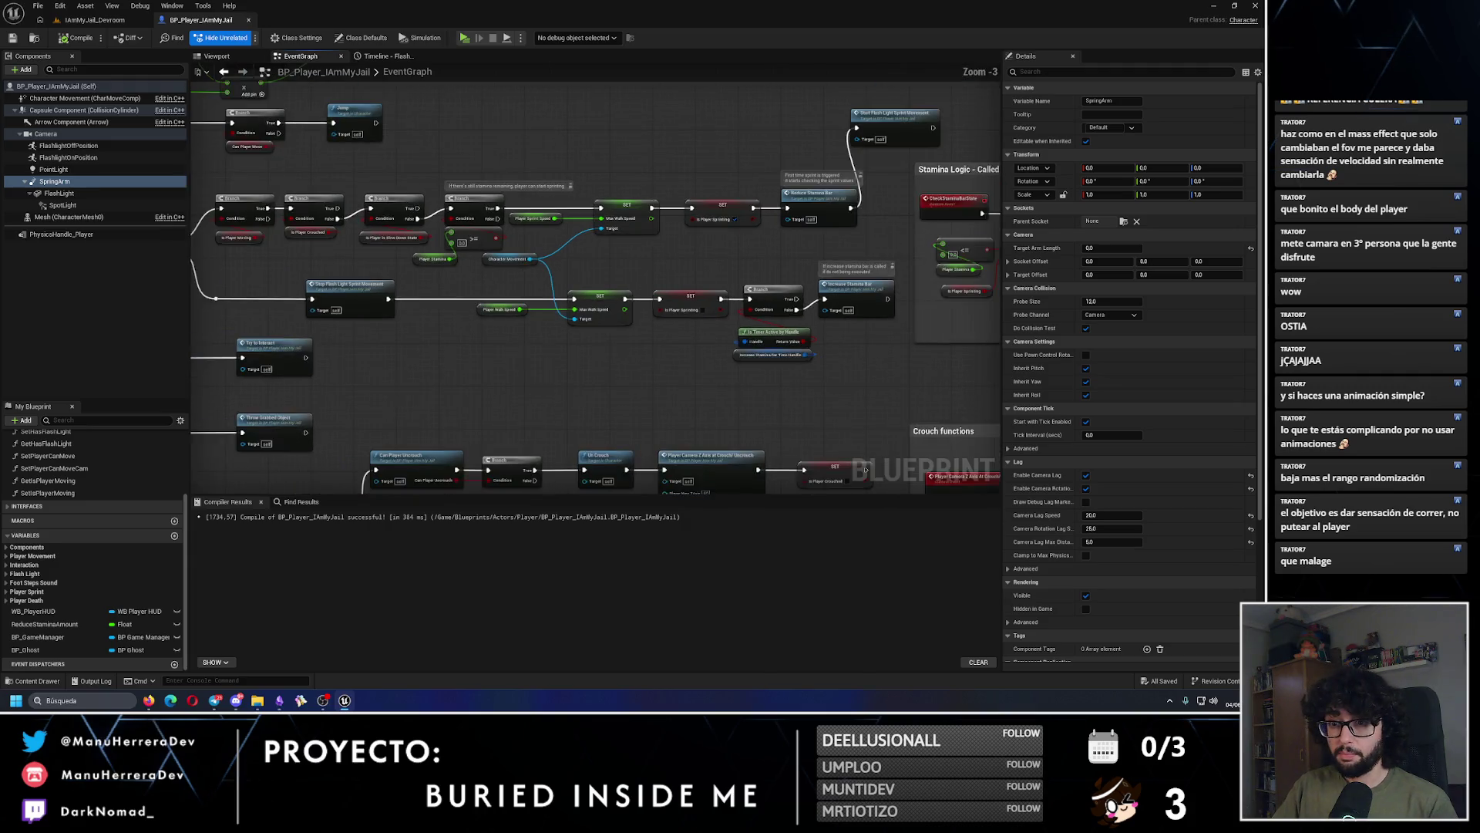
scroll(721, 297, down, 2)
scroll(720, 297, up, 3)
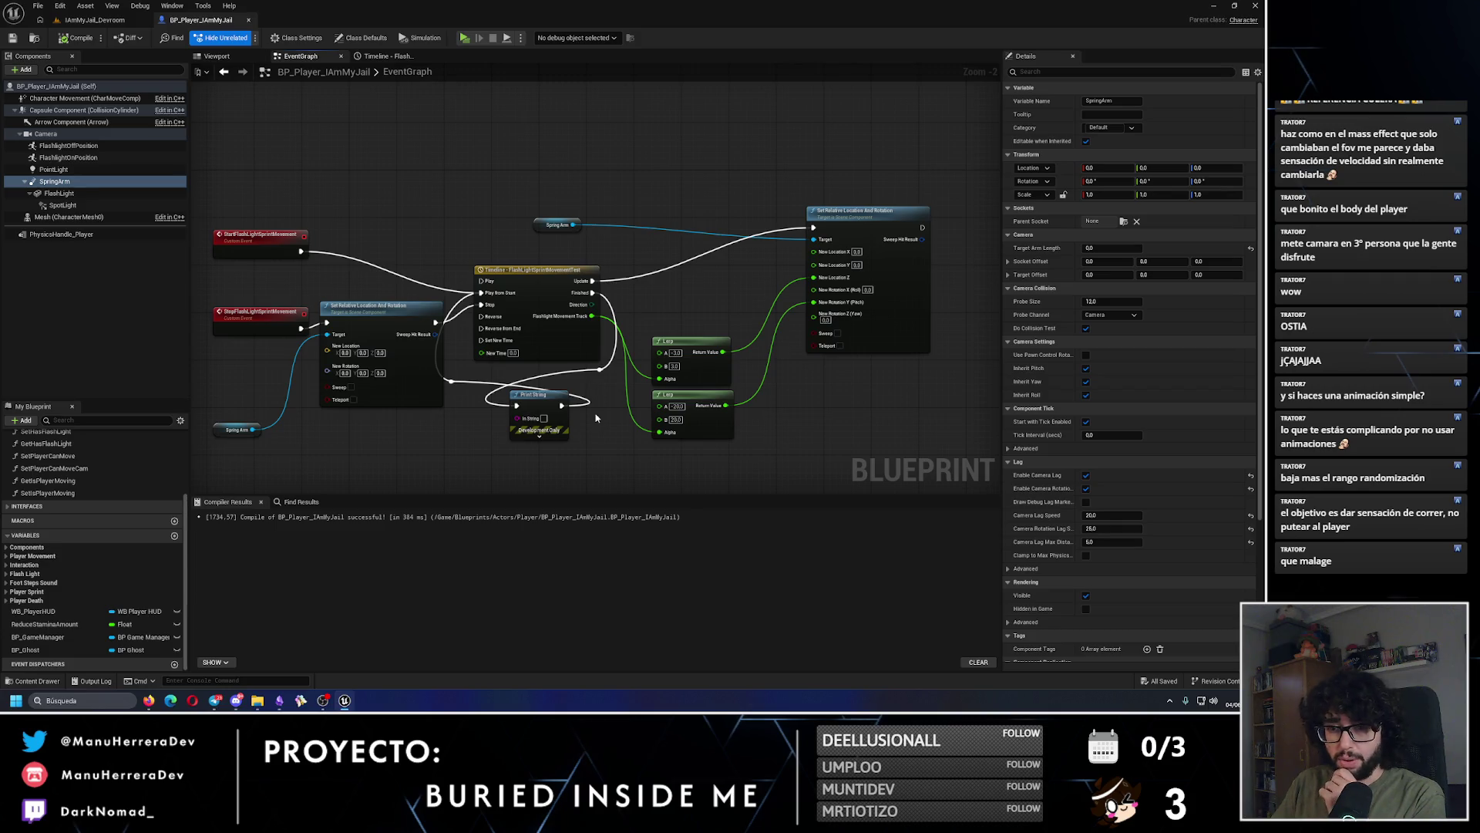
scroll(596, 418, up, 1)
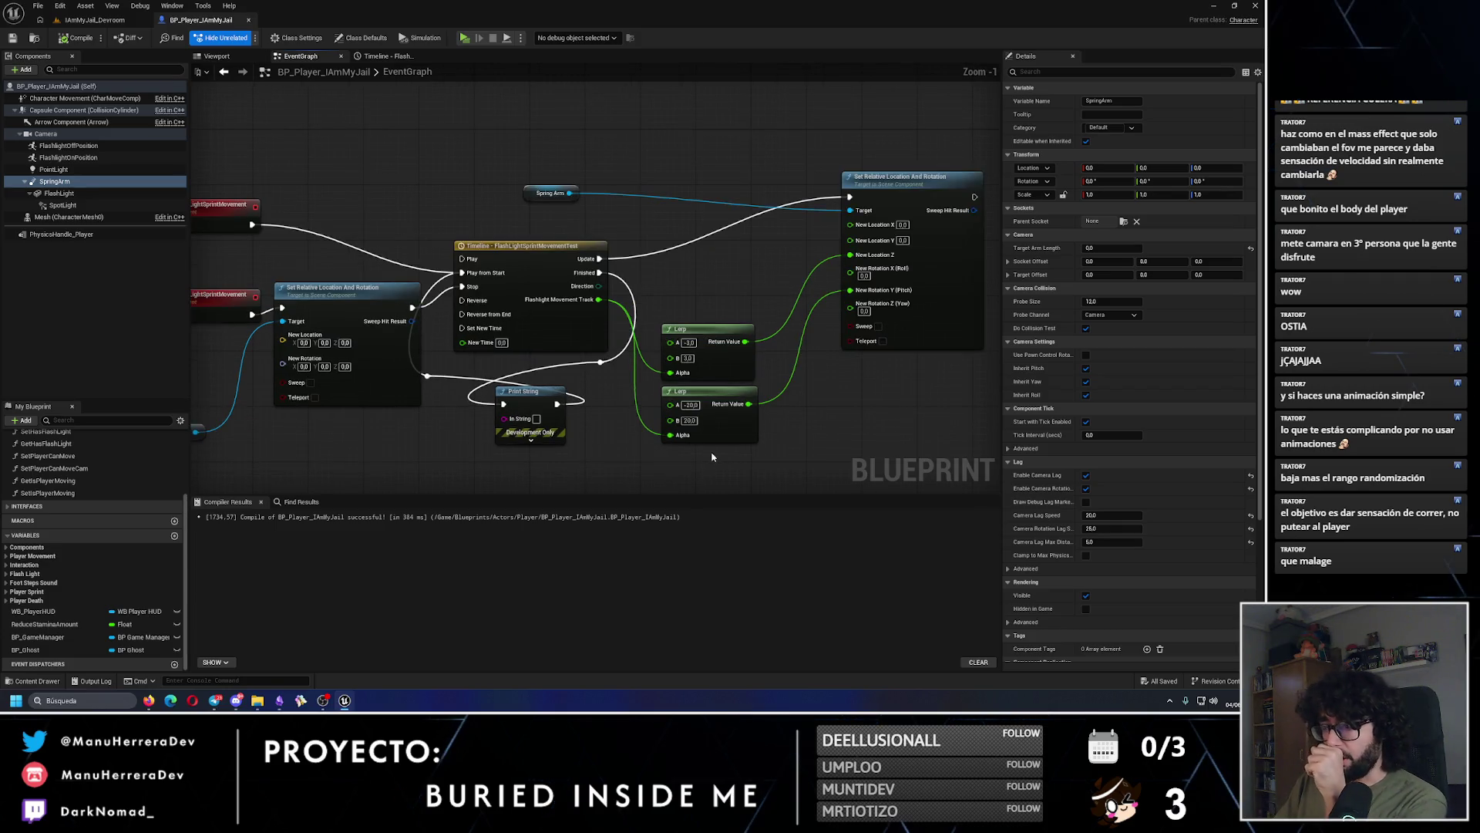
click(688, 405)
text(-5.0)
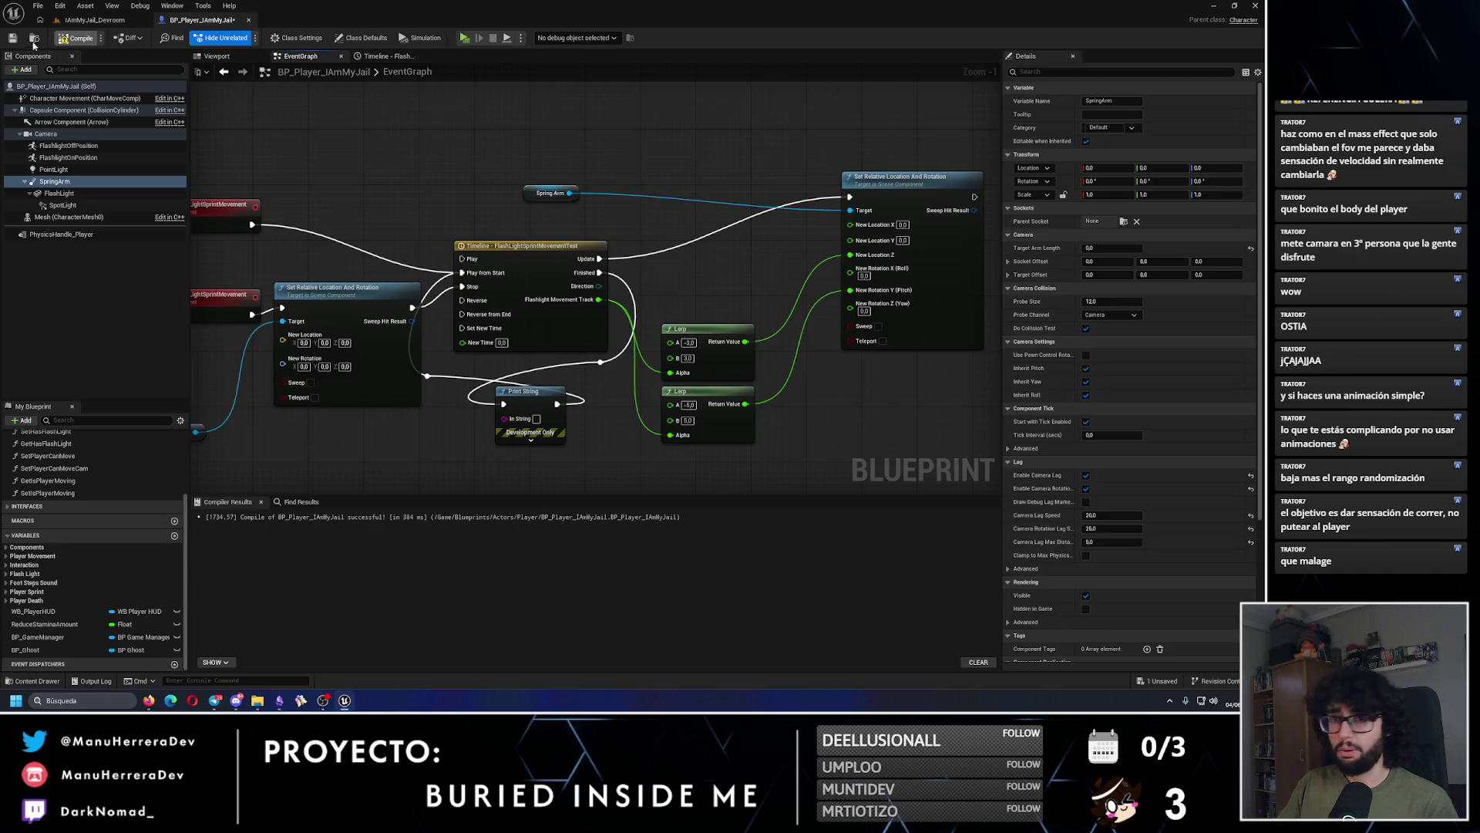
click(94, 20)
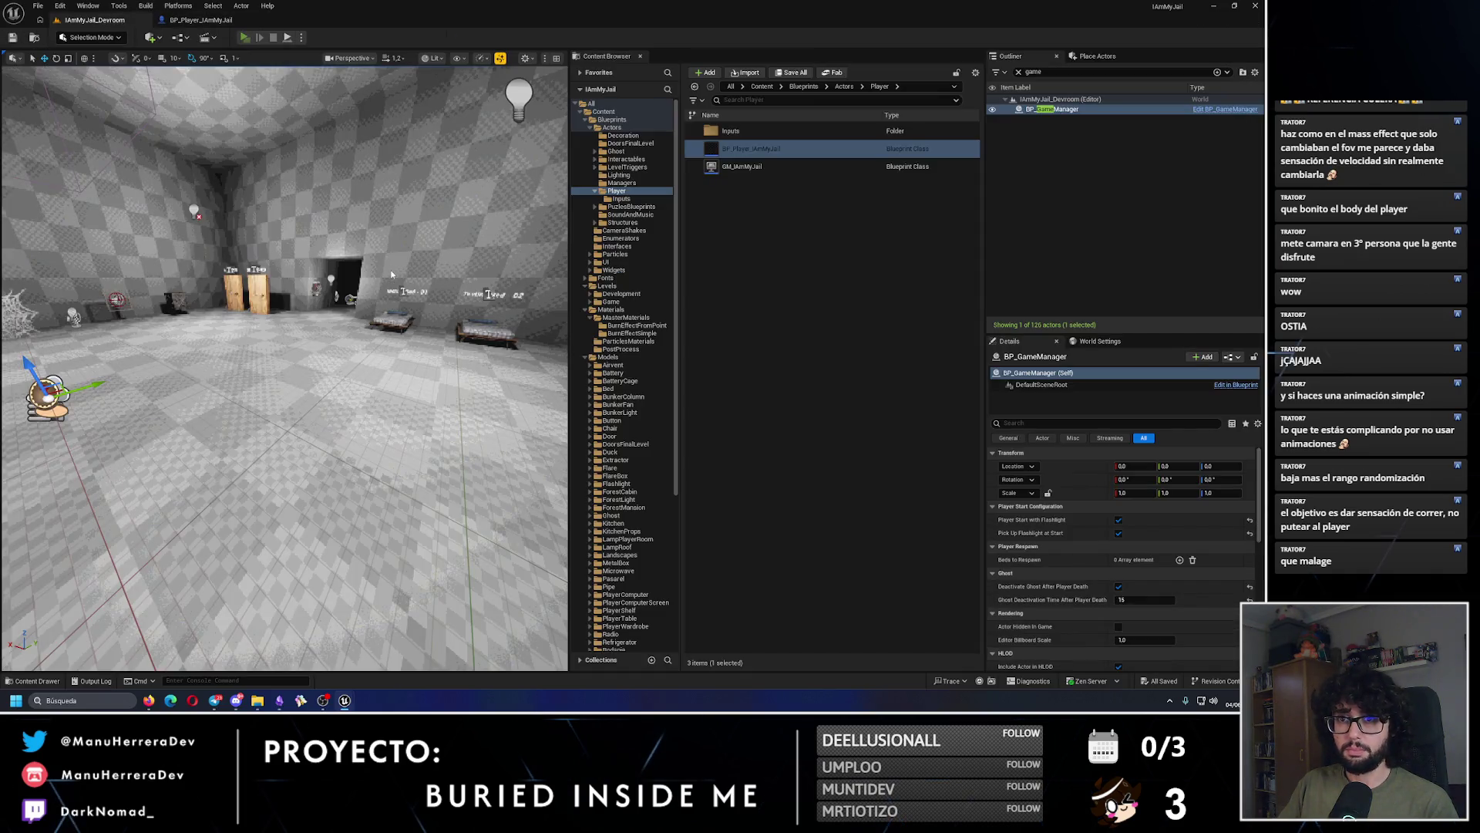
key(alt+p)
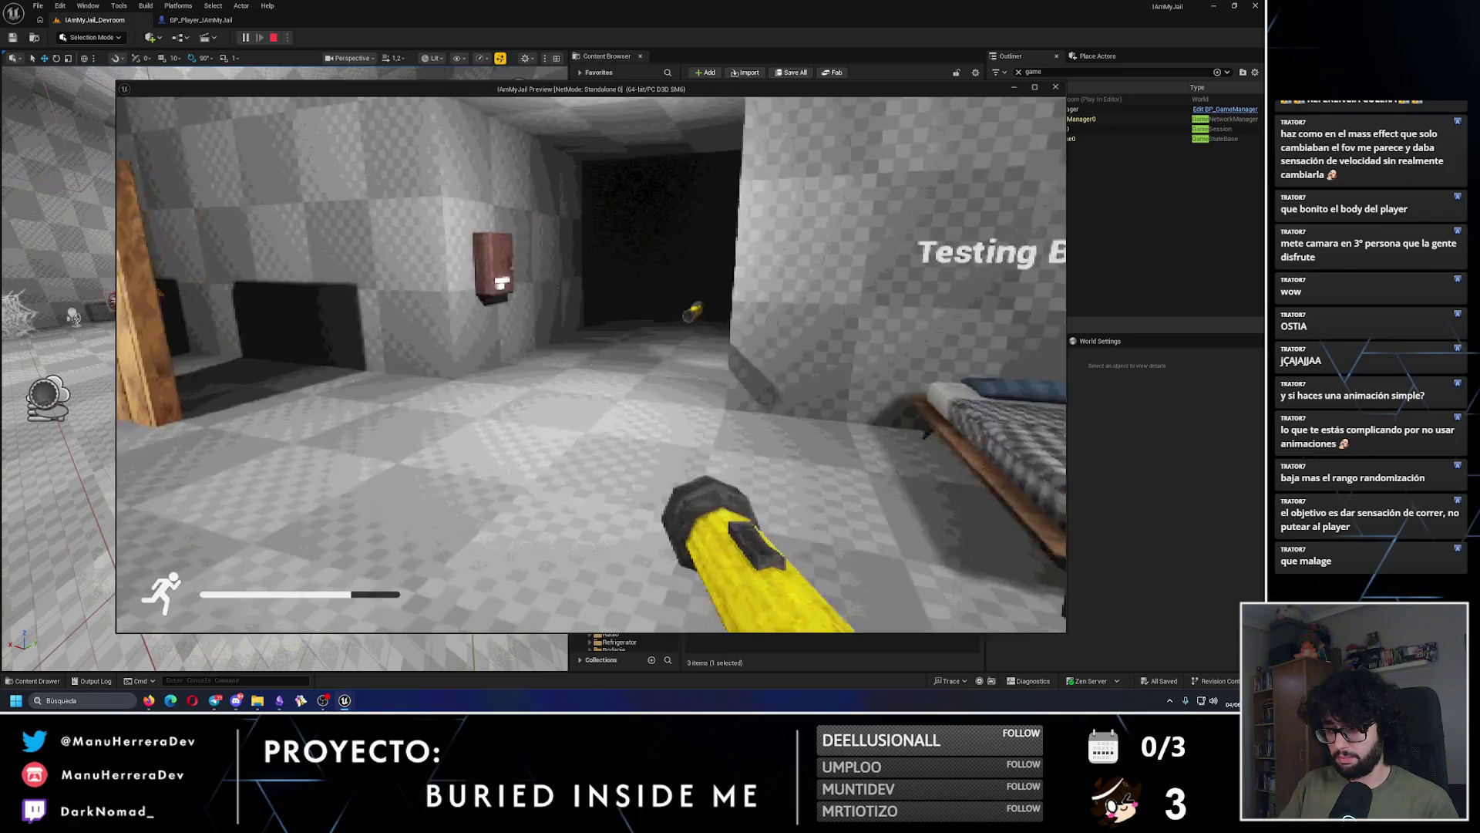
key(shift+w)
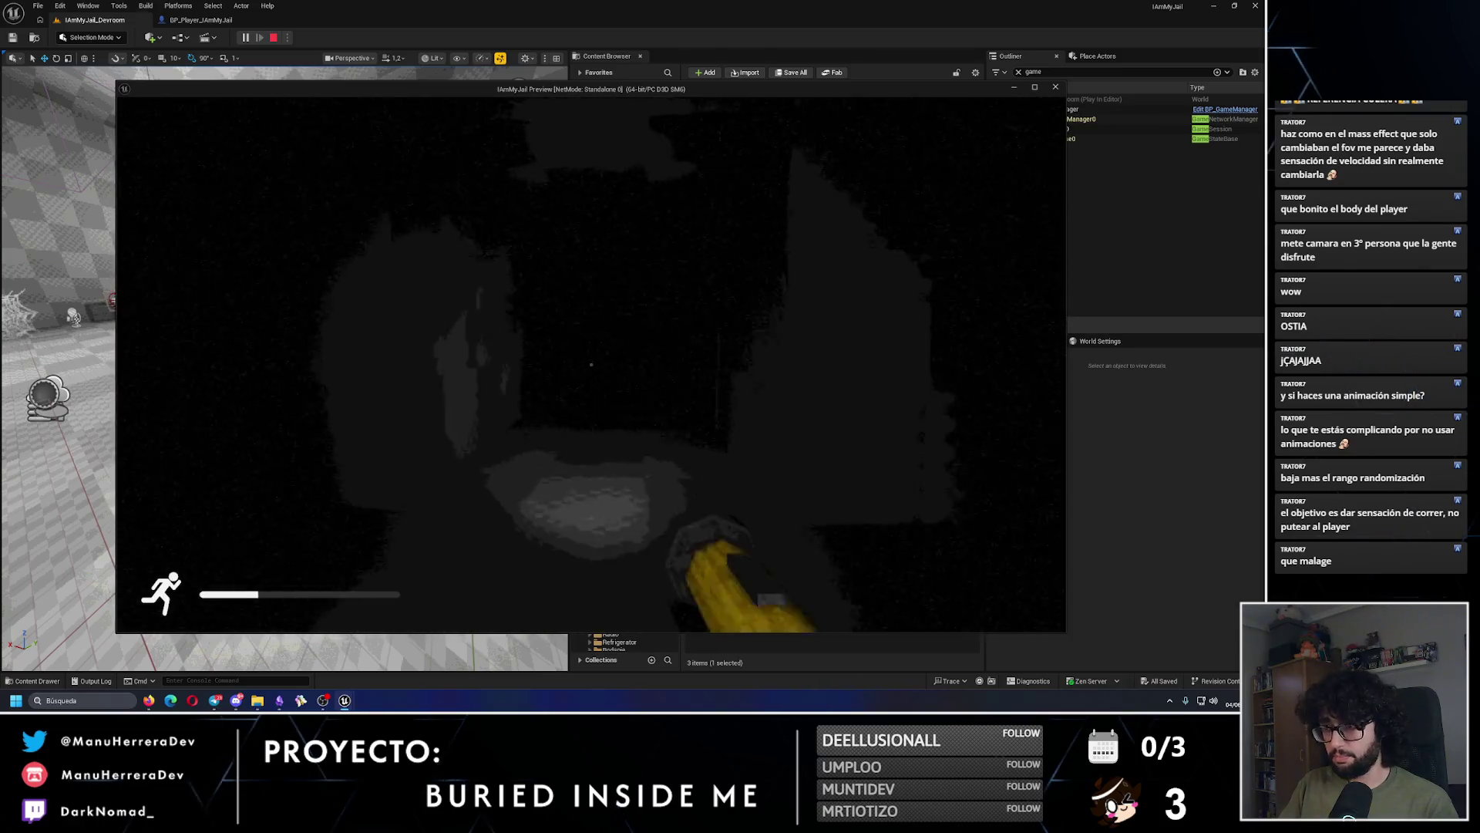
key(shift+w)
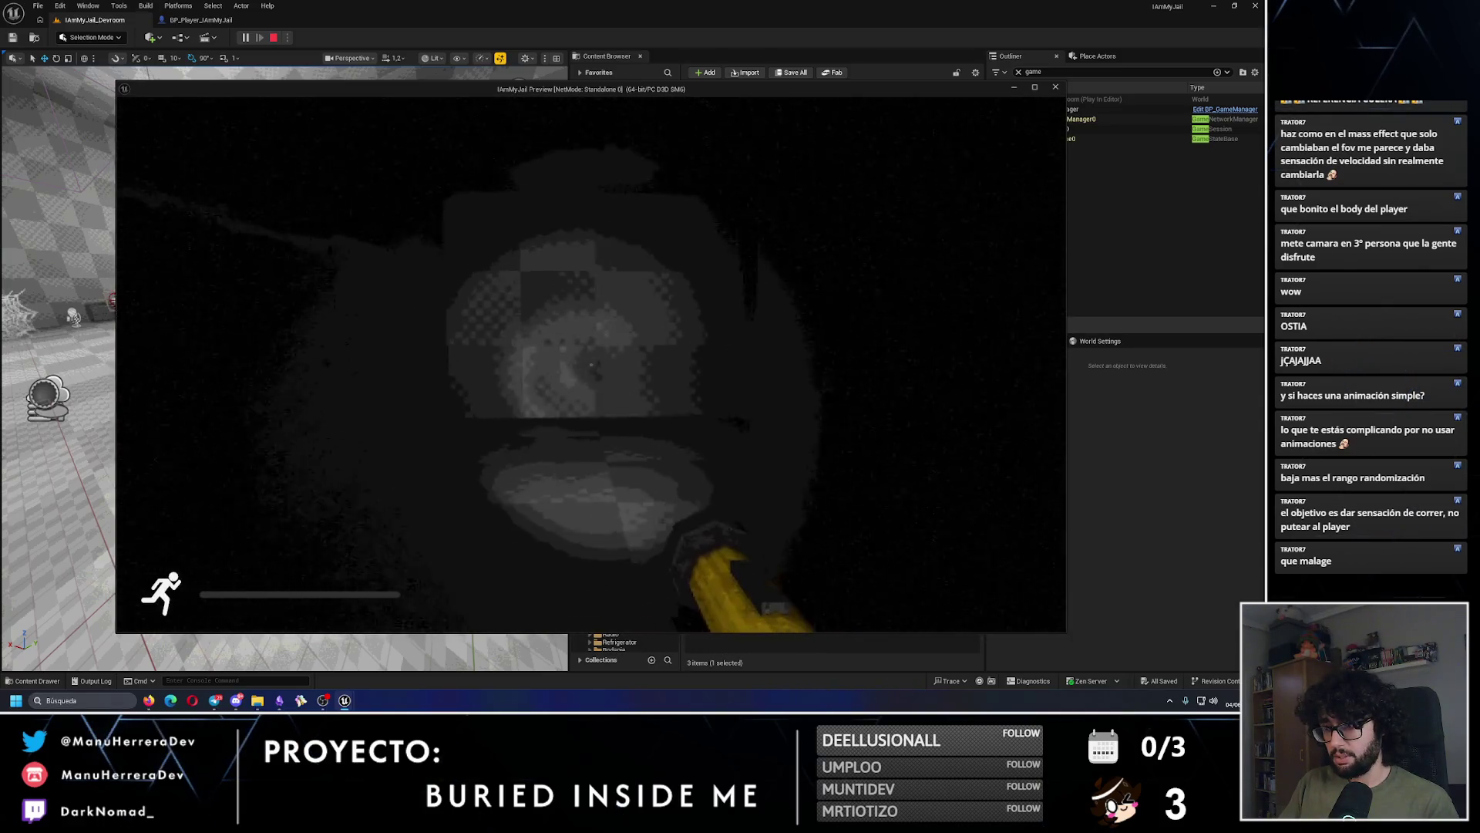
key(w)
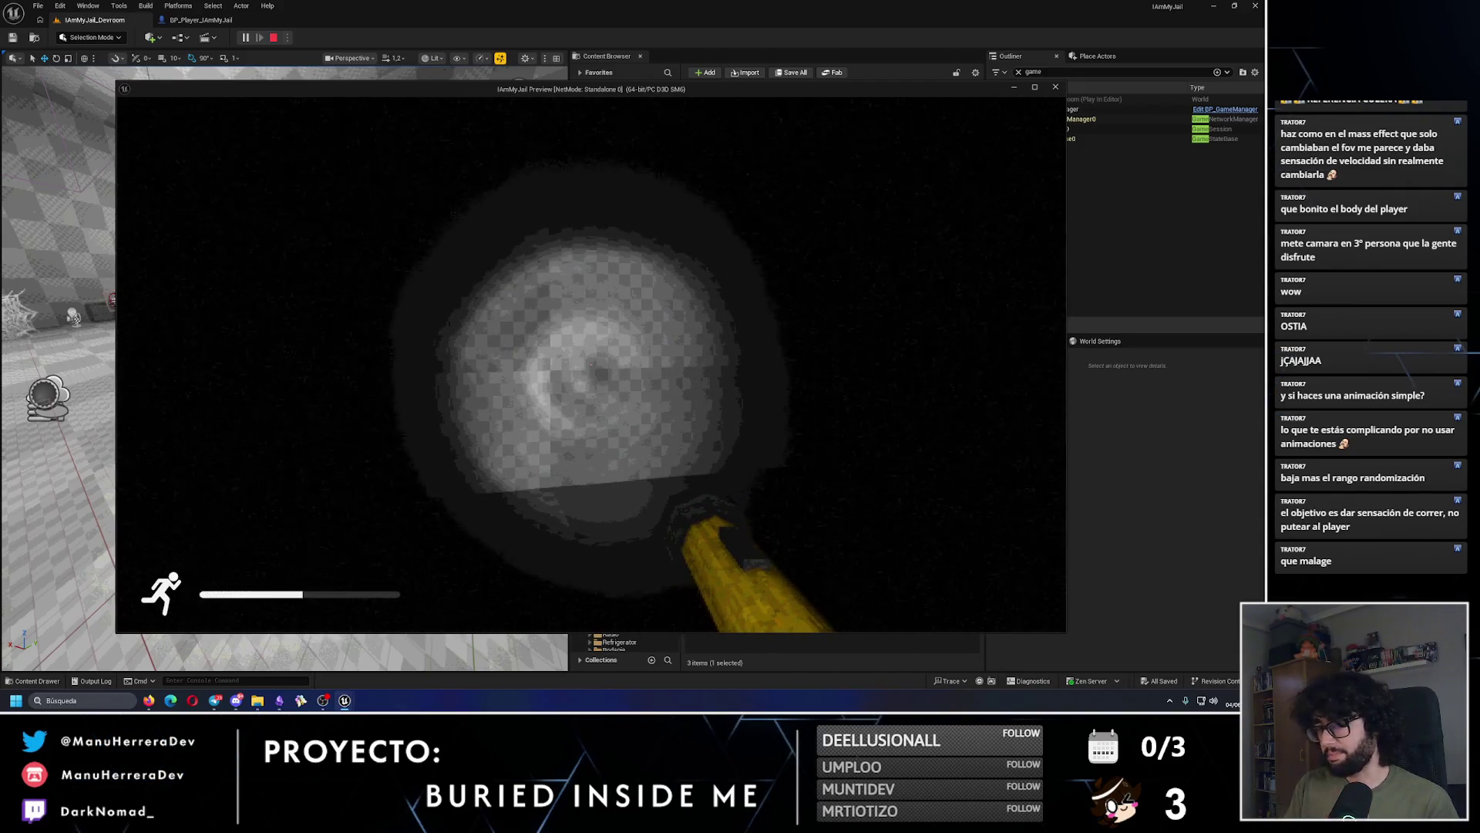
key(s)
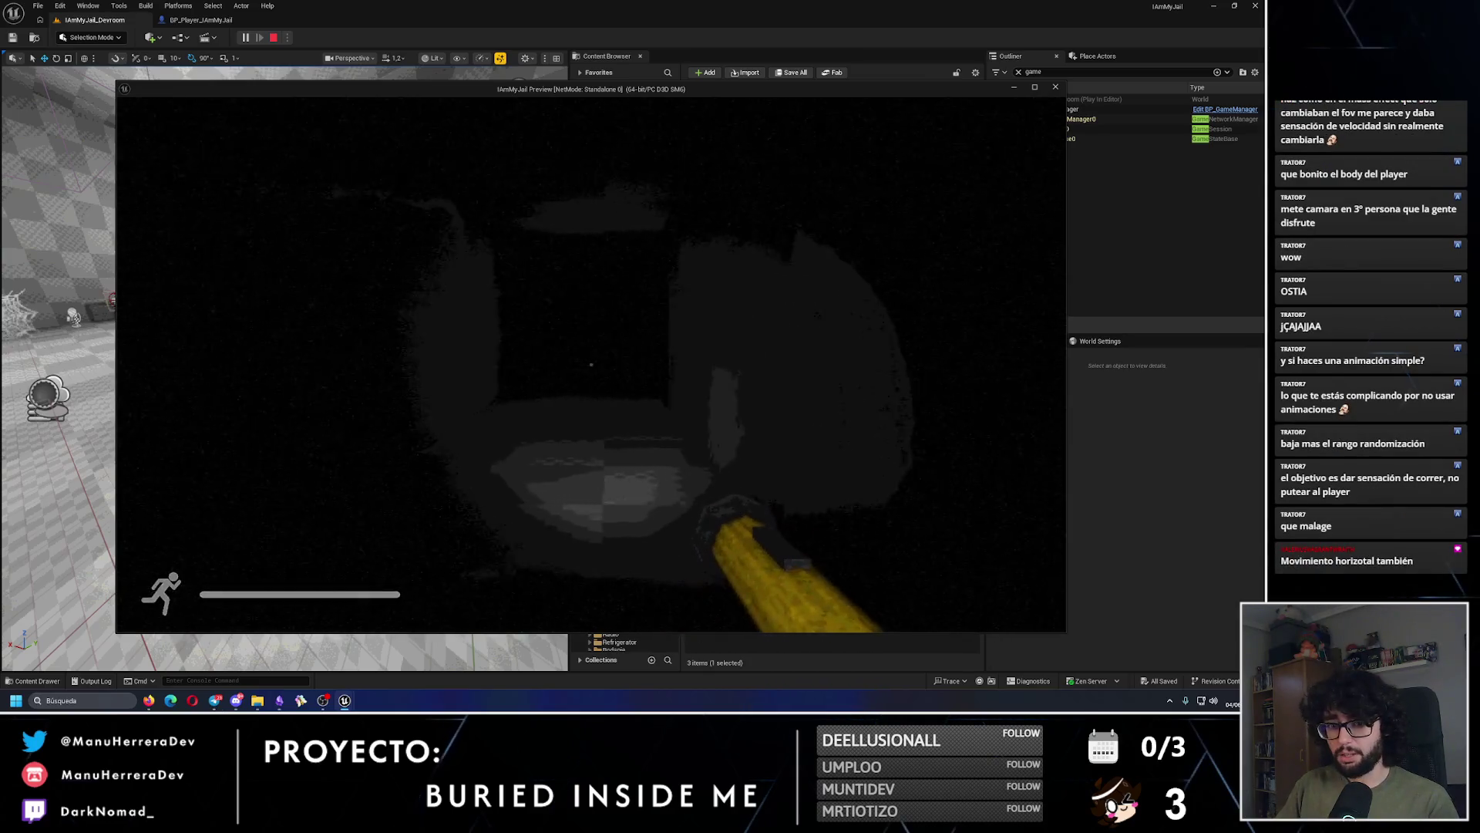
key(Escape)
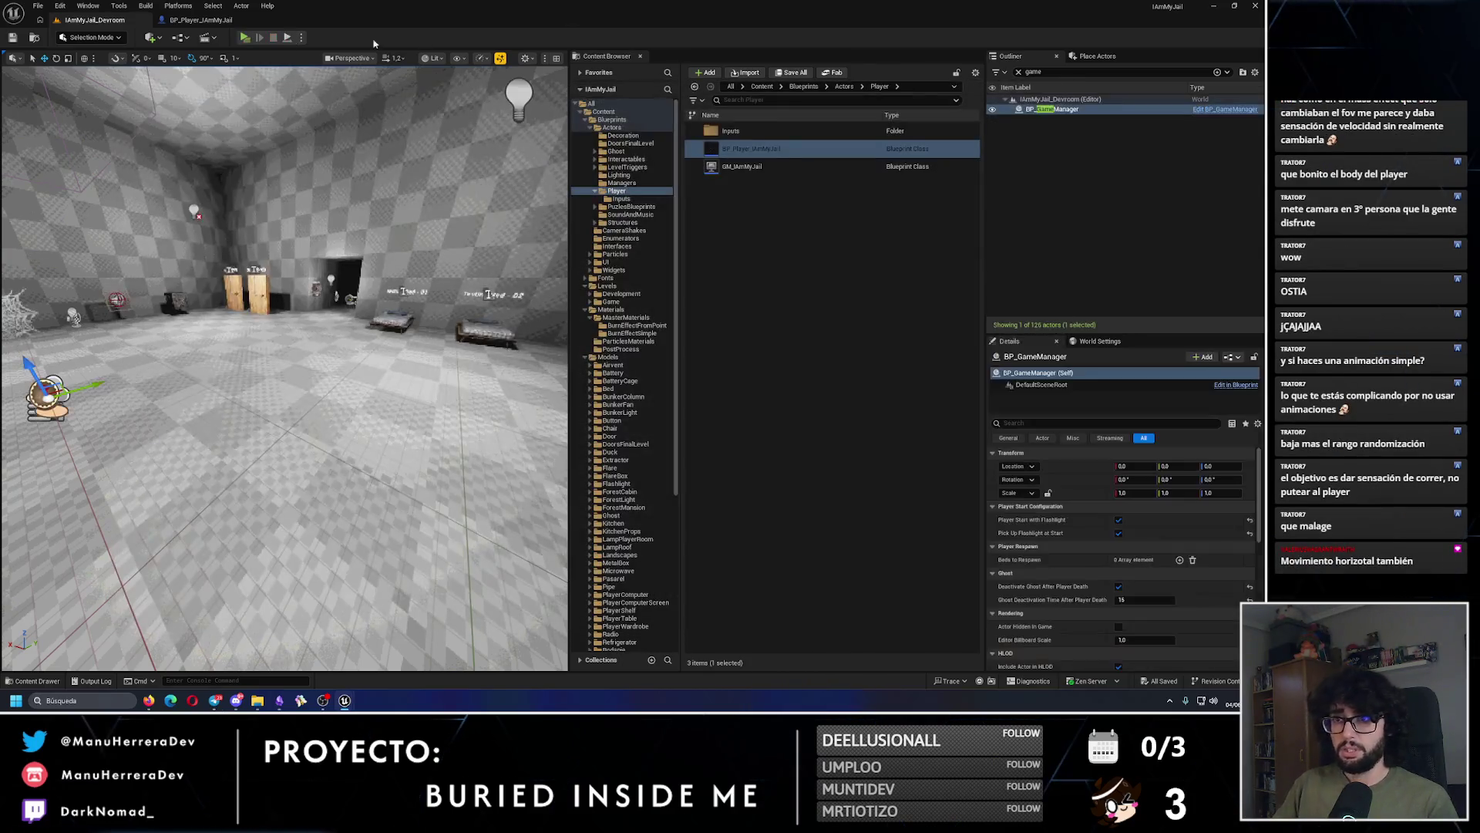
click(201, 19)
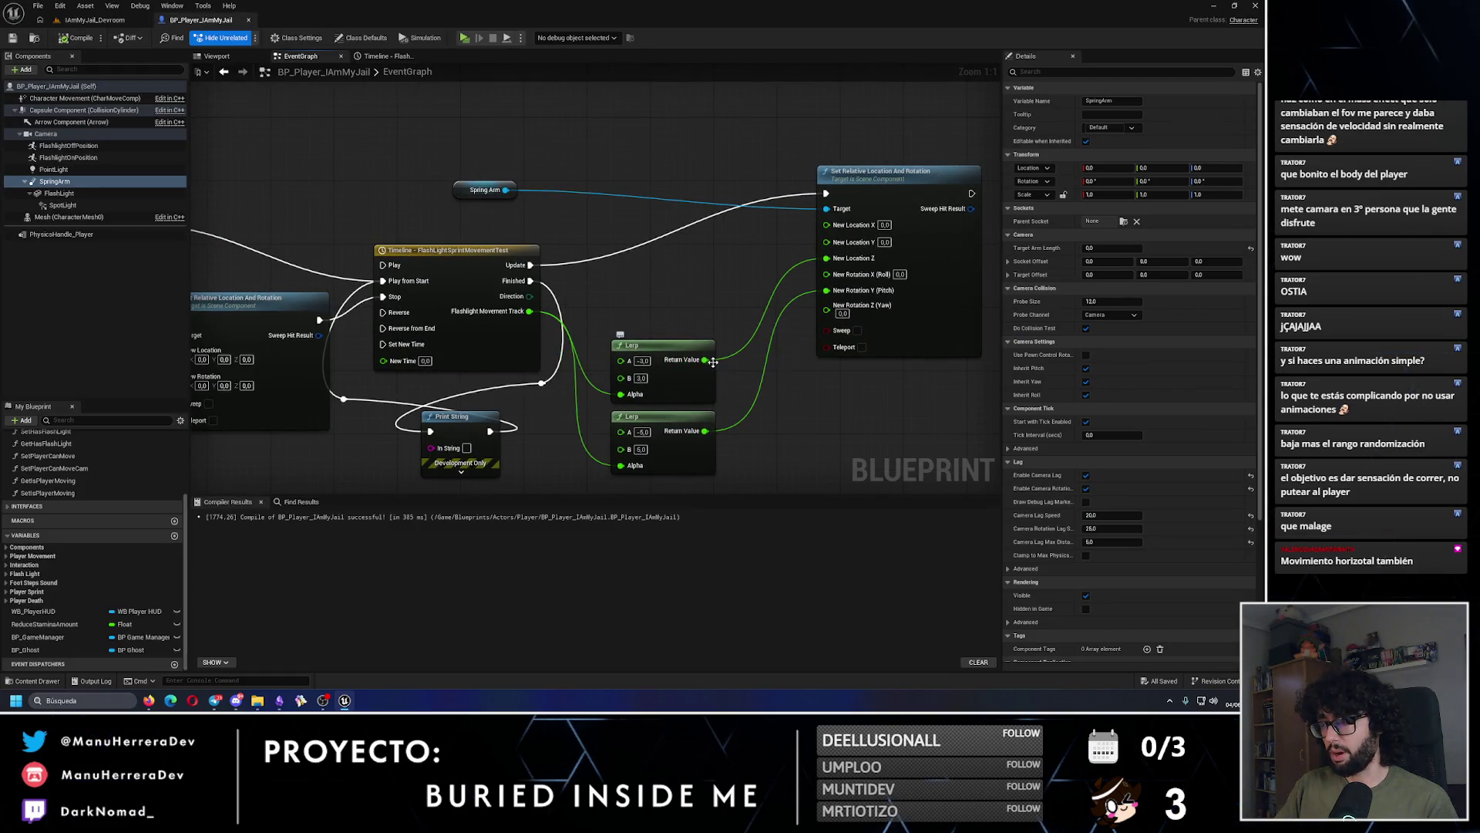
Step: Undo a trial link from the upper Lerp to New Location X, then review the timeline and components
drag(707, 360, 826, 224)
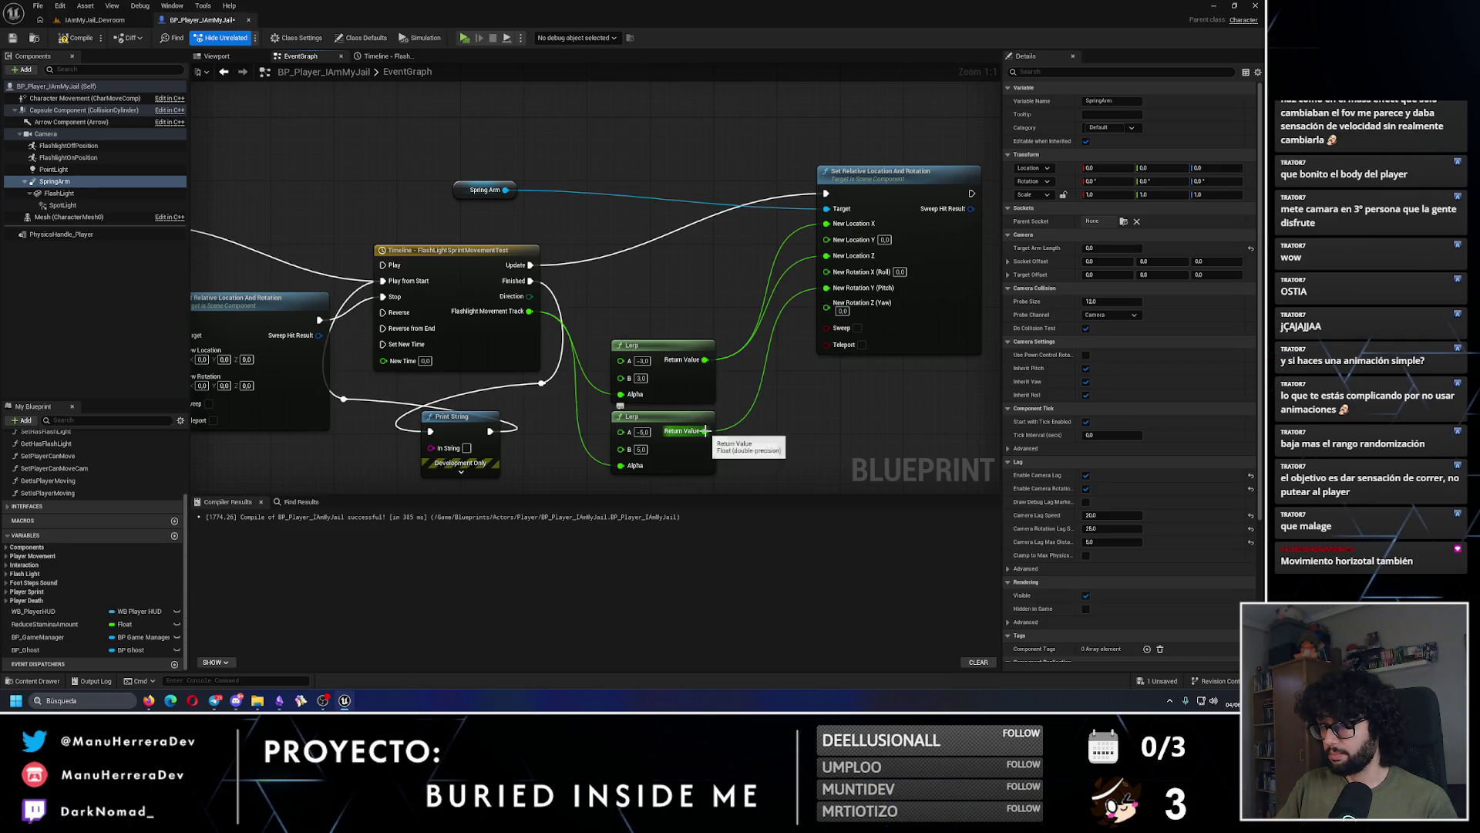
key(ctrl+z)
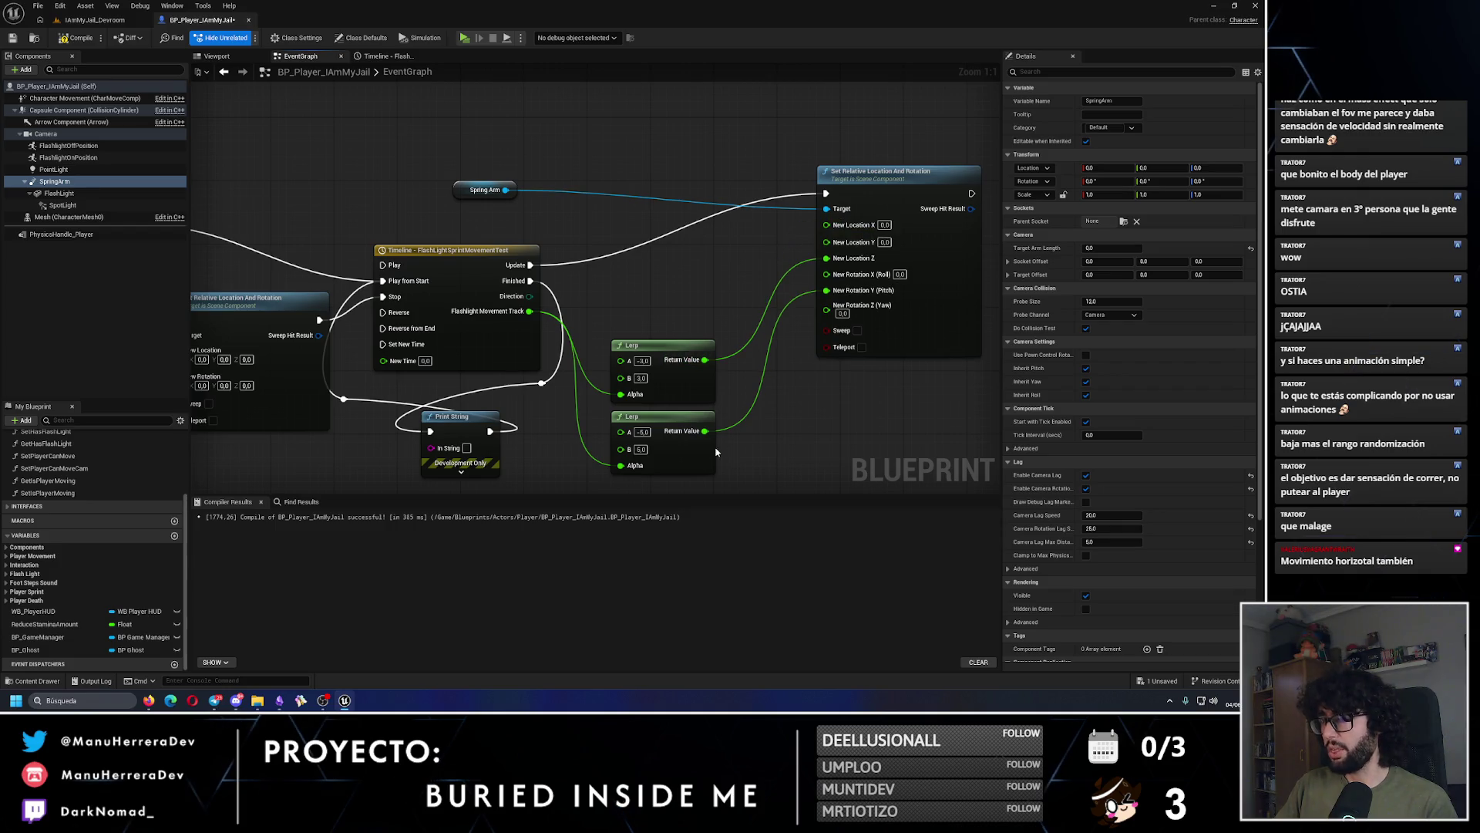
click(389, 55)
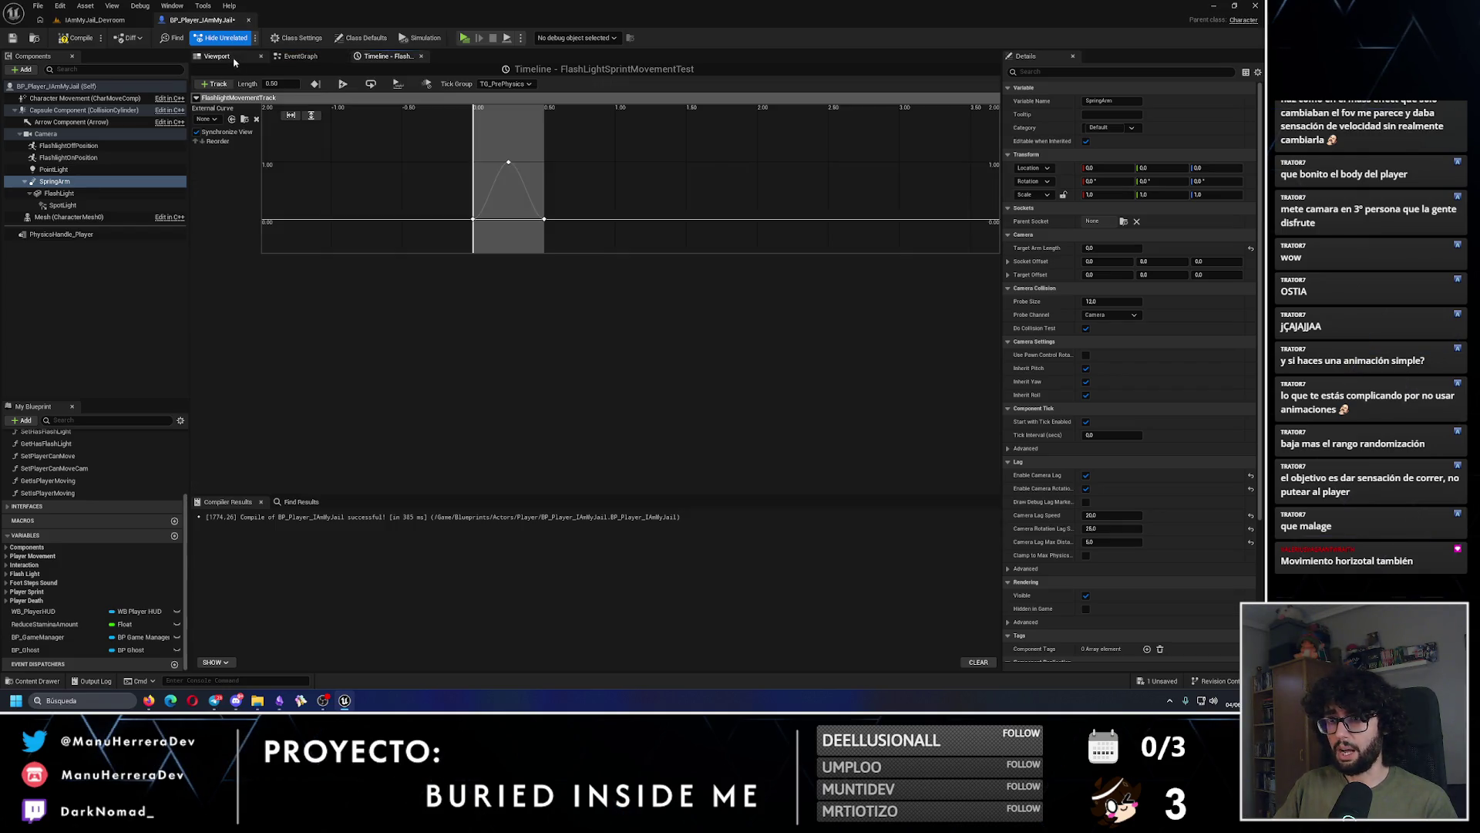
click(217, 55)
scroll(904, 300, up, 5)
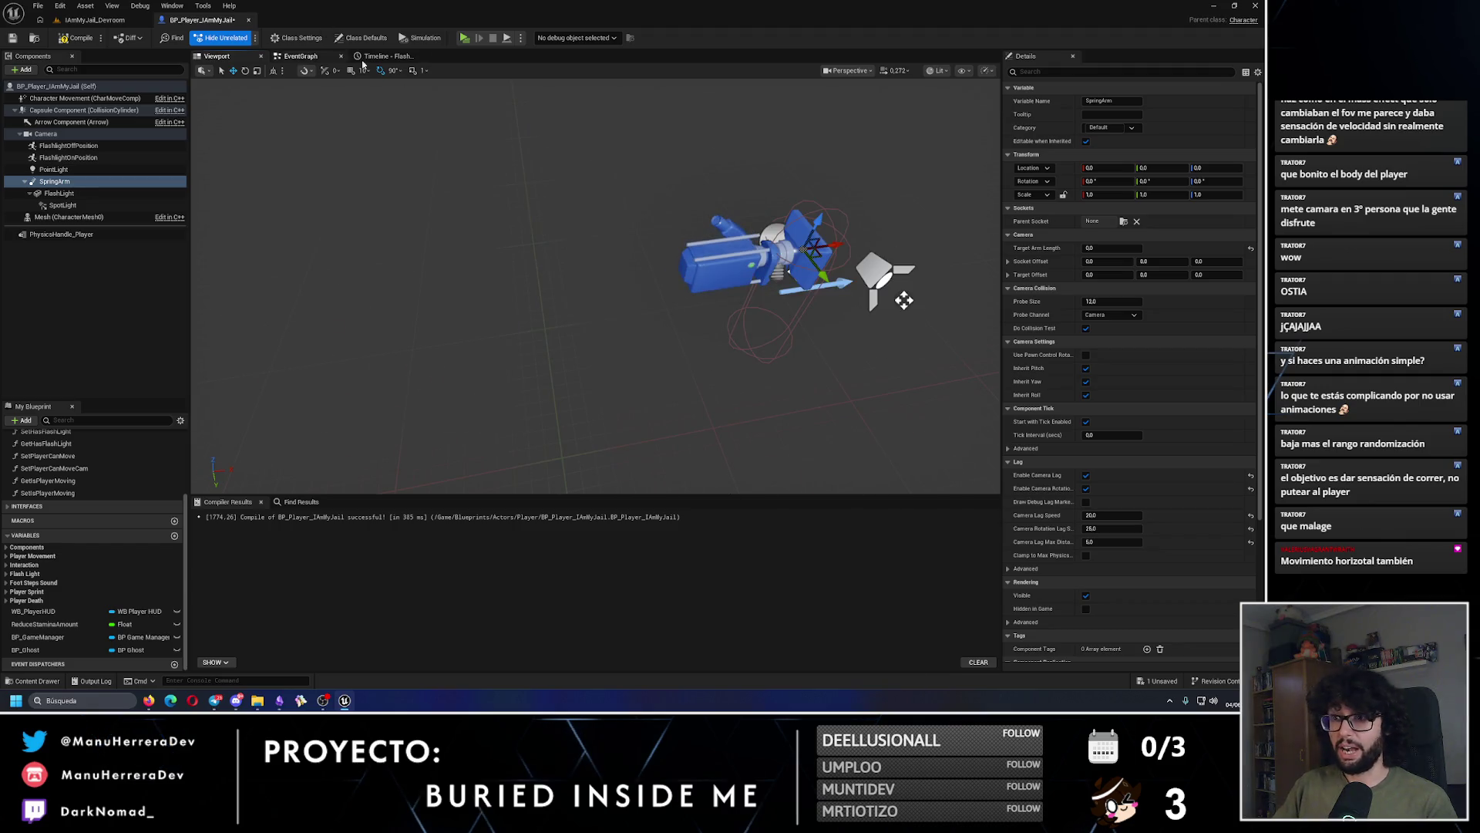
click(301, 55)
Step: Wire the second Lerp into New Rotation Z (Yaw) and save the player blueprint
drag(705, 431, 826, 309)
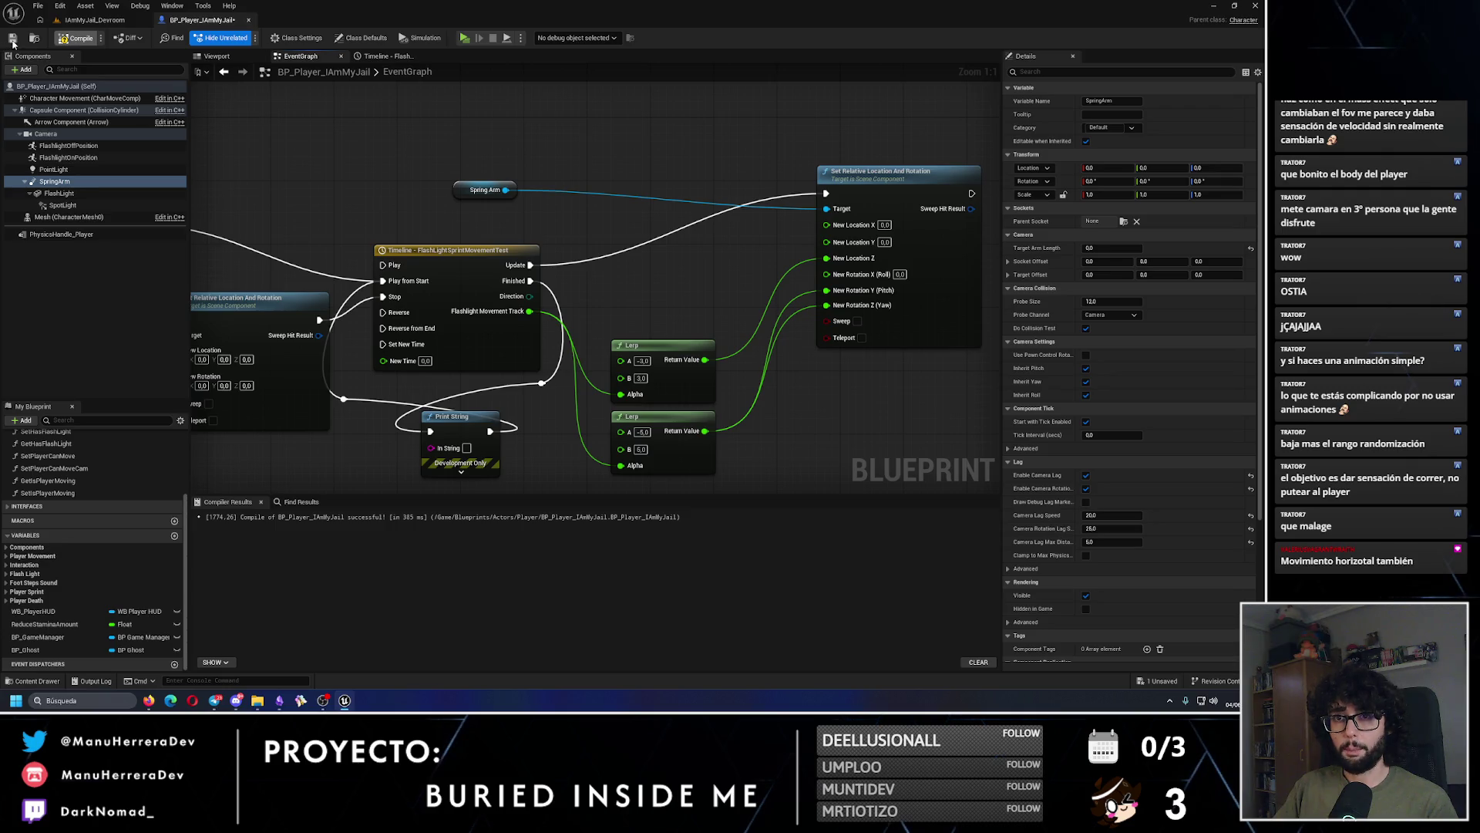
click(13, 38)
click(95, 19)
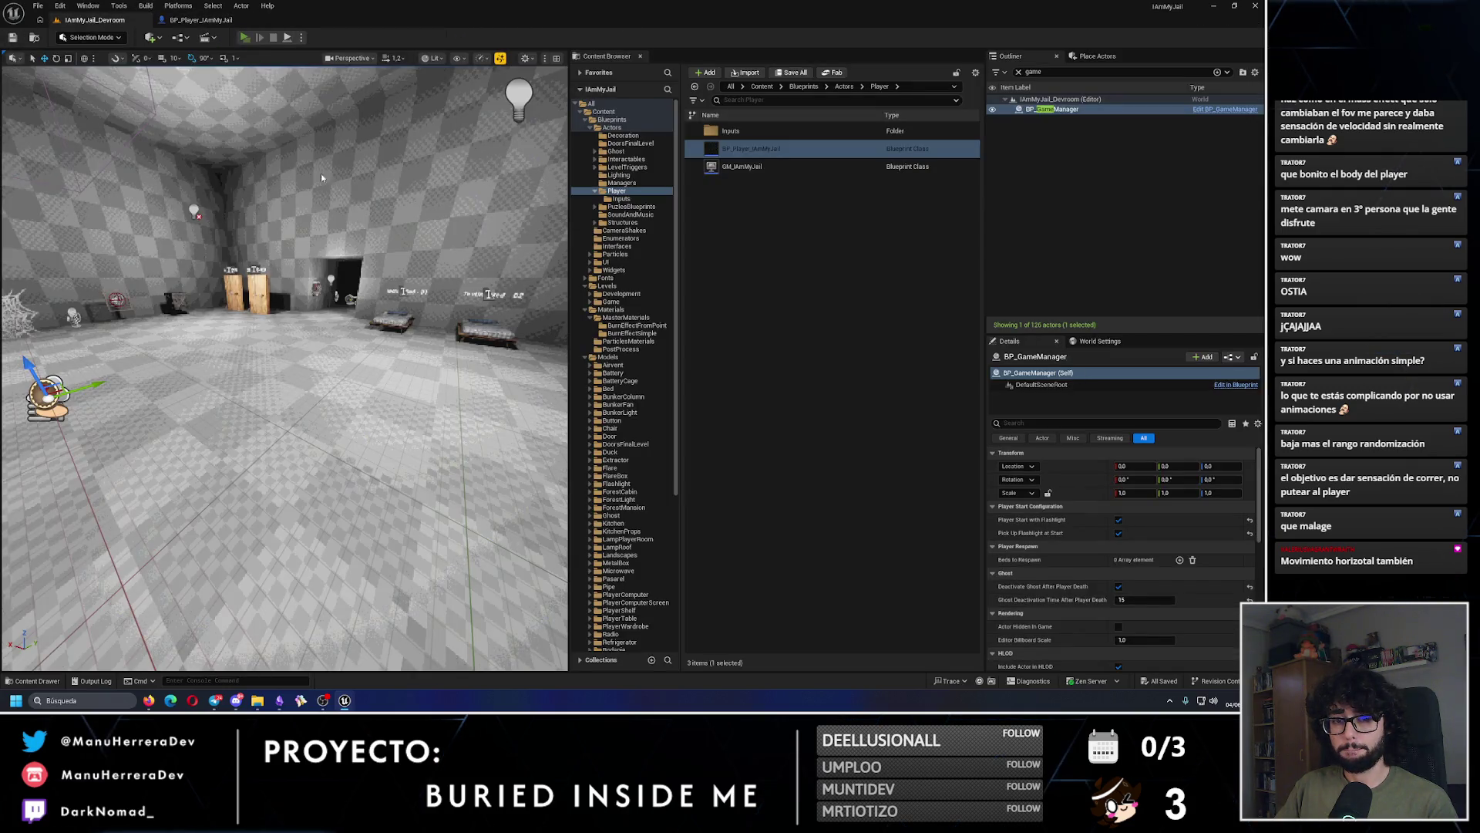
Step: Sprint-test the level to watch the flashlight's new yaw sway
key(alt+p)
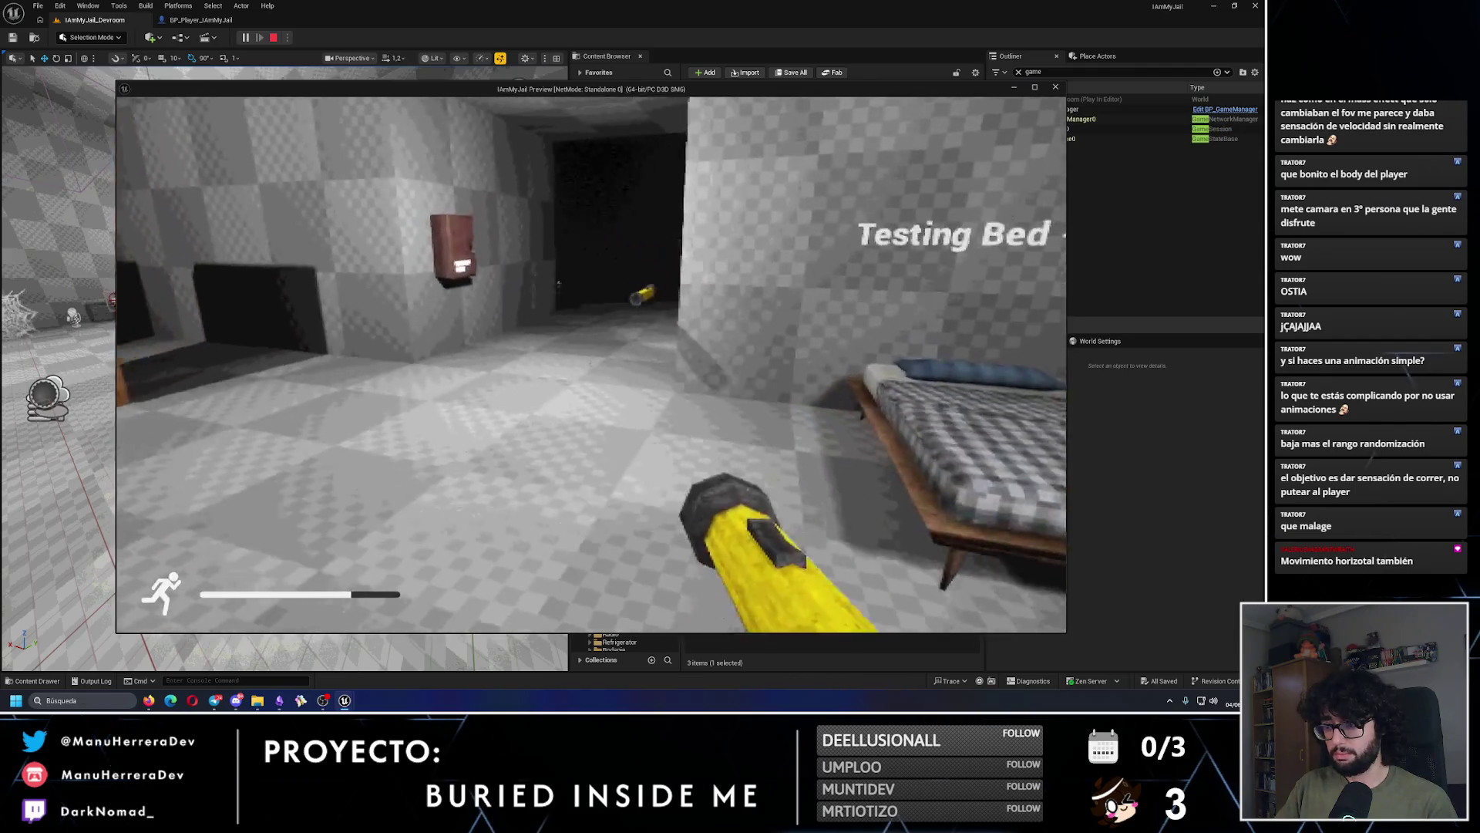
key(shift+w)
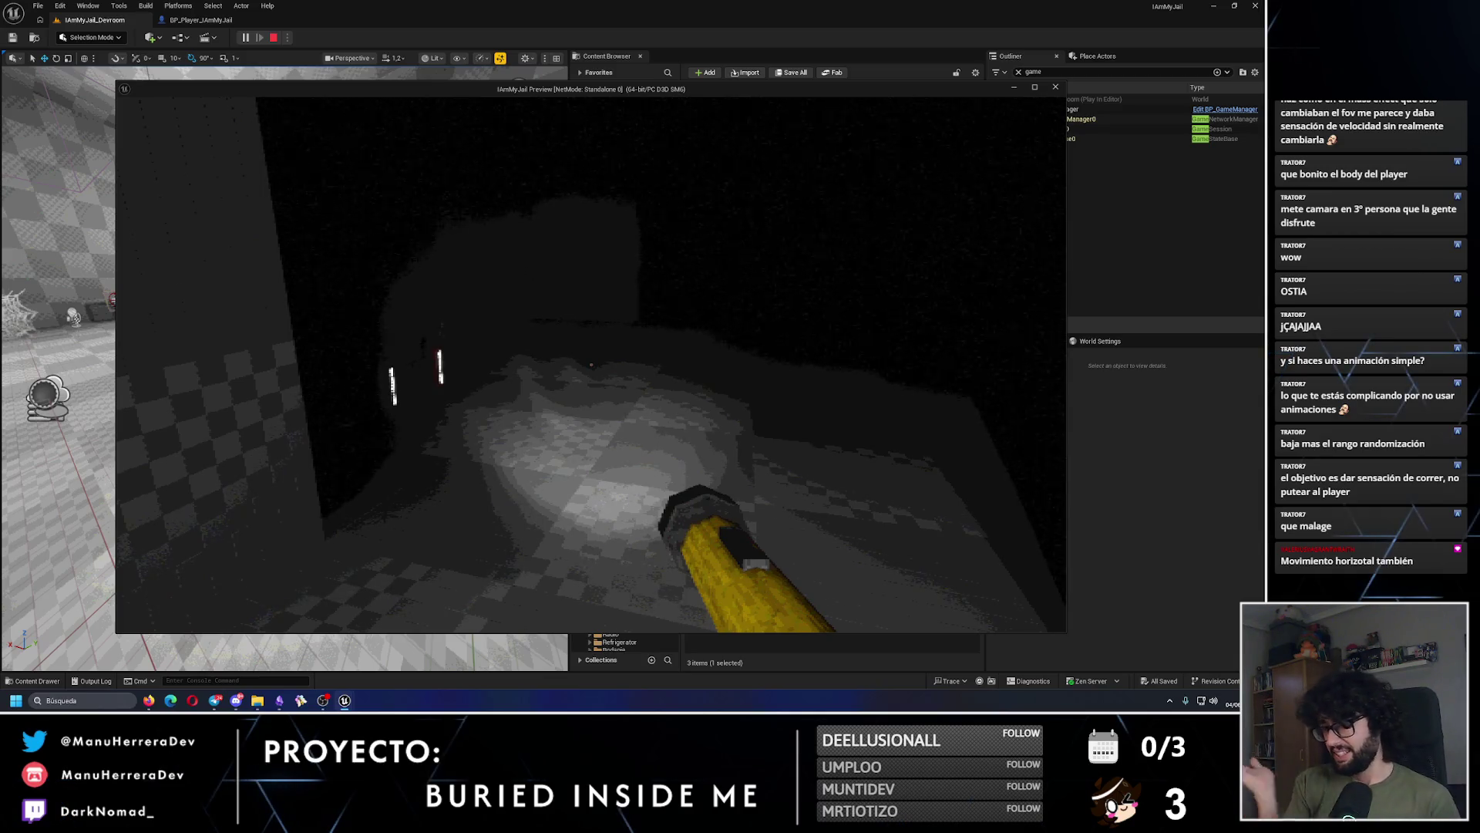
key(shift+w)
key(shift+w)
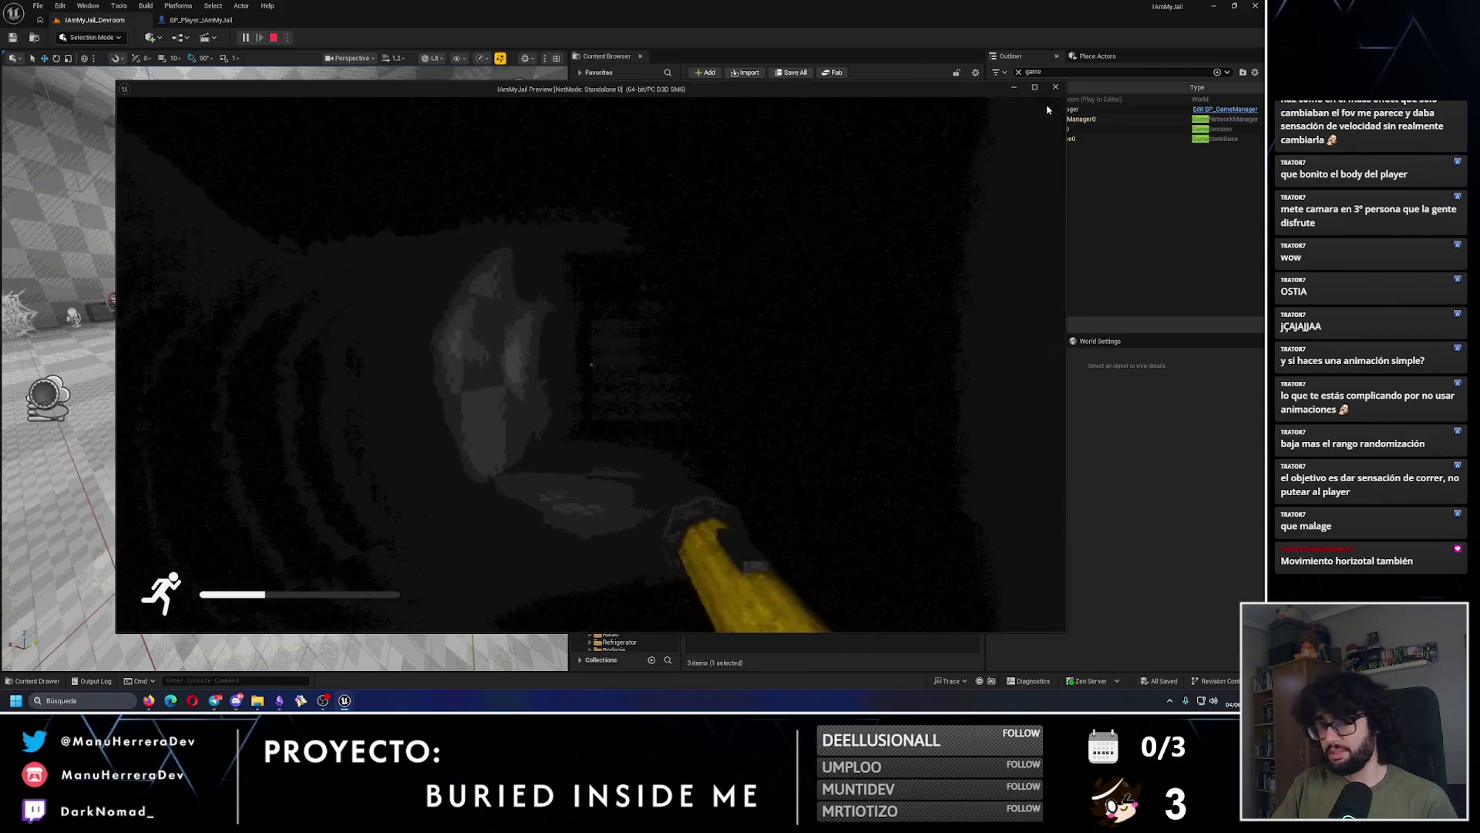
key(Escape)
Step: Unlink the New Rotation Z (Yaw) input, save the blueprint, and start another play-test
click(201, 19)
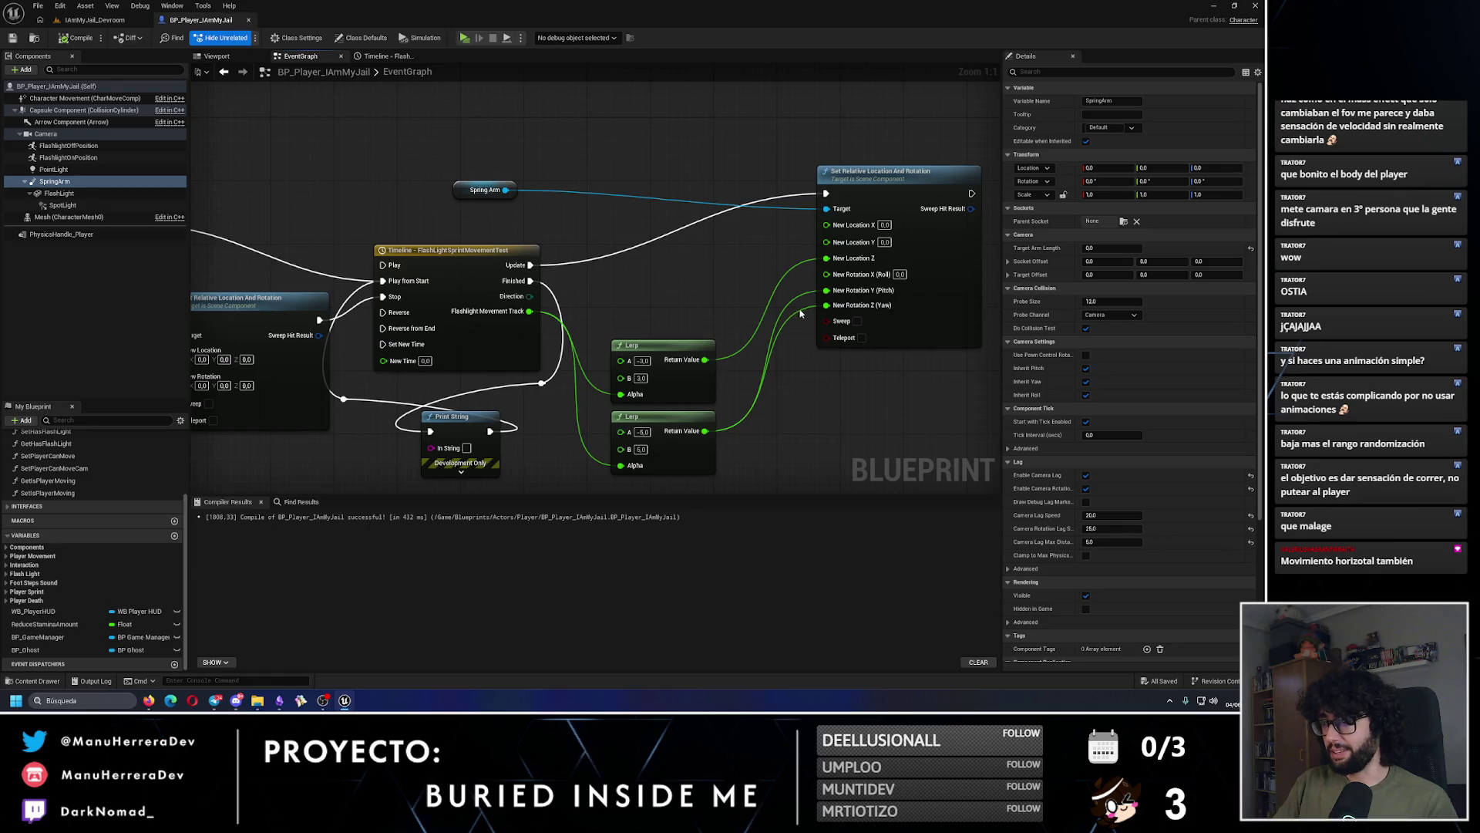
drag(800, 315, 797, 331)
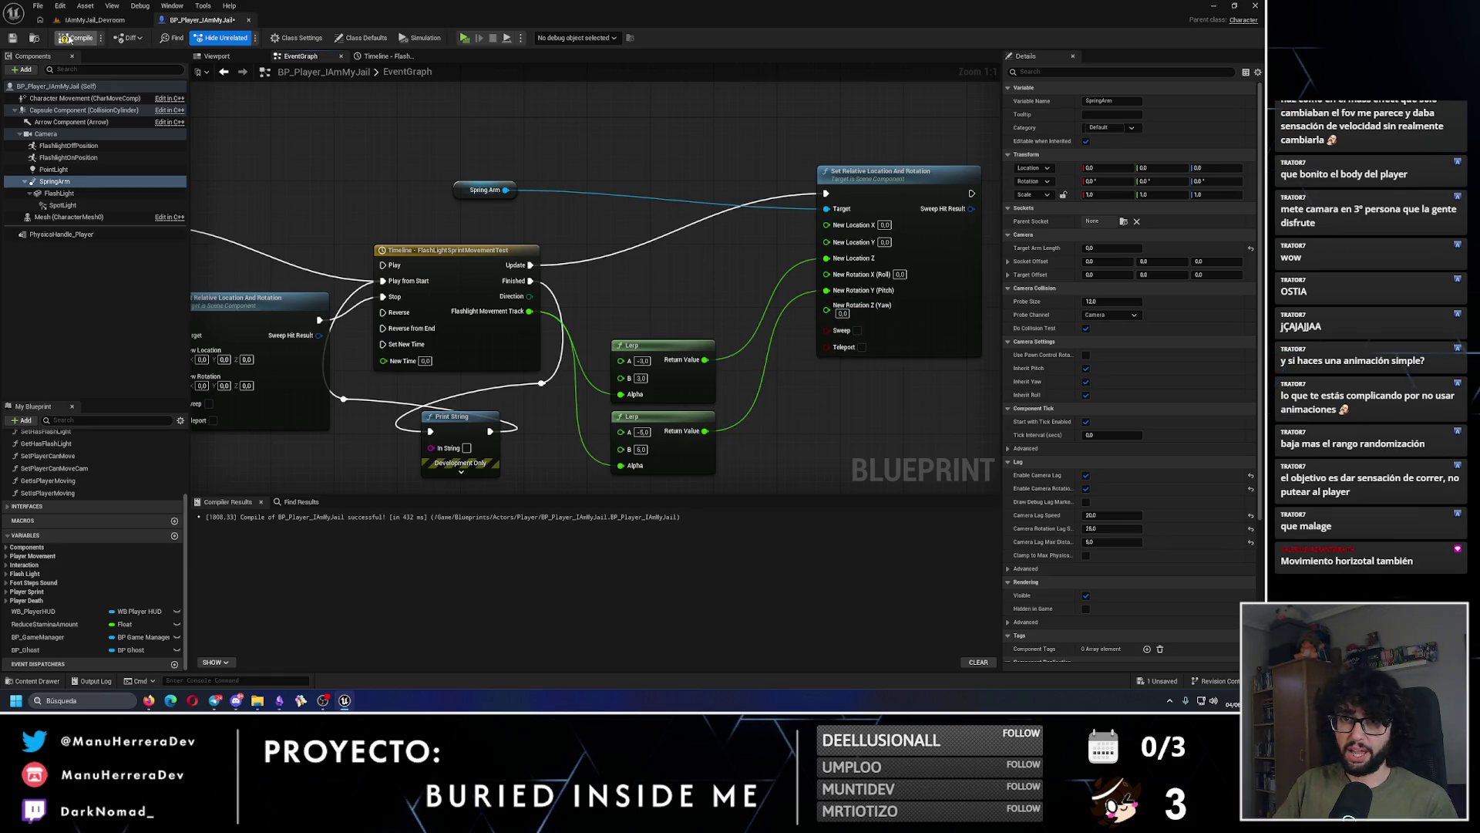
click(13, 38)
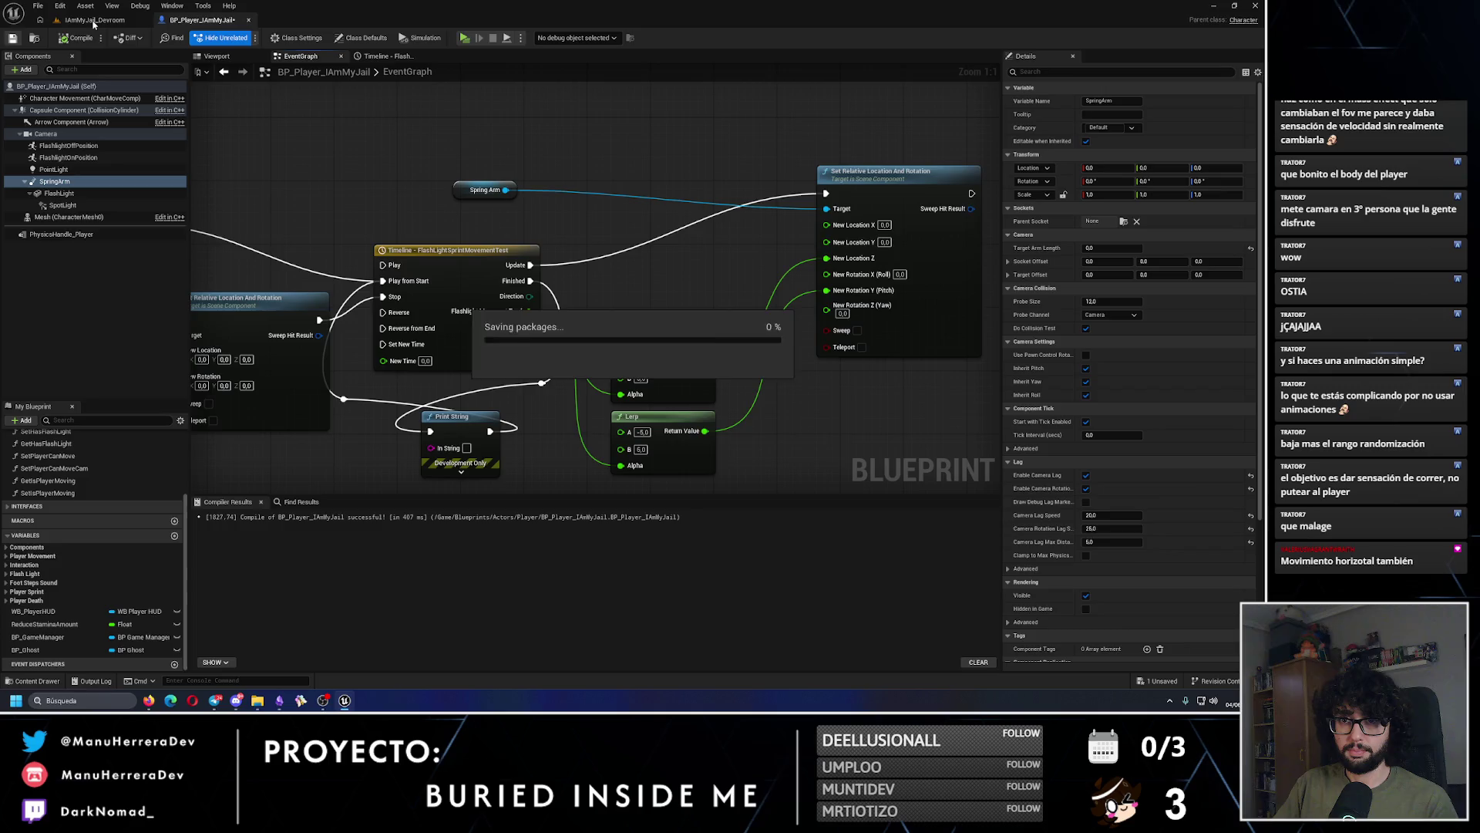
click(95, 20)
click(244, 38)
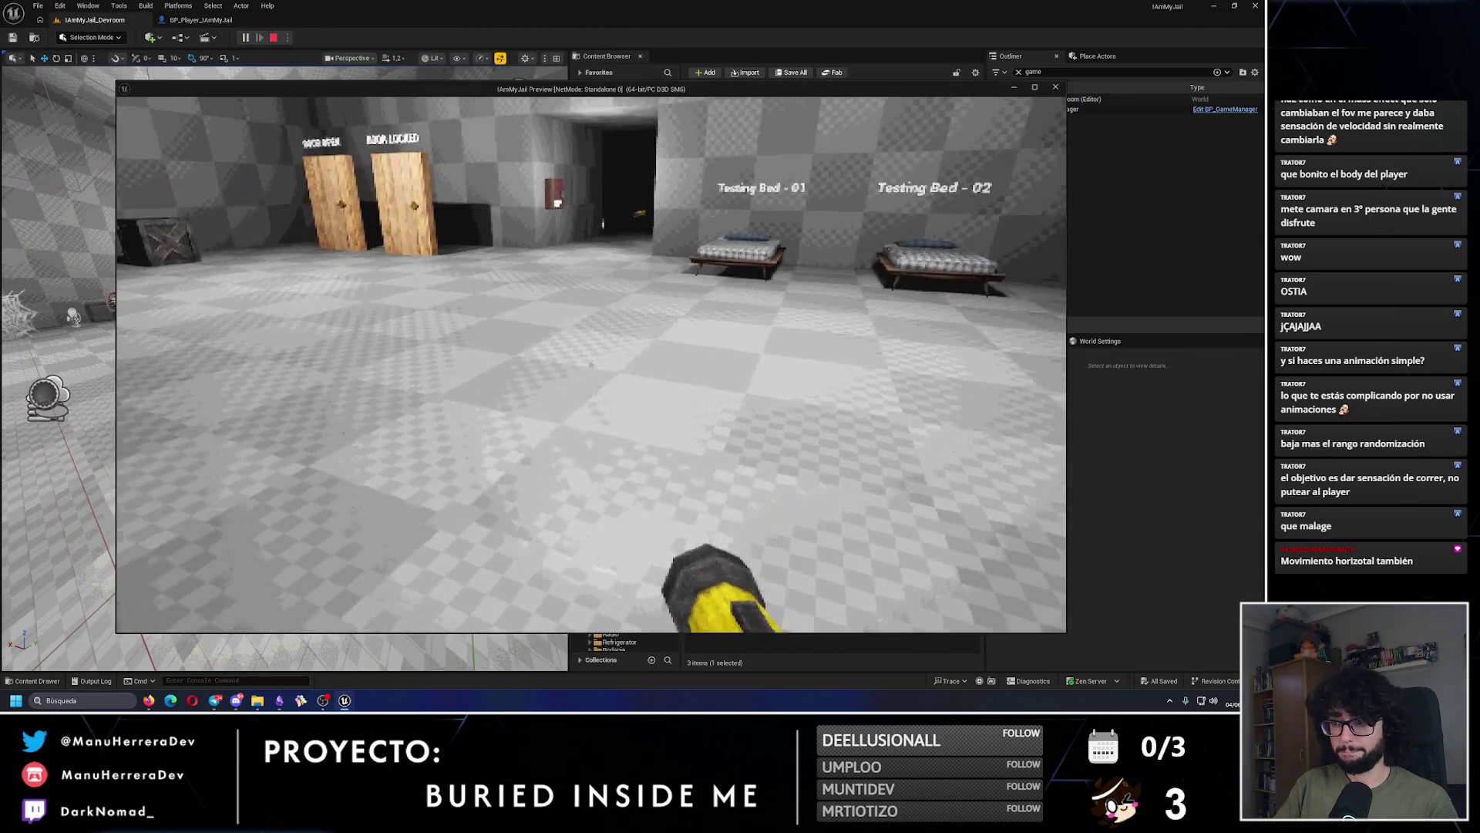
Step: Sprint down the dark corridor until stamina runs out, then stop and reopen the player blueprint
key(shift+w)
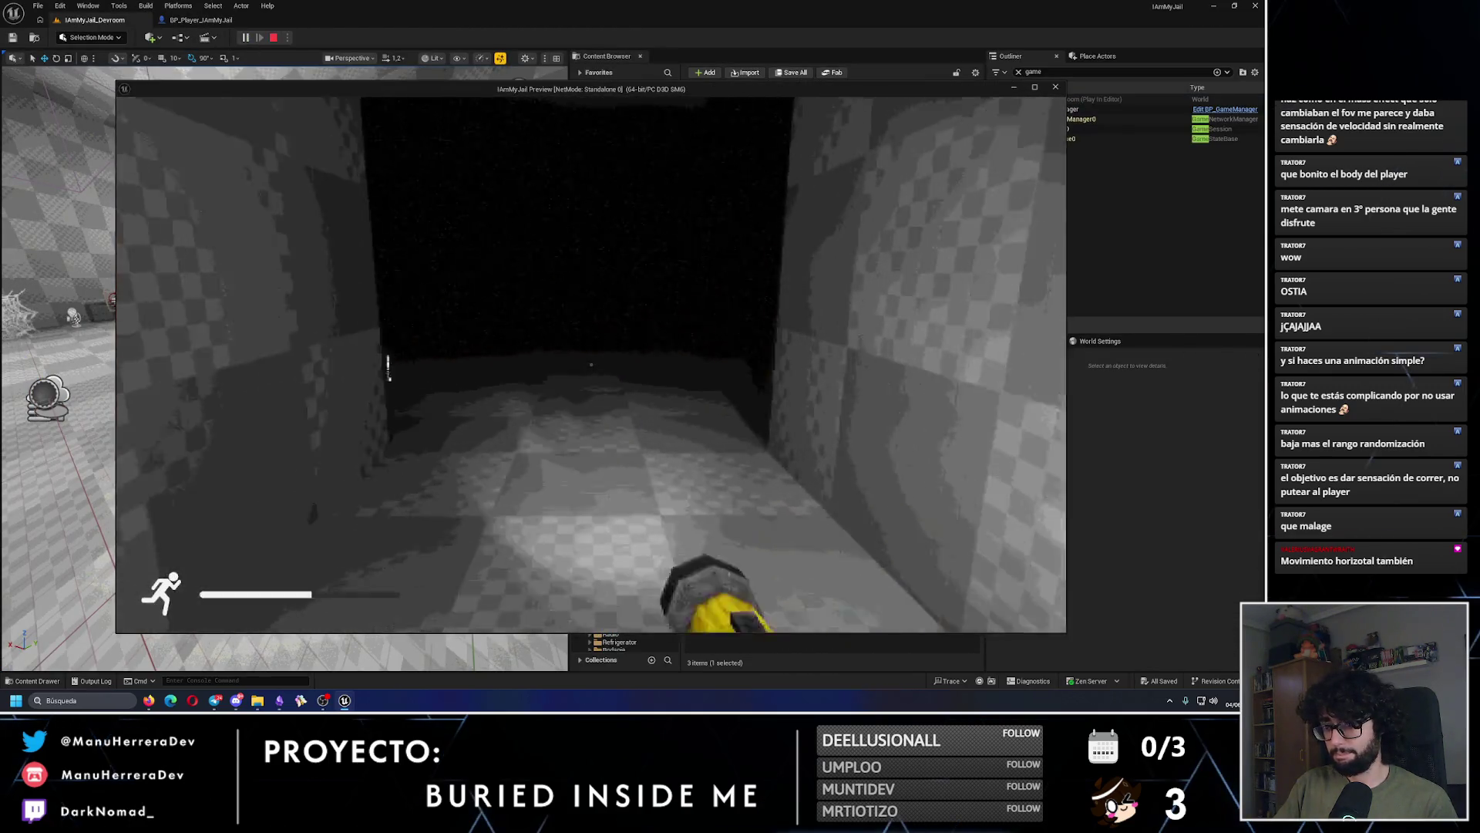
key(shift+w)
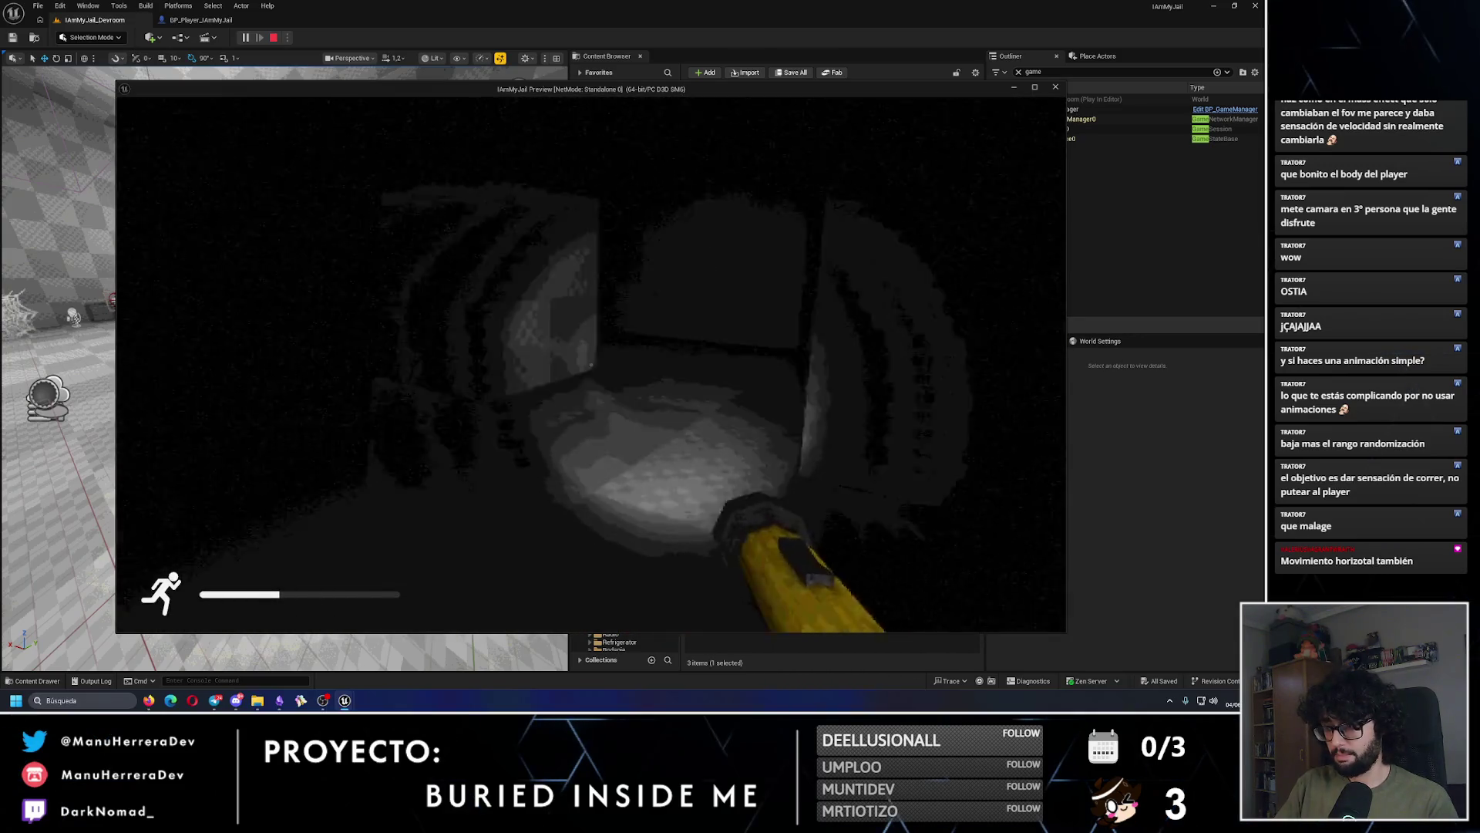
key(shift+w)
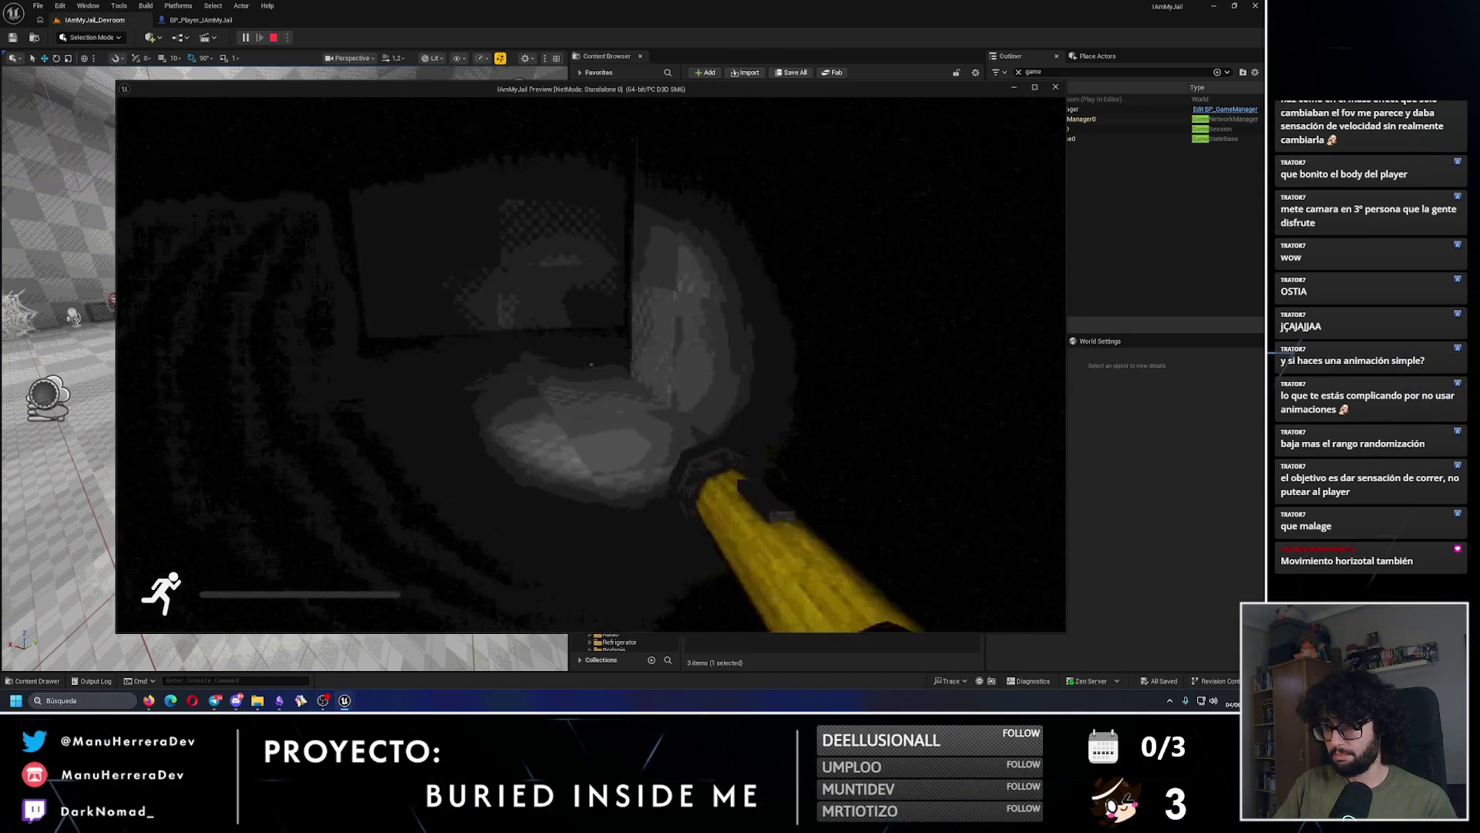
key(w)
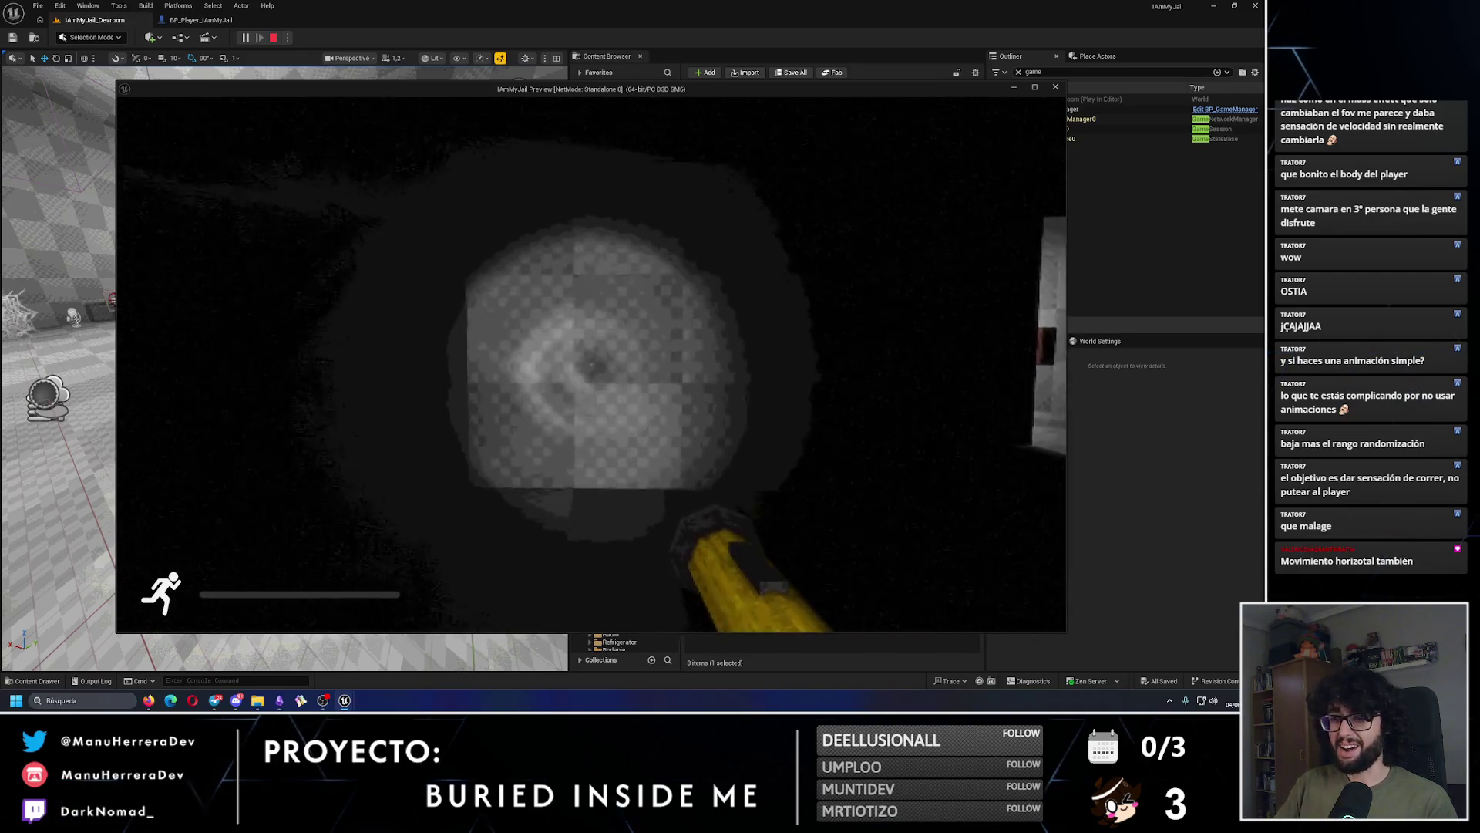
key(Escape)
click(202, 20)
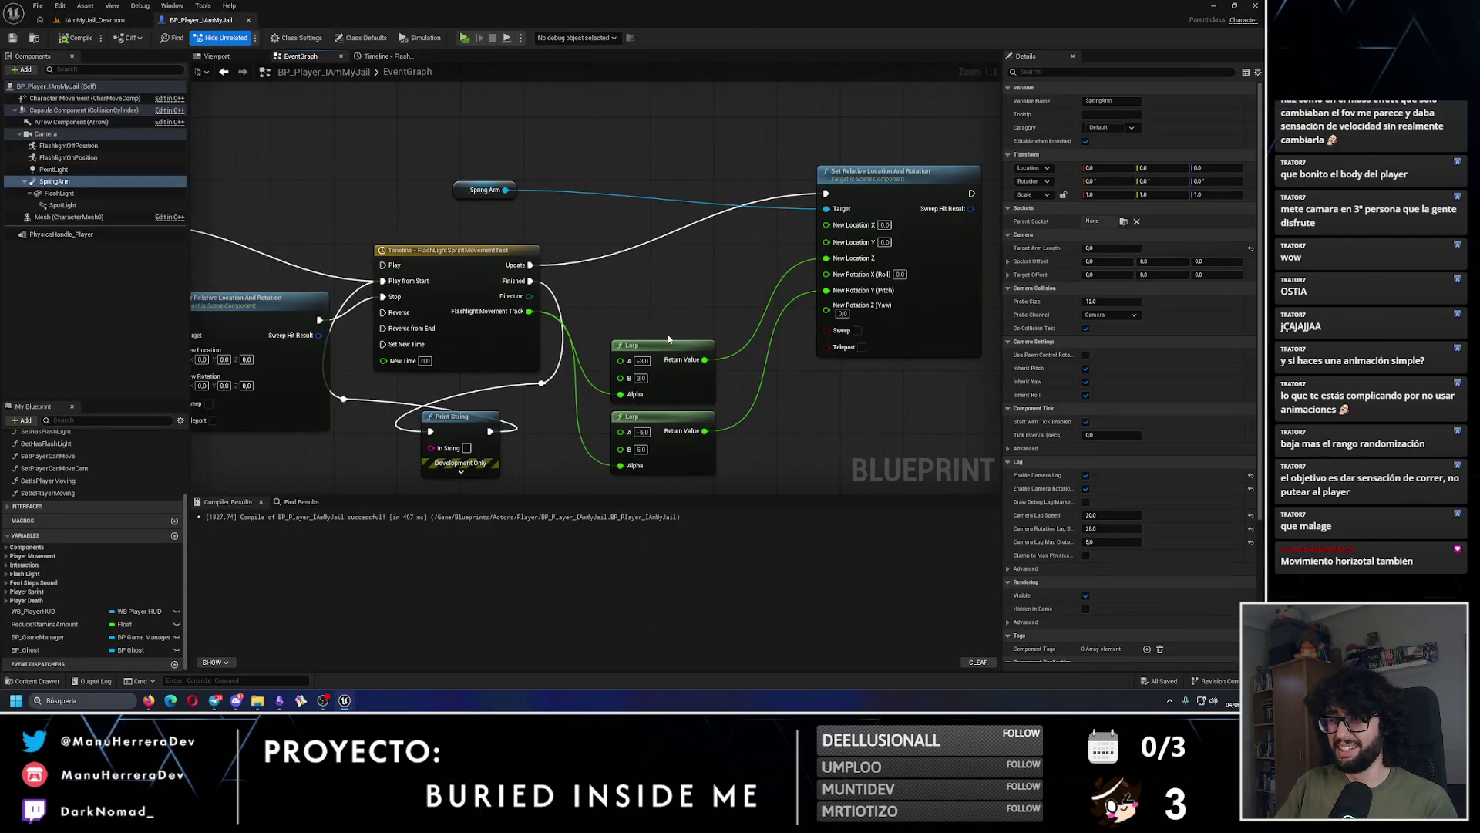
Step: Zoom and pan the event graph onto the sprint and stamina Branch nodes
scroll(668, 339, down, 4)
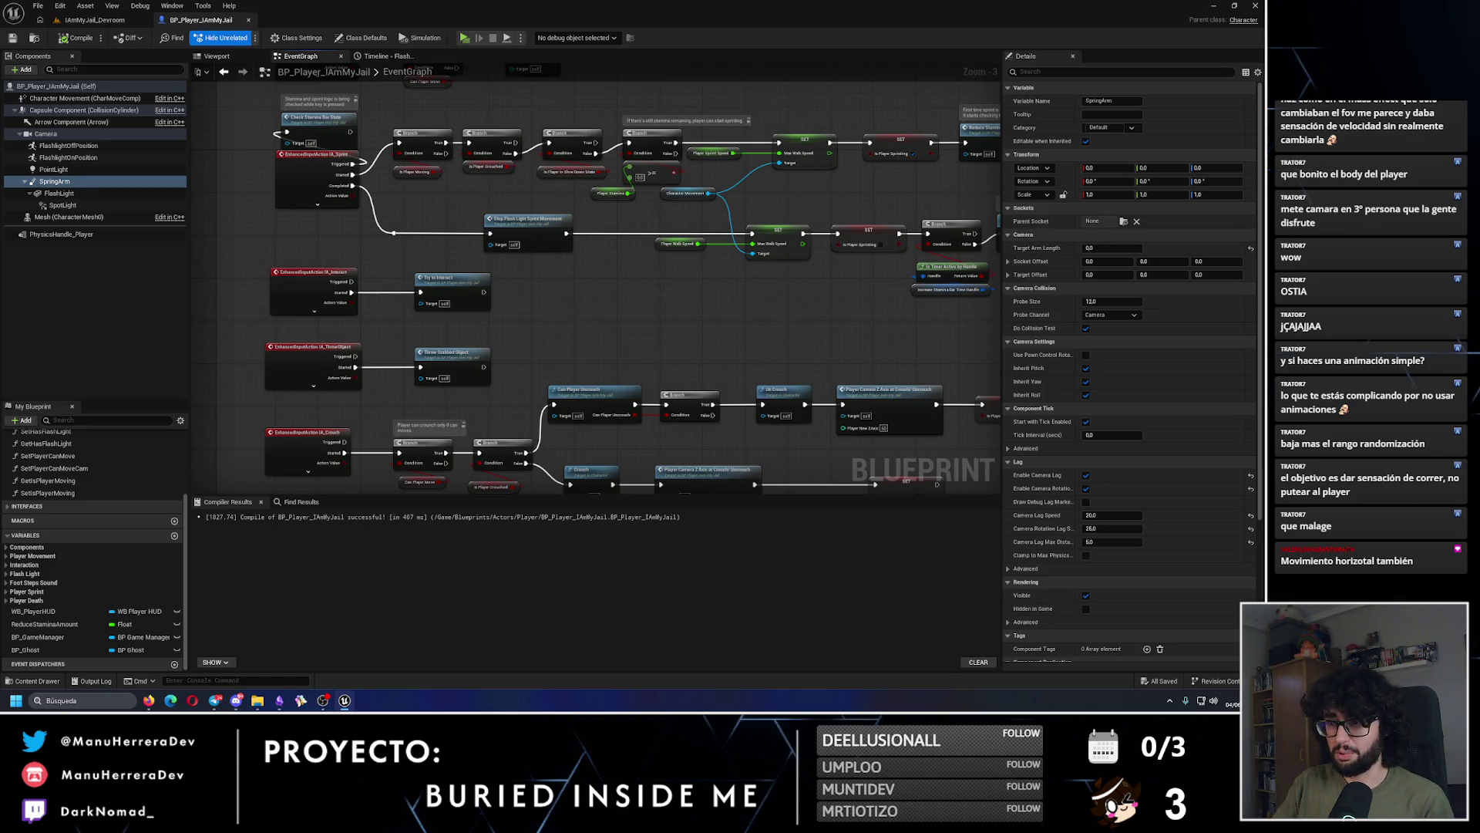
scroll(547, 300, up, 1)
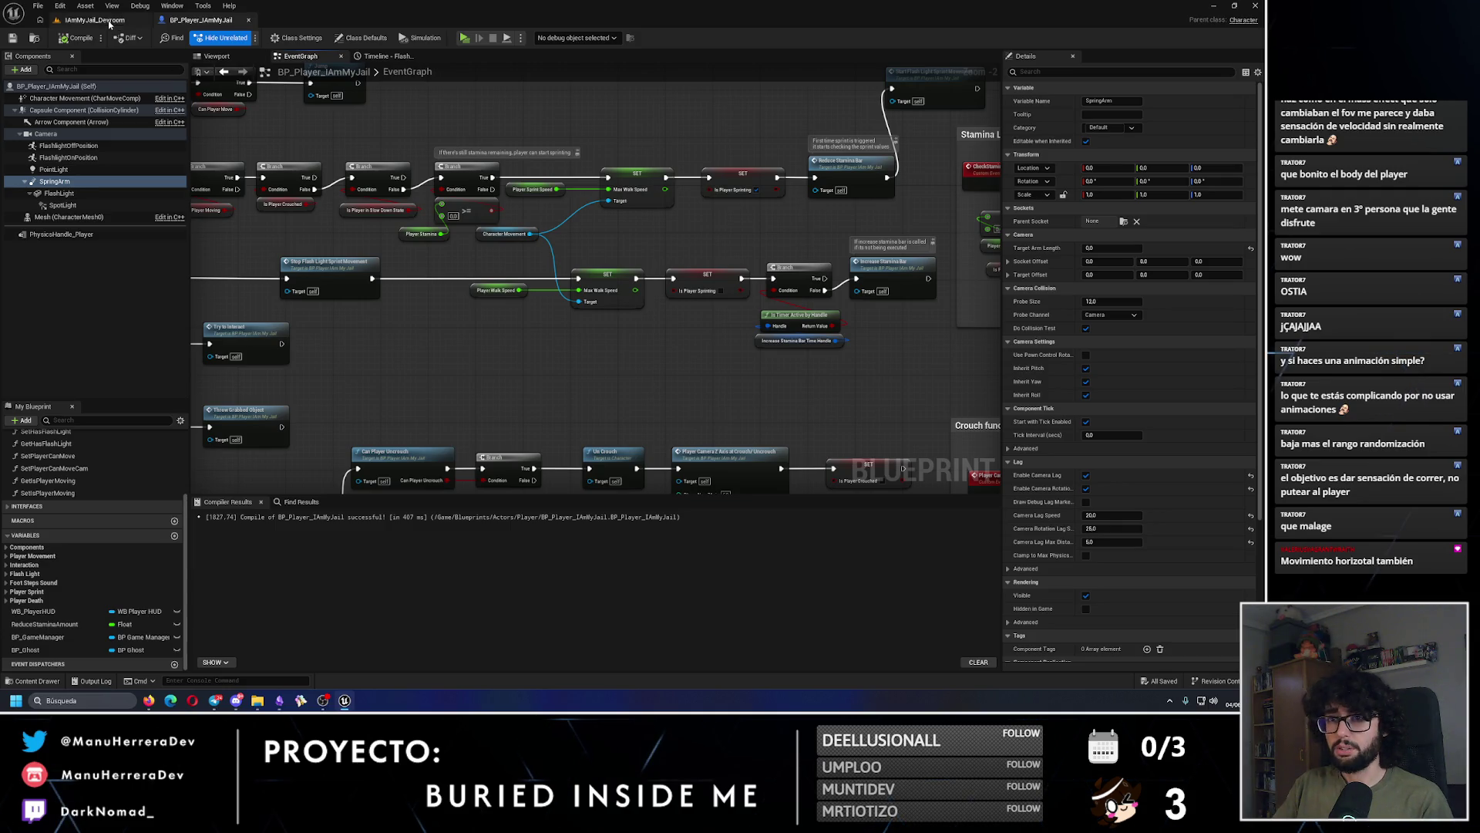
drag(347, 218, 382, 223)
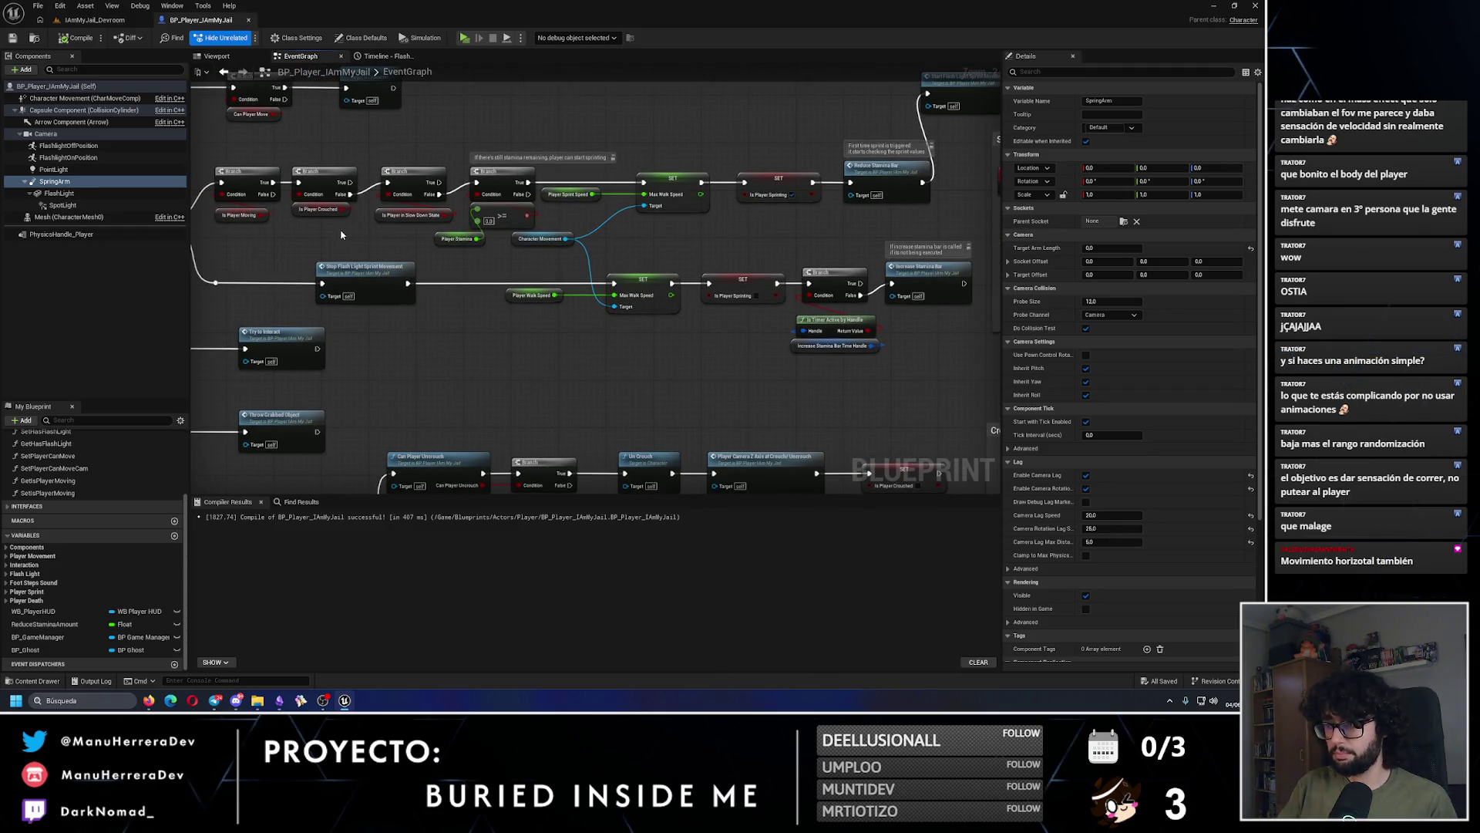
click(116, 22)
key(alt+p)
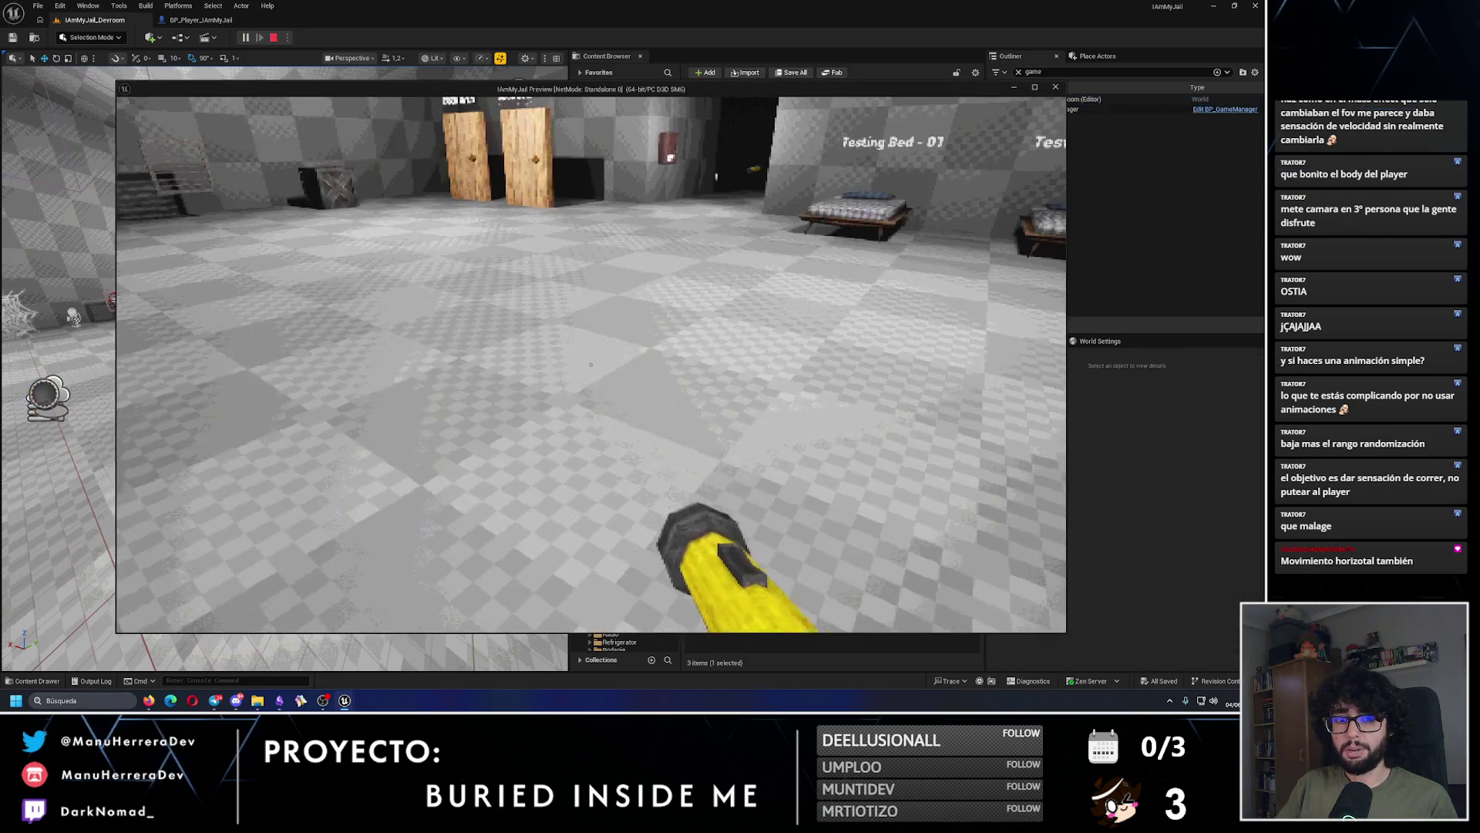
key(shift+w)
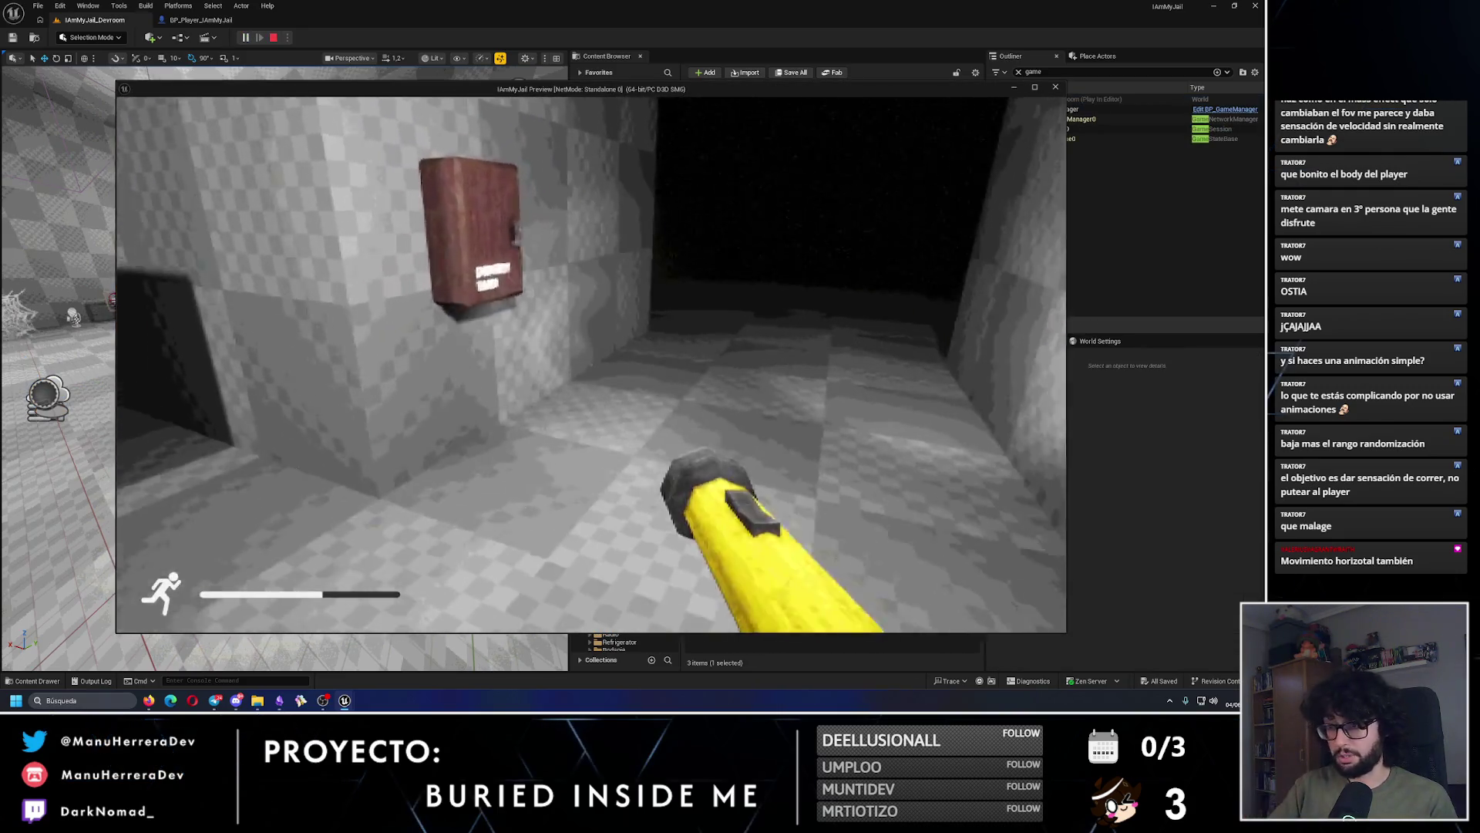
key(shift+w)
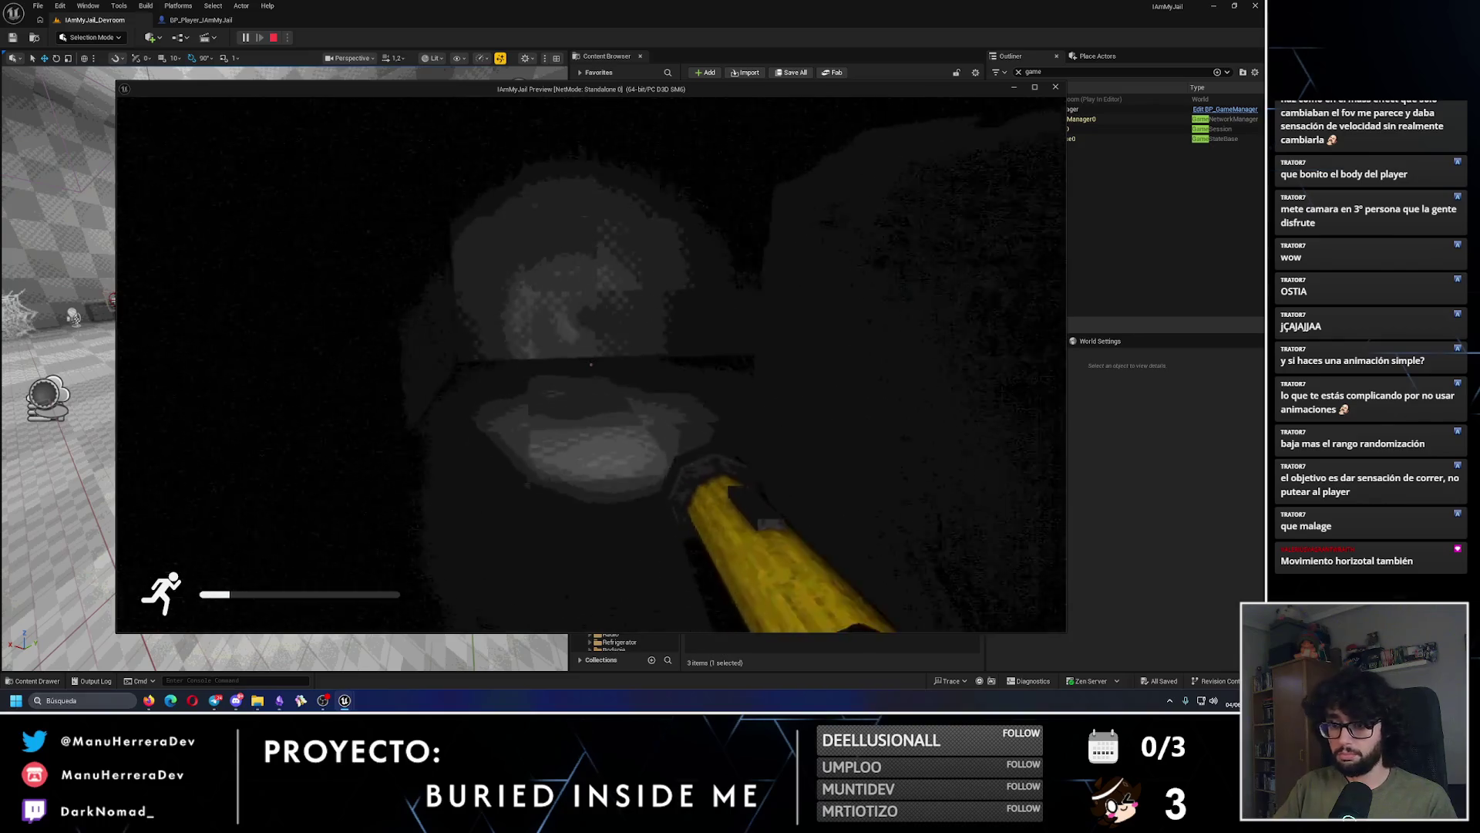
key(d)
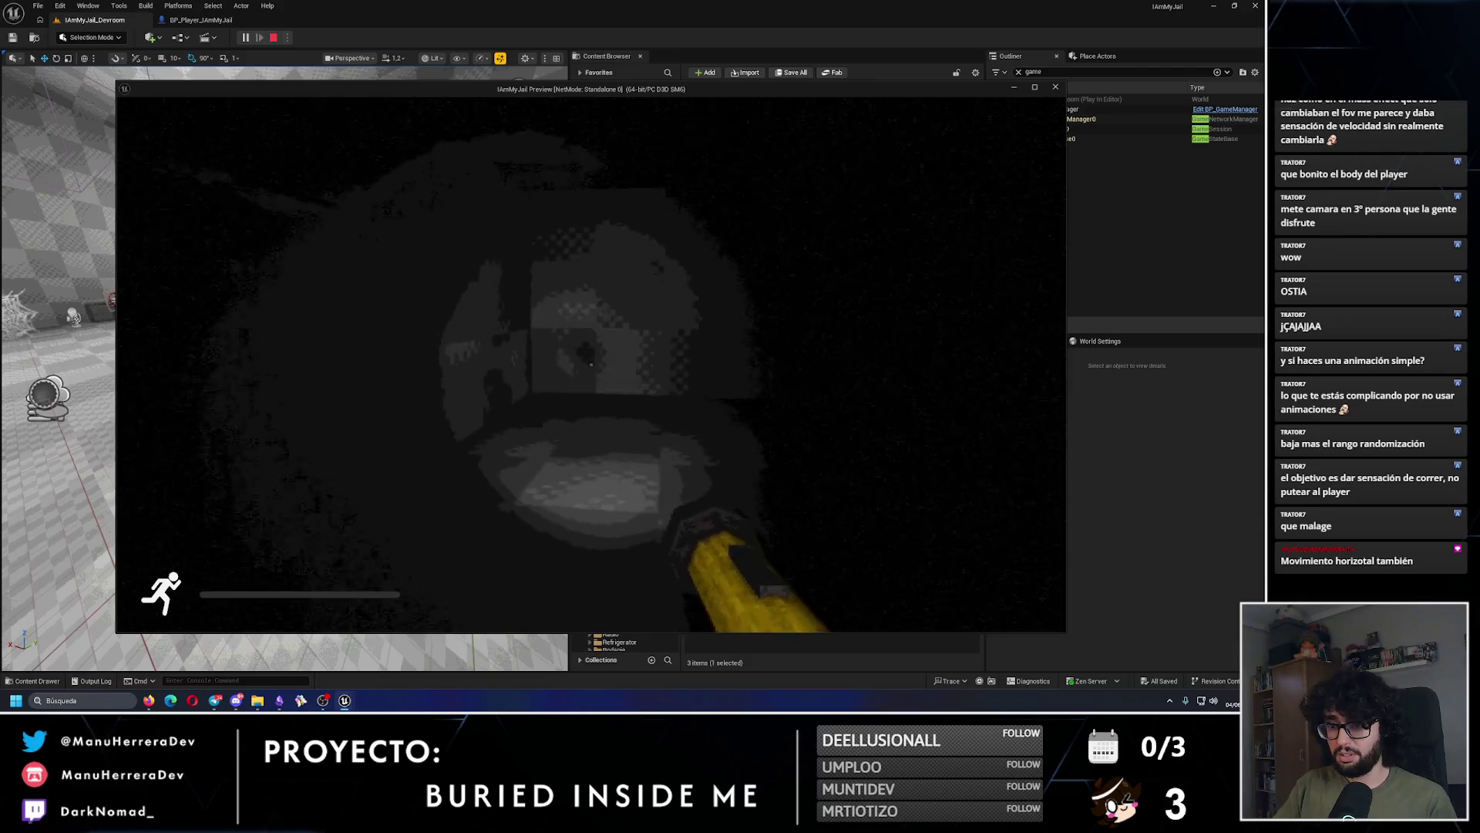
key(Escape)
click(200, 20)
scroll(704, 200, up, 1)
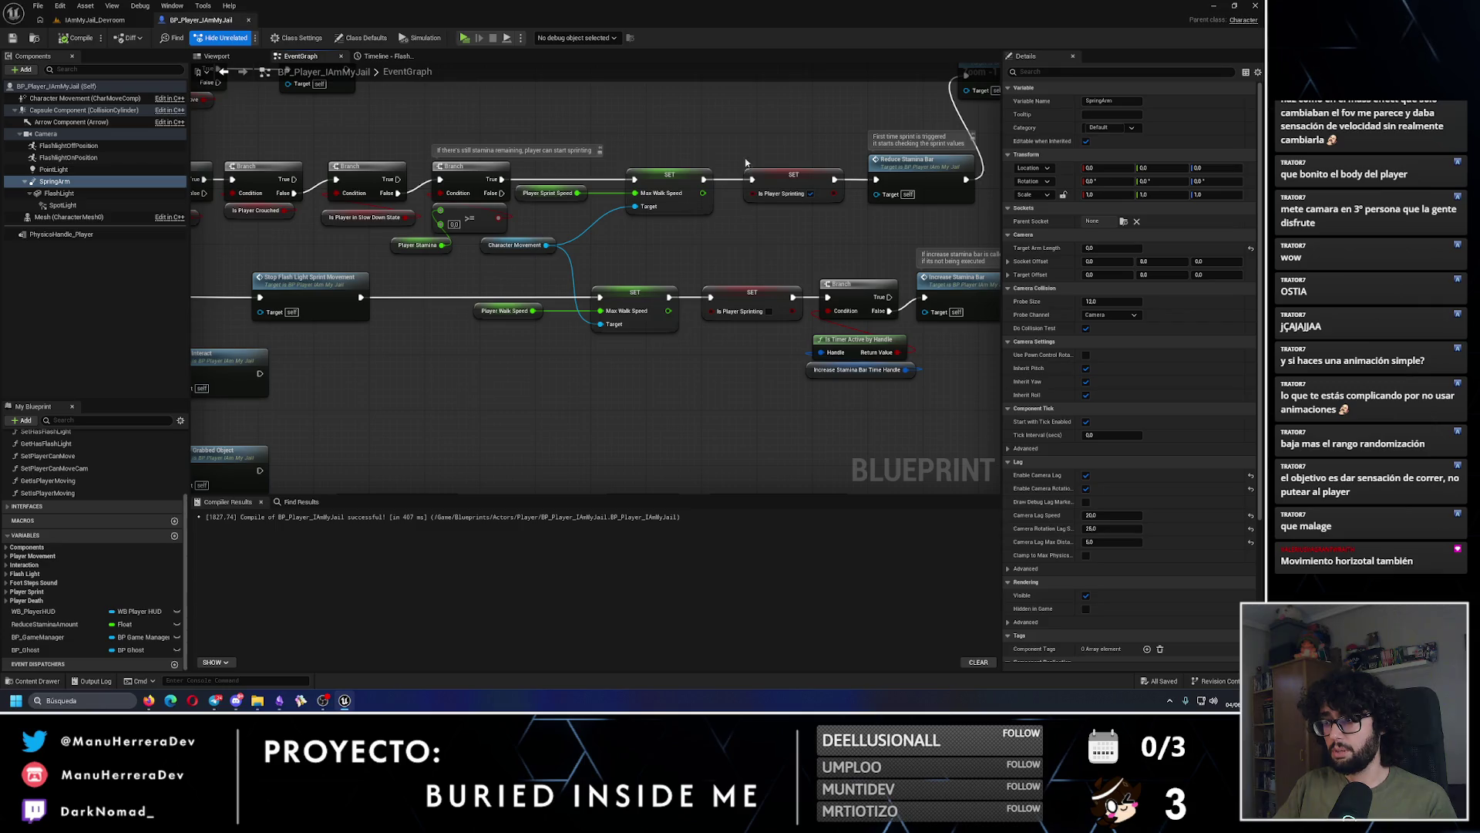
Step: Search the blueprint's Find Results for 'startflashlightsprint'
drag(708, 160, 611, 205)
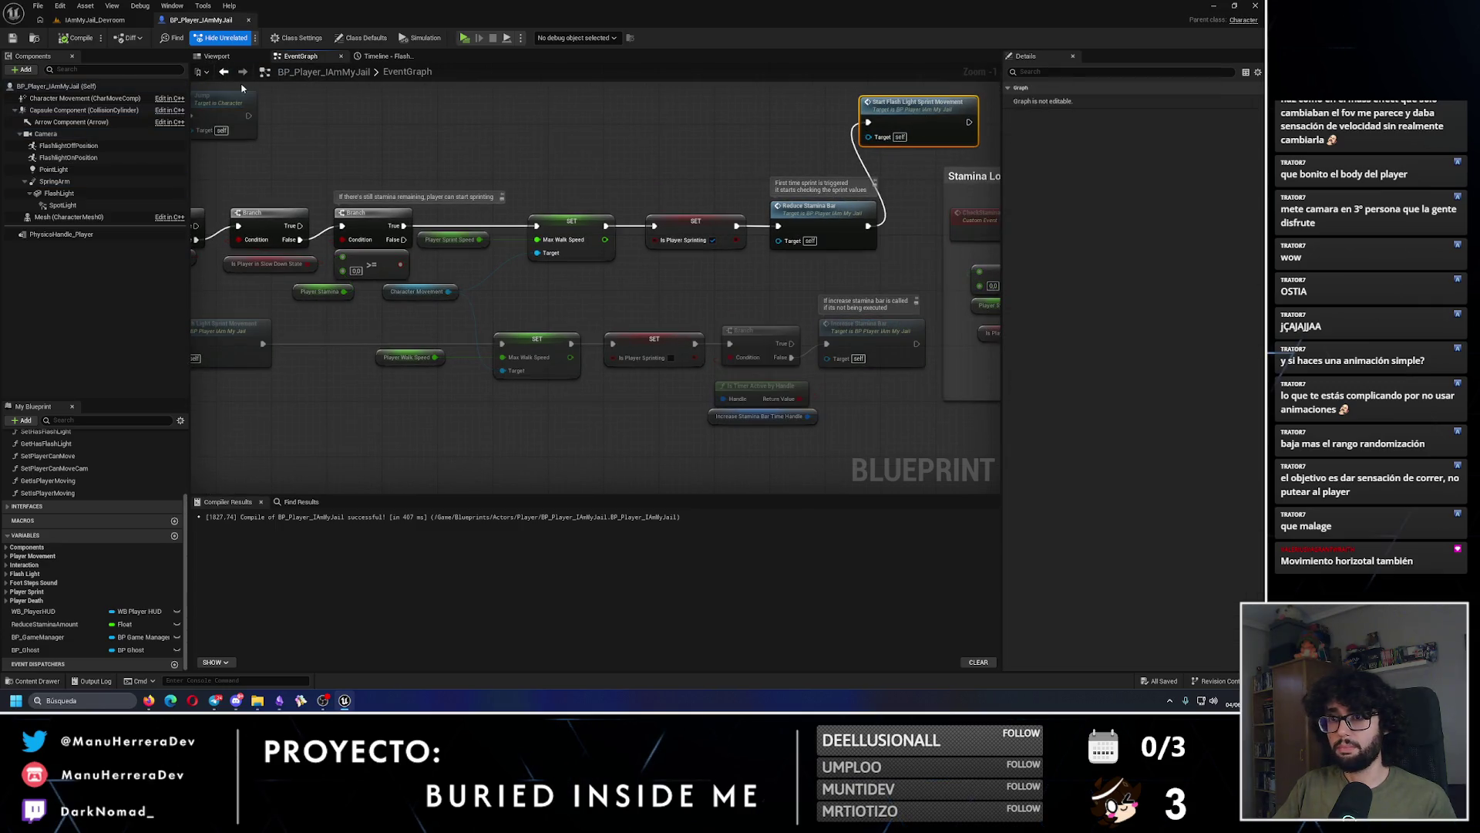
click(297, 502)
click(291, 517)
text(start)
key(Return)
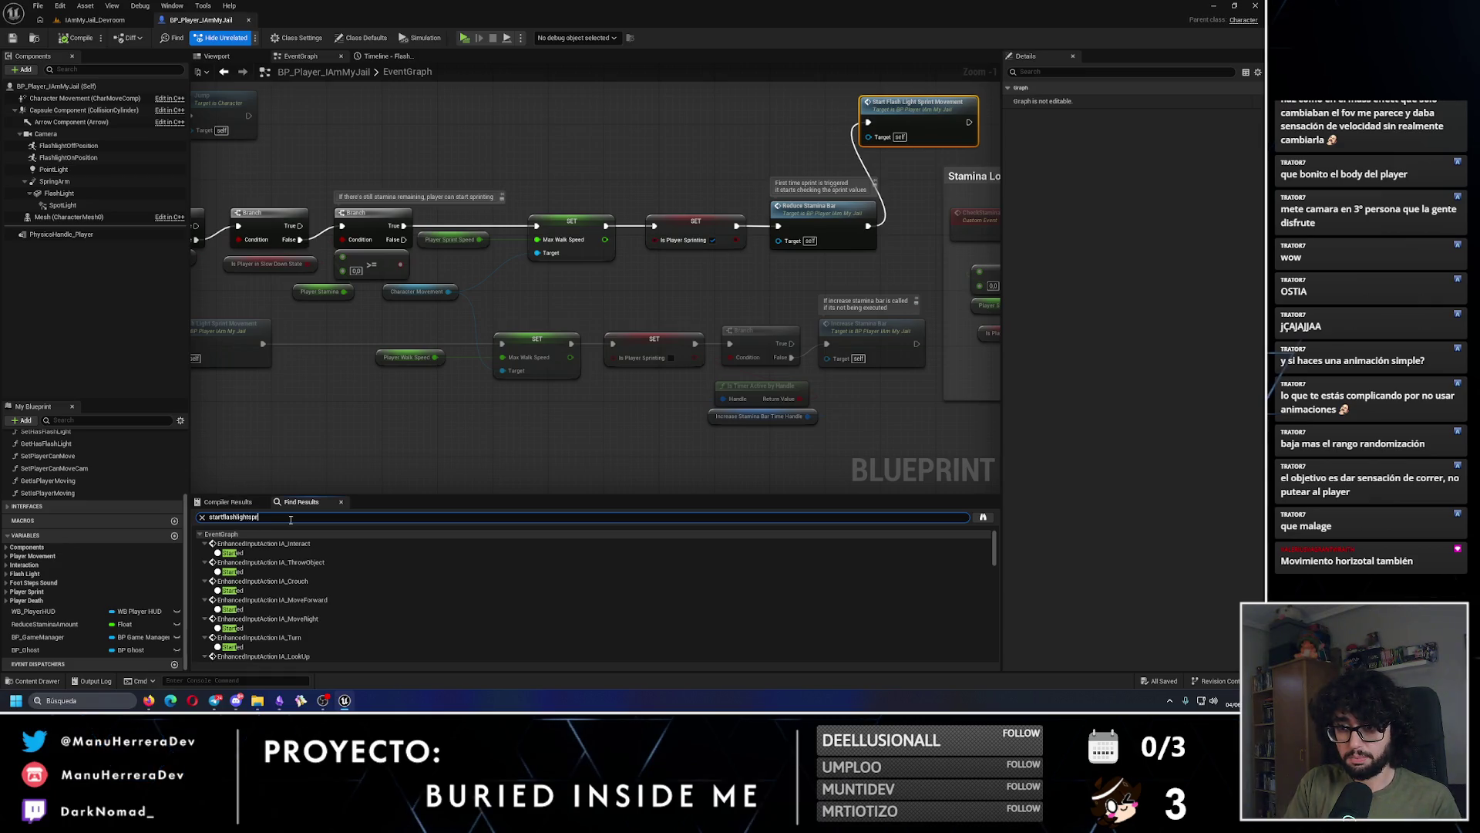
key(Return)
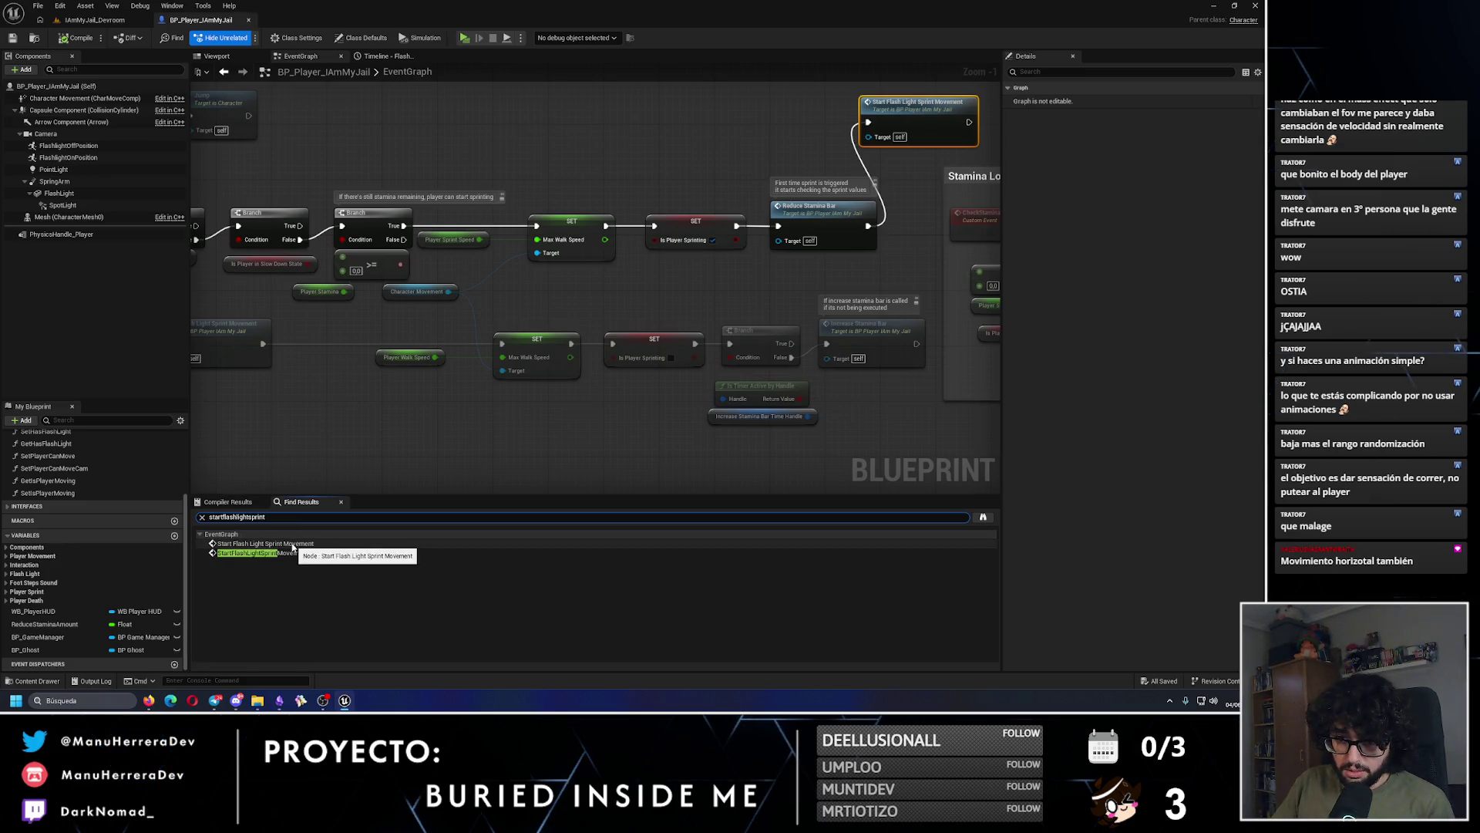
Step: Jump to the Start Flash Light Sprint Movement event and its call, then clear the search
double_click(293, 543)
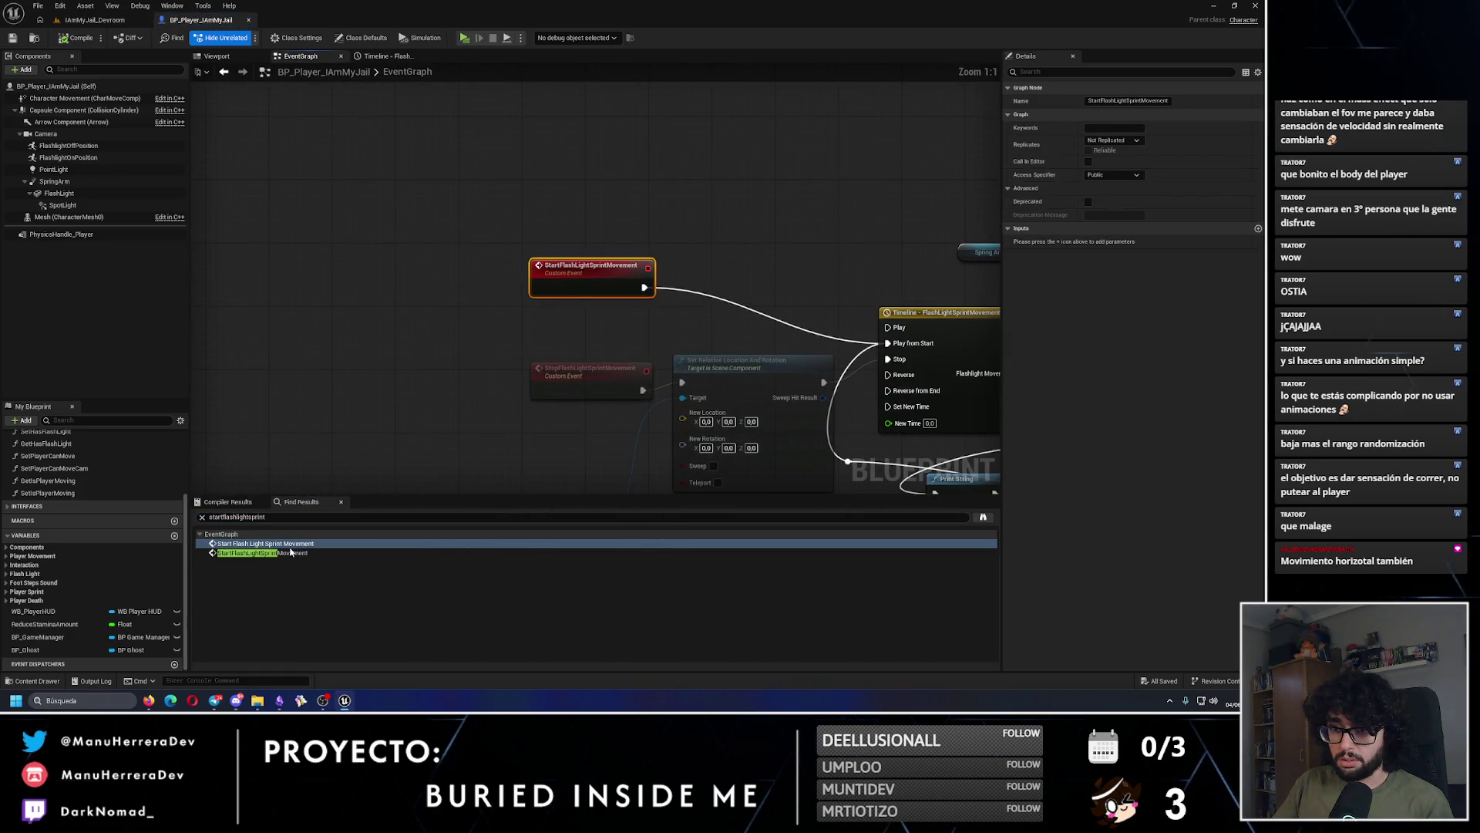
double_click(293, 553)
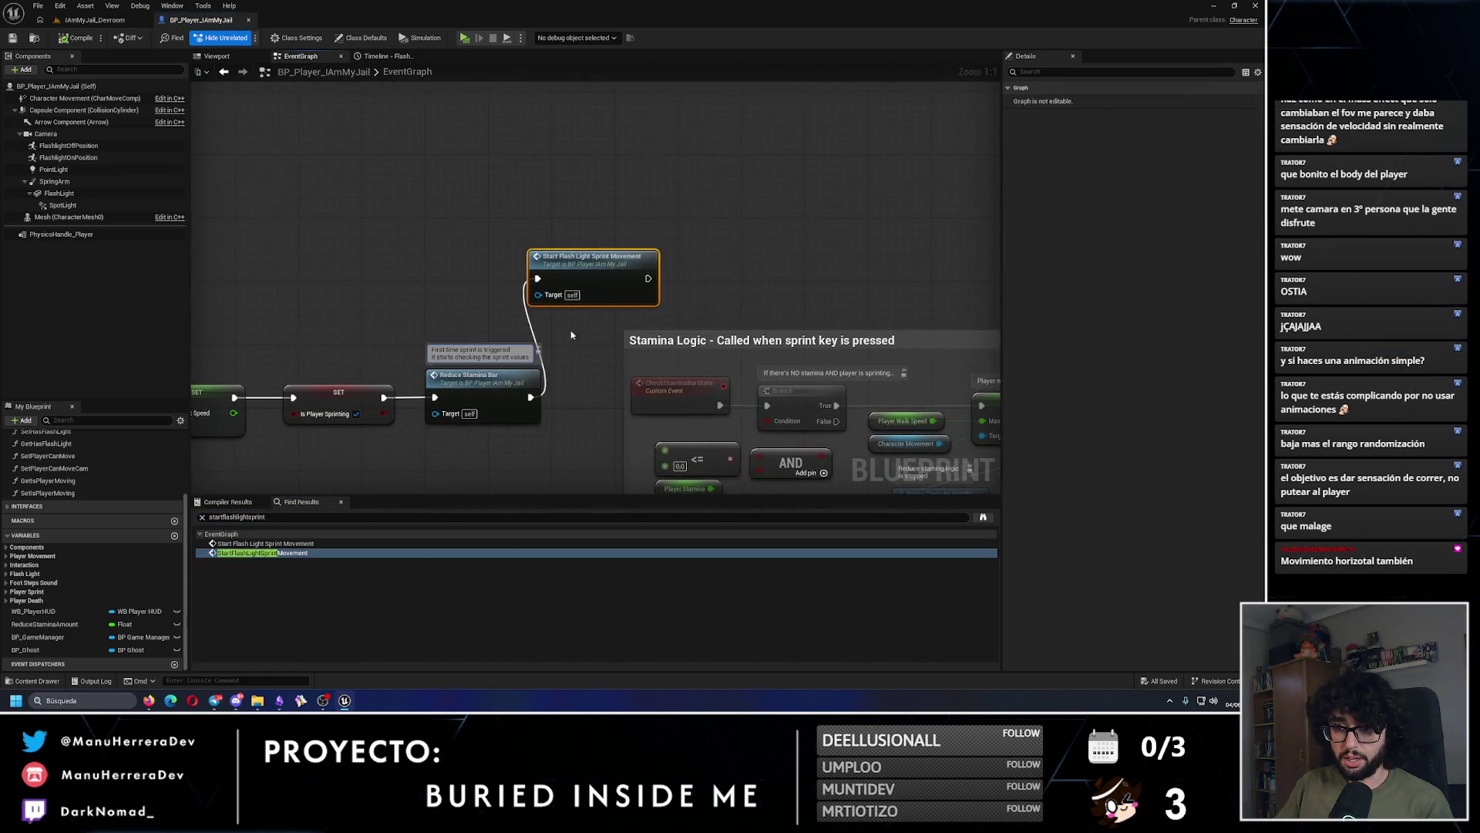
key(ctrl+f)
key(BackSpace)
drag(337, 325, 638, 259)
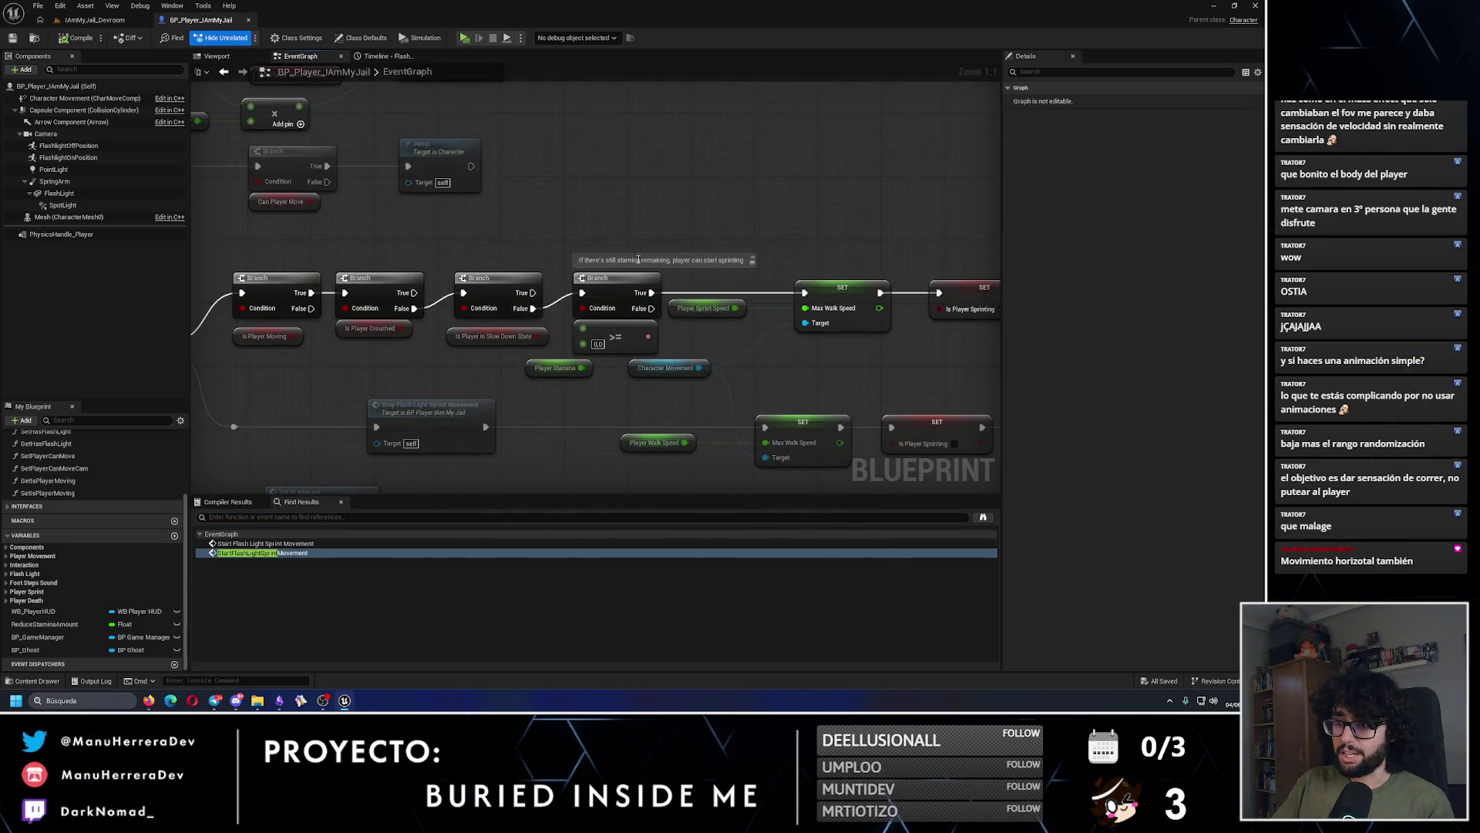
Step: Pan across the EventGraph to review the stamina, stamina bar and sprint Branch nodes
click(728, 357)
drag(705, 360, 478, 322)
drag(905, 121, 822, 145)
mouse_move(717, 314)
mouse_down()
mouse_move(563, 252)
mouse_move(787, 244)
mouse_up()
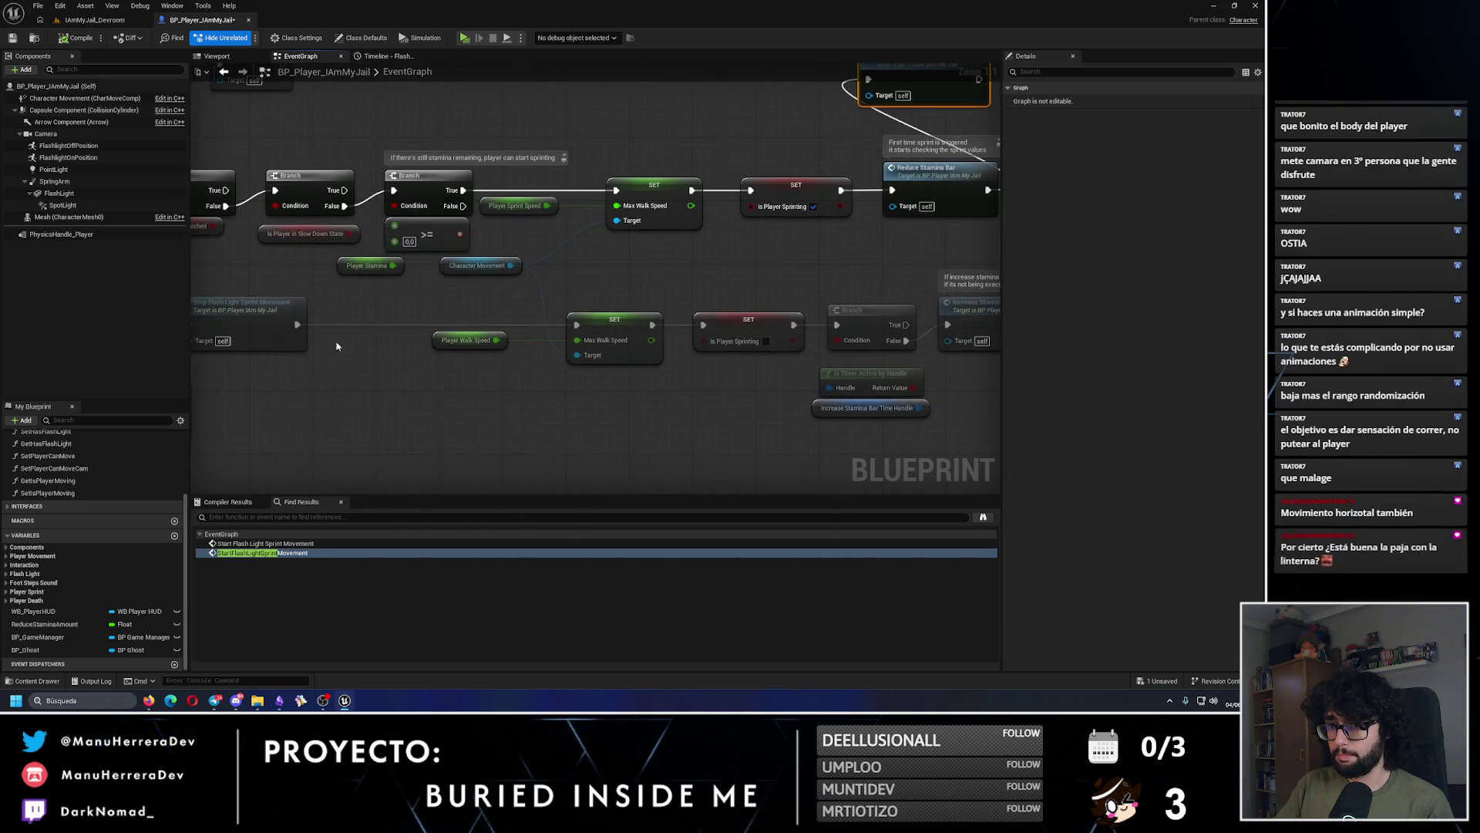
drag(340, 331, 406, 350)
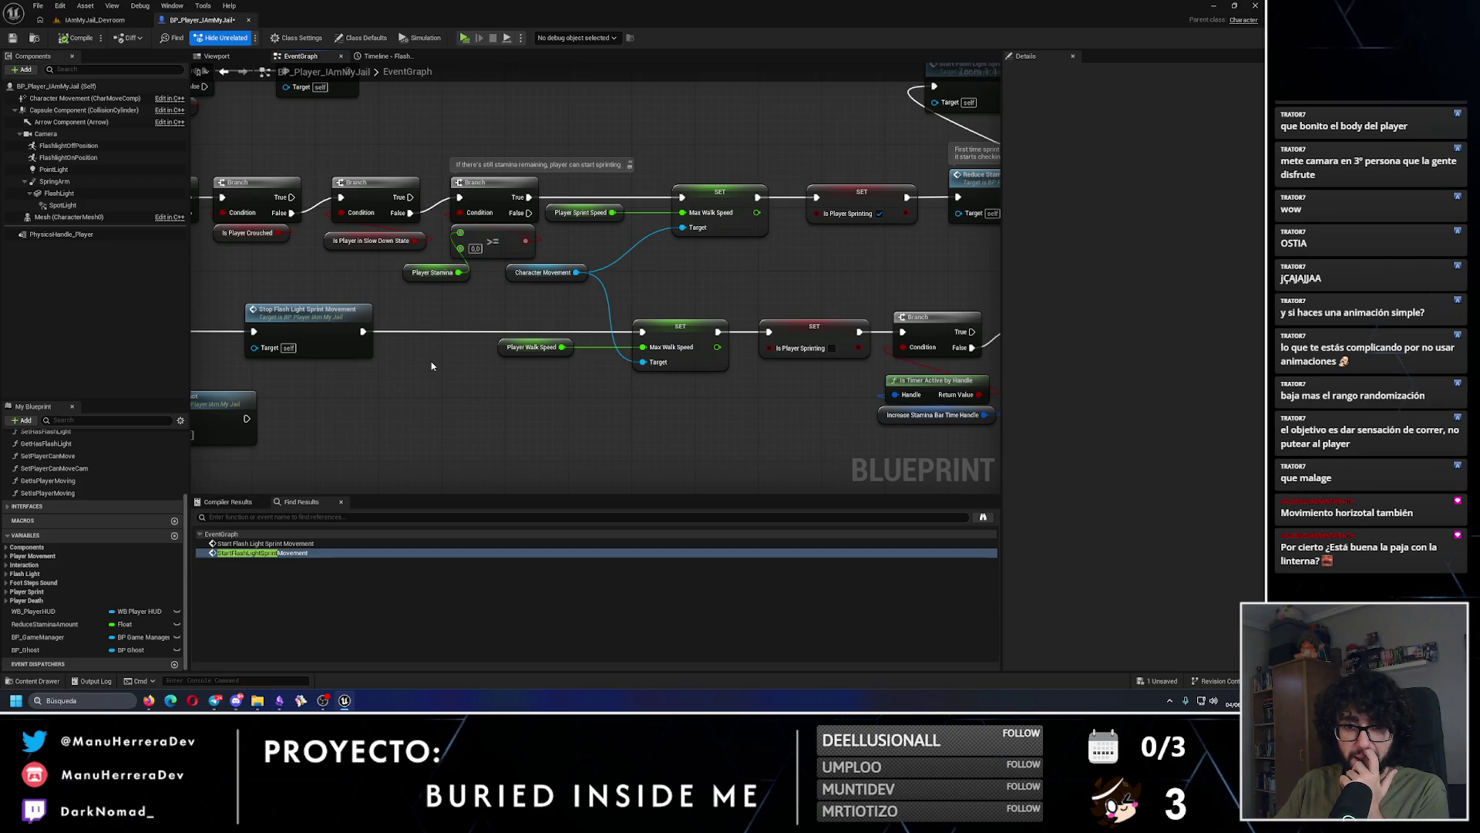
mouse_move(397, 326)
mouse_down()
mouse_move(506, 323)
mouse_move(425, 366)
mouse_up()
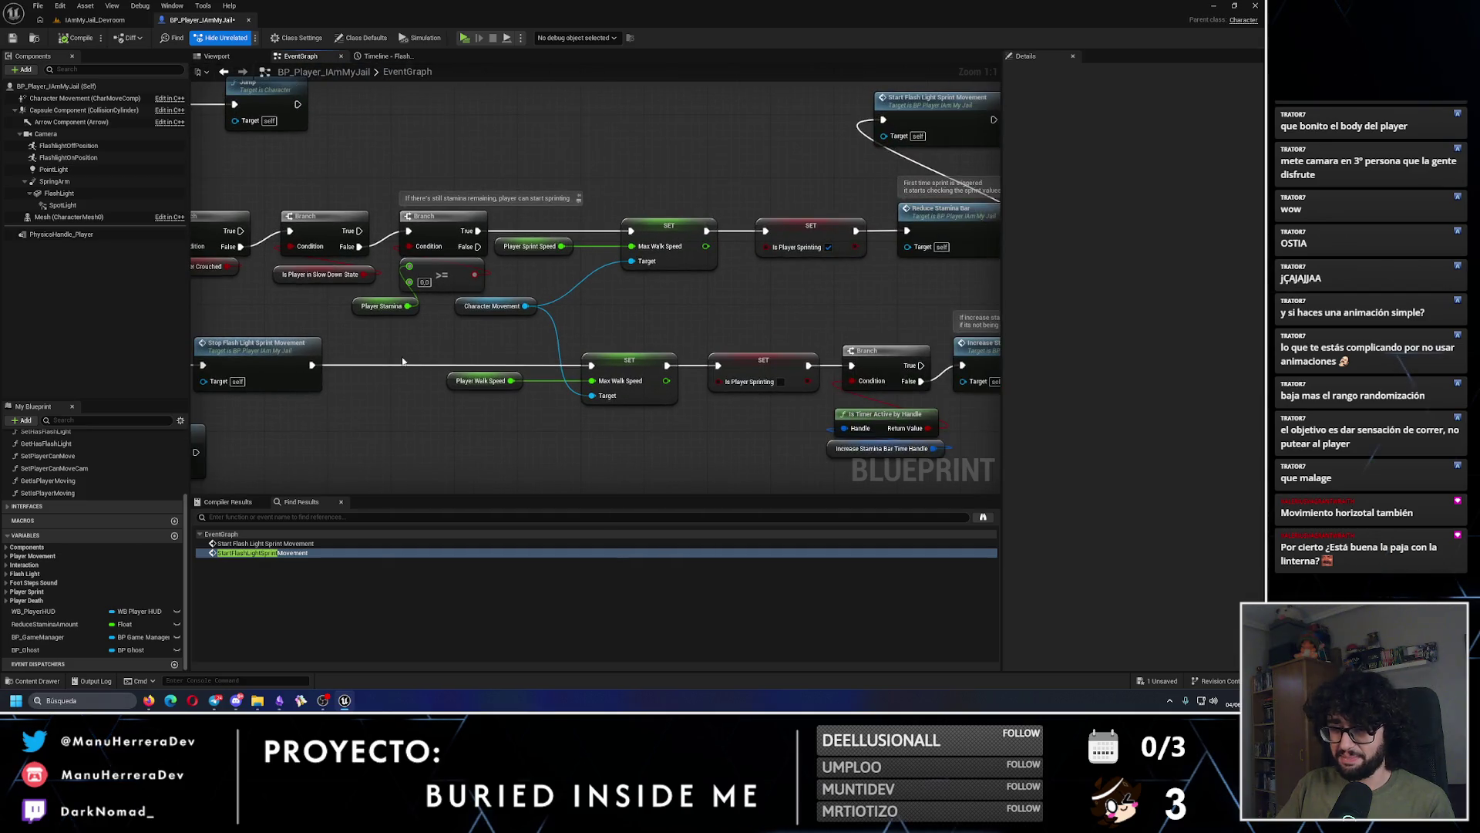
mouse_move(678, 330)
mouse_down()
mouse_move(467, 365)
mouse_move(609, 378)
mouse_move(562, 303)
mouse_up()
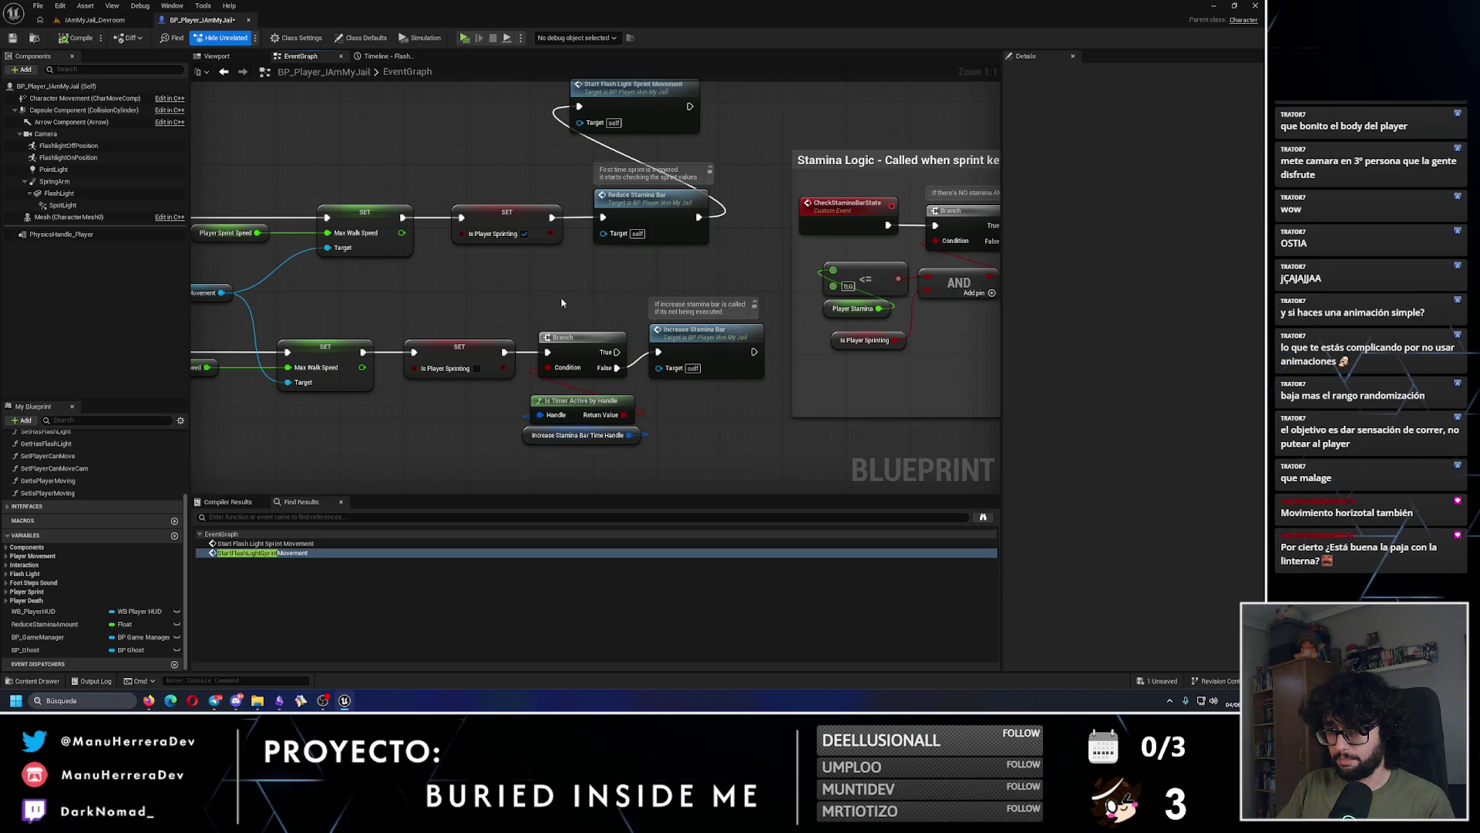
mouse_move(561, 303)
mouse_down()
mouse_move(763, 341)
mouse_move(745, 188)
mouse_up()
Step: Inspect the Start Flash Light Sprint Movement node, deselect it, and return to the IAmMyJail_Devroom level
click(757, 151)
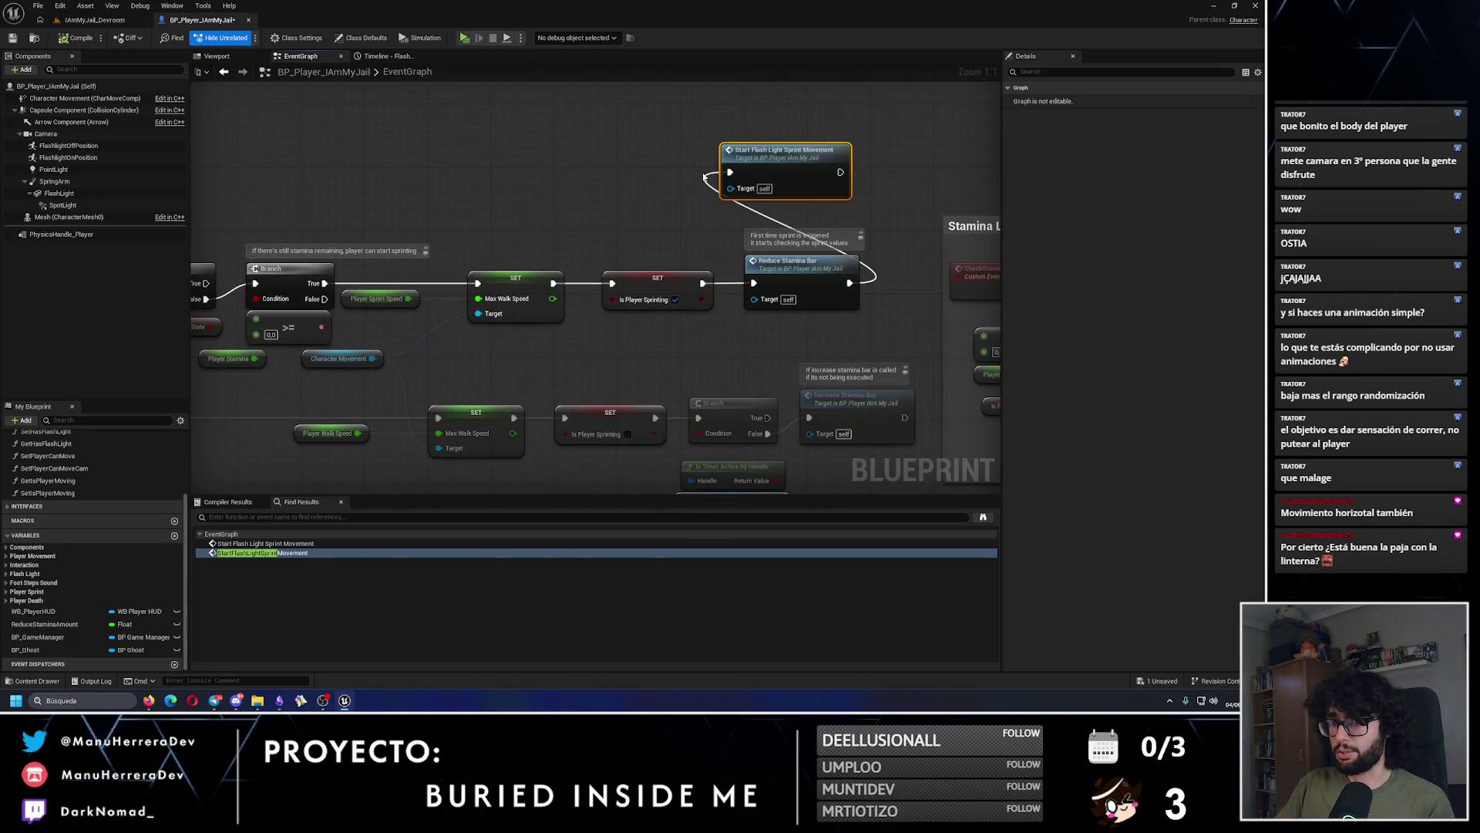
scroll(362, 349, down, 6)
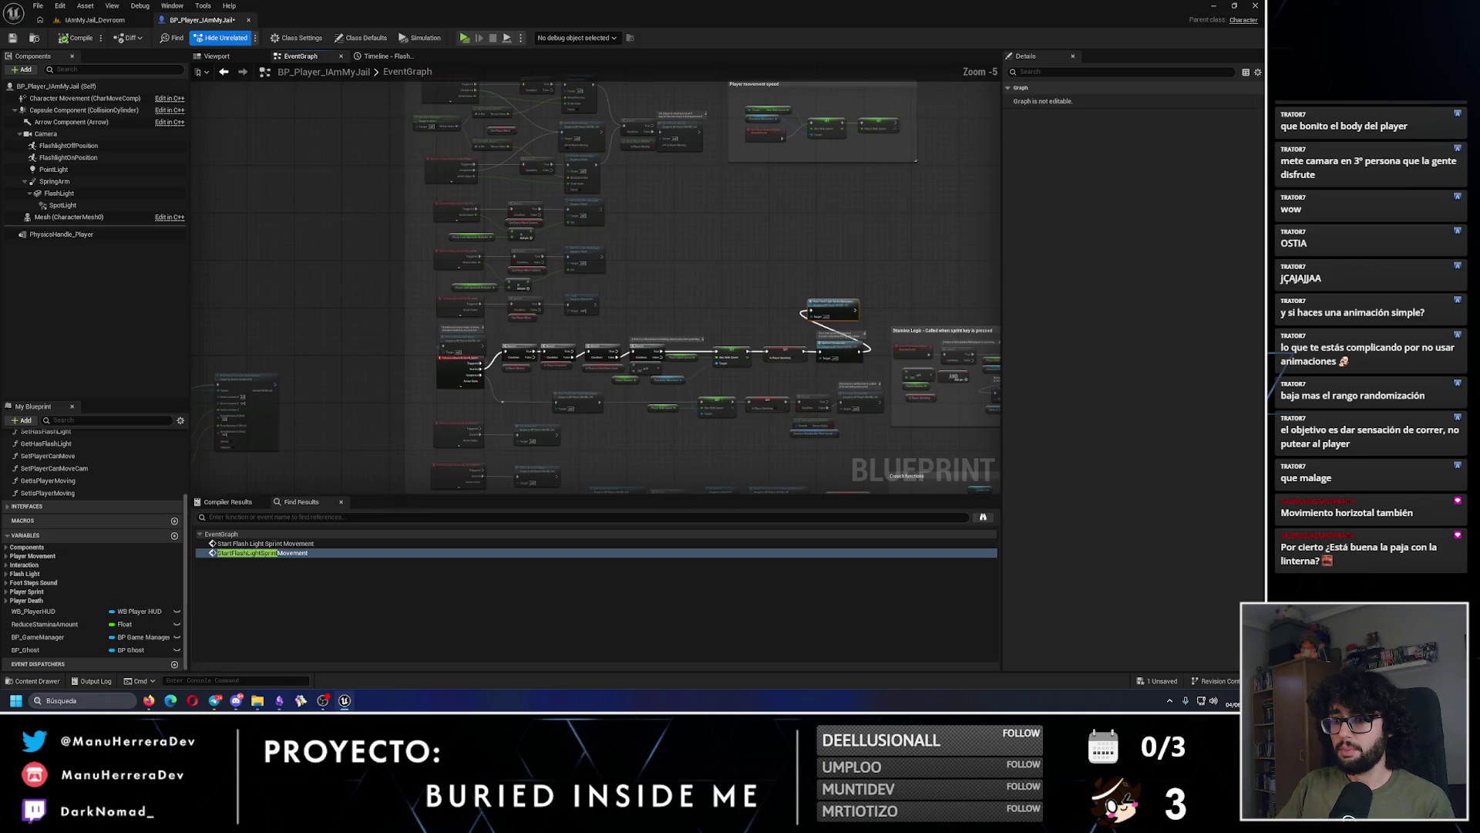
drag(362, 349, 677, 321)
scroll(716, 232, up, 2)
scroll(716, 232, up, 2)
mouse_move(716, 231)
mouse_down()
mouse_move(578, 239)
mouse_move(509, 267)
mouse_move(617, 249)
mouse_up()
click(473, 253)
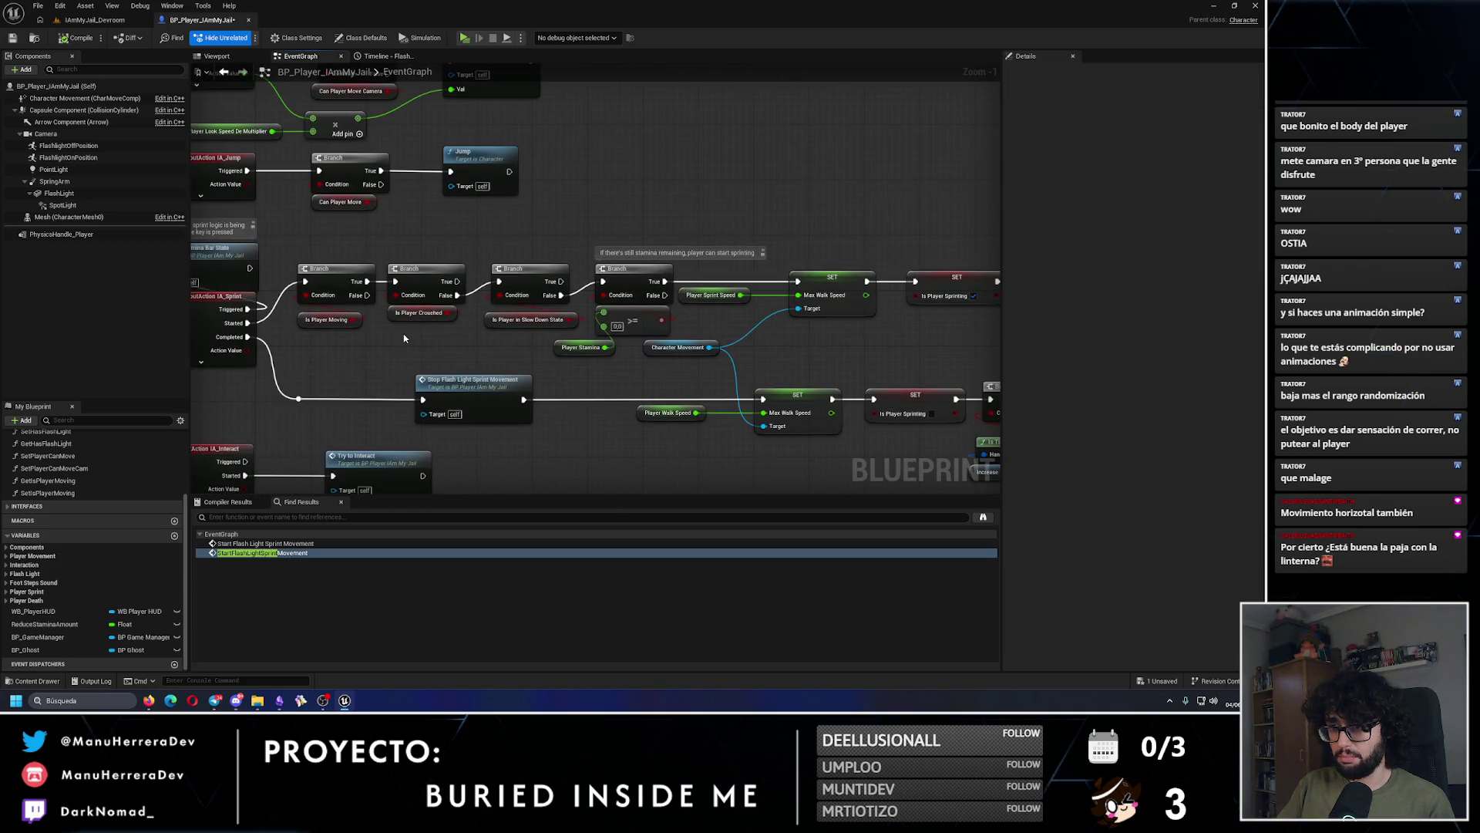
click(118, 20)
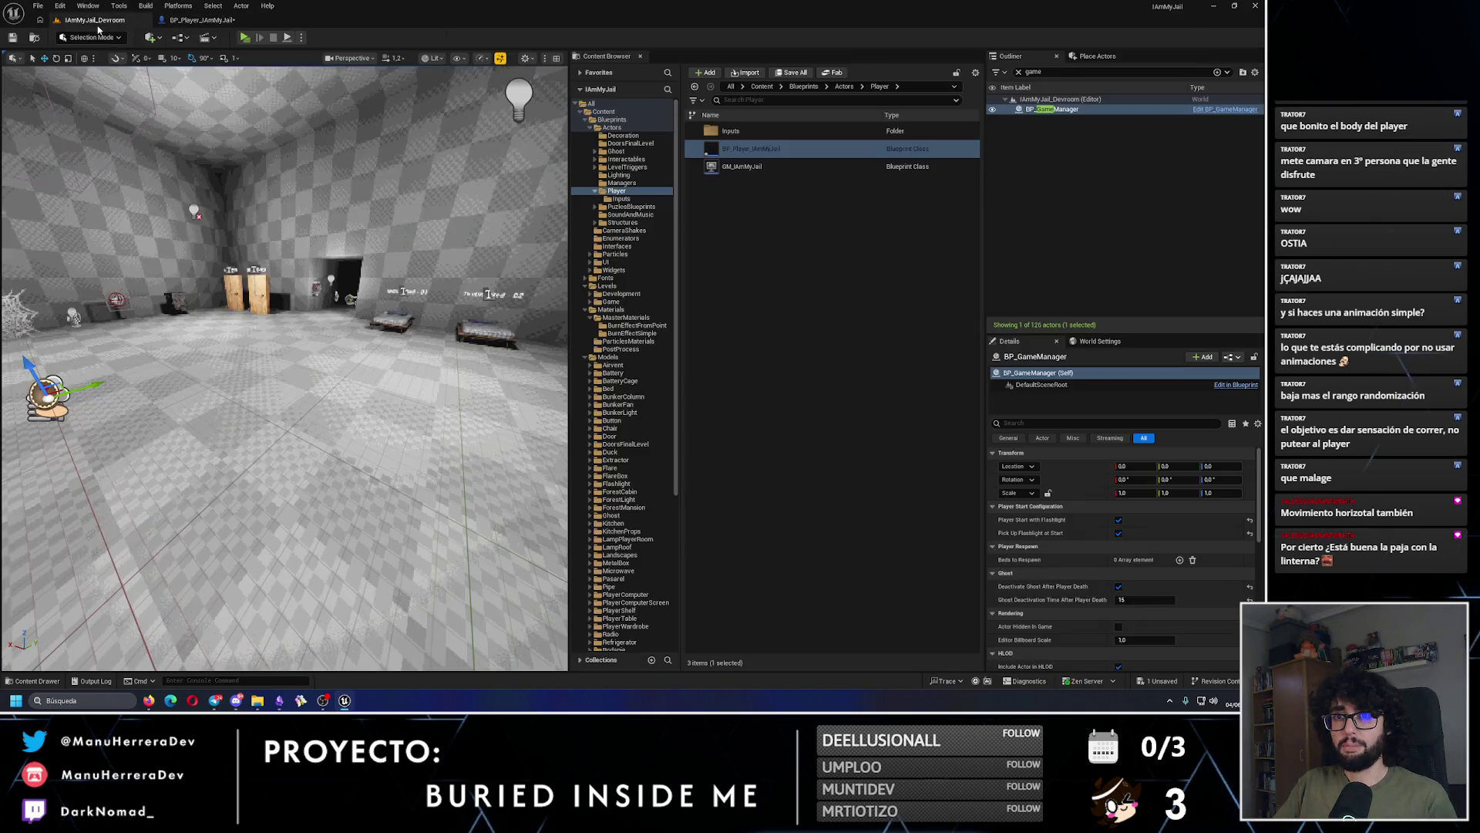
Step: Play-test sprinting with Shift+W toward the wooden doors to watch the flashlight sway
key(alt+p)
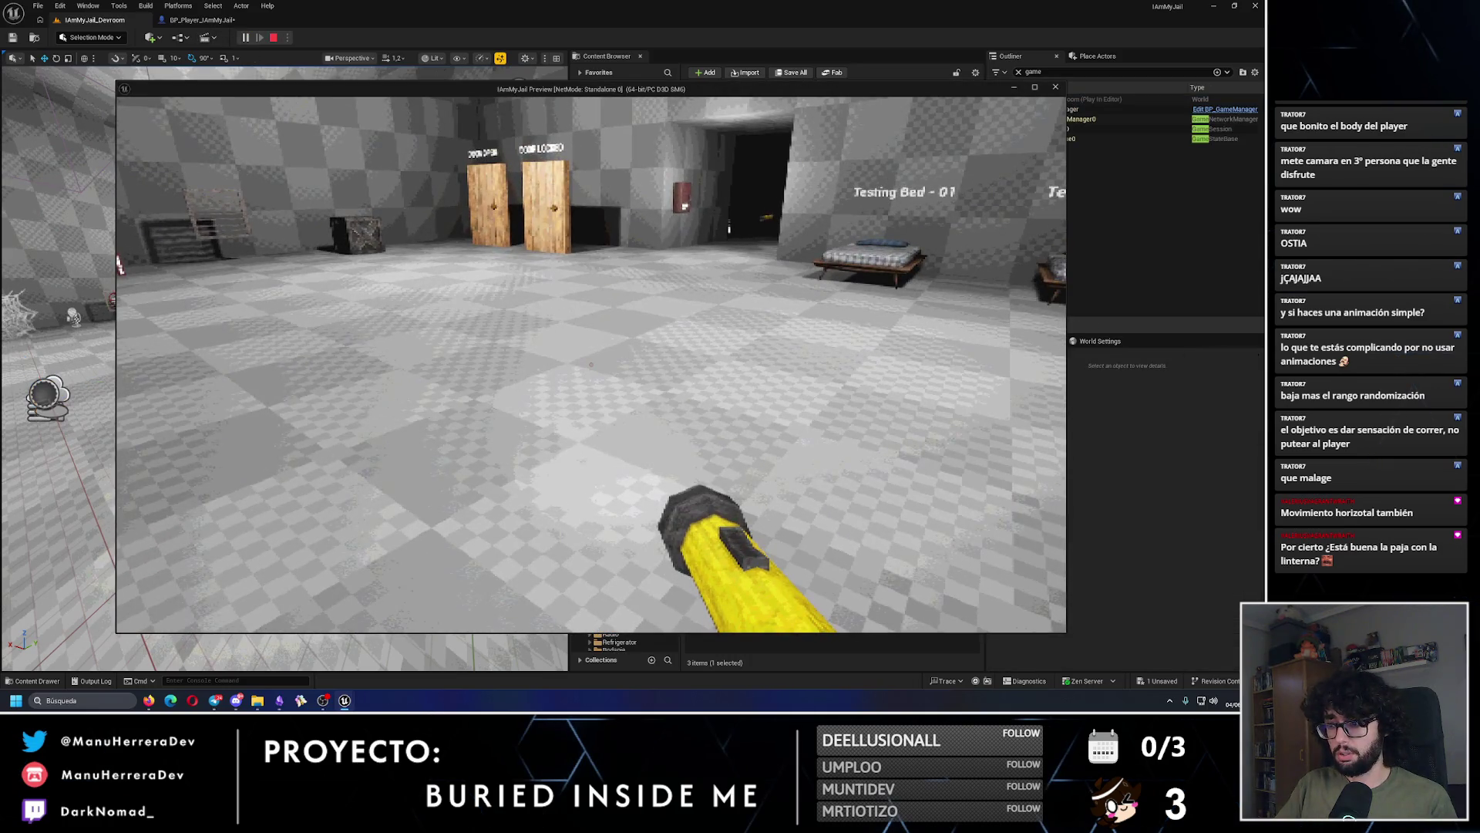
key(w)
key(shift+w)
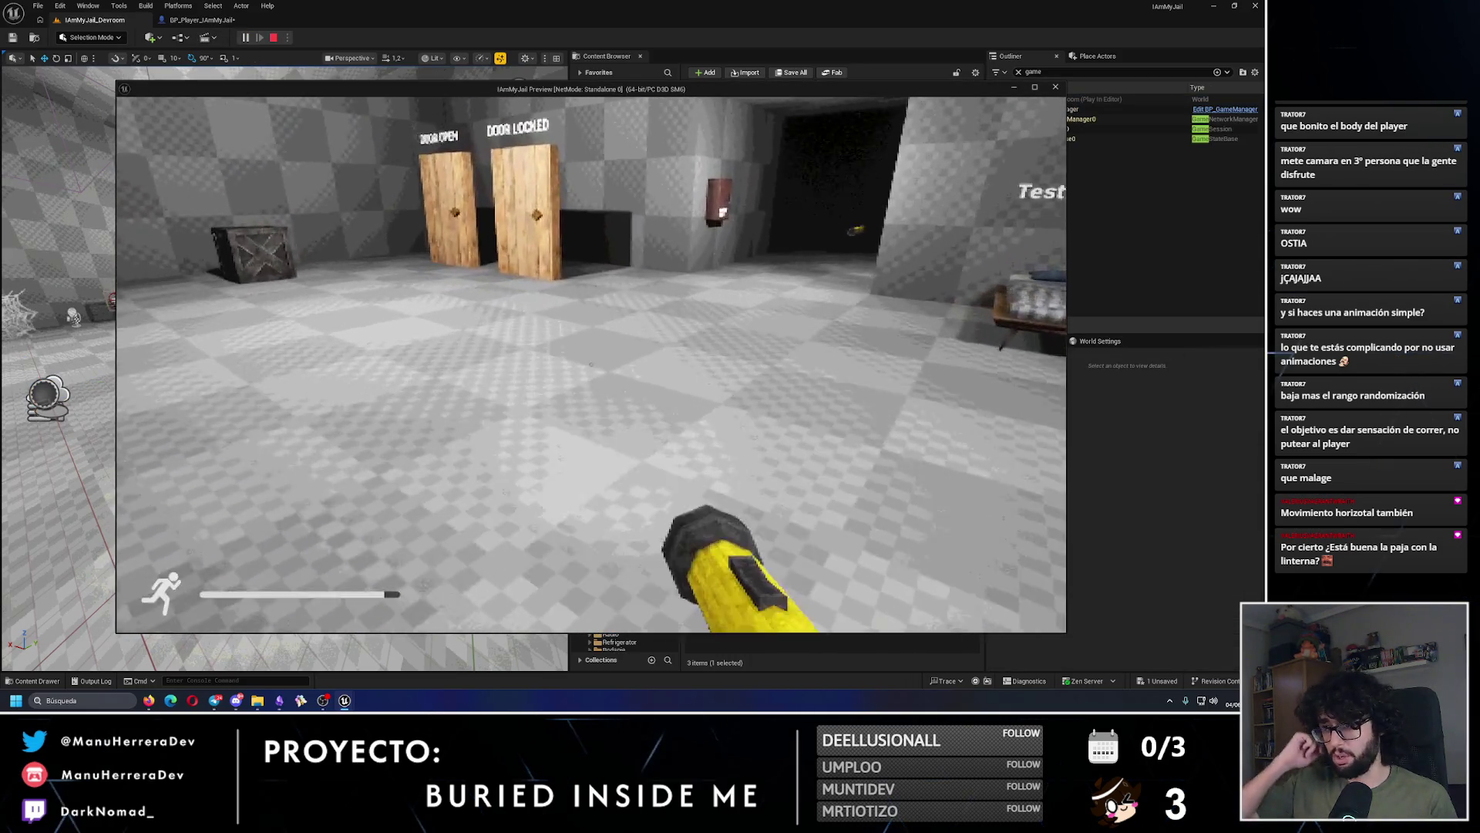
key(w)
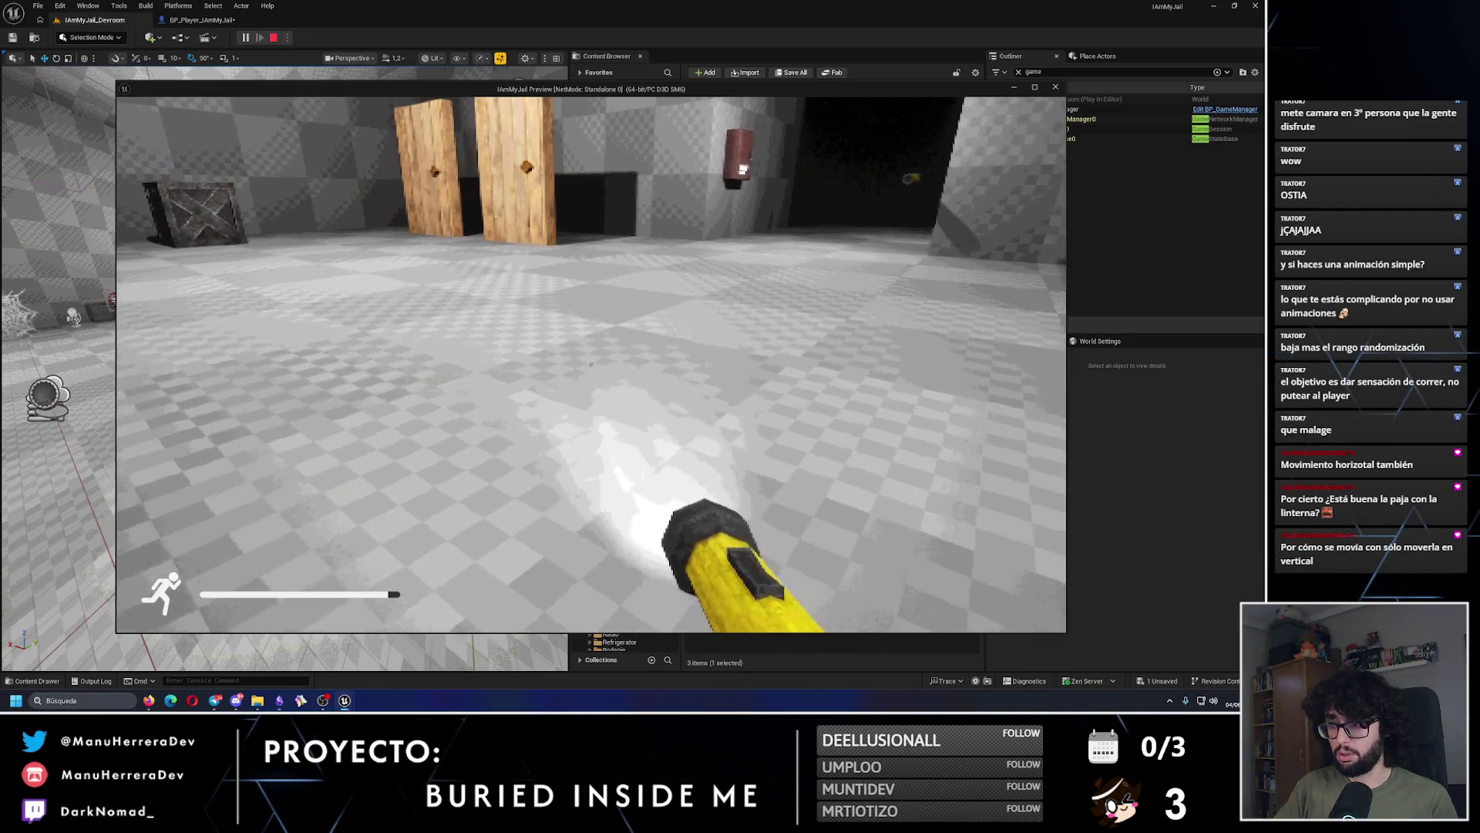
key(Escape)
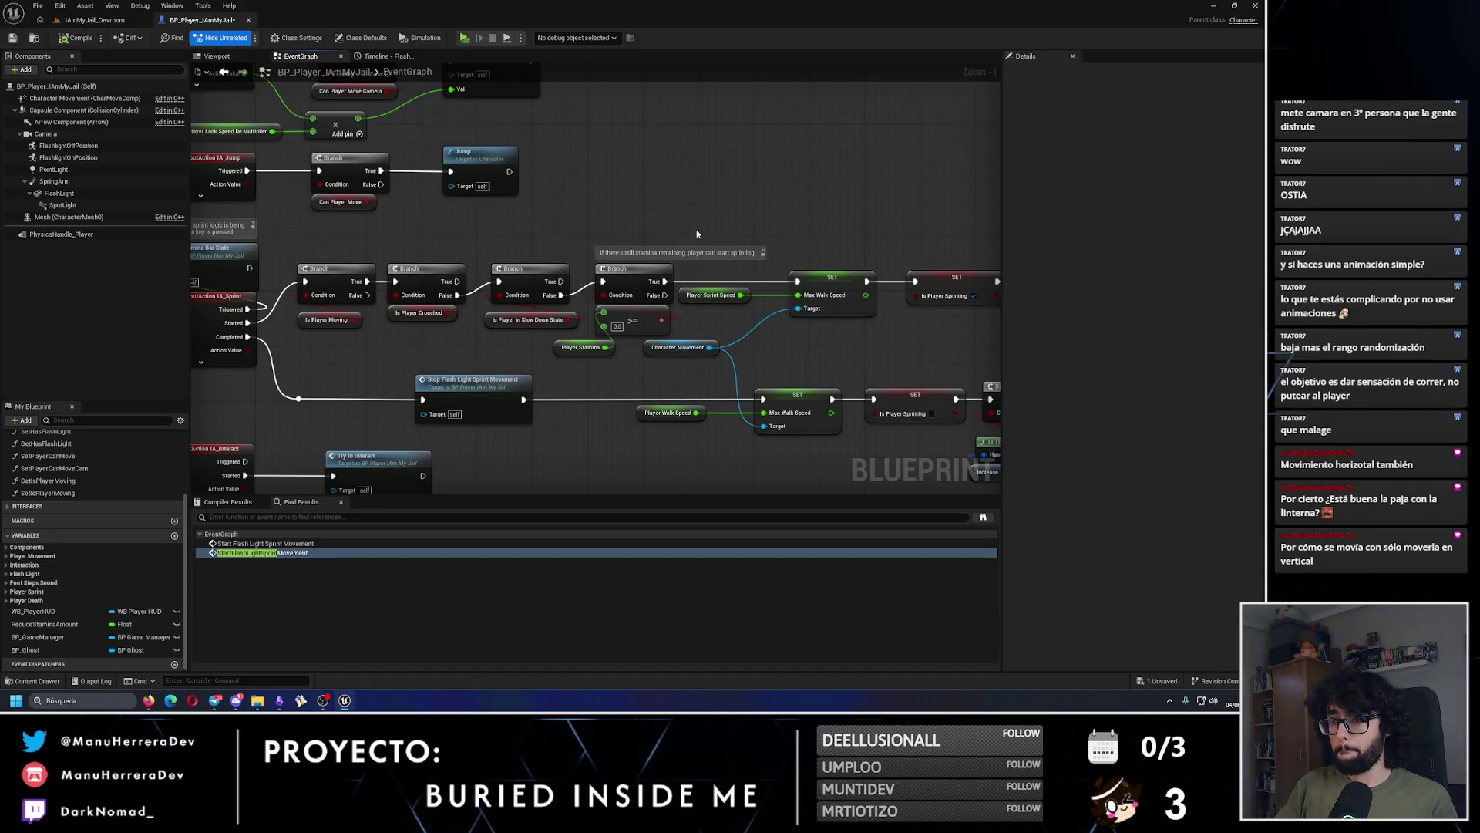
Step: Set the second Lerp's B to 3,0, compile, reposition the Spring Arm node, and return to Devroom
scroll(627, 323, up, 2)
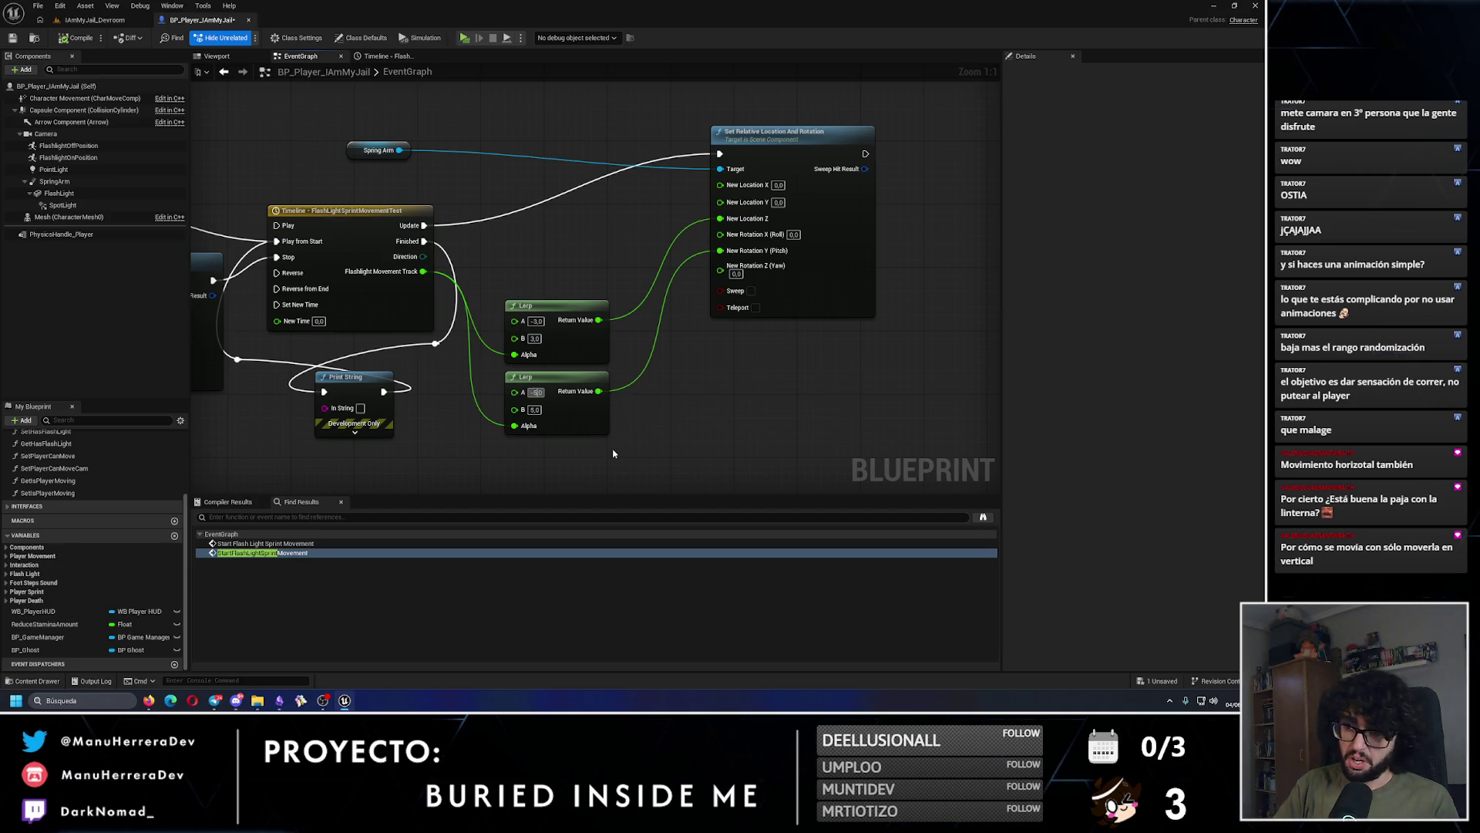
click(534, 410)
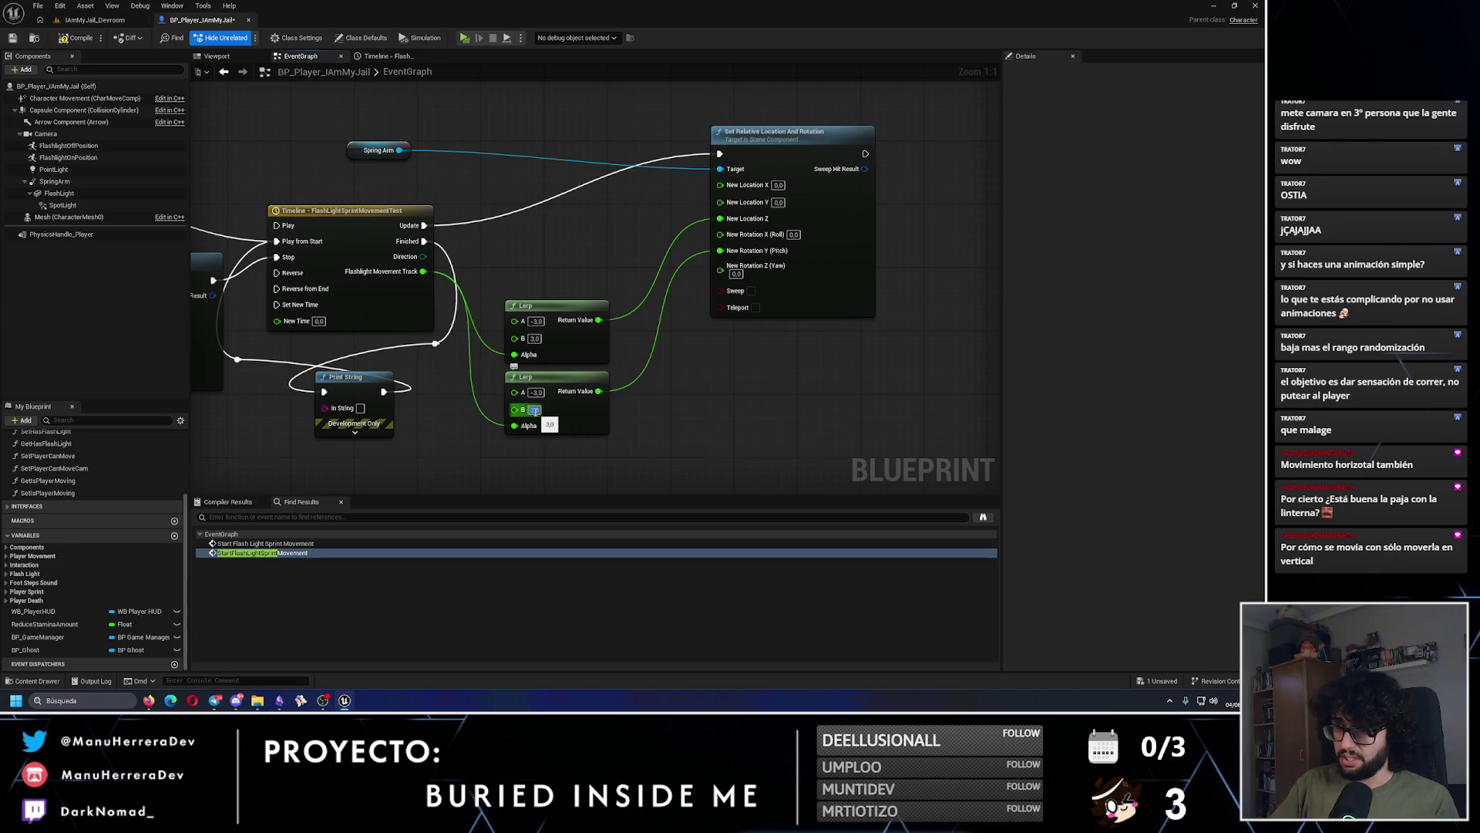
key(Return)
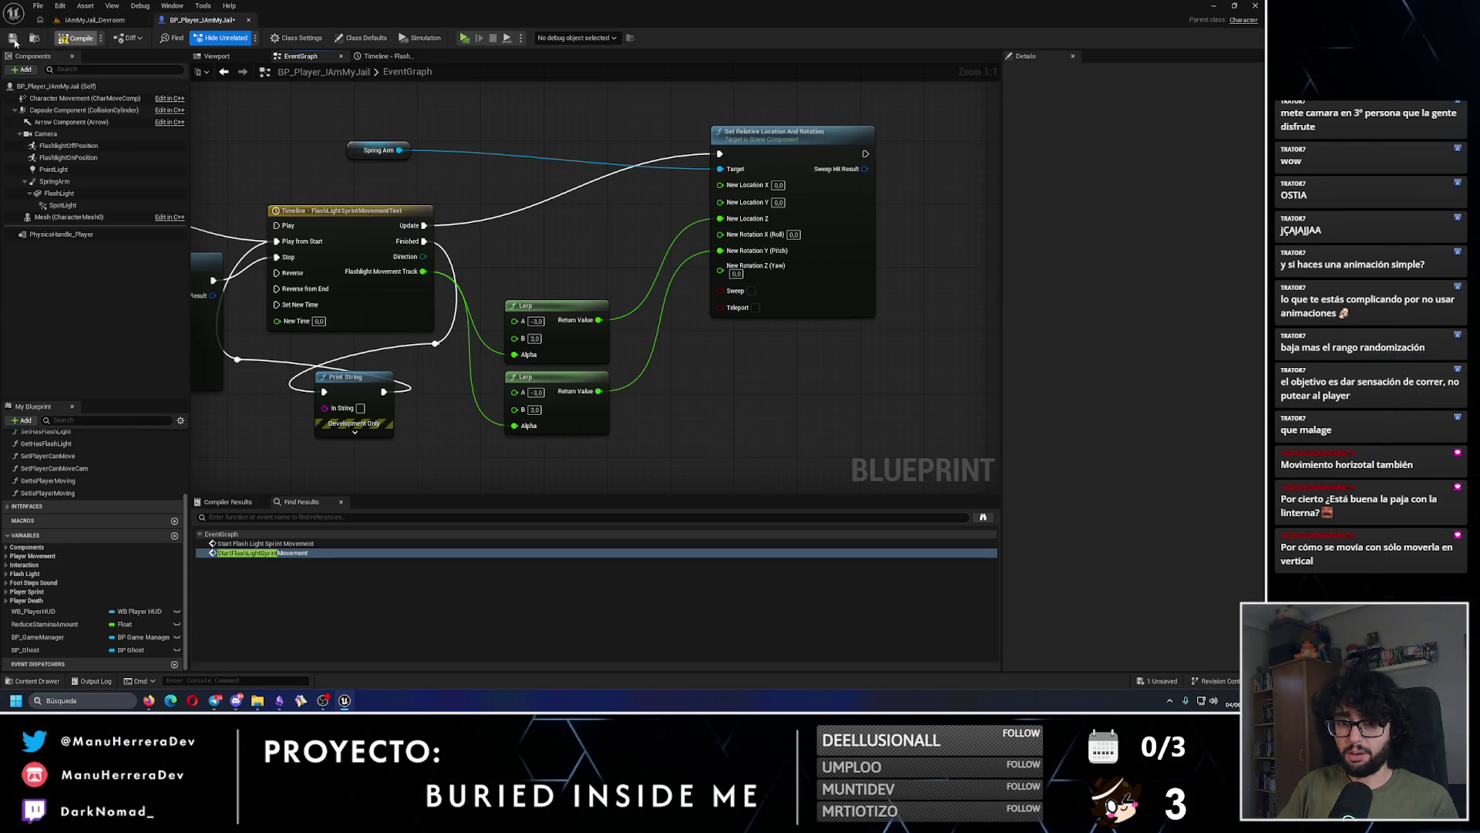
click(12, 38)
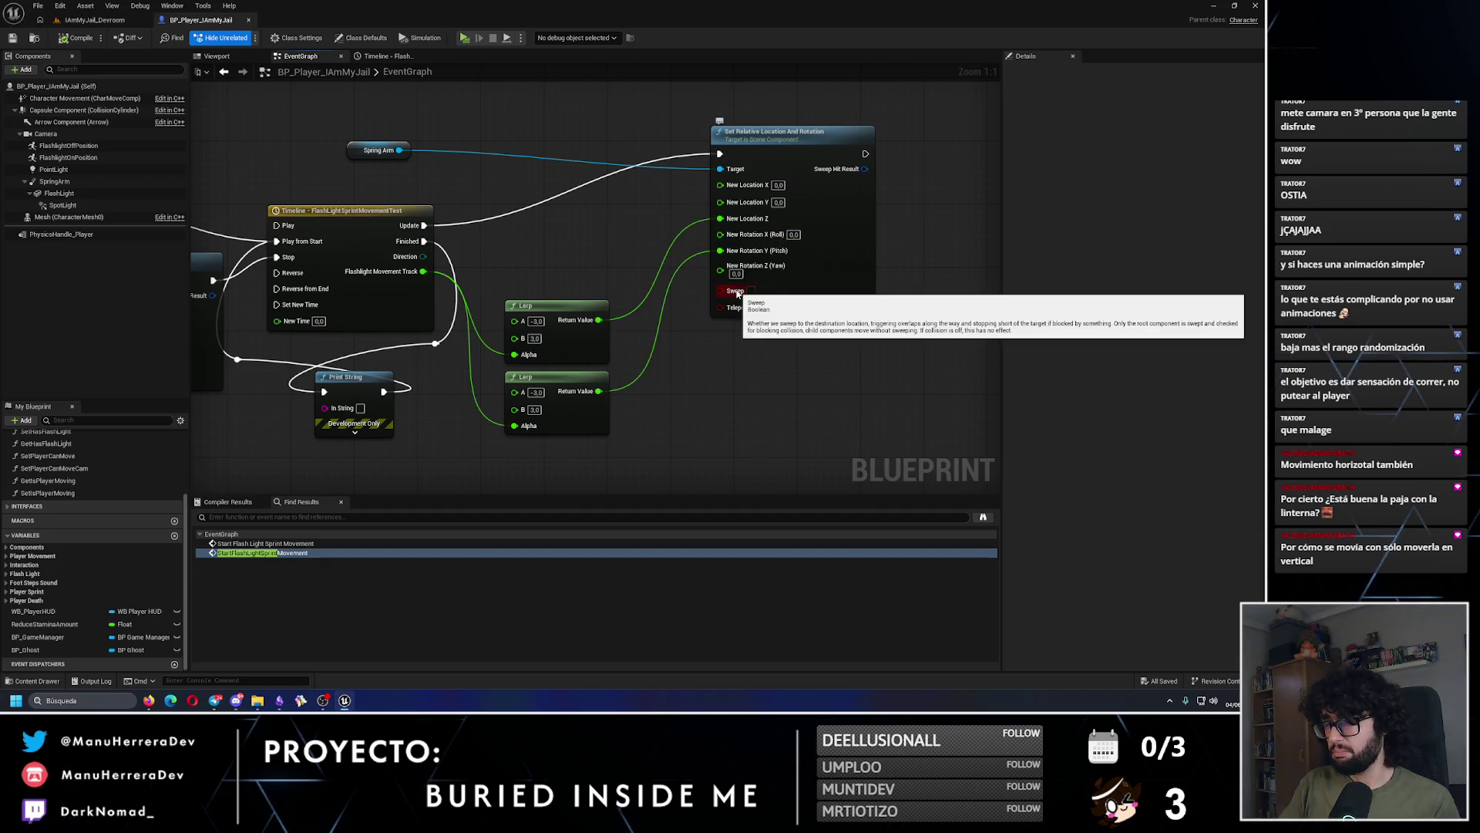
mouse_move(401, 142)
mouse_down()
mouse_move(777, 111)
mouse_move(766, 102)
mouse_up()
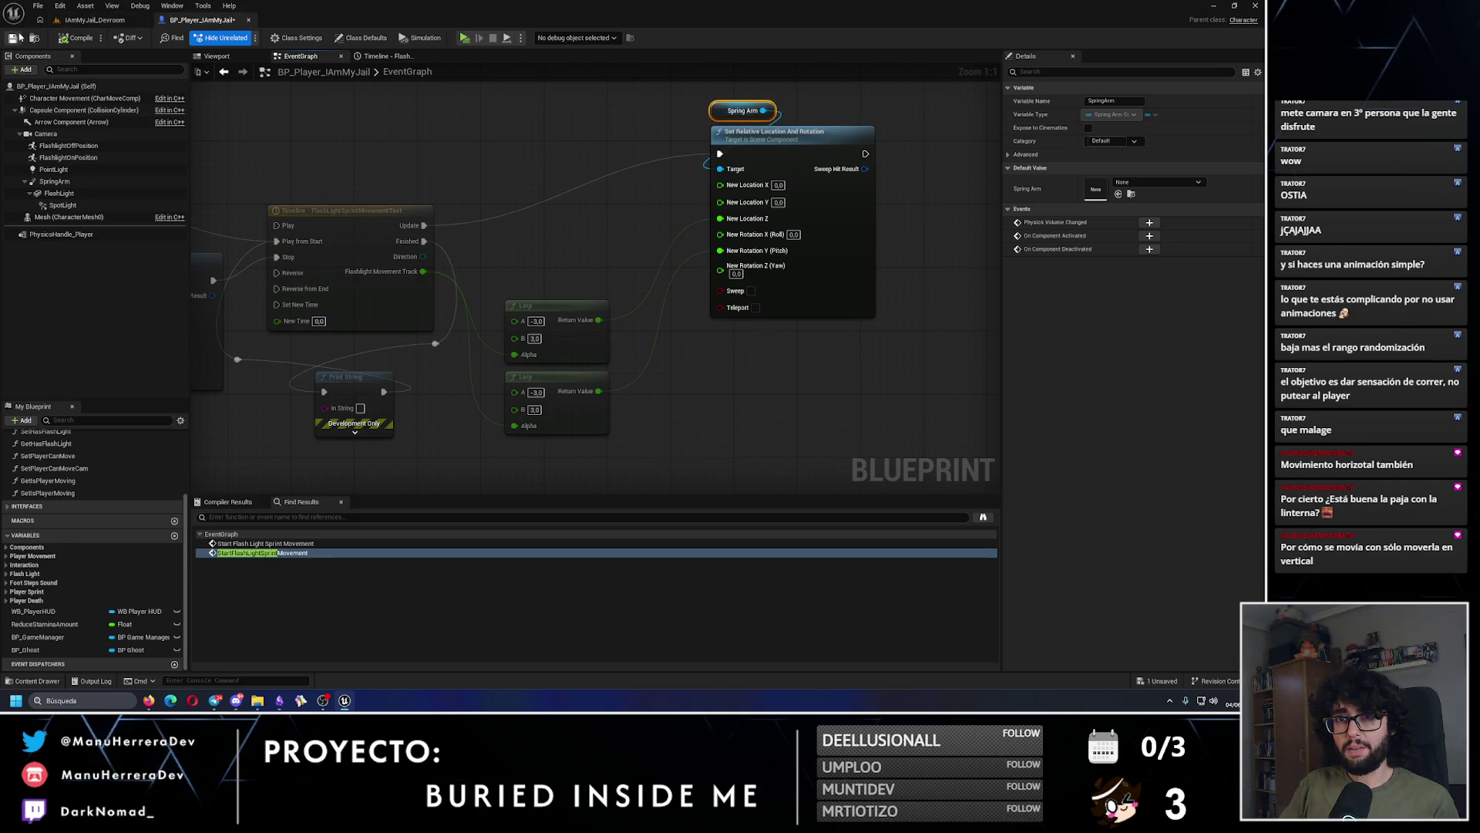
click(116, 23)
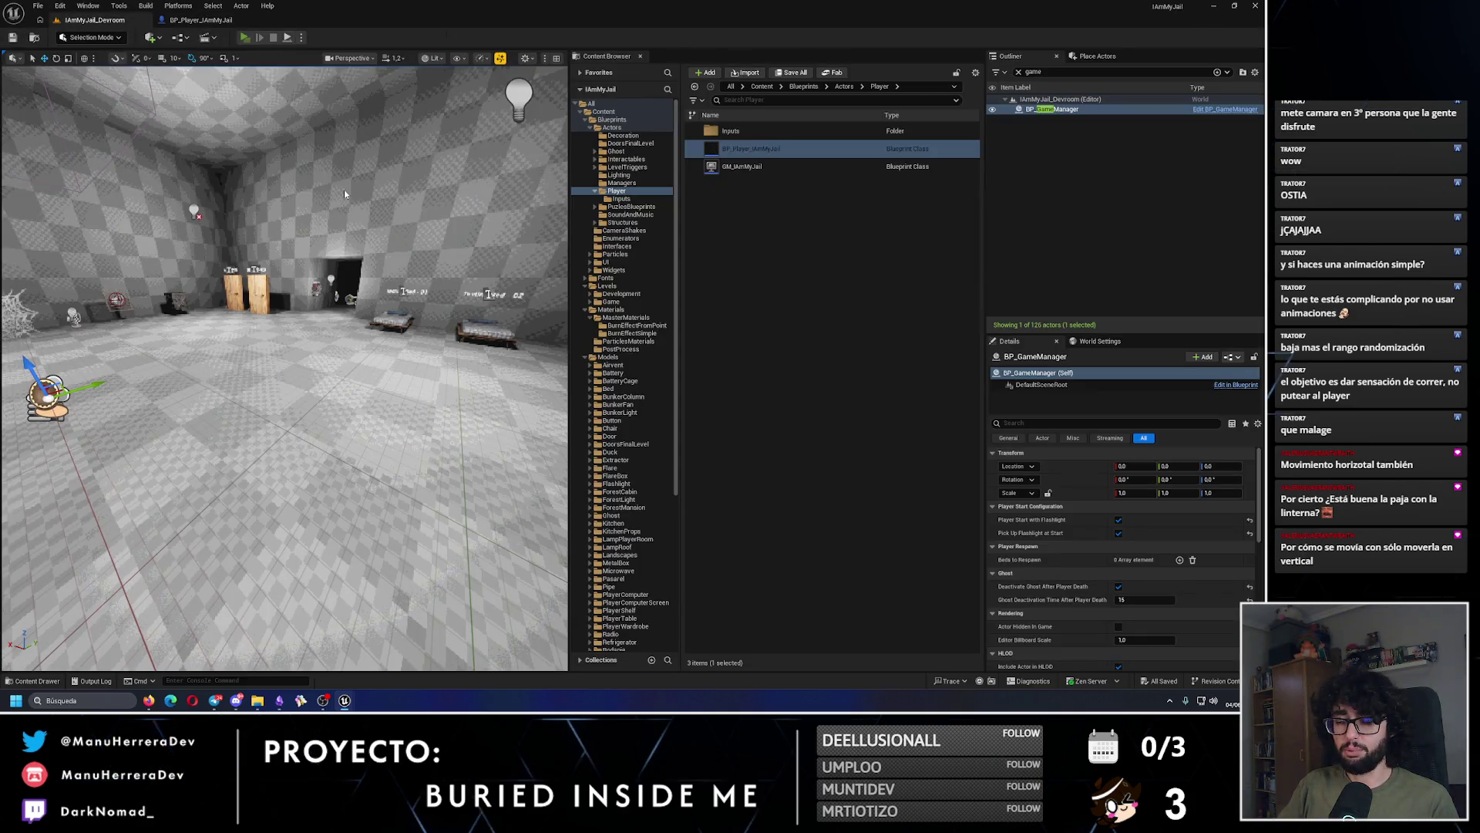
Step: Play-test sprinting down the dark corridor until stamina empties, then go back to BP_Player
key(alt+p)
key(Escape)
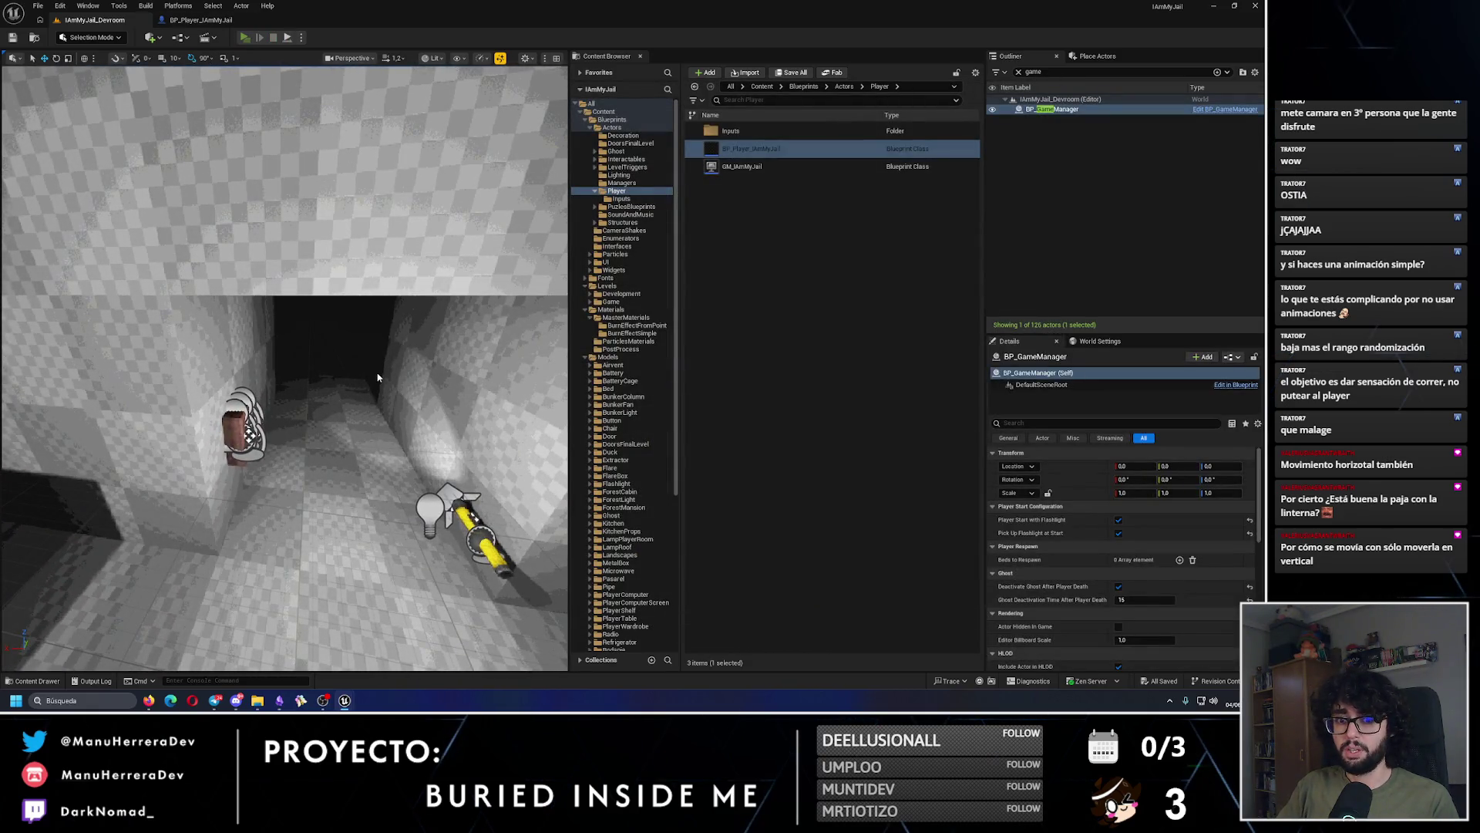
key(alt+p)
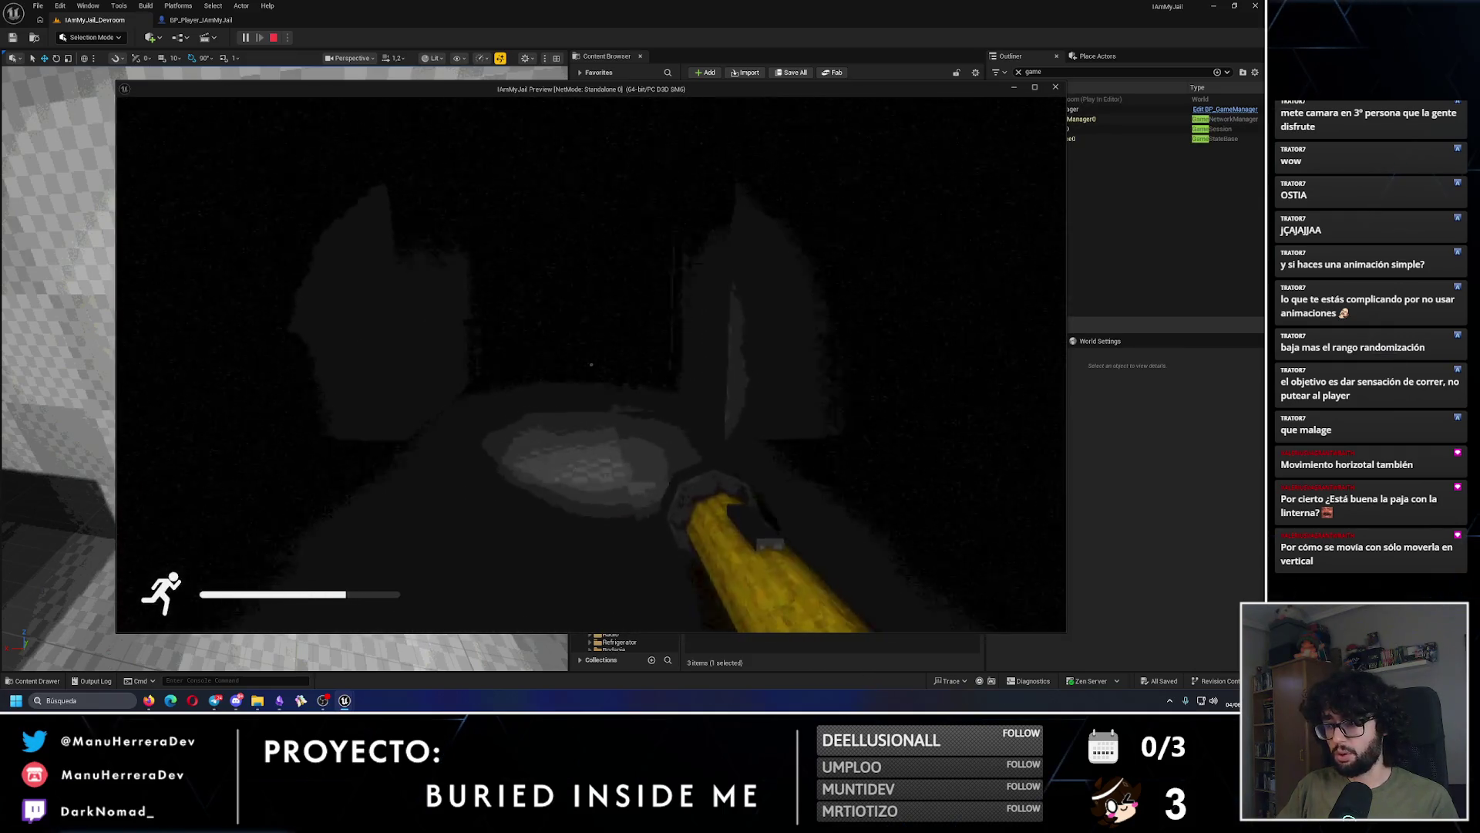
key(shift+w)
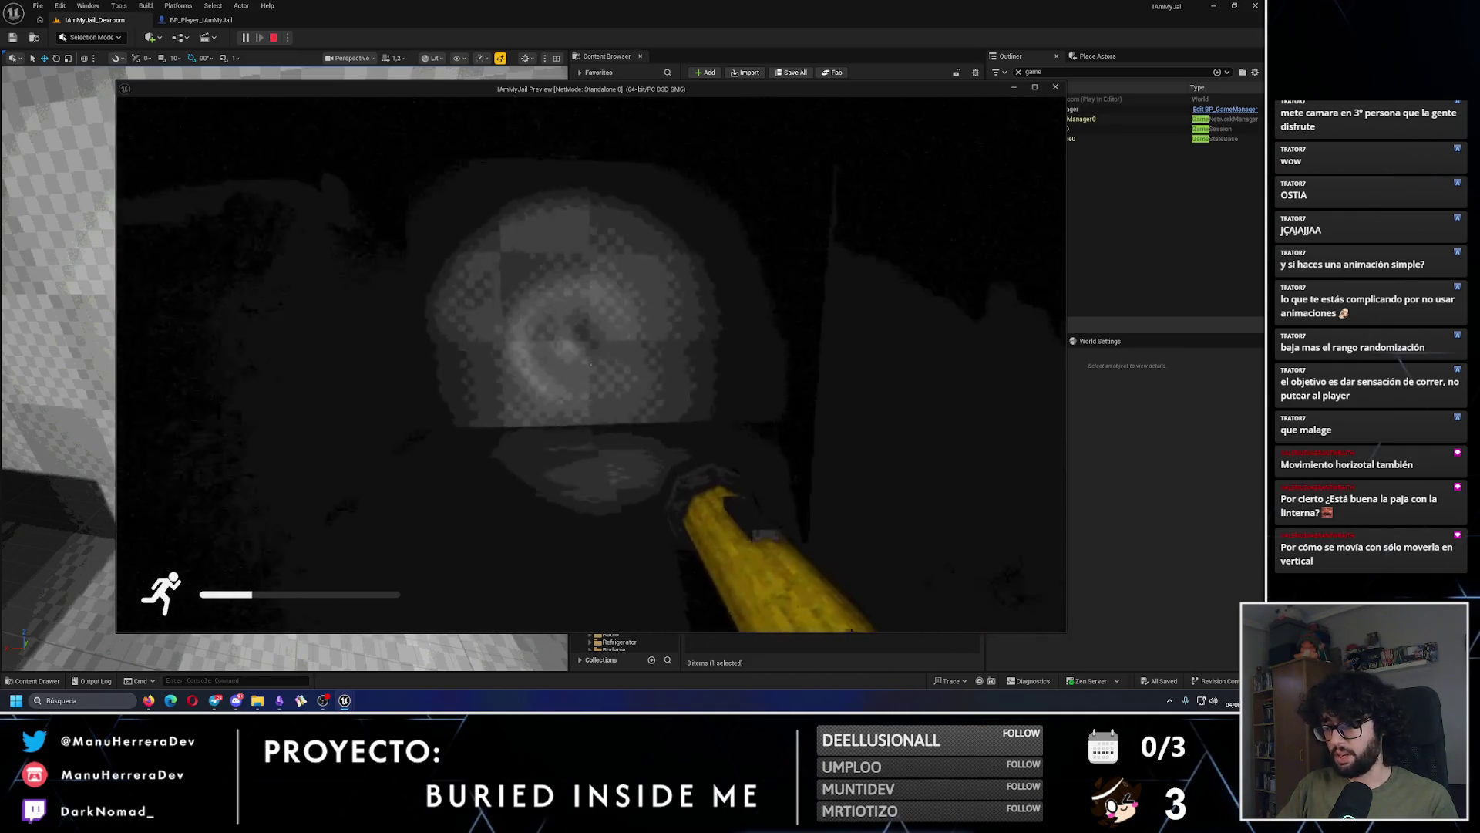
key(shift+w)
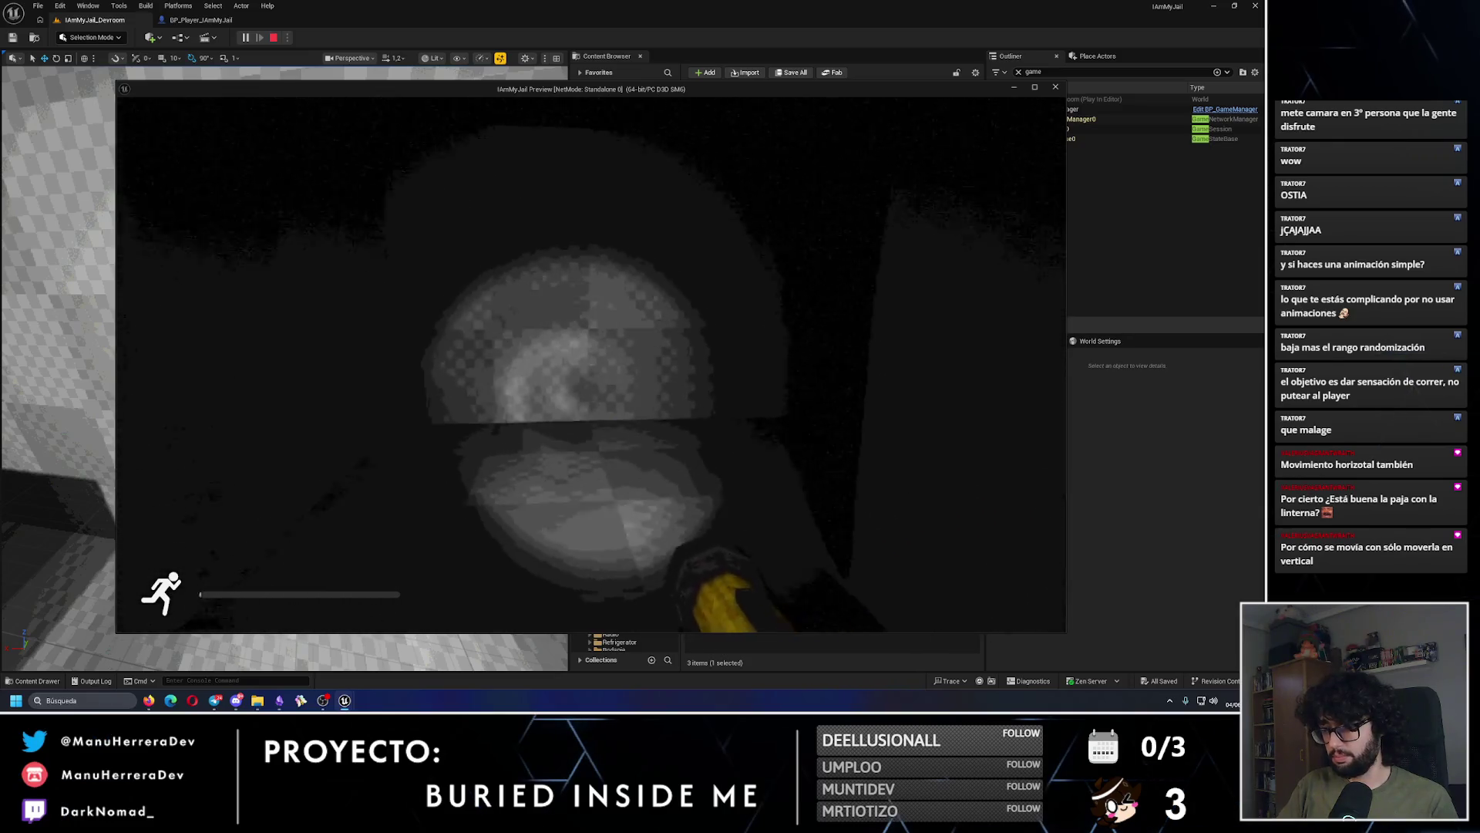
key(w)
key(w)
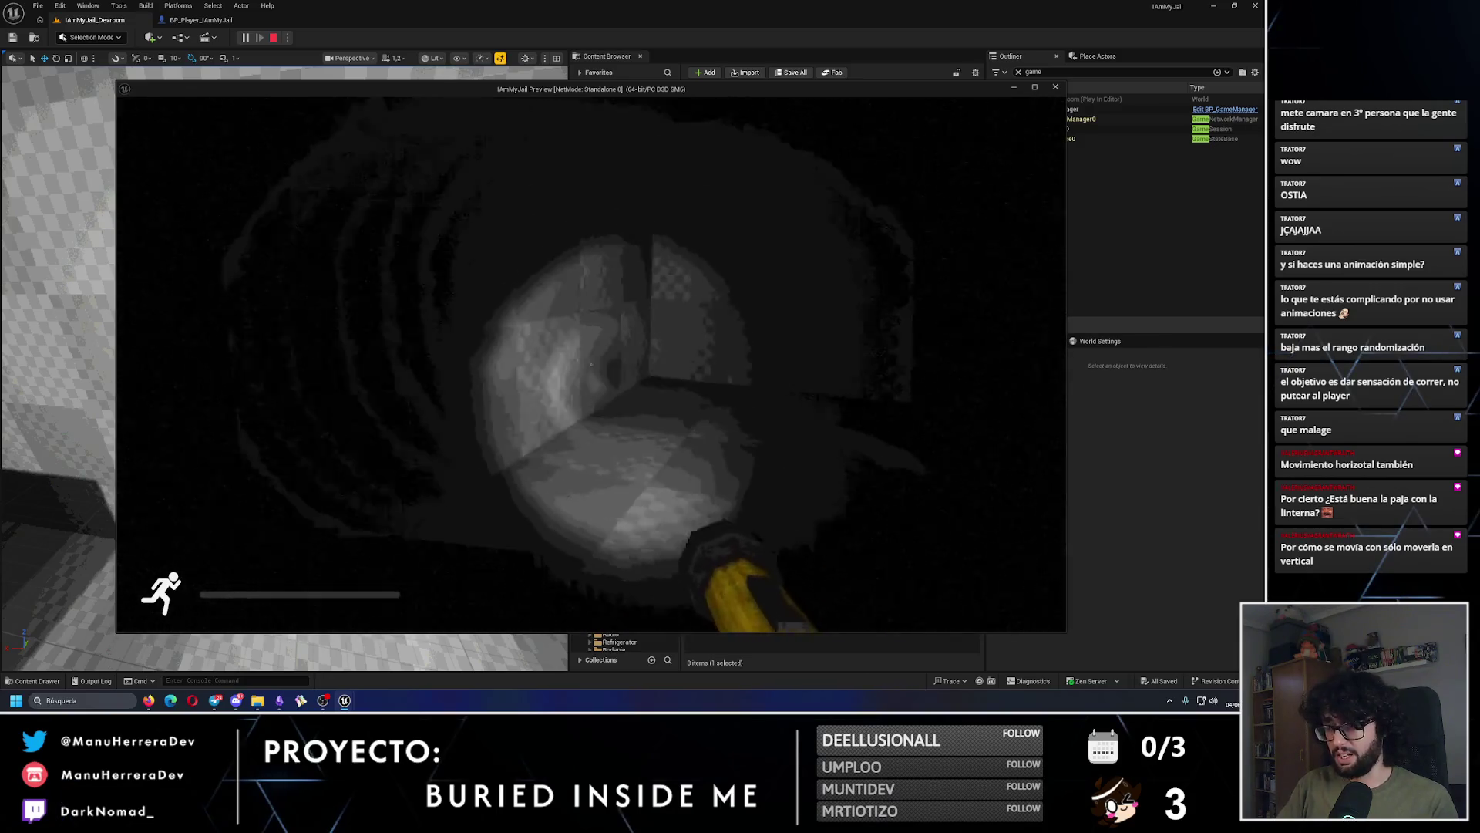
key(Escape)
click(202, 19)
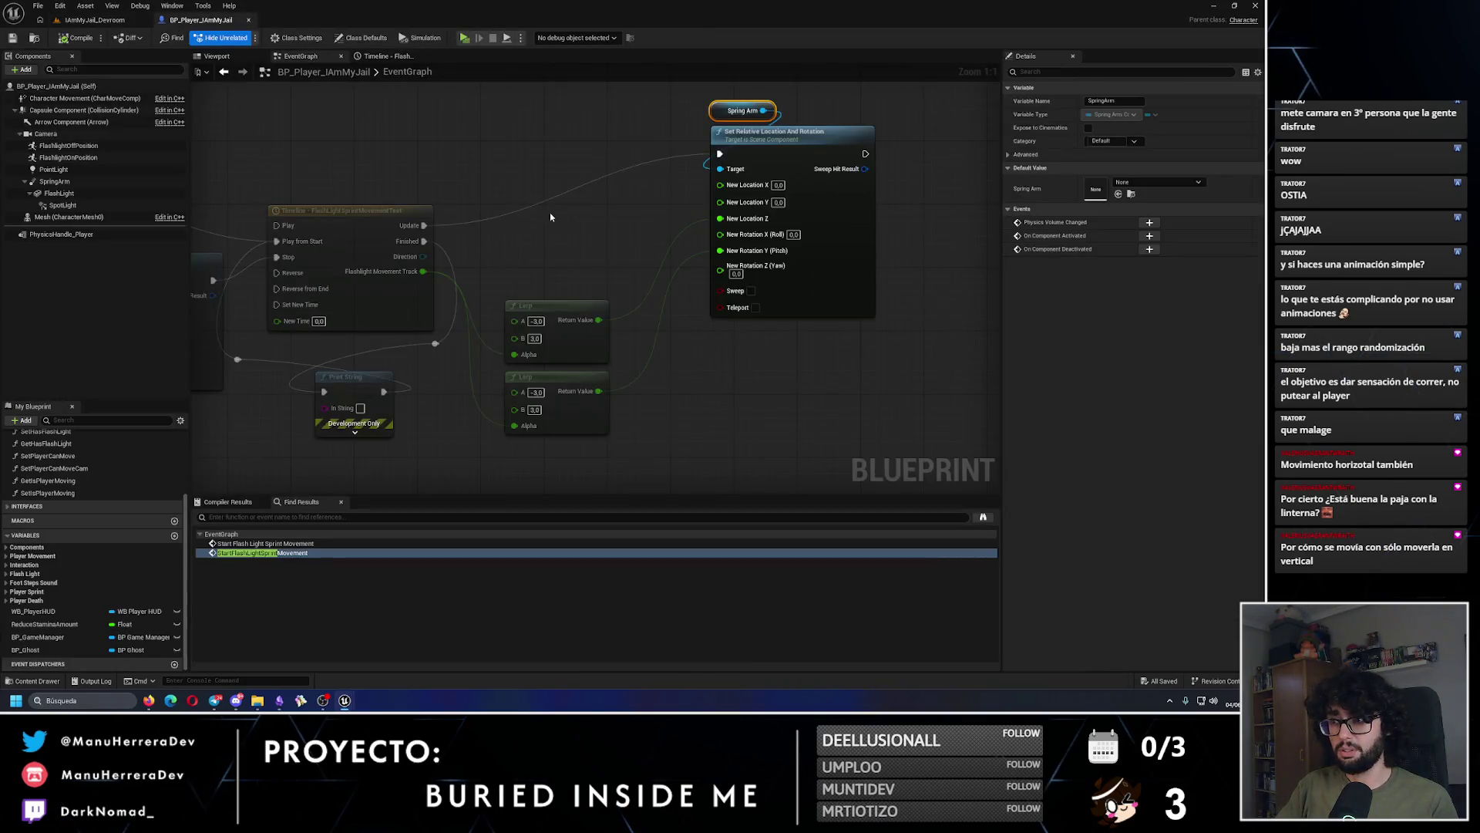
scroll(551, 217, down, 6)
scroll(550, 217, up, 4)
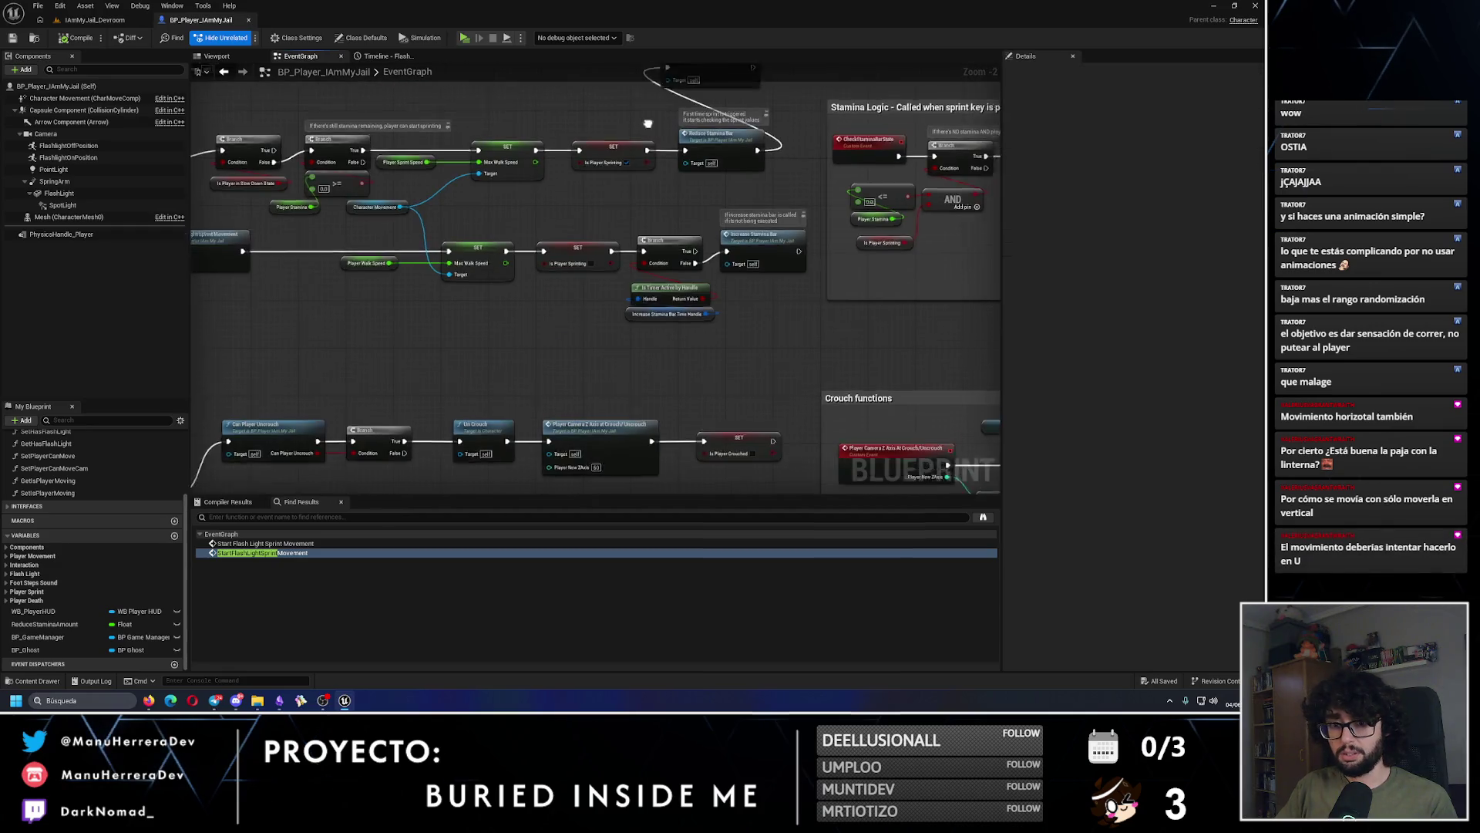
scroll(560, 250, up, 2)
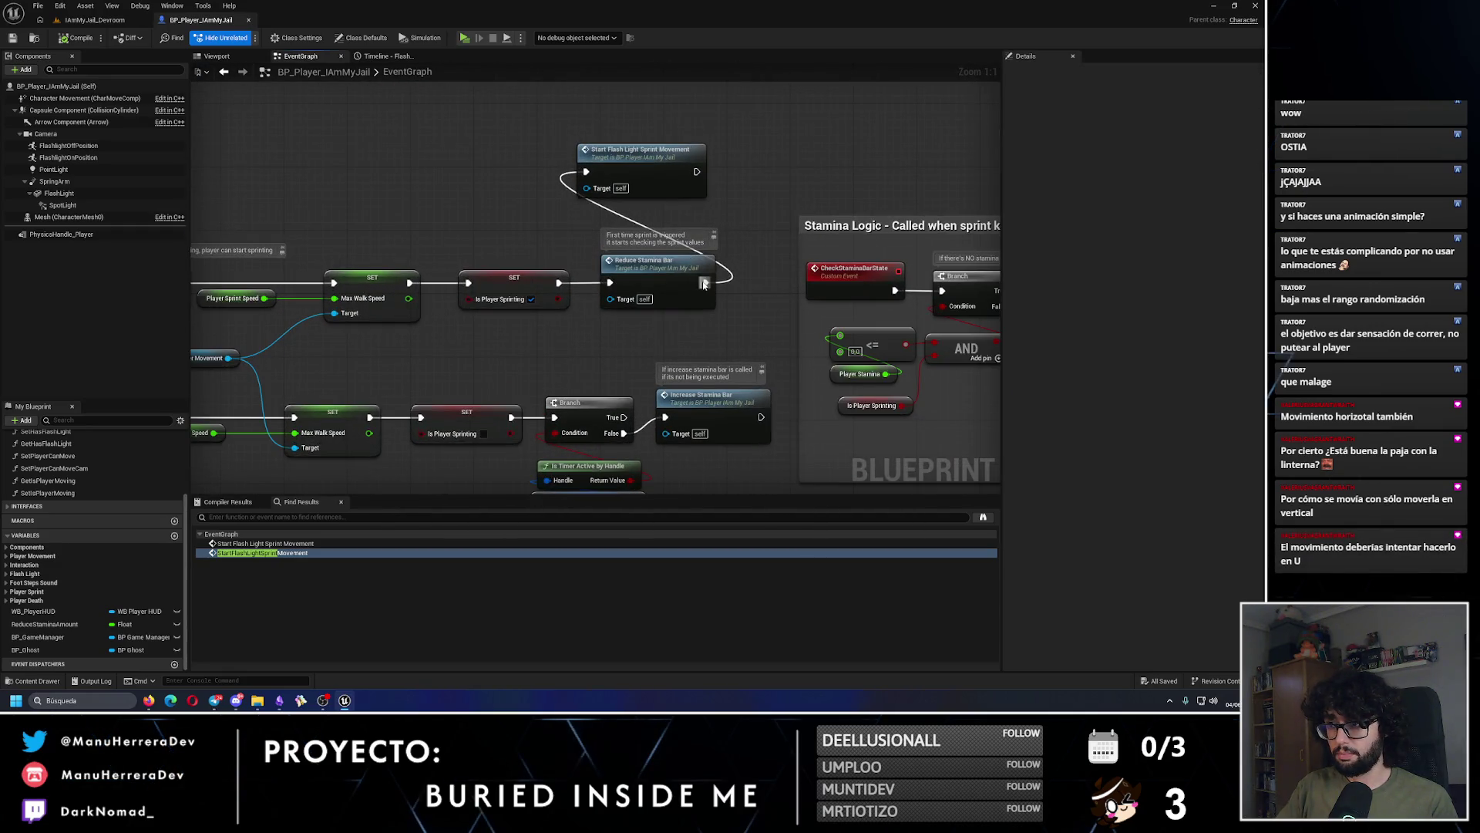
mouse_move(512, 231)
mouse_down()
mouse_move(743, 211)
mouse_move(746, 249)
mouse_up()
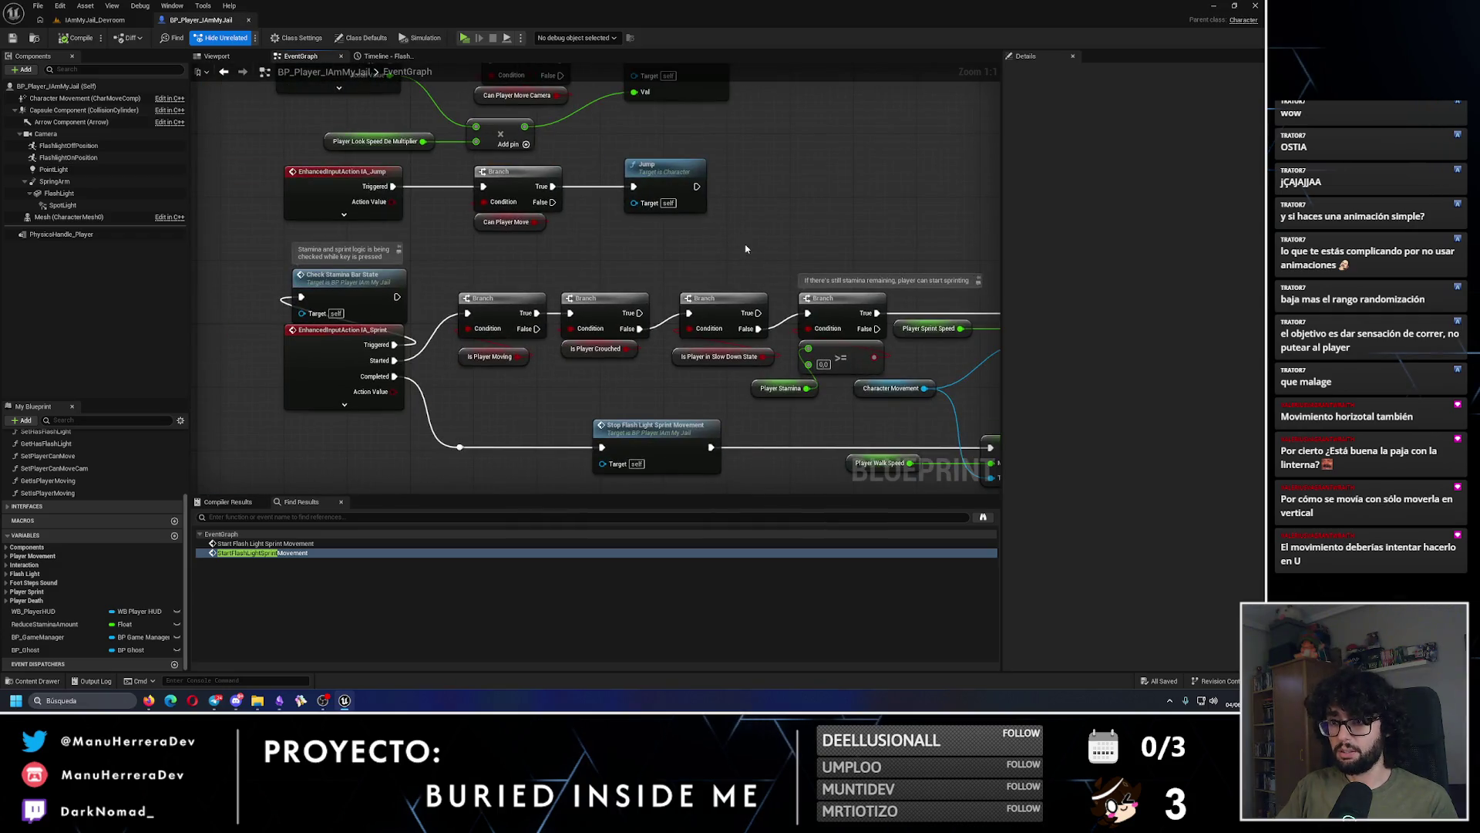
drag(882, 264, 251, 232)
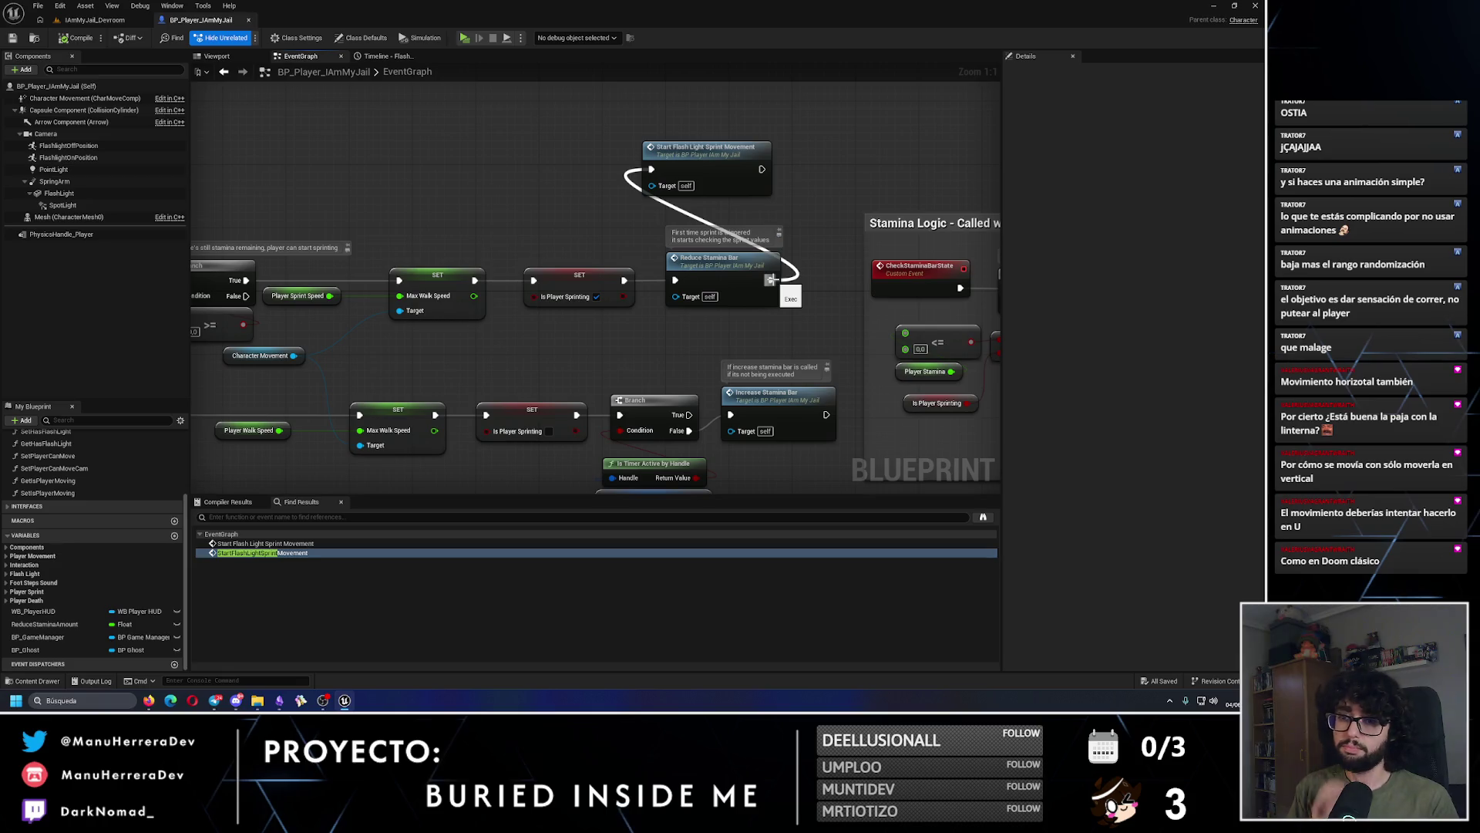
scroll(539, 210, down, 1)
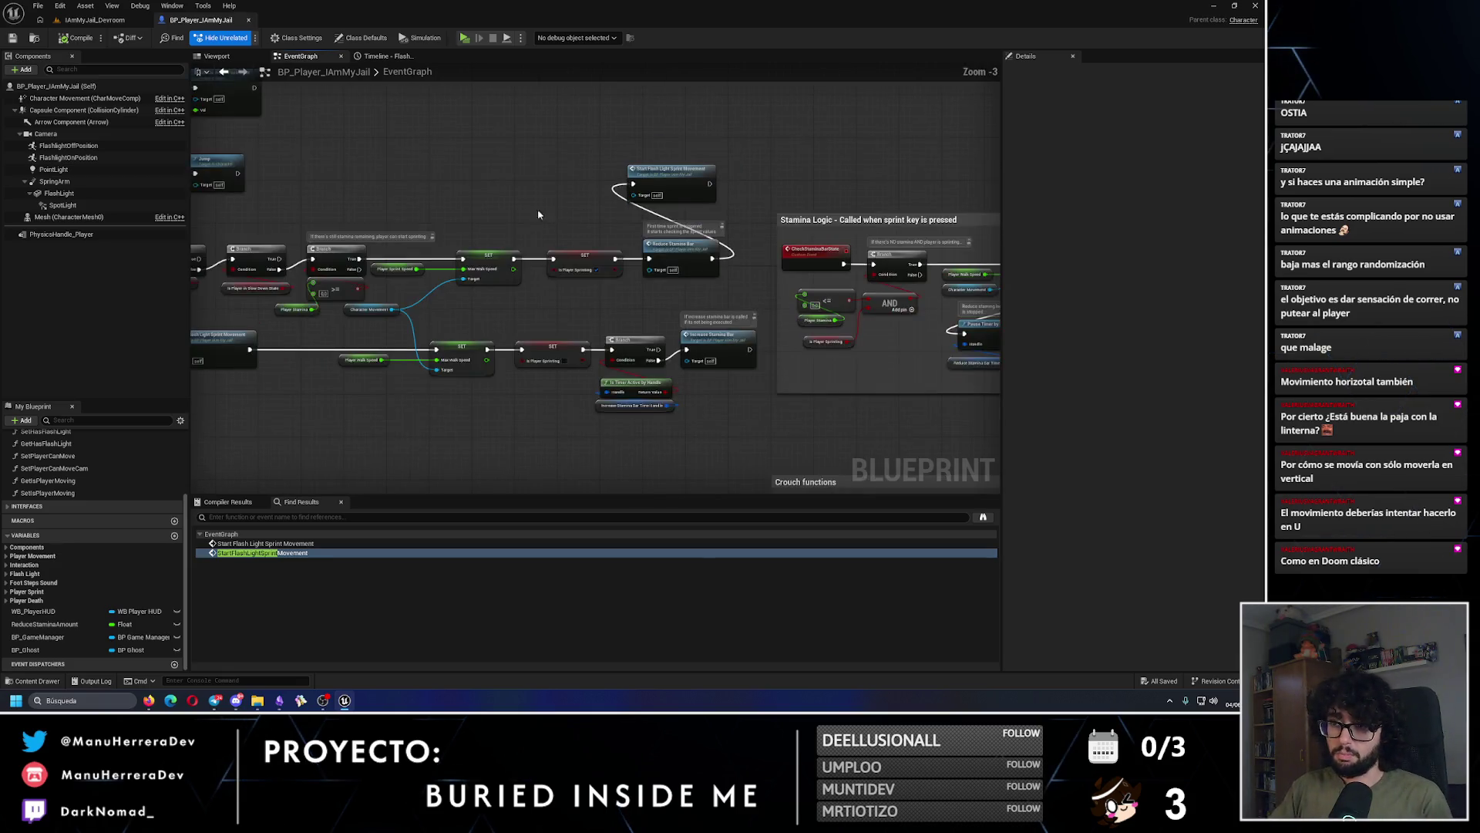
drag(489, 270, 720, 231)
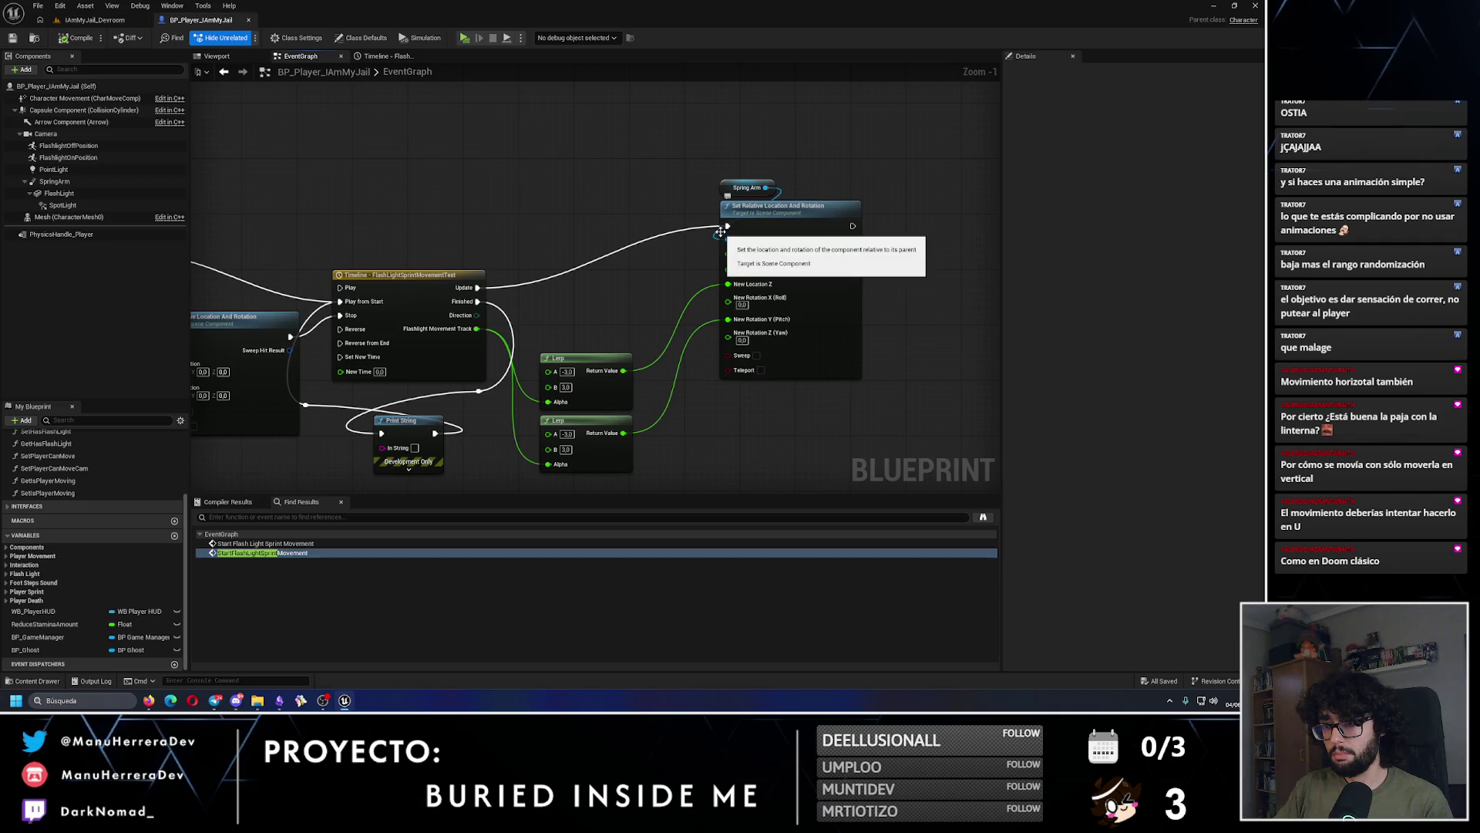
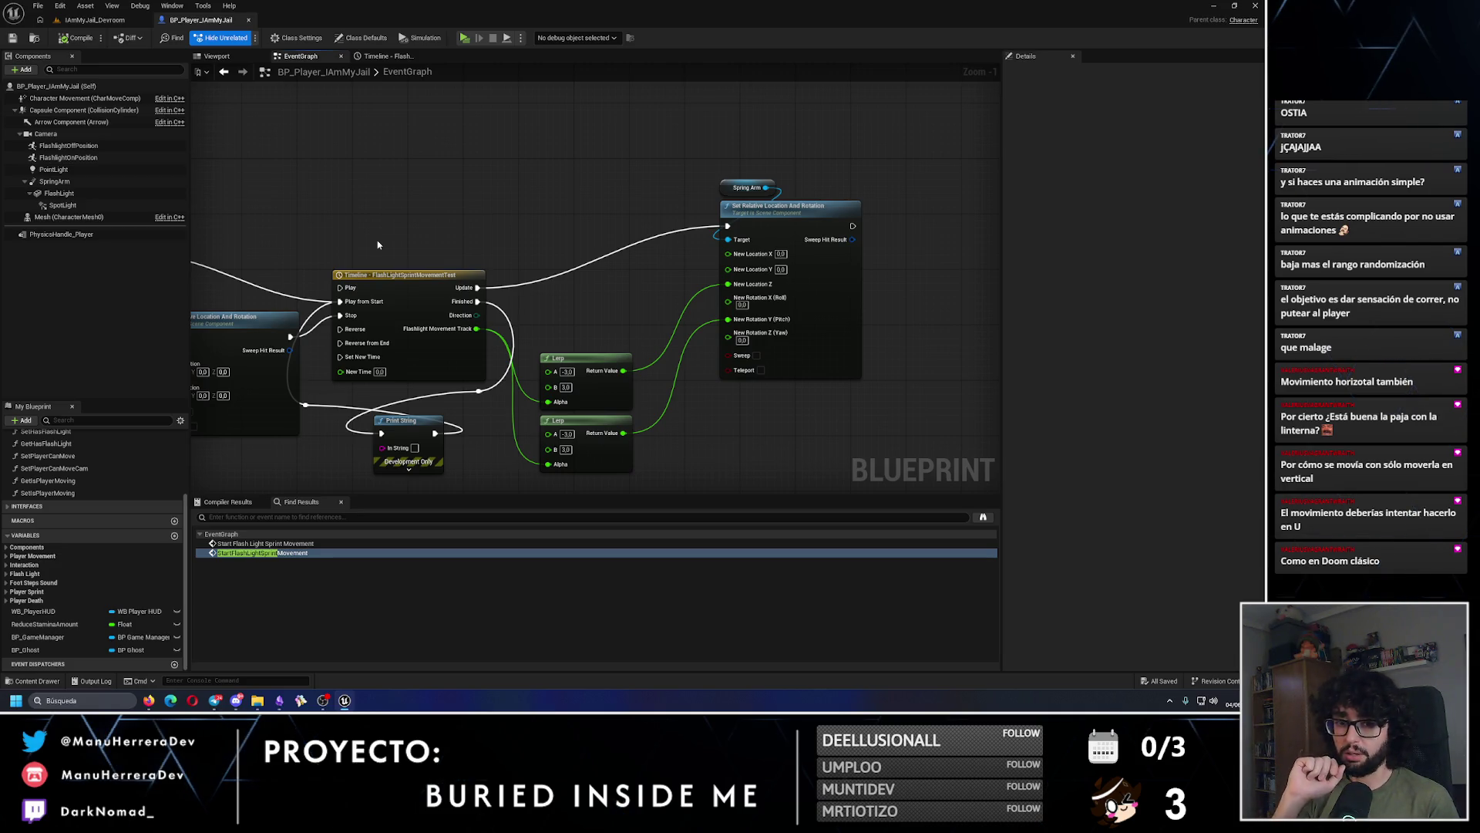
Step: Add a Print String node after Reduce Stamina Bar on the sprint wire
drag(378, 244, 733, 213)
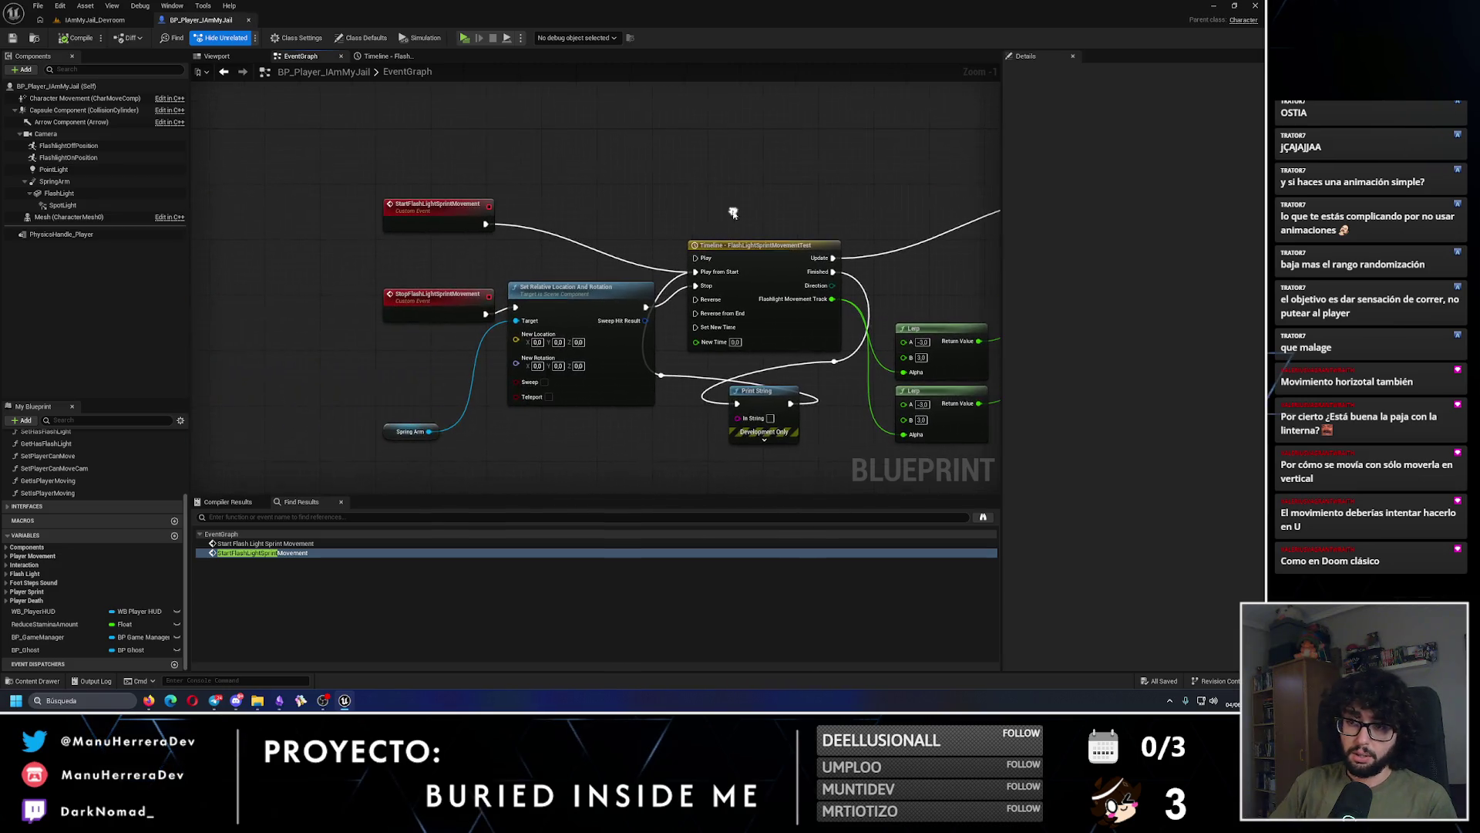
drag(457, 309, 457, 301)
click(569, 264)
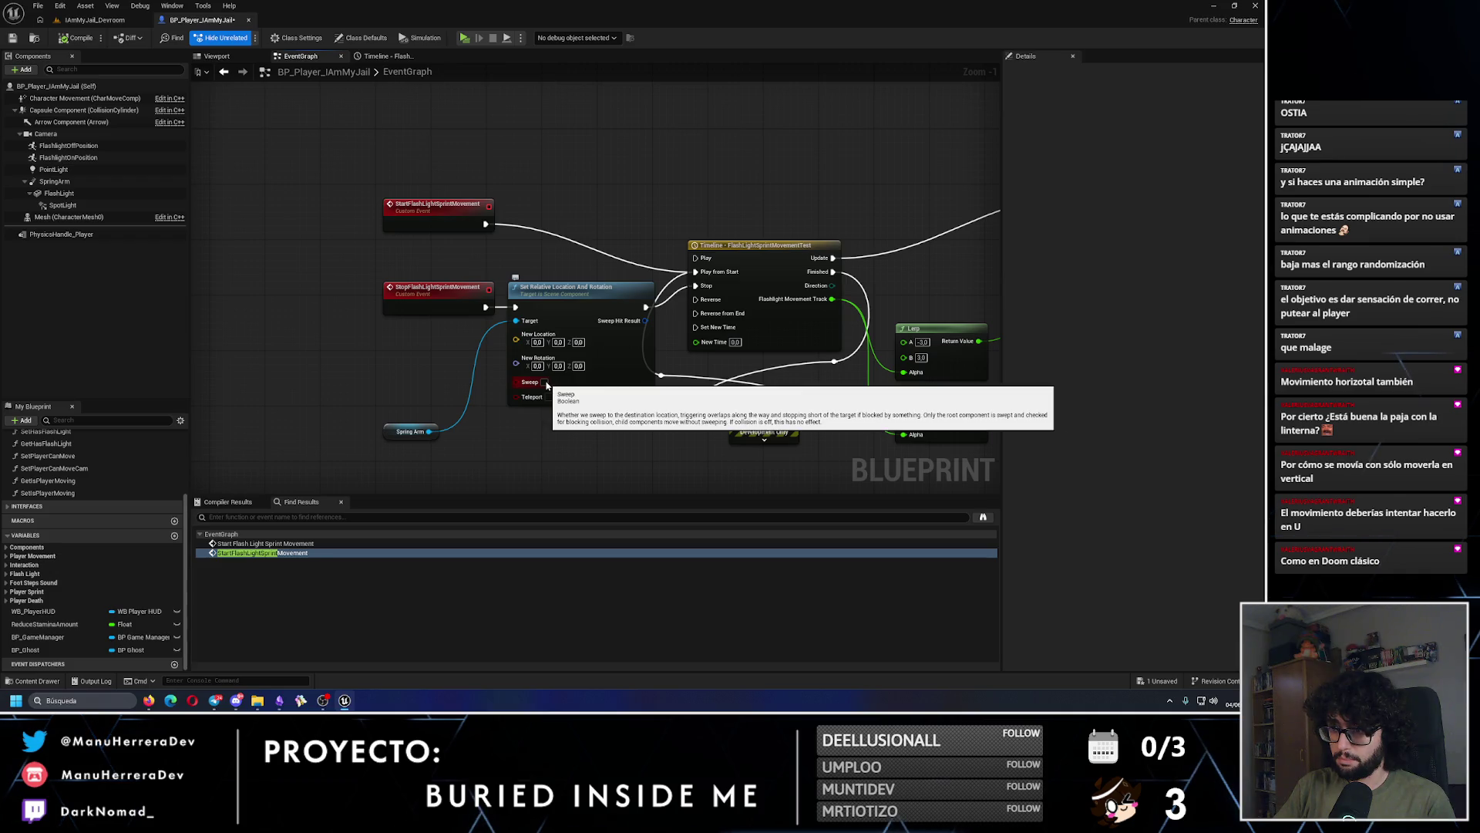
mouse_move(612, 450)
mouse_down()
mouse_move(501, 414)
mouse_move(652, 175)
mouse_move(492, 129)
mouse_up()
scroll(501, 414, down, 2)
text(print string)
key(Return)
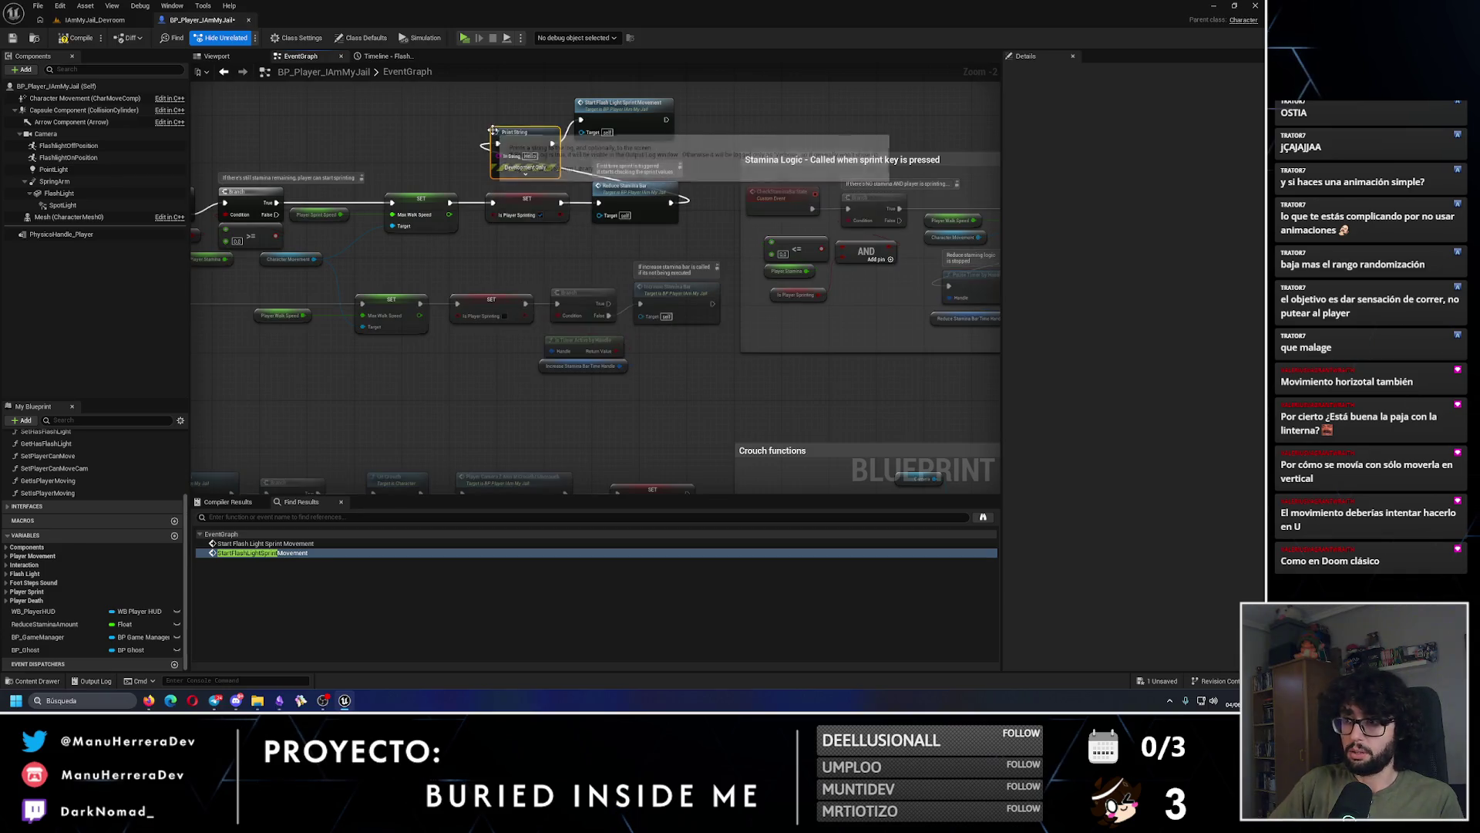
Step: Set the print message to 'COMIENZA MOVIMIENTO LINTERNA' and compile the player blueprint
scroll(531, 157, up, 2)
text(COMI)
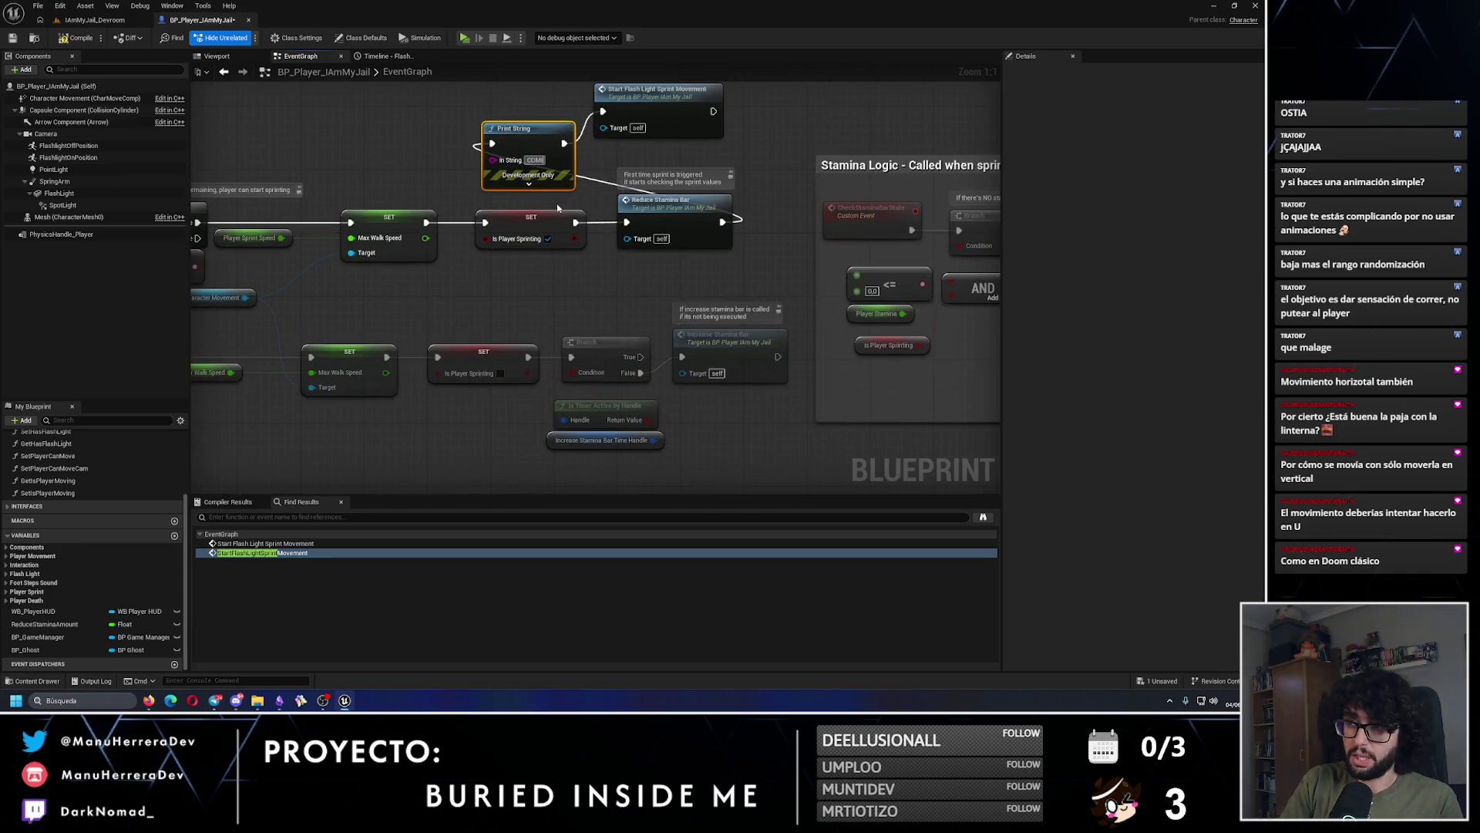
text(ENZA MOVIMIENTO LINTERNA)
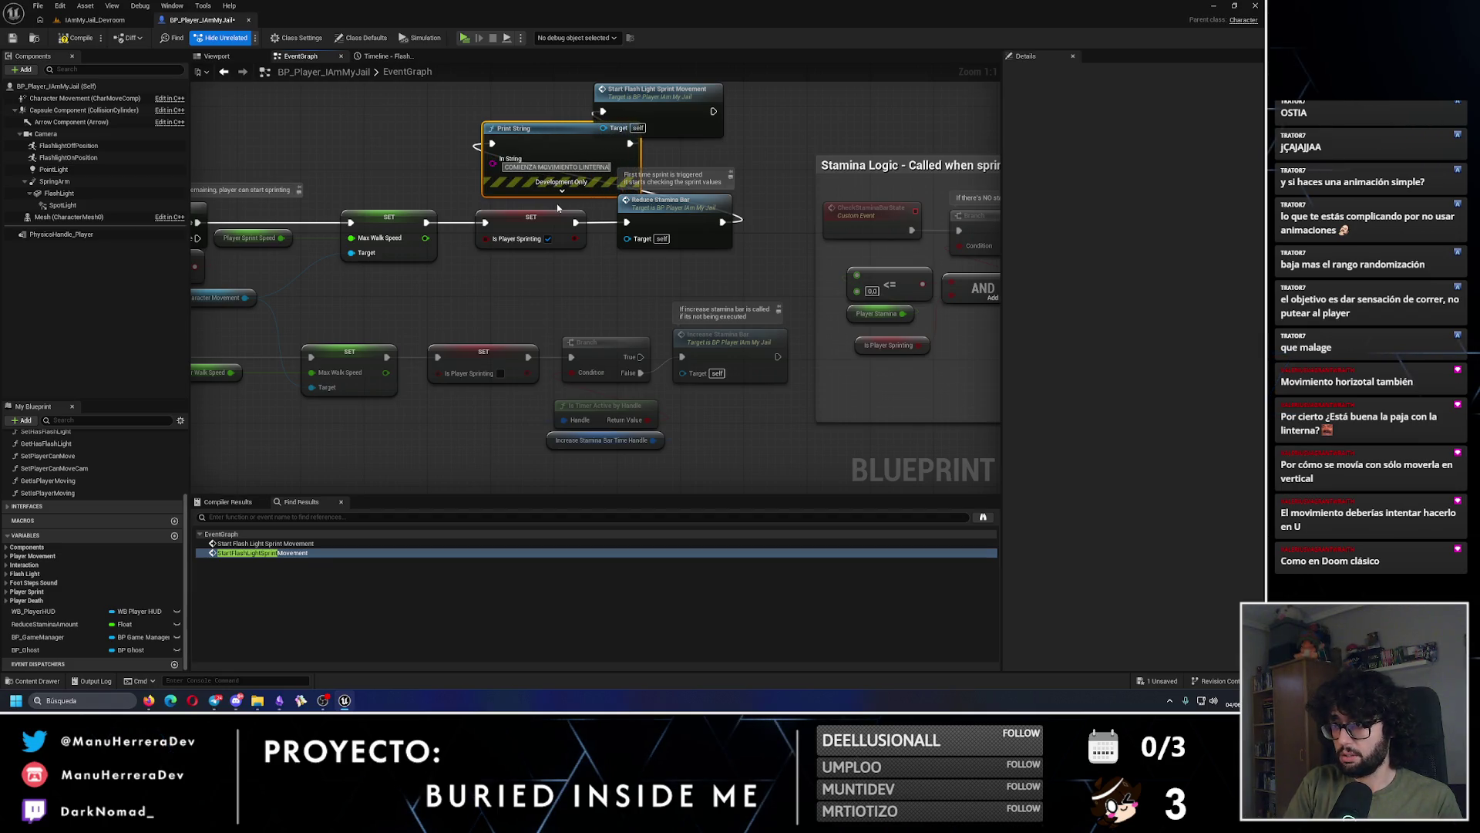
key(Return)
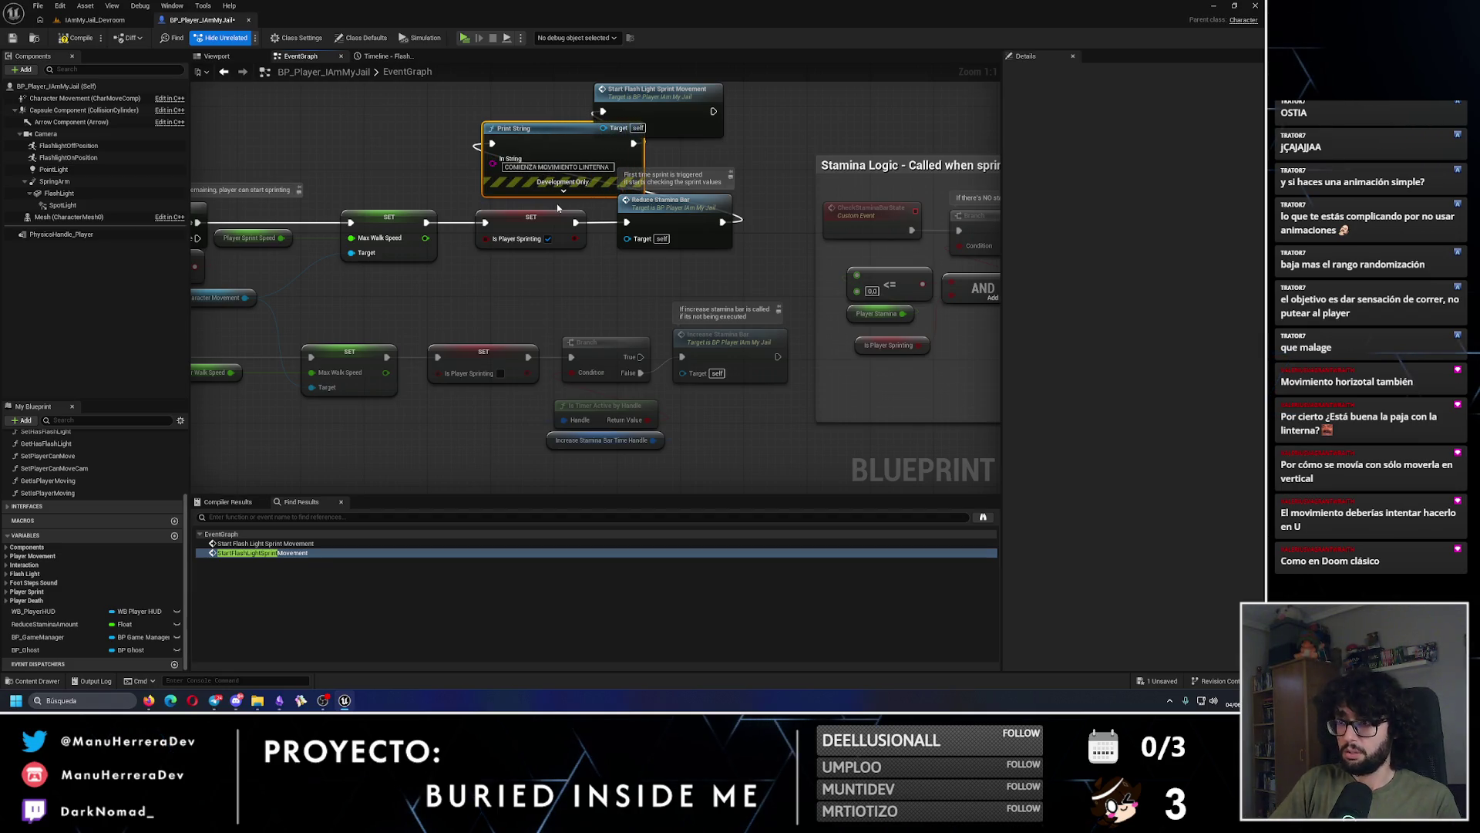
click(14, 40)
click(127, 21)
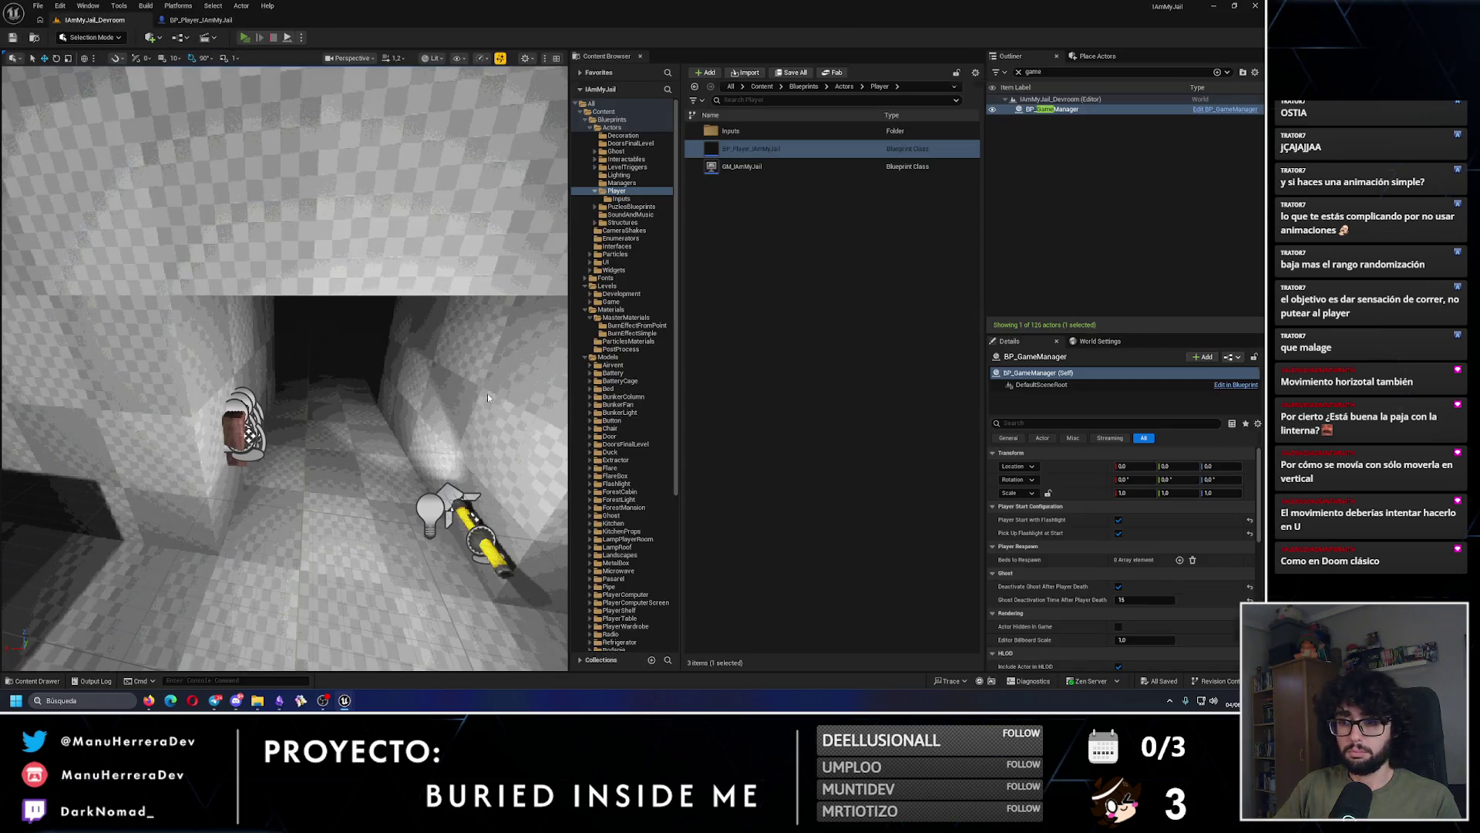
Step: Sprint with Shift+W in a standalone playtest to see 'COMIENZA MOVIMIENTO LINTERNA' printed
key(alt+p)
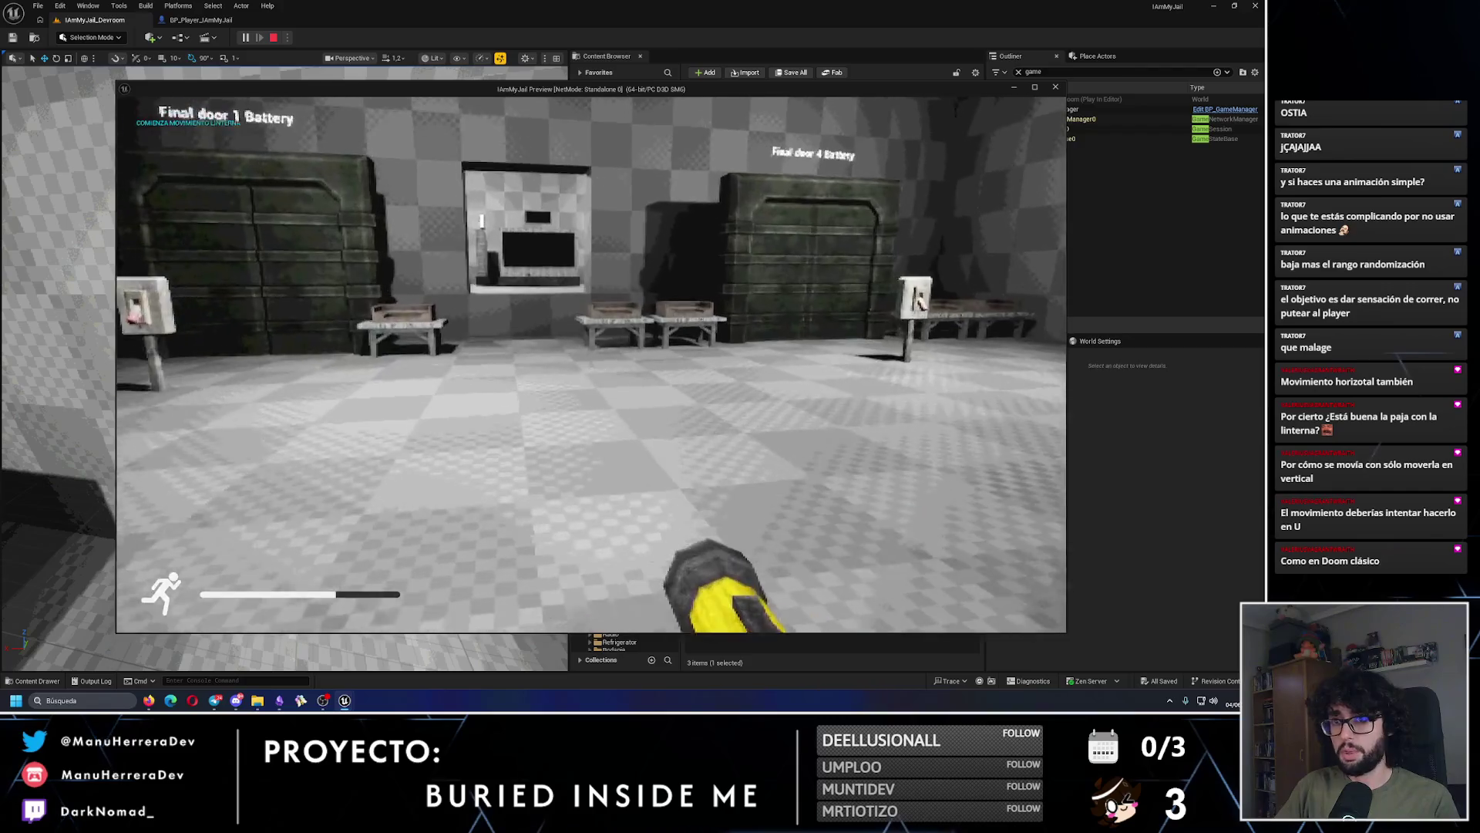
key(shift+w)
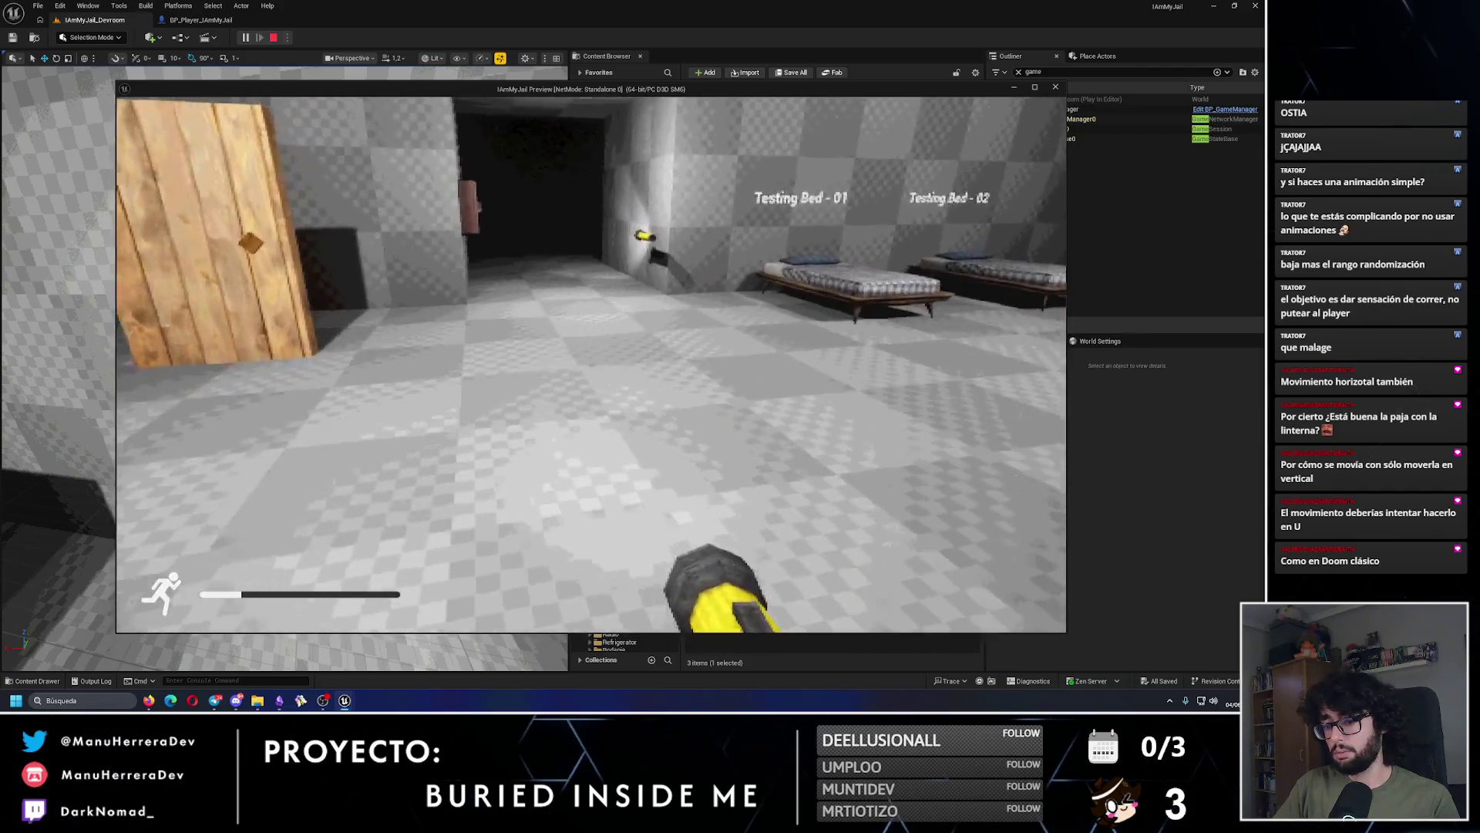
key(w)
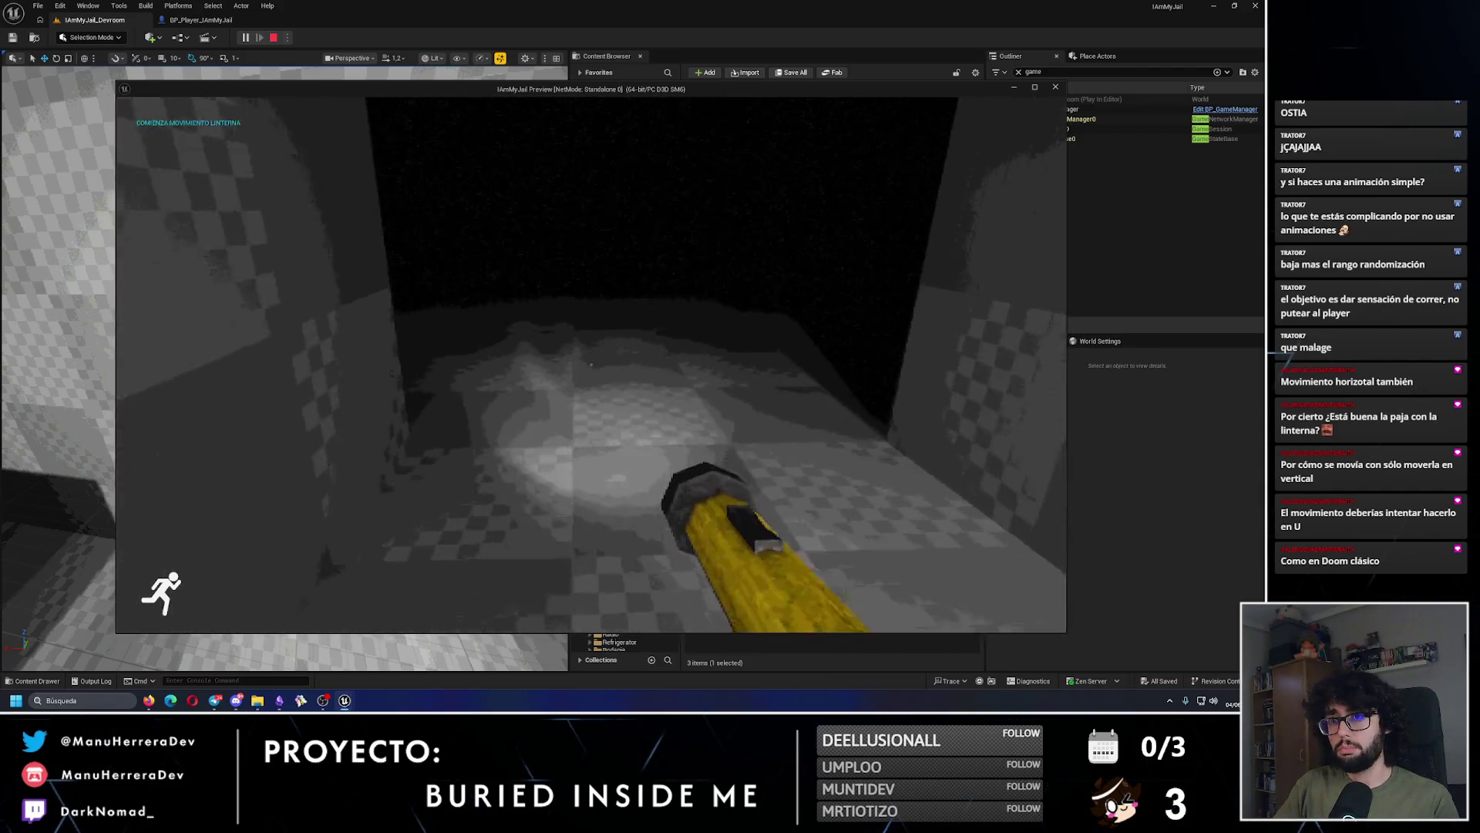
key(shift+w)
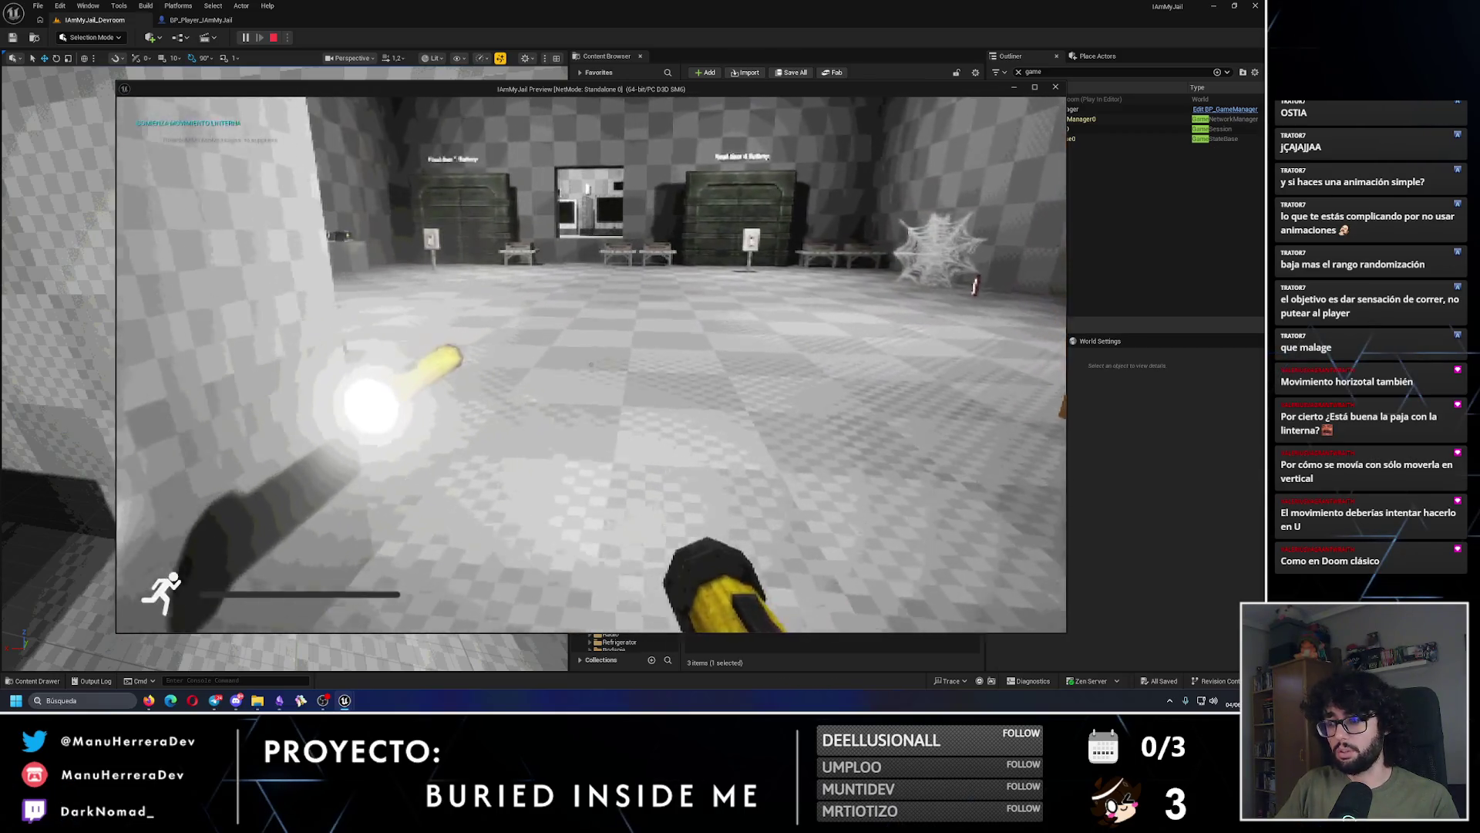
key(w)
key(w)
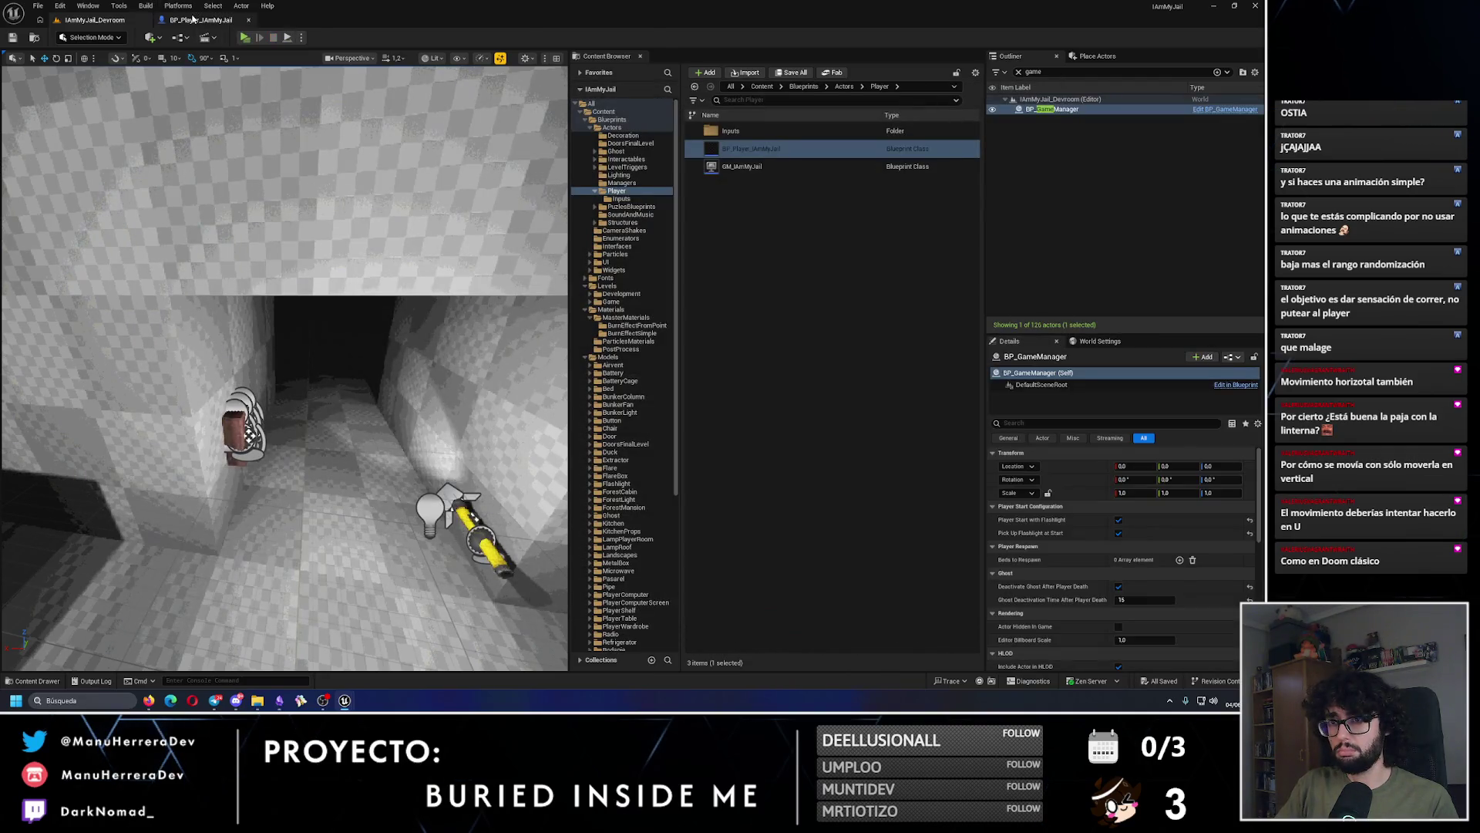
Step: Stop the playtest and return to the player blueprint's sprint graph
click(200, 19)
click(474, 231)
click(479, 351)
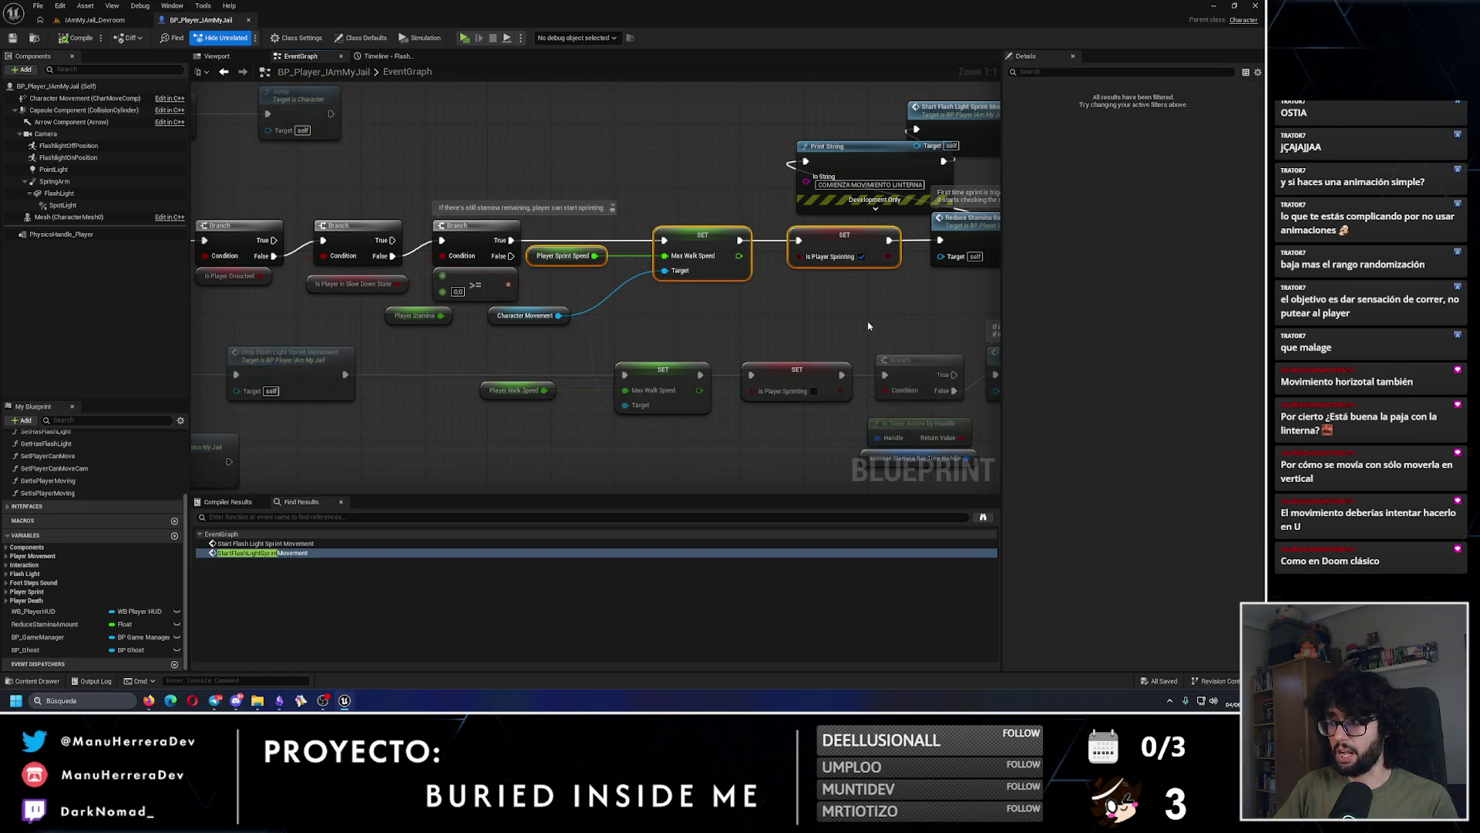
Step: Move the first Print String node aside and bring the stamina check into view
drag(867, 324, 775, 363)
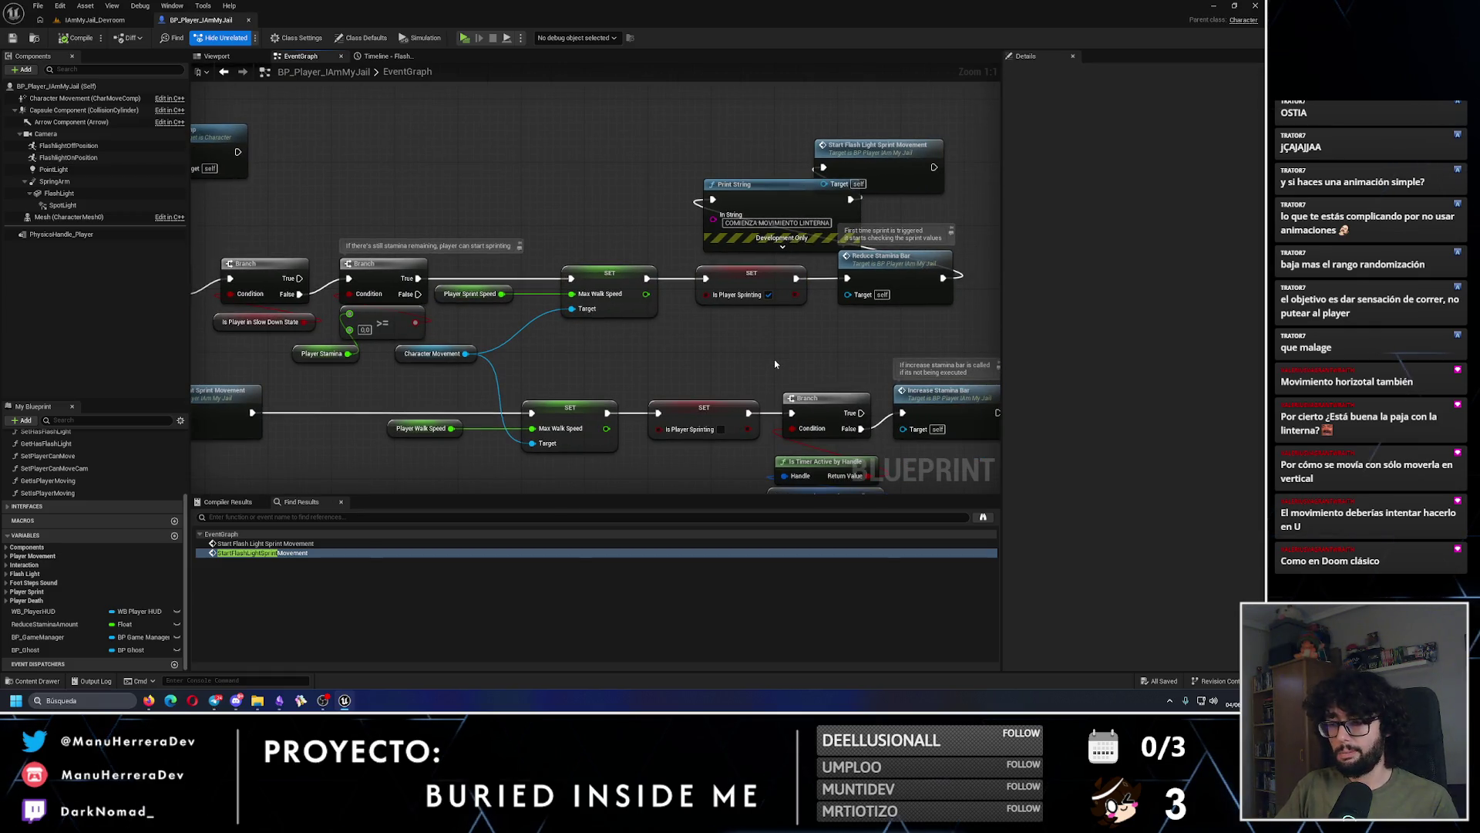
drag(791, 200, 720, 167)
click(641, 124)
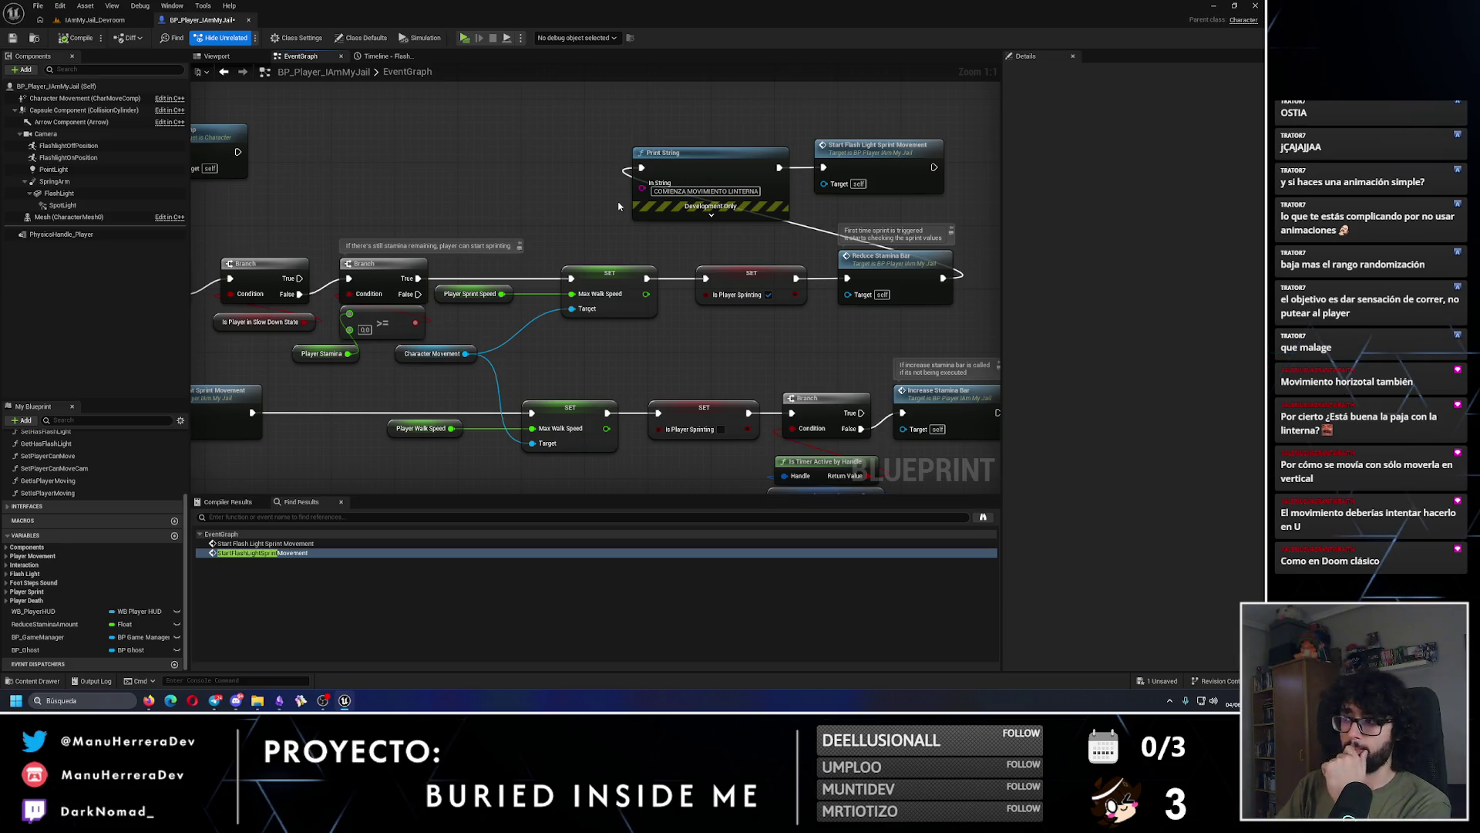
drag(528, 230, 707, 208)
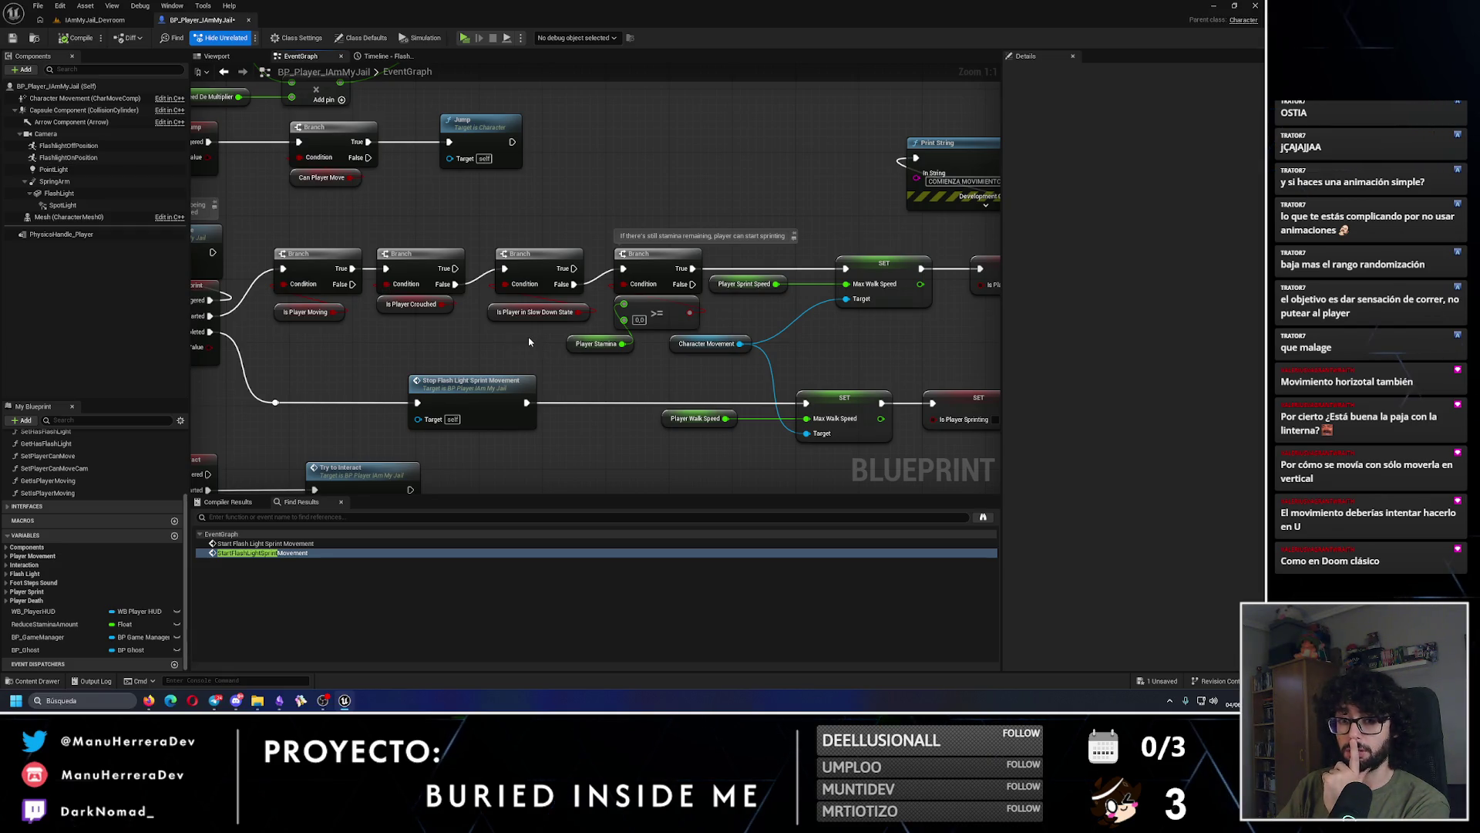
drag(548, 344, 430, 321)
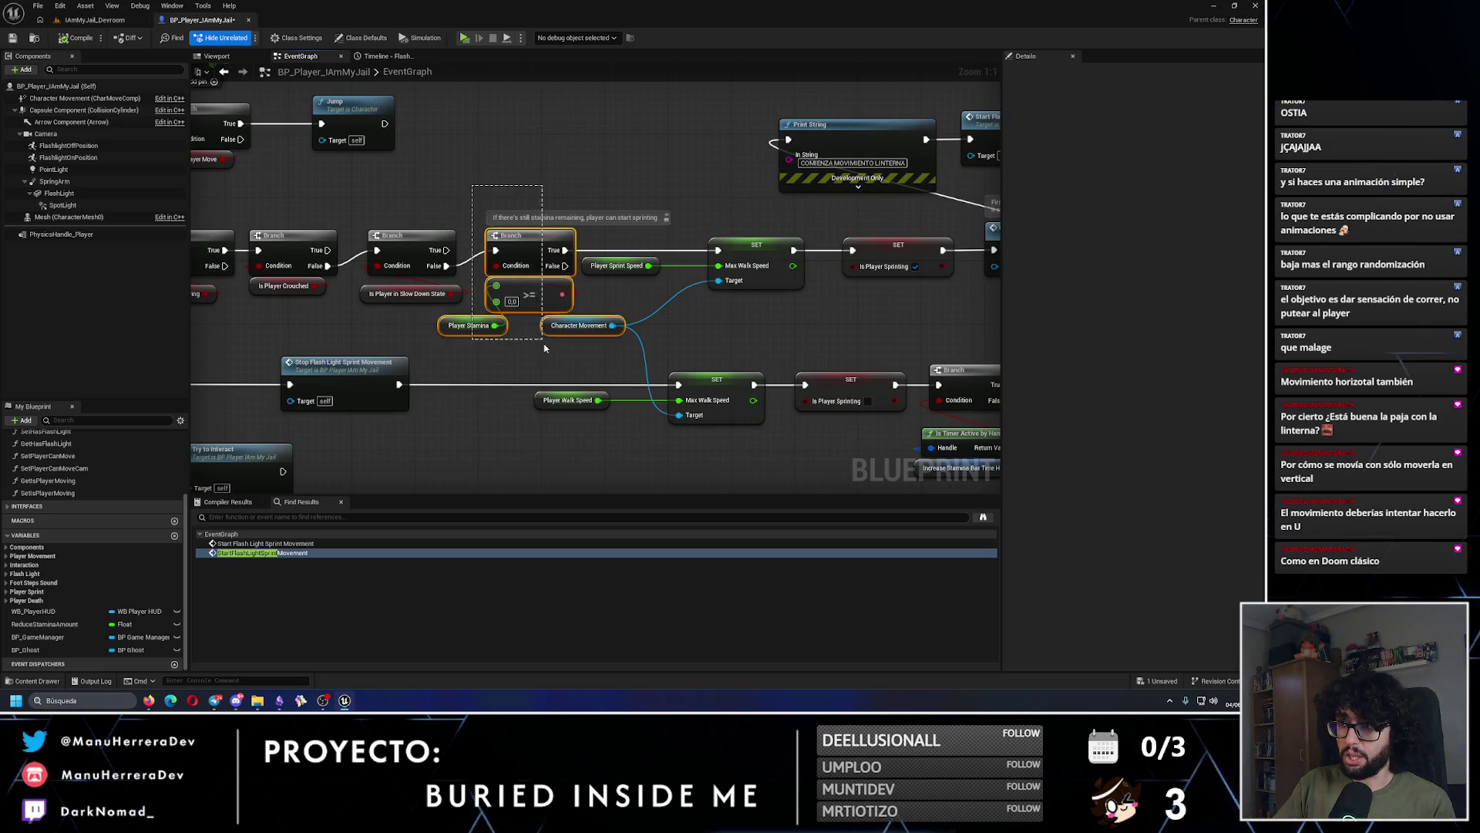
mouse_move(461, 234)
mouse_down()
mouse_move(501, 277)
mouse_move(508, 335)
mouse_up()
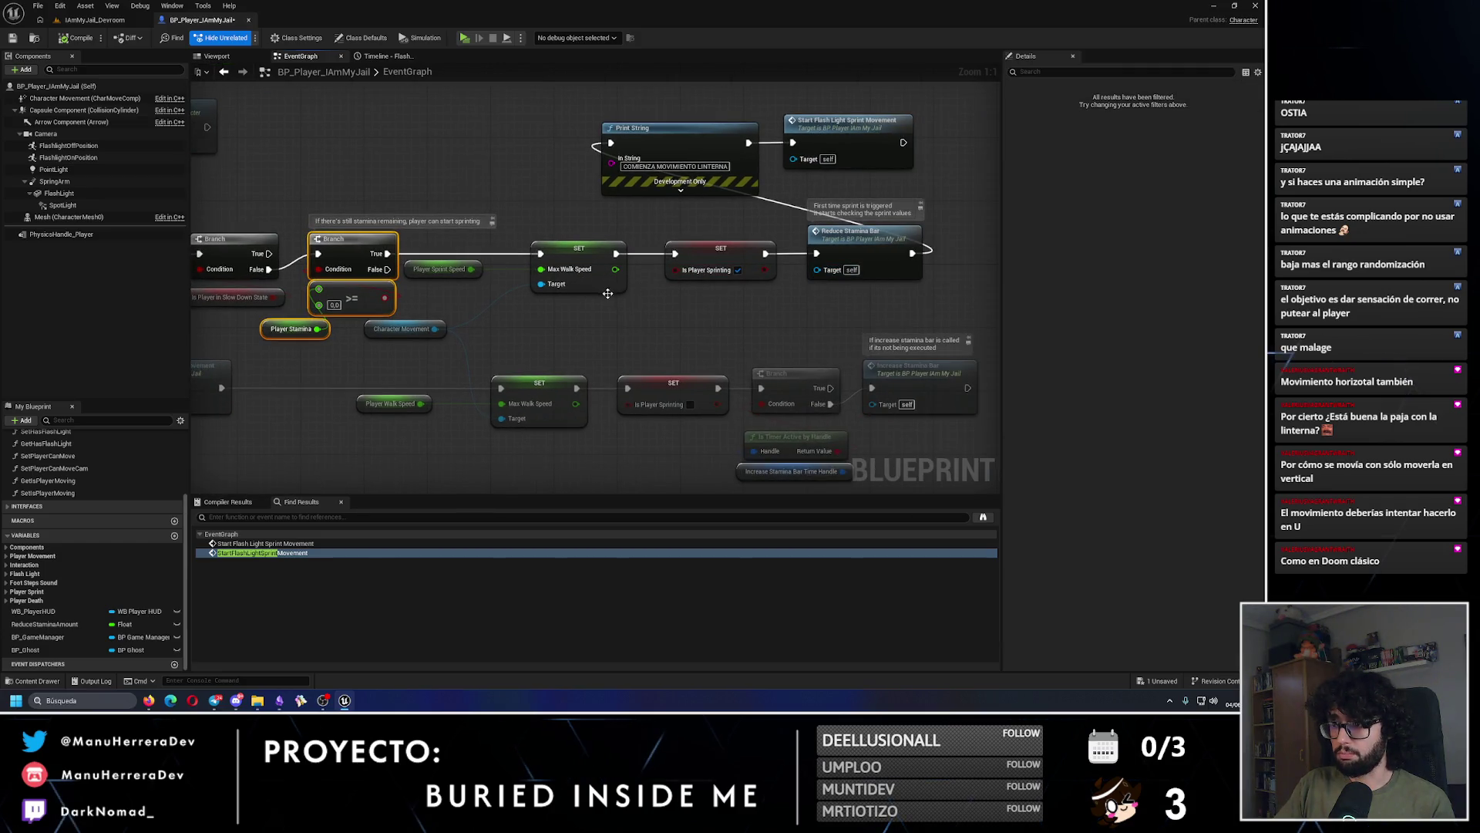
click(630, 342)
Step: Add a Print String reading 'eee' off the stamina Branch's True output
drag(387, 253, 448, 140)
text(print)
key(Return)
double_click(494, 176)
text(eee)
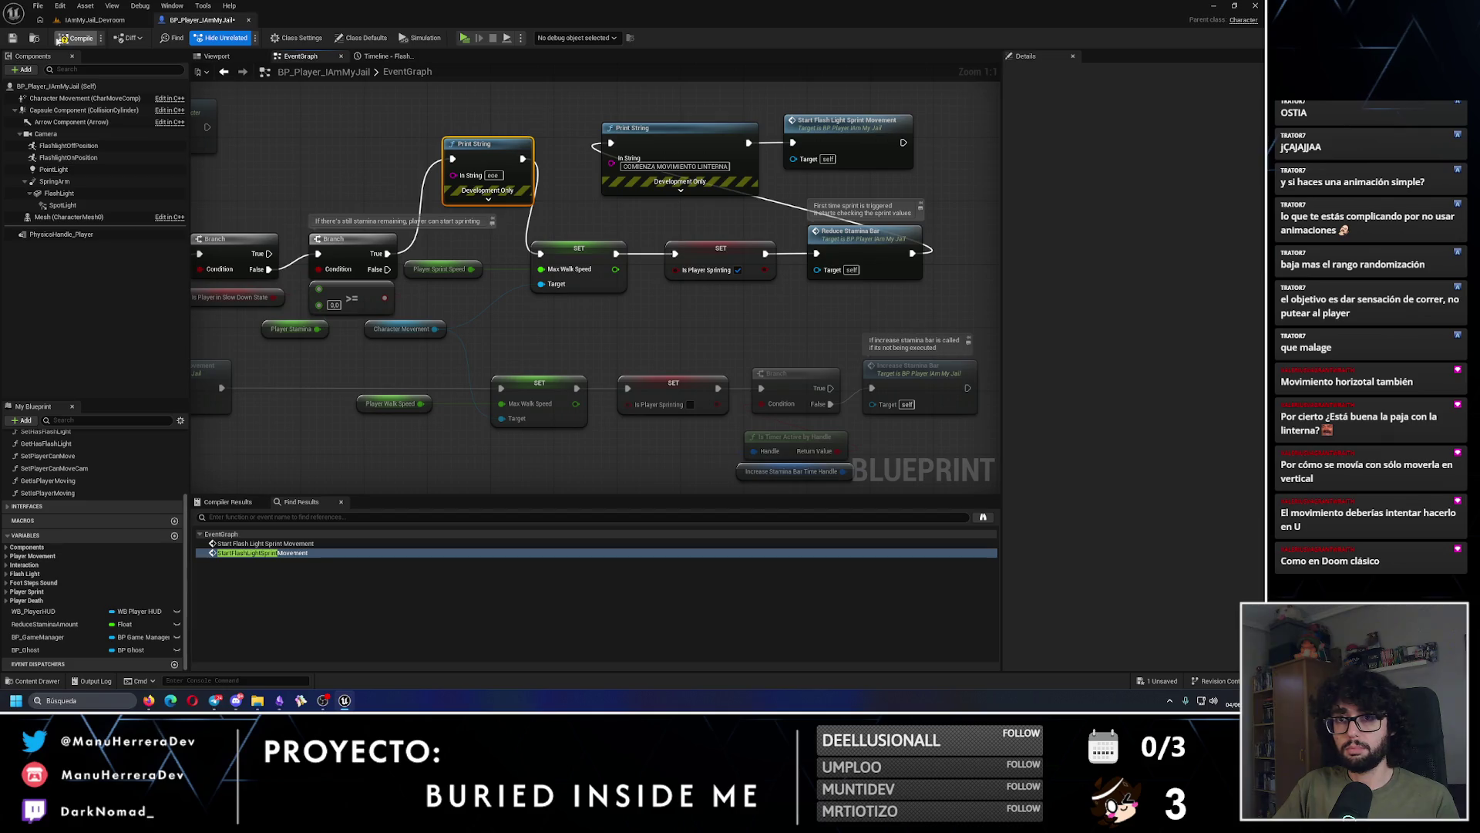
click(93, 20)
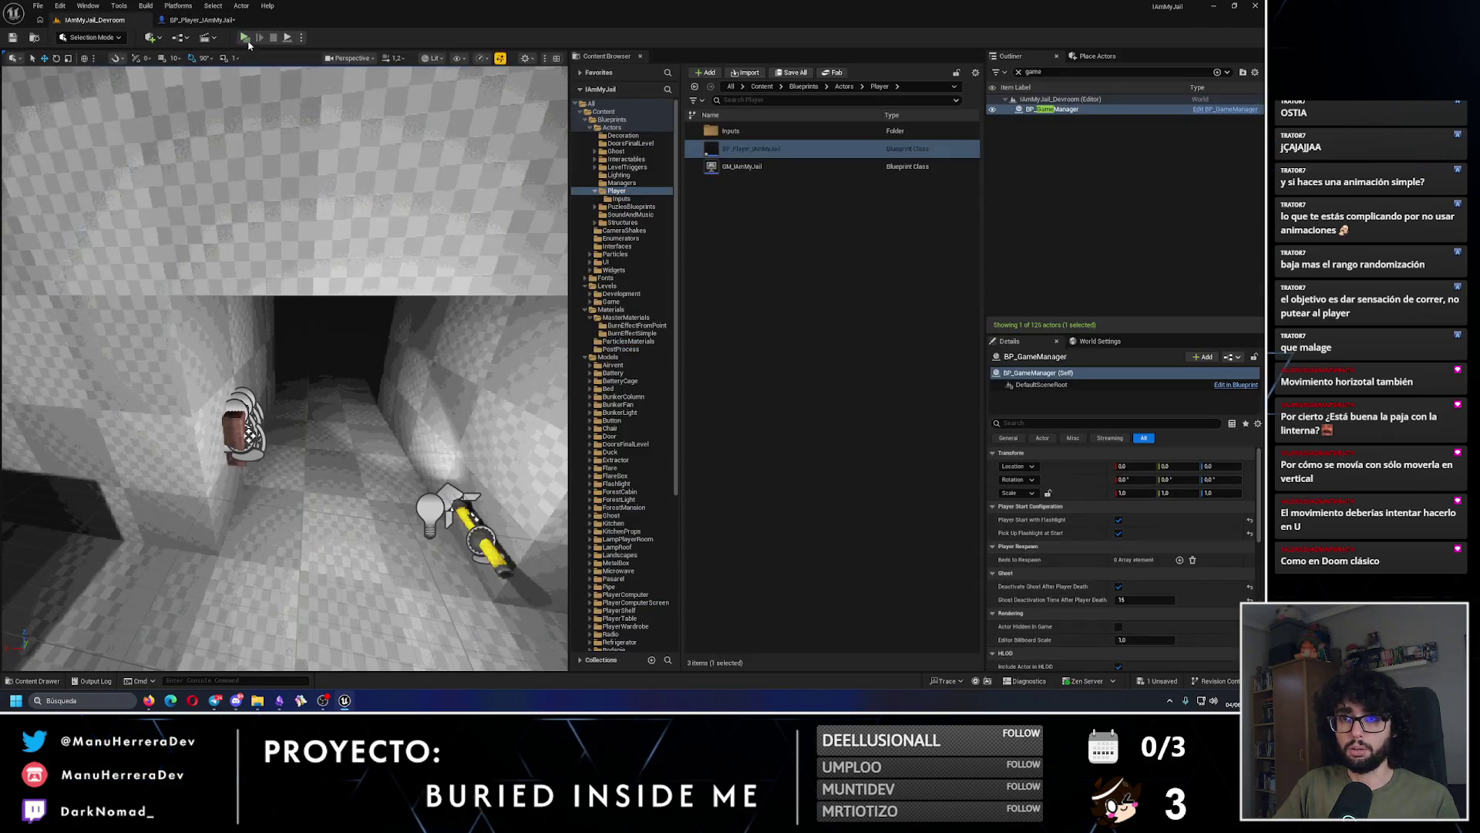
key(alt+p)
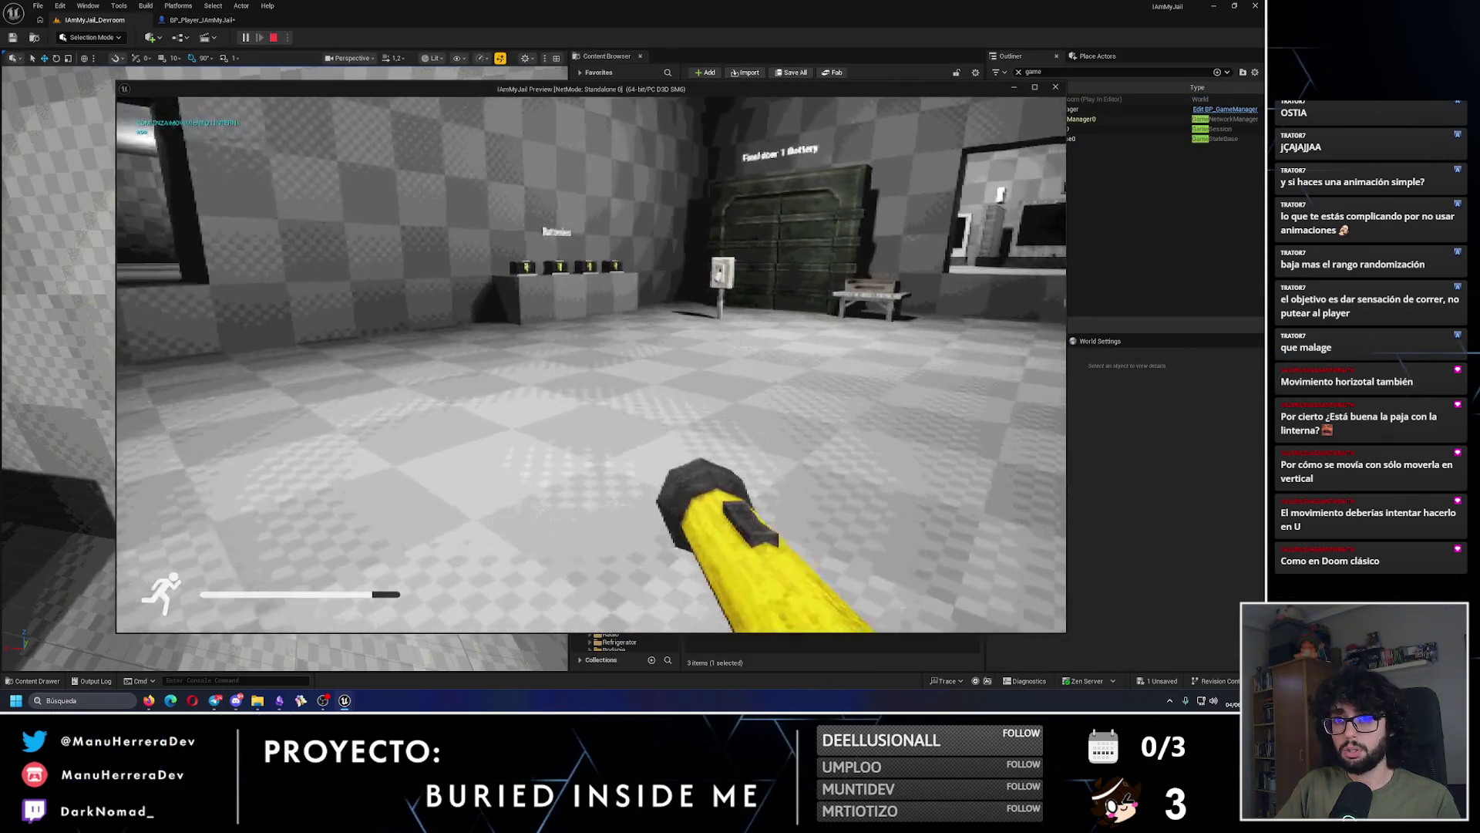
key(shift+w)
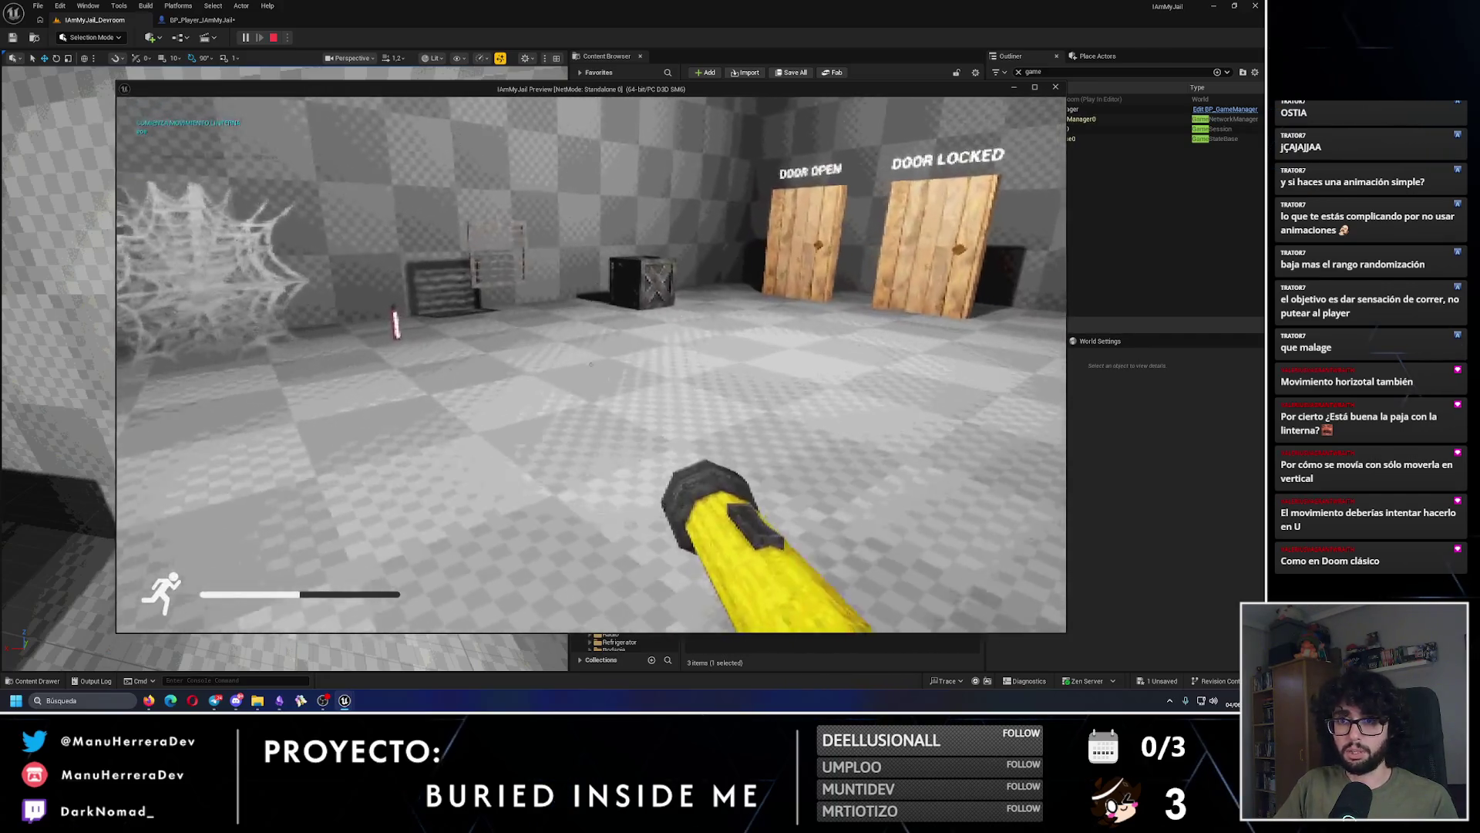
key(shift+w)
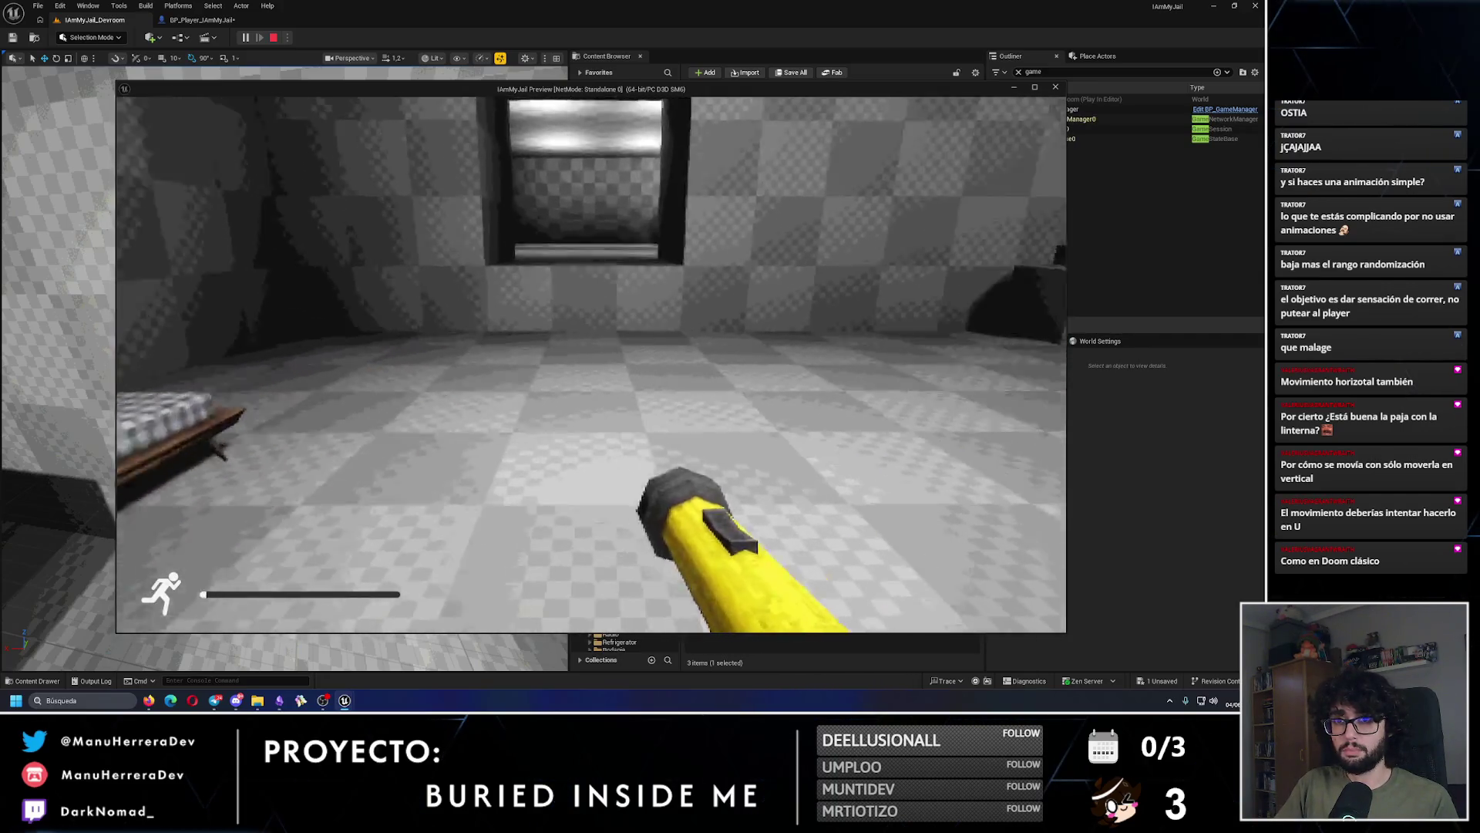
key(Escape)
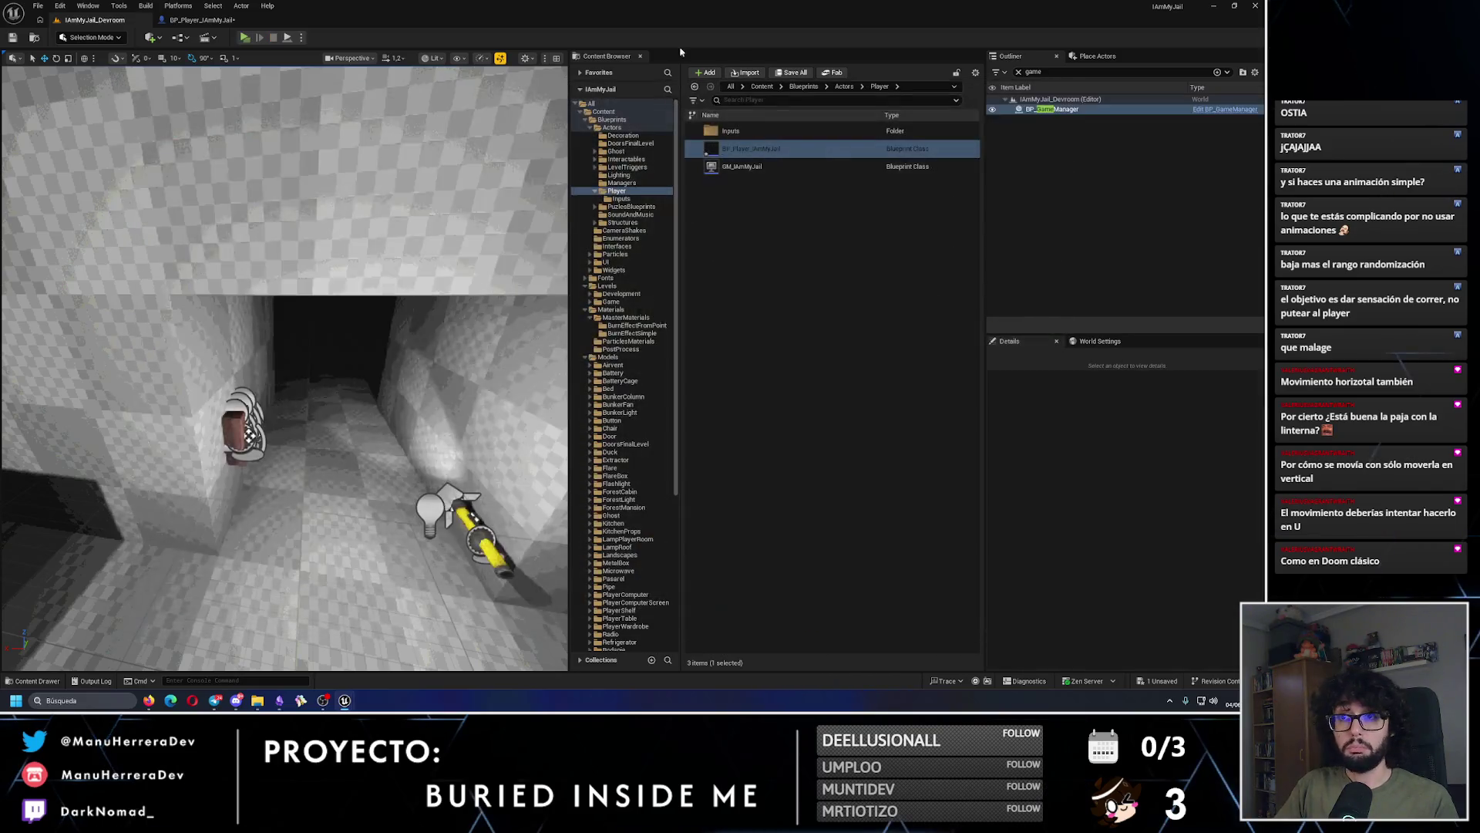
click(217, 21)
Step: Connect the stamina Branch's True output to SET and locate the Player Stamina getter
drag(387, 254, 544, 261)
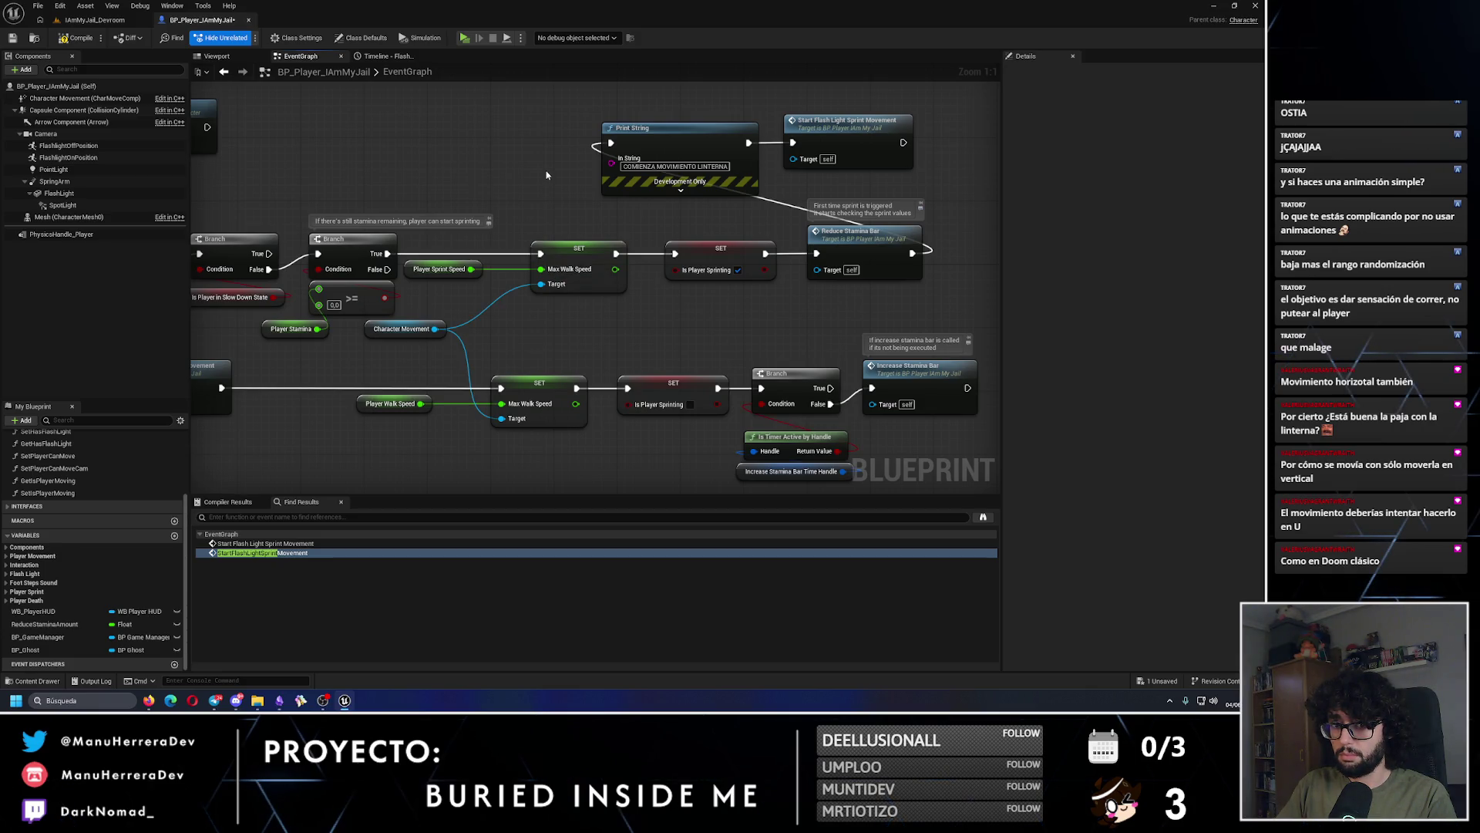
double_click(865, 249)
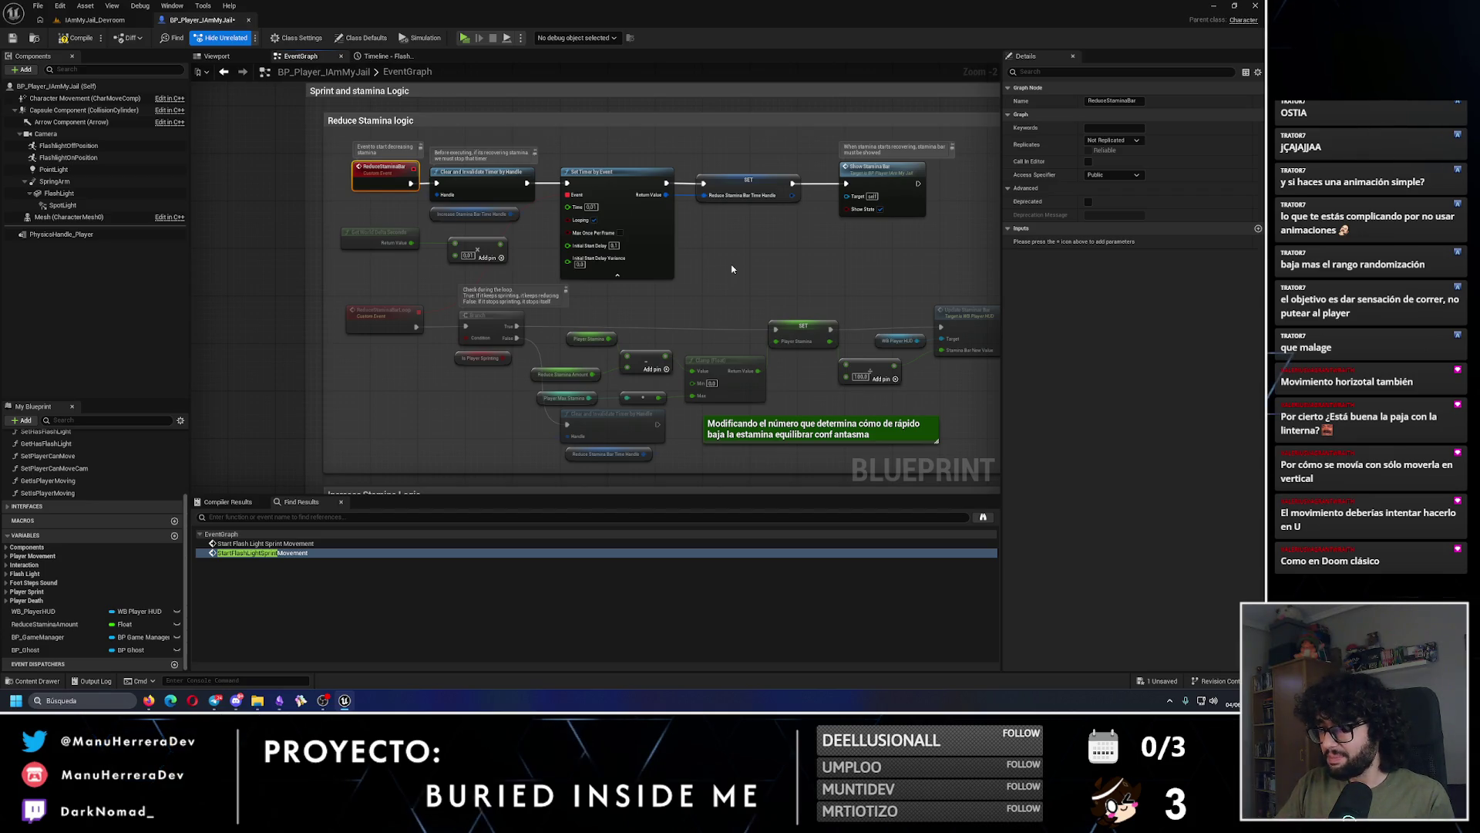
scroll(733, 269, down, 2)
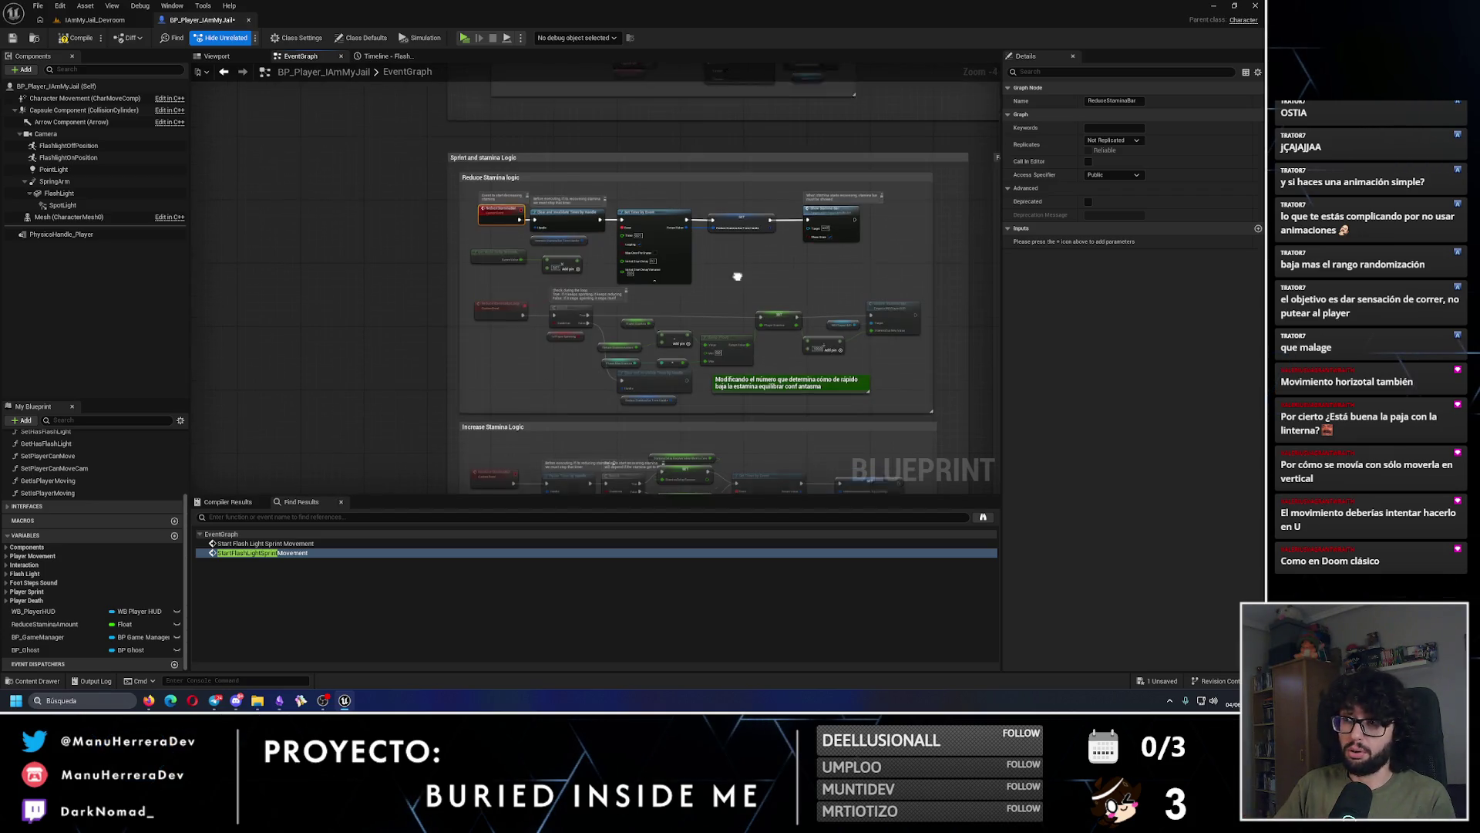
scroll(689, 337, down, 3)
scroll(689, 338, up, 3)
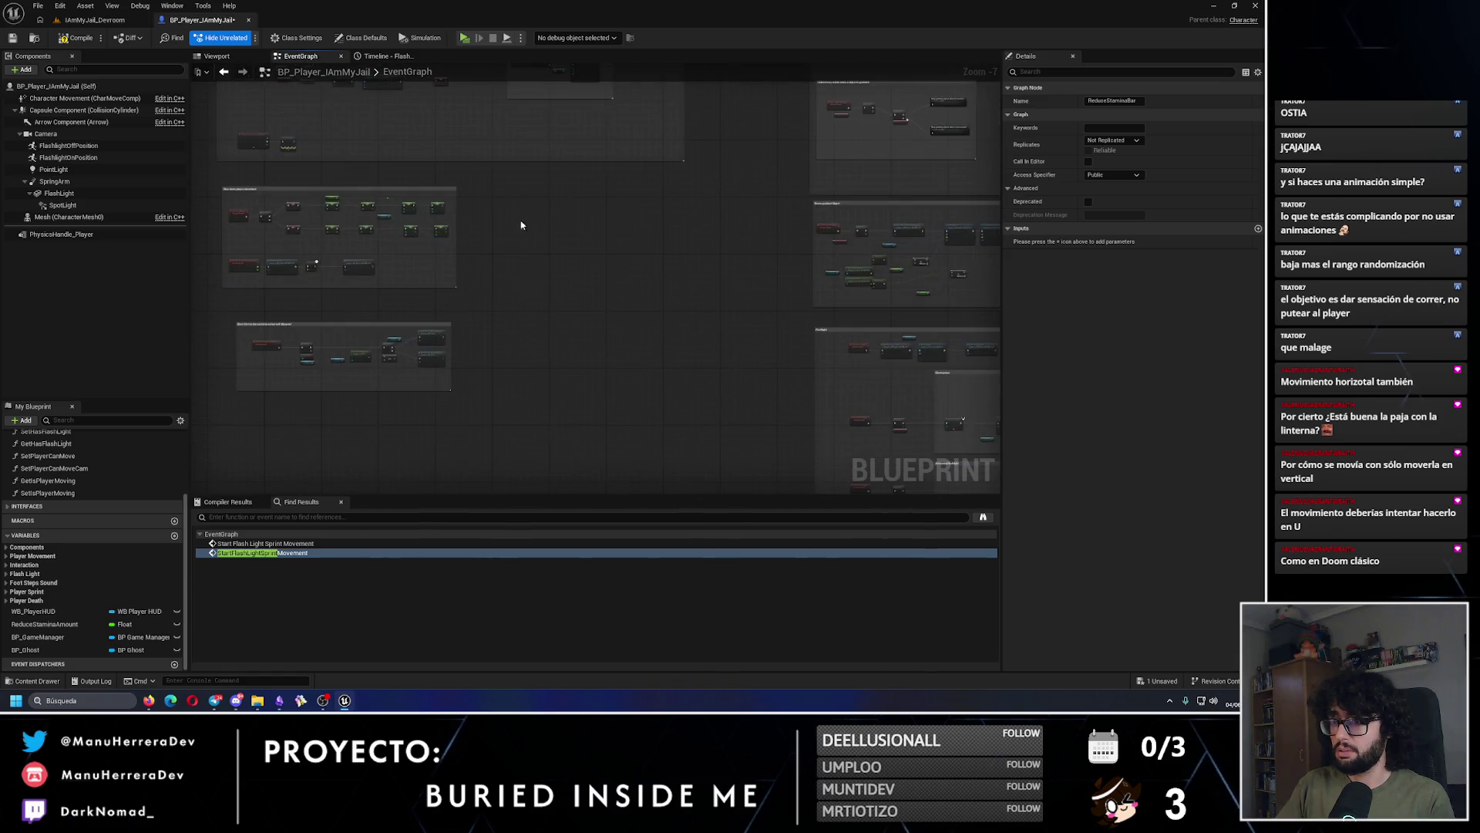
scroll(648, 290, up, 4)
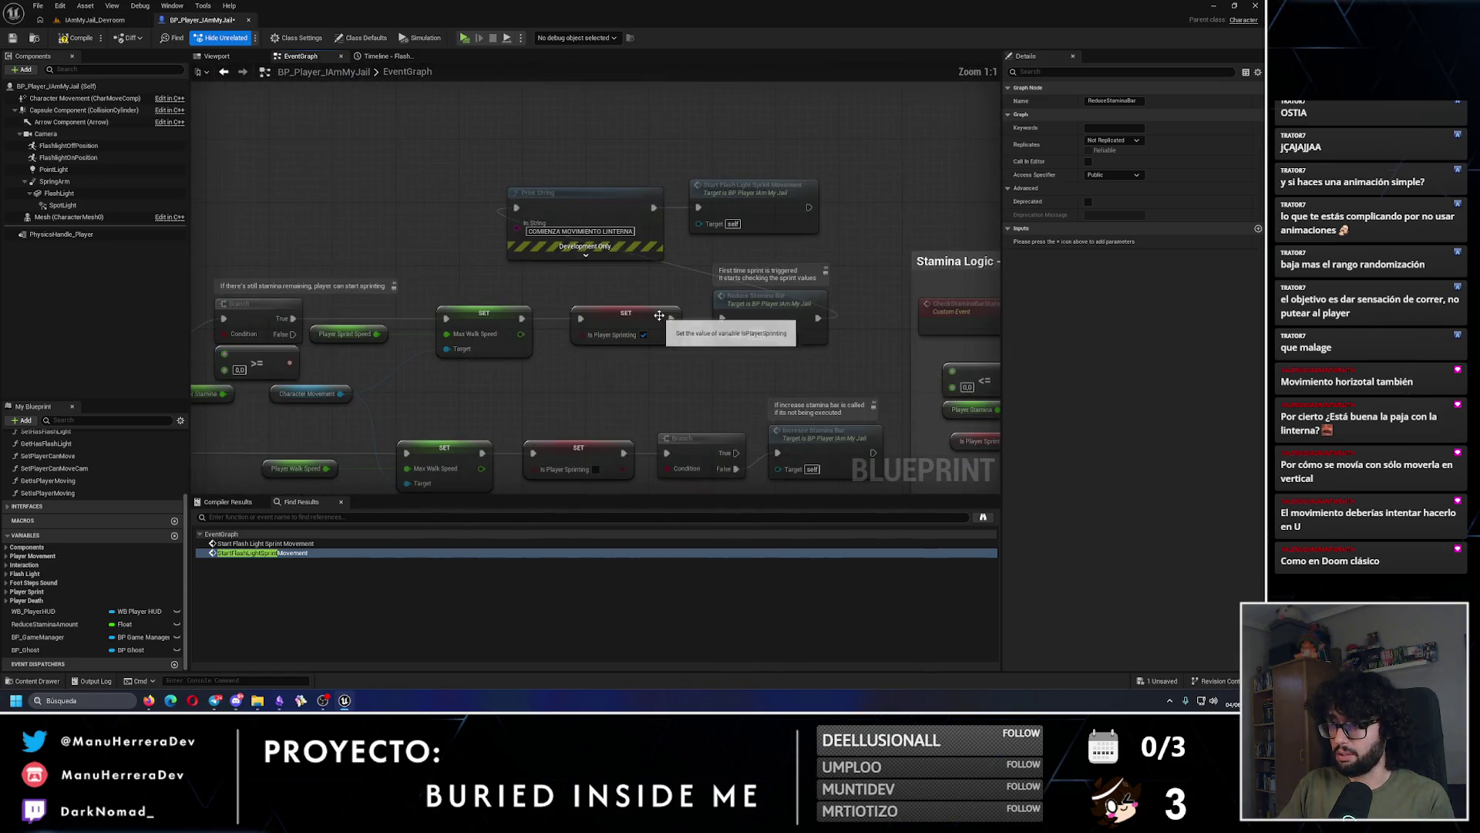
click(800, 171)
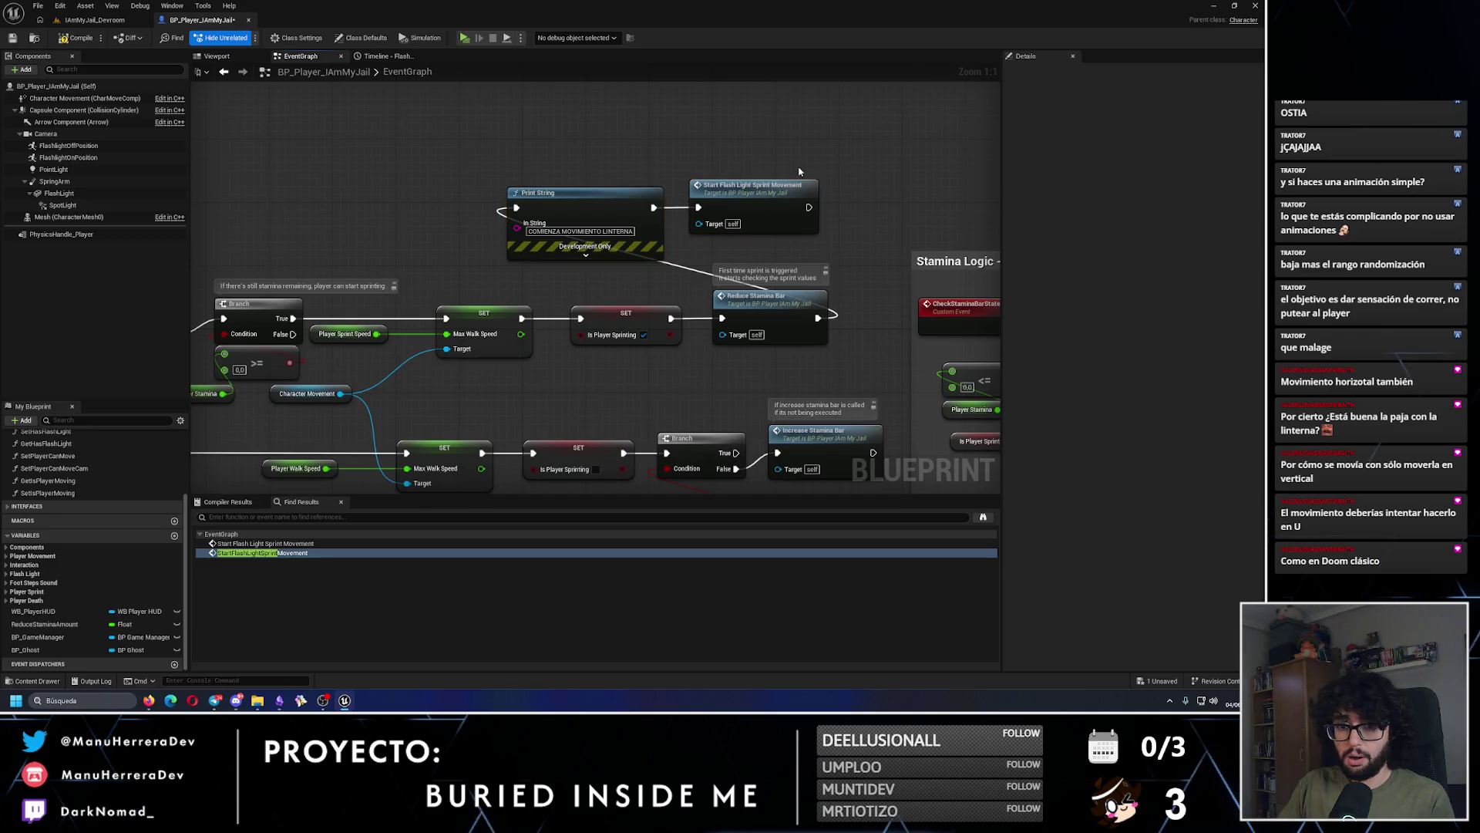
drag(629, 182, 980, 157)
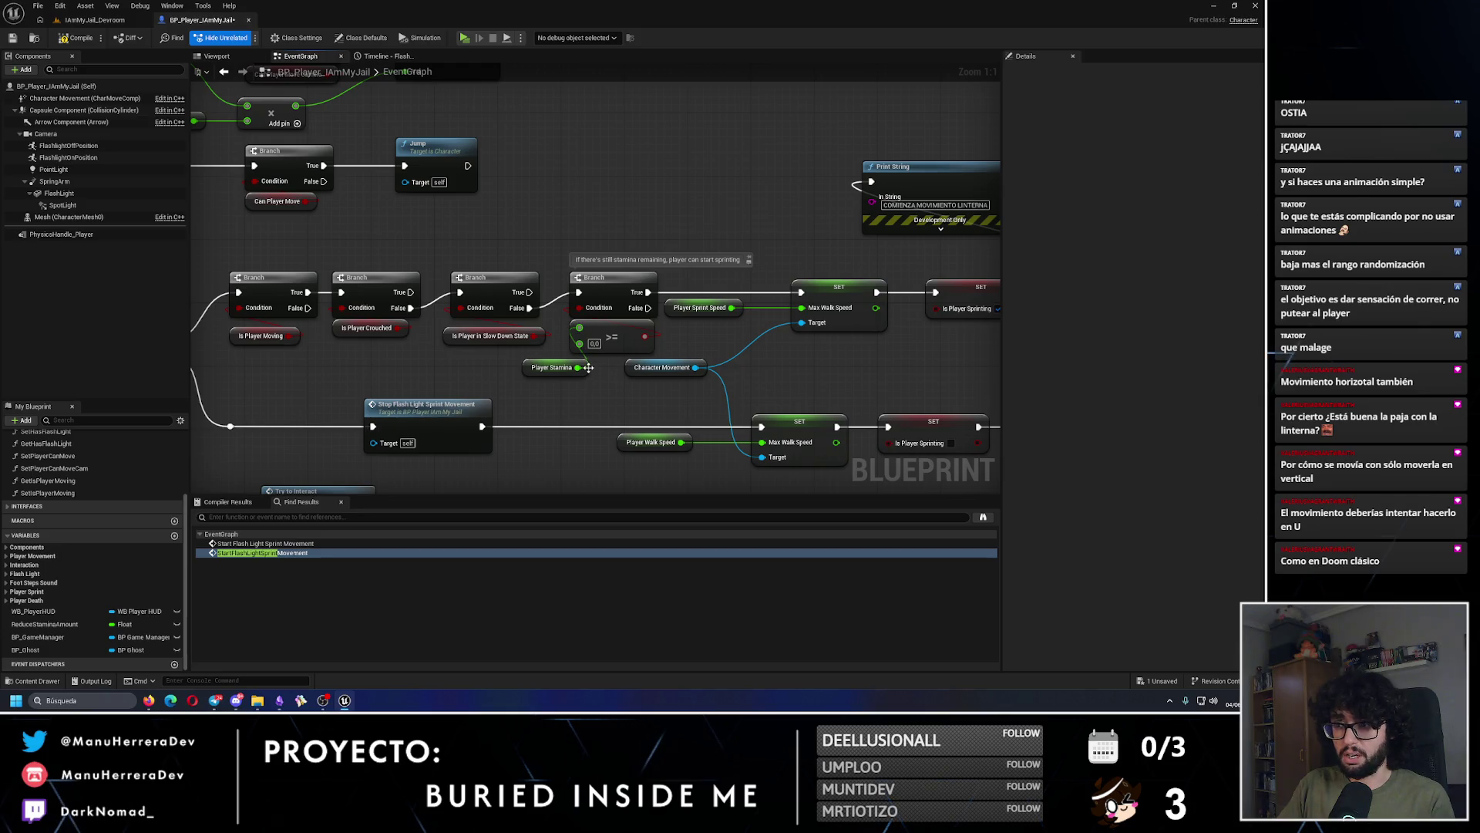
mouse_move(589, 367)
mouse_down()
mouse_move(542, 409)
mouse_move(648, 228)
mouse_move(640, 171)
mouse_up()
Step: Print Player Stamina via a string conversion, placing the Print String between Branch True and SET
text(print)
key(Return)
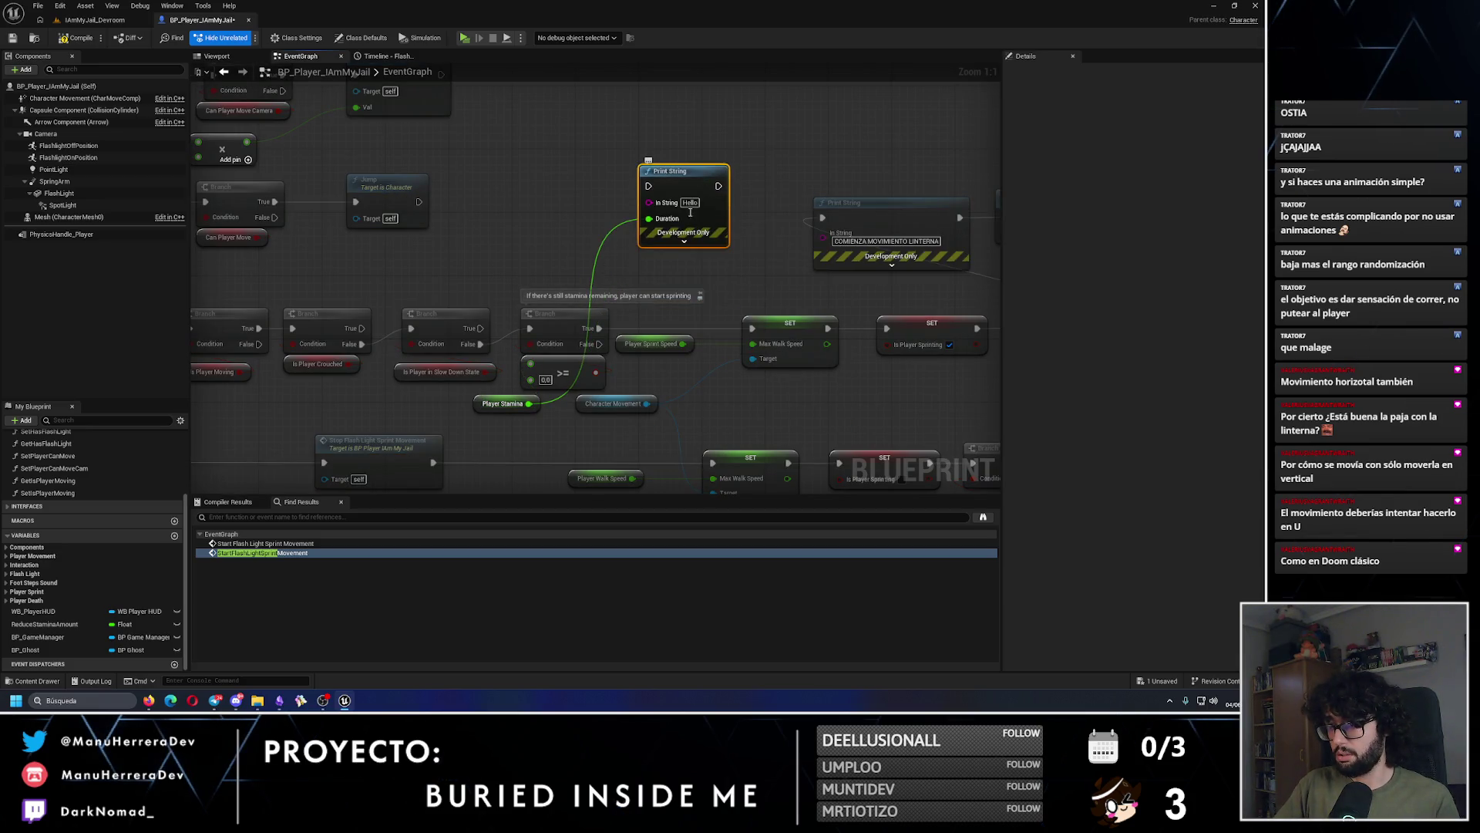
click(622, 227)
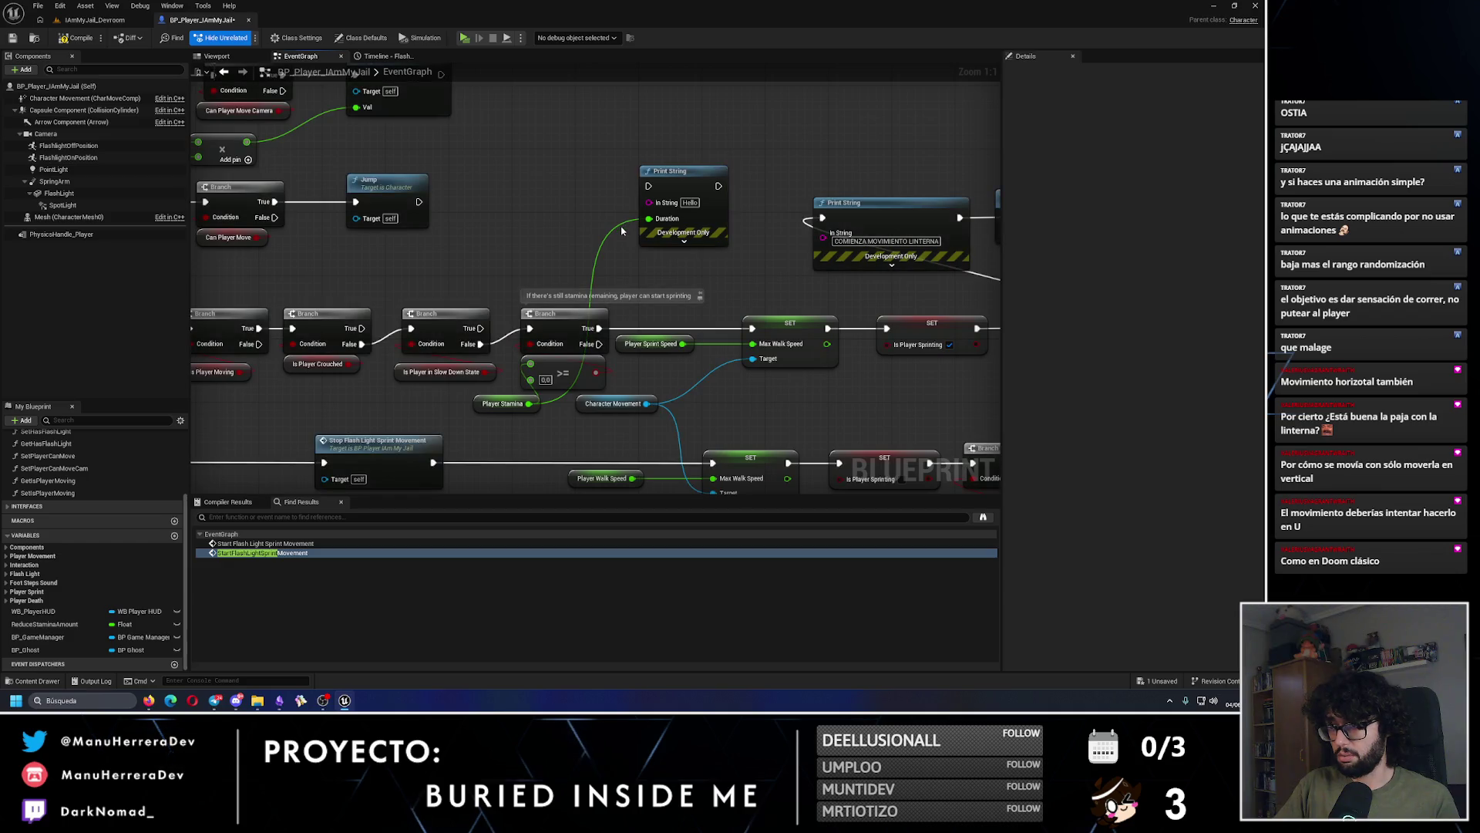
drag(535, 403, 650, 202)
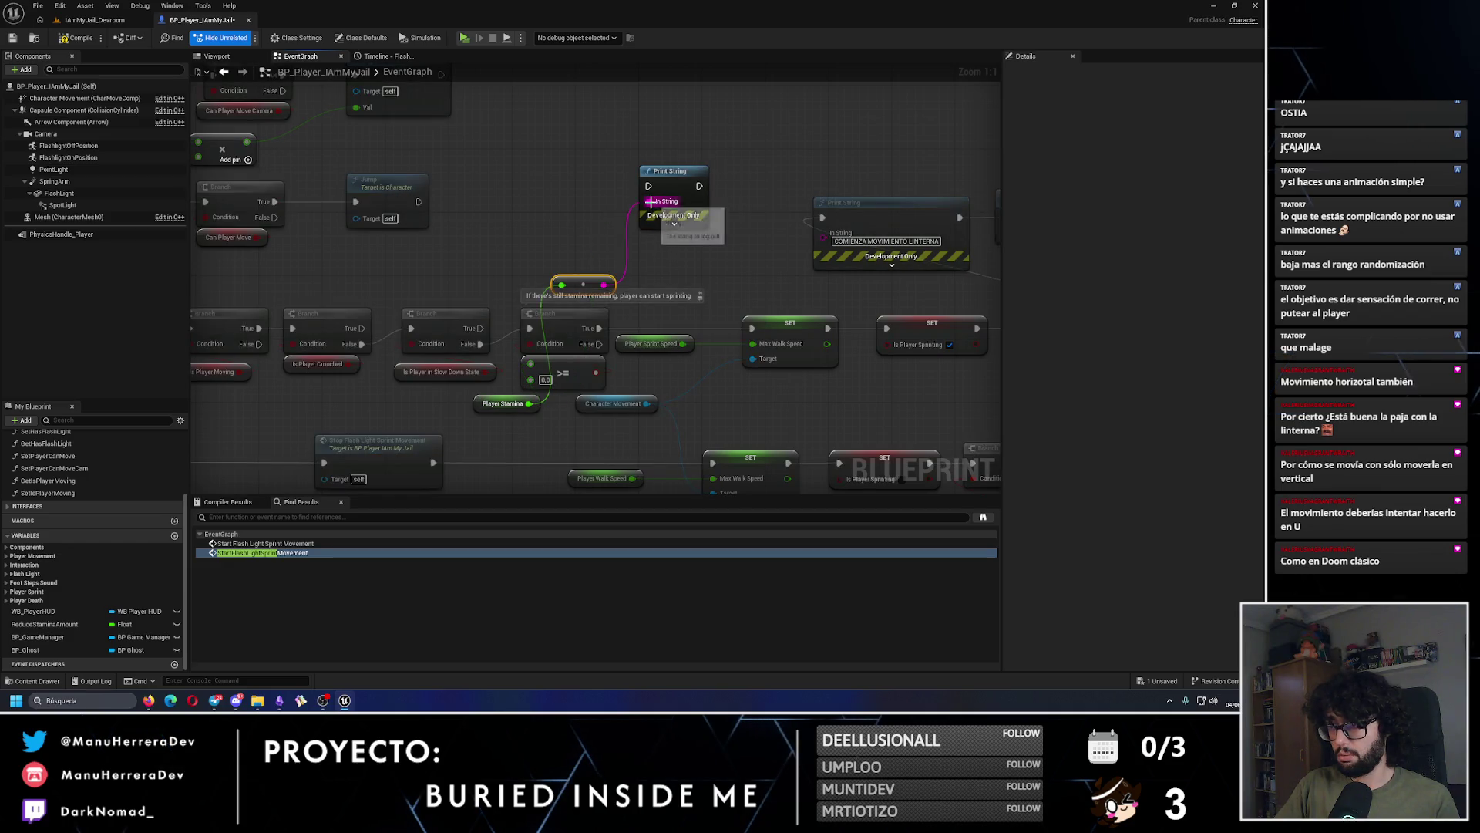
mouse_move(587, 288)
mouse_down()
mouse_move(603, 202)
mouse_move(669, 168)
mouse_up()
click(699, 283)
drag(600, 329, 648, 182)
mouse_move(699, 183)
mouse_down()
mouse_move(725, 296)
mouse_move(752, 329)
mouse_up()
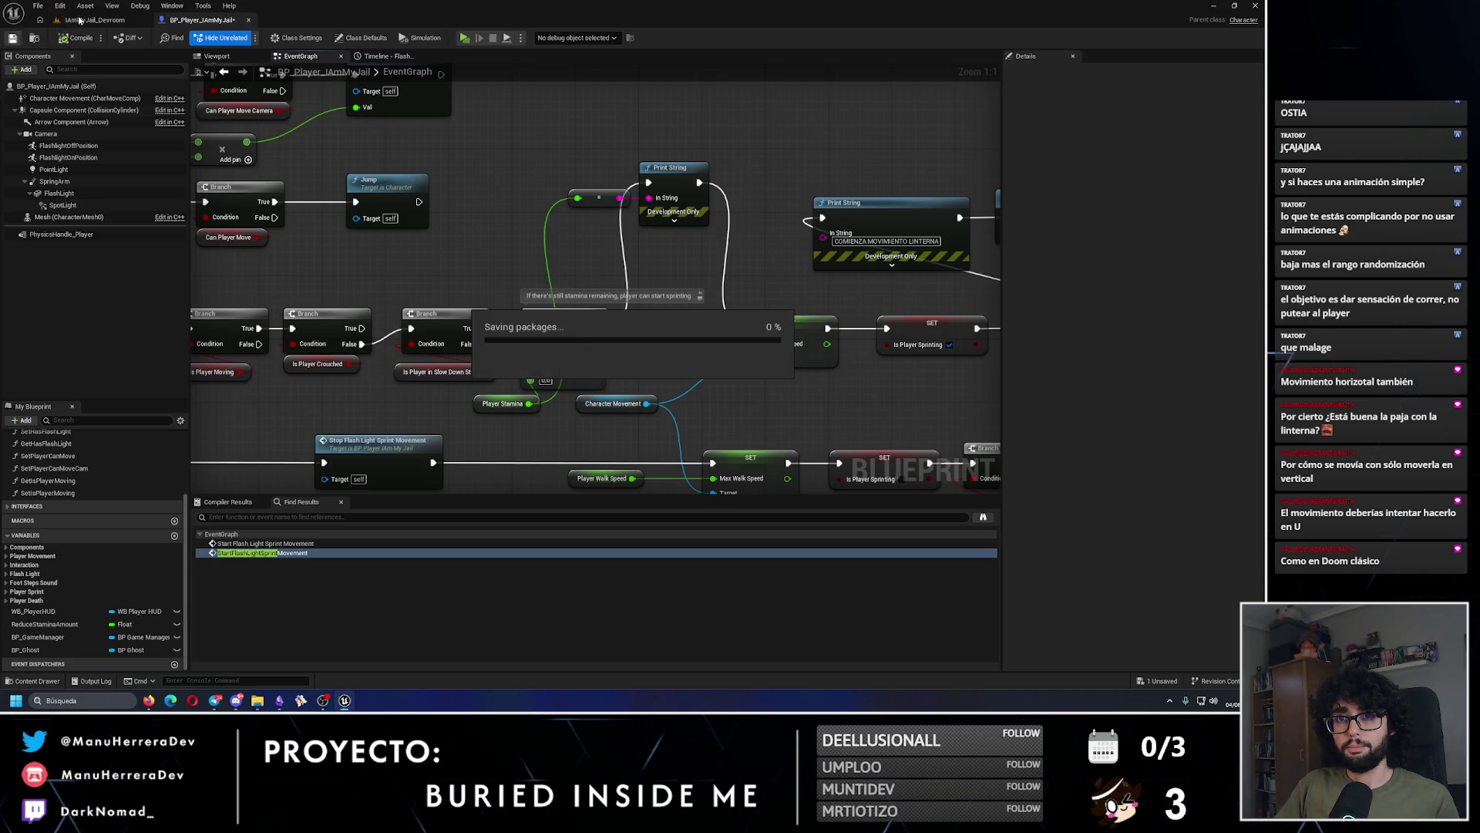
click(94, 19)
key(alt+p)
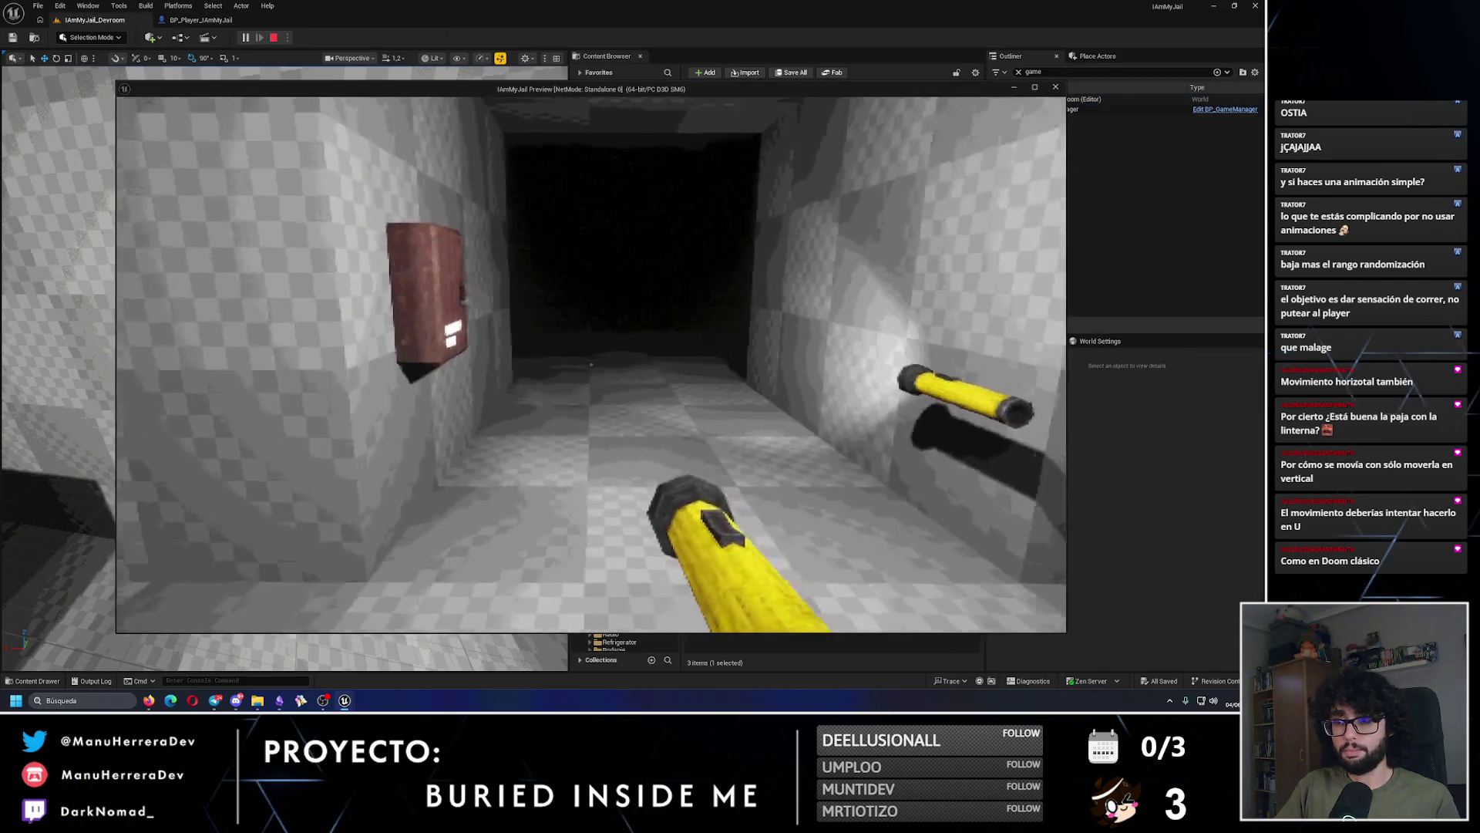
key(shift+w)
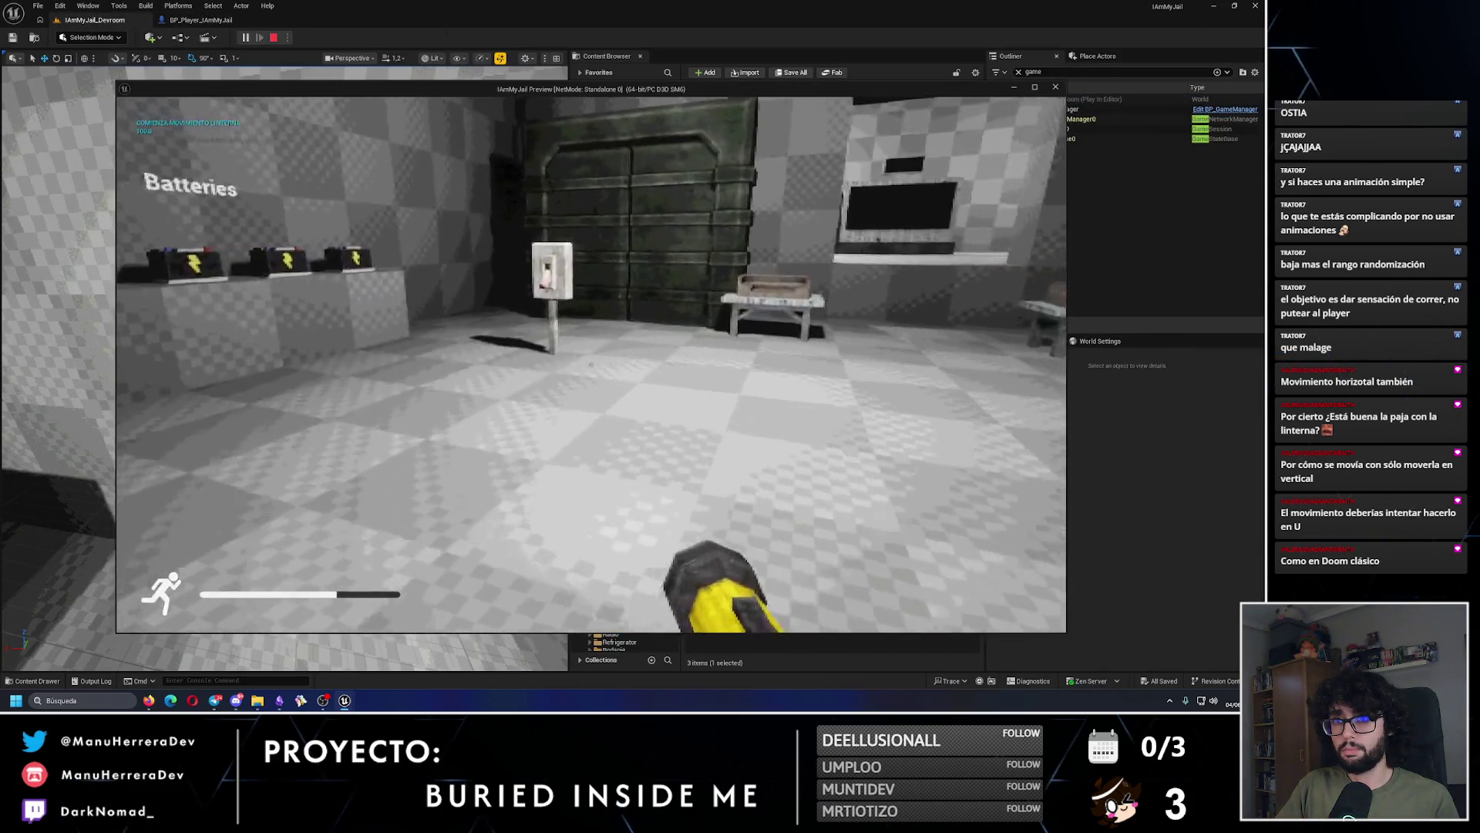
key(shift+w)
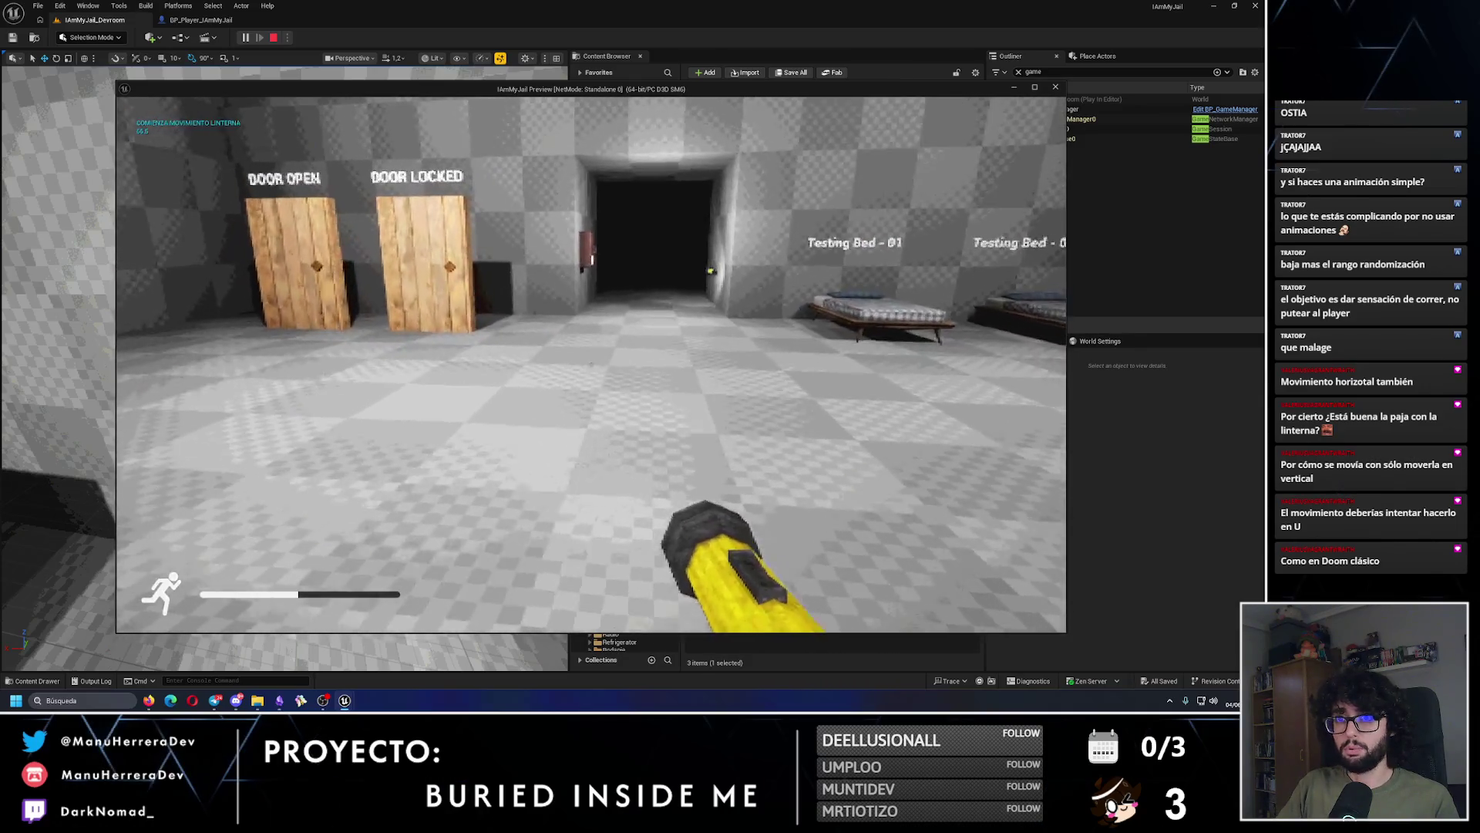
key(shift+w)
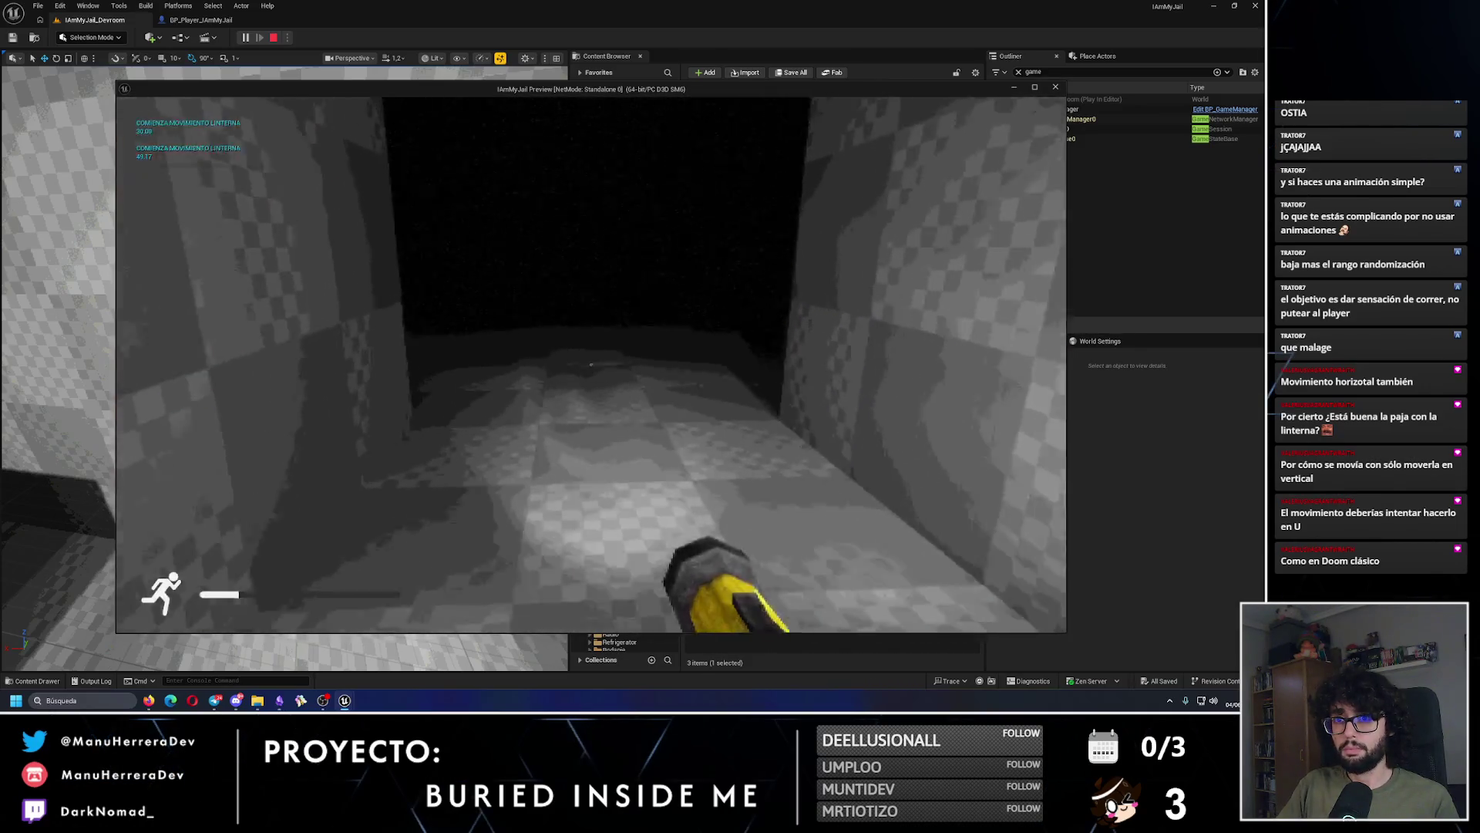
key(shift+w)
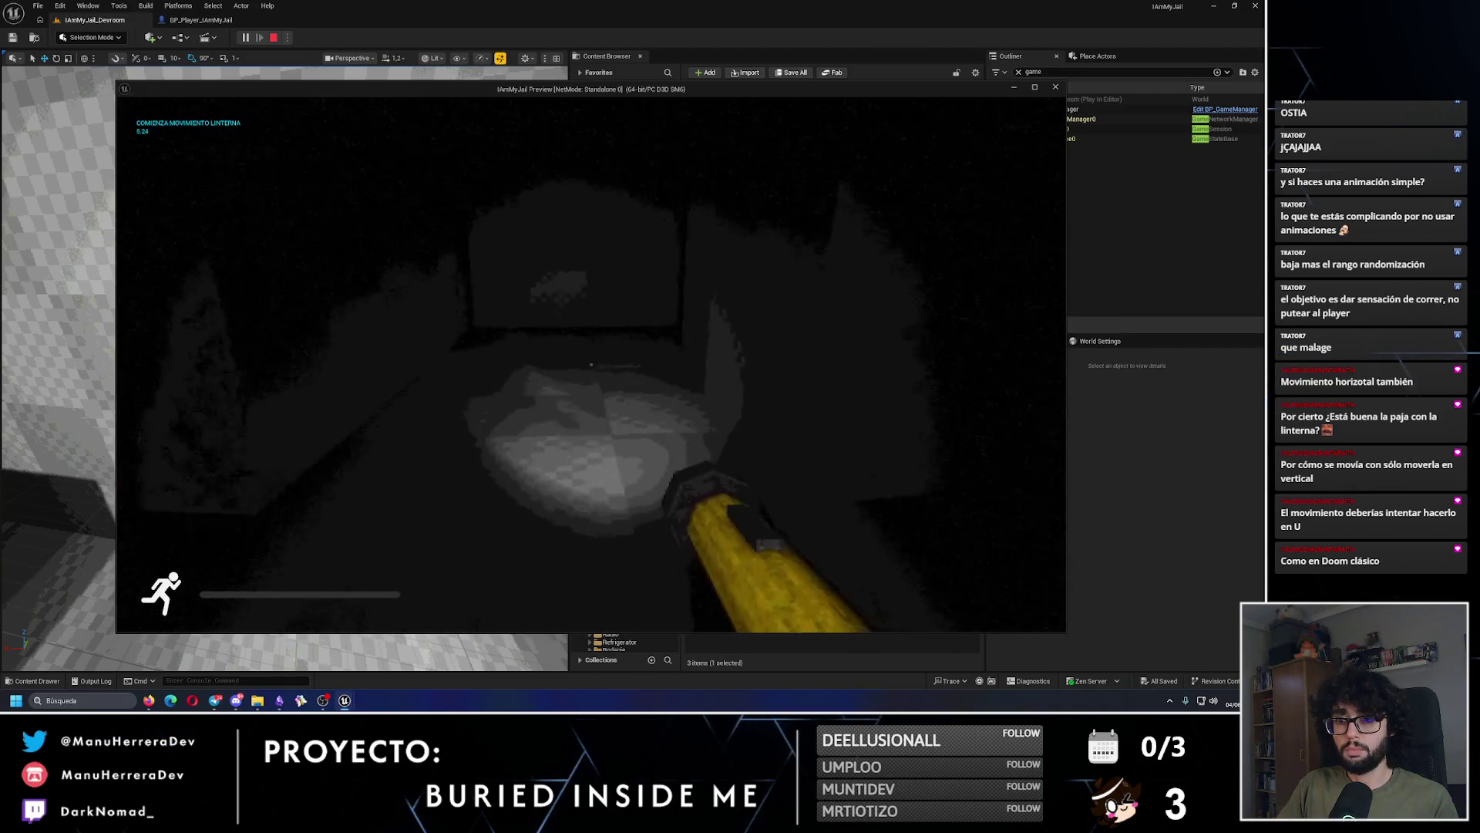
key(shift+w)
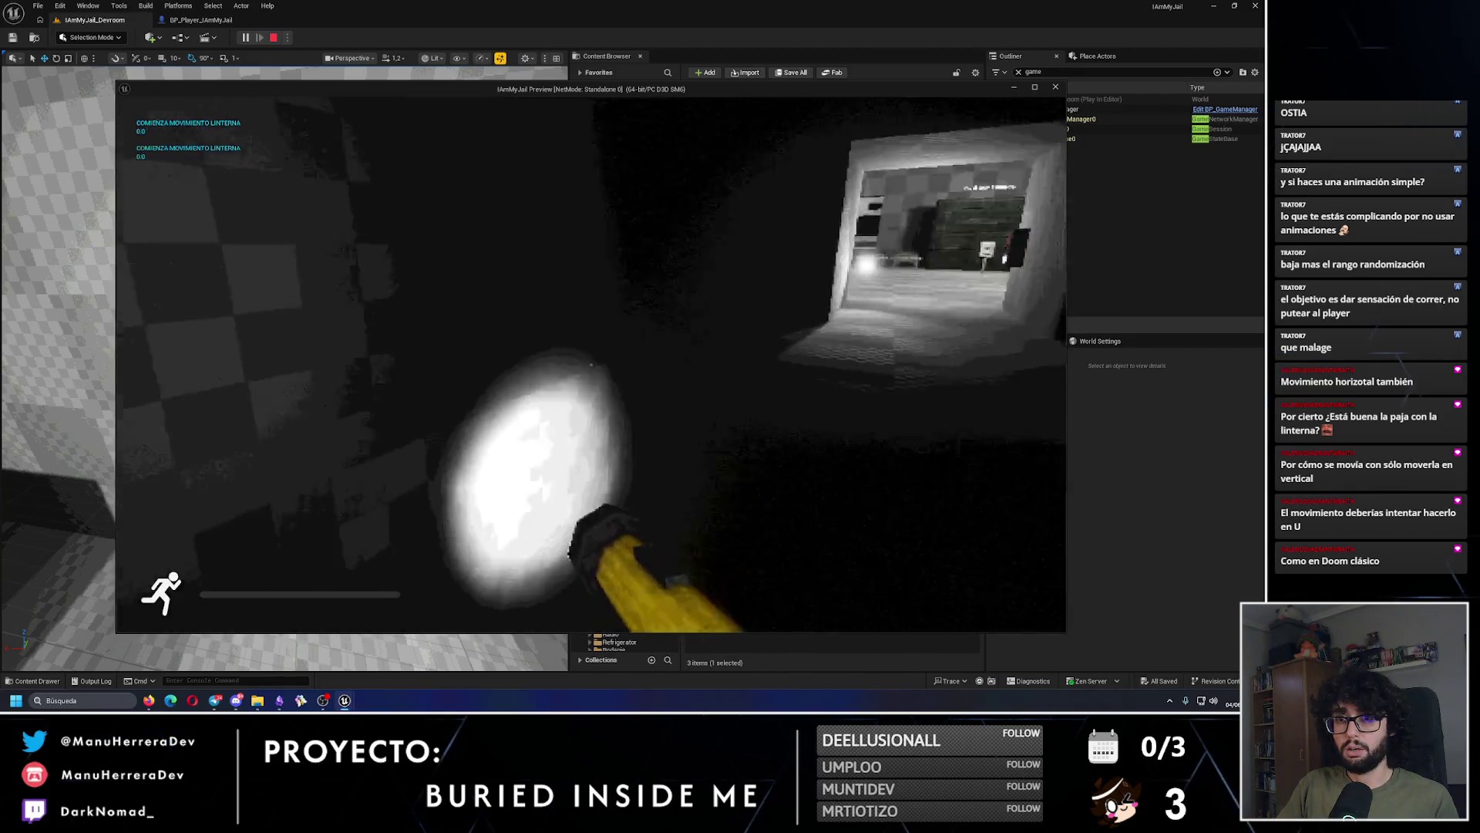
key(w)
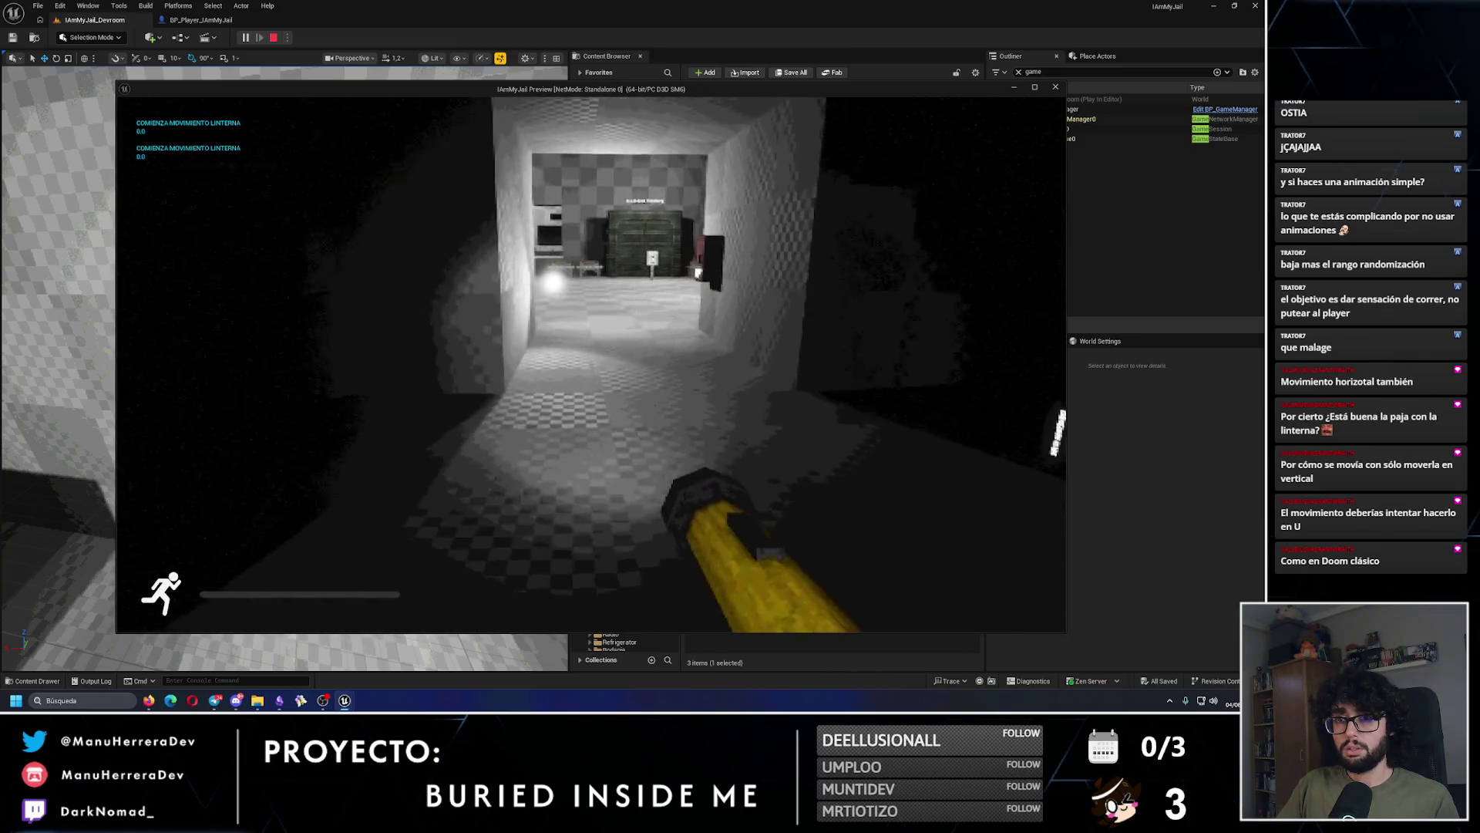
key(Escape)
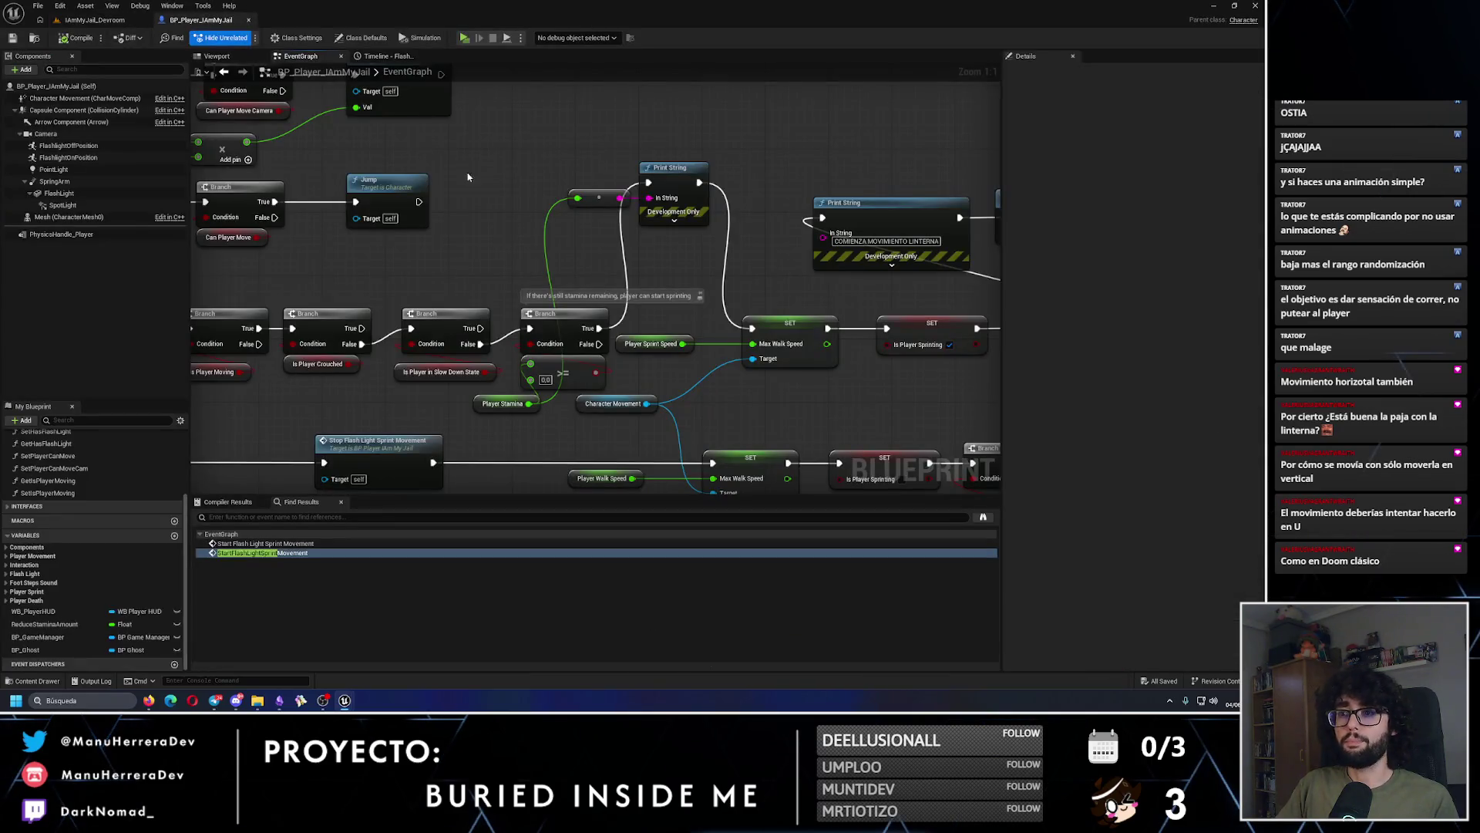
Step: Replace the stamina >= comparison with a > node from Player Stamina feeding the Branch
click(570, 371)
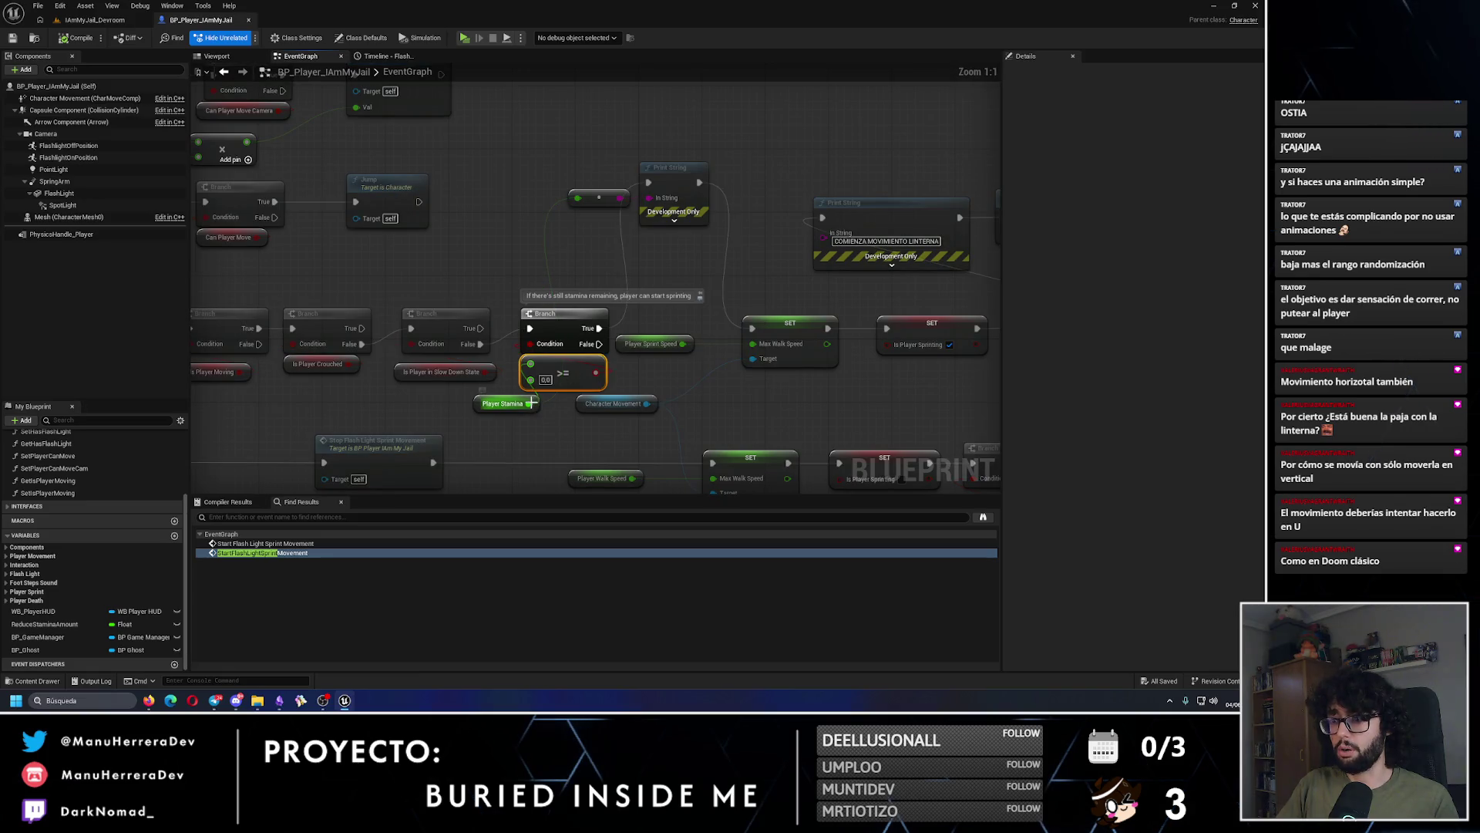
text(>)
key(Return)
drag(557, 425, 557, 355)
click(561, 373)
key(Delete)
click(547, 243)
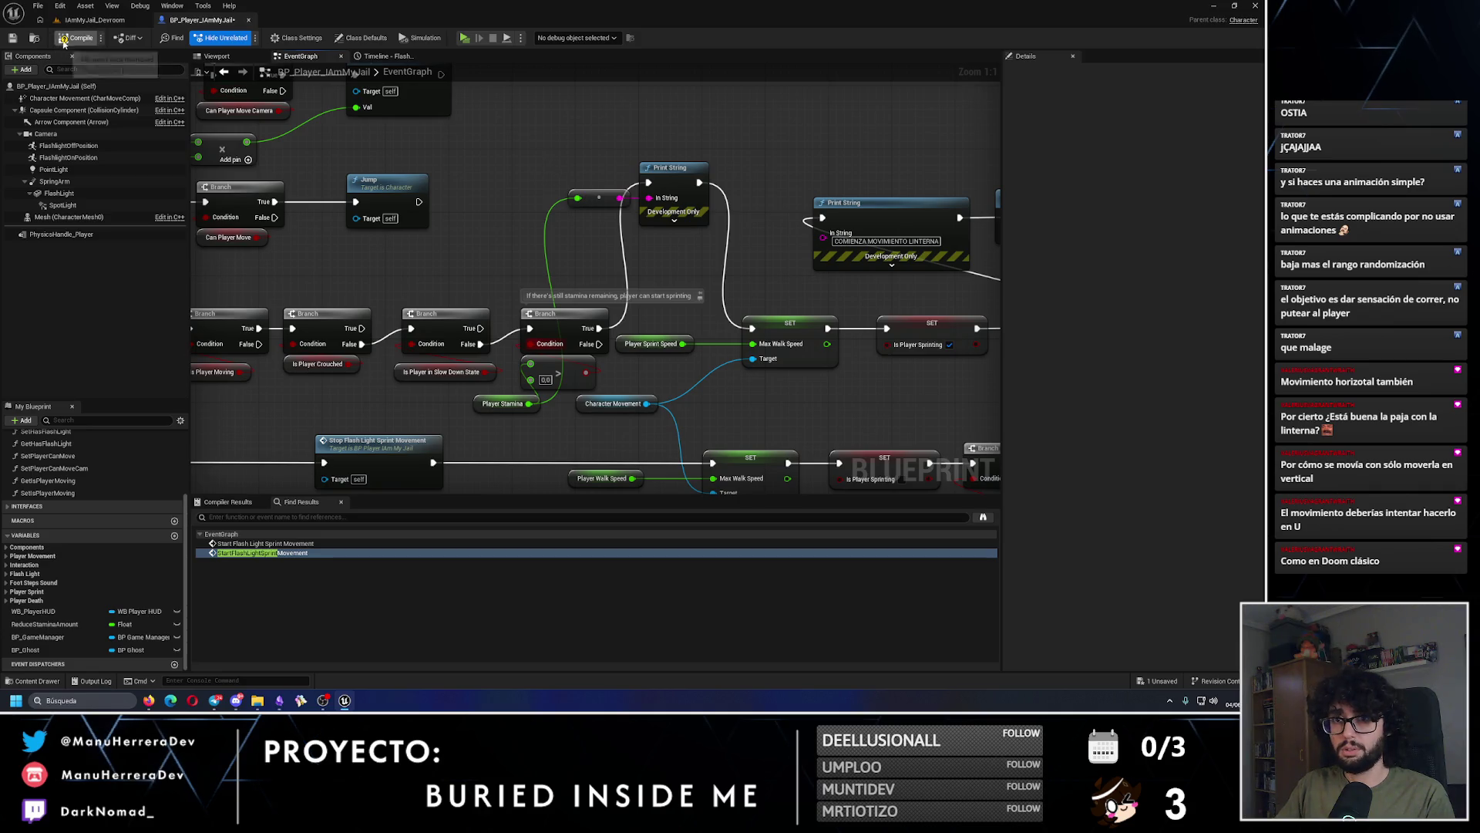
click(80, 23)
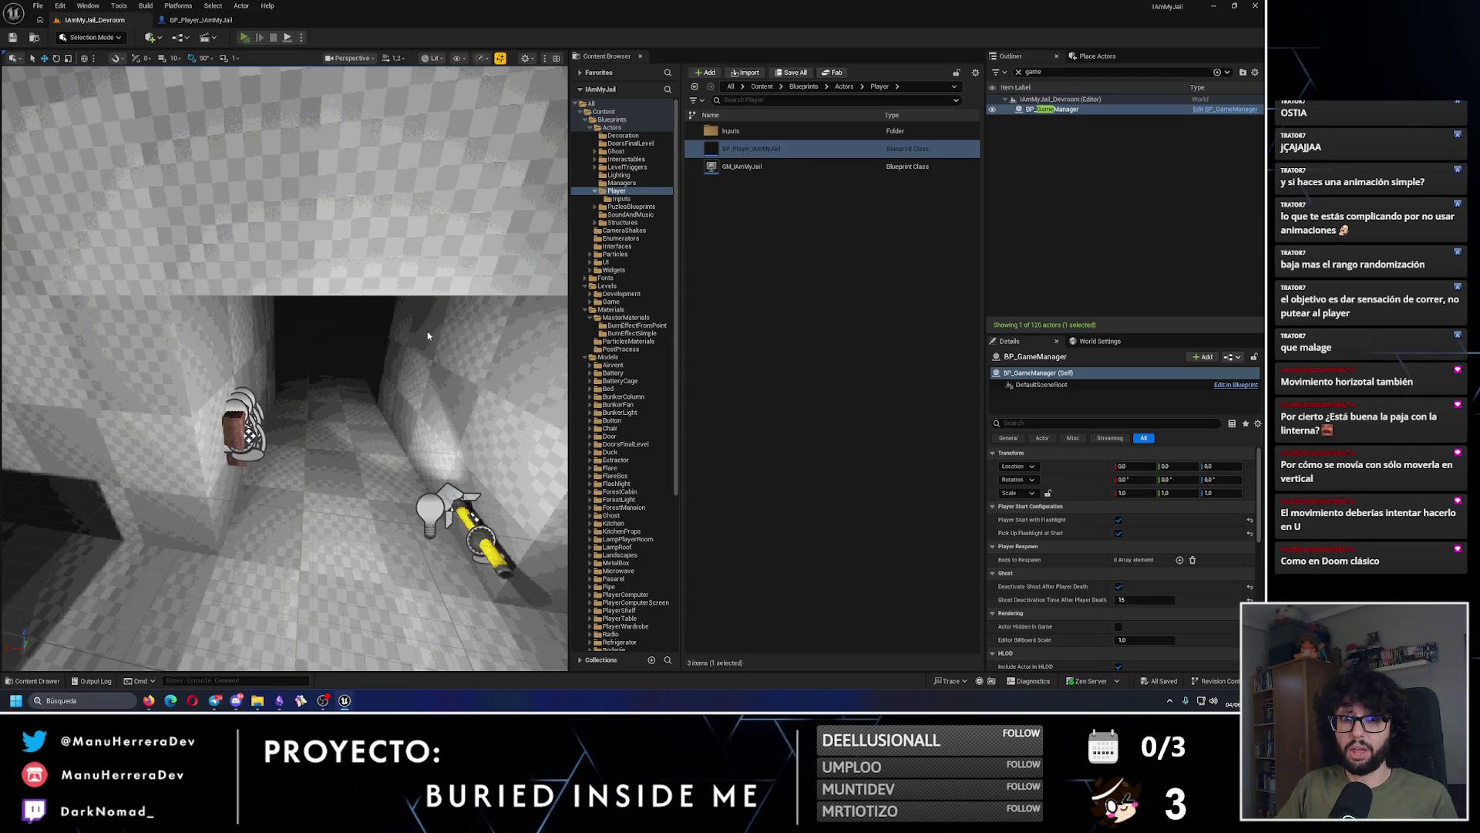
key(alt+p)
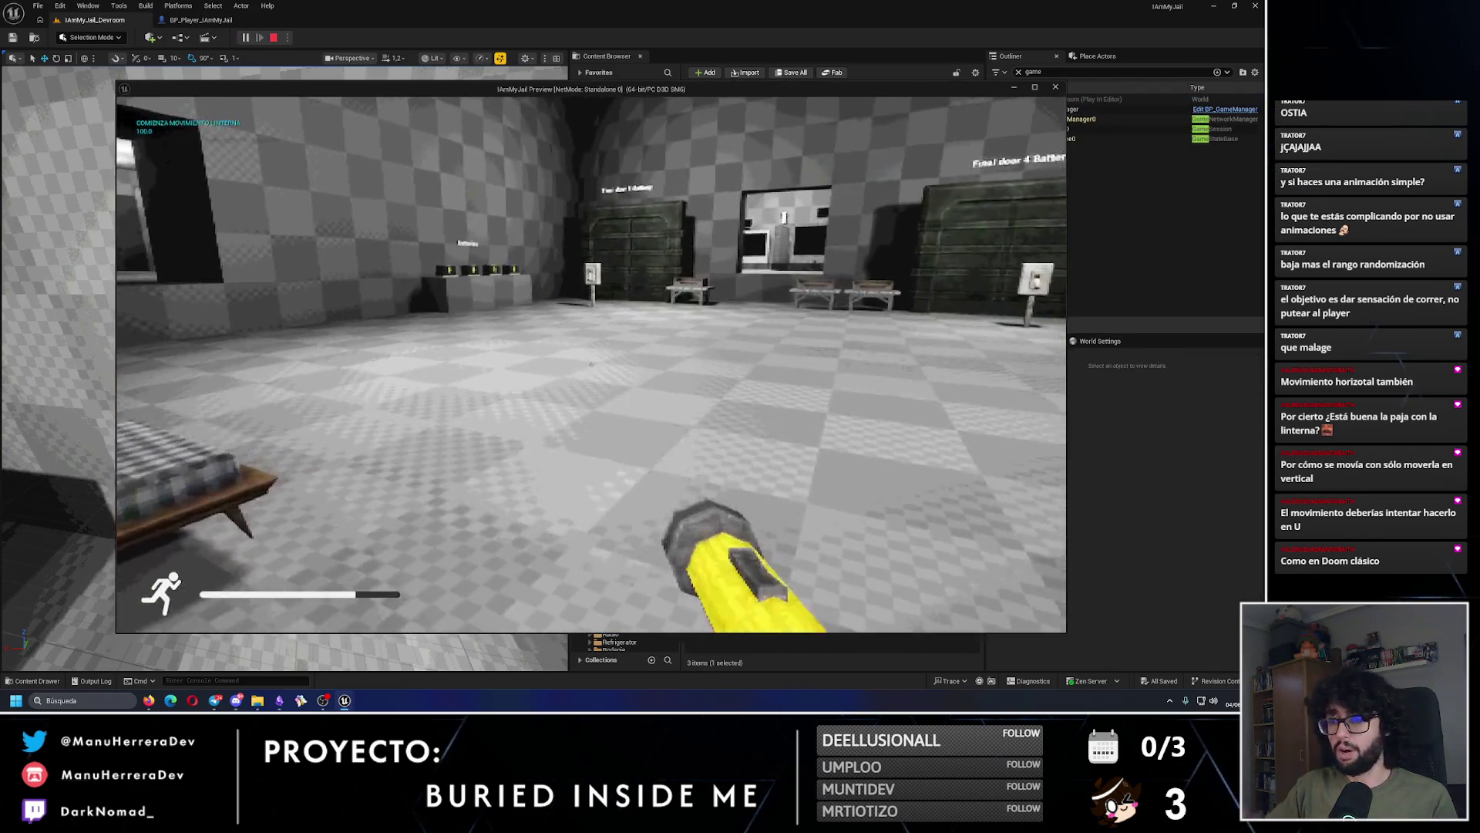
key(shift+w)
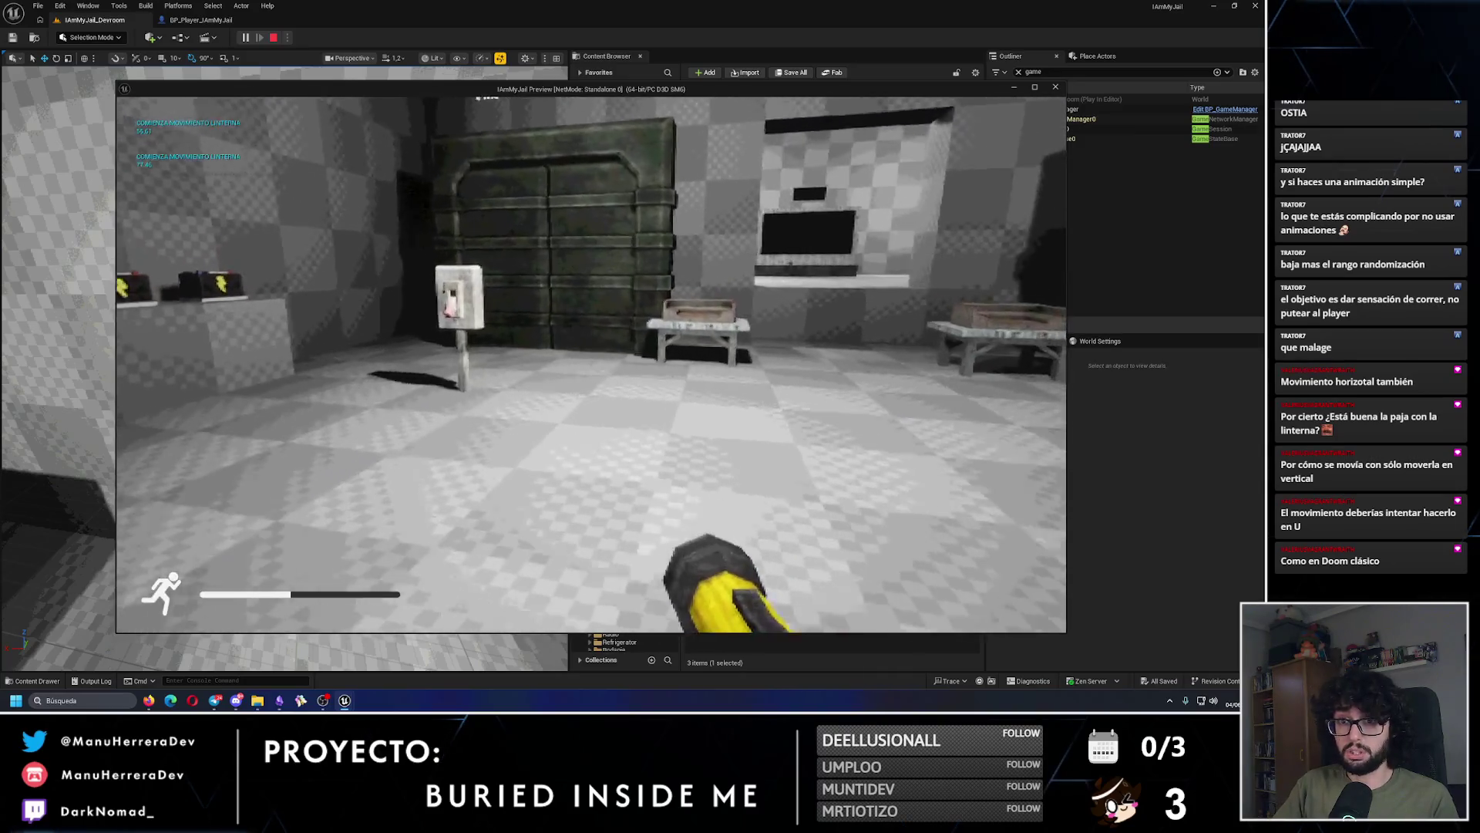
key(shift+w)
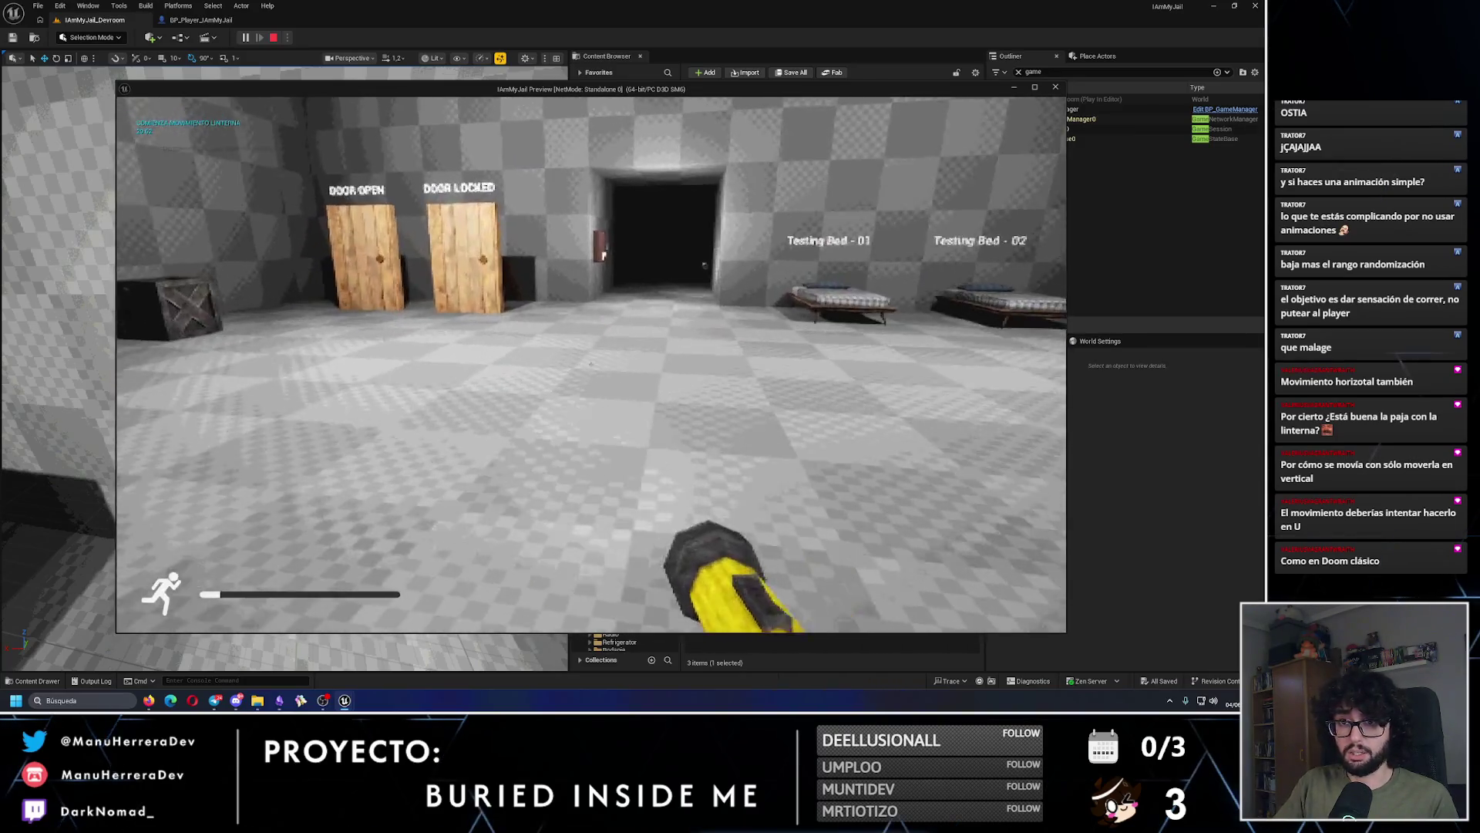
key(w)
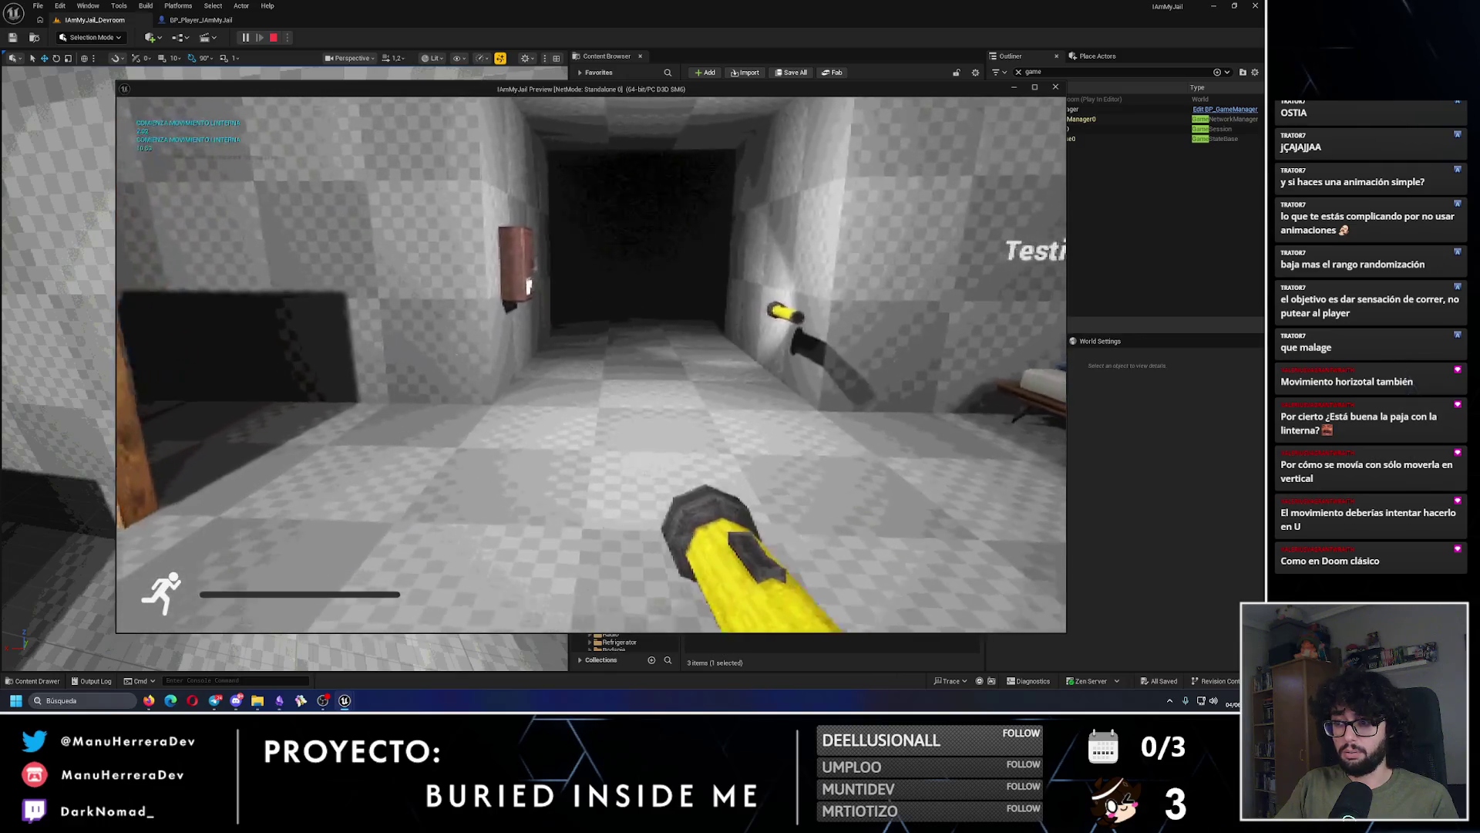
key(shift+w)
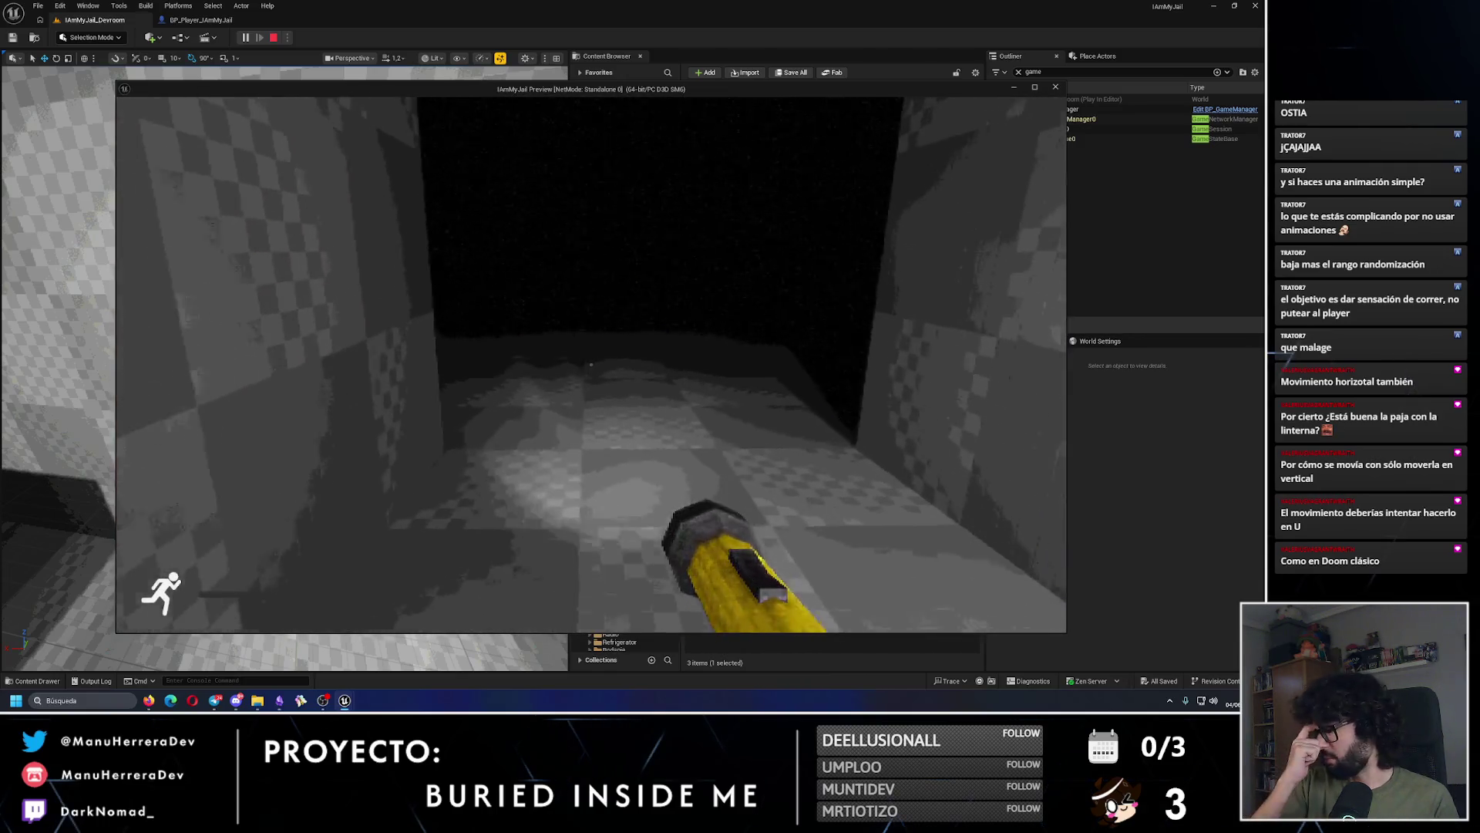
mouse_move(591, 364)
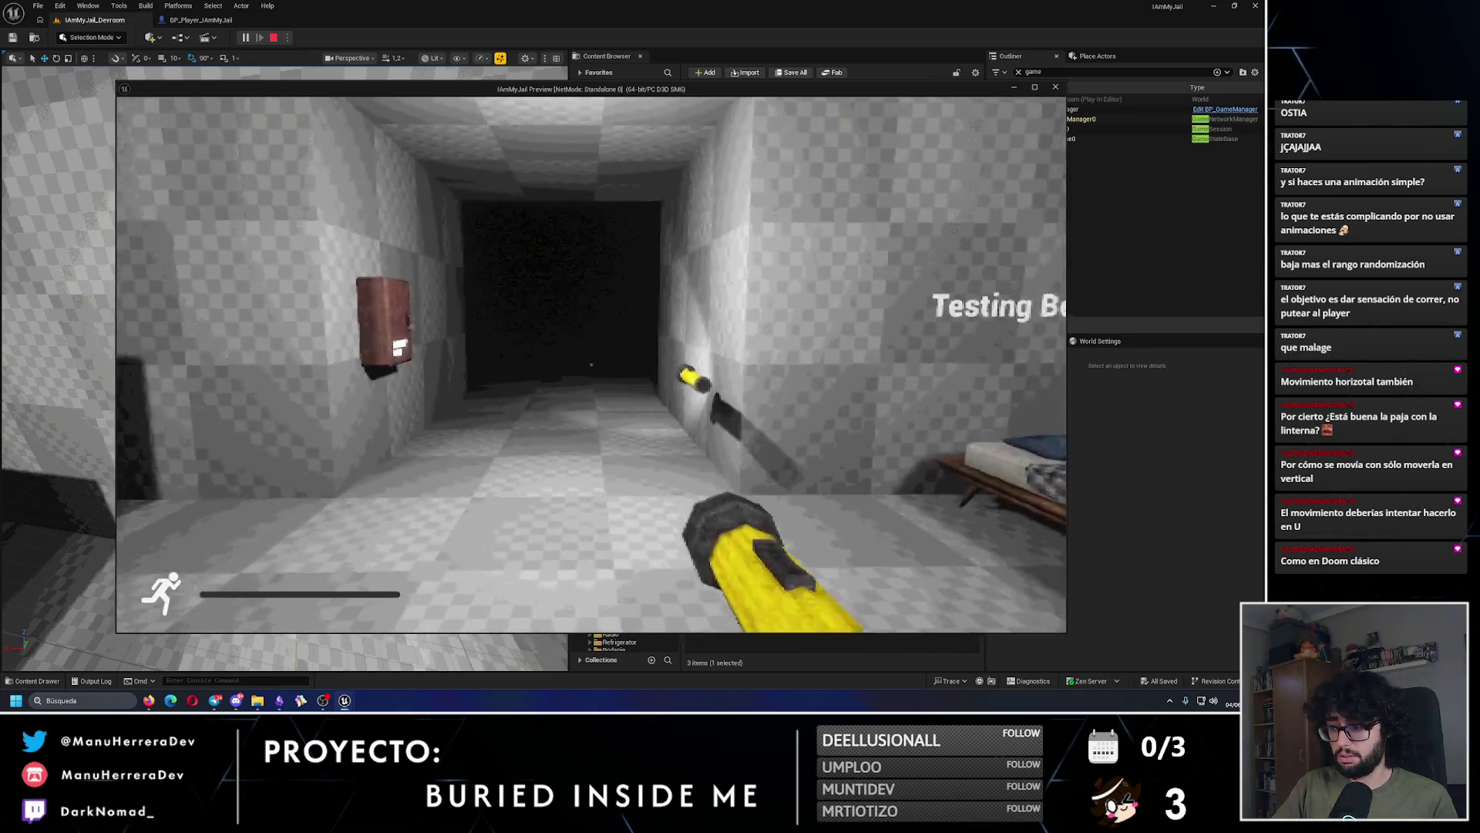
key(w)
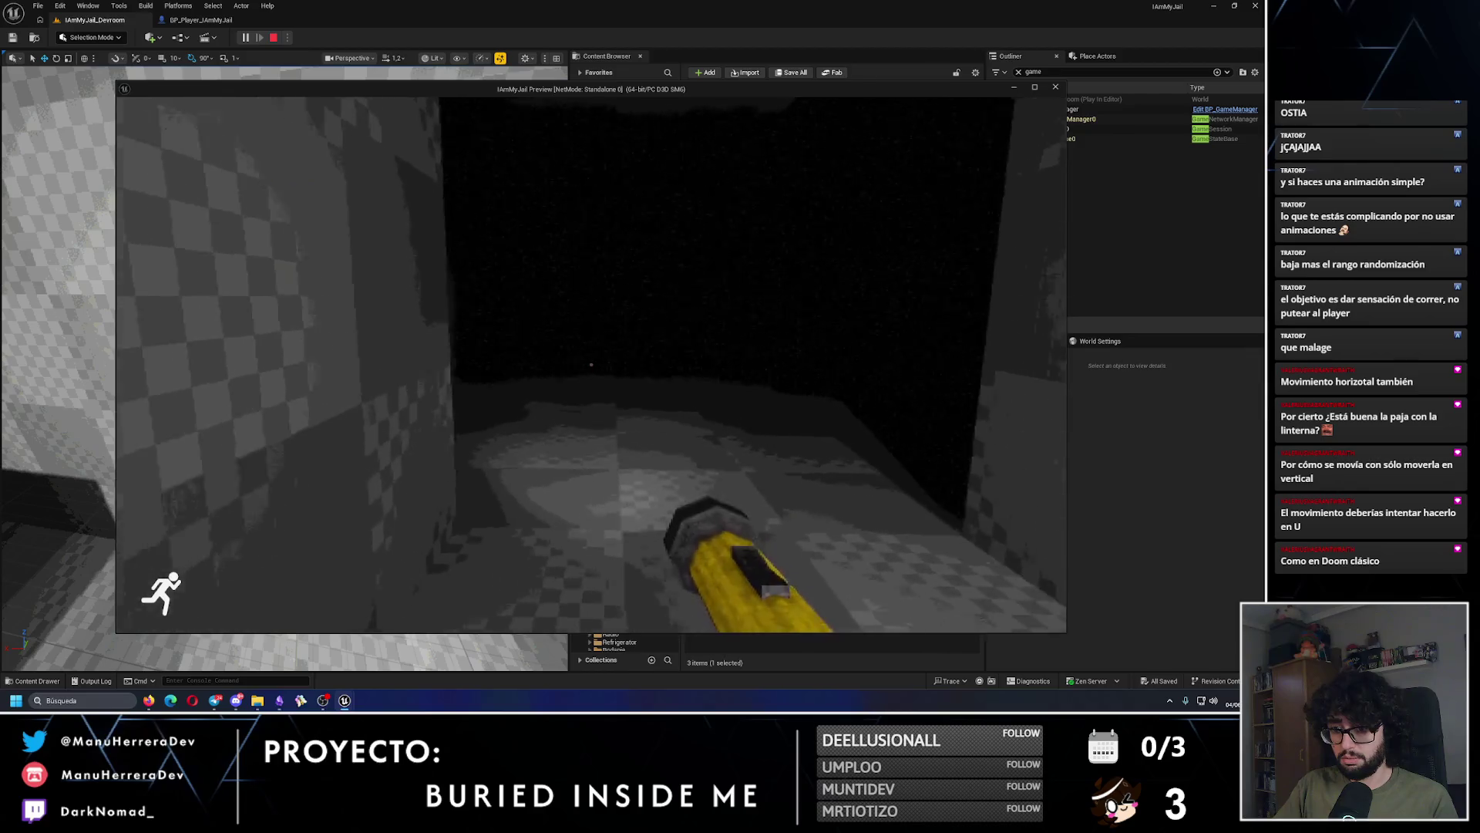
key(Escape)
click(201, 19)
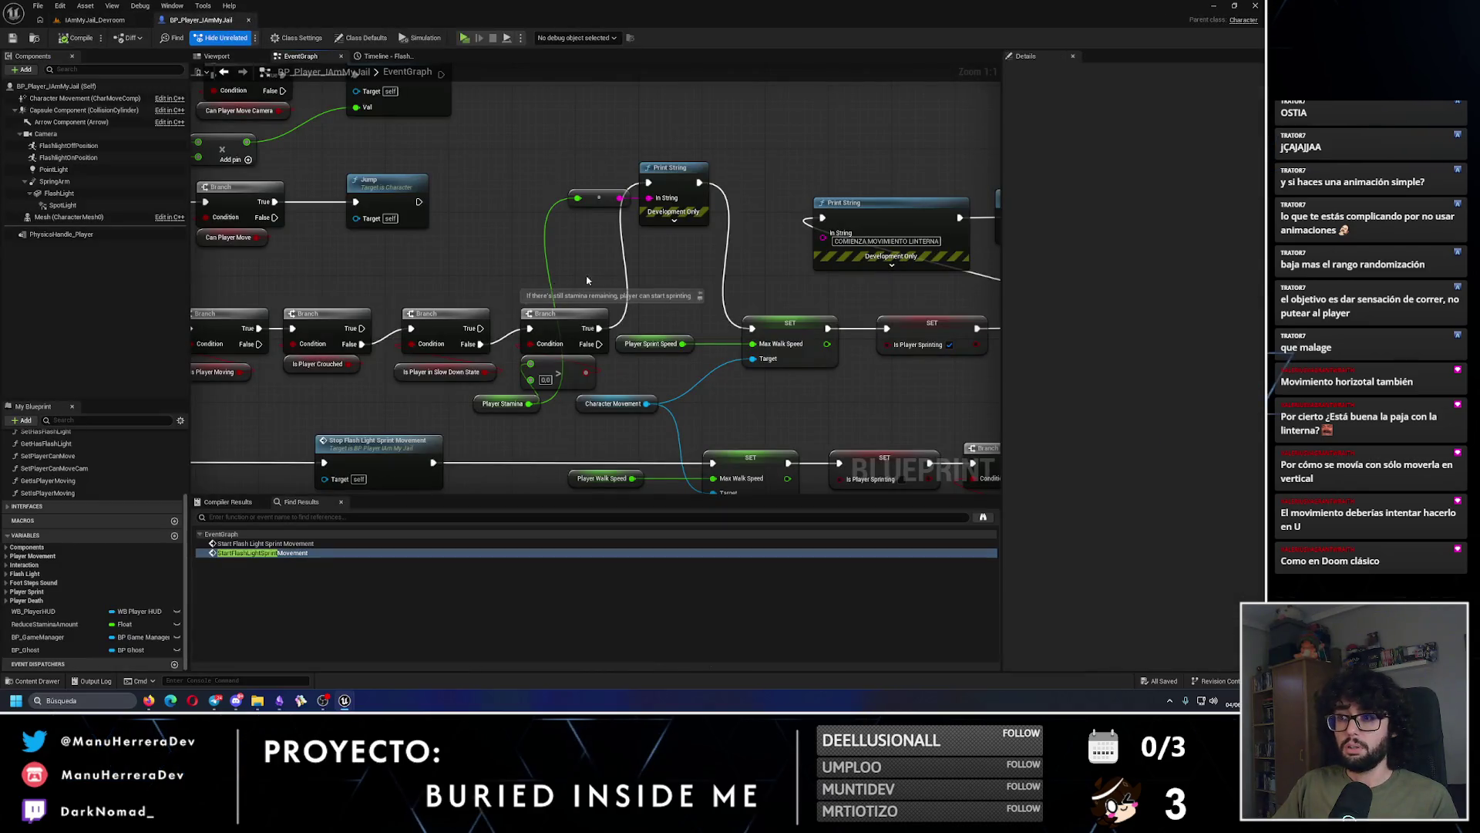
Step: Delete the debug Print String nodes and wire Reduce Stamina Bar into Start Flash Light Sprint Movement
drag(593, 167, 717, 231)
key(Delete)
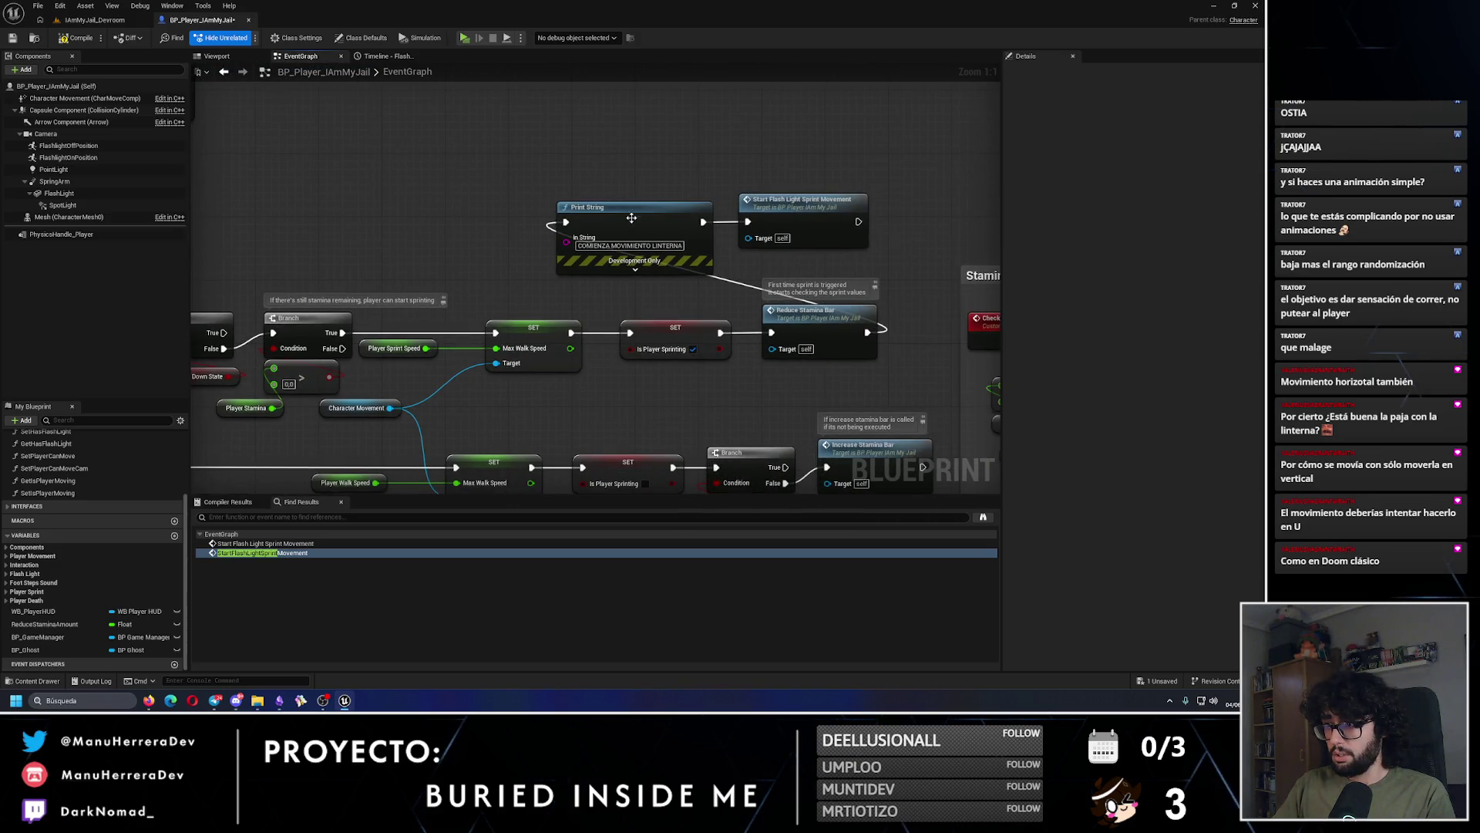
click(710, 228)
key(Delete)
drag(866, 332, 748, 222)
Step: Paste a Stop Flash Light Sprint Movement call after SET Is Player Sprinting and save
scroll(644, 312, down, 2)
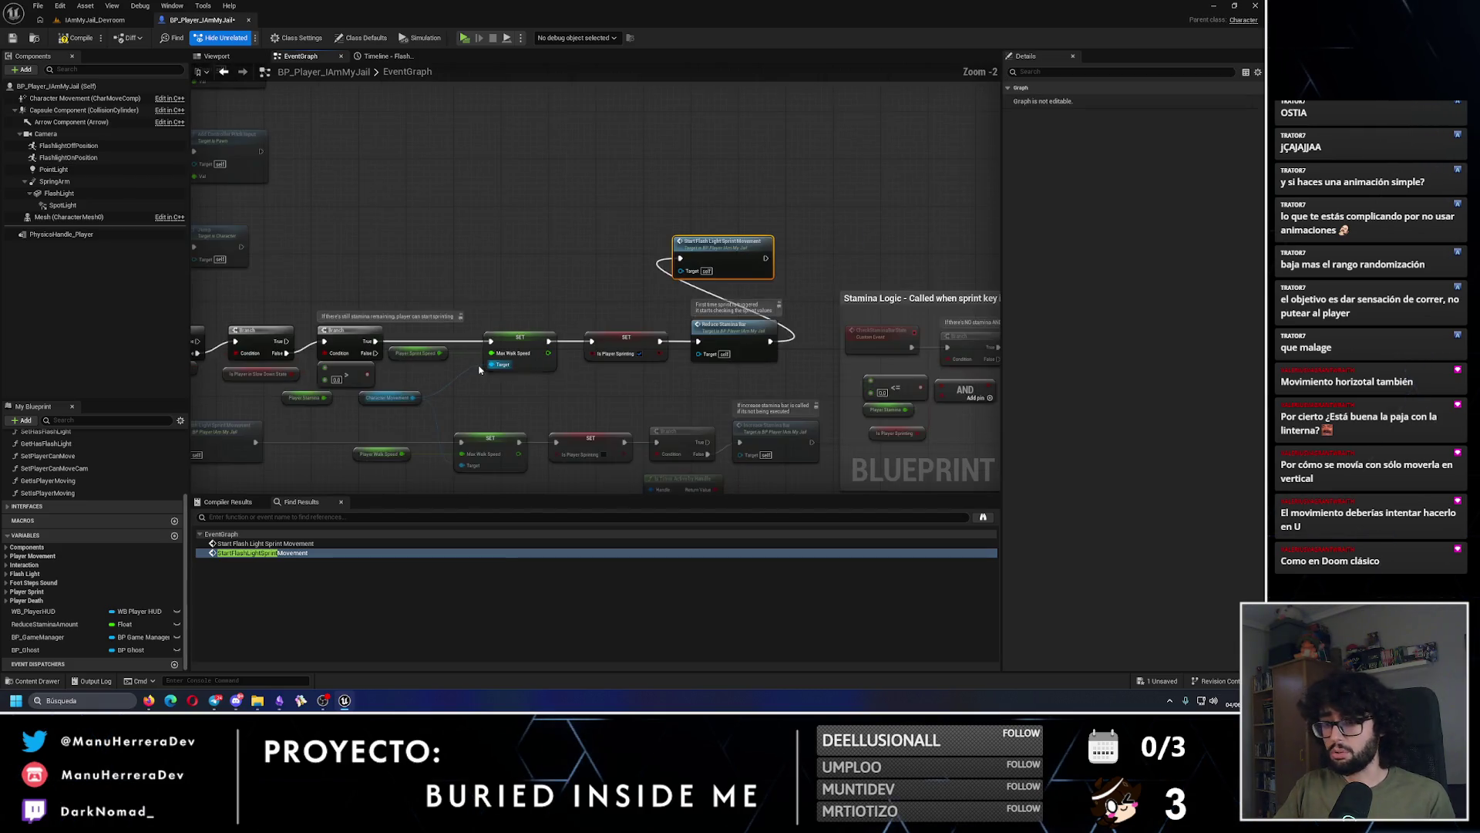
scroll(645, 312, down, 2)
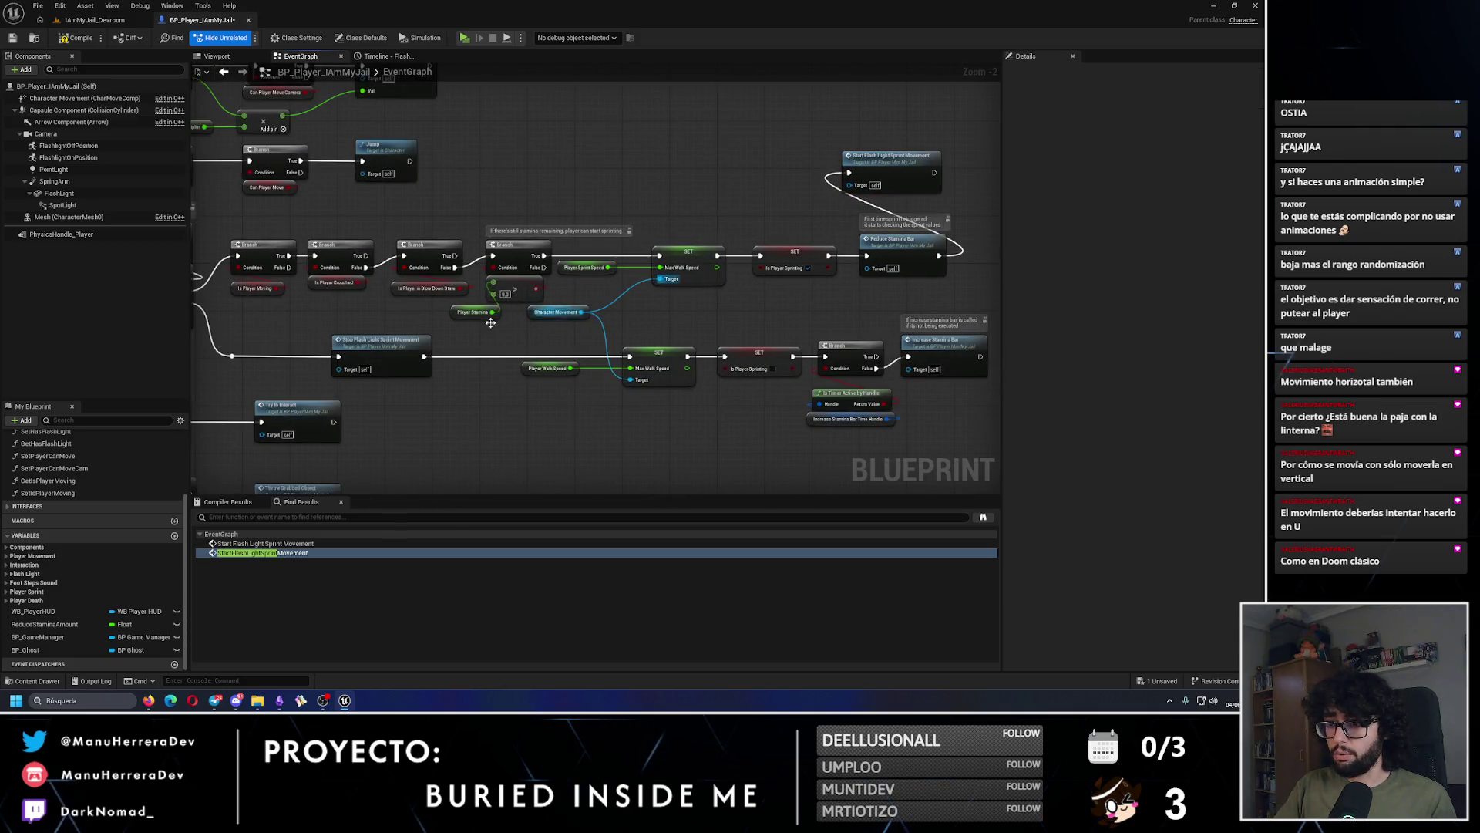
scroll(555, 434, down, 2)
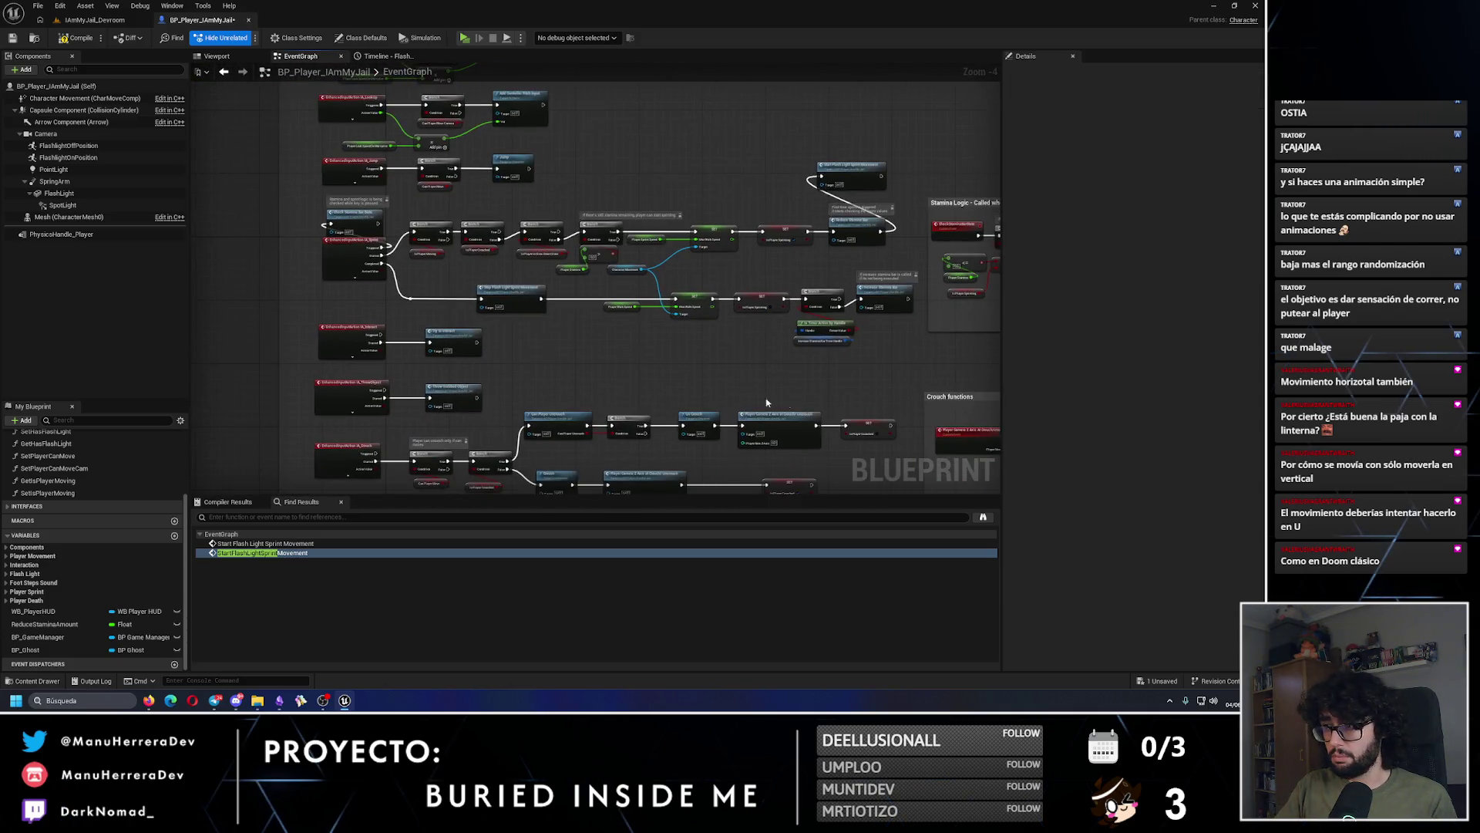
scroll(502, 254, up, 4)
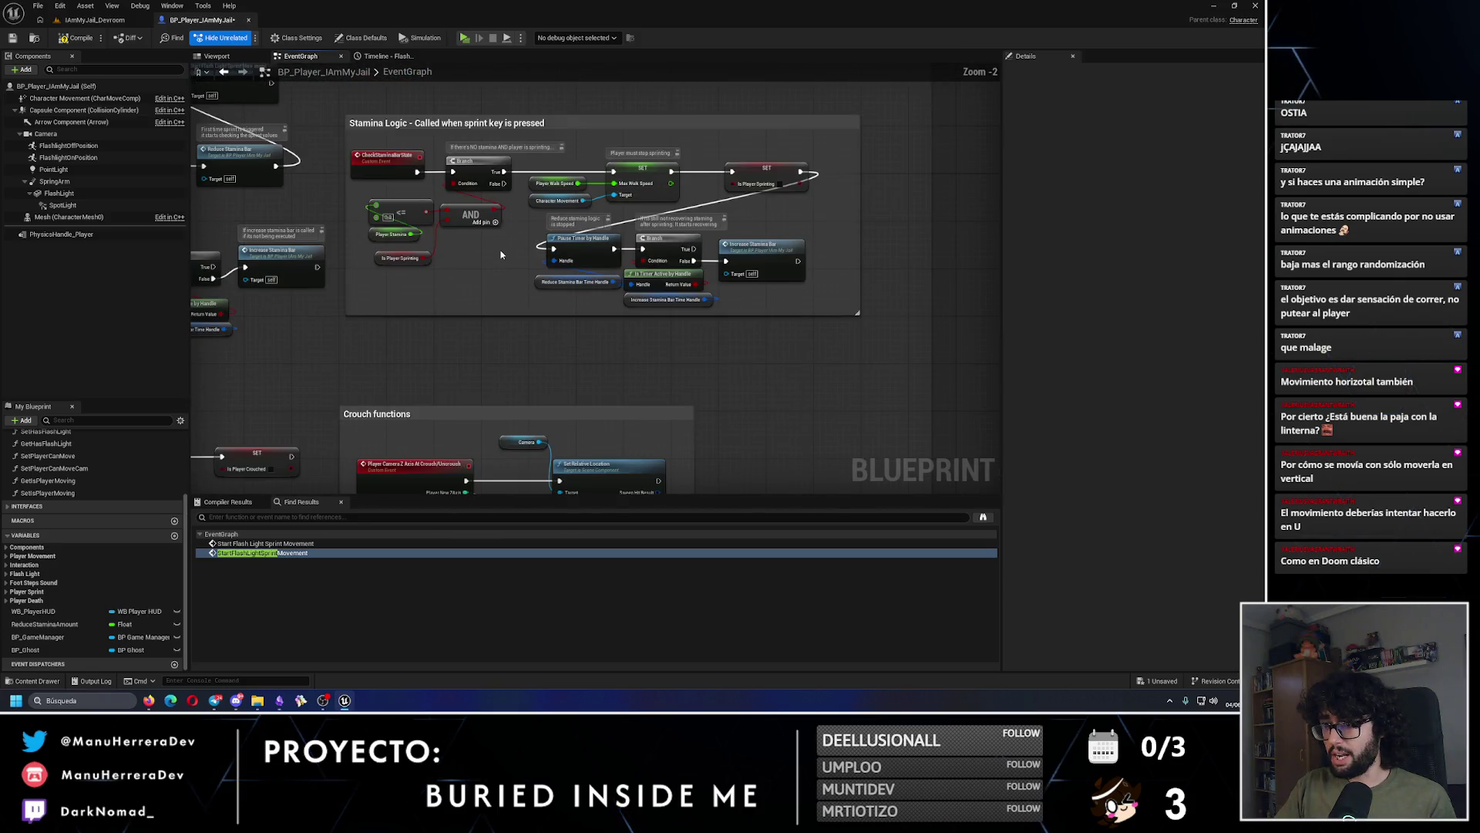
scroll(497, 254, up, 1)
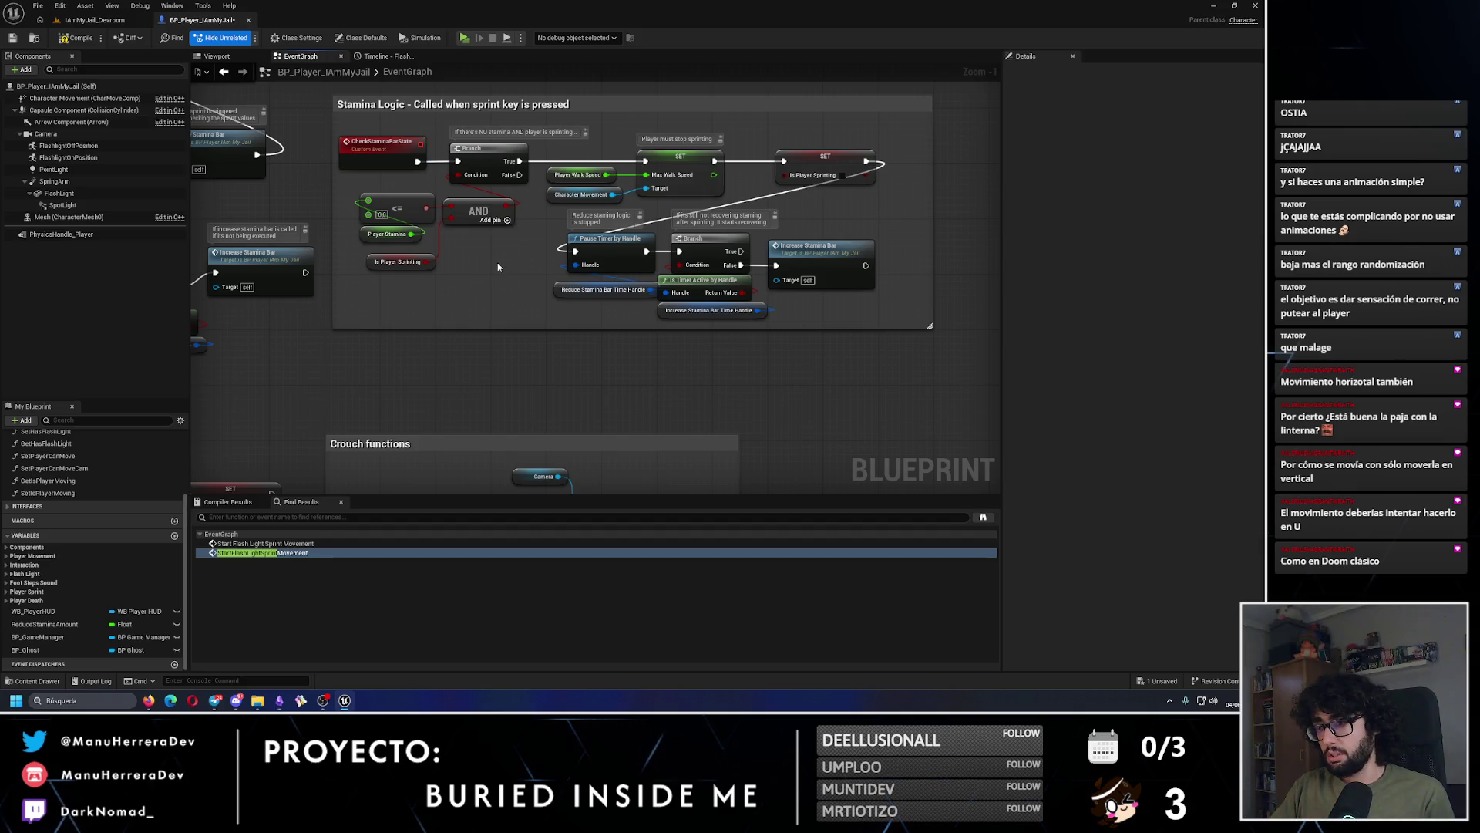
key(ctrl+v)
mouse_move(521, 280)
mouse_down()
mouse_move(487, 313)
mouse_move(487, 344)
mouse_up()
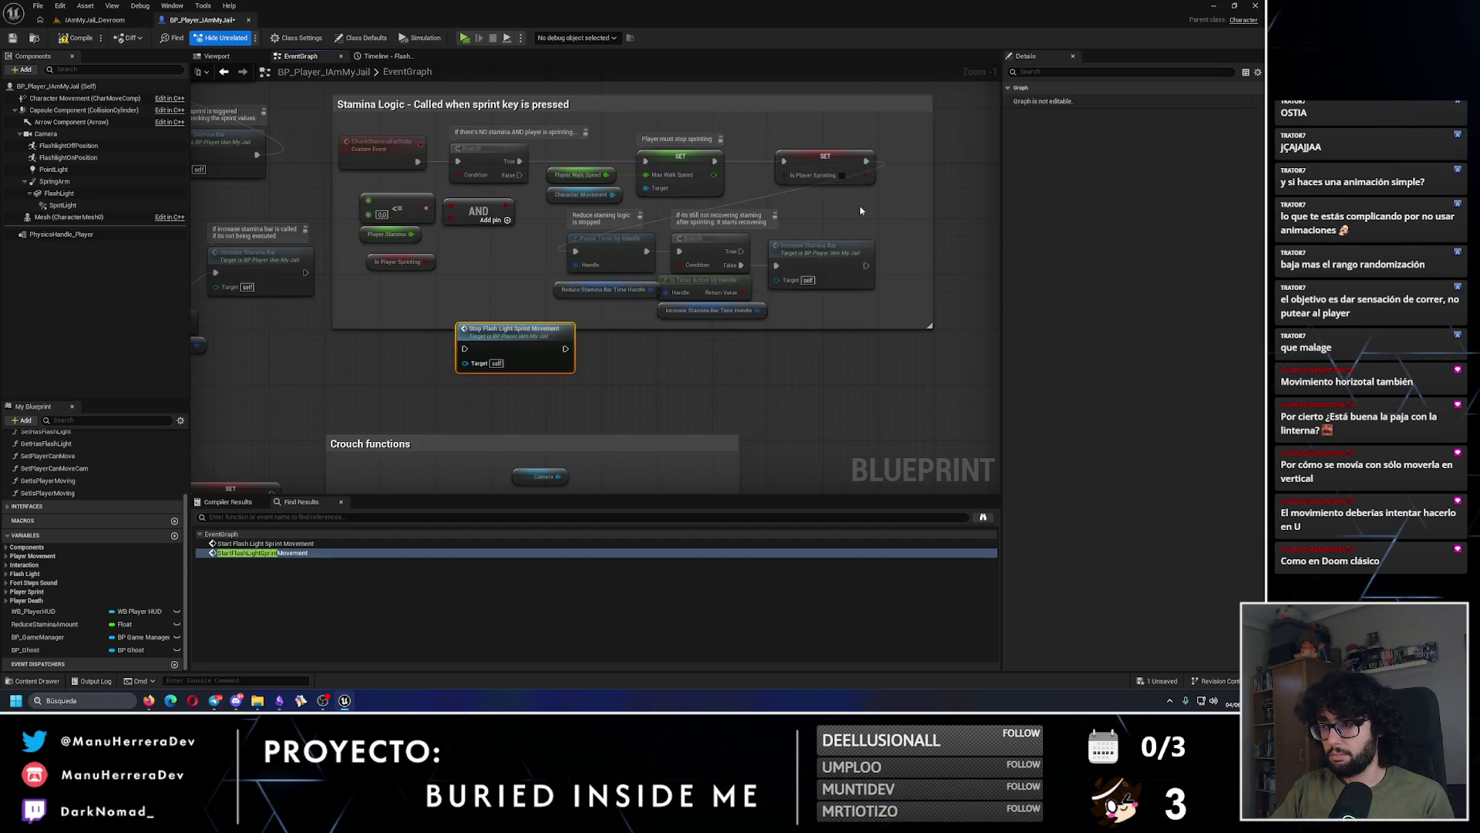
mouse_move(866, 161)
mouse_down()
mouse_move(497, 331)
mouse_move(523, 346)
mouse_move(575, 252)
mouse_up()
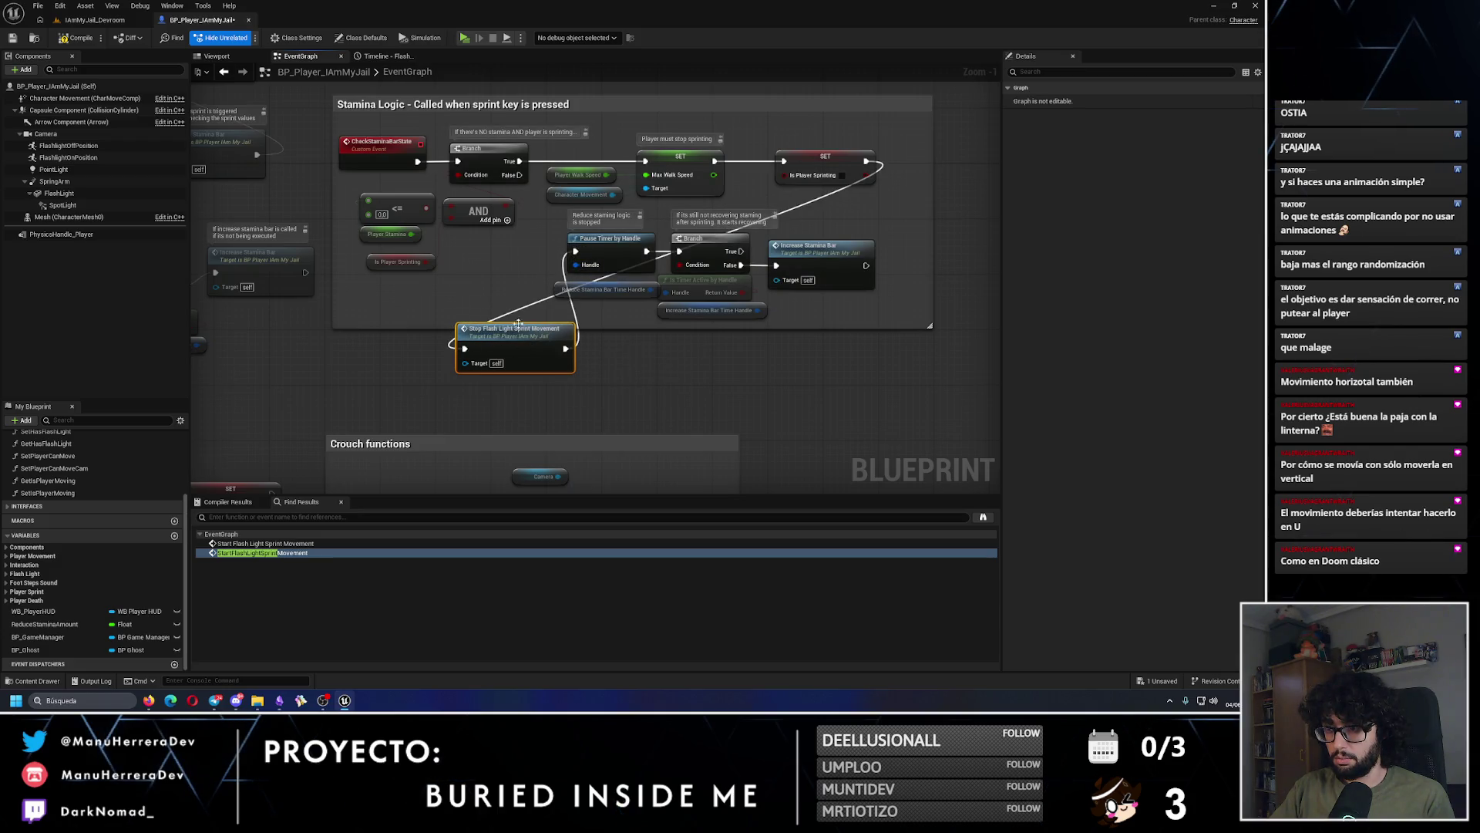
click(13, 38)
click(95, 19)
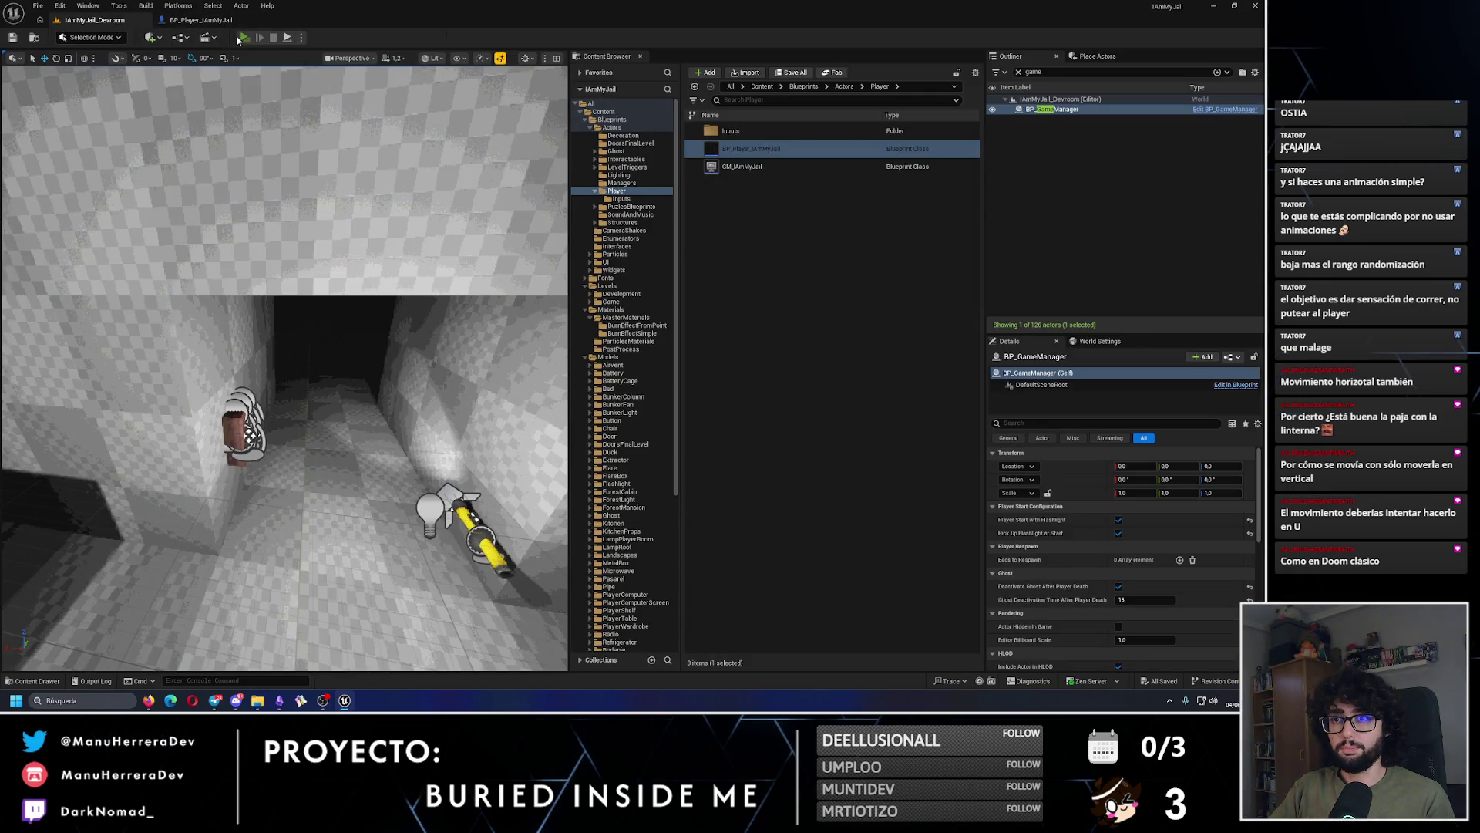
Step: Walk and sprint with Shift+W through the dark corridor into the lit room, then stop with Esc
click(243, 37)
key(shift+w)
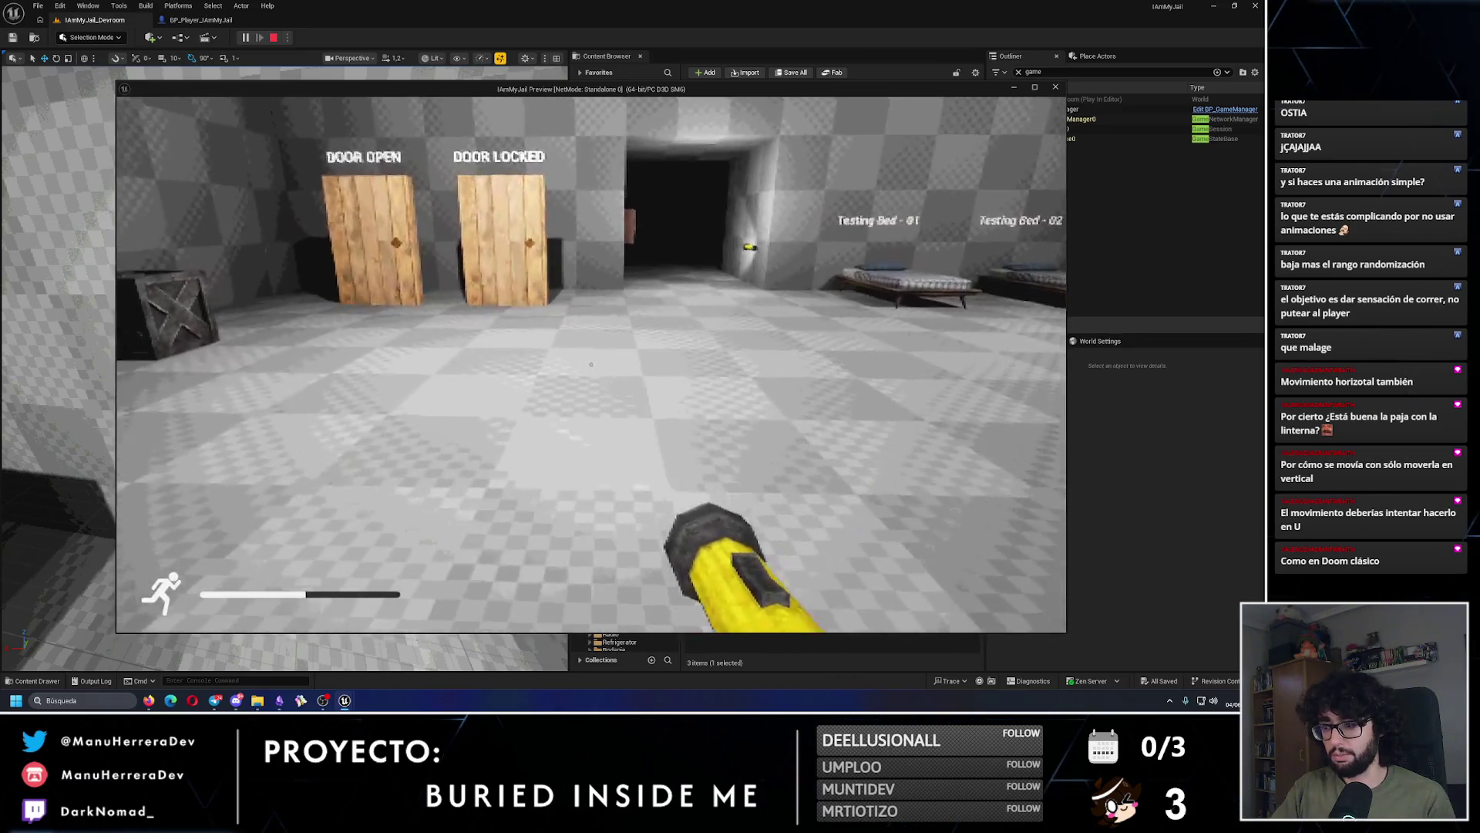
key(shift+w)
key(shift+w)
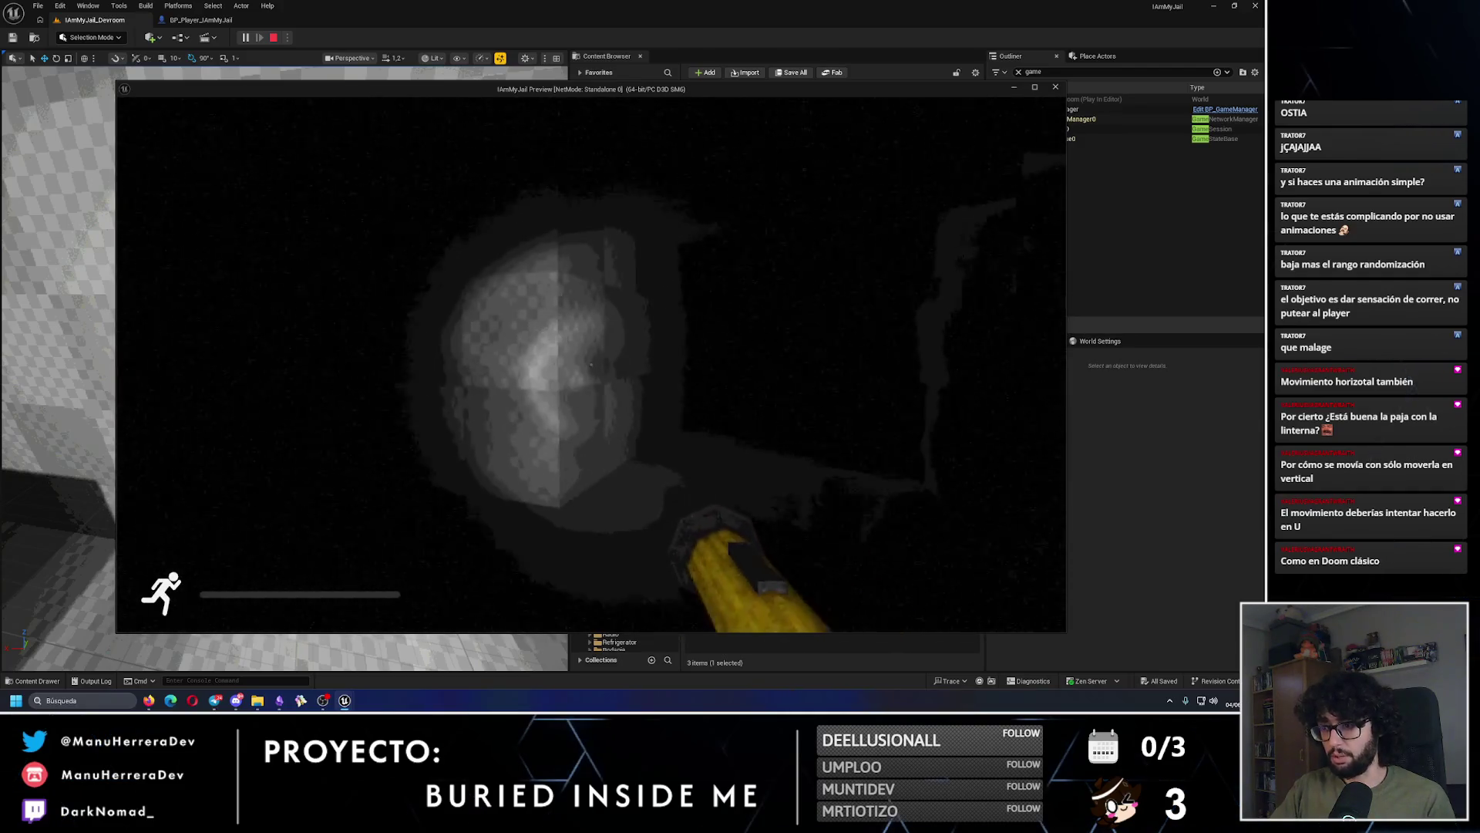
key(w)
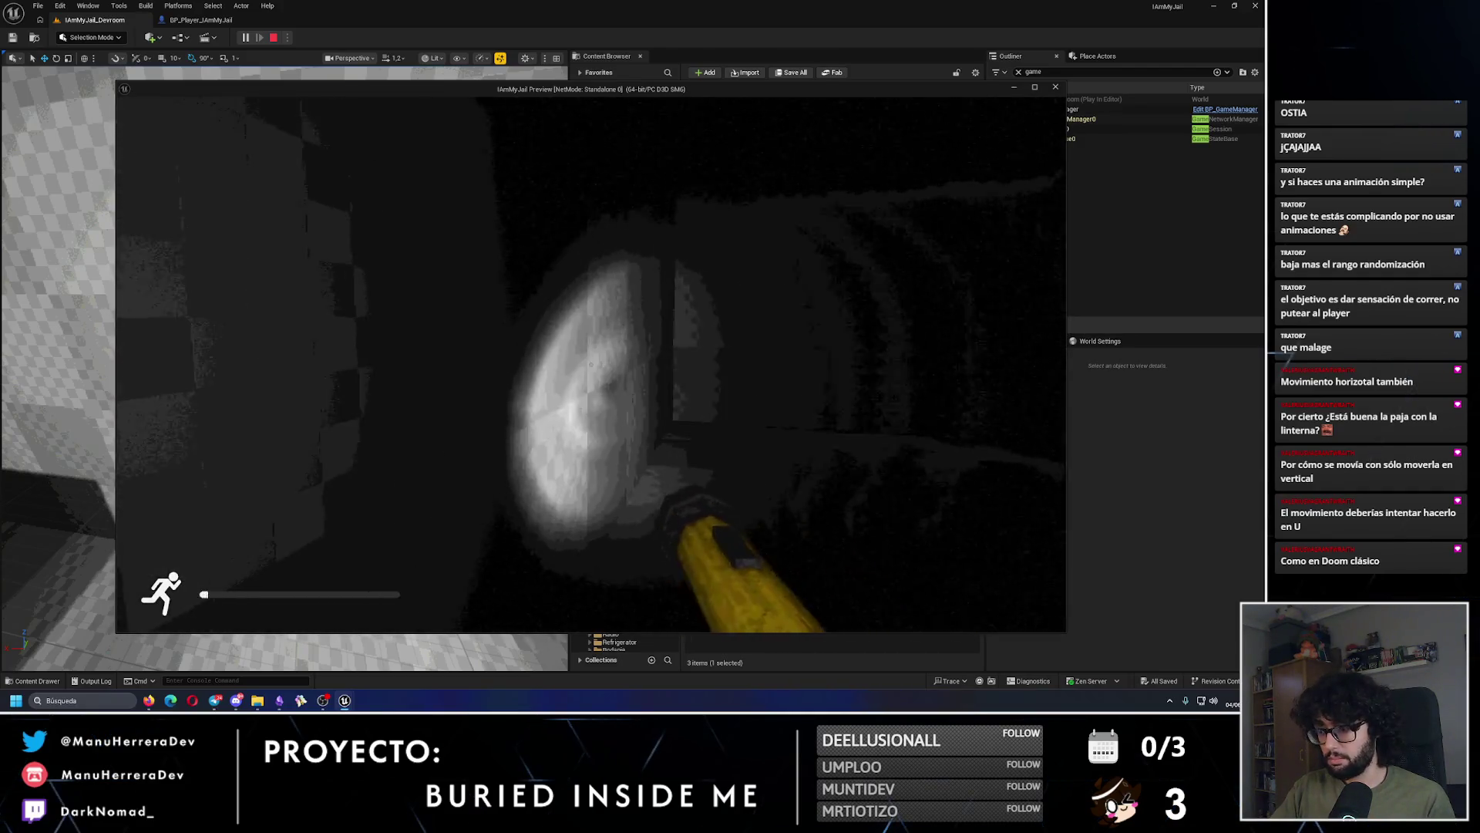
key(w)
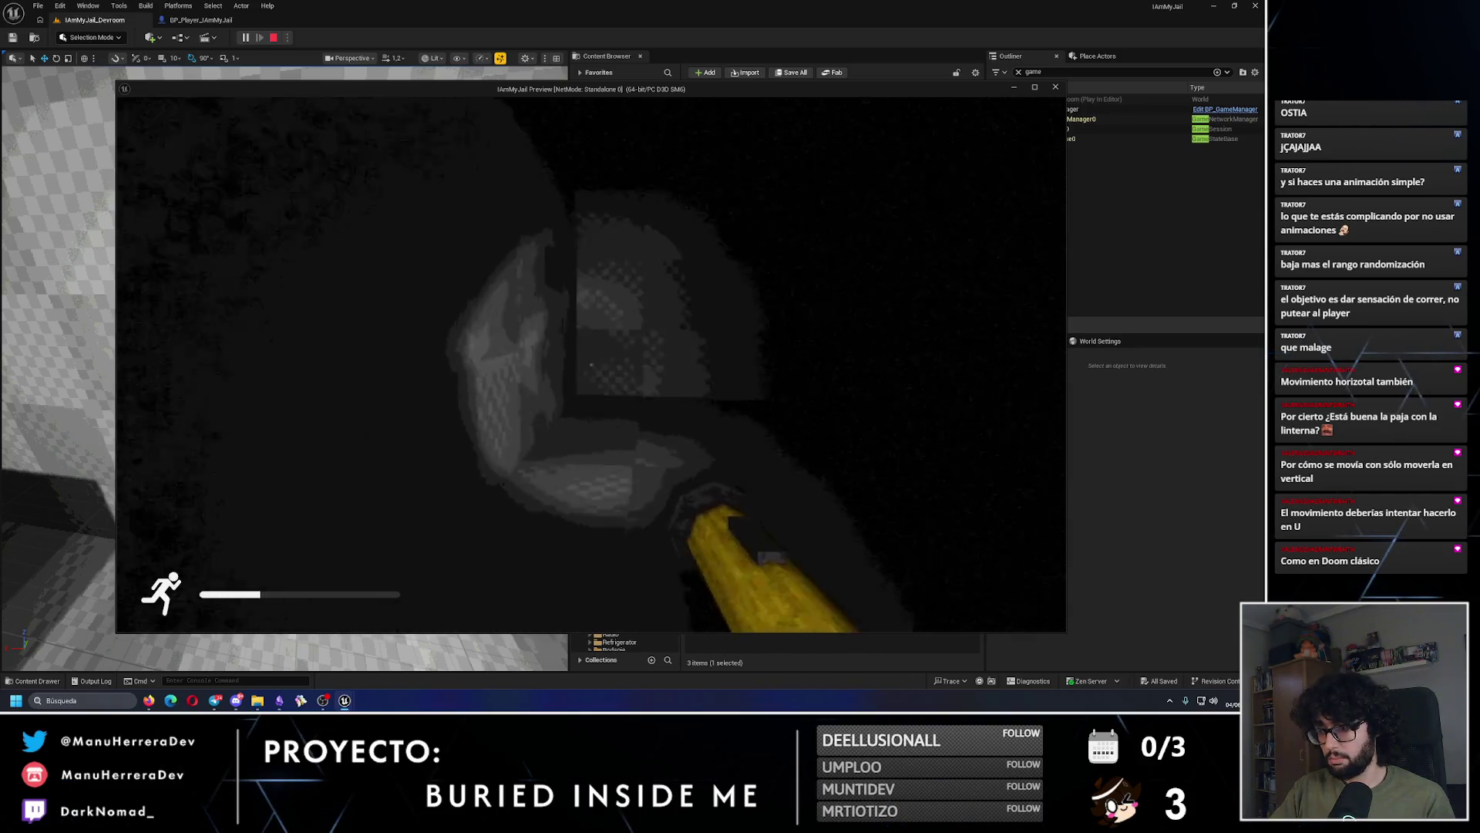
key(shift+w)
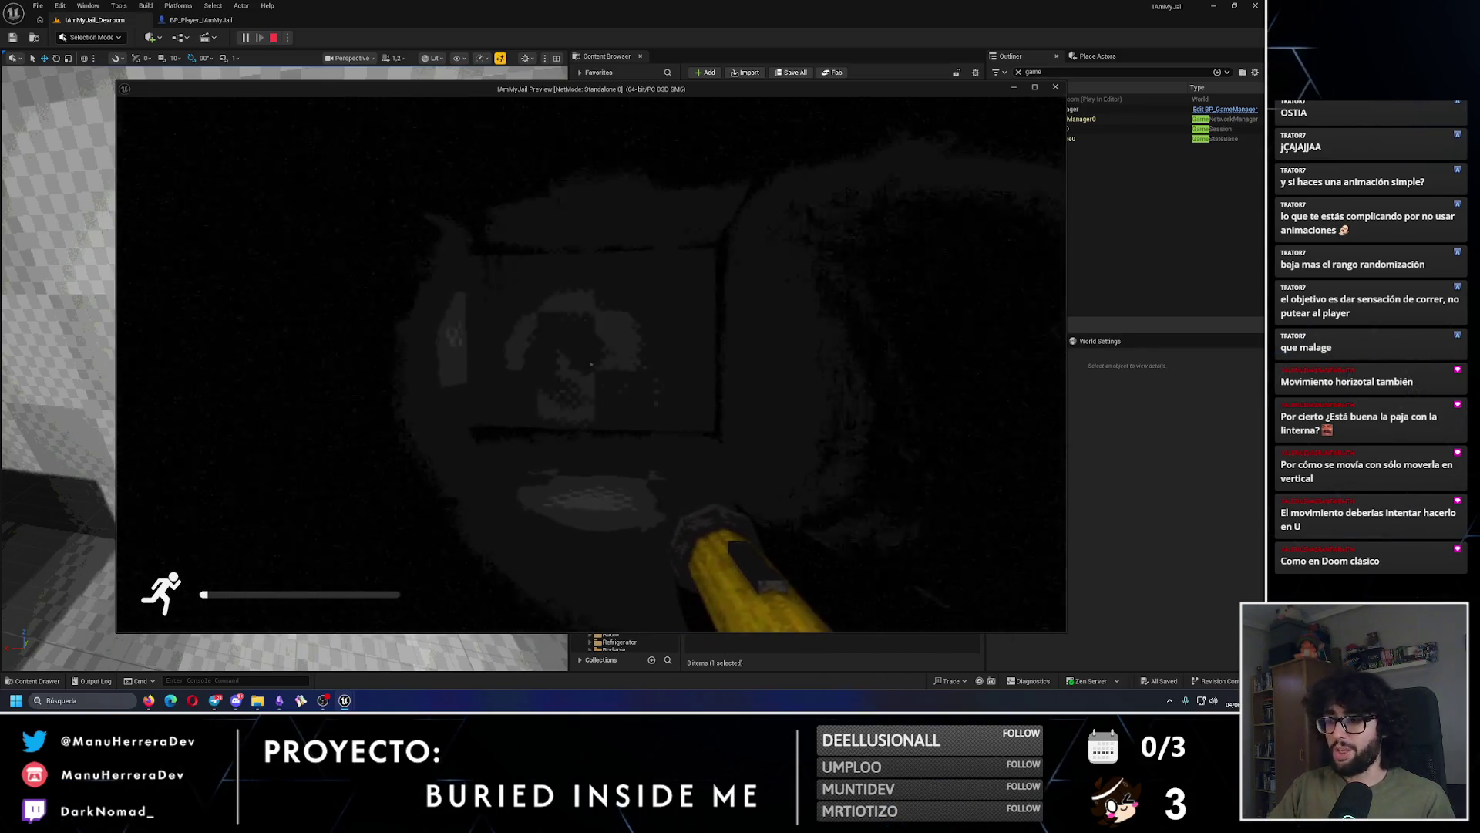
key(w)
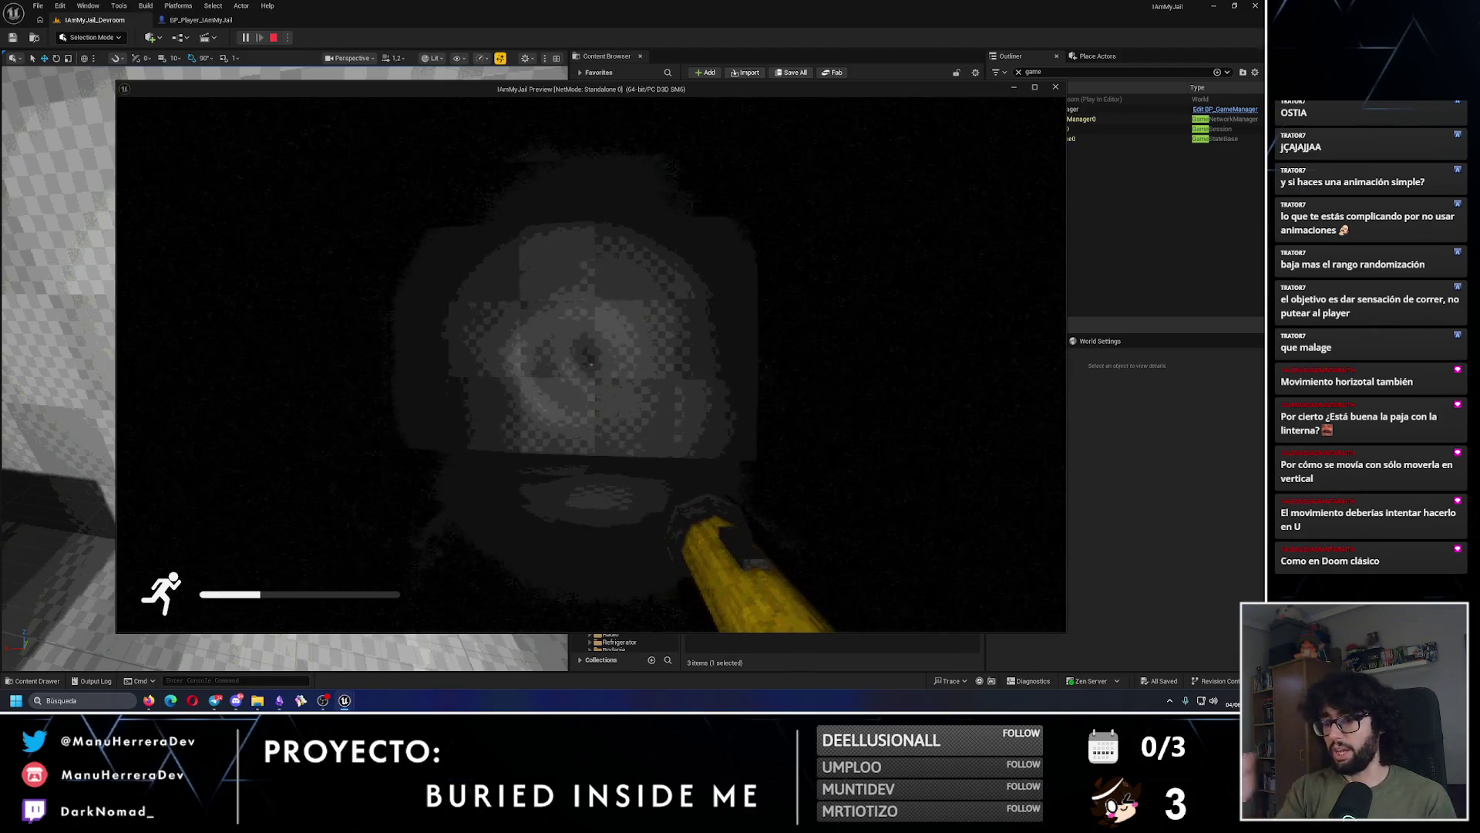
mouse_move(591, 359)
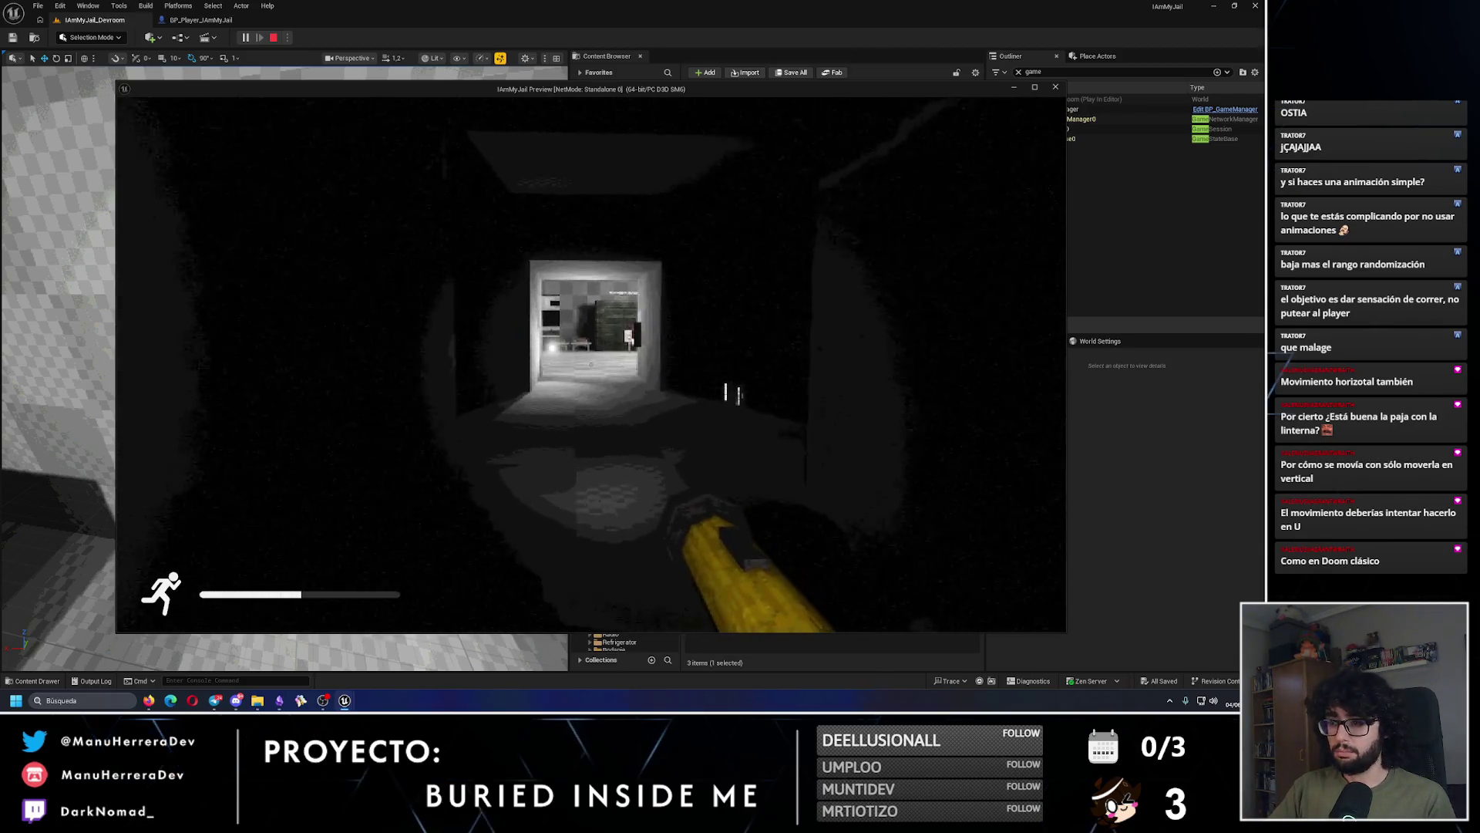
key(w)
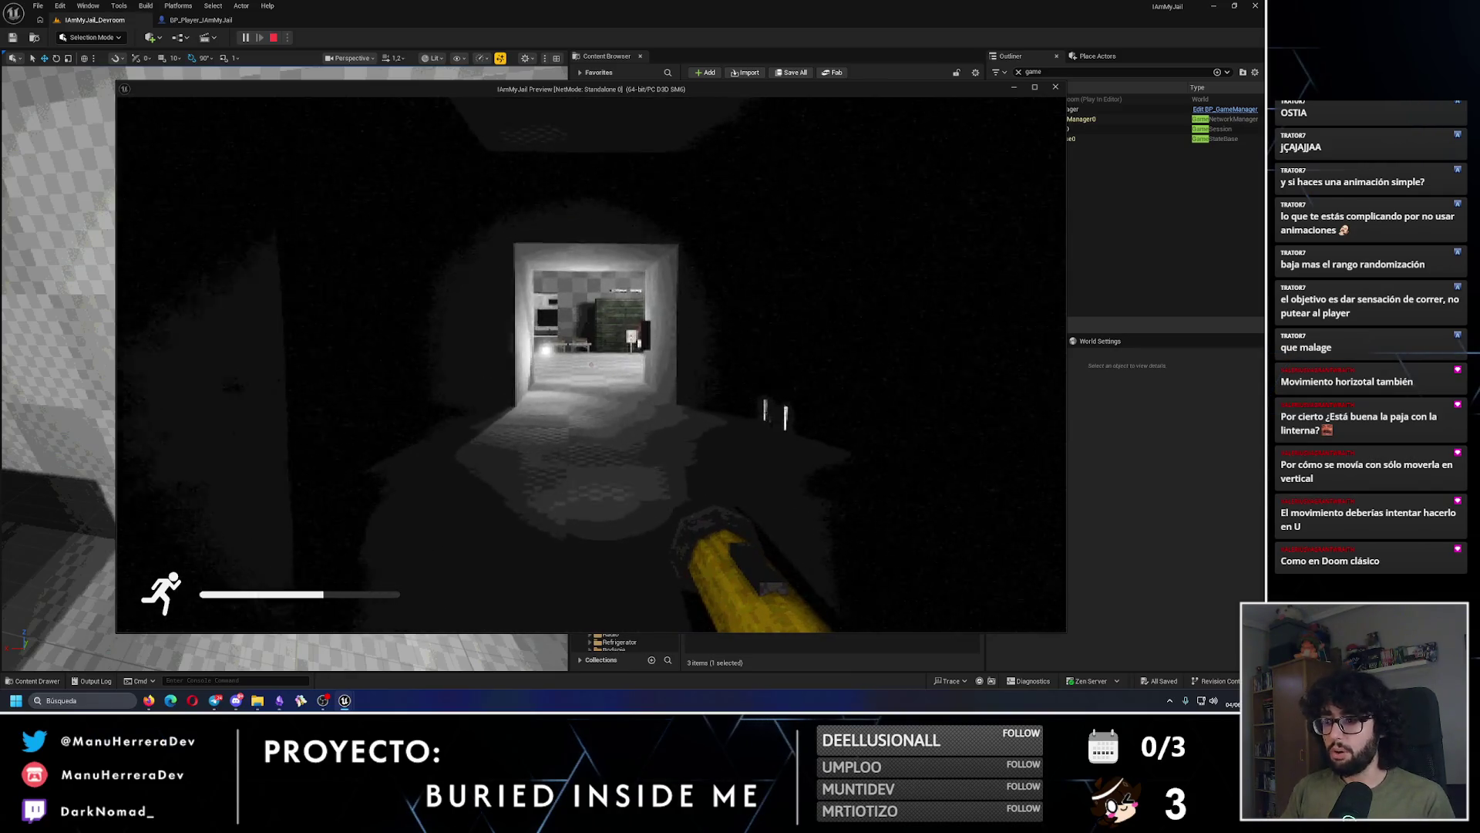
key(shift+w)
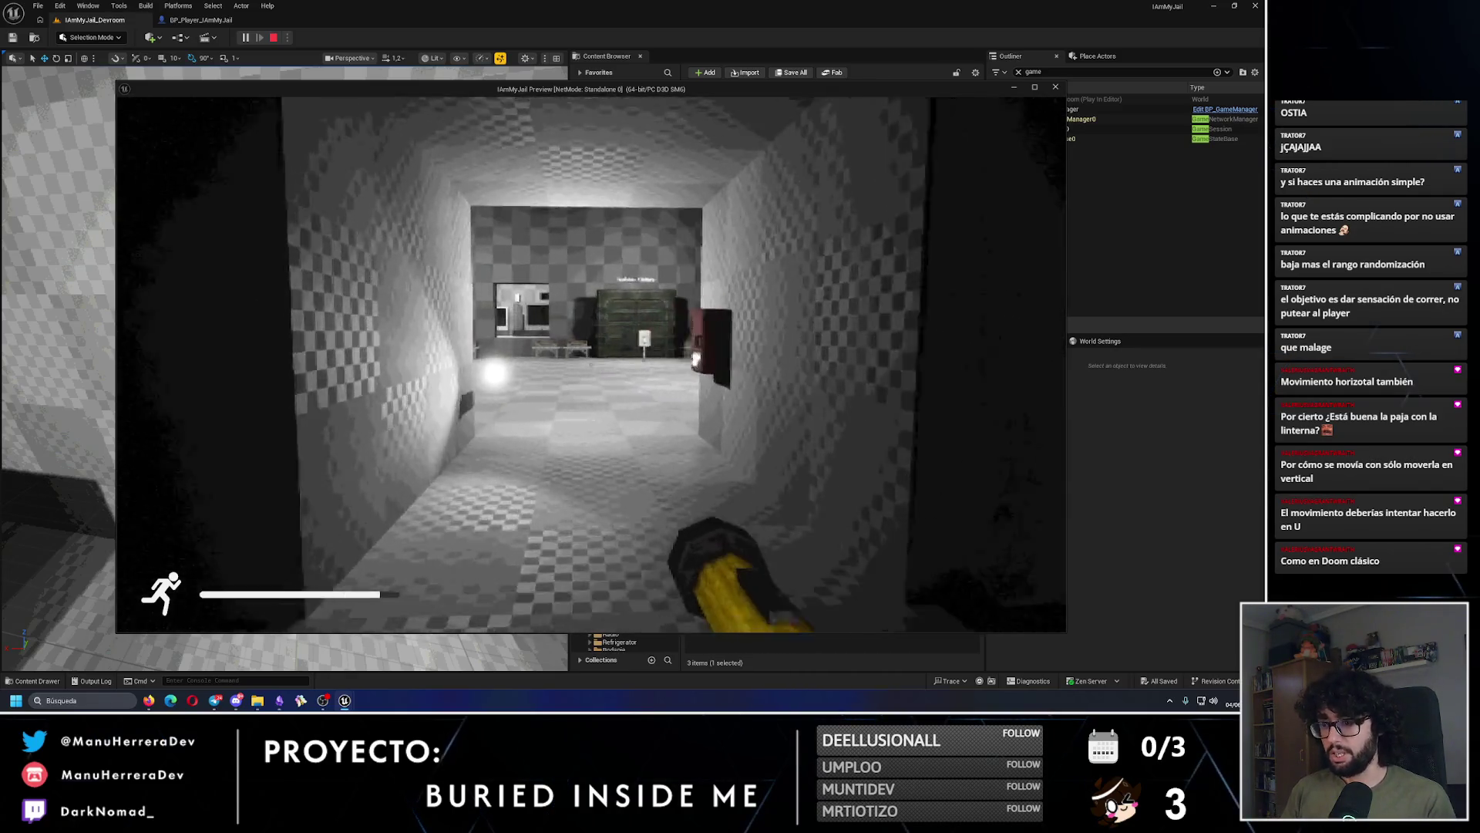
key(Escape)
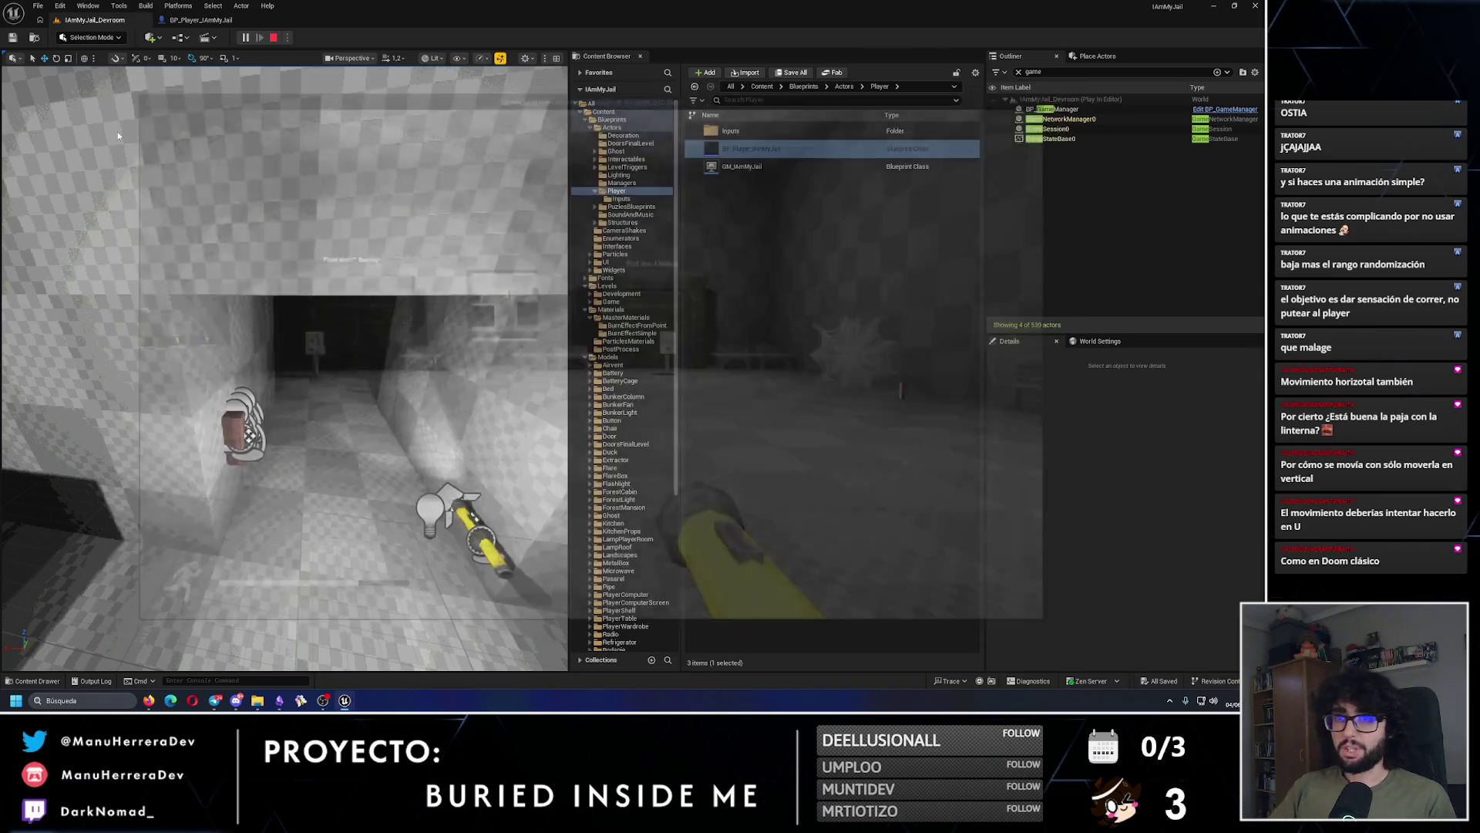
click(201, 20)
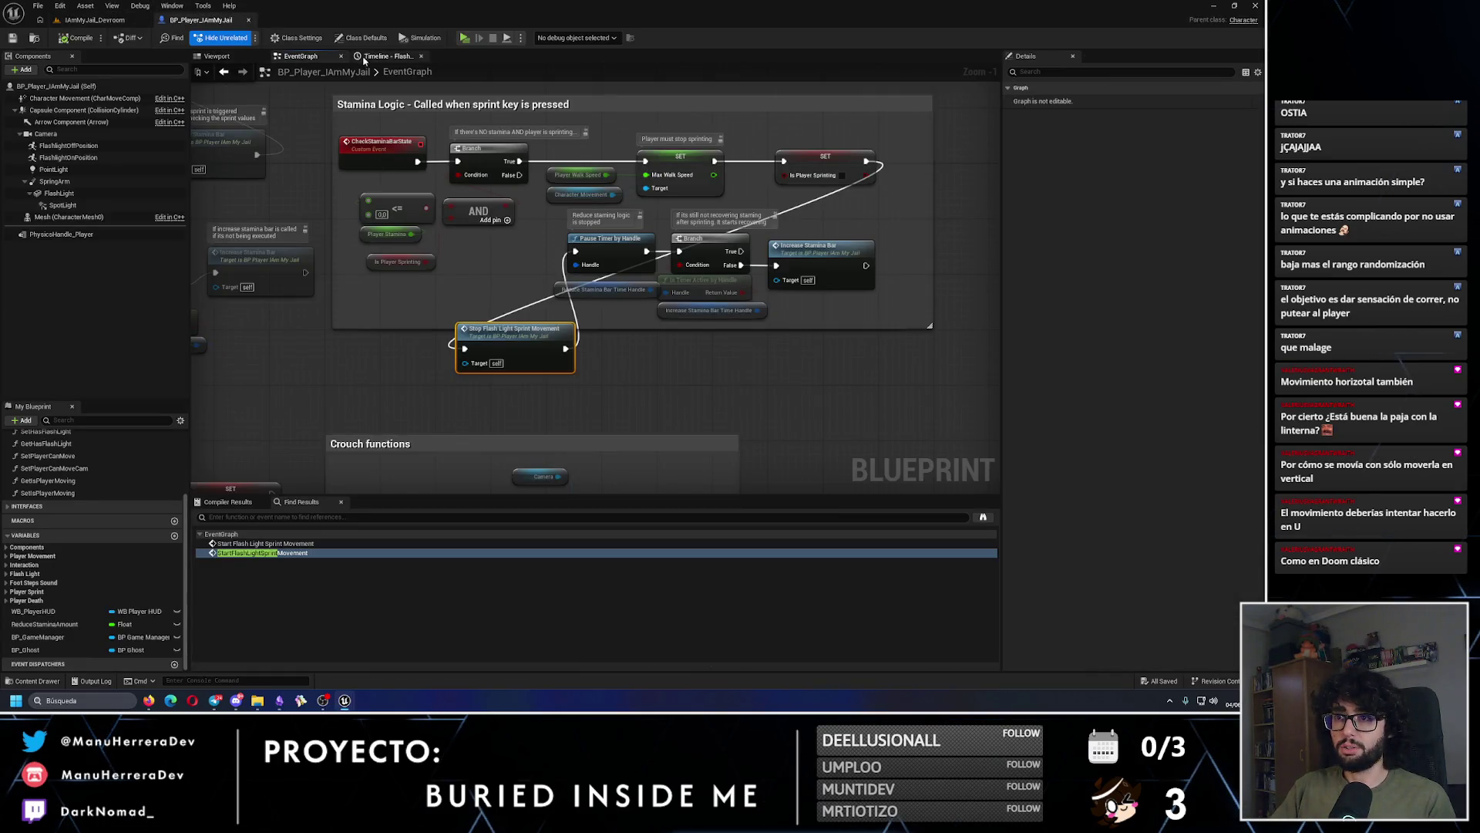
Step: Add a Branch to the flashlight sway logic with IsPlayerSprinting as its condition
click(216, 55)
click(385, 55)
click(304, 56)
scroll(658, 239, down, 2)
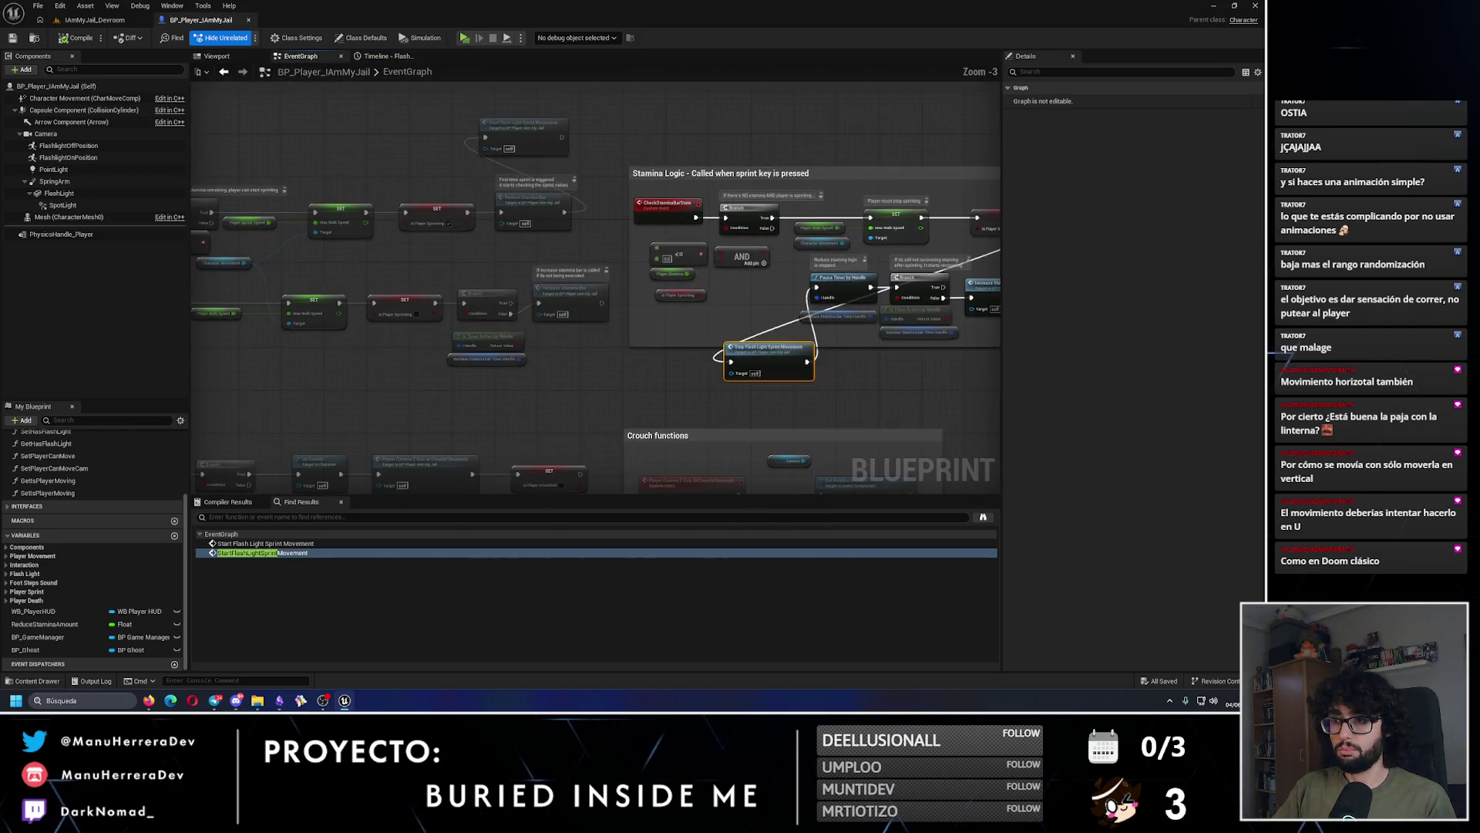
scroll(312, 252, down, 2)
scroll(477, 203, up, 6)
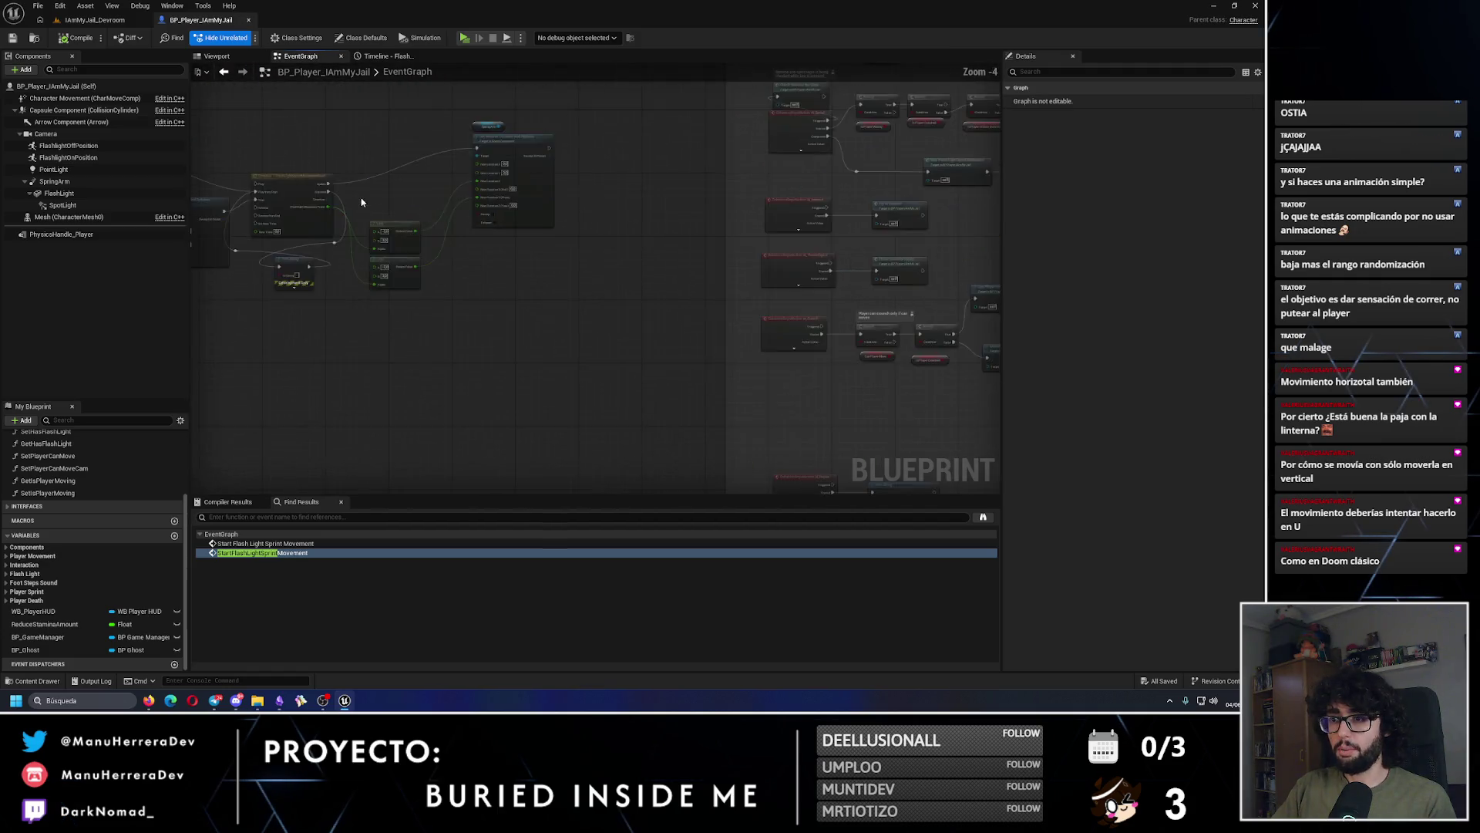
click(518, 175)
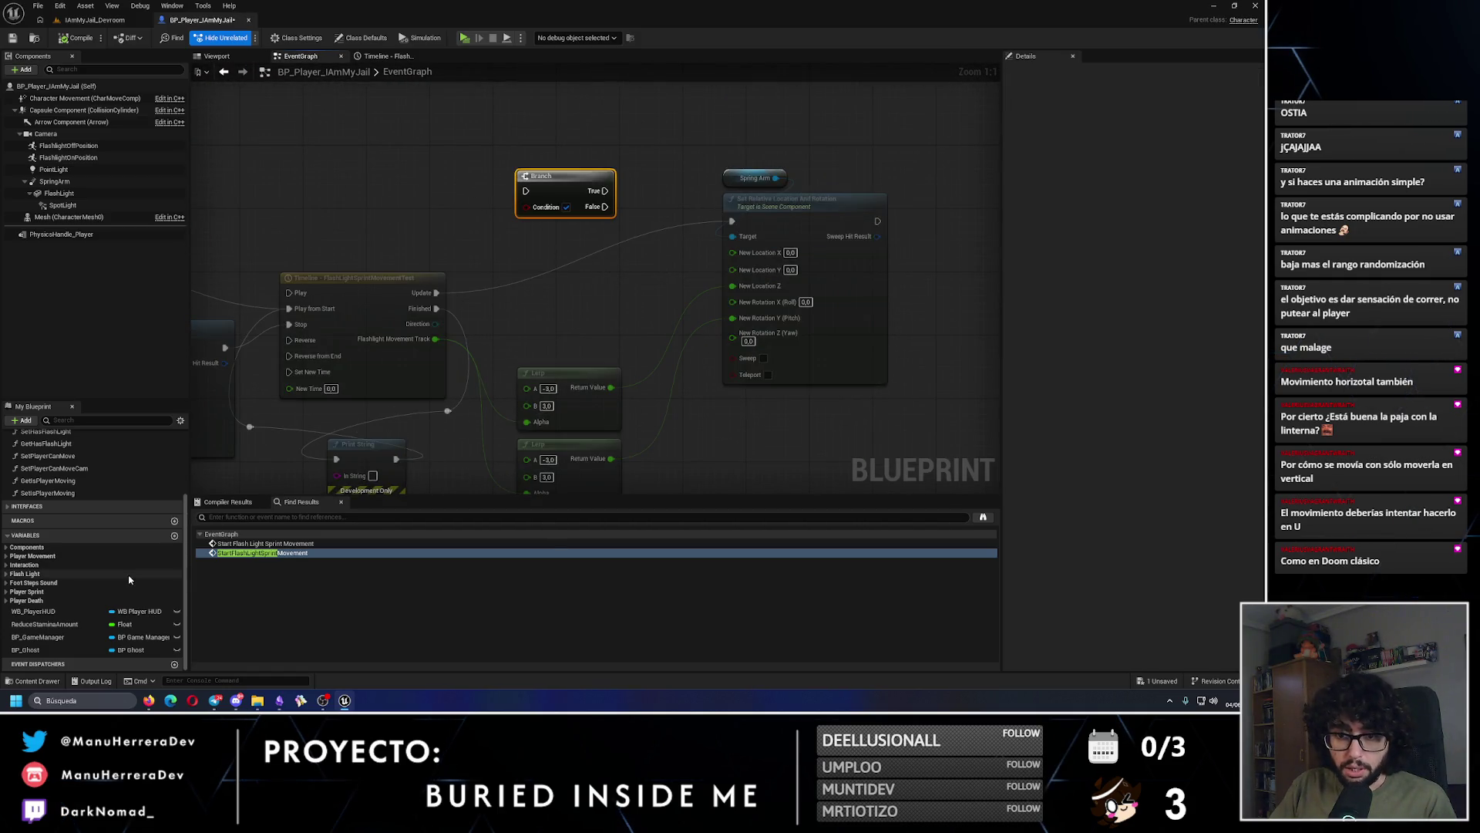
click(46, 591)
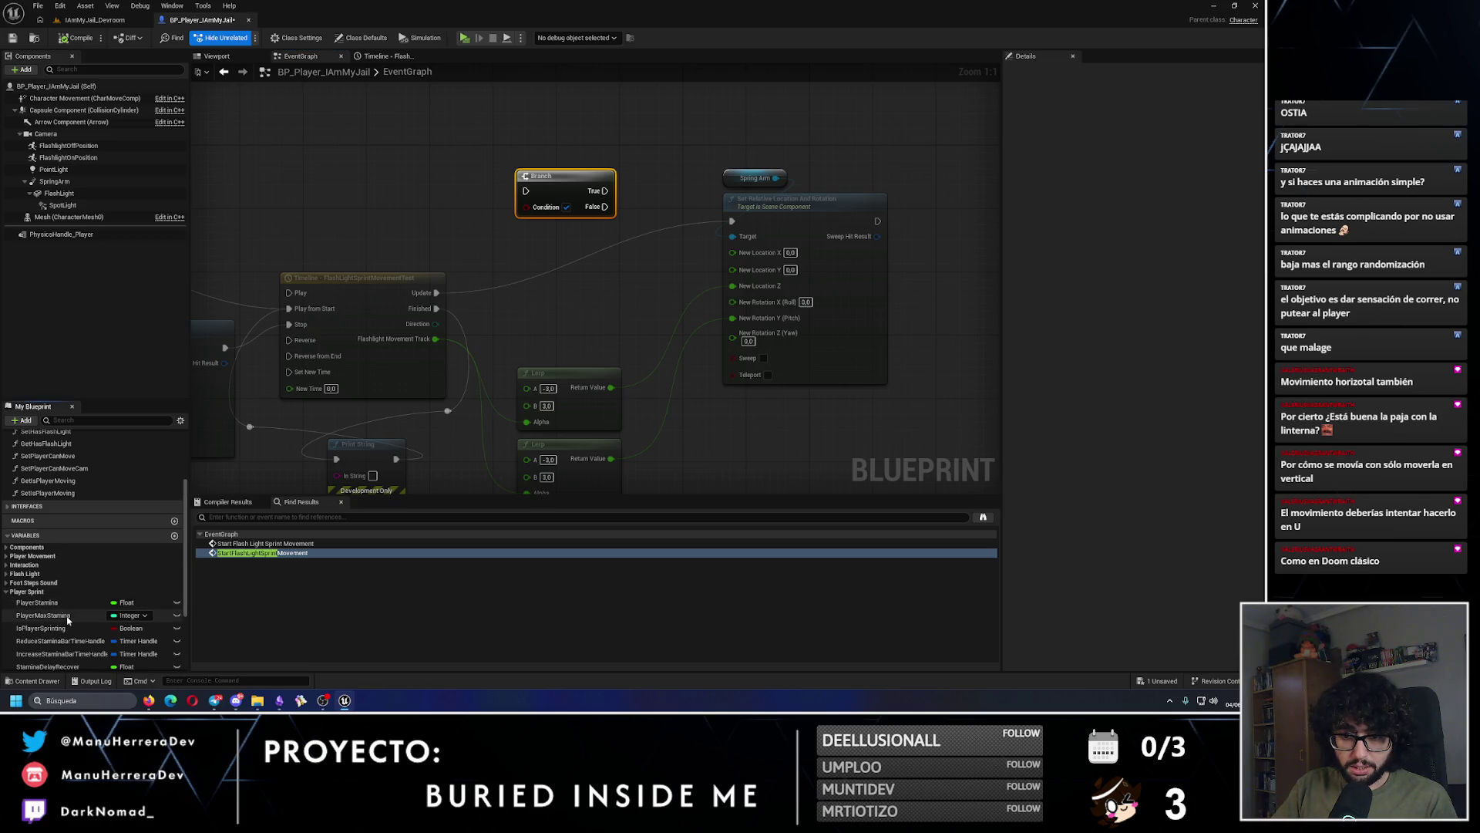
mouse_move(41, 628)
mouse_down()
mouse_move(451, 270)
mouse_move(535, 244)
mouse_move(527, 205)
mouse_move(557, 229)
mouse_move(632, 199)
mouse_move(730, 224)
mouse_up()
click(562, 258)
Step: Duplicate the two Lerp nodes and the Set Relative Location And Rotation node
drag(493, 281, 564, 434)
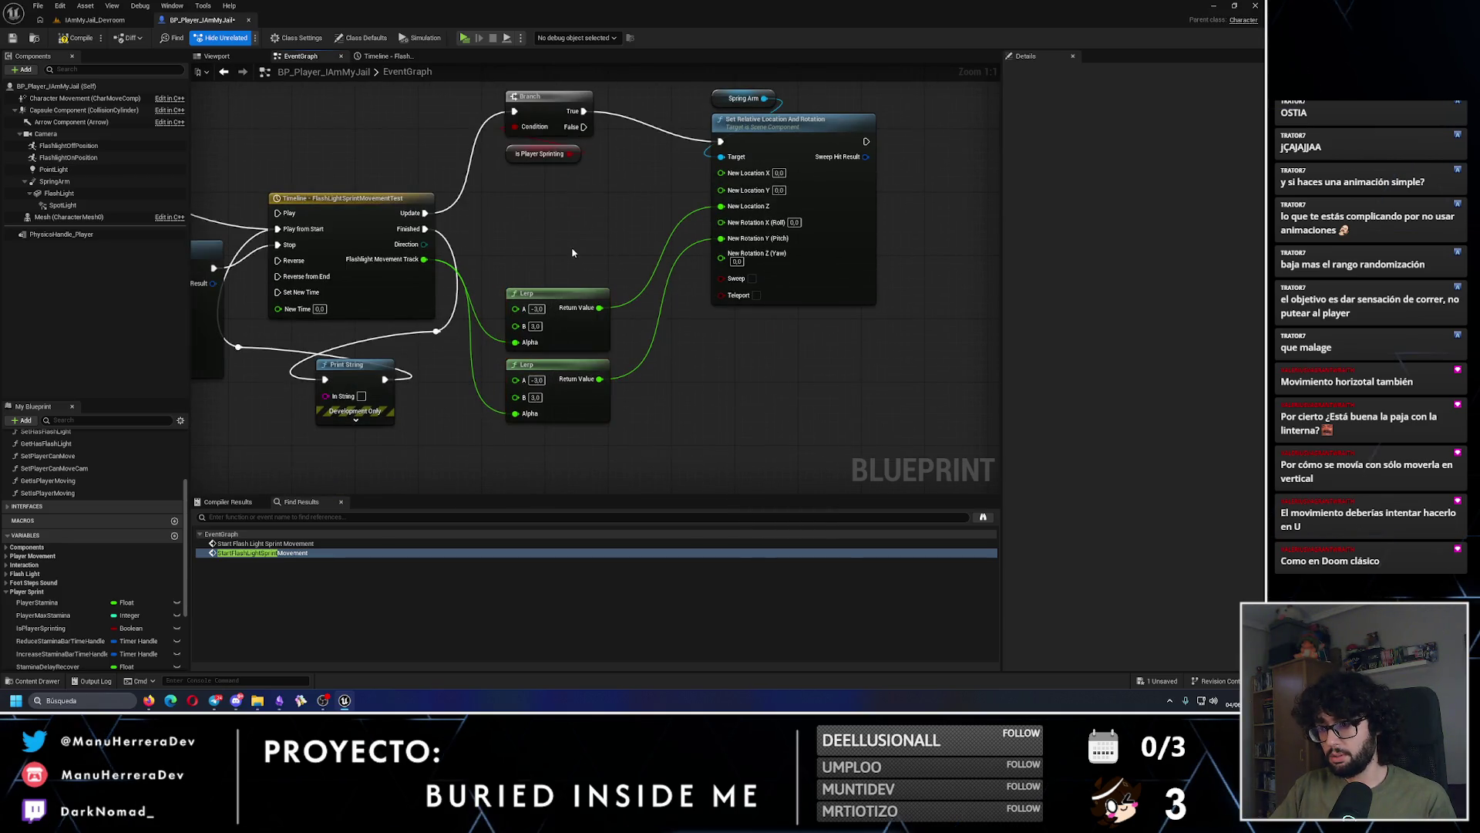
drag(559, 297, 559, 392)
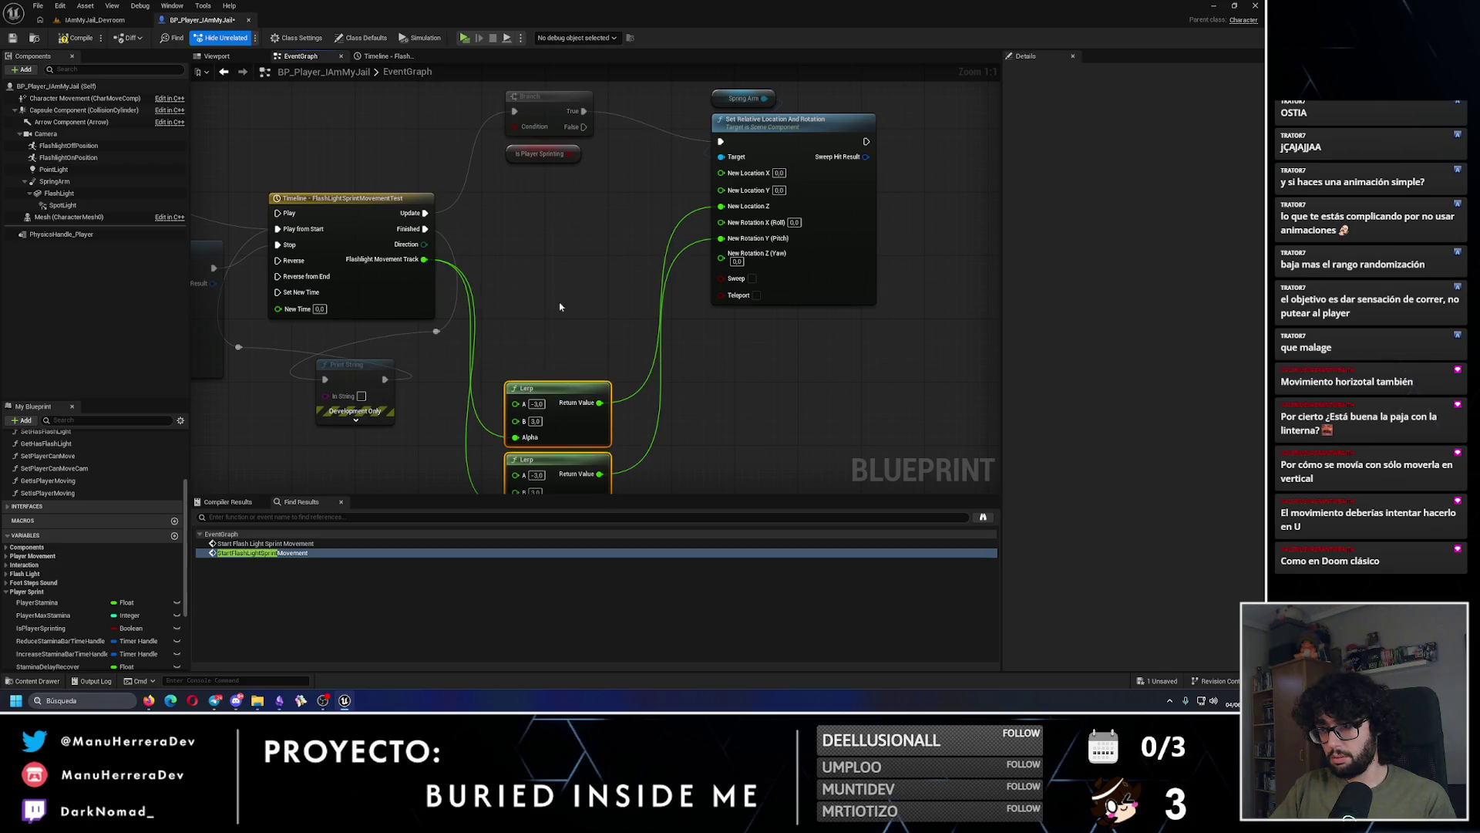
click(560, 305)
key(ctrl+v)
drag(602, 269, 554, 259)
click(782, 397)
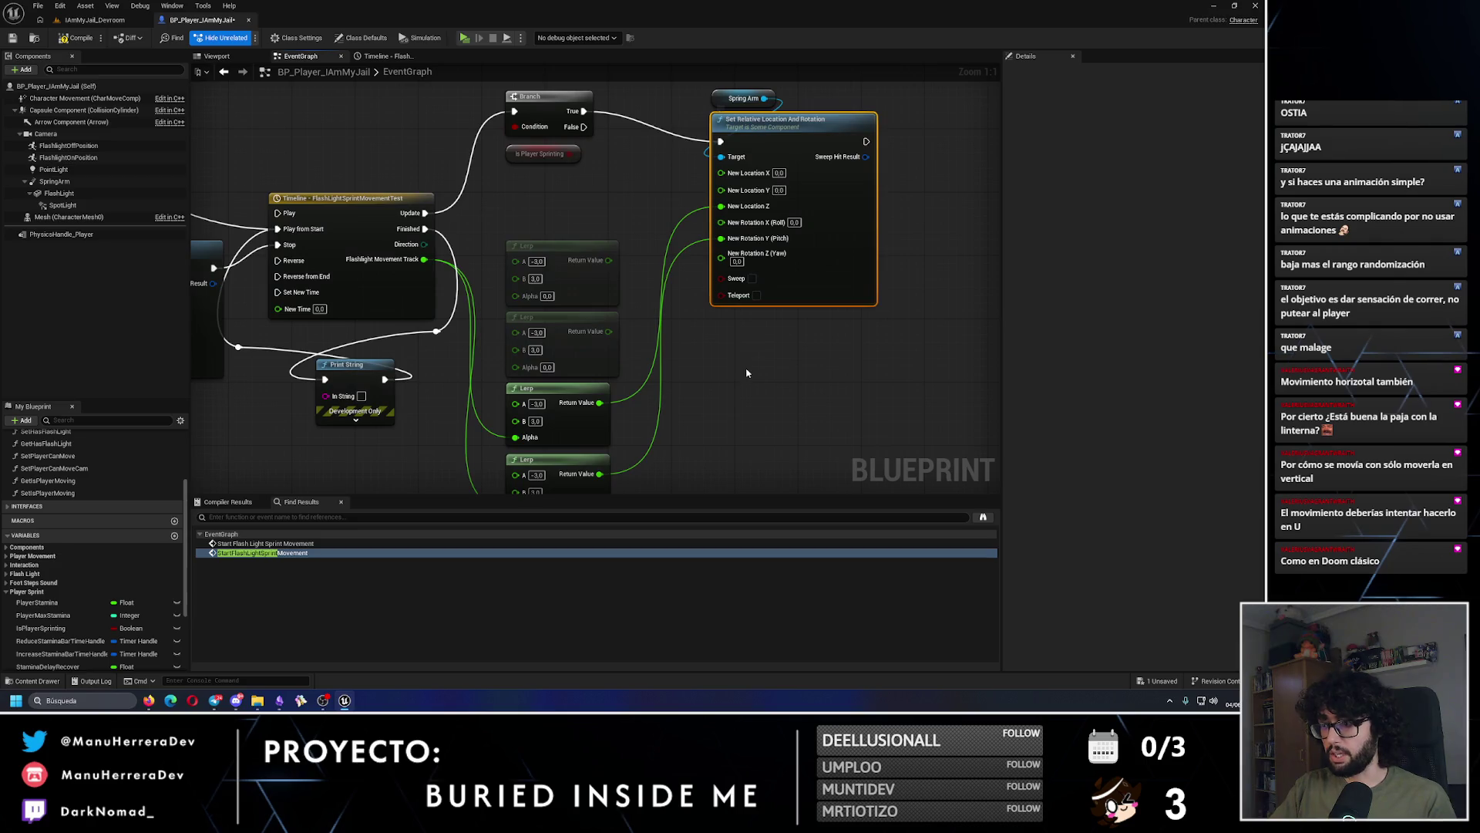
key(ctrl+v)
Step: Arrange the copied setter below the original and the copied Lerps beneath the originals
drag(771, 377, 694, 293)
click(567, 273)
drag(567, 273, 532, 308)
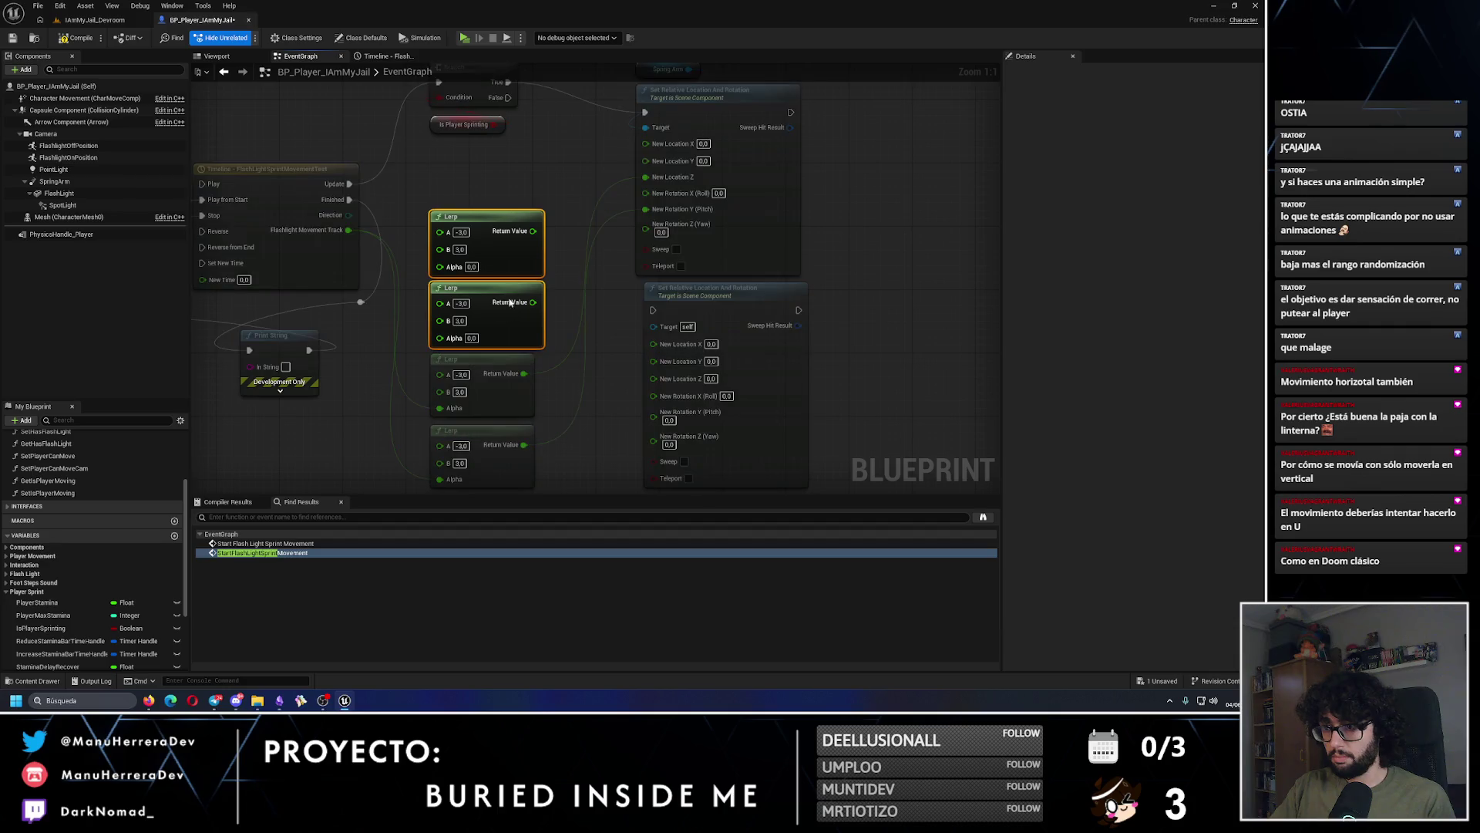
drag(486, 188, 471, 488)
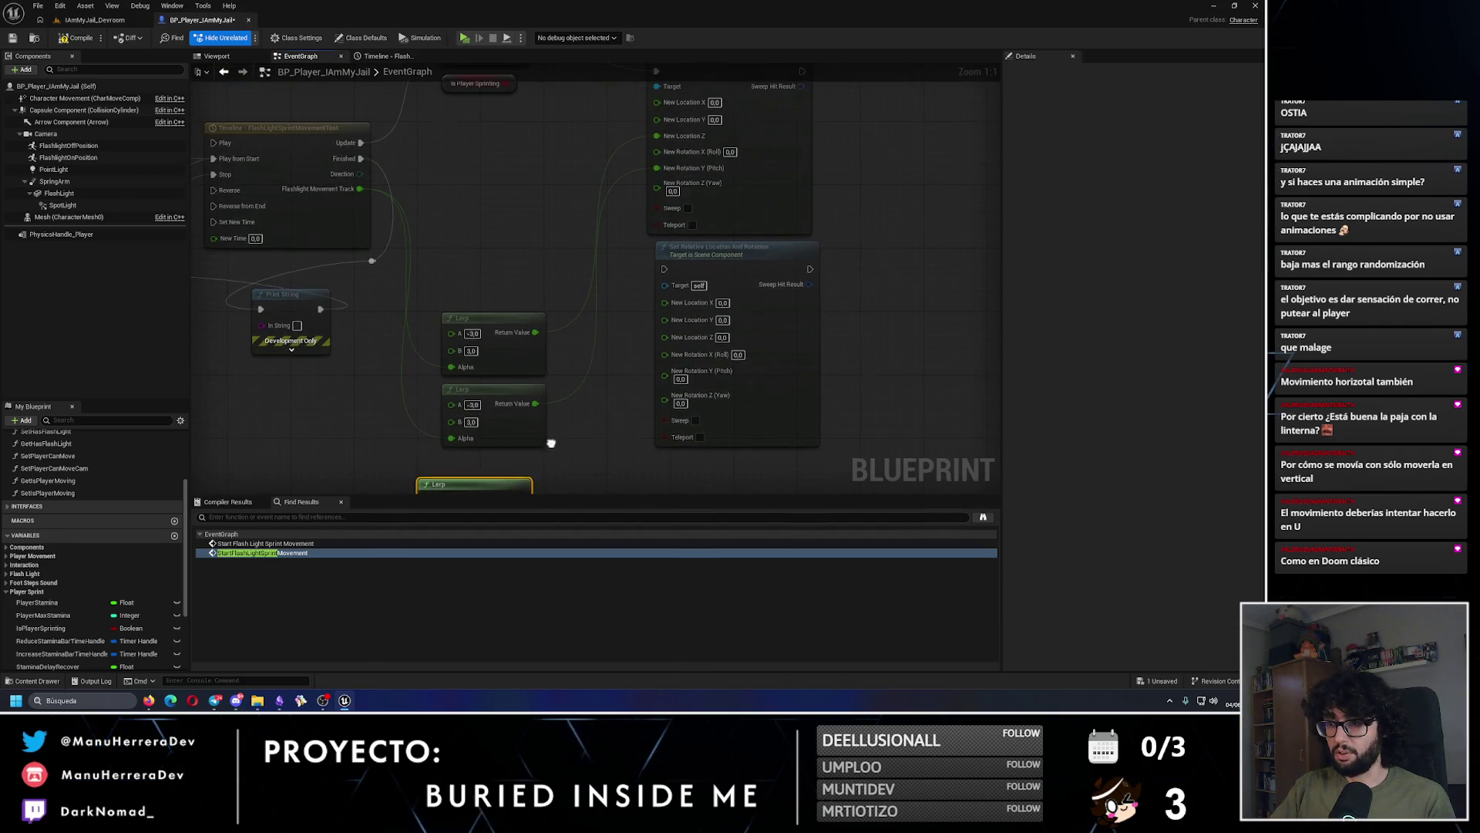
drag(489, 392, 488, 202)
drag(416, 362, 555, 486)
mouse_move(501, 401)
mouse_down()
mouse_move(505, 194)
mouse_move(526, 340)
mouse_move(398, 245)
mouse_move(476, 450)
mouse_up()
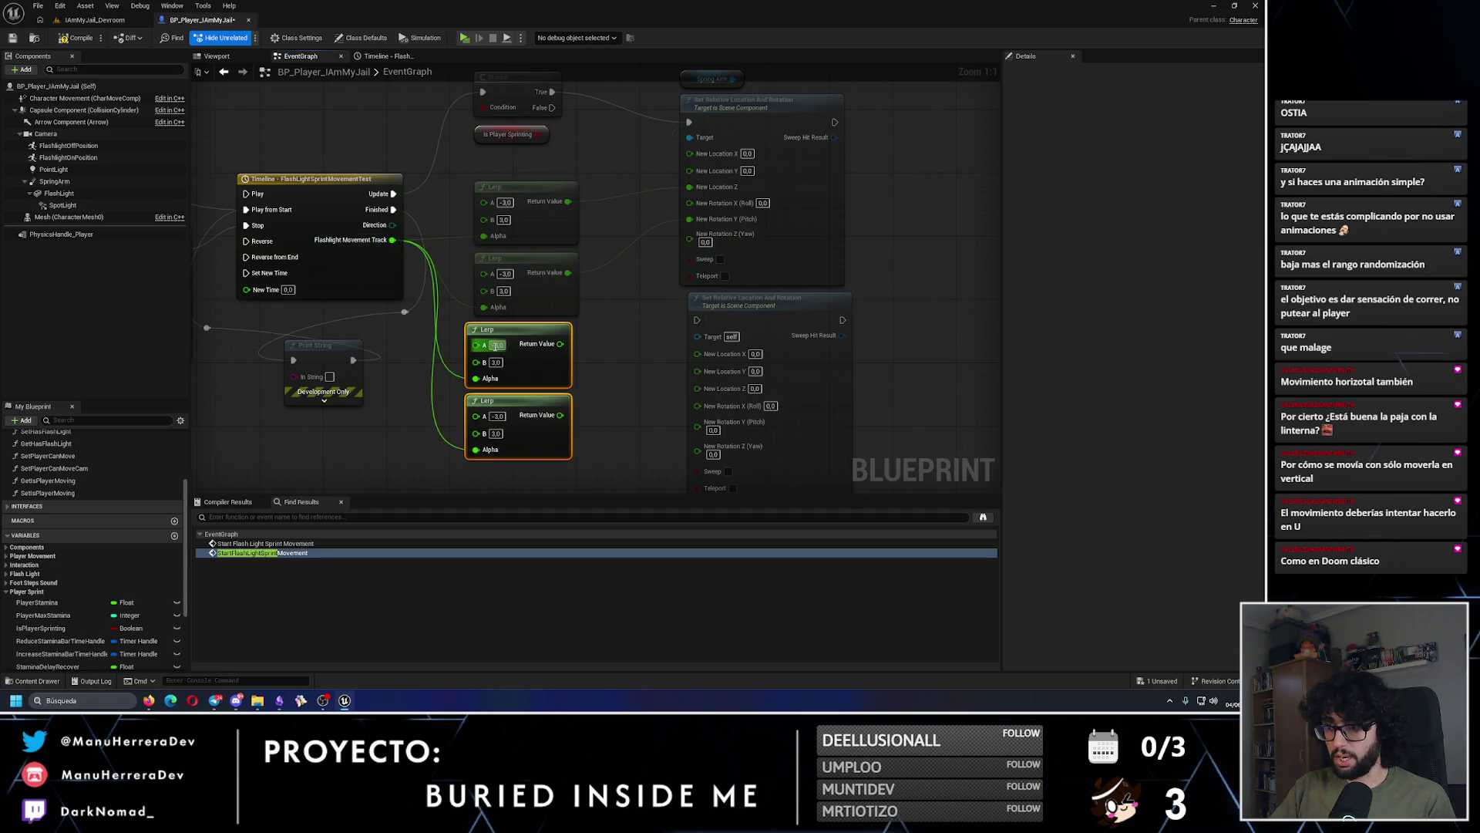
Step: Set the copied Lerps' A value to -1,0
key(BackSpace)
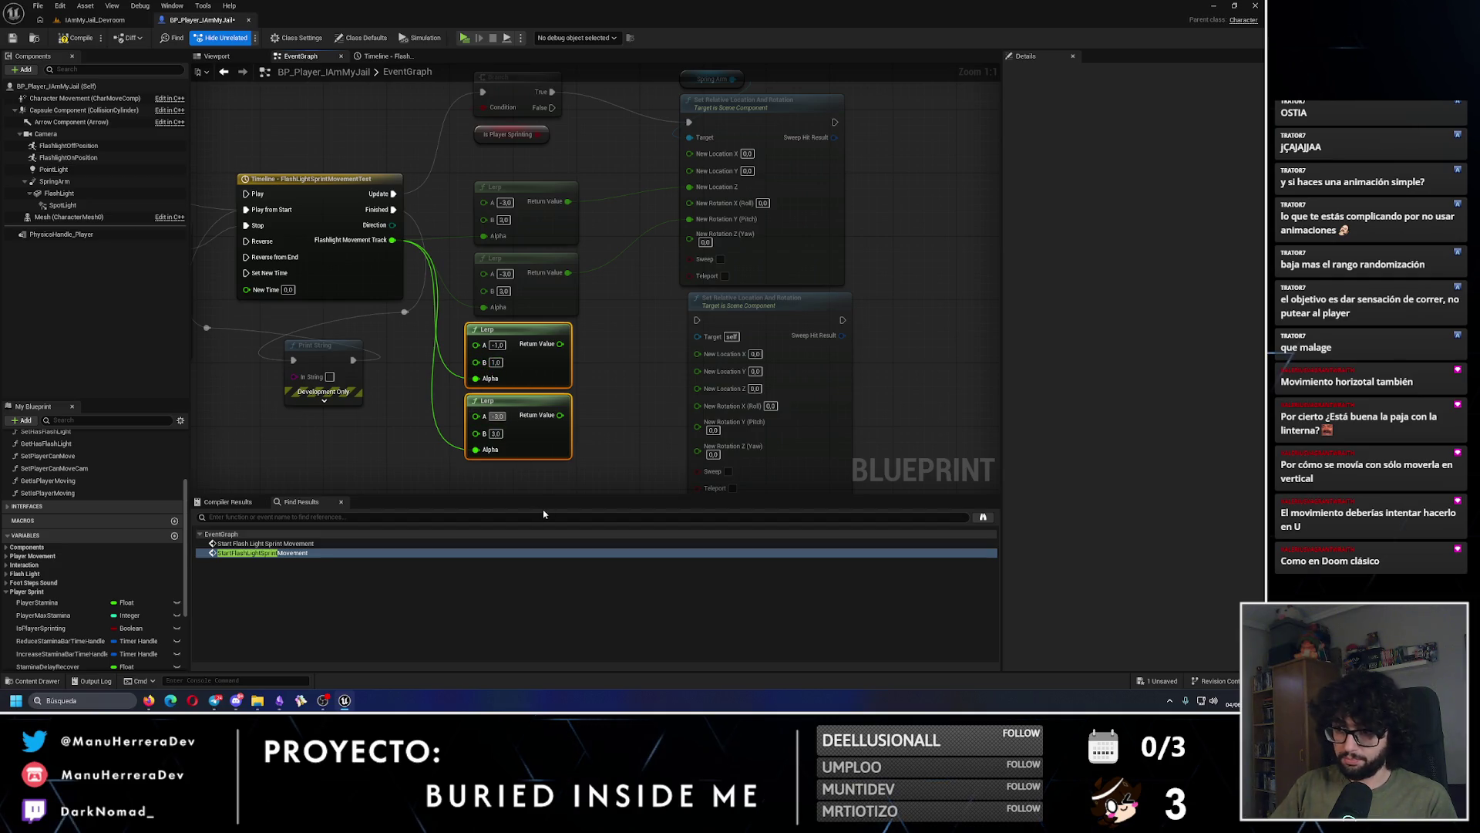
text(-1,0)
click(496, 434)
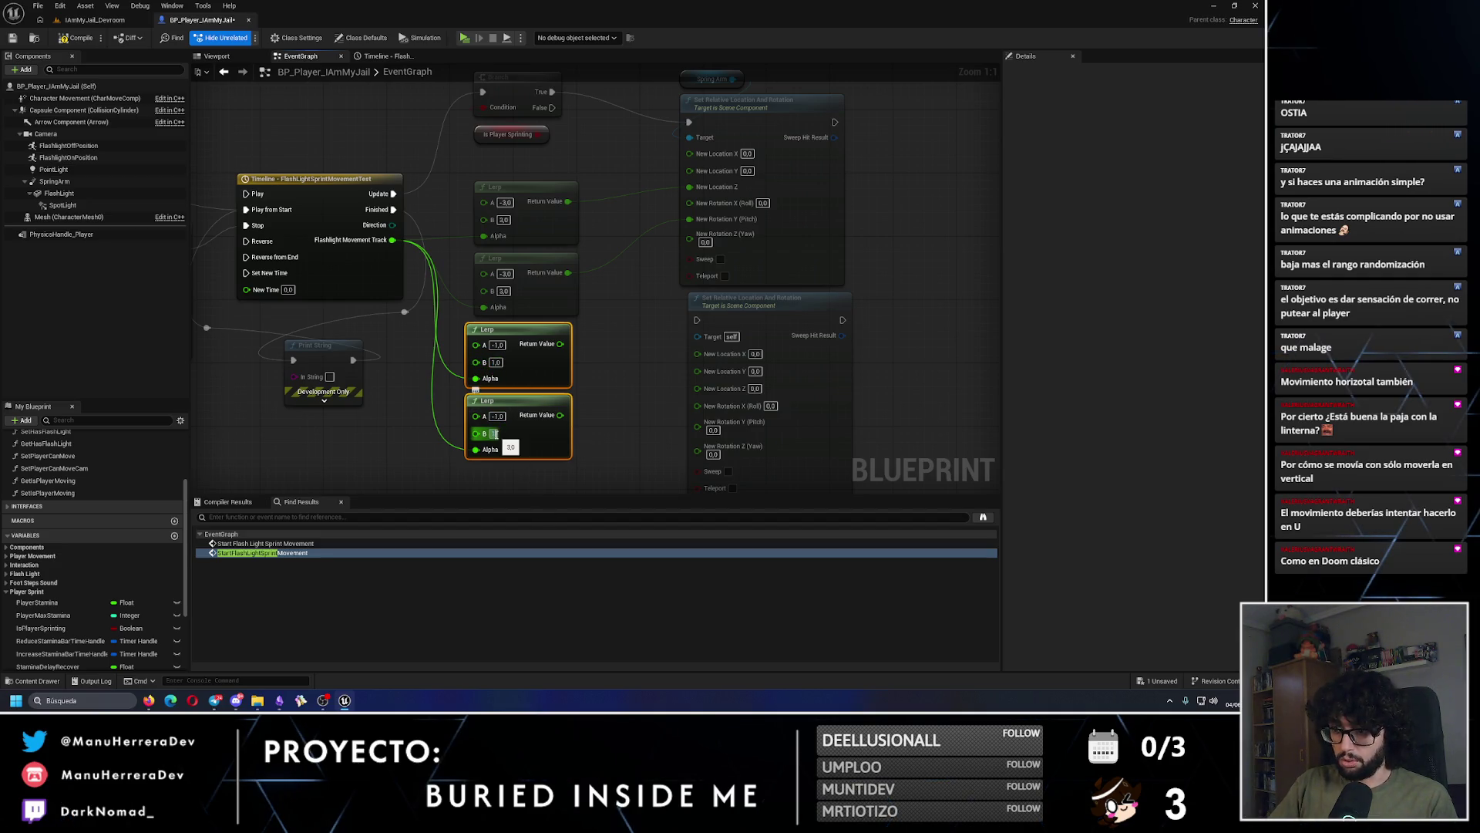
click(587, 362)
Step: Wire the copied Lerps to New Location Z and New Rotation Y, drive the setter from Branch False, and compile
drag(560, 344, 696, 387)
drag(561, 414, 698, 443)
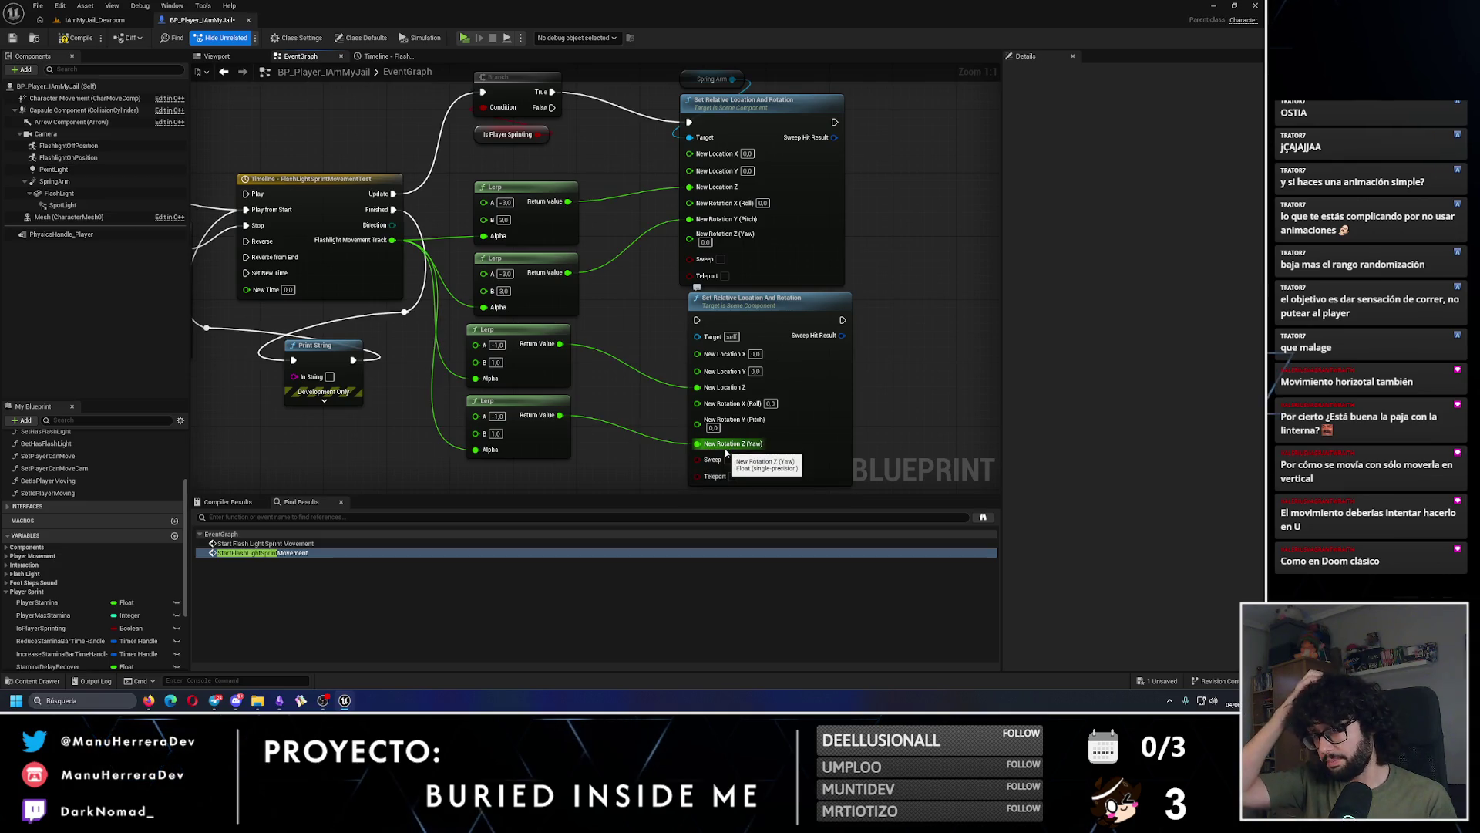
drag(696, 443, 696, 420)
drag(553, 163, 698, 376)
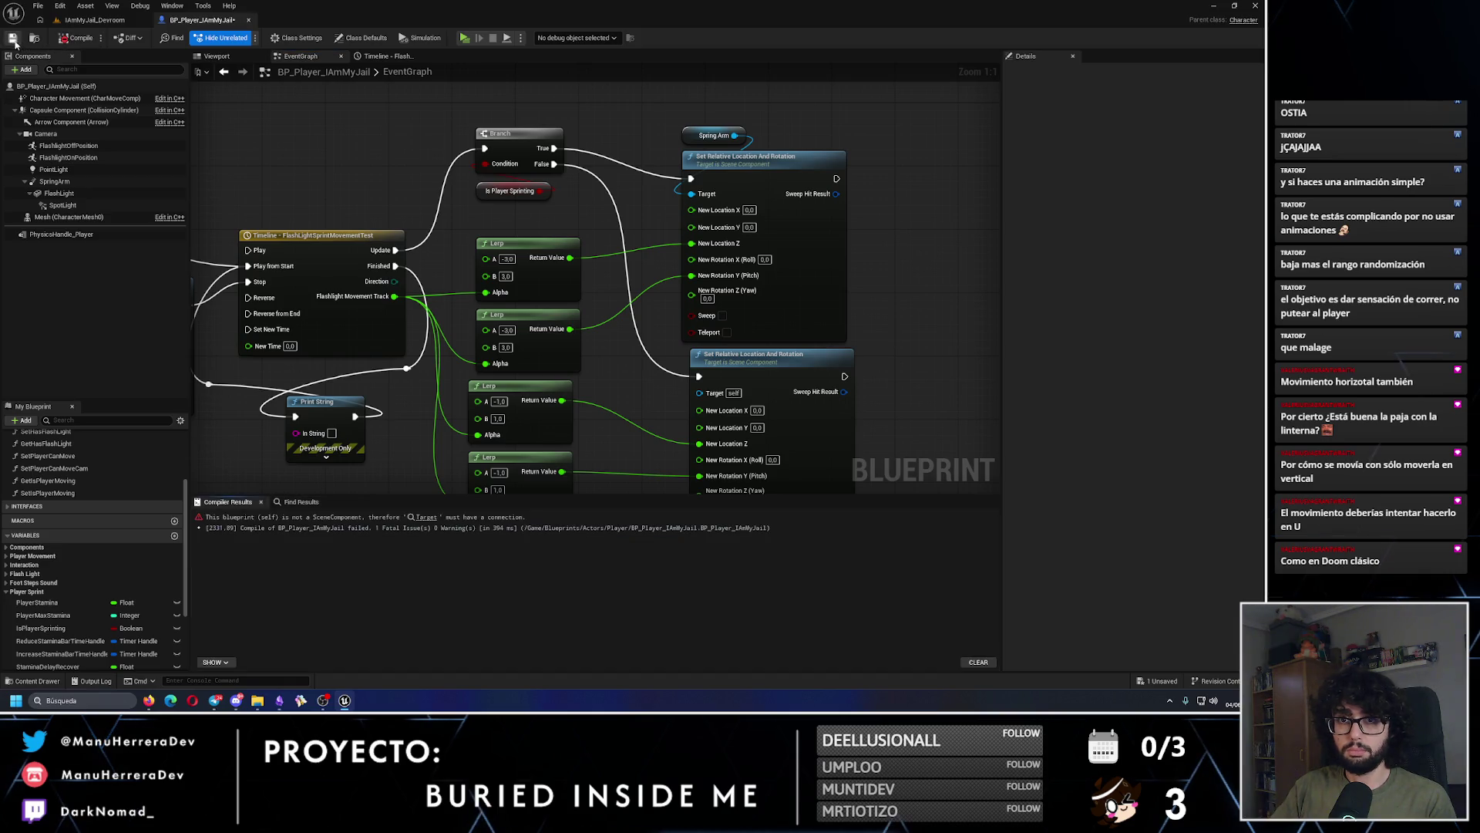
click(61, 44)
scroll(609, 237, down, 2)
scroll(786, 77, up, 2)
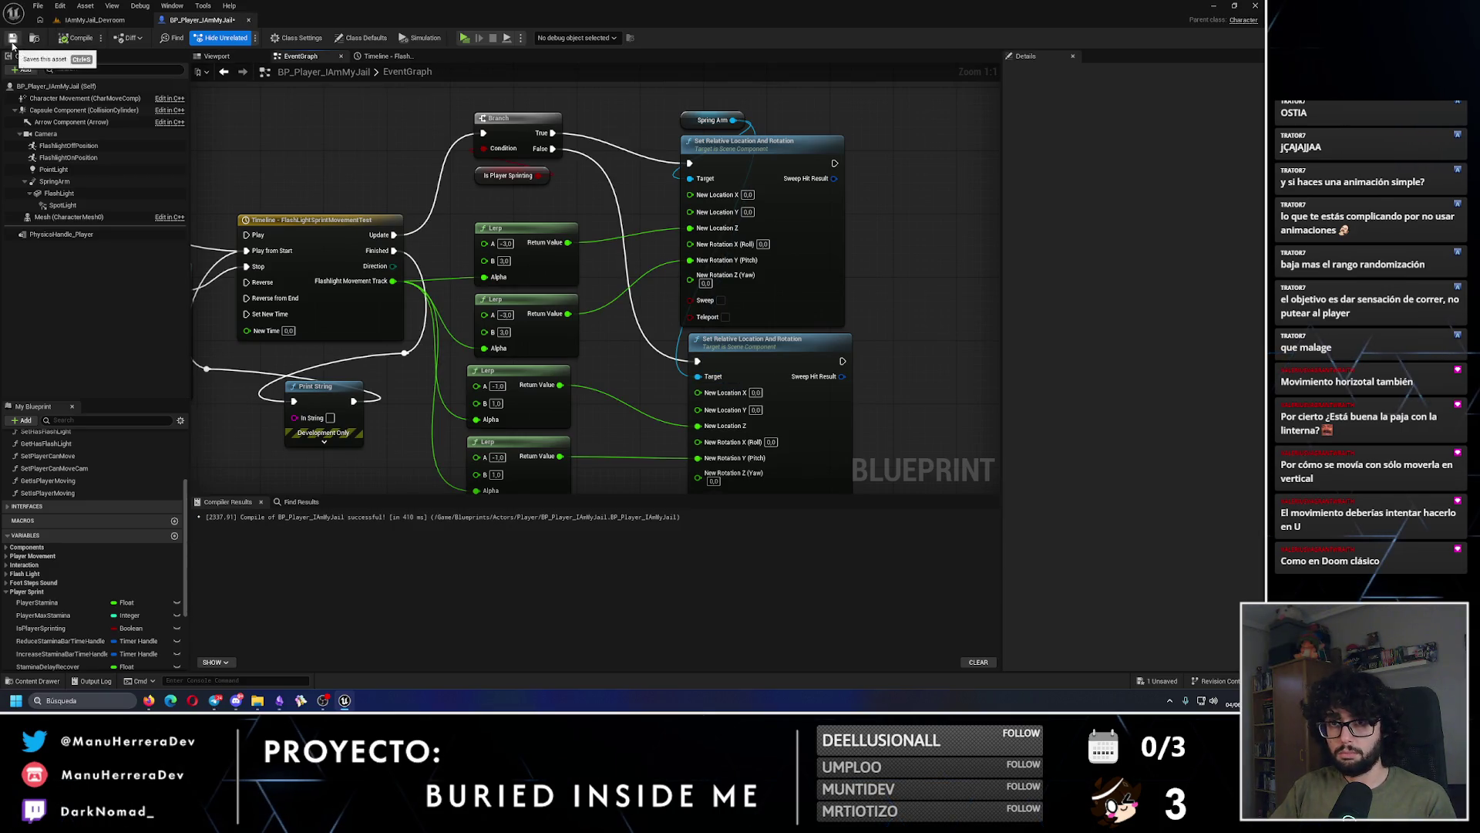
click(93, 21)
Step: Walk from the dark corridor into the lit room in a standalone playtest, then stop it
click(249, 38)
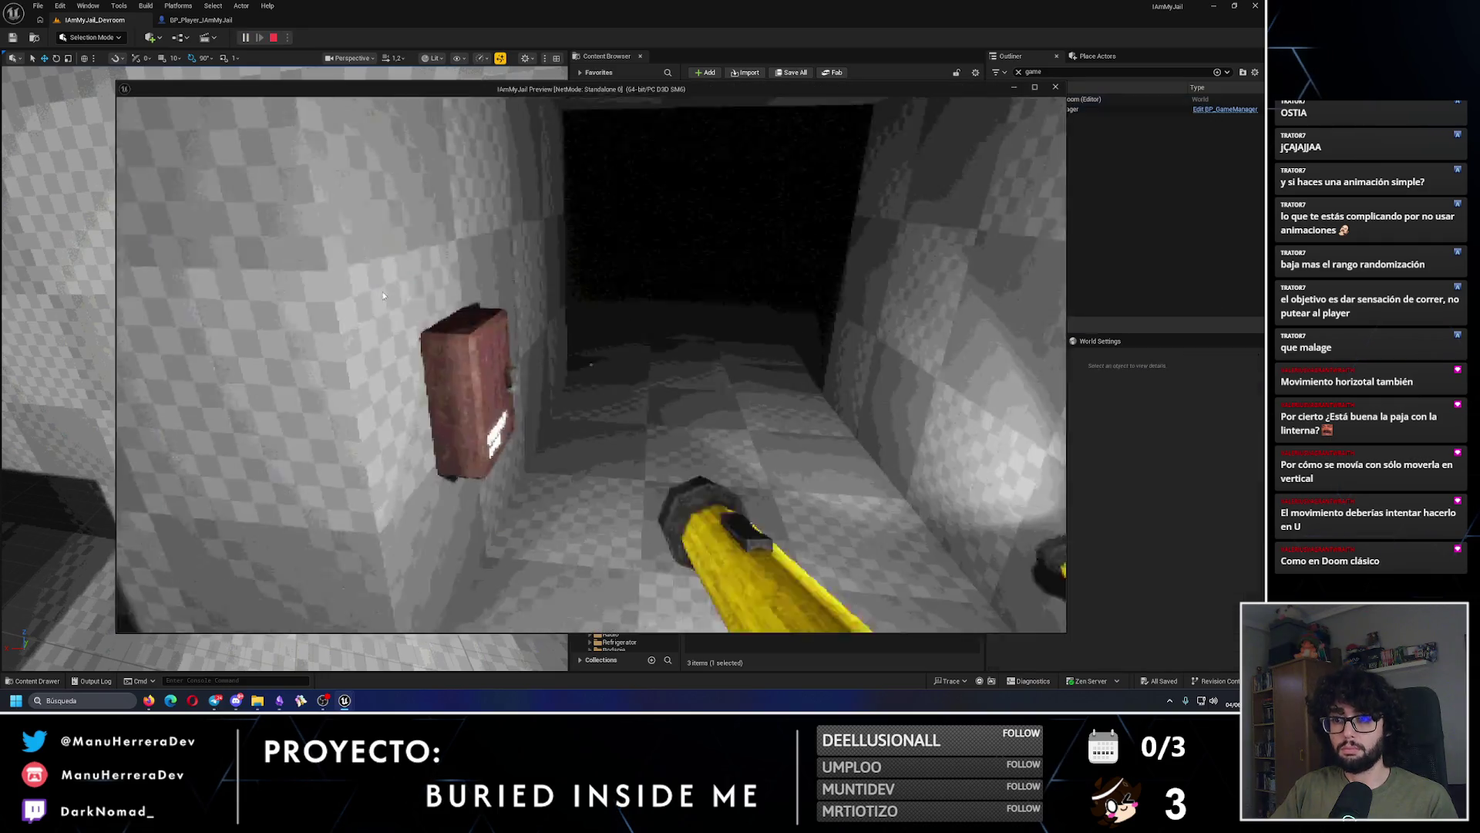
key(shift+w)
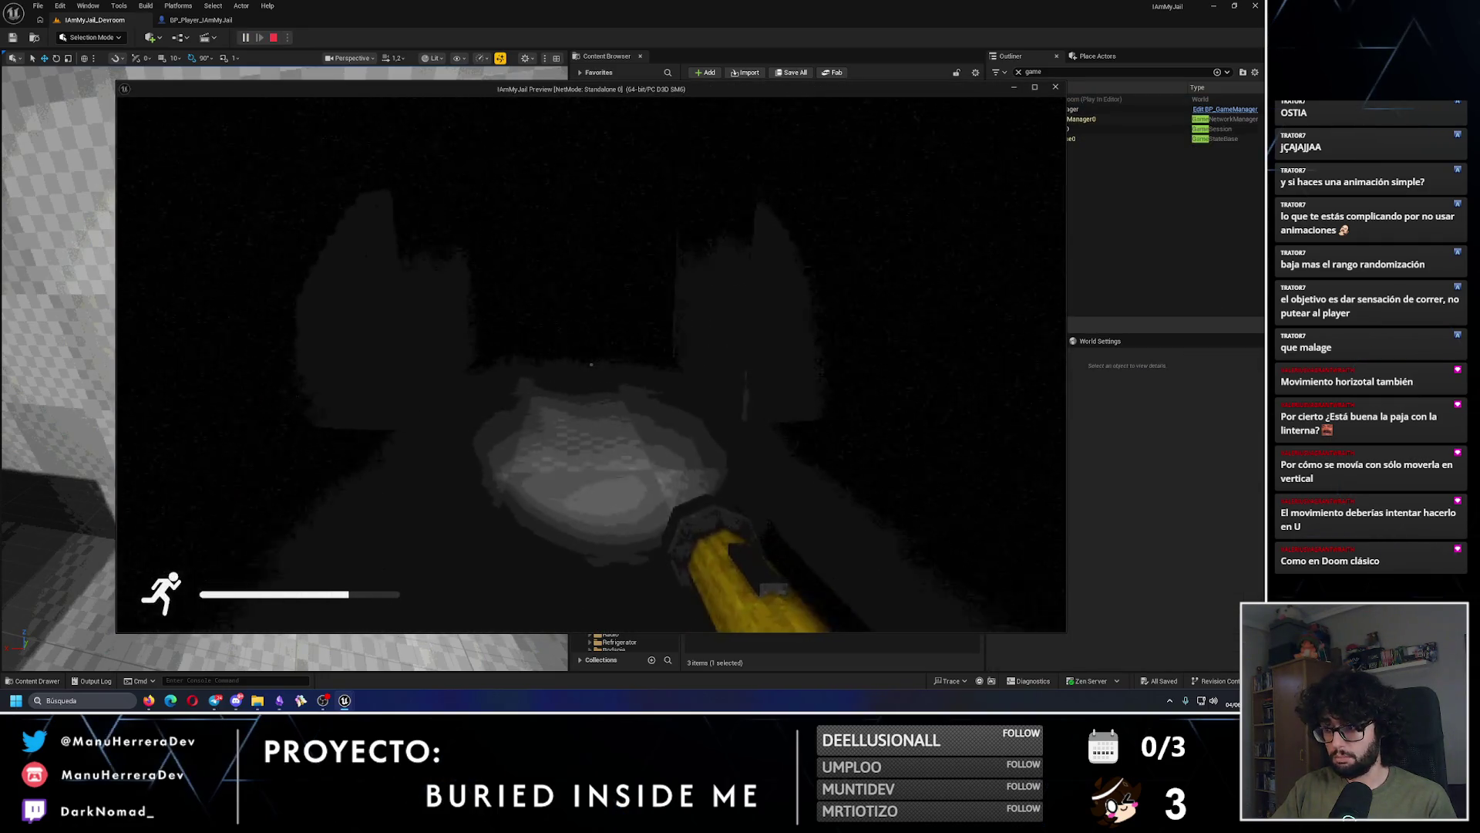
key(w)
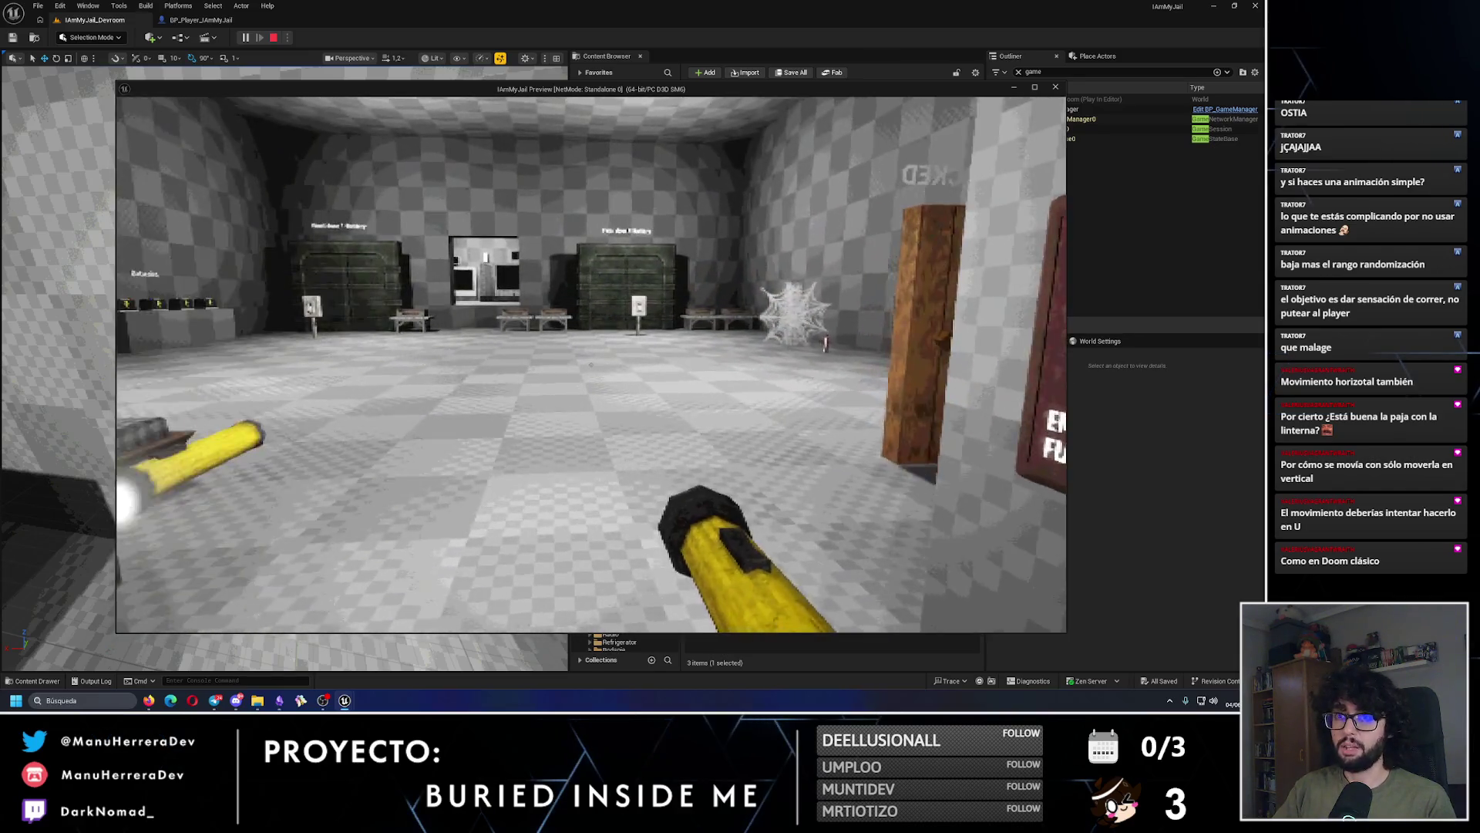
key(Escape)
Step: Return to BP_Player's event graph, select StartFlashLightSprintMovement and pan to the lower input nodes
click(201, 20)
drag(591, 268, 568, 318)
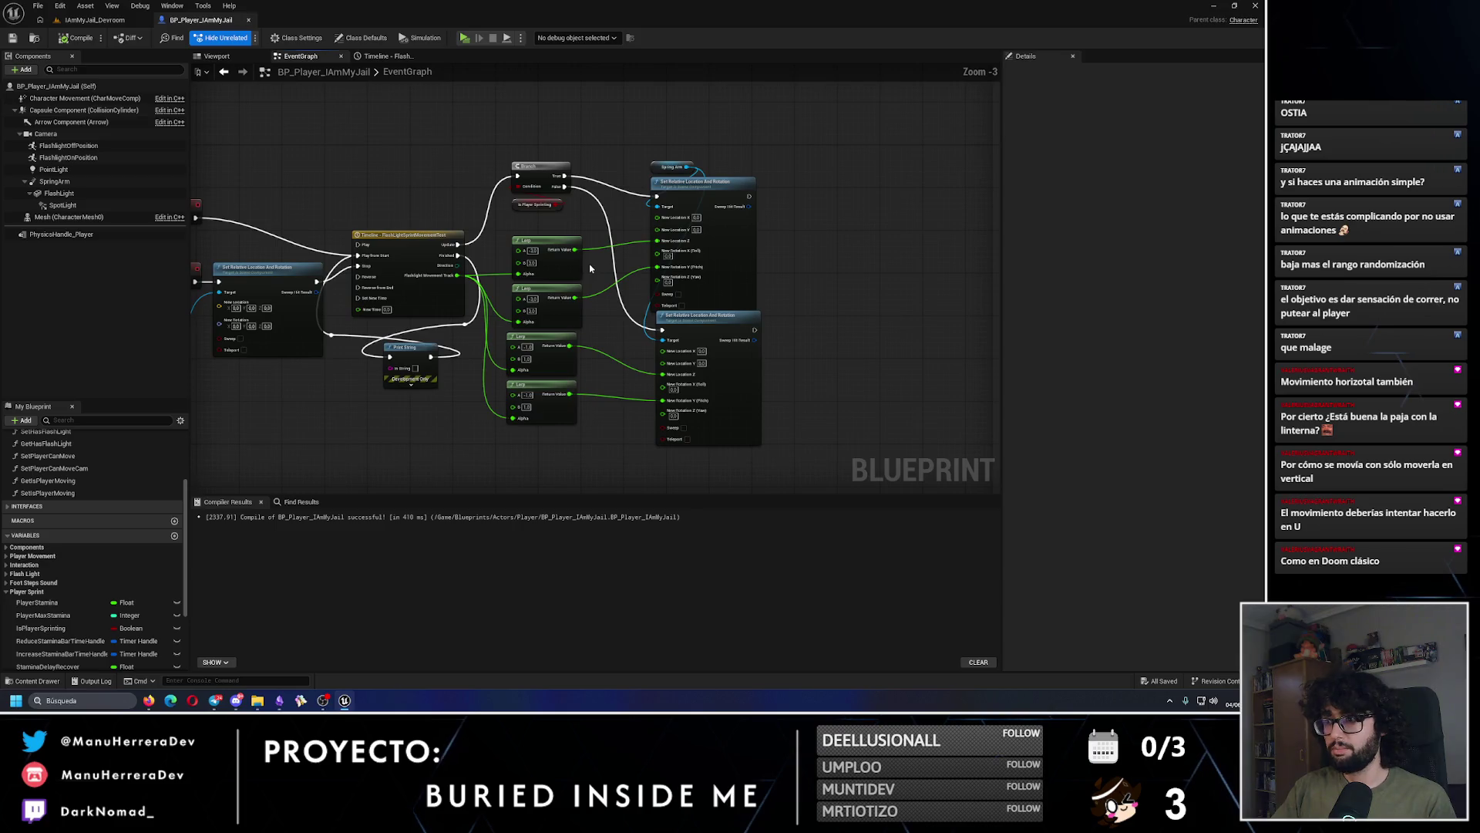
mouse_move(484, 216)
mouse_down()
mouse_move(913, 216)
mouse_move(969, 264)
mouse_up()
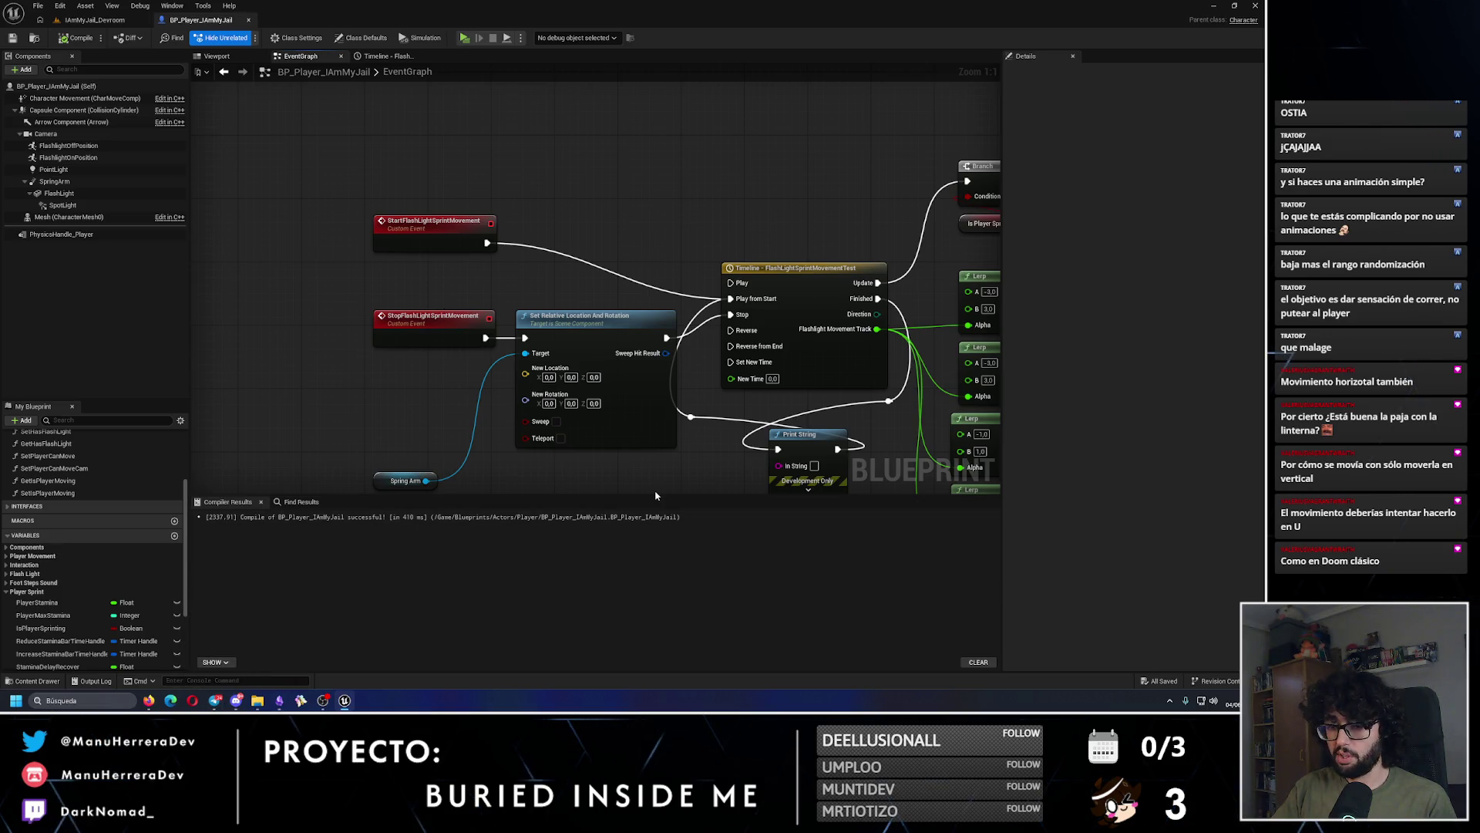
click(463, 247)
scroll(463, 246, down, 6)
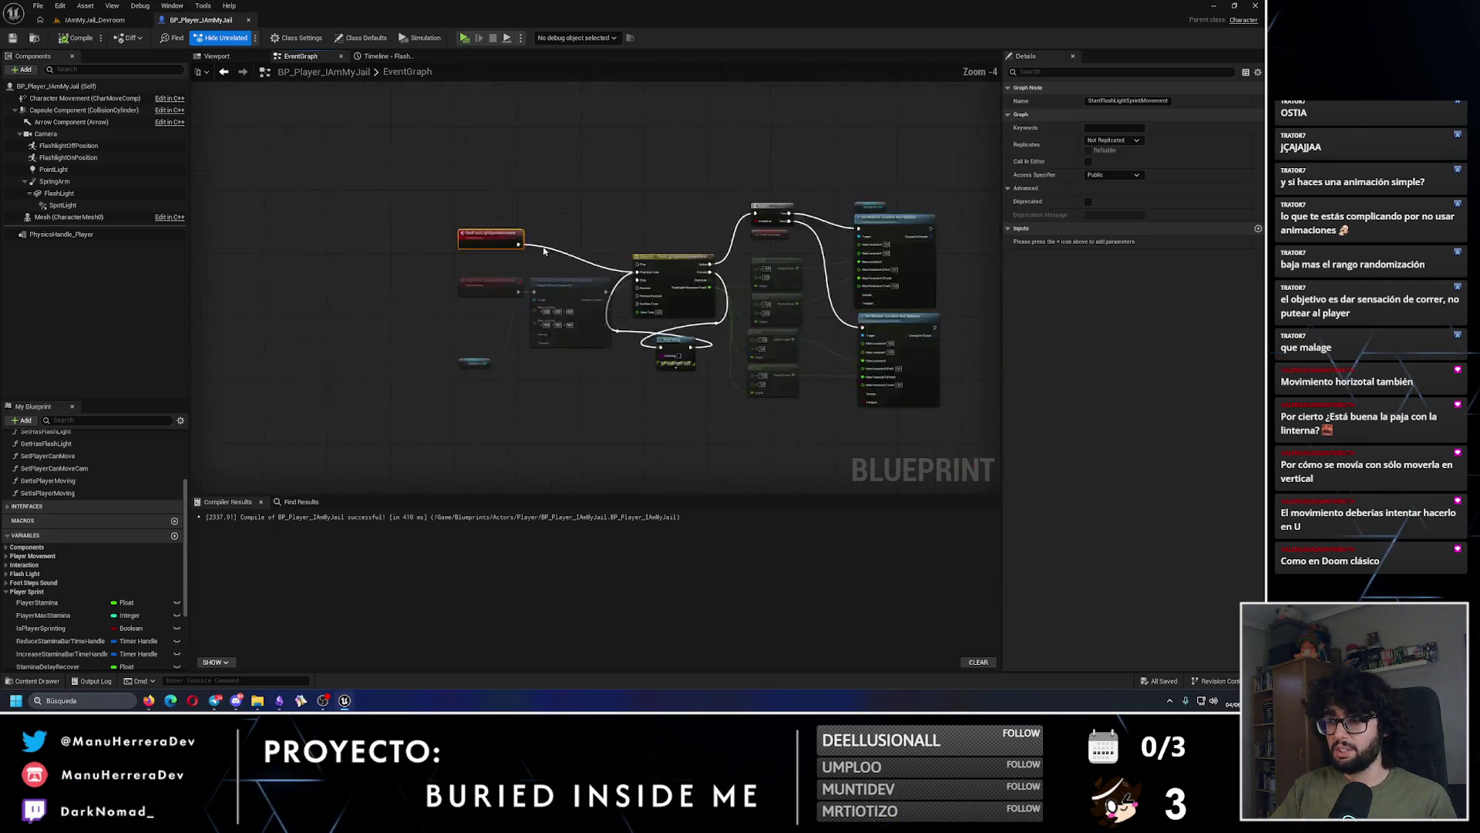
scroll(595, 430, up, 3)
drag(595, 430, 578, 260)
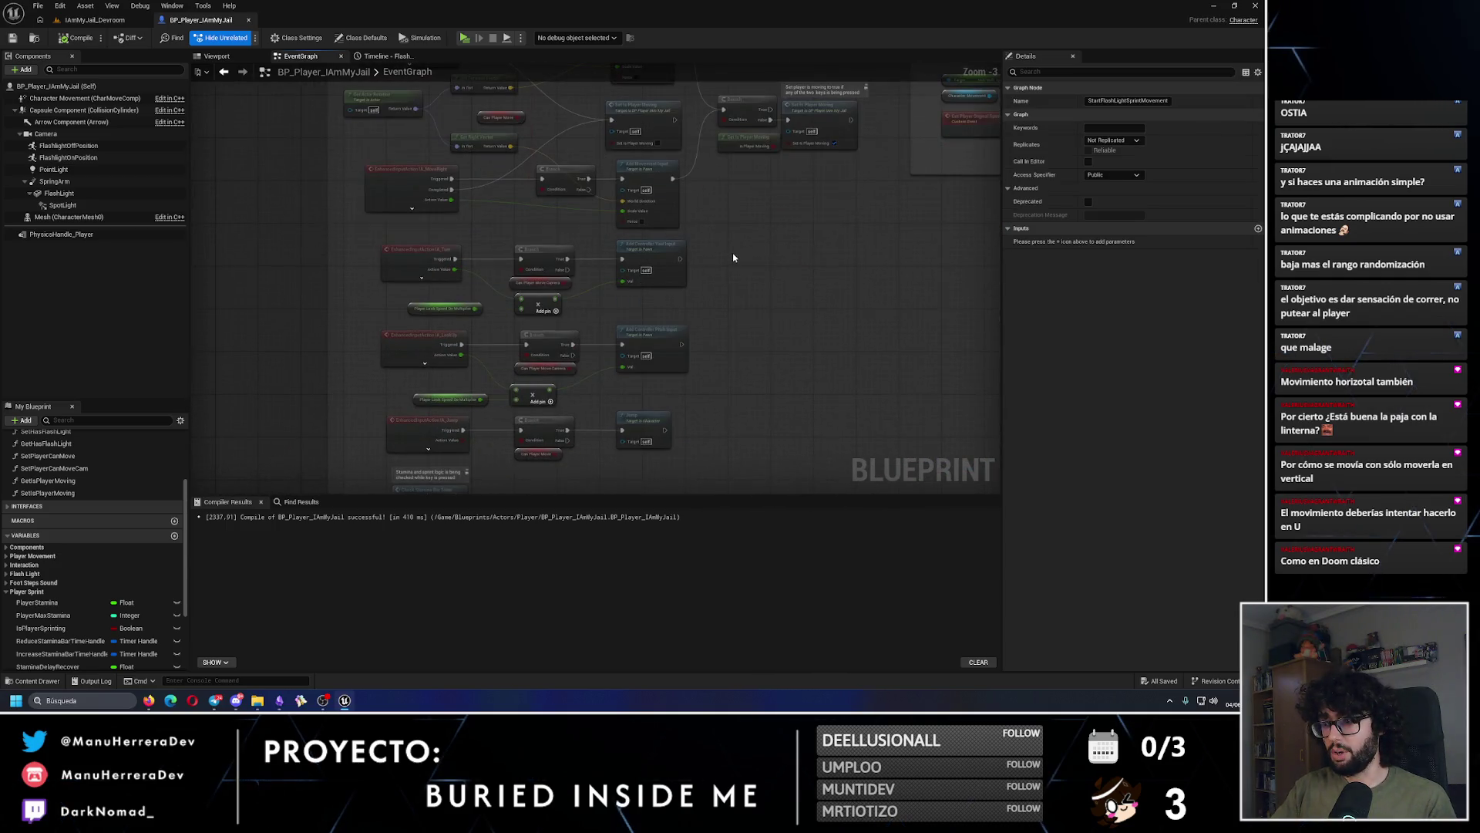
Step: Paste a custom event near the movement input nodes, then delete it again
click(725, 299)
scroll(585, 239, up, 2)
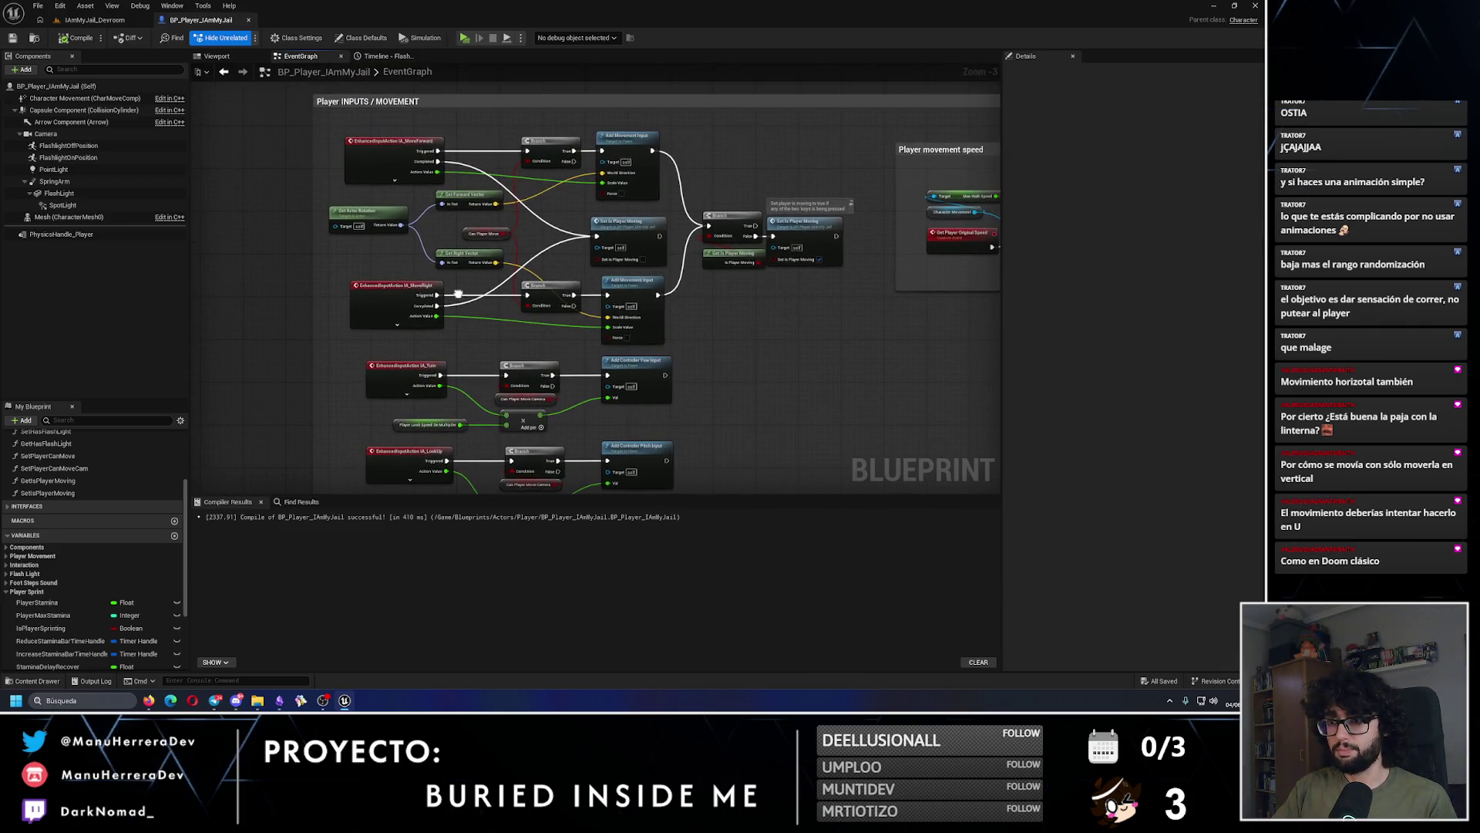
mouse_move(704, 321)
mouse_down()
mouse_move(760, 333)
mouse_move(654, 403)
mouse_move(680, 369)
mouse_move(602, 359)
mouse_up()
key(ctrl+v)
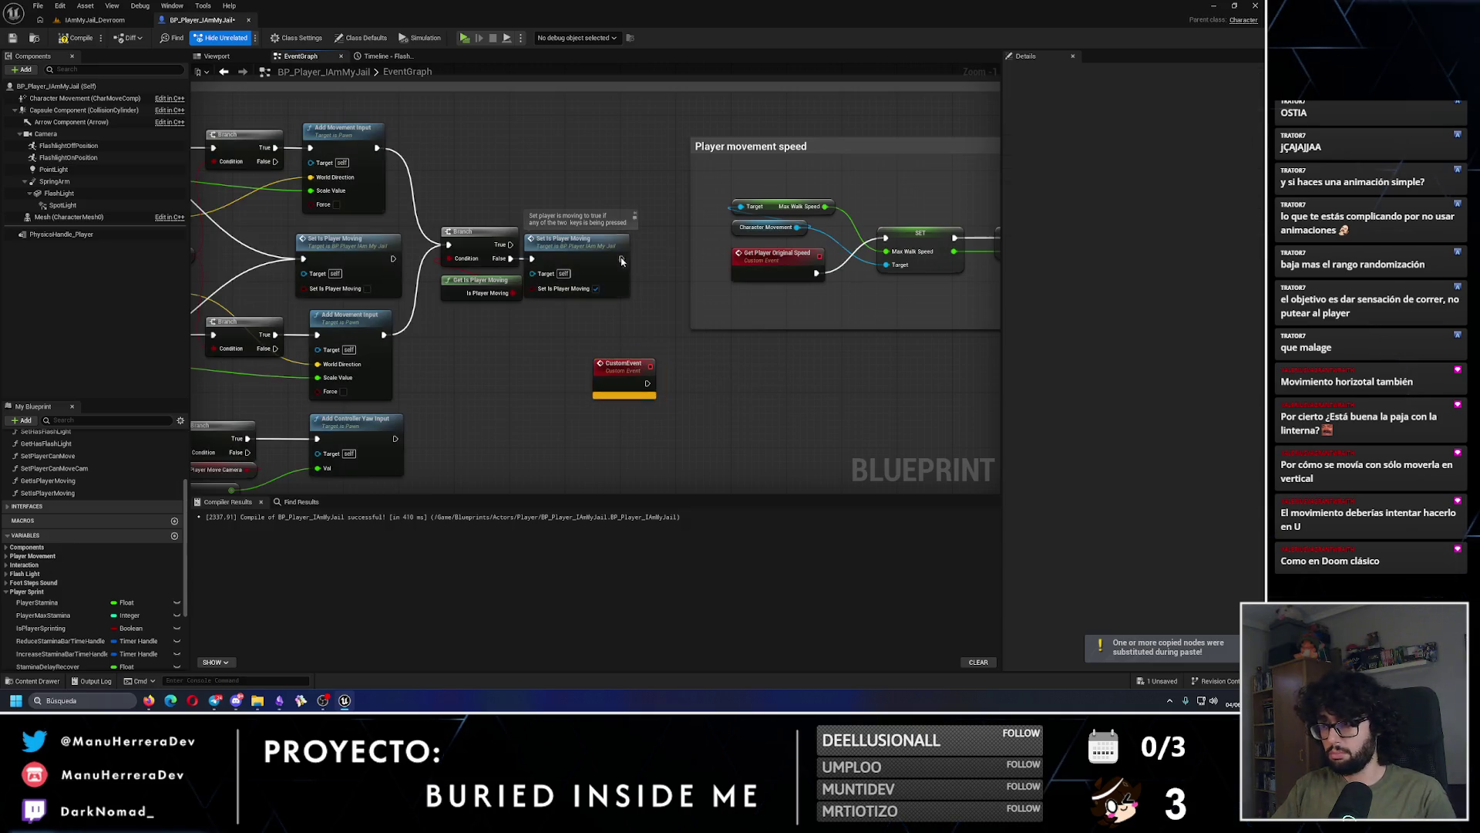
key(Return)
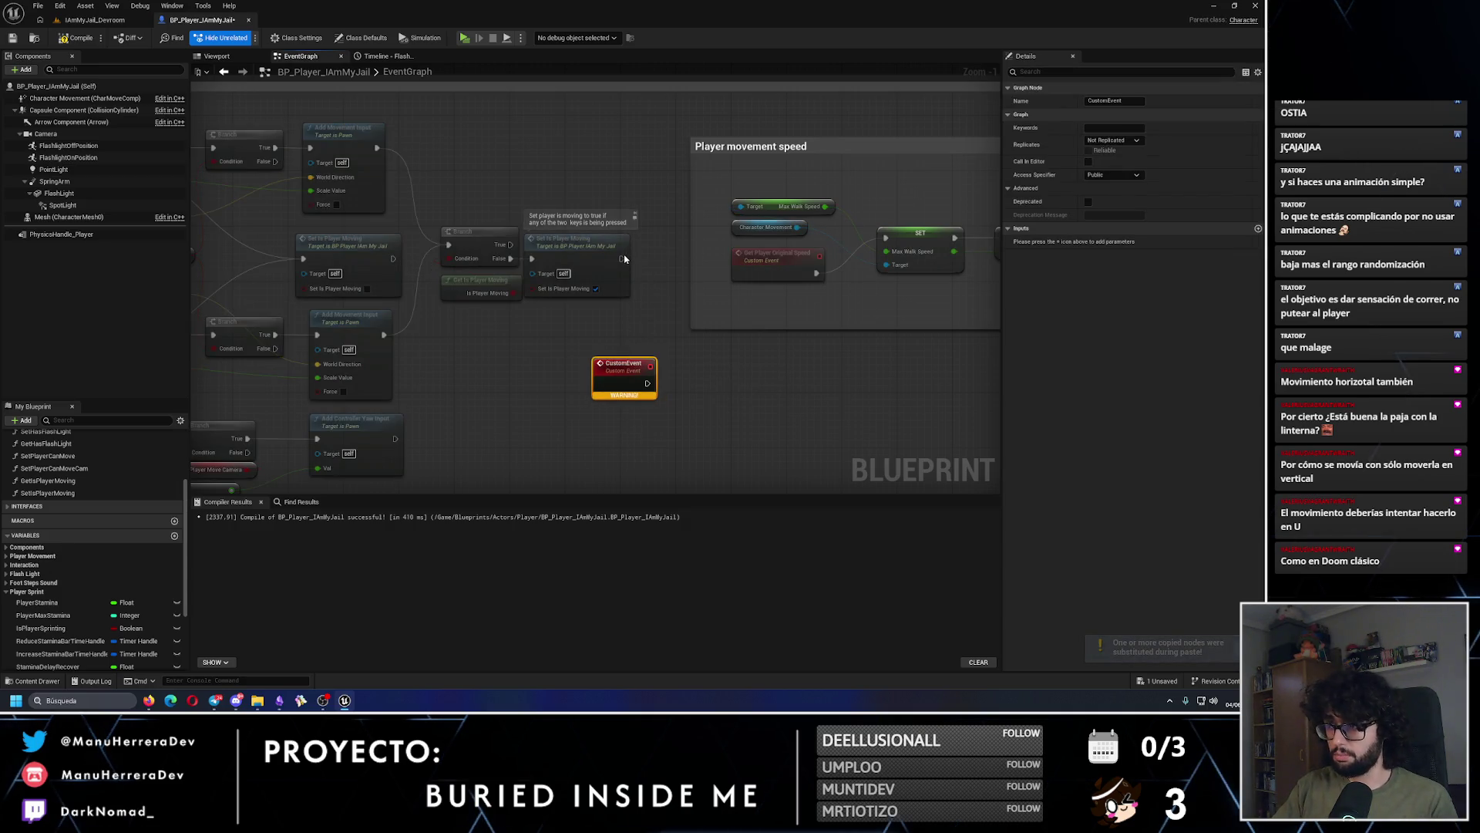
key(Delete)
Step: Call Start Flash Light Sprint Movement after Set Is Player Moving and launch a playtest
drag(622, 259, 569, 383)
text(startfl)
key(Return)
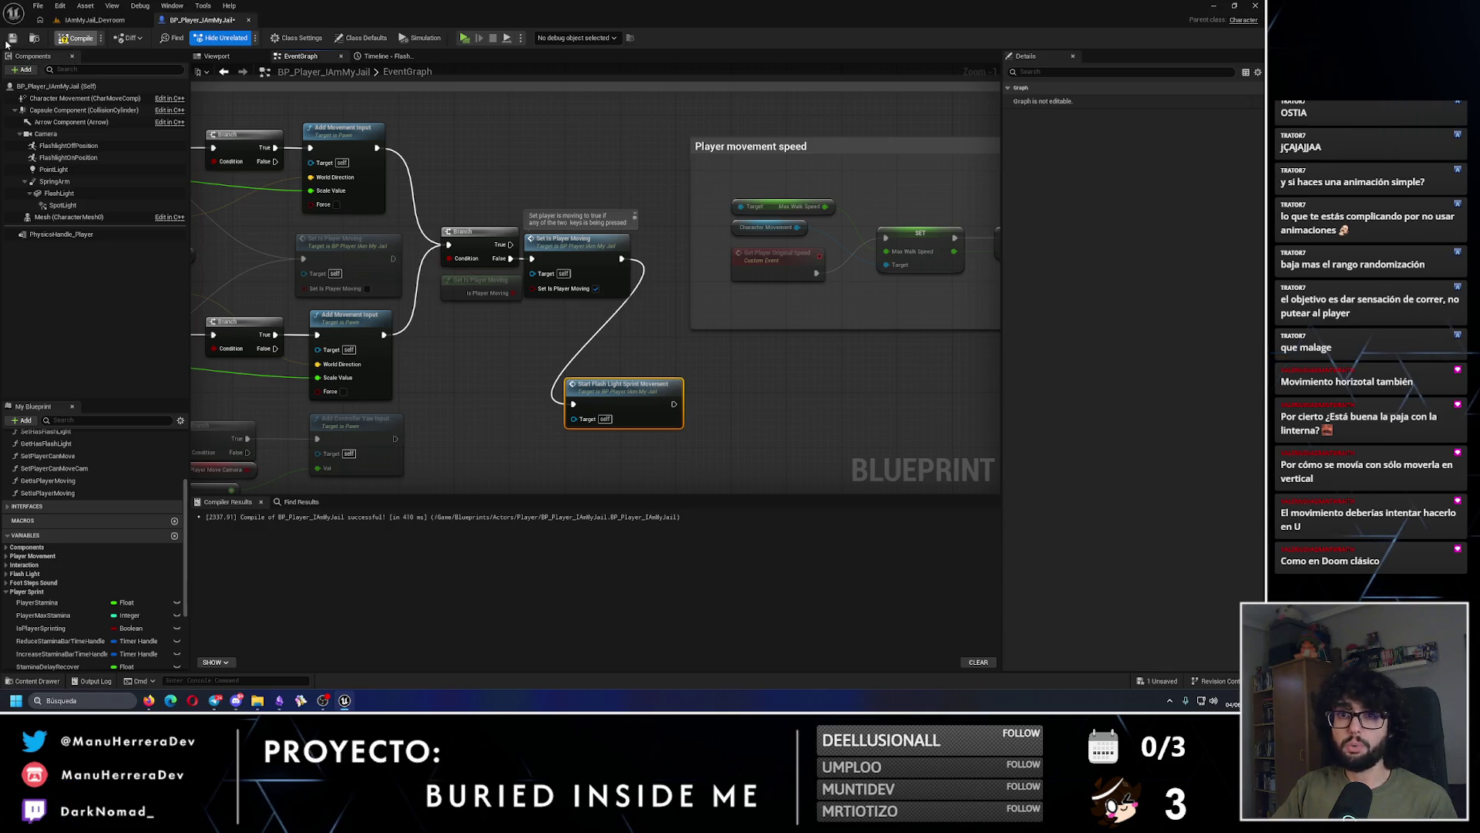
key(alt+p)
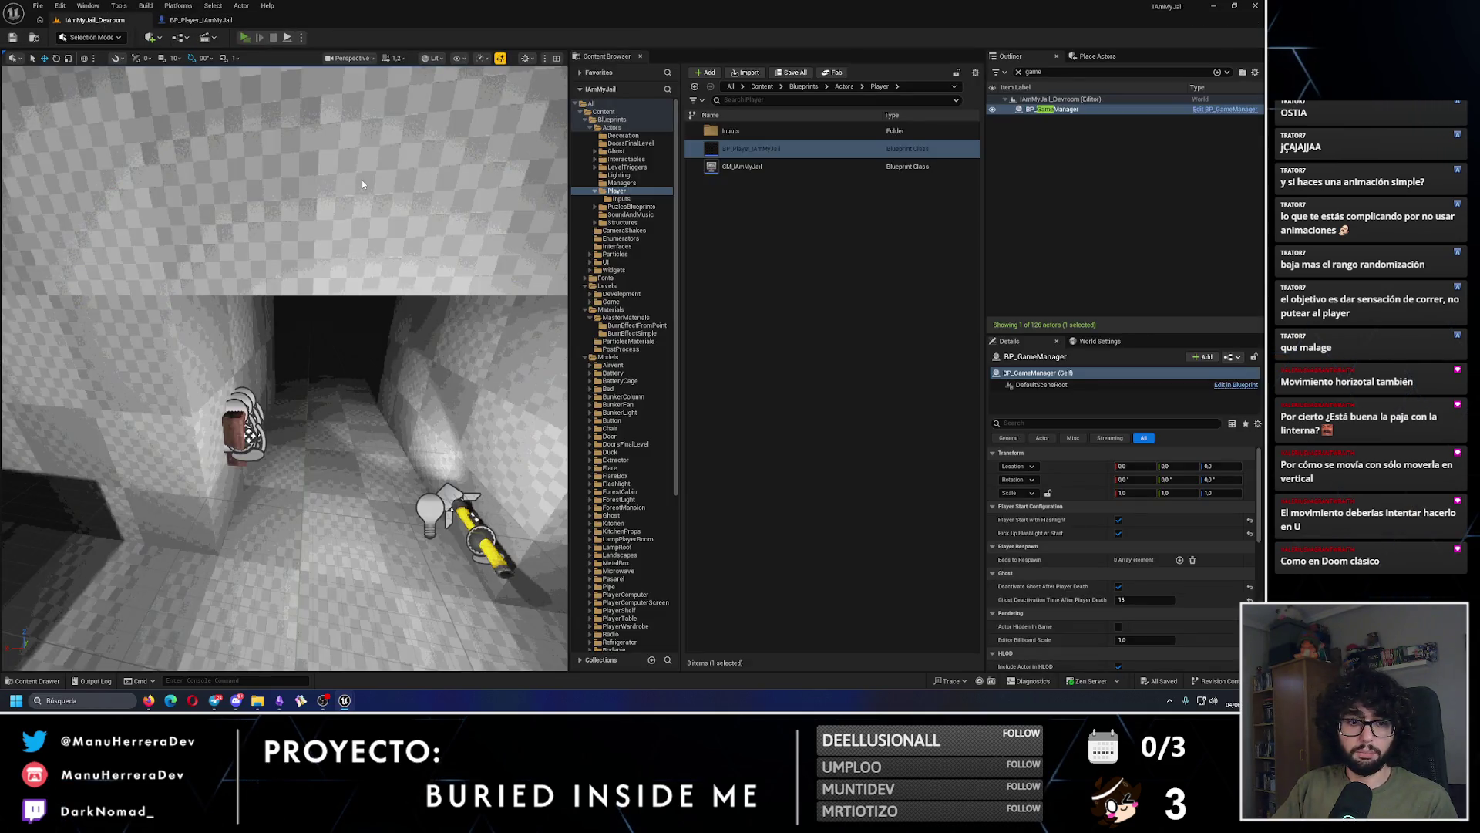
Step: Walk and sprint down the dark bunker corridor toward the lit doorway, then stop the playtest
key(w)
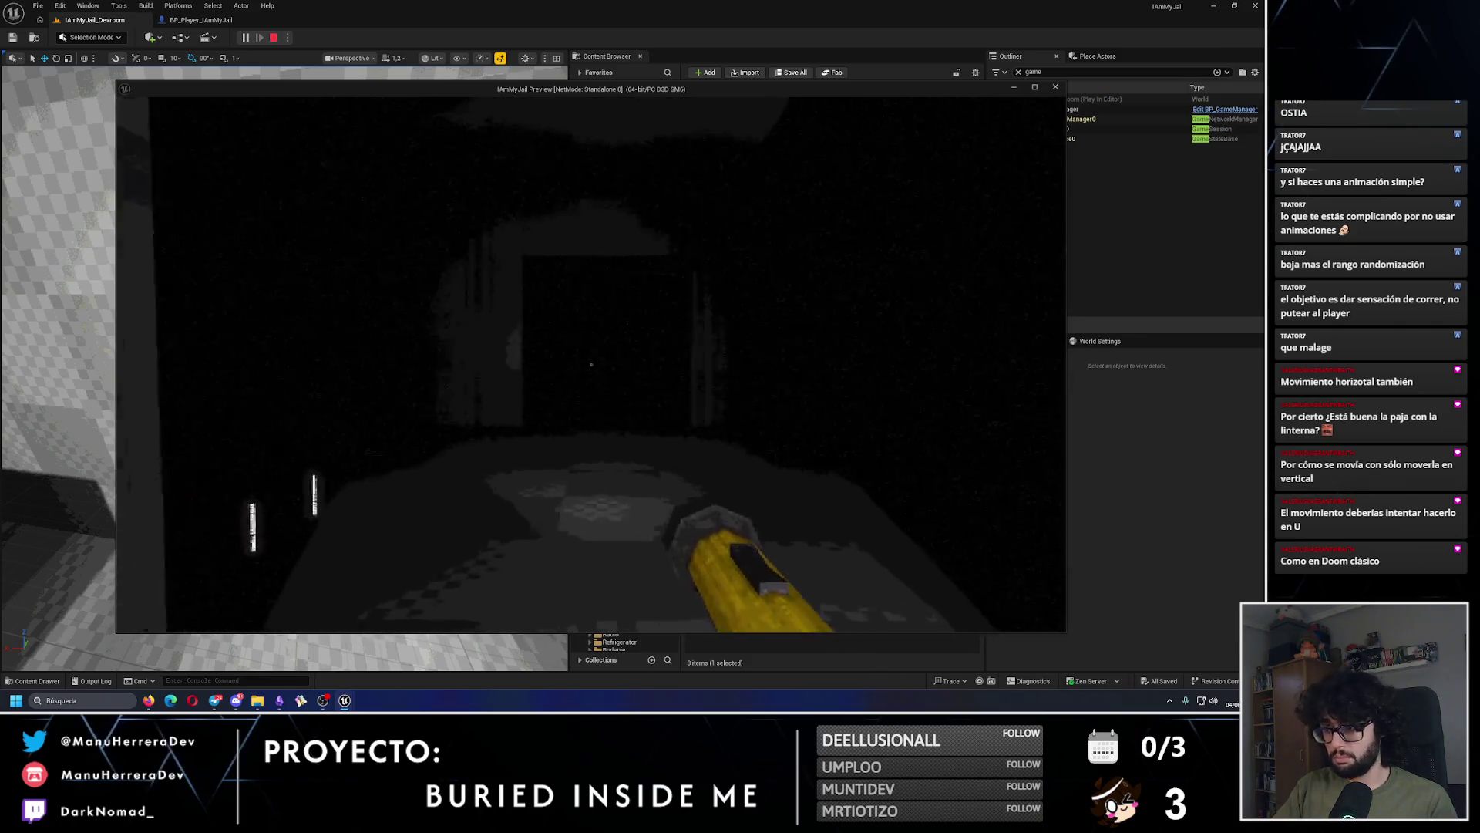
key(w)
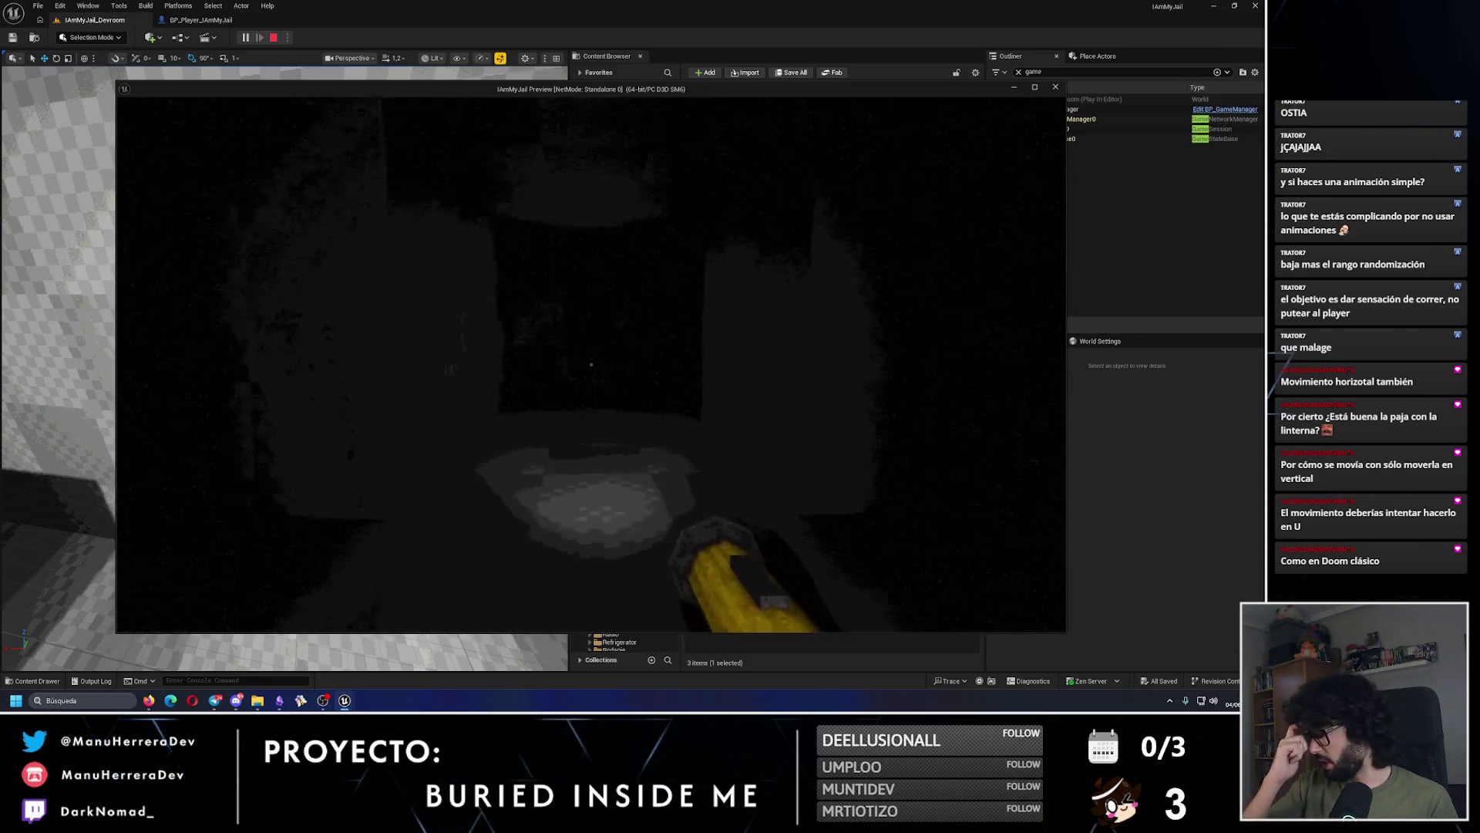
key(shift)
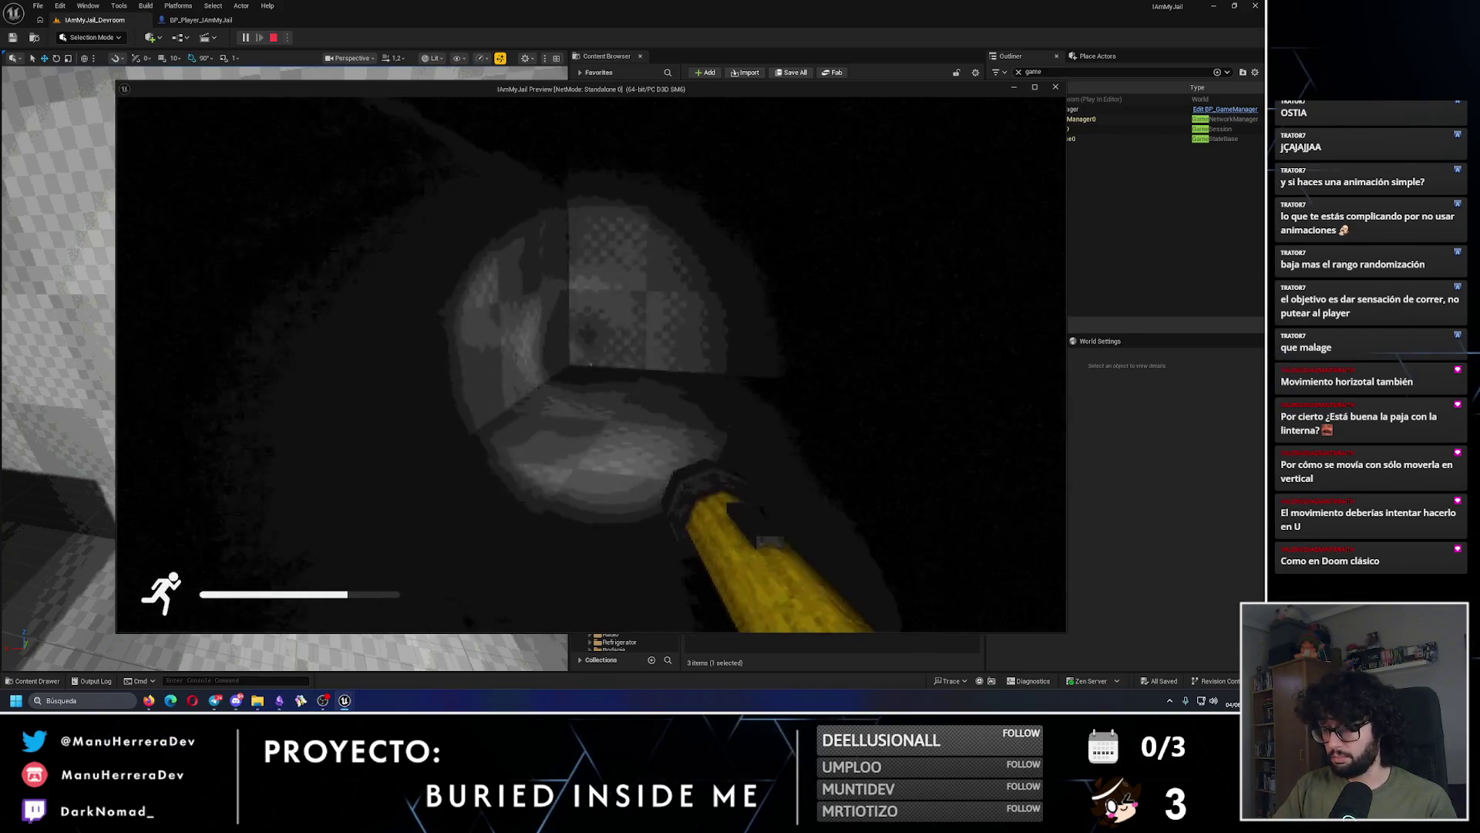
key(w)
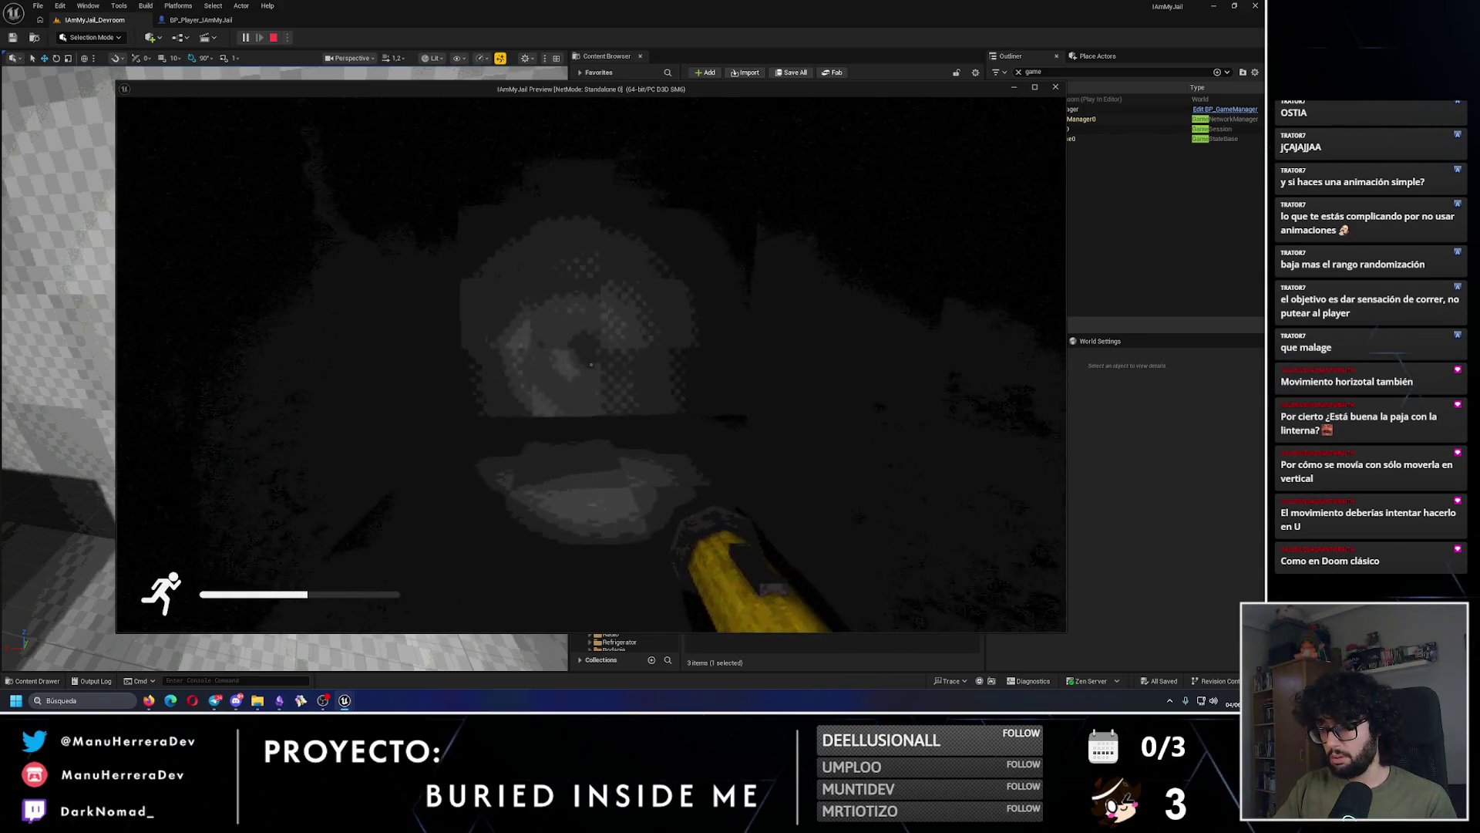
key(w)
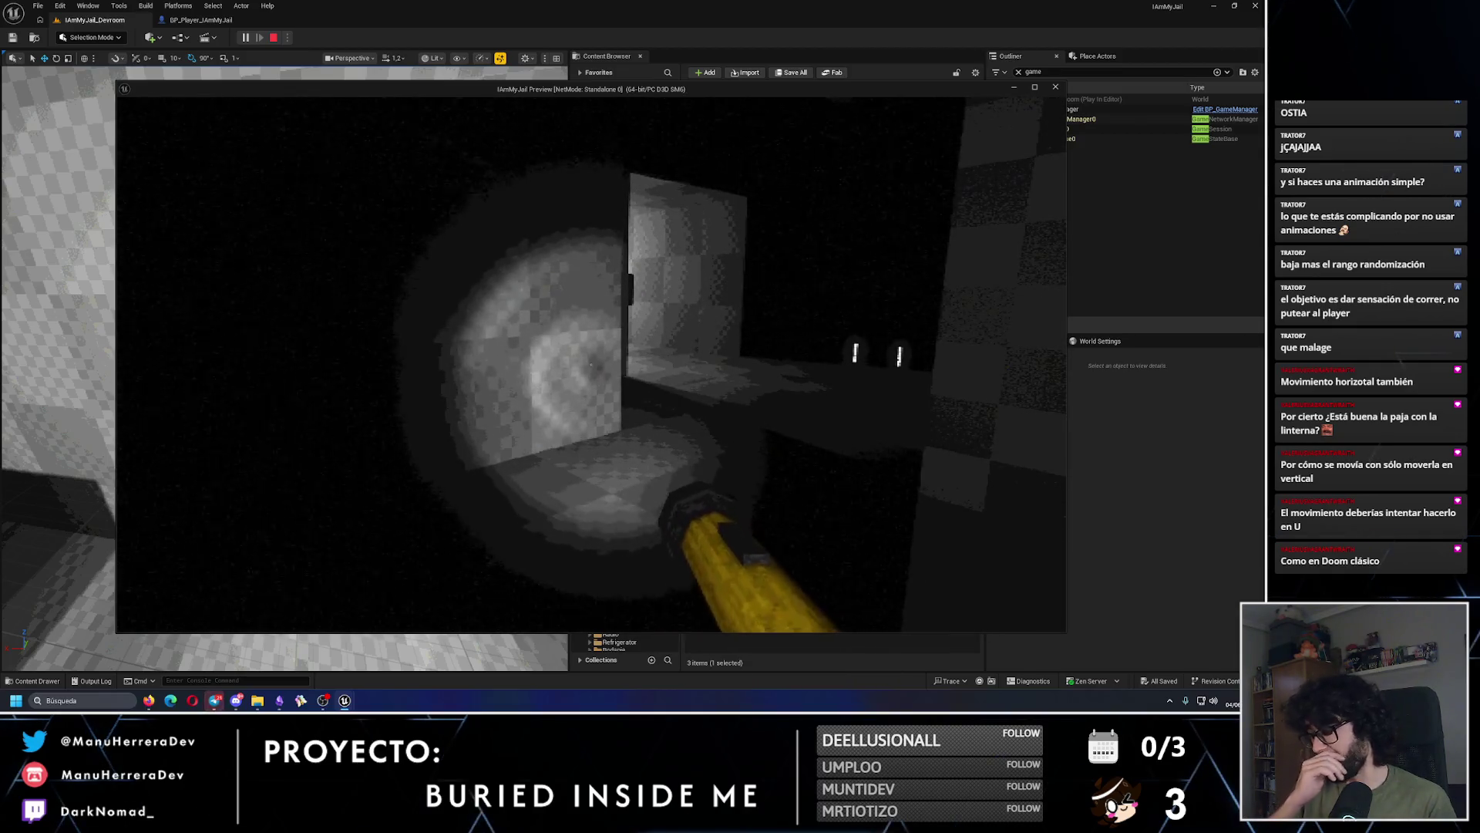
key(Escape)
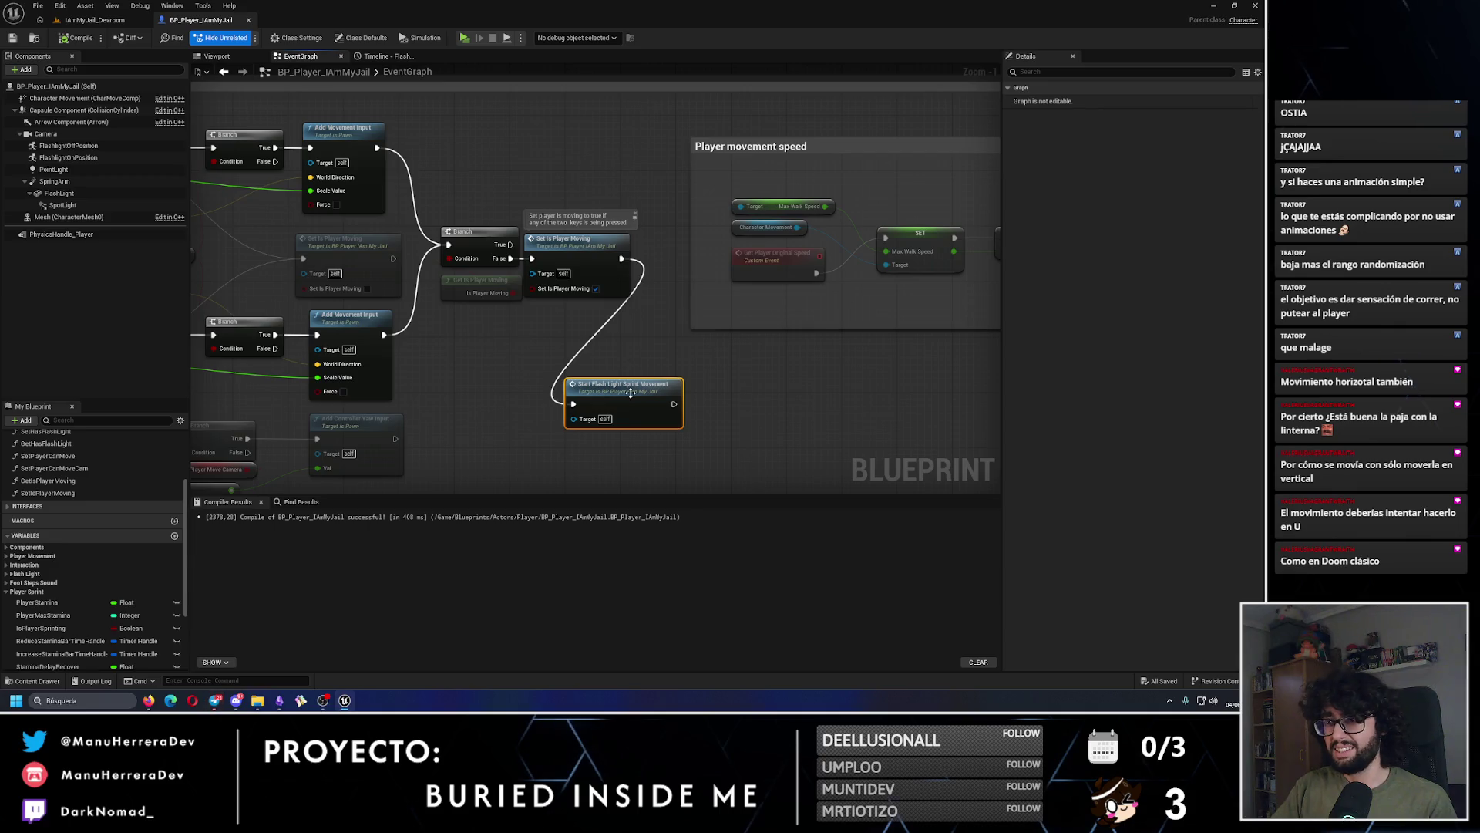
Step: Delete the Start Flash Light Sprint Movement call and nudge the flashlight node cluster slightly upward
key(Delete)
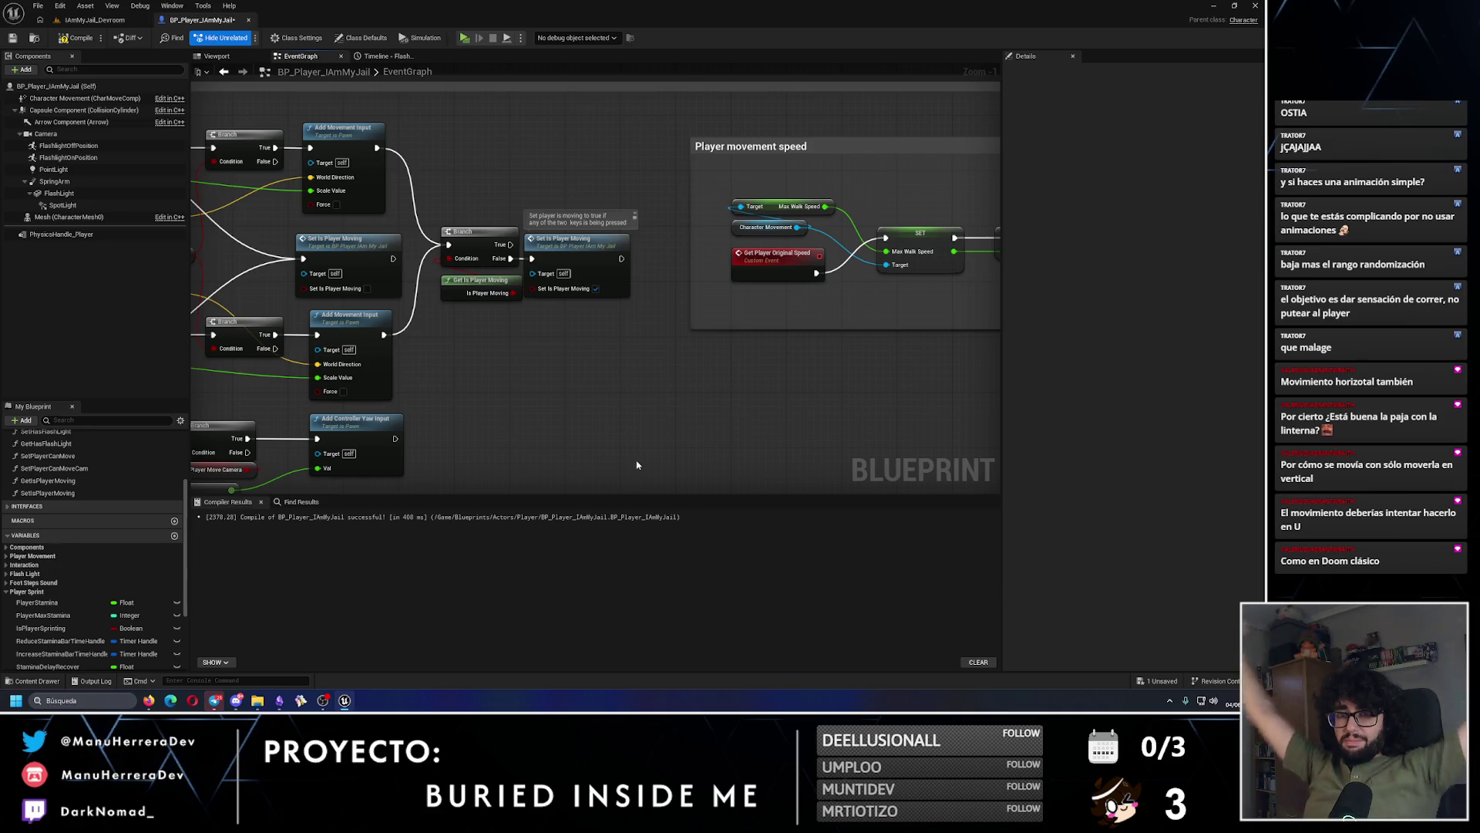
scroll(595, 460, down, 5)
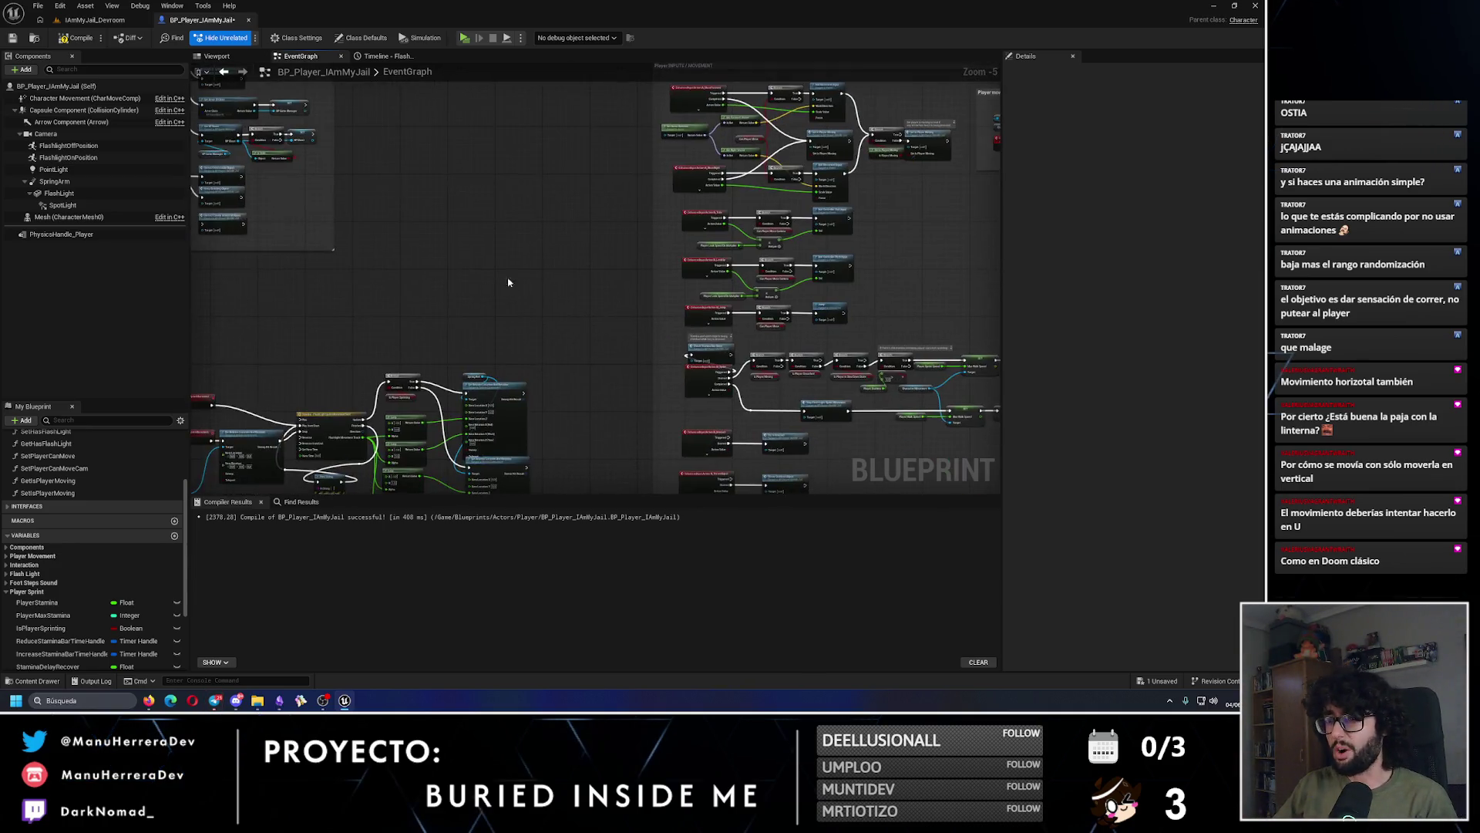
drag(497, 264, 742, 439)
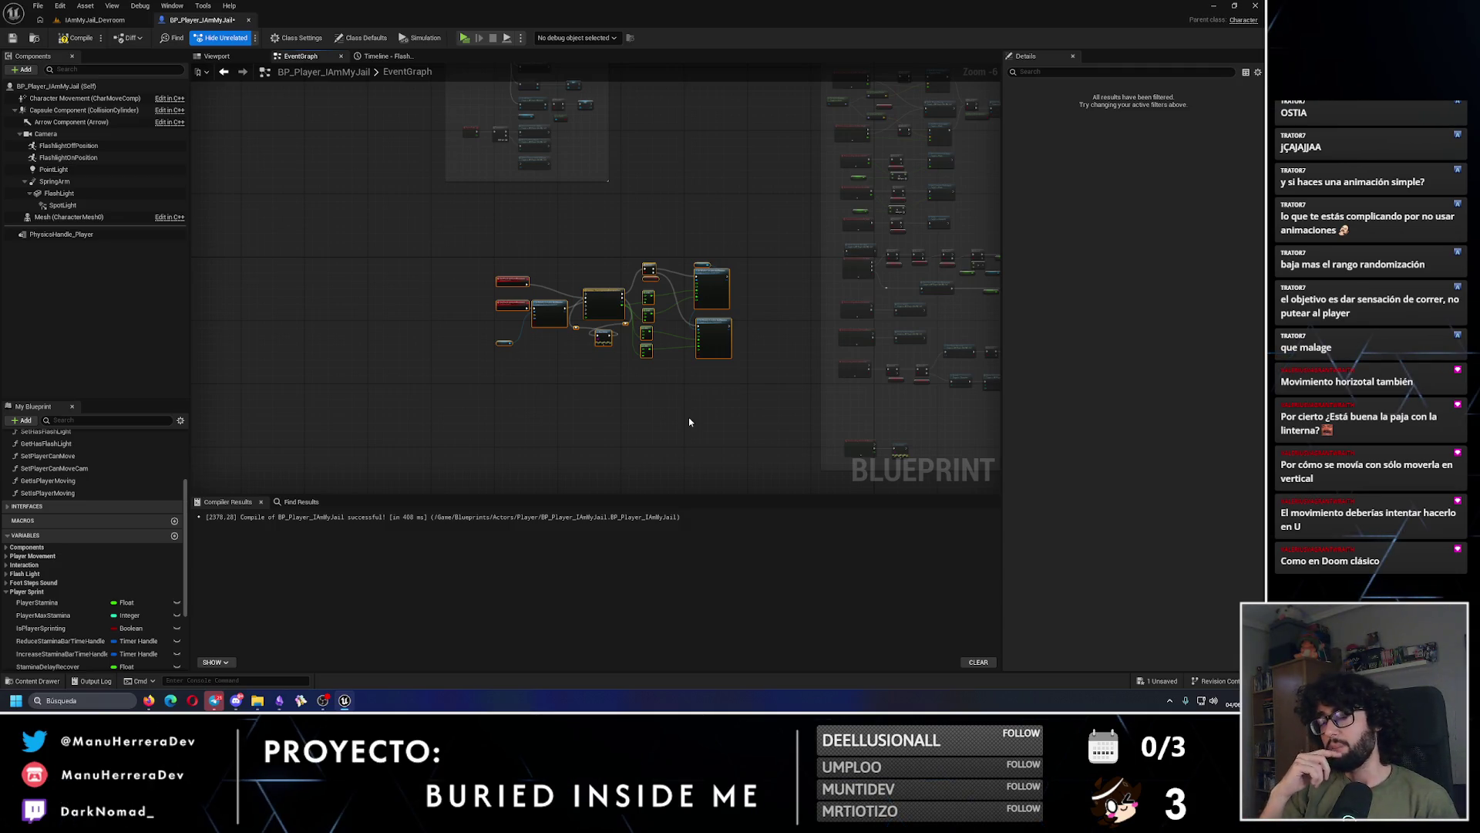
scroll(593, 299, up, 4)
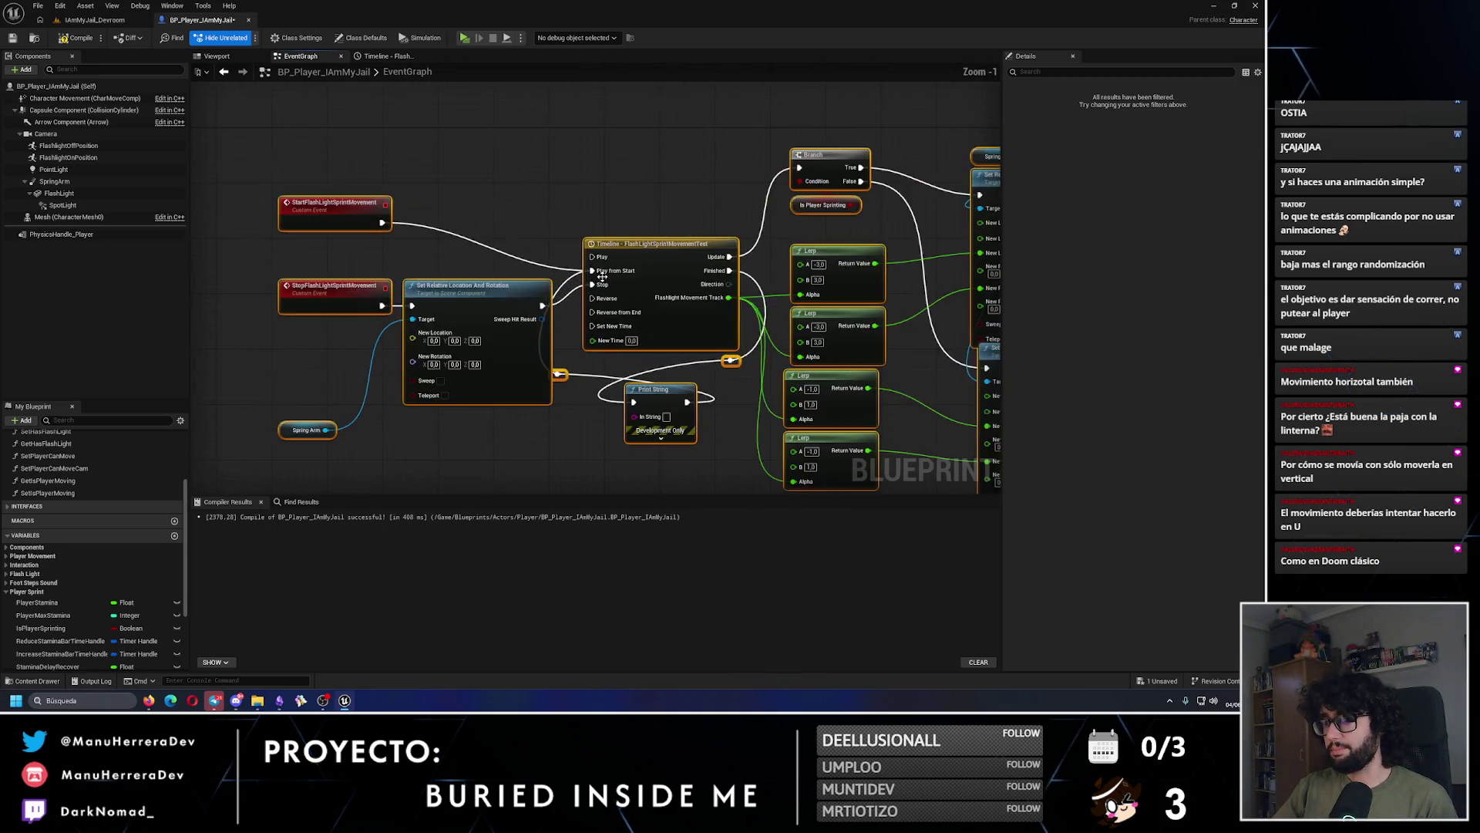
scroll(561, 275, down, 3)
drag(561, 274, 560, 231)
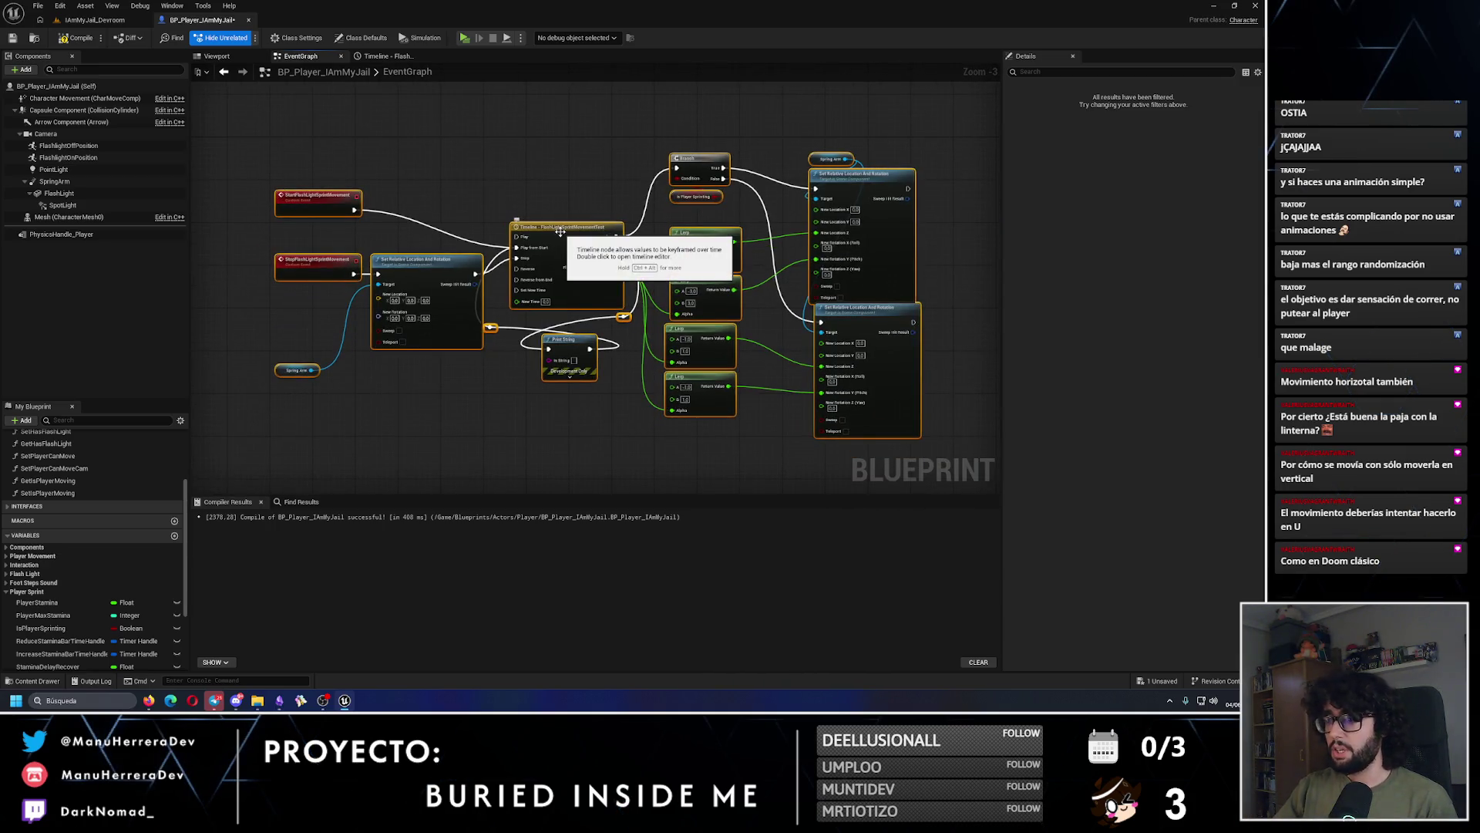
click(95, 19)
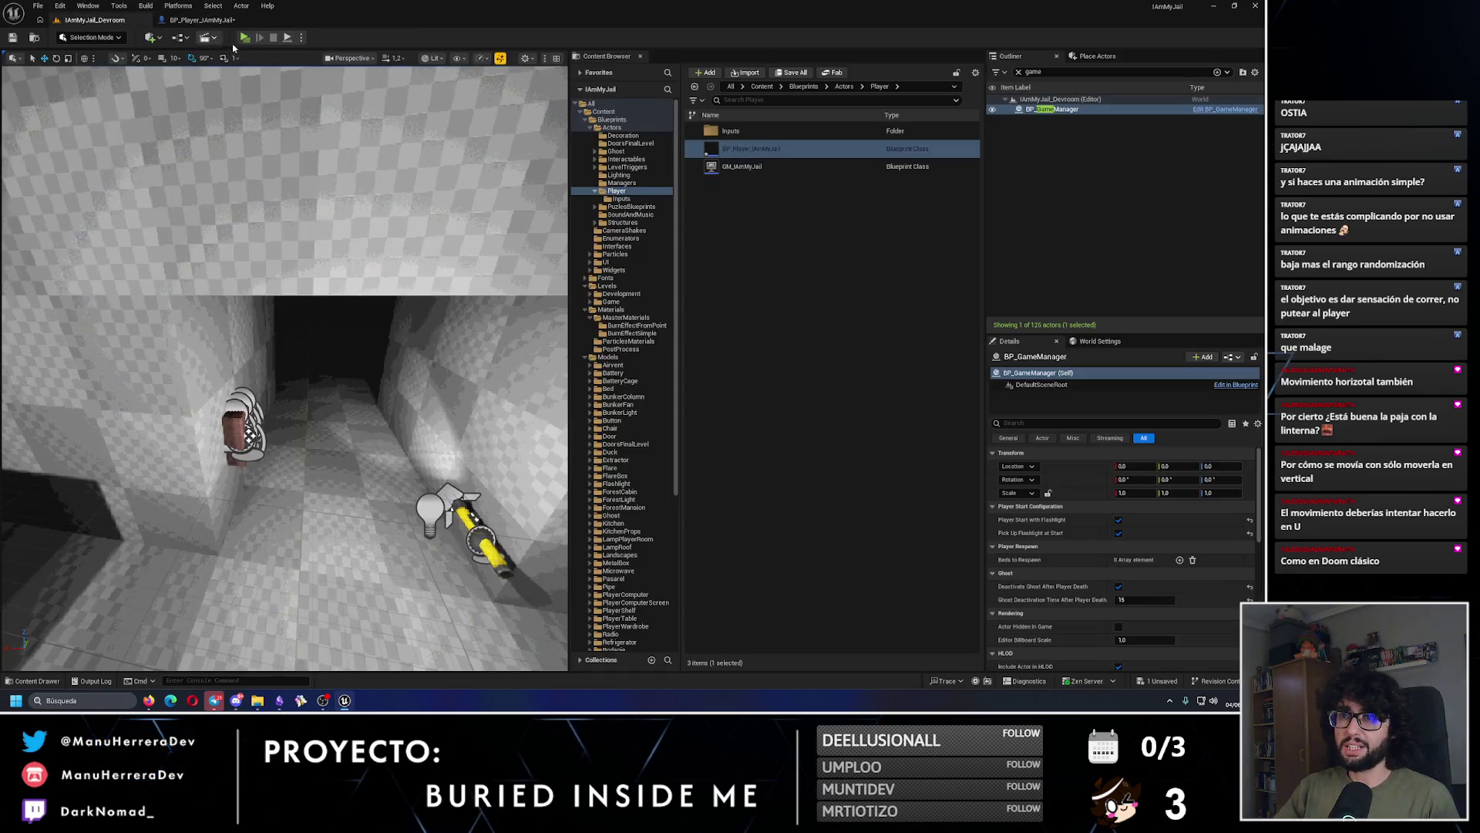
key(alt+p)
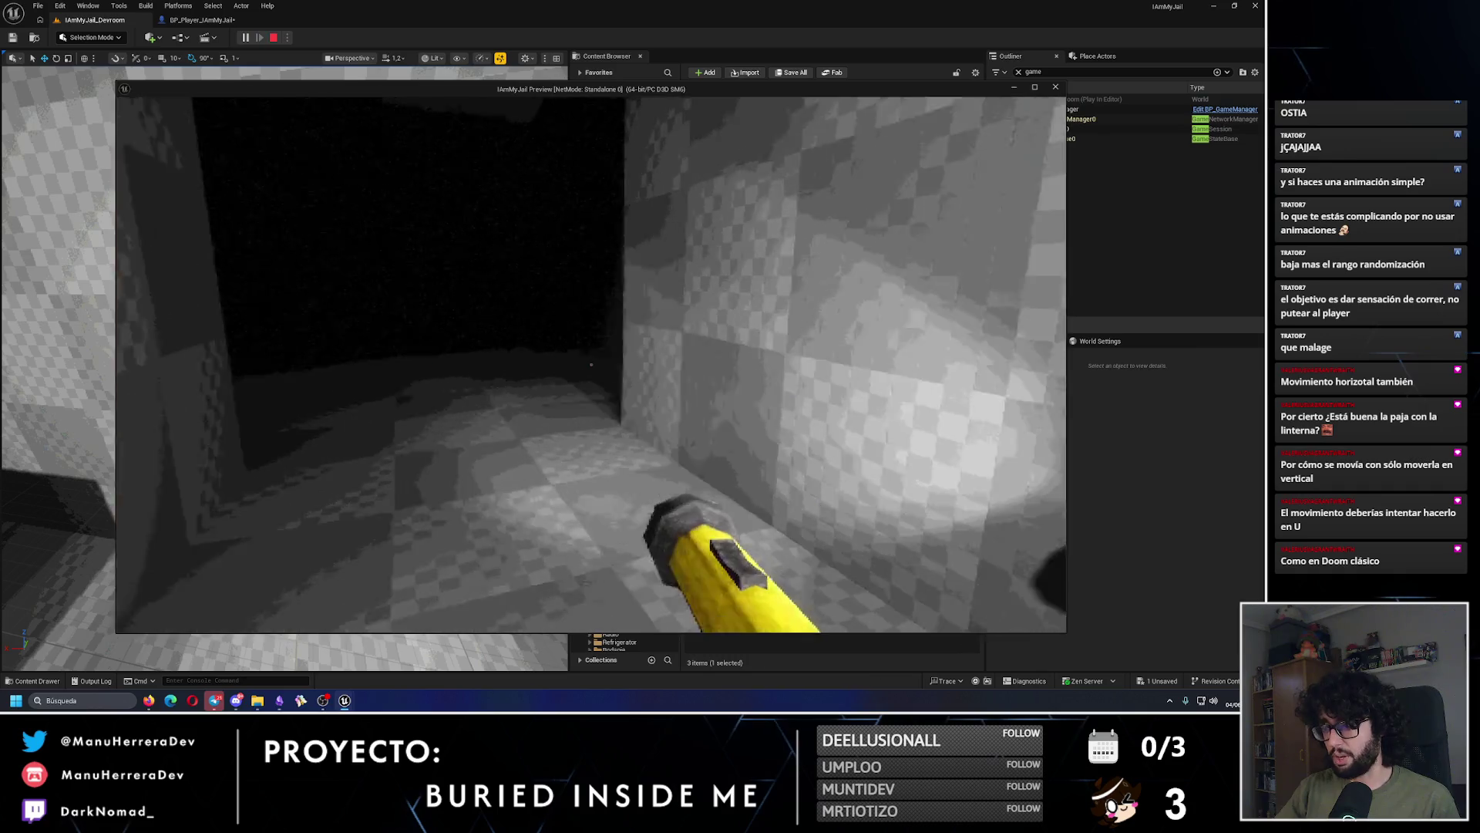
mouse_move(591, 364)
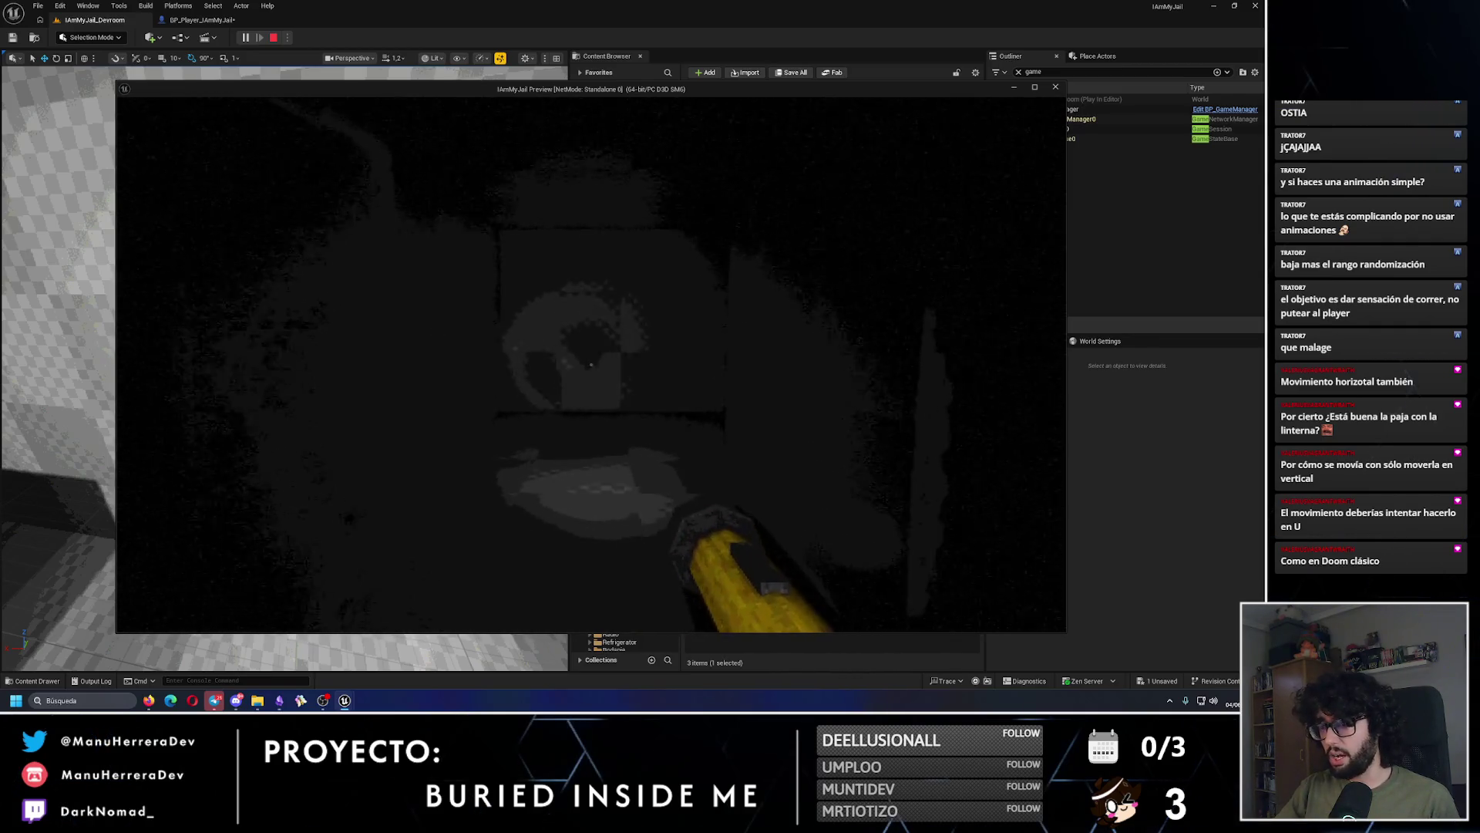
key(shift+w)
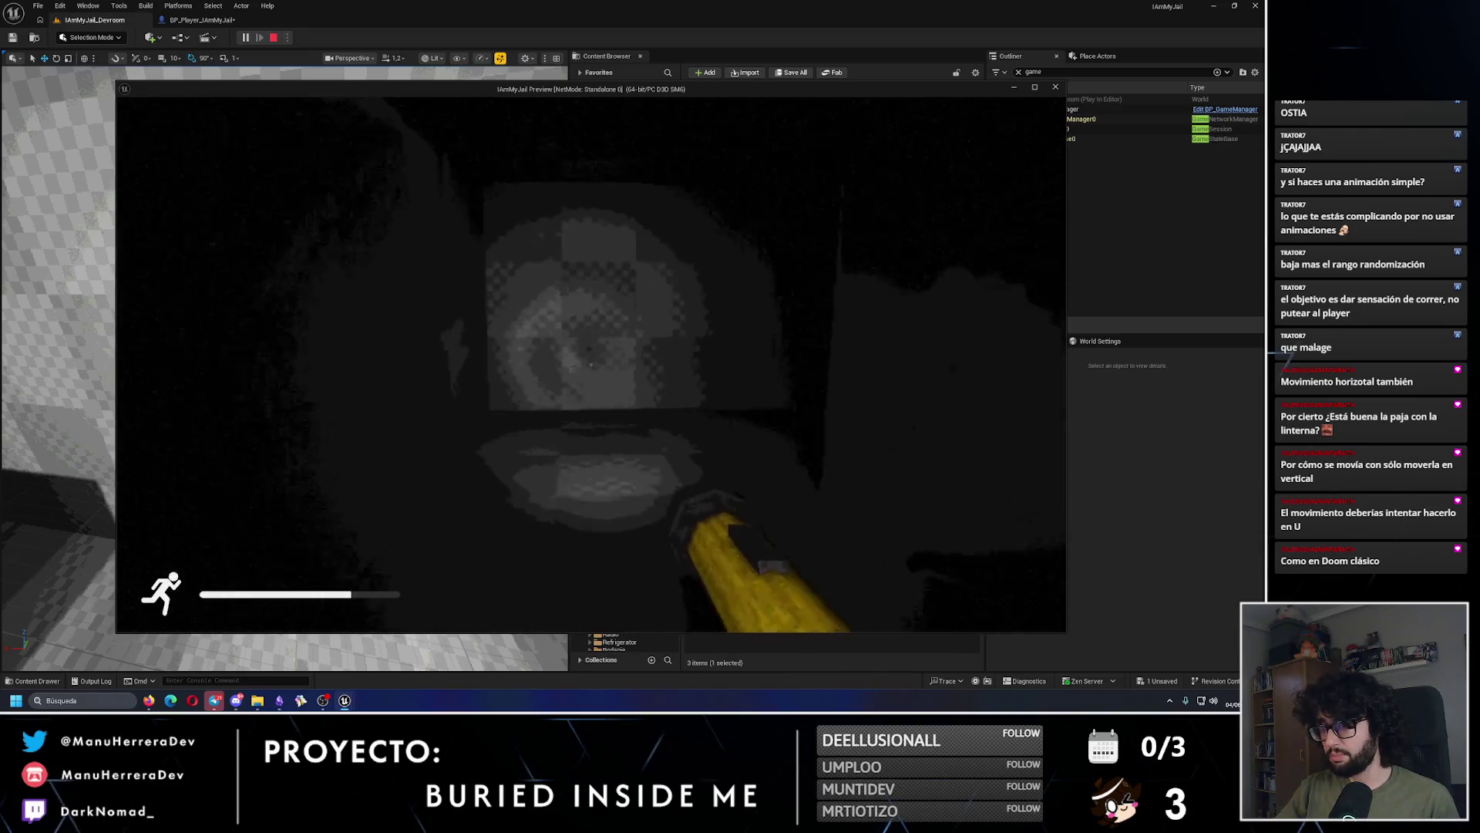
key(shift+w)
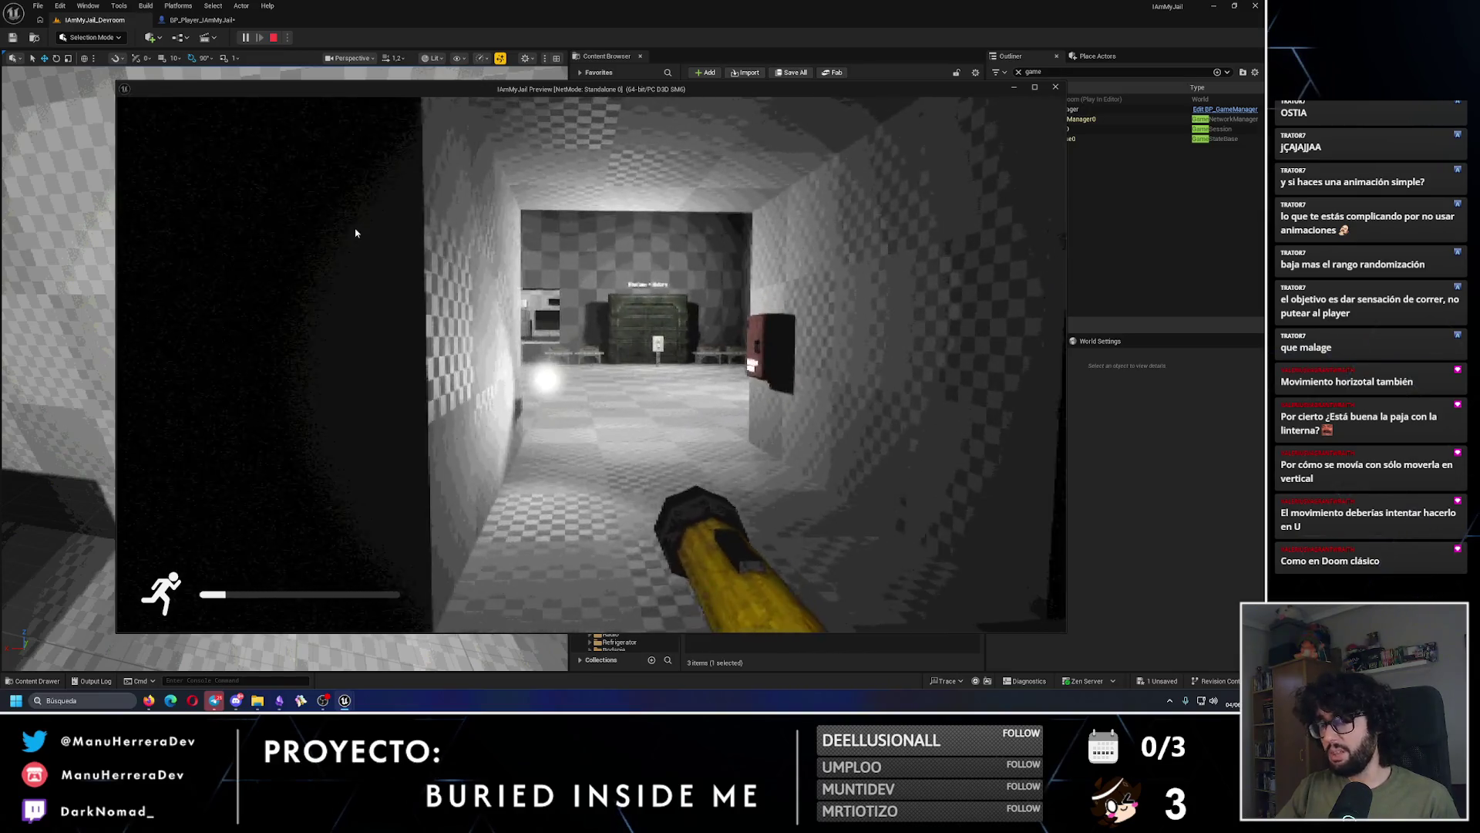
key(Escape)
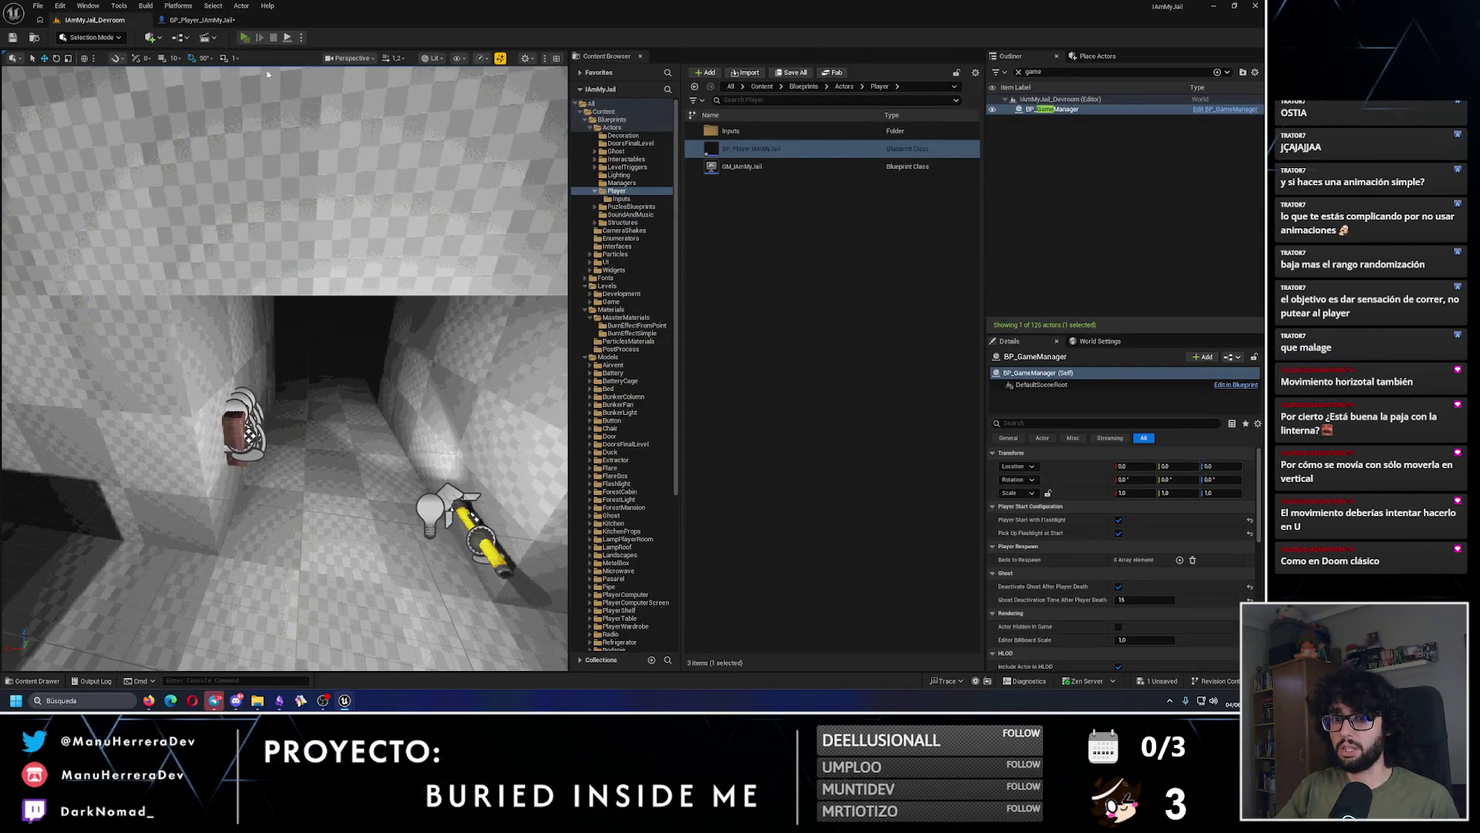
key(alt+p)
key(shift+w)
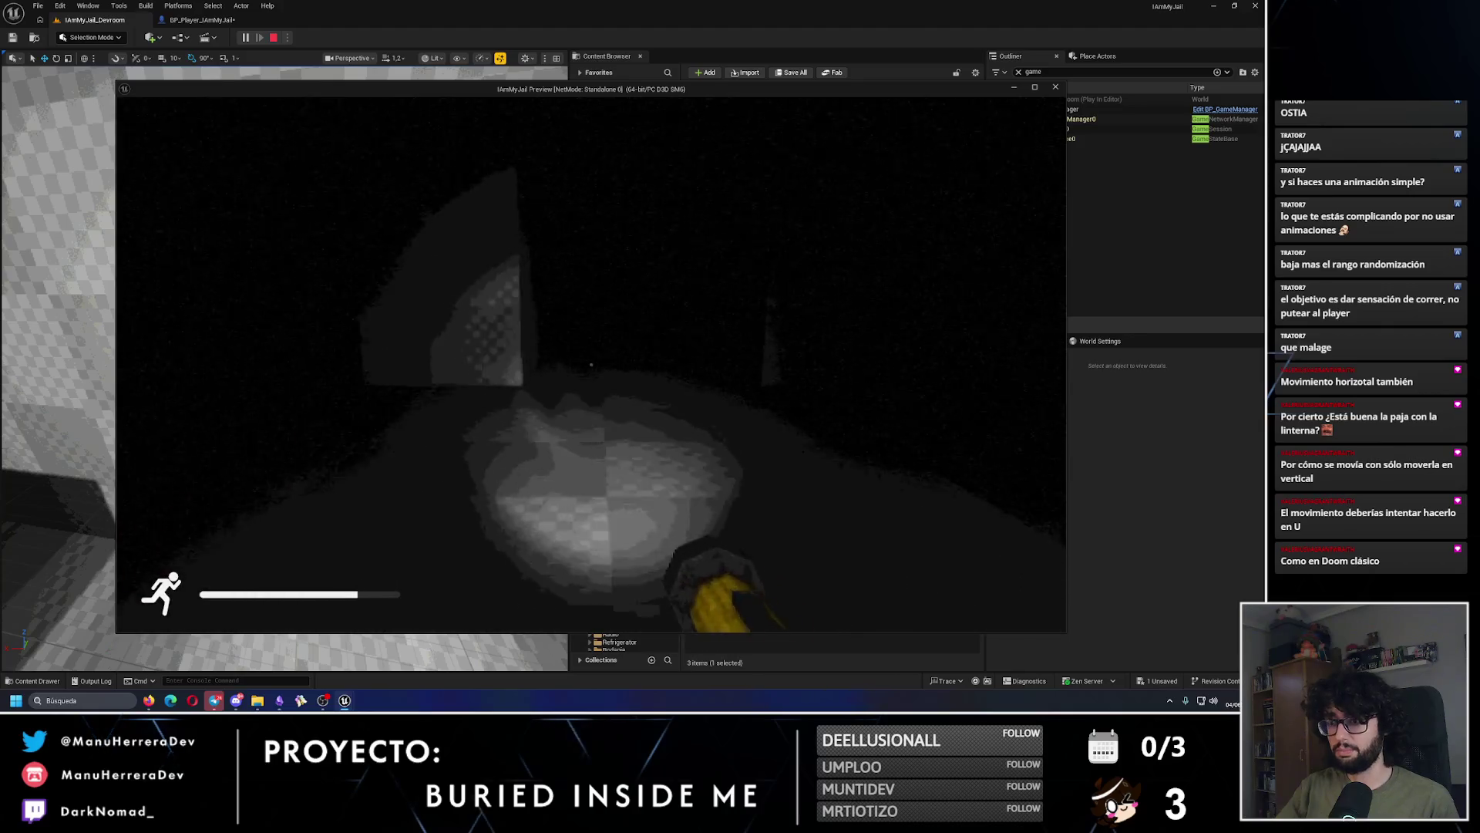
key(shift+w)
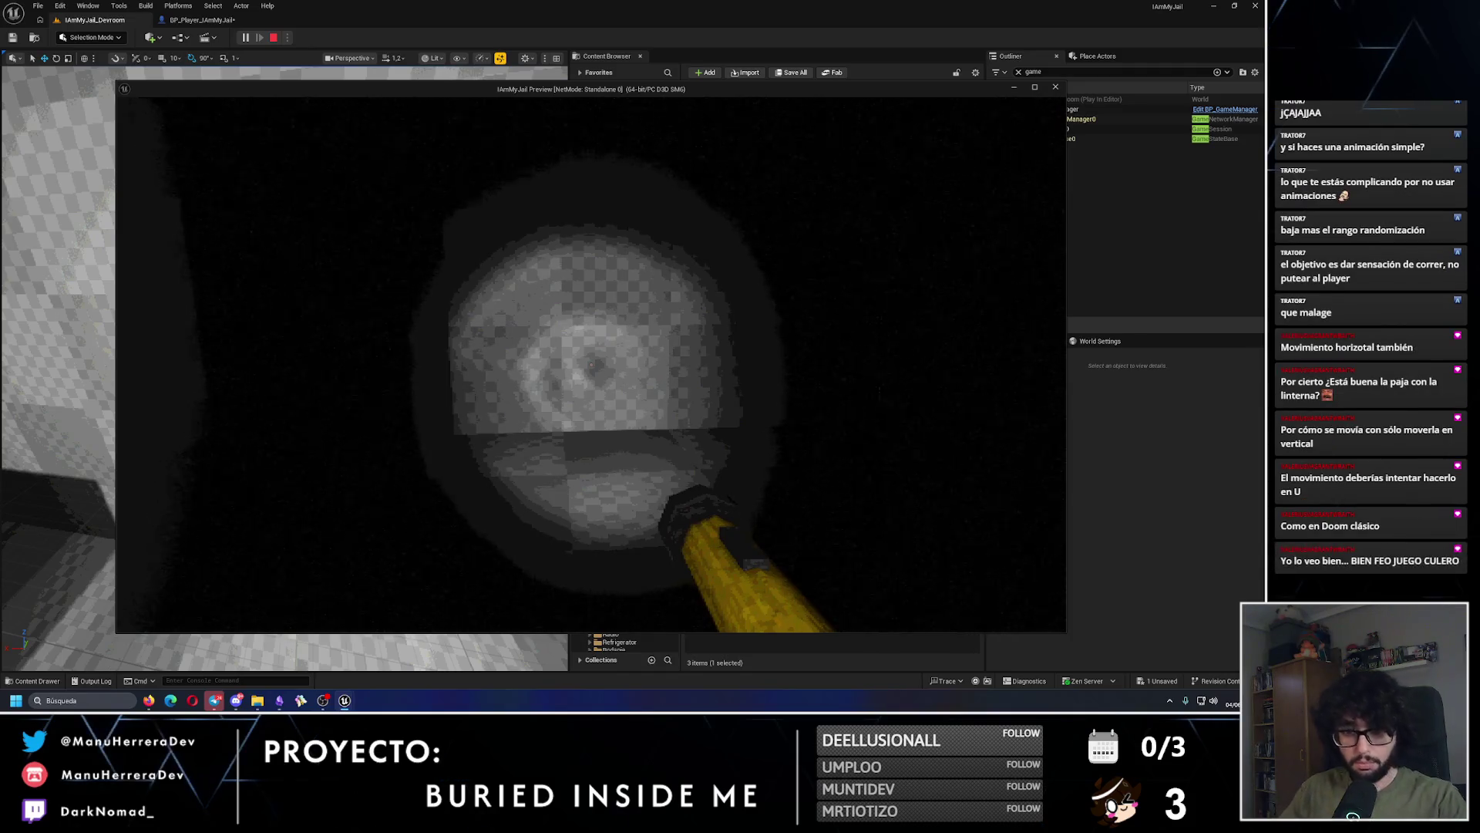
key(d)
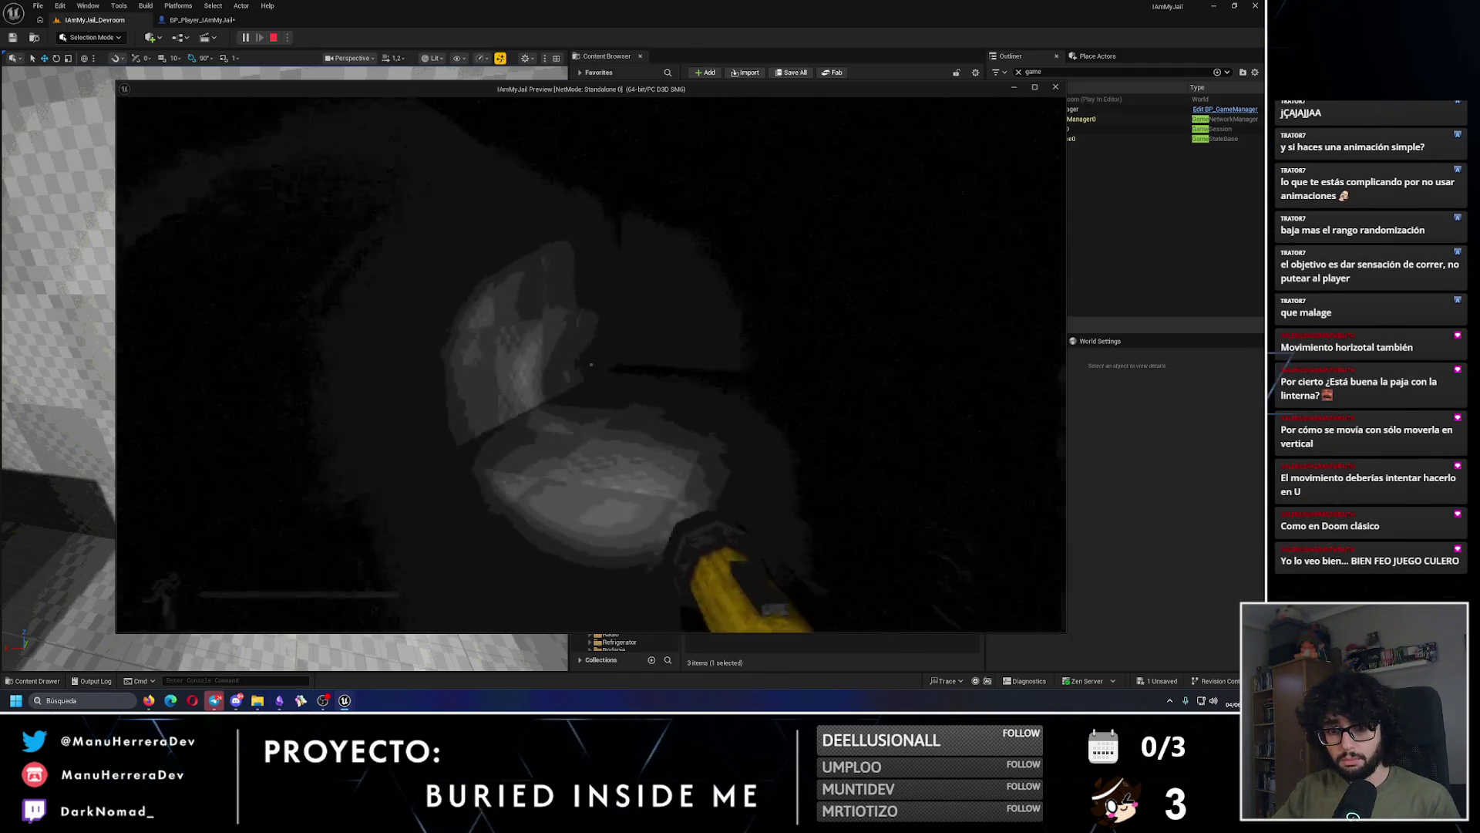
key(shift+w)
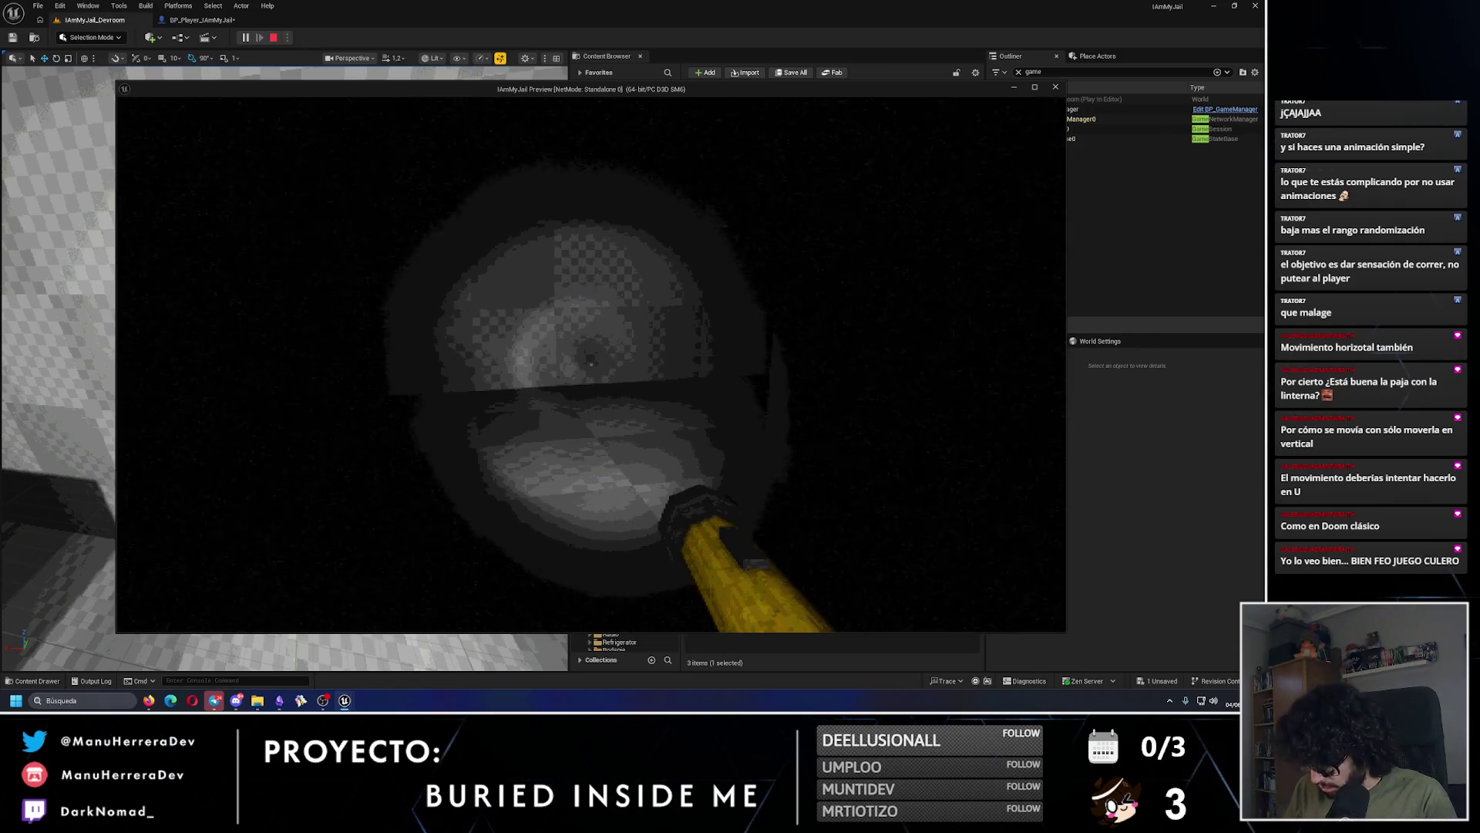
key(Escape)
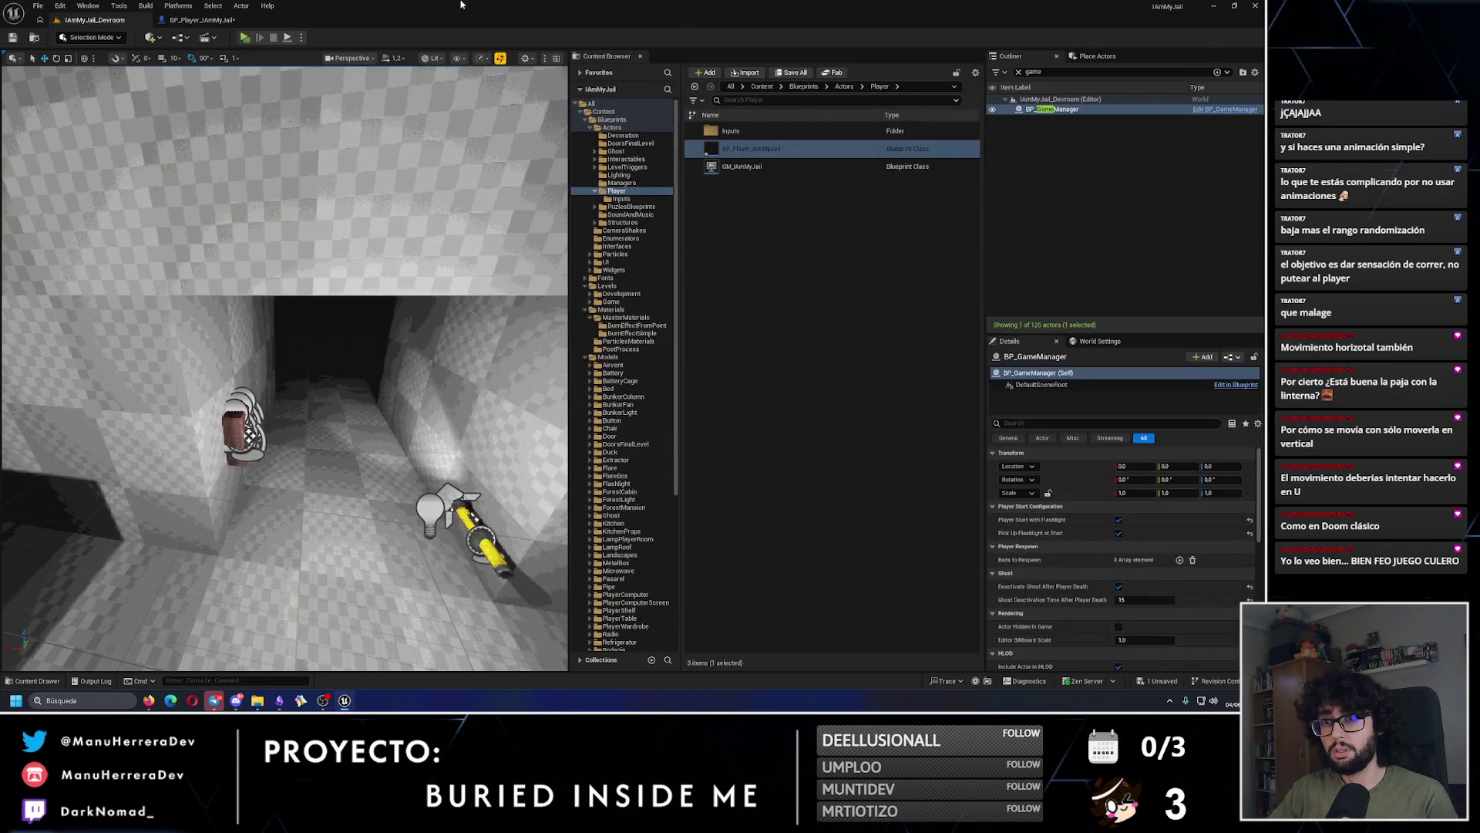
Step: Bring up the BP_Player_IAmMyJail Event Graph with the flashlight timeline and sway Lerp logic
click(202, 20)
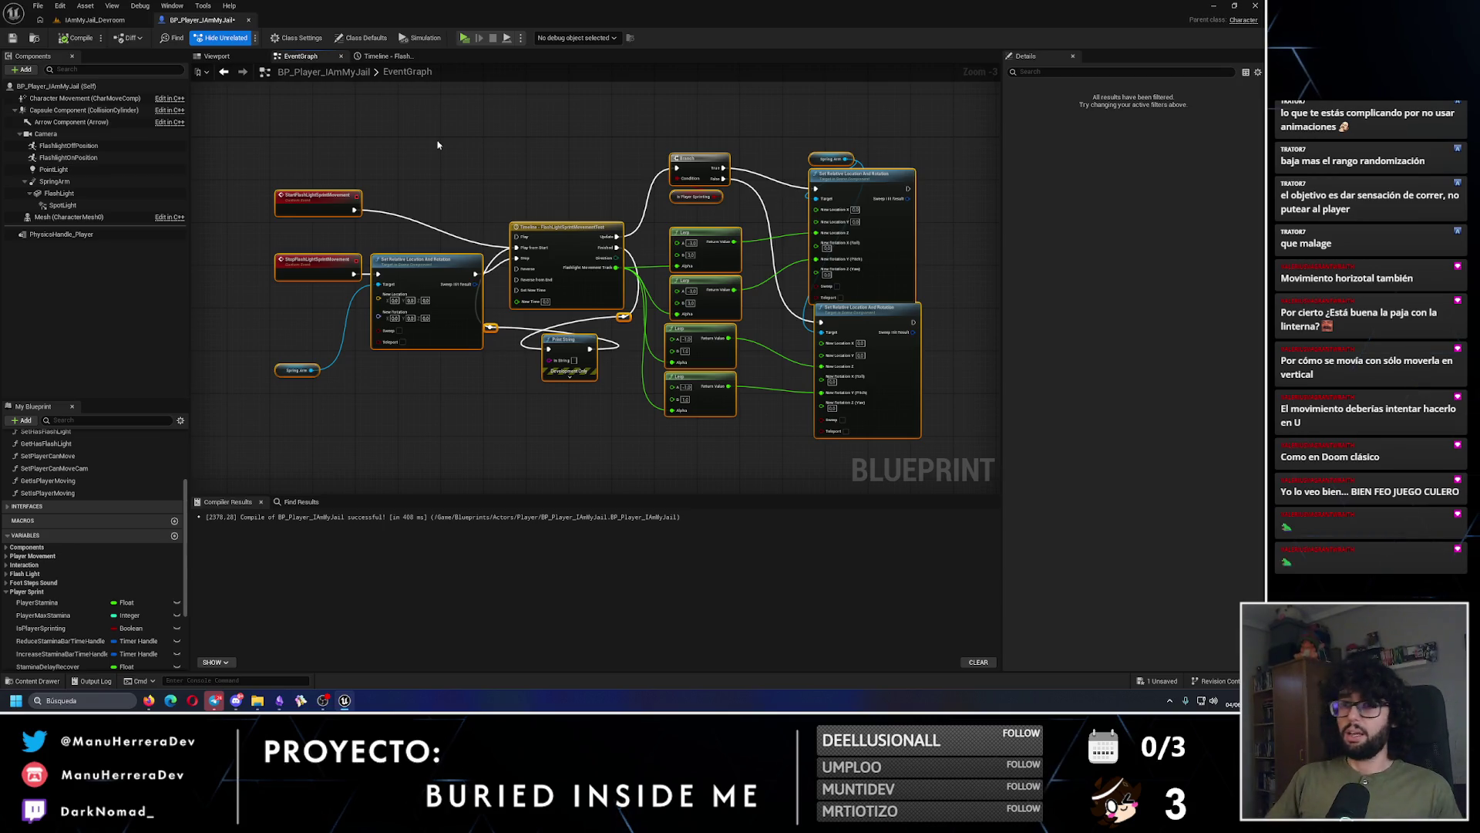
Step: Delete the flashlight timeline nodes, connect the sprint input to the lower SET node, and compile
mouse_move(437, 144)
mouse_down()
mouse_move(956, 451)
mouse_move(952, 463)
mouse_up()
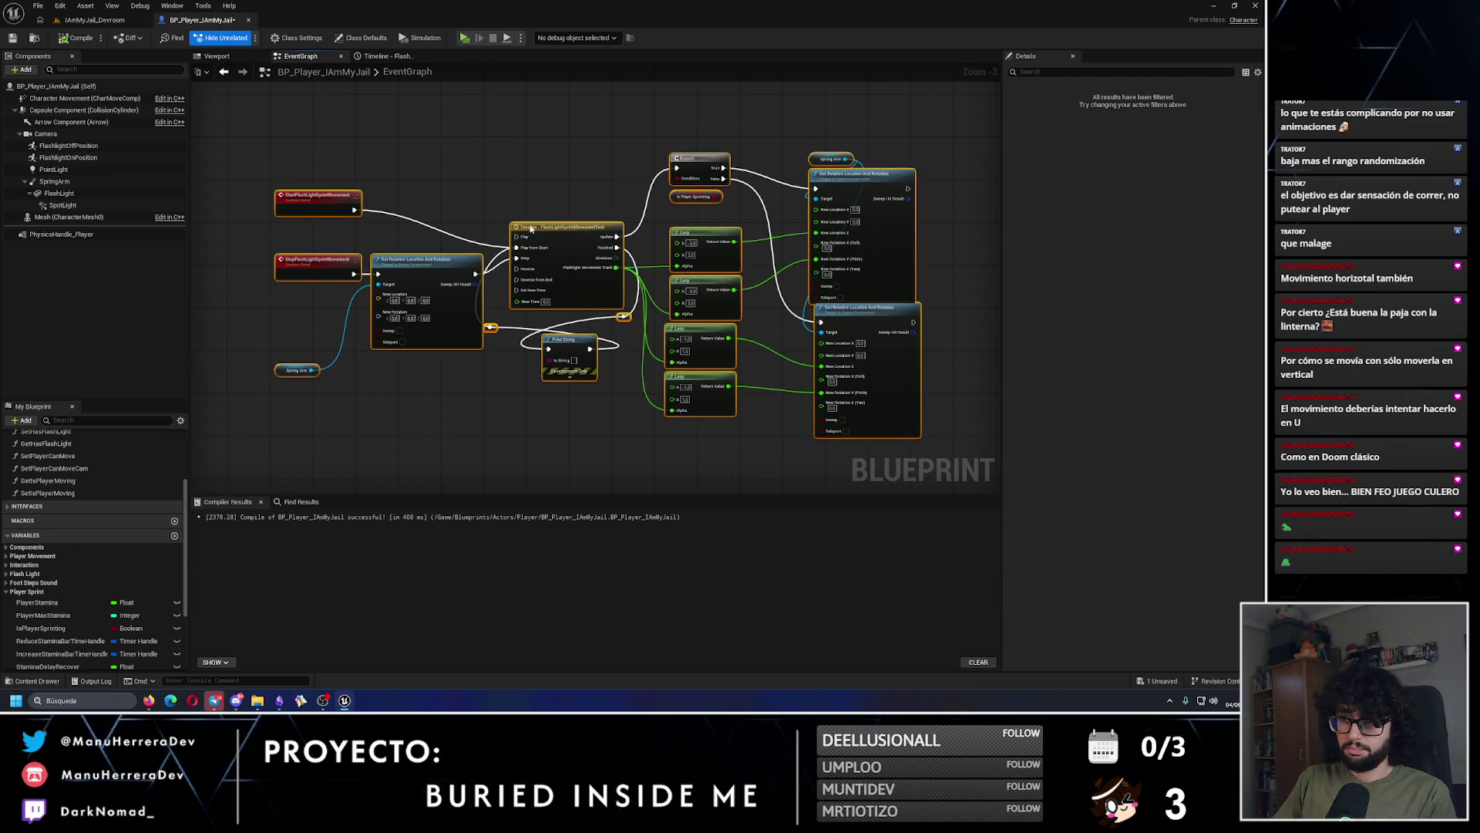
key(Delete)
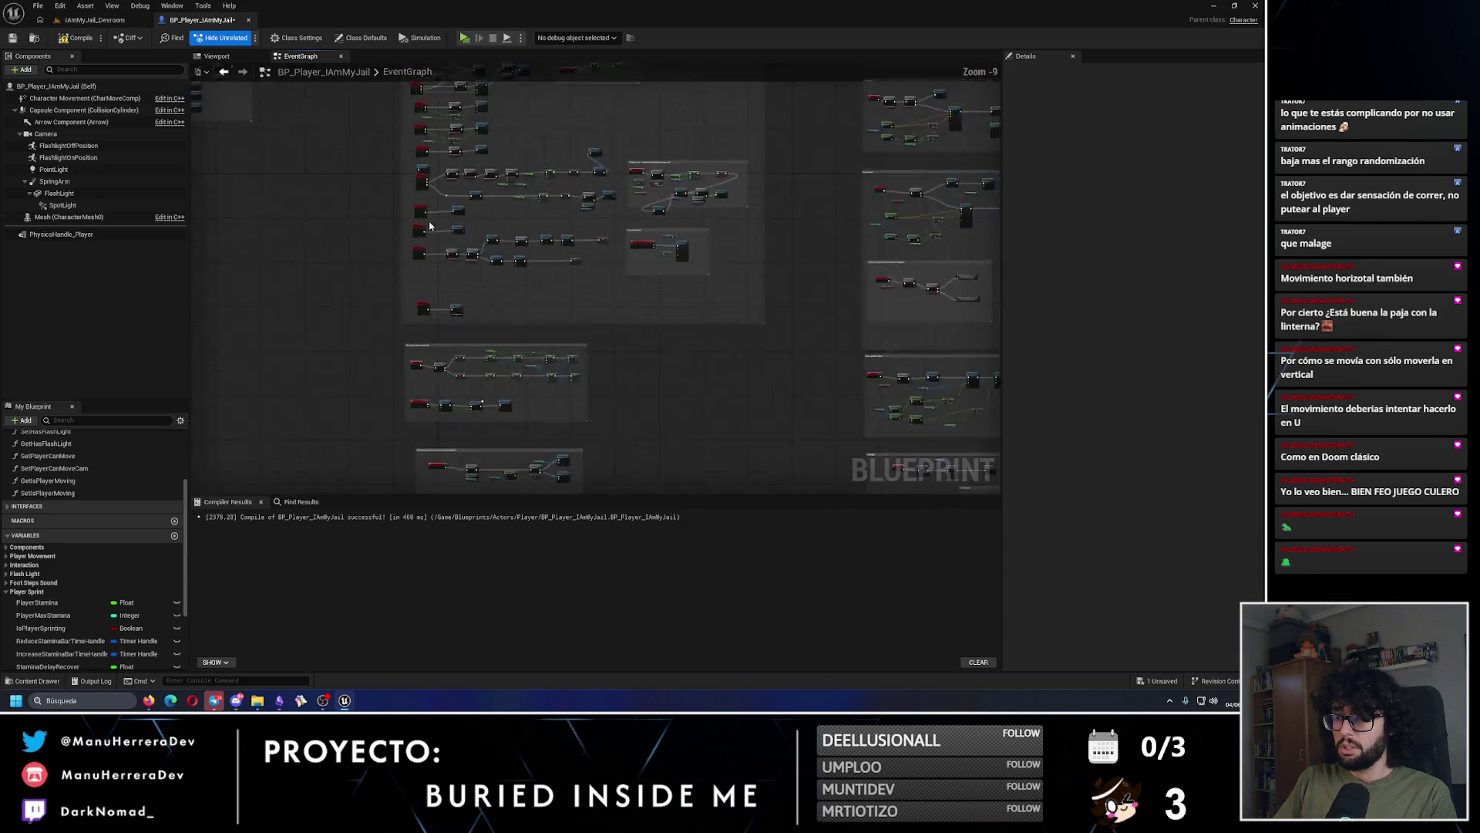
scroll(604, 199, up, 3)
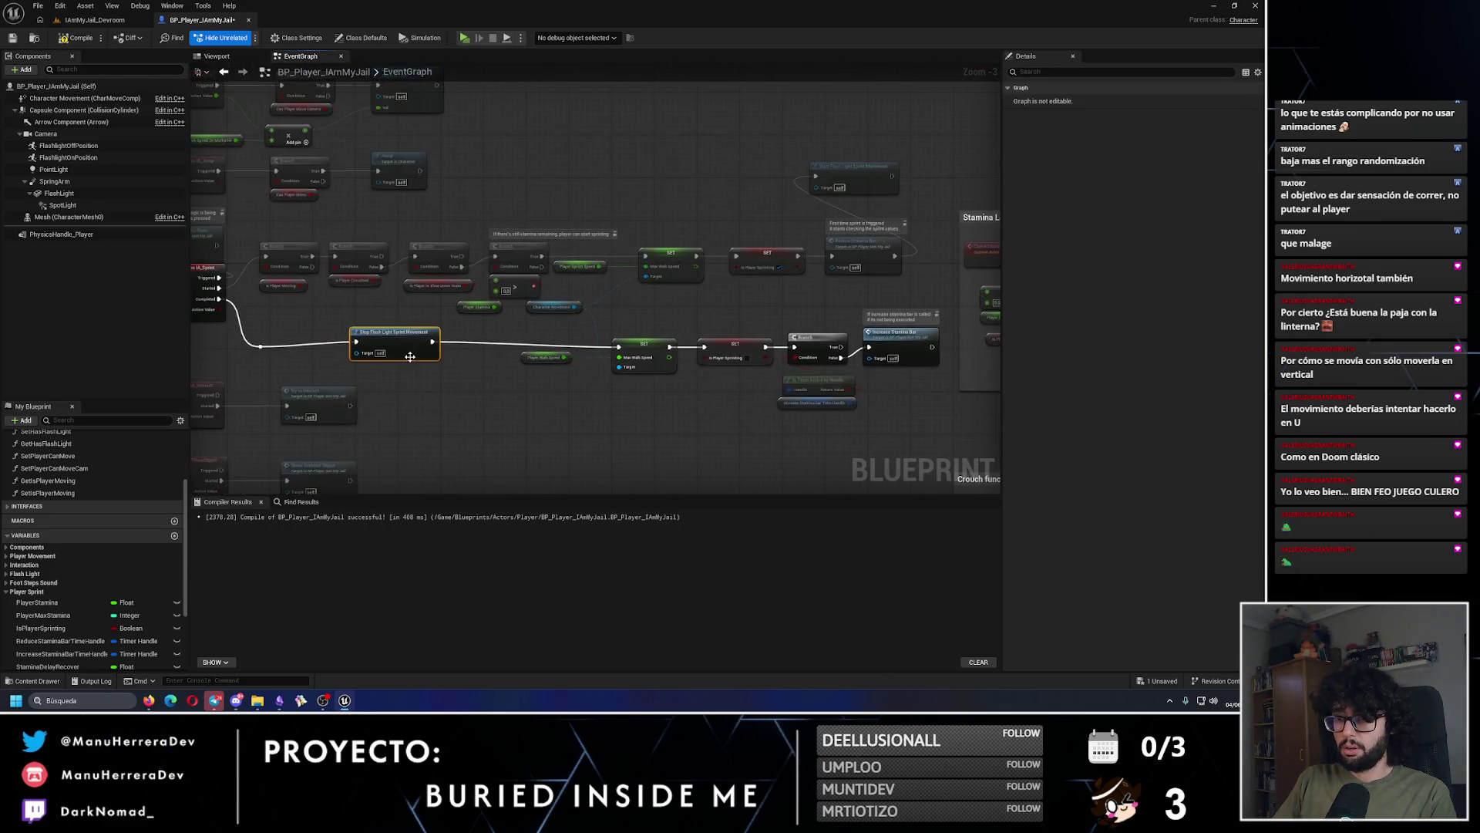
drag(192, 340, 798, 336)
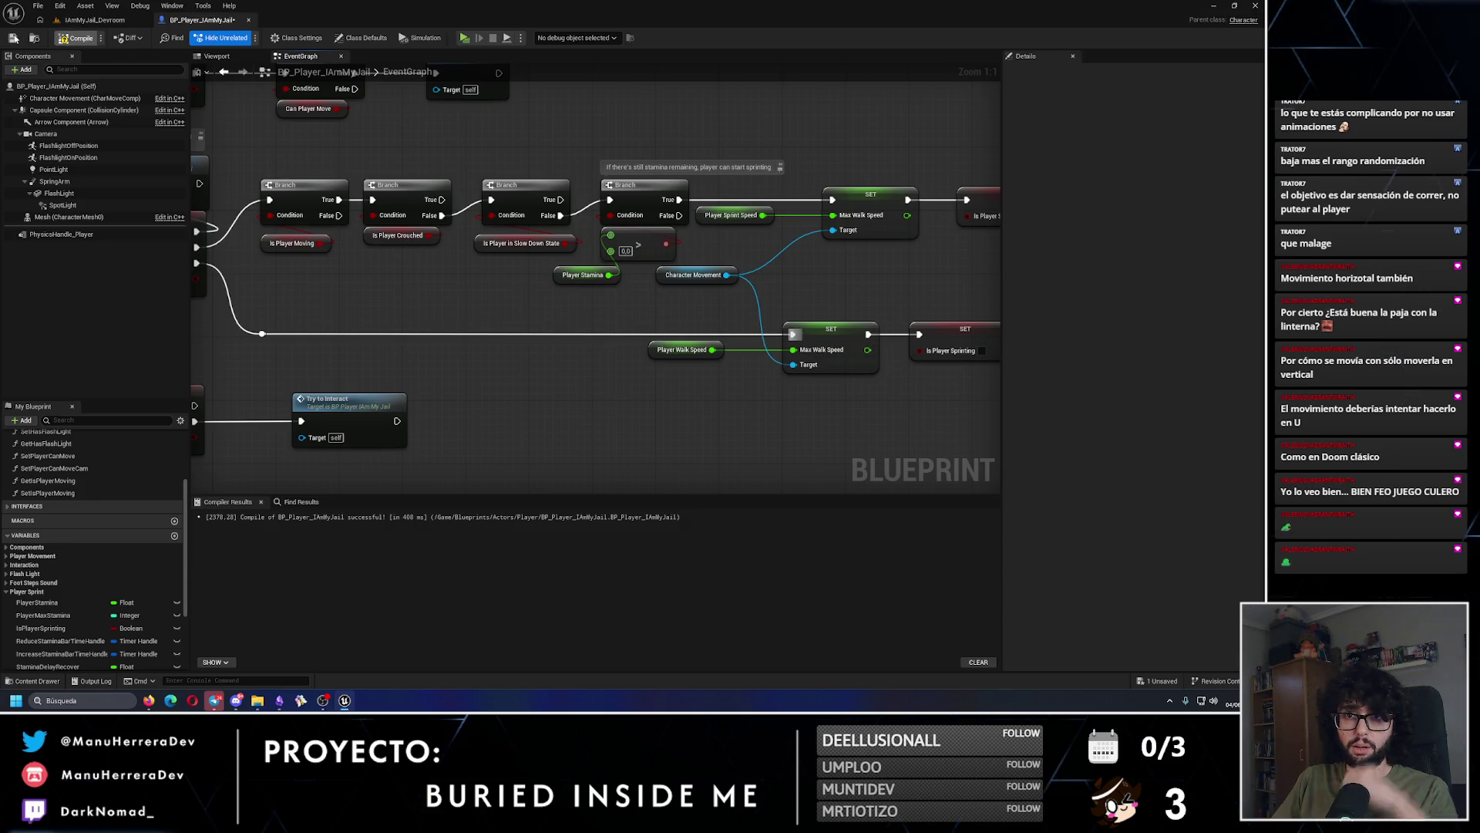
click(13, 39)
Step: Delete the broken Stop Flash Light node, wire Set Is Player Sprinting into Pause Timer by Handle, recompile and save
scroll(502, 208, down, 2)
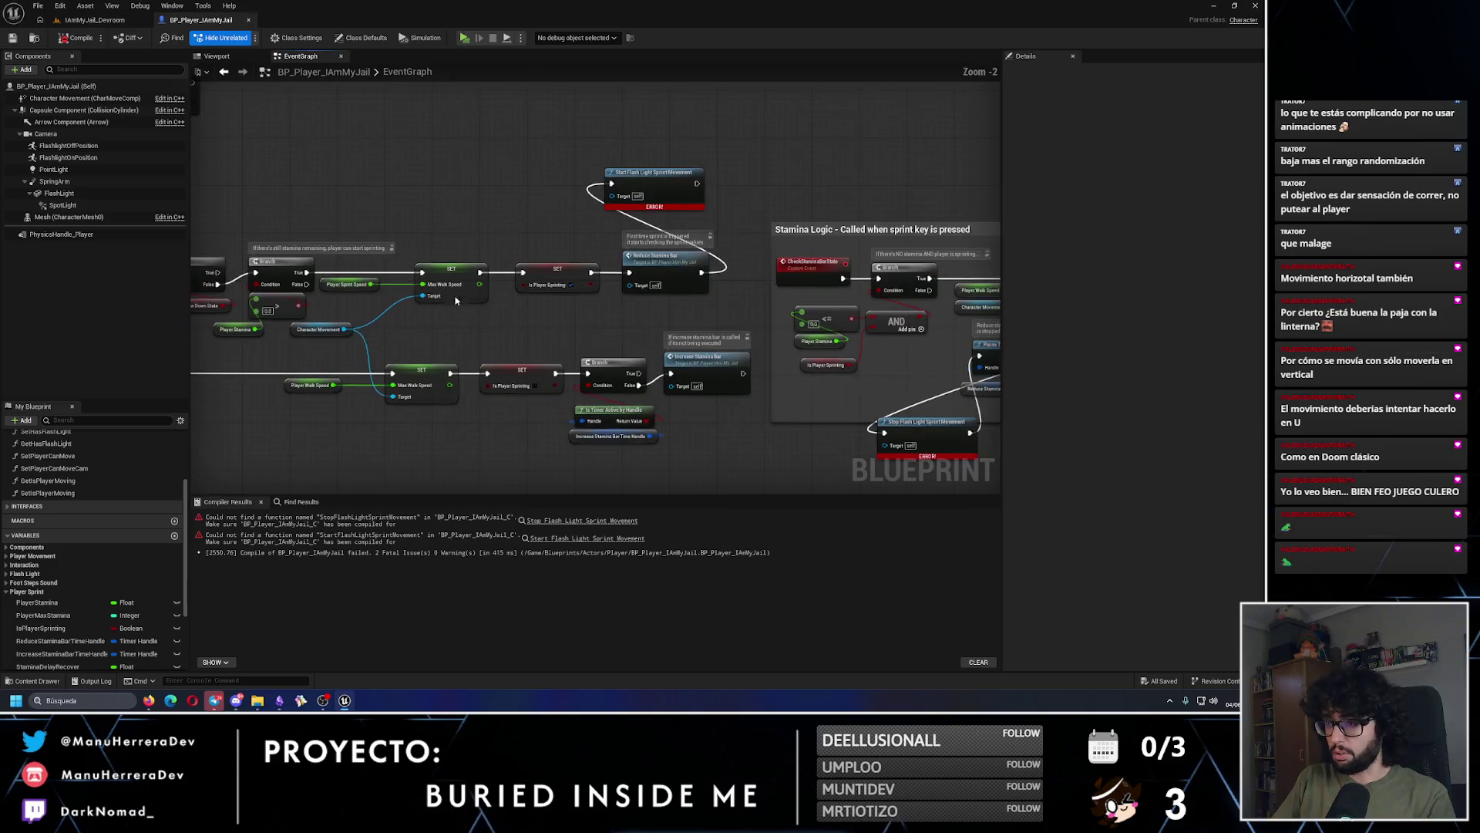
scroll(669, 384, up, 2)
click(669, 383)
key(Delete)
drag(669, 383, 612, 293)
drag(835, 205, 507, 305)
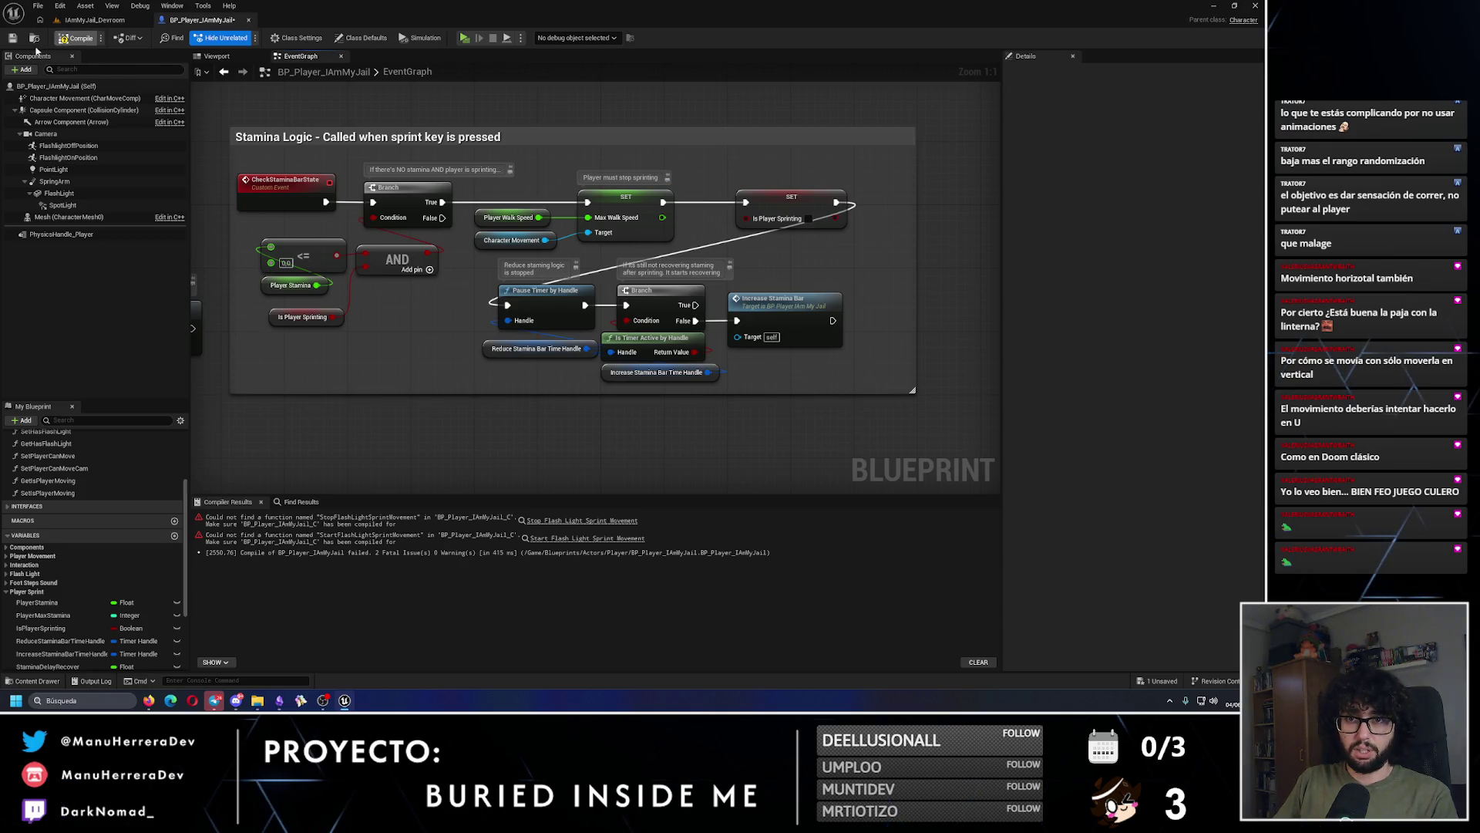
click(12, 38)
Step: Switch over to the Buried Inside Me task canvas in Obsidian
scroll(439, 337, down, 5)
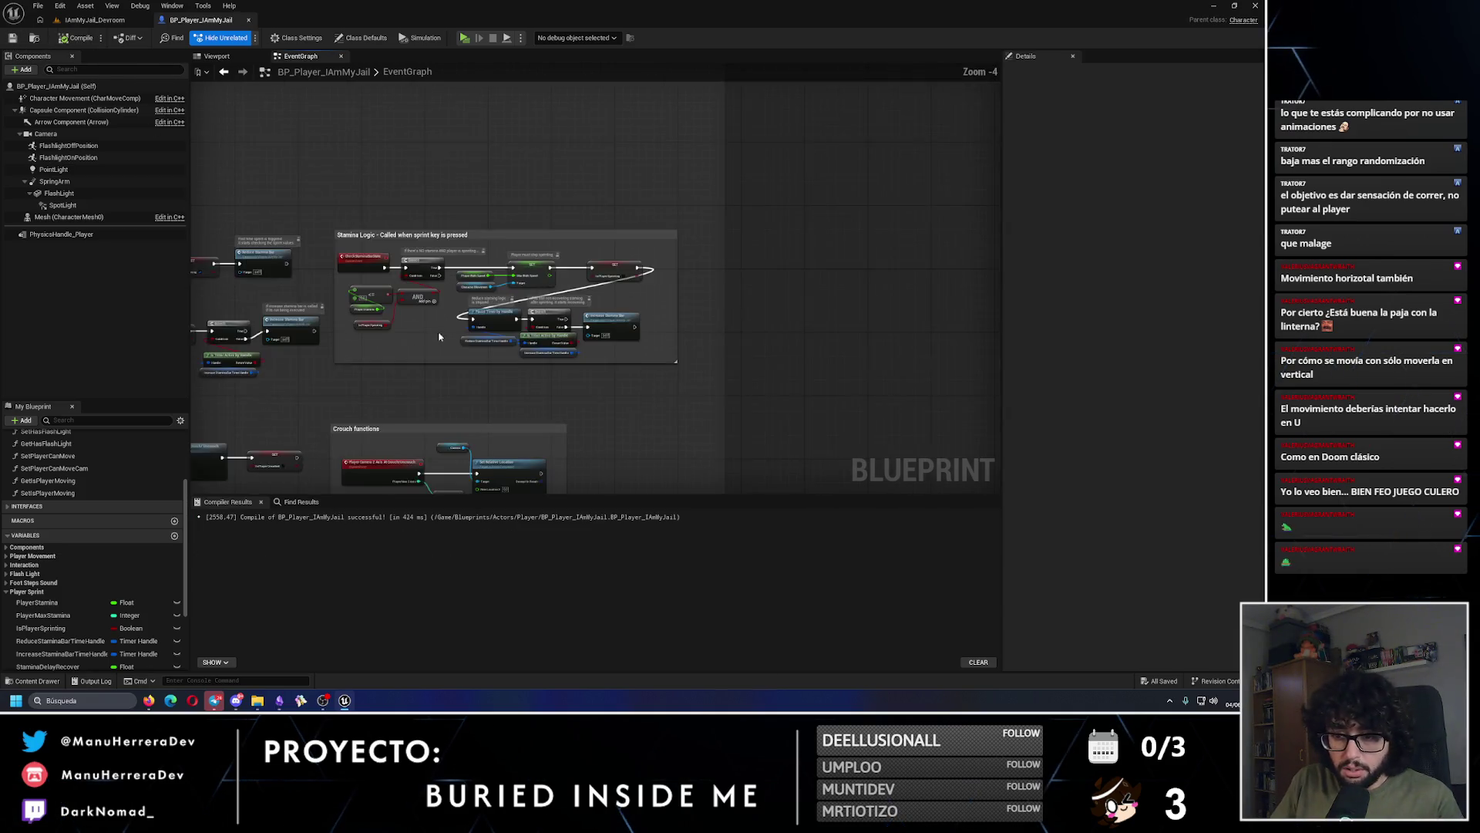
scroll(439, 337, down, 3)
click(279, 700)
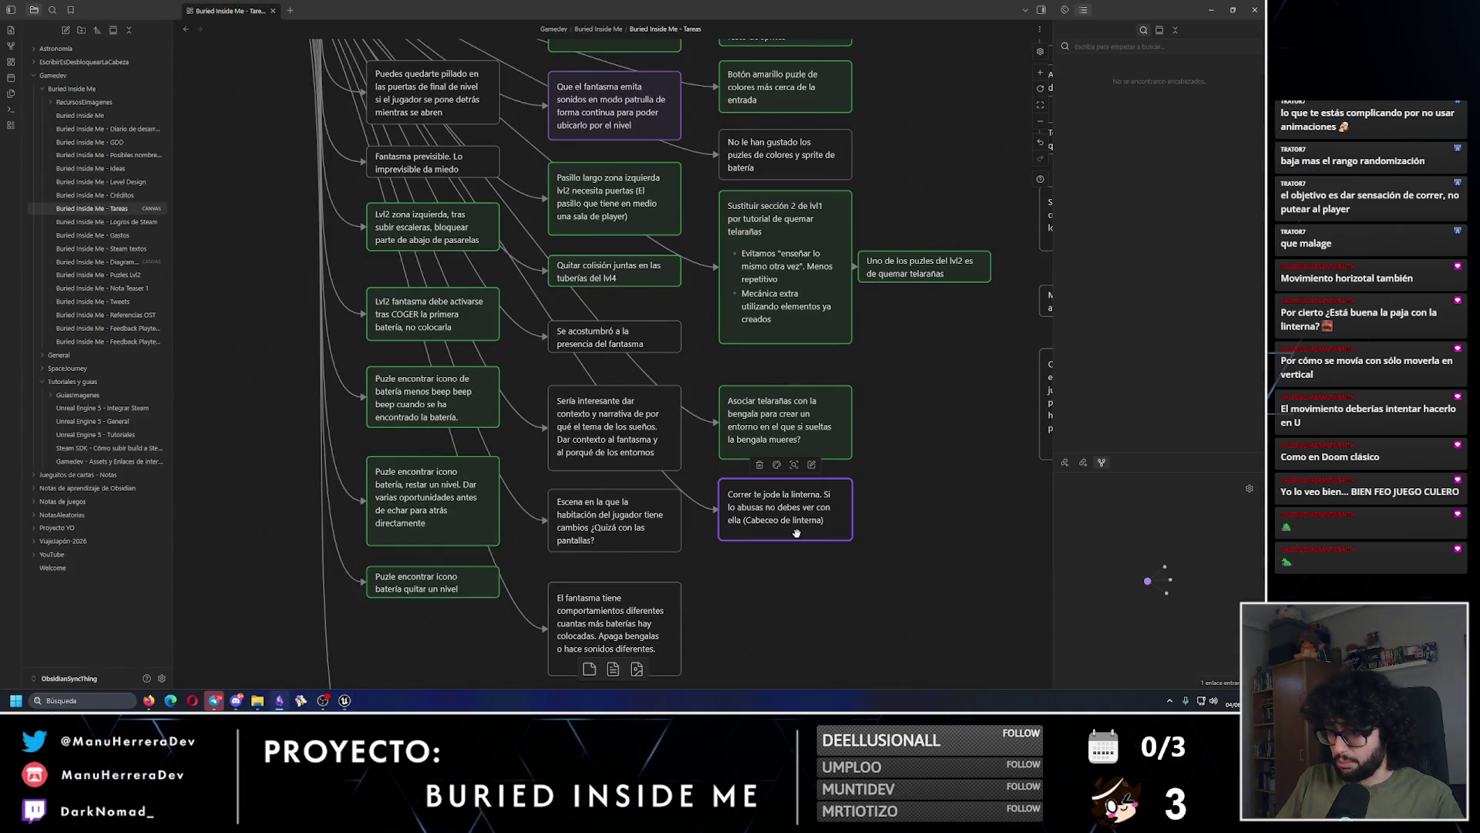
Step: Colour the 'Correr te jode la linterna' card green, then briefly select it with the telarañas card
click(777, 465)
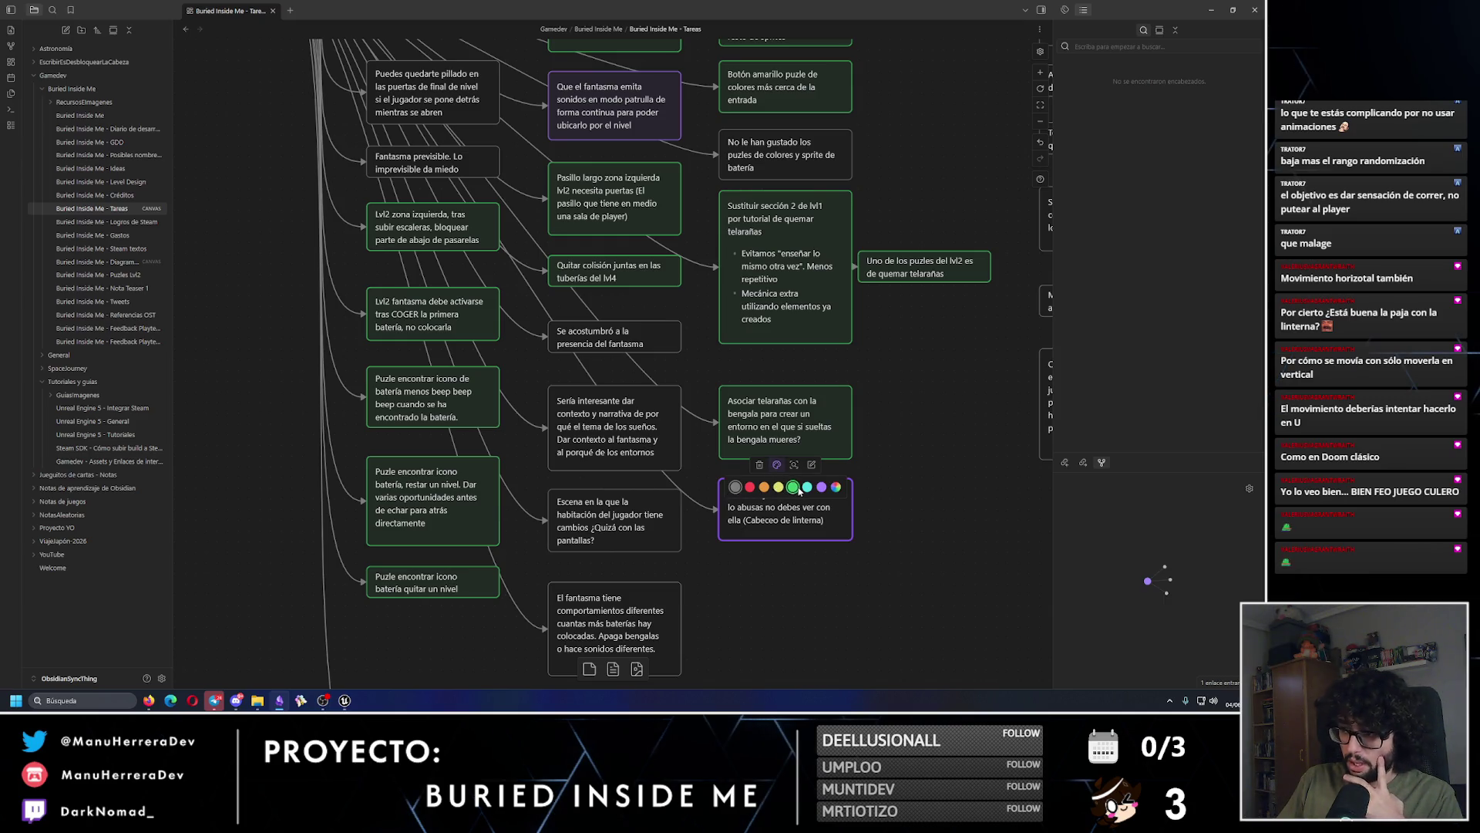
click(798, 488)
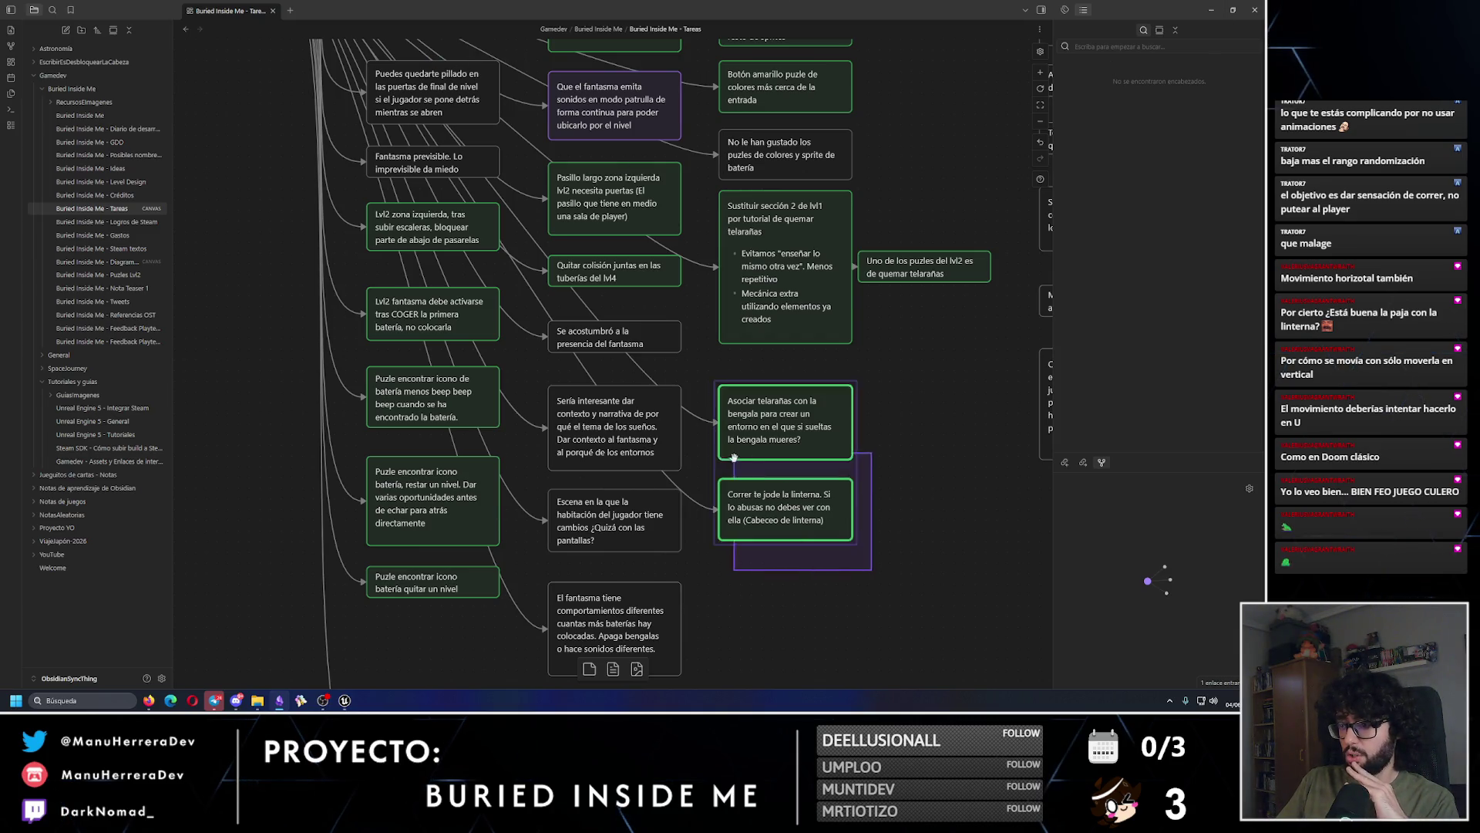
drag(872, 552, 720, 472)
click(921, 379)
Step: Select the ghost-sounds card, then the 'Puzle de las pantallas' card, and open its colour choices
scroll(920, 374, up, 2)
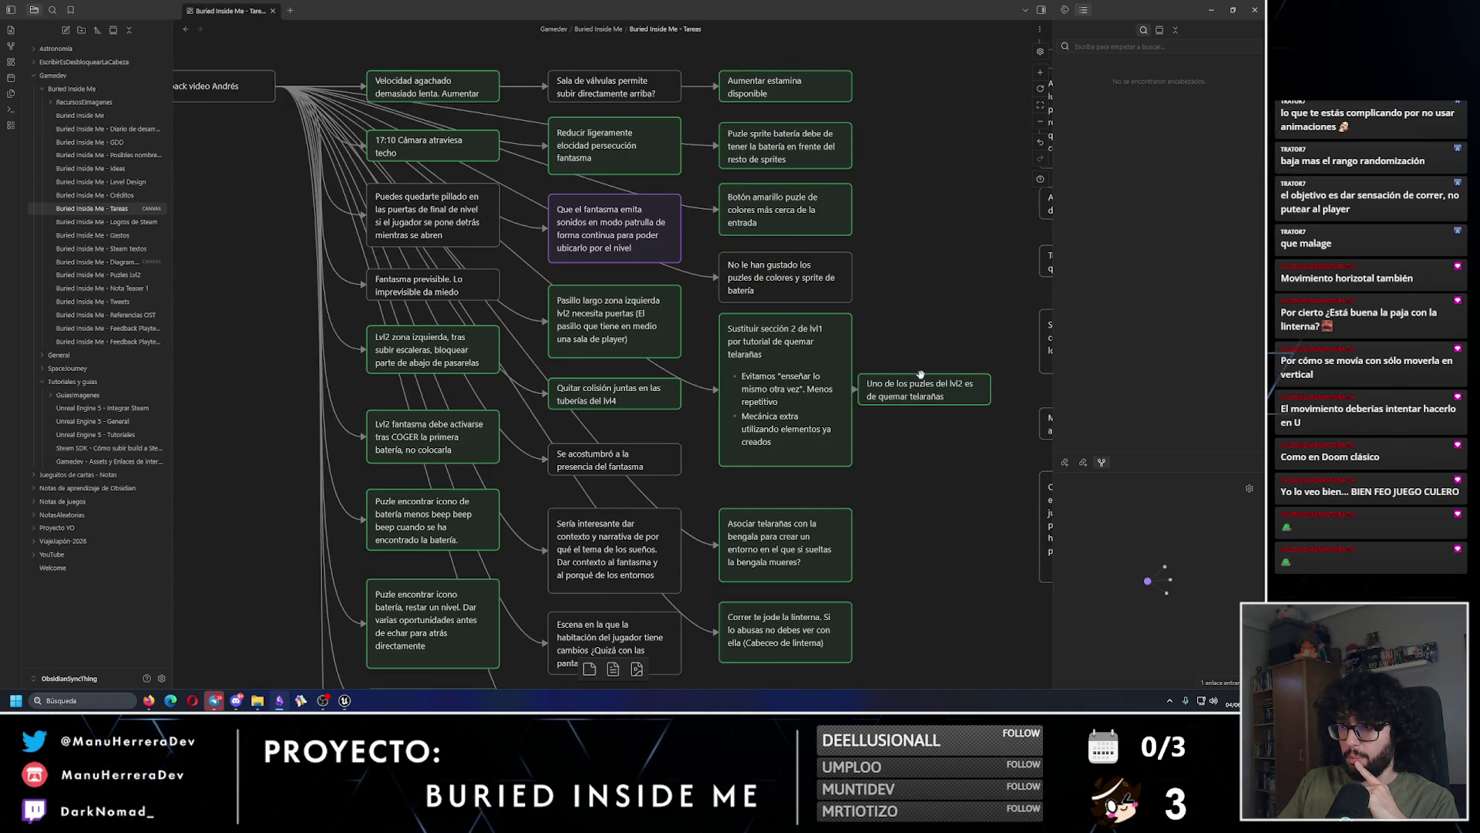
click(623, 232)
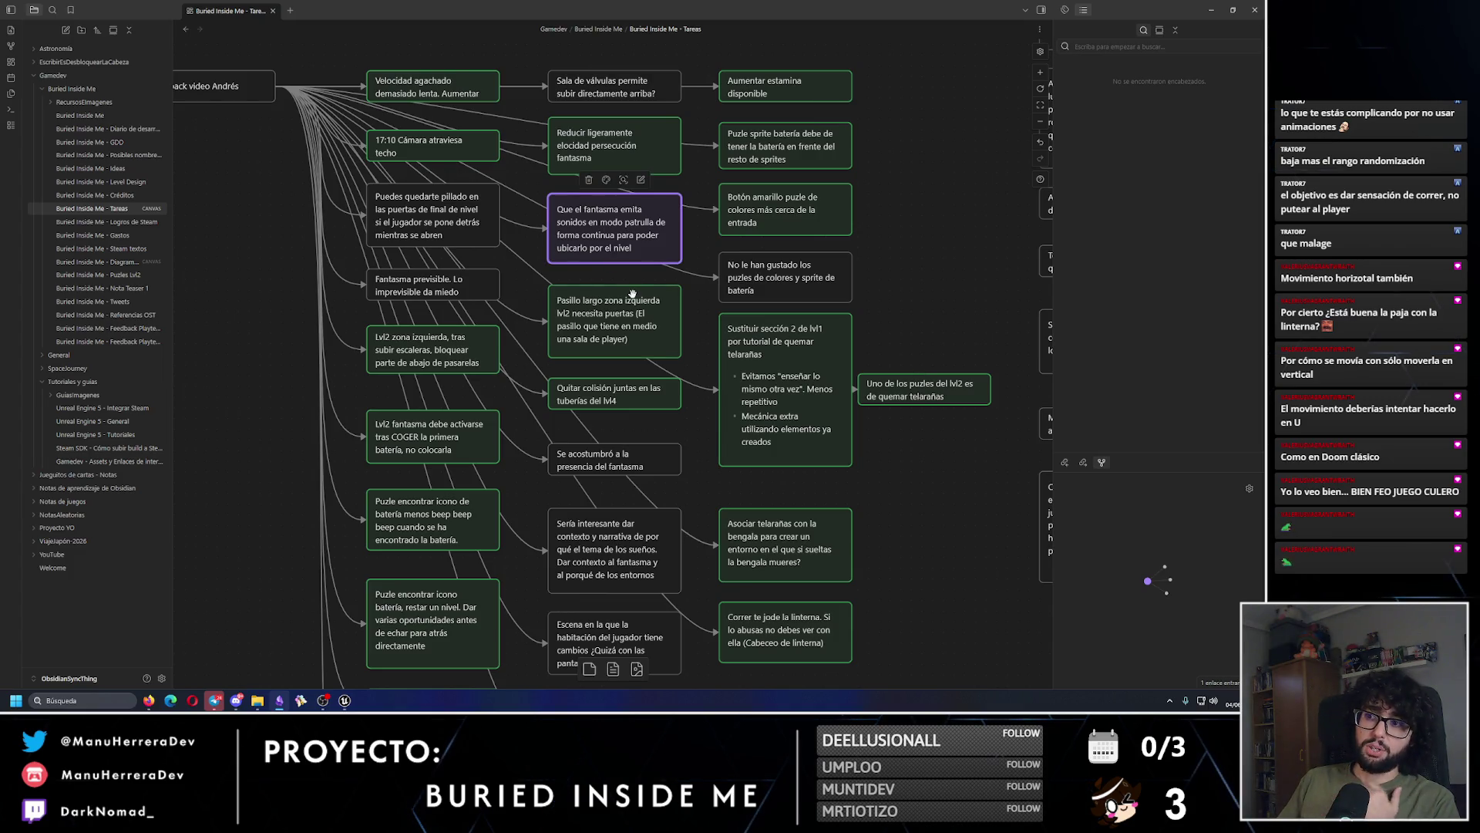
scroll(632, 294, up, 2)
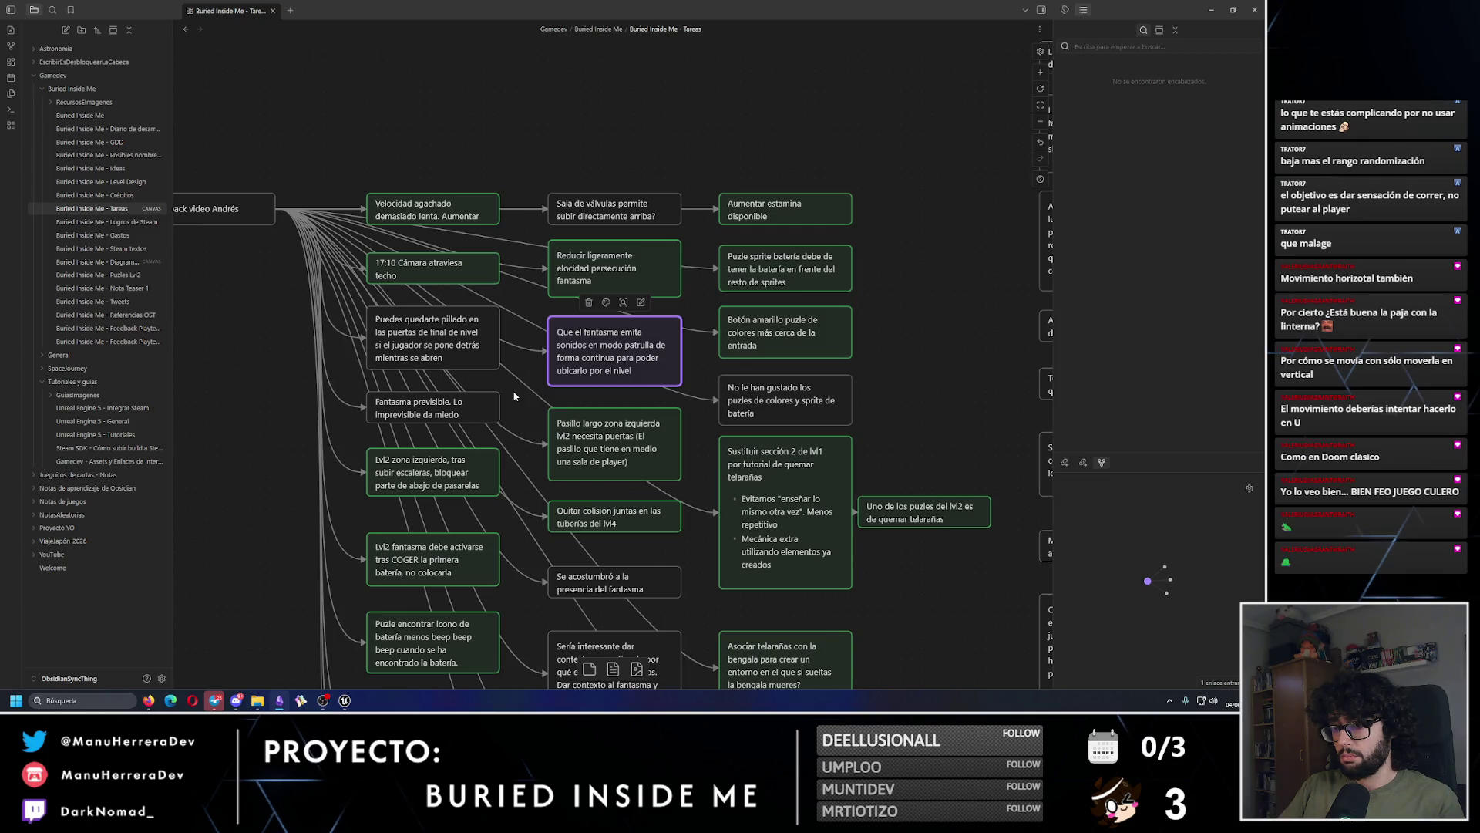
scroll(514, 396, down, 4)
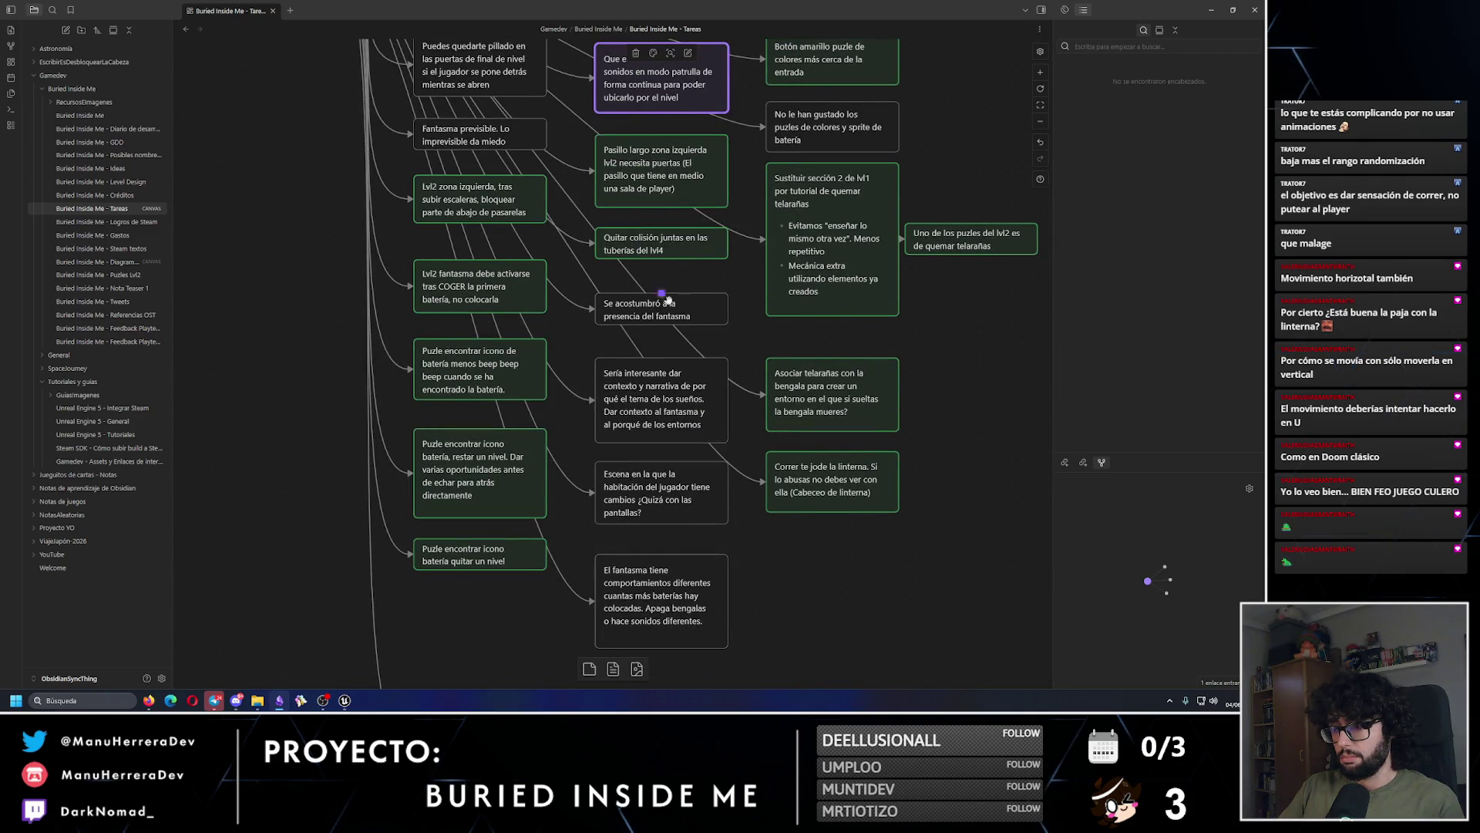
scroll(740, 562, up, 6)
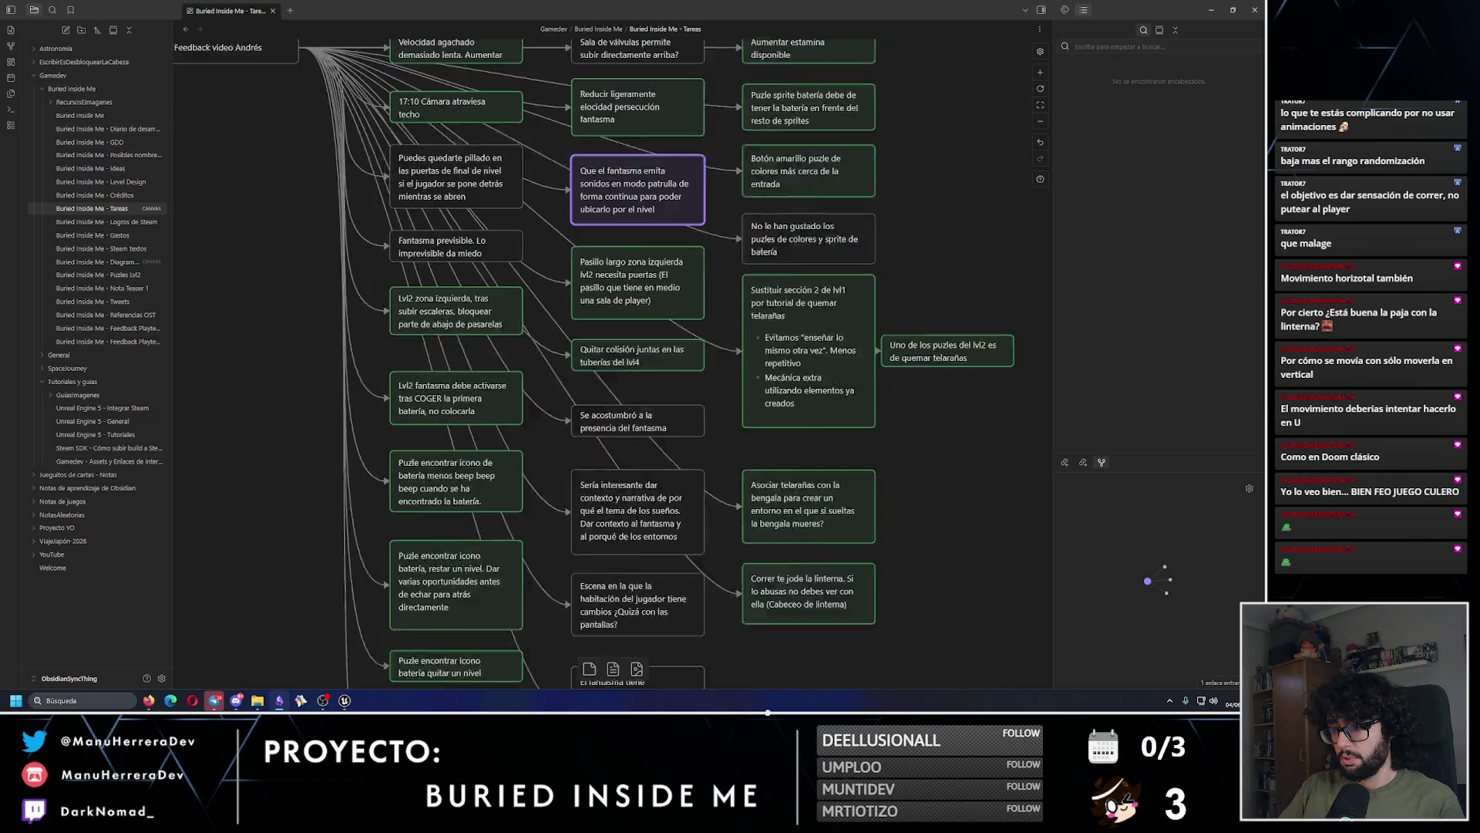
scroll(710, 563, up, 3)
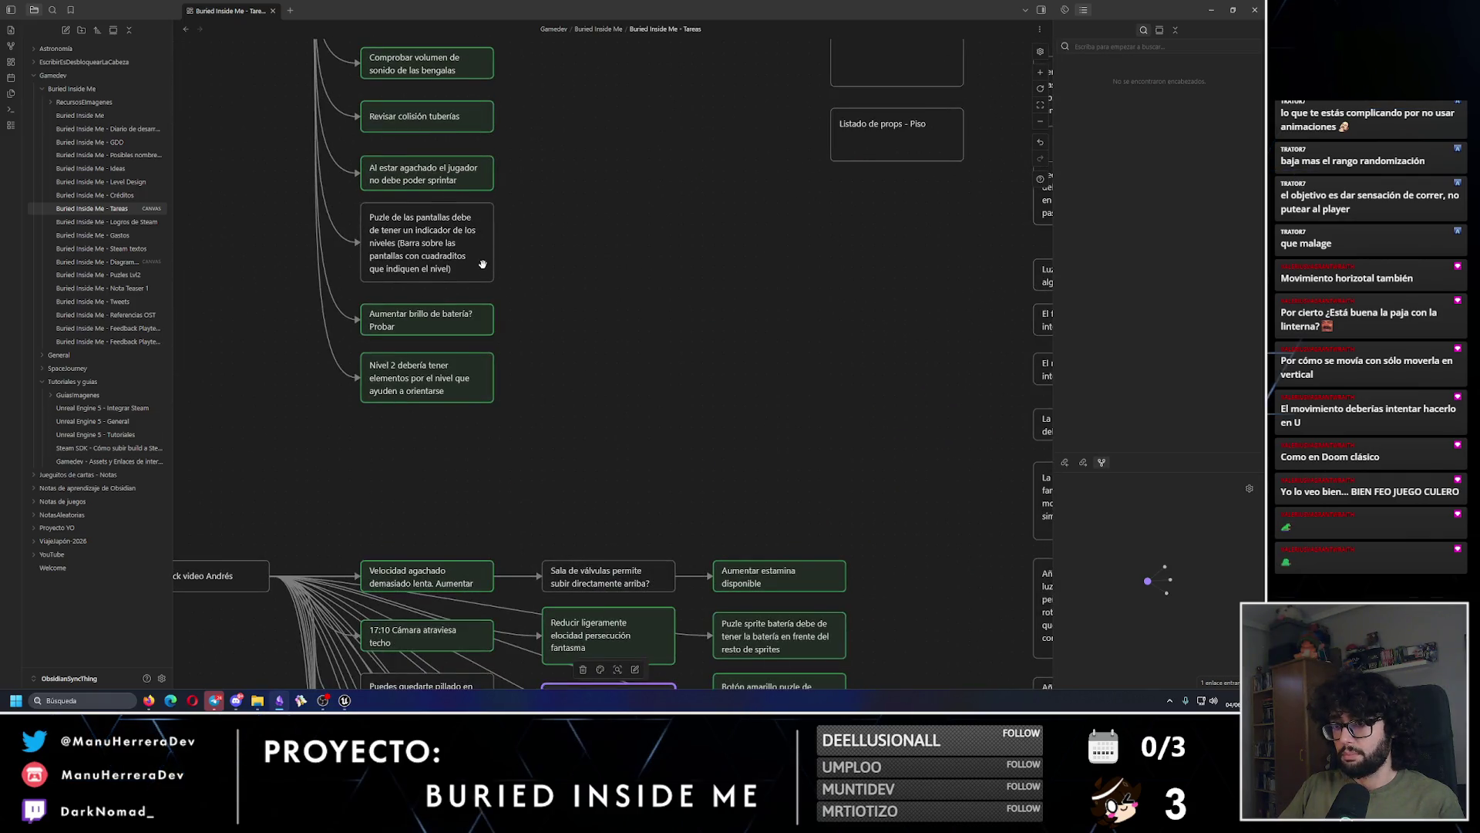
click(458, 247)
click(420, 189)
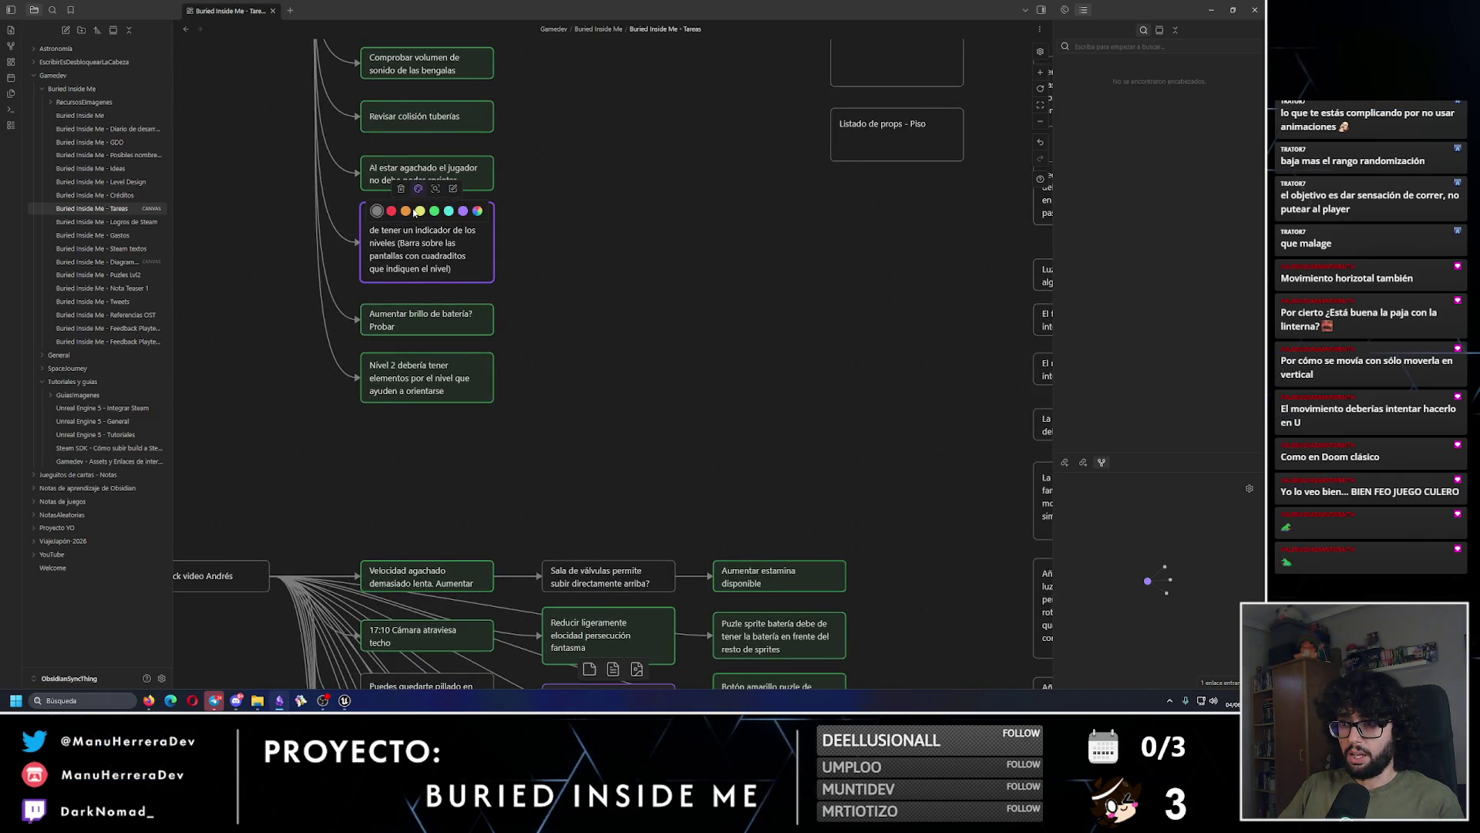
scroll(650, 485, up, 3)
scroll(660, 468, up, 3)
scroll(660, 468, down, 7)
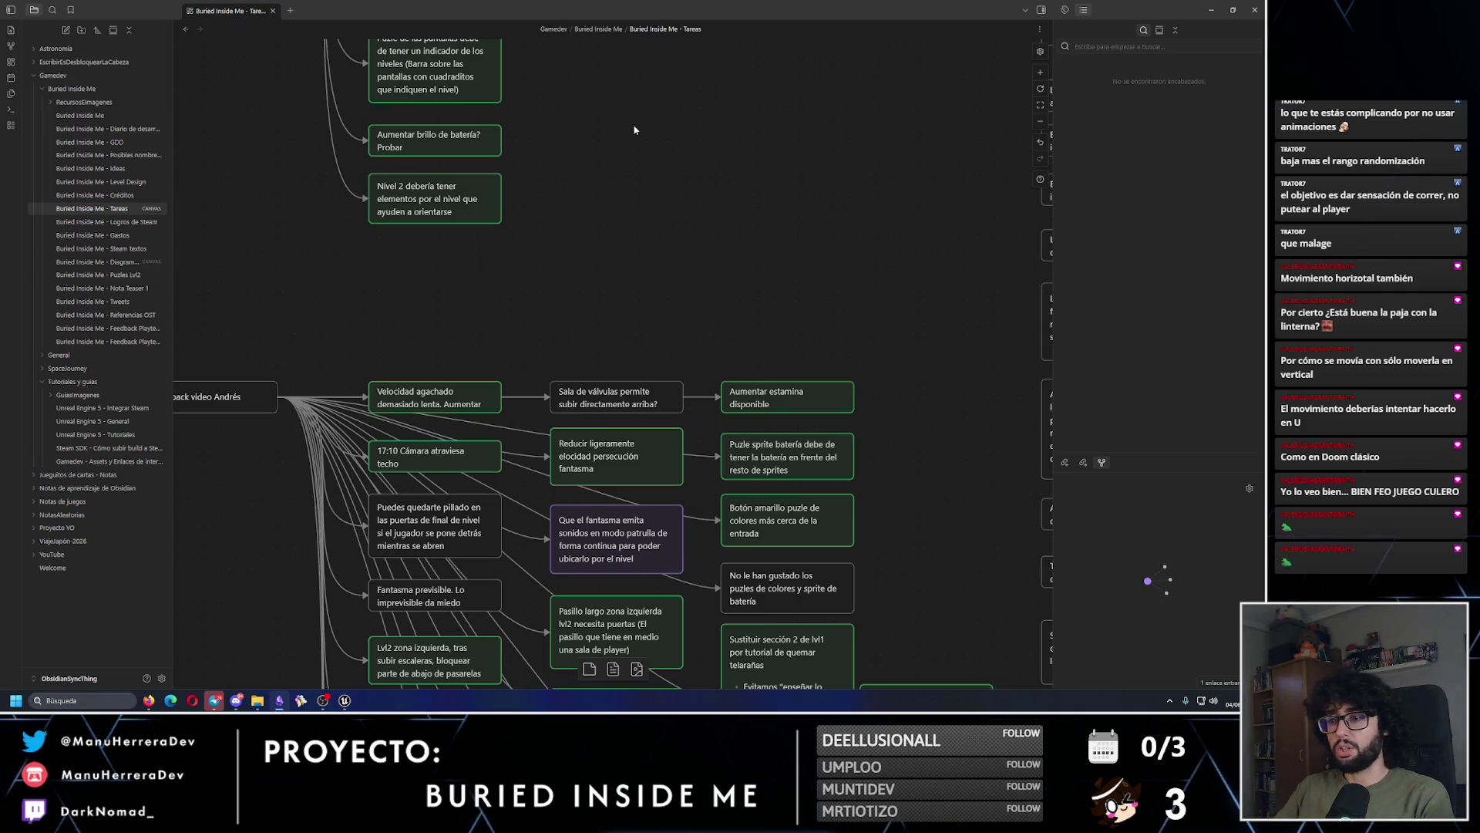
Step: Select the ghost-sounds card, switch the system sound output to Headphones, and minimise Obsidian
scroll(655, 231, down, 2)
click(663, 402)
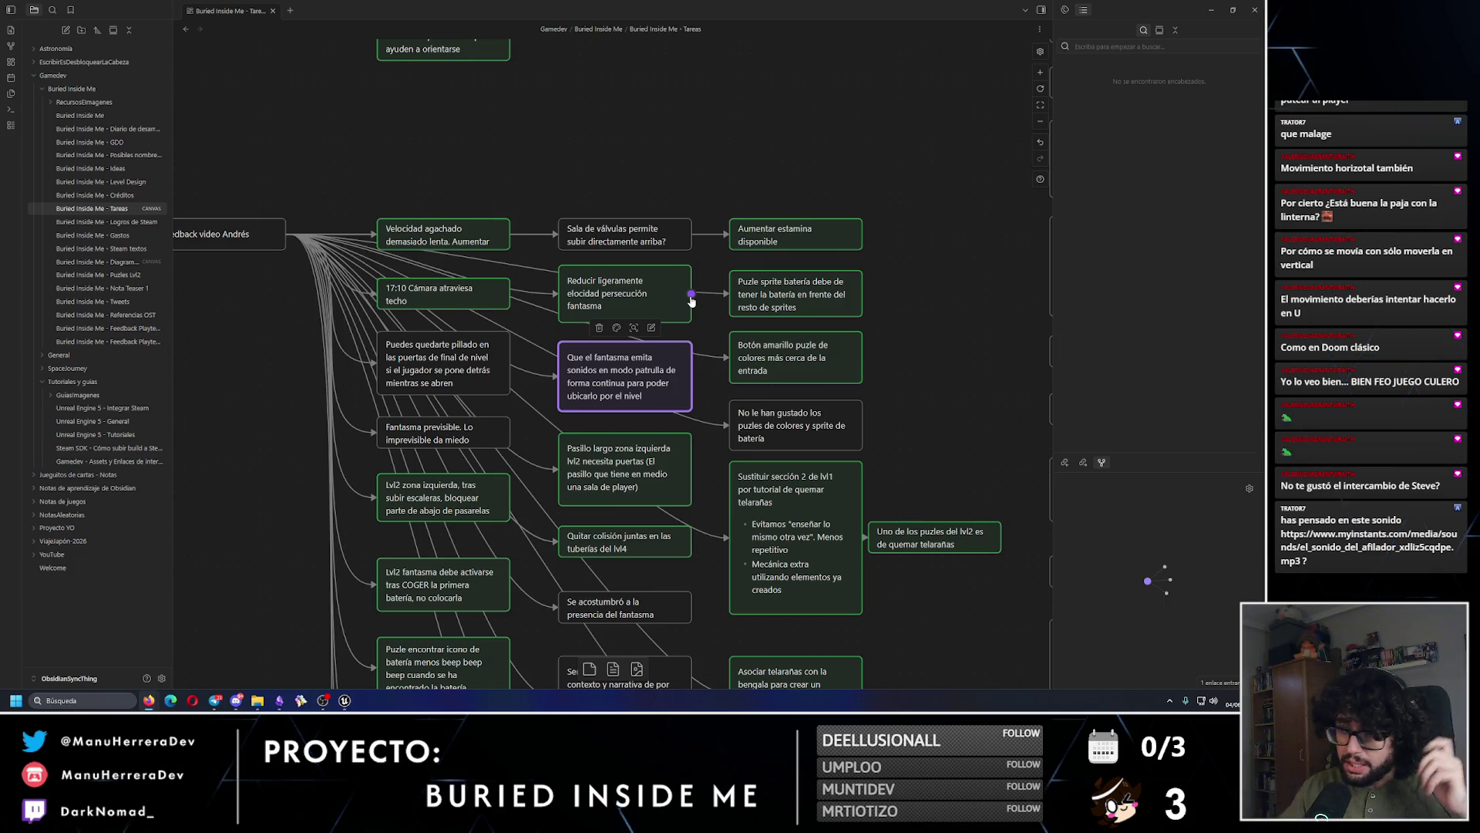
click(1215, 701)
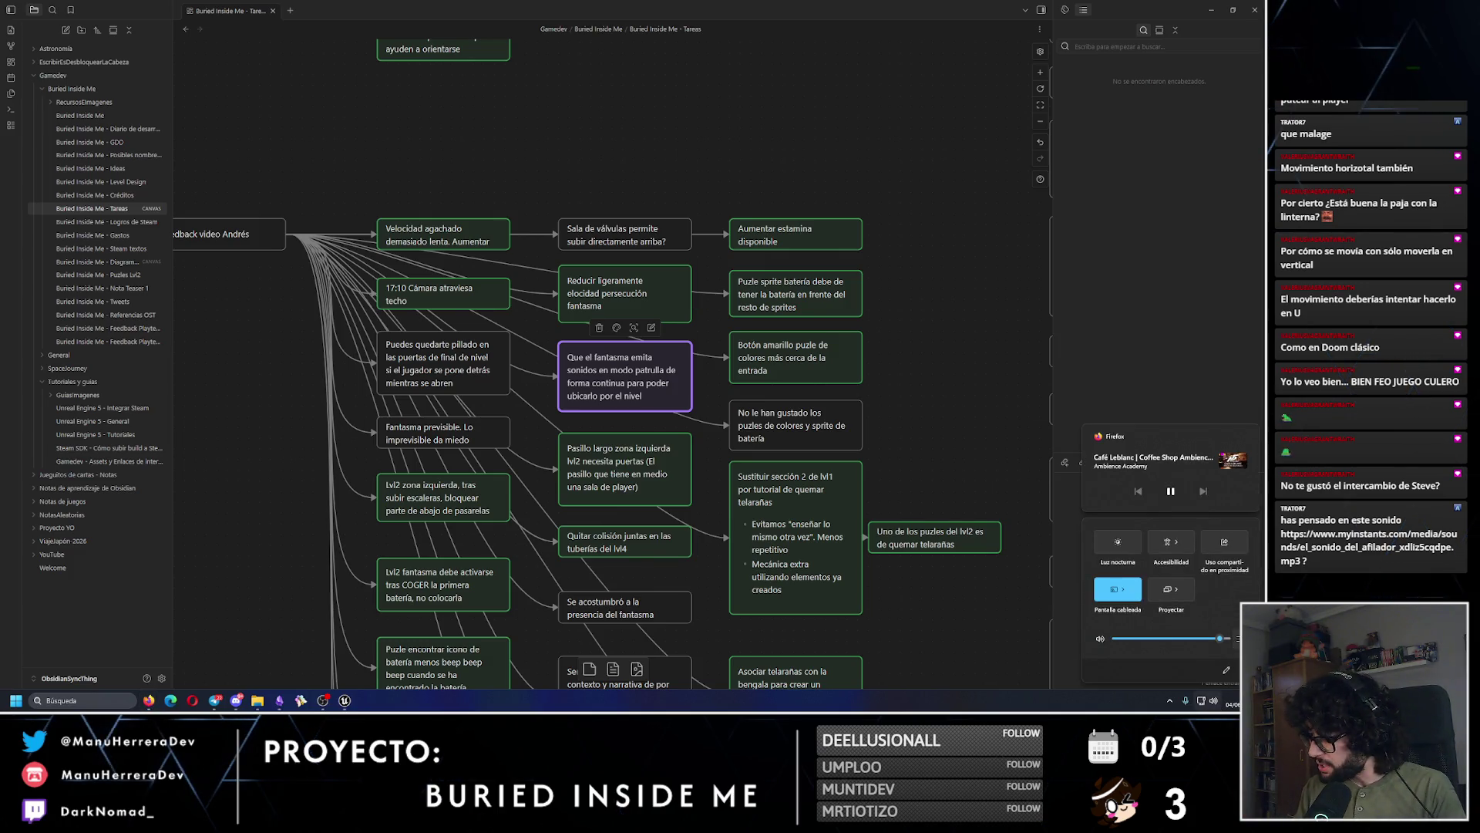
click(1236, 637)
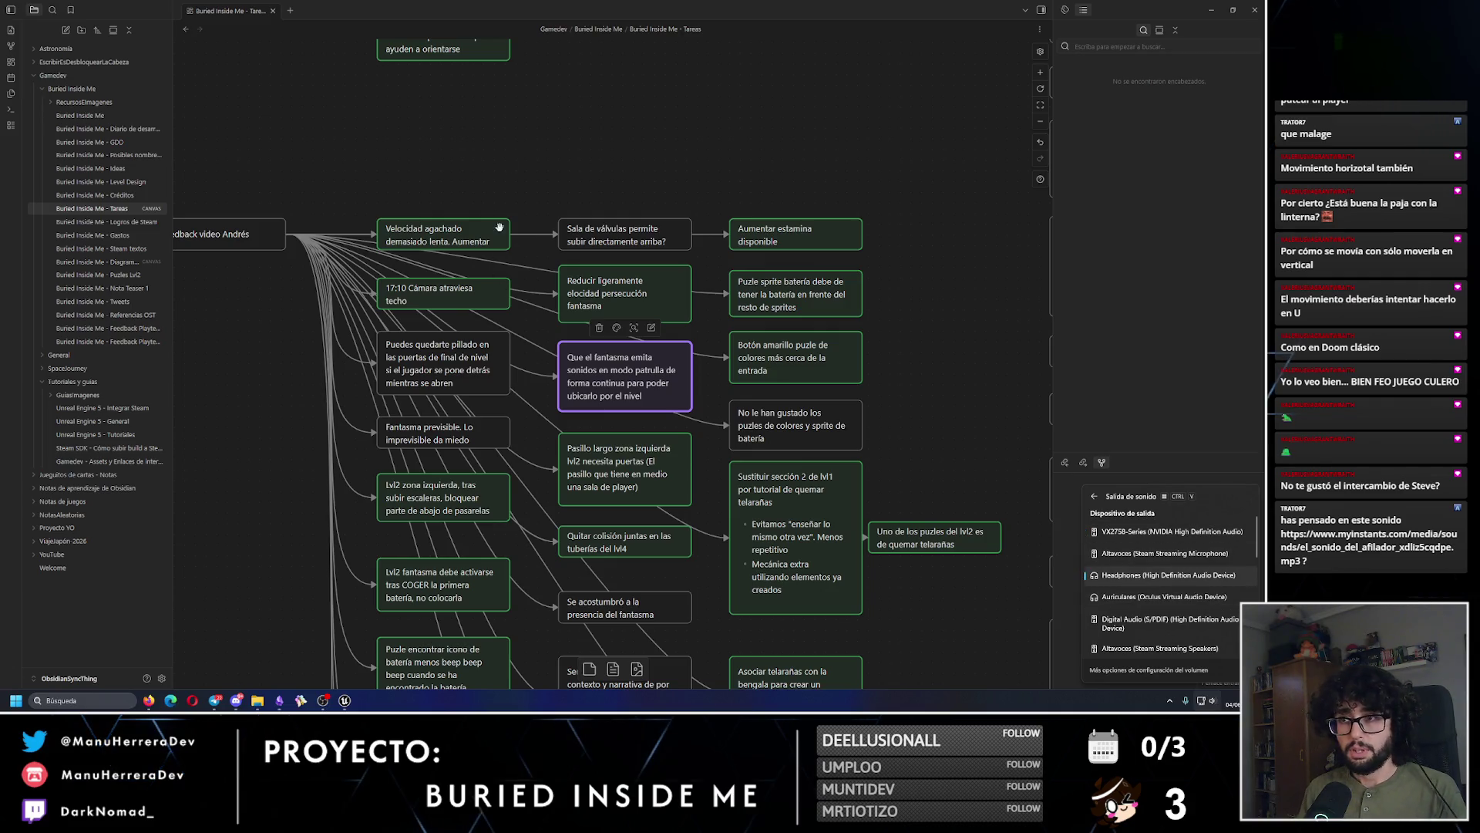
click(1137, 575)
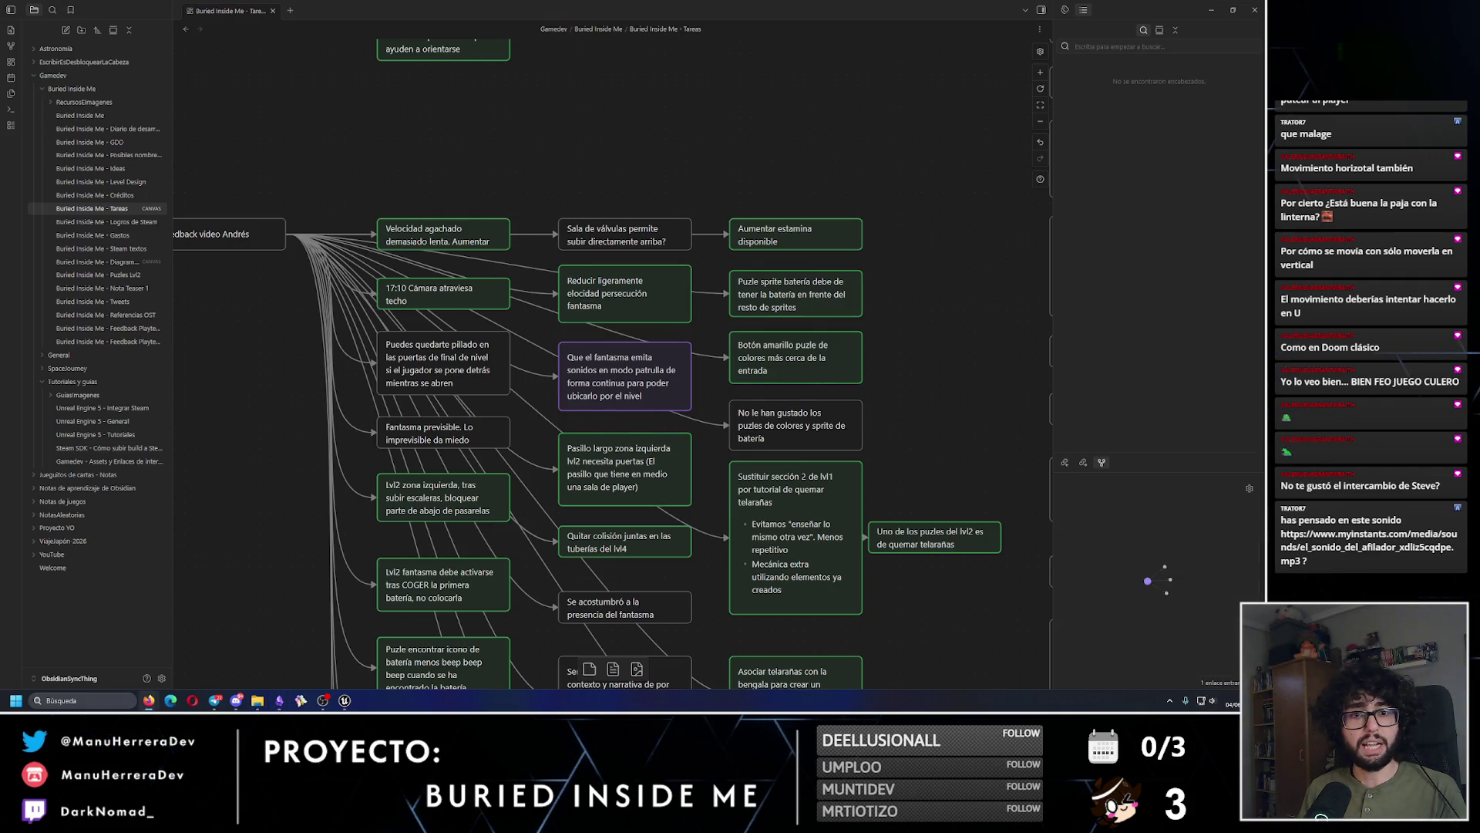
click(1211, 8)
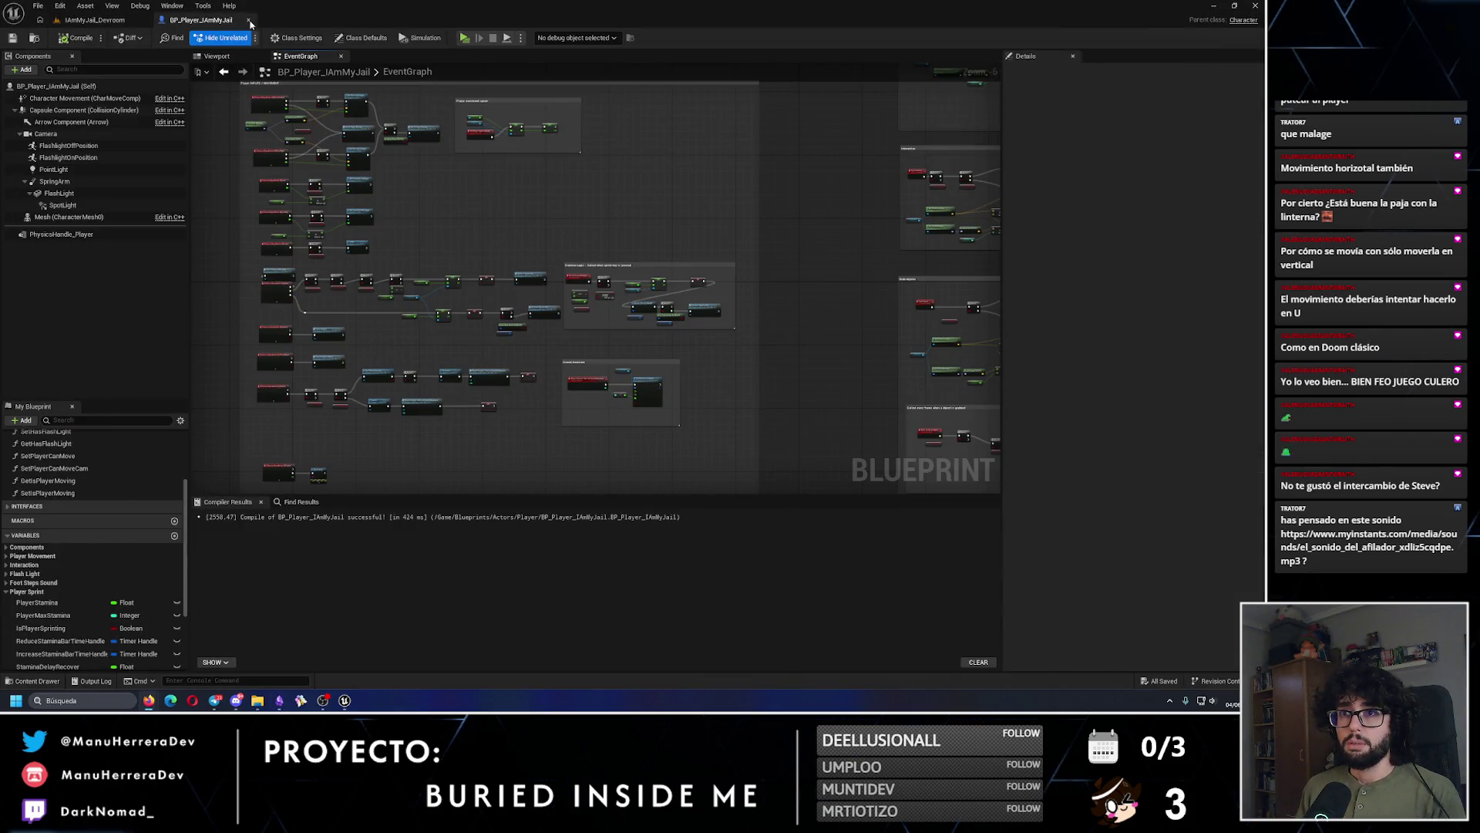
Step: Select BP_Ghost1 in the Devroom viewport, clear the Outliner filter, and open its Blueprint with Ctrl+E
click(95, 20)
mouse_move(286, 370)
mouse_down()
mouse_move(324, 339)
mouse_move(293, 362)
mouse_move(305, 351)
mouse_move(252, 326)
mouse_up()
click(253, 362)
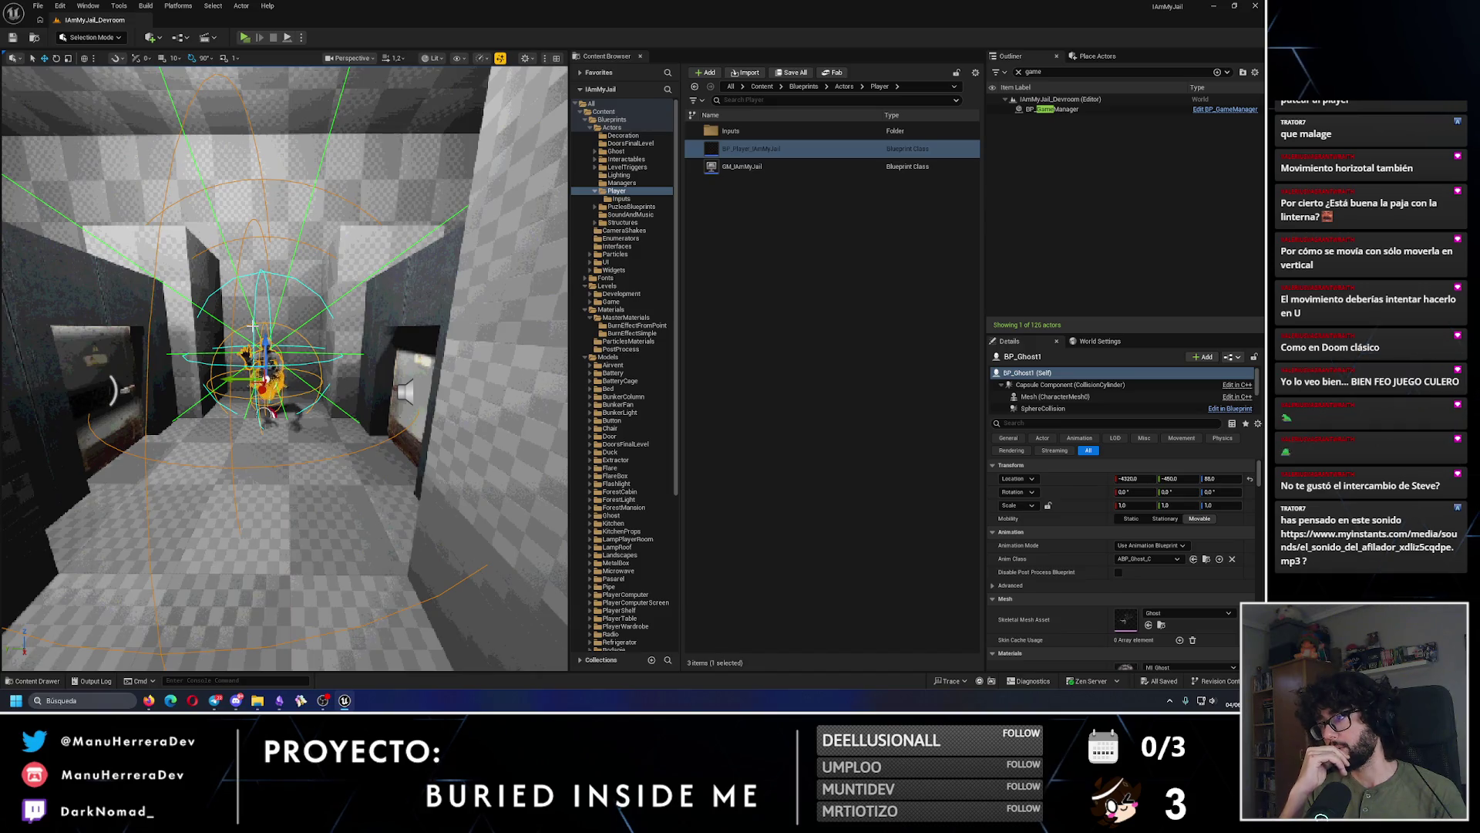
click(1018, 72)
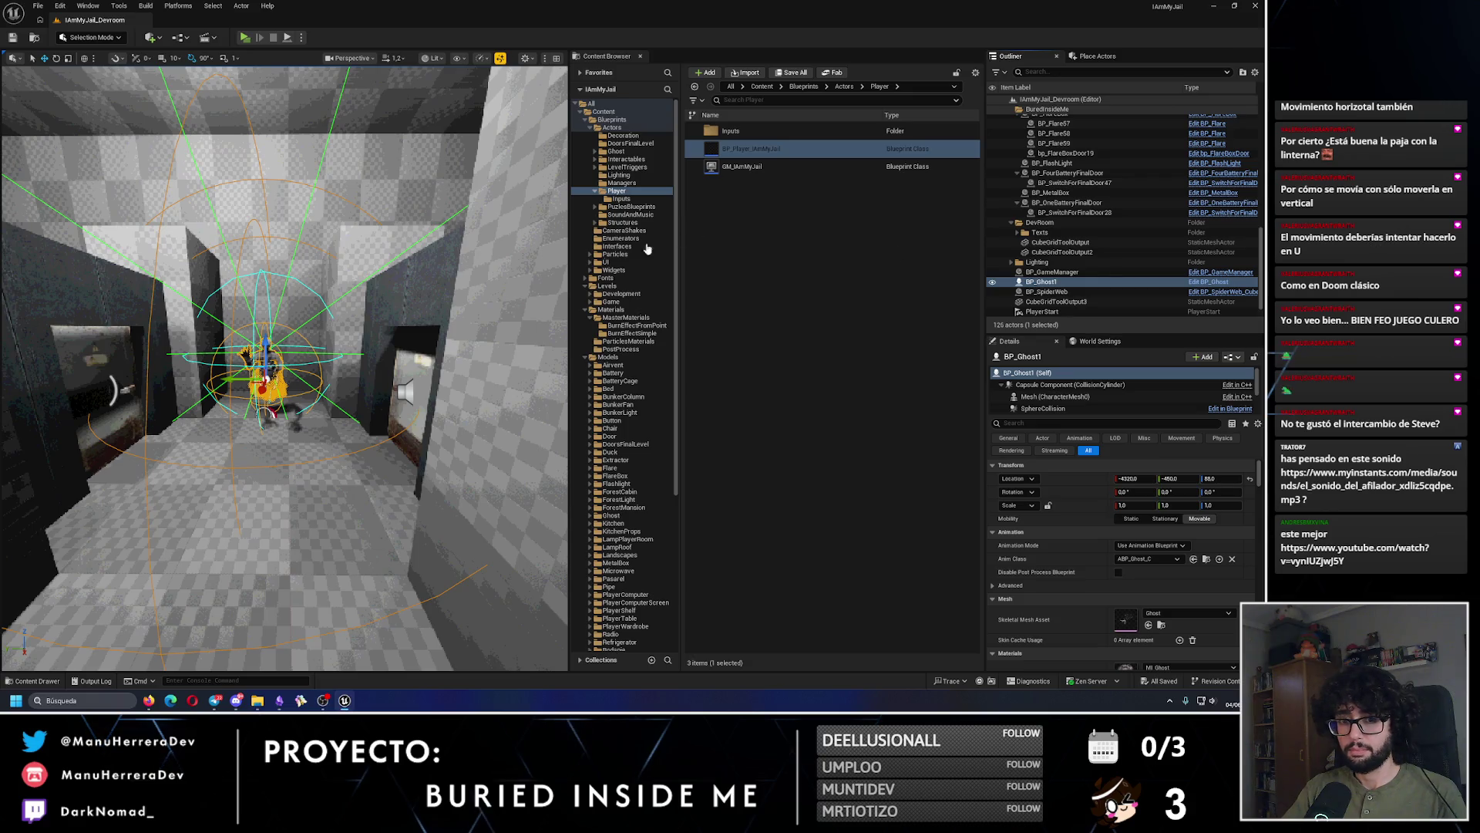
key(ctrl+e)
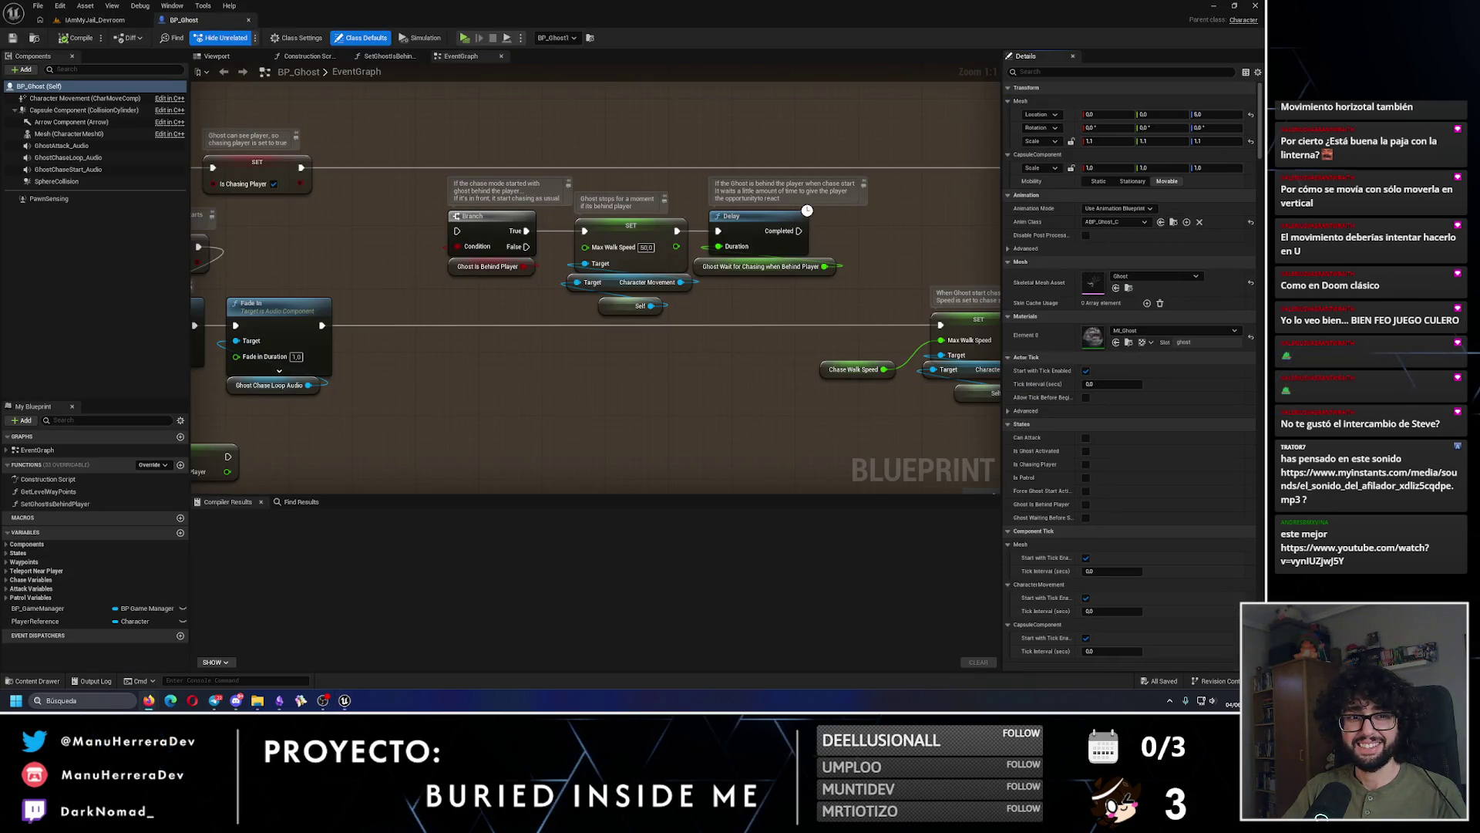
Step: Show BP_Ghost's Viewport and pull the camera back to frame the ghost mesh and sphere collision
scroll(333, 254, down, 4)
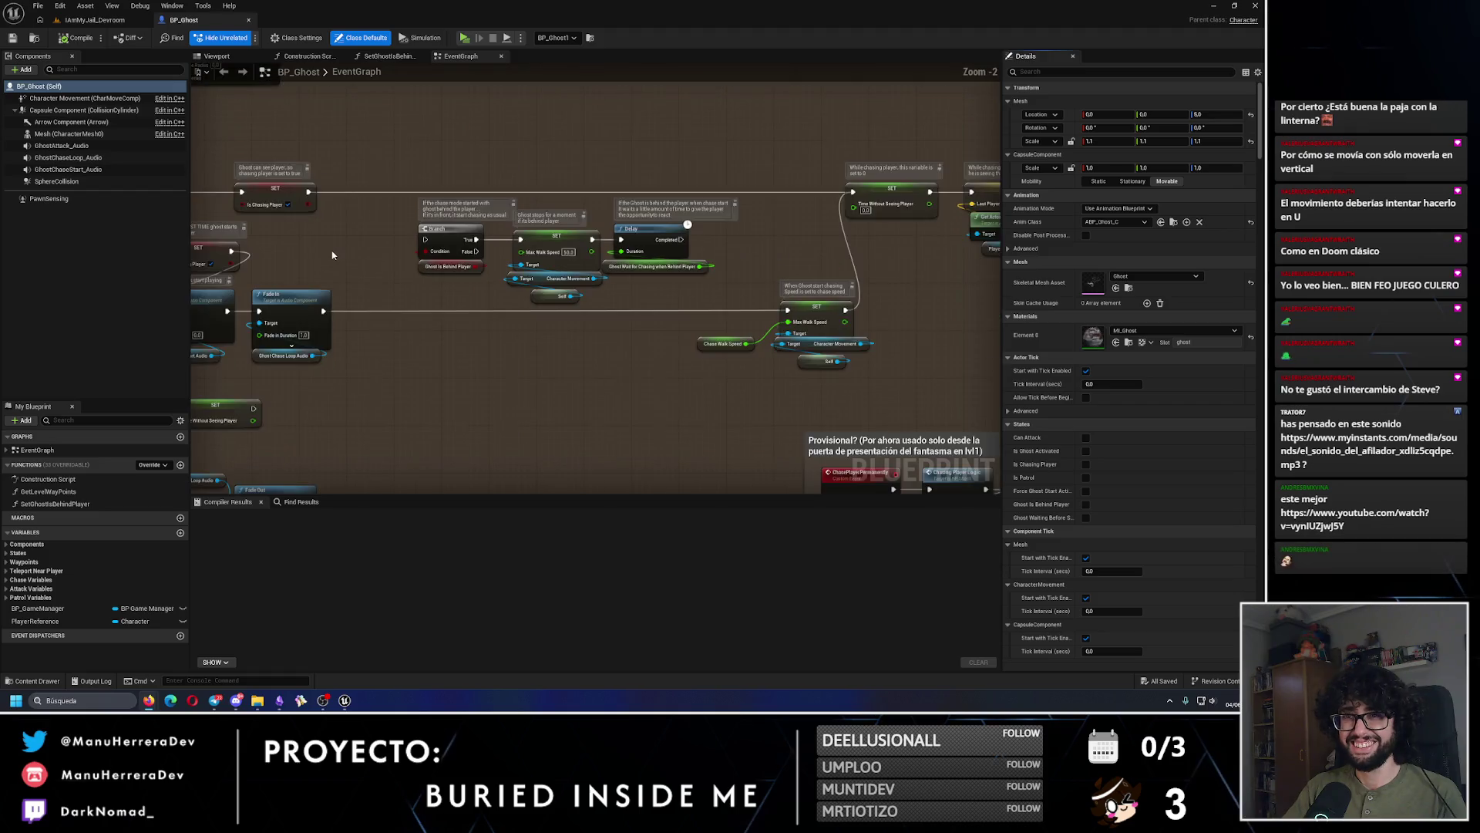
scroll(598, 416, down, 2)
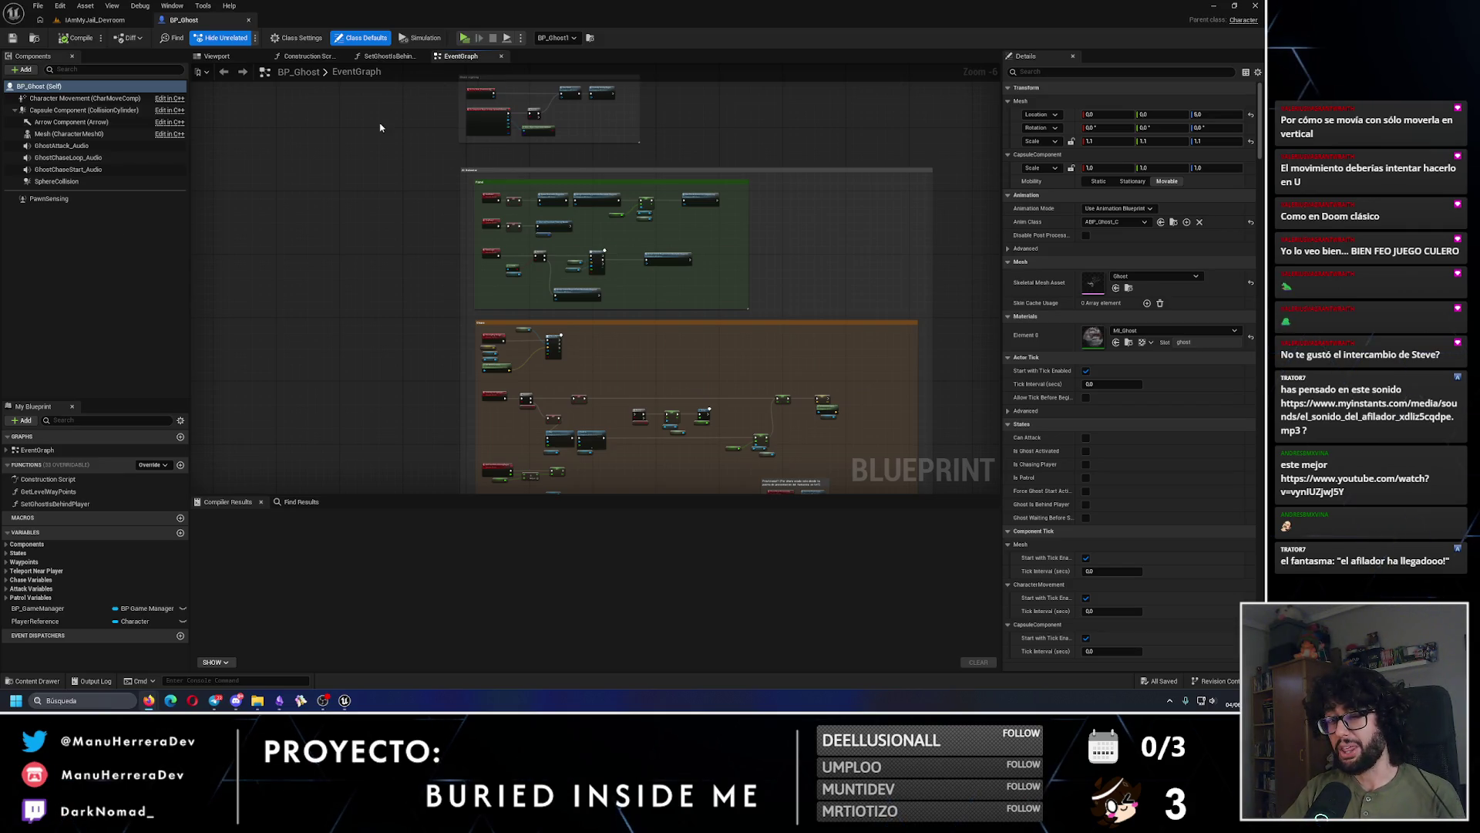
click(217, 57)
drag(431, 134, 424, 192)
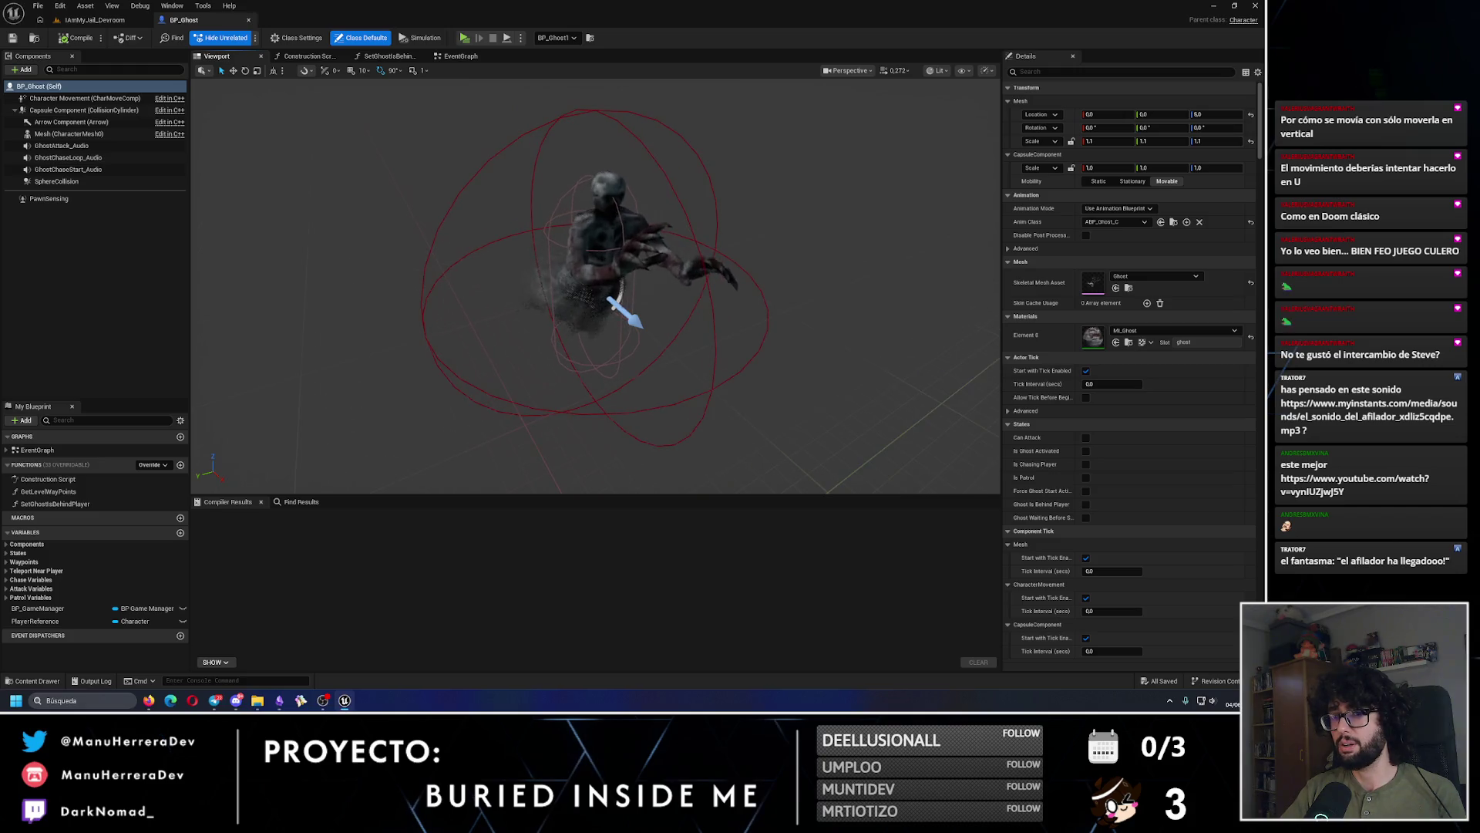
Step: Duplicate the GhostChaseStart_Audio component and rename the copy GhostContinous_Audio
click(68, 157)
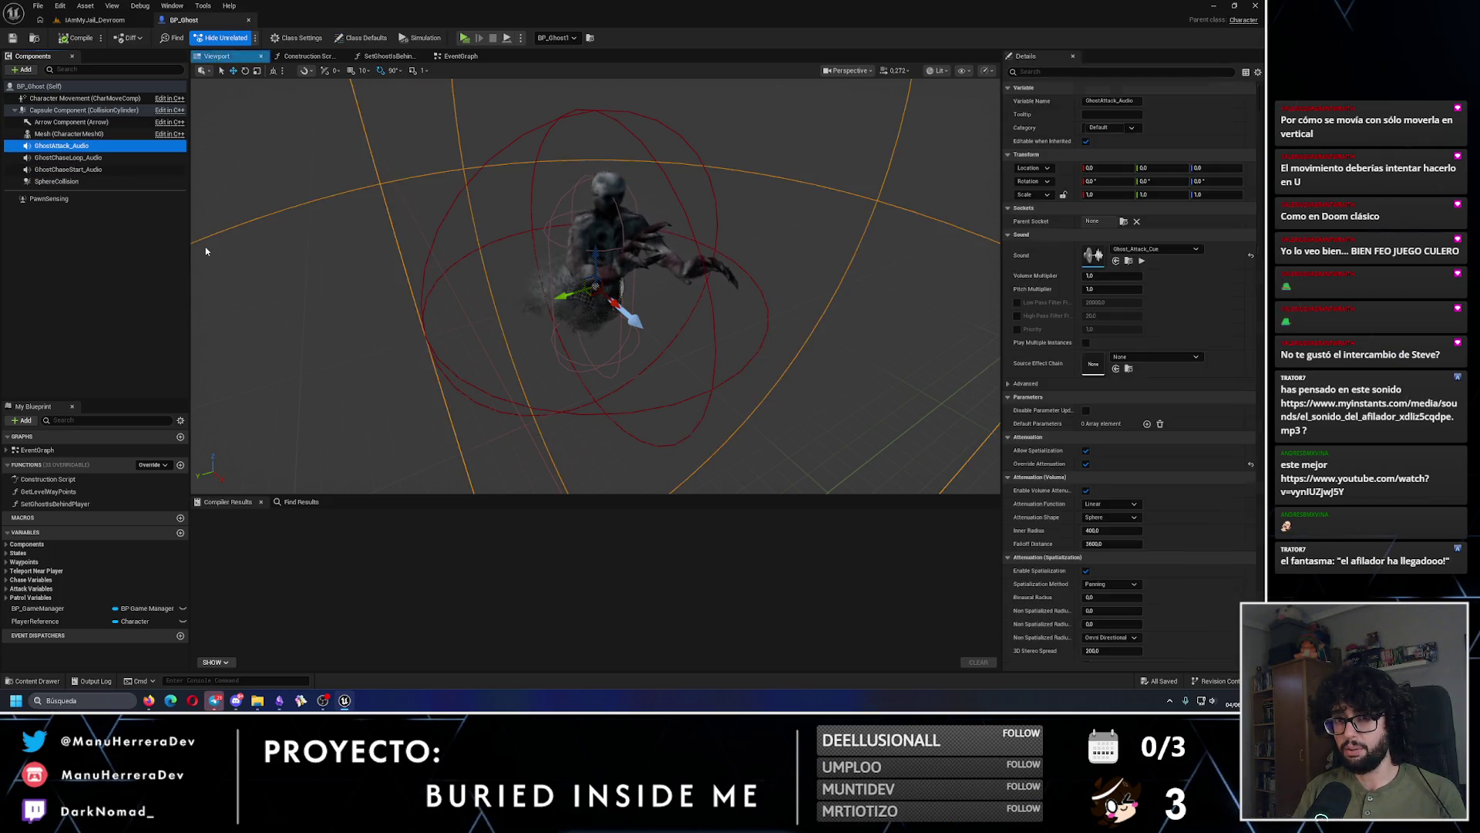
key(Down)
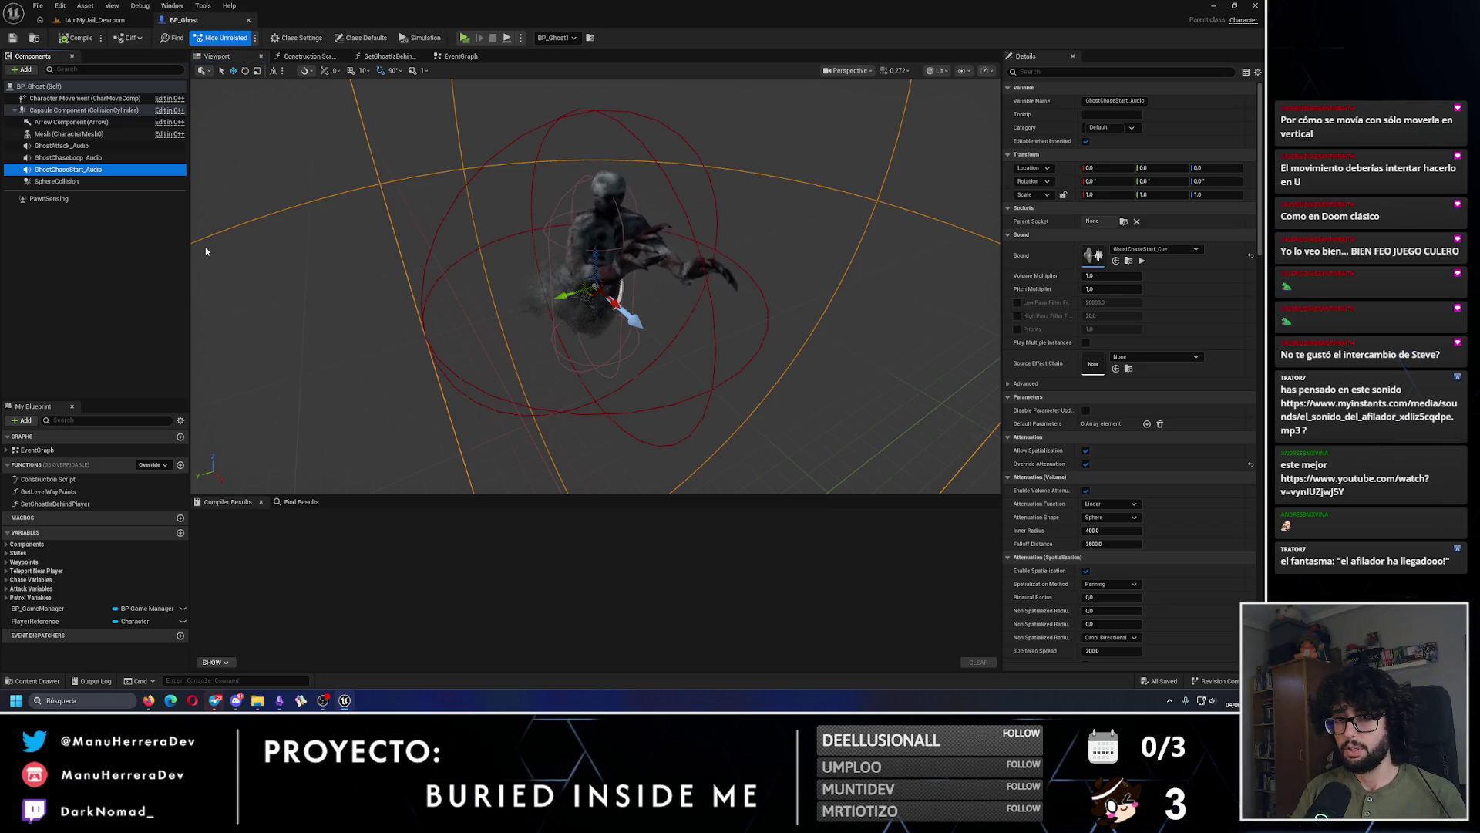
key(ctrl+d)
key(Left)
key(Left)
key(Left)
key(BackSpace)
key(BackSpace)
key(BackSpace)
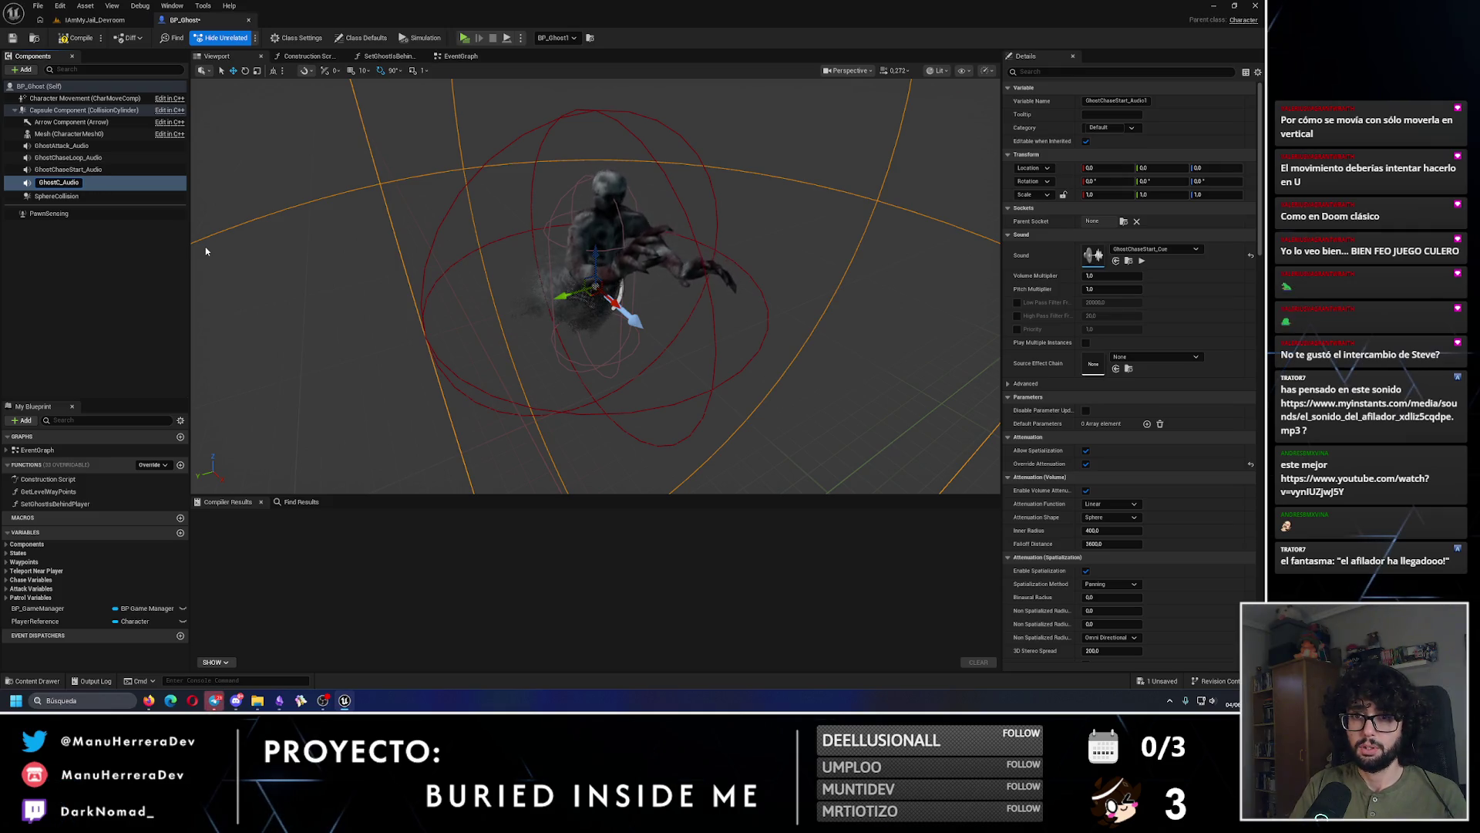
key(BackSpace)
text(ontr)
key(BackSpace)
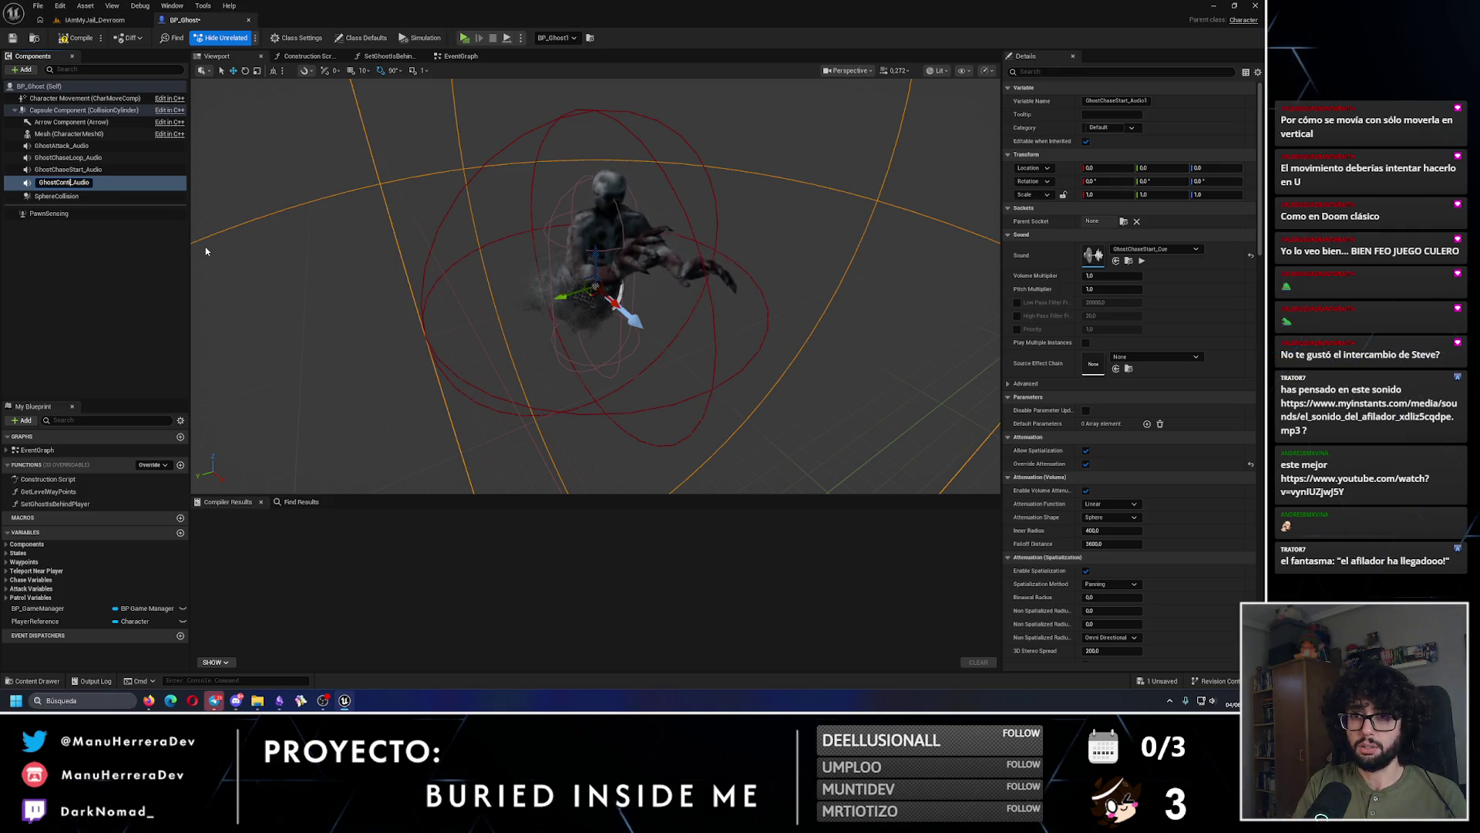
text(ous)
key(Return)
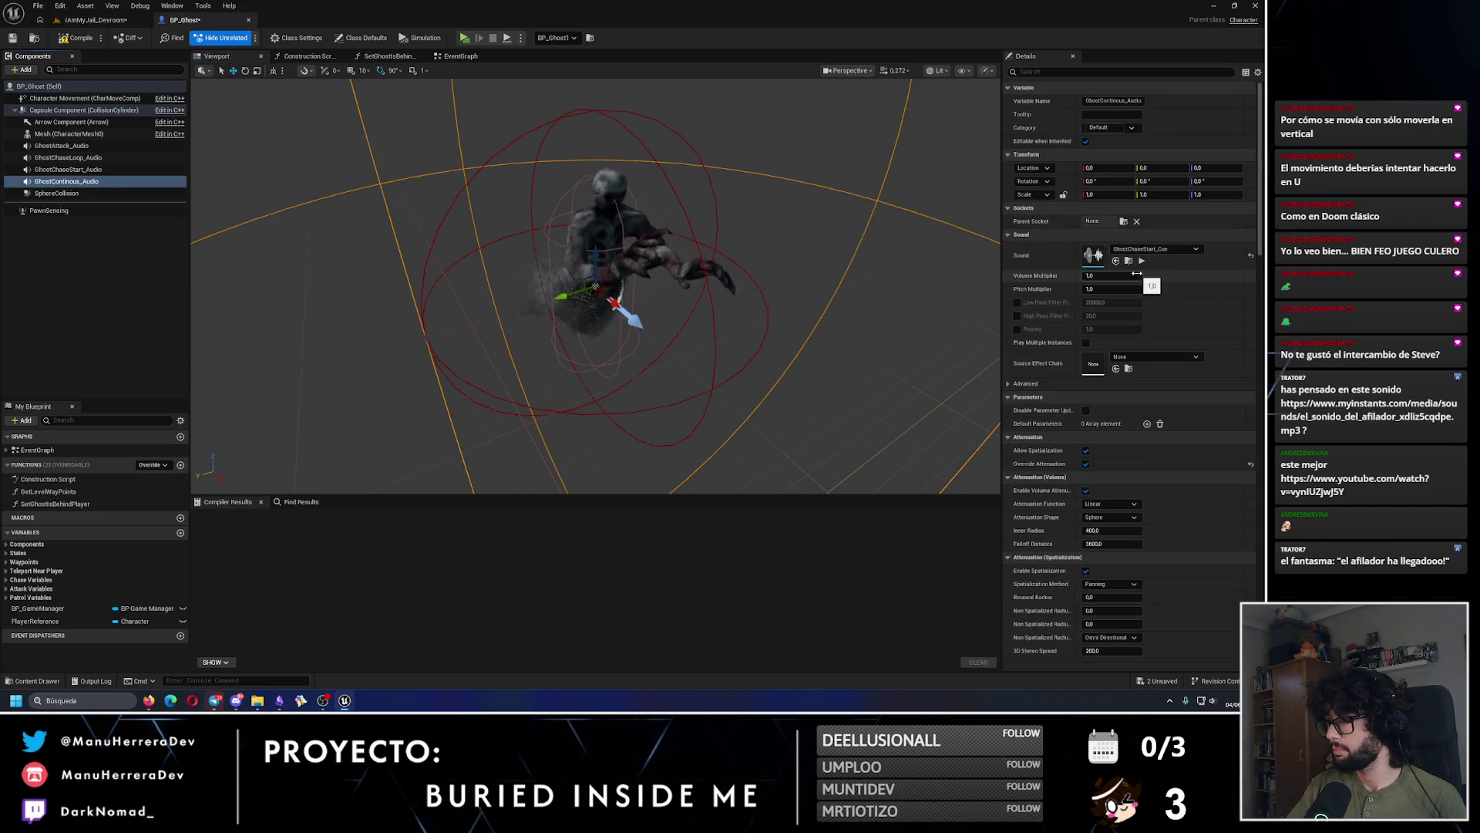
Step: Find the chase-start cue in the Sounds/Ghost folder with Browse to Asset
click(1157, 249)
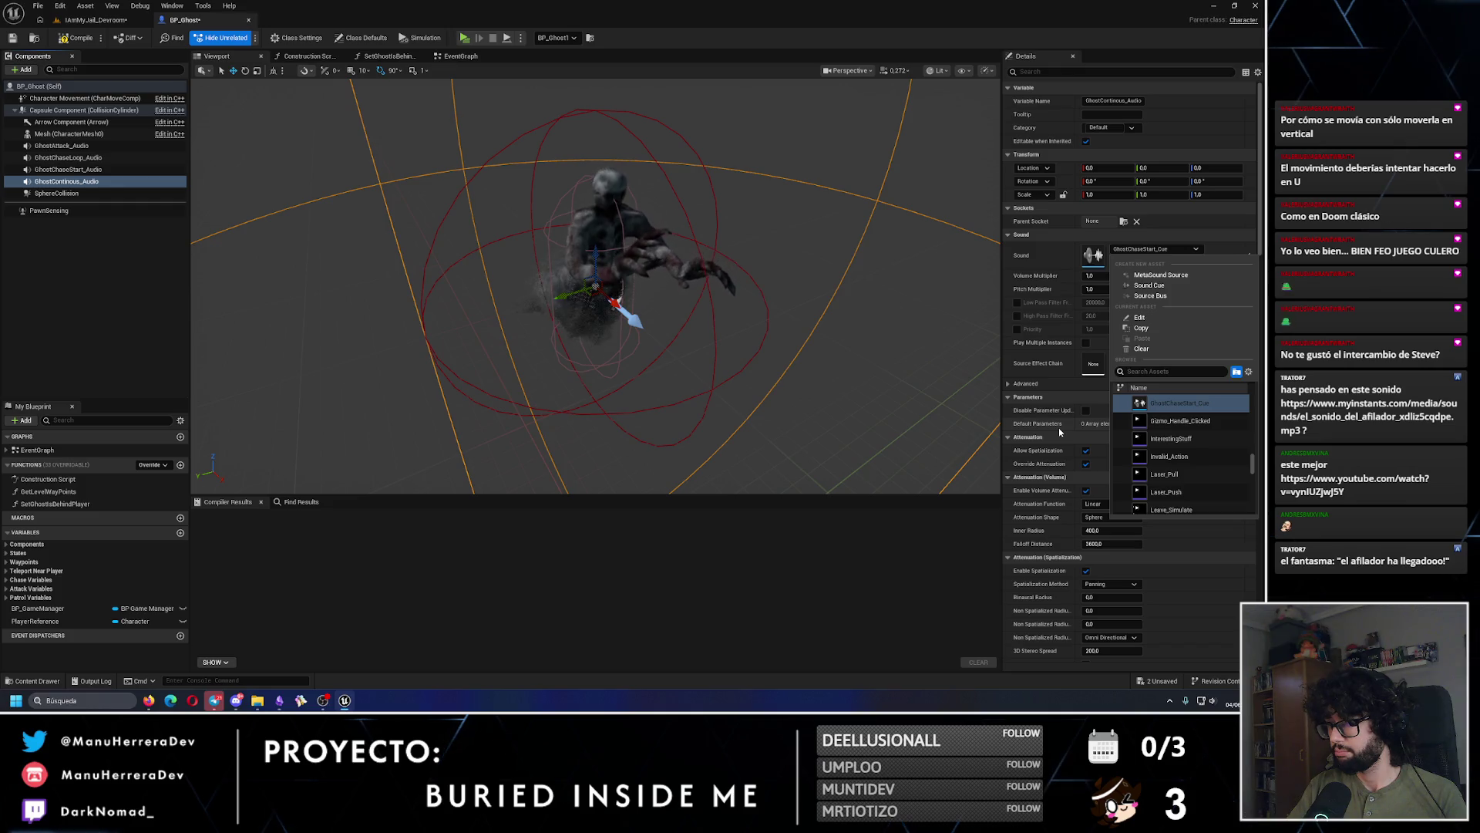
click(279, 700)
click(279, 700)
click(1127, 262)
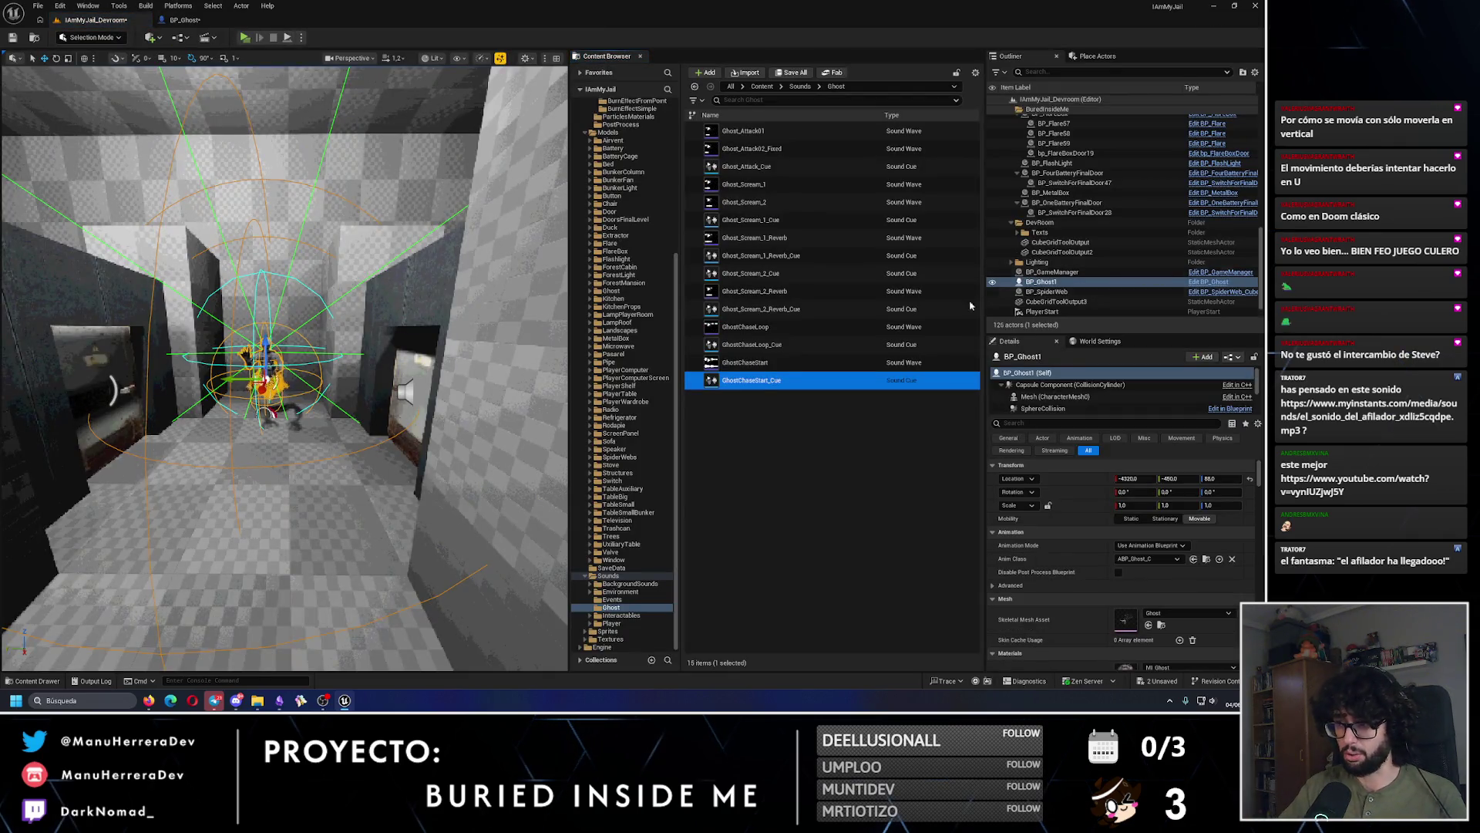
Step: Open GhostChaseLoop_Cue and listen to it in the sound cue editor
click(788, 351)
double_click(788, 351)
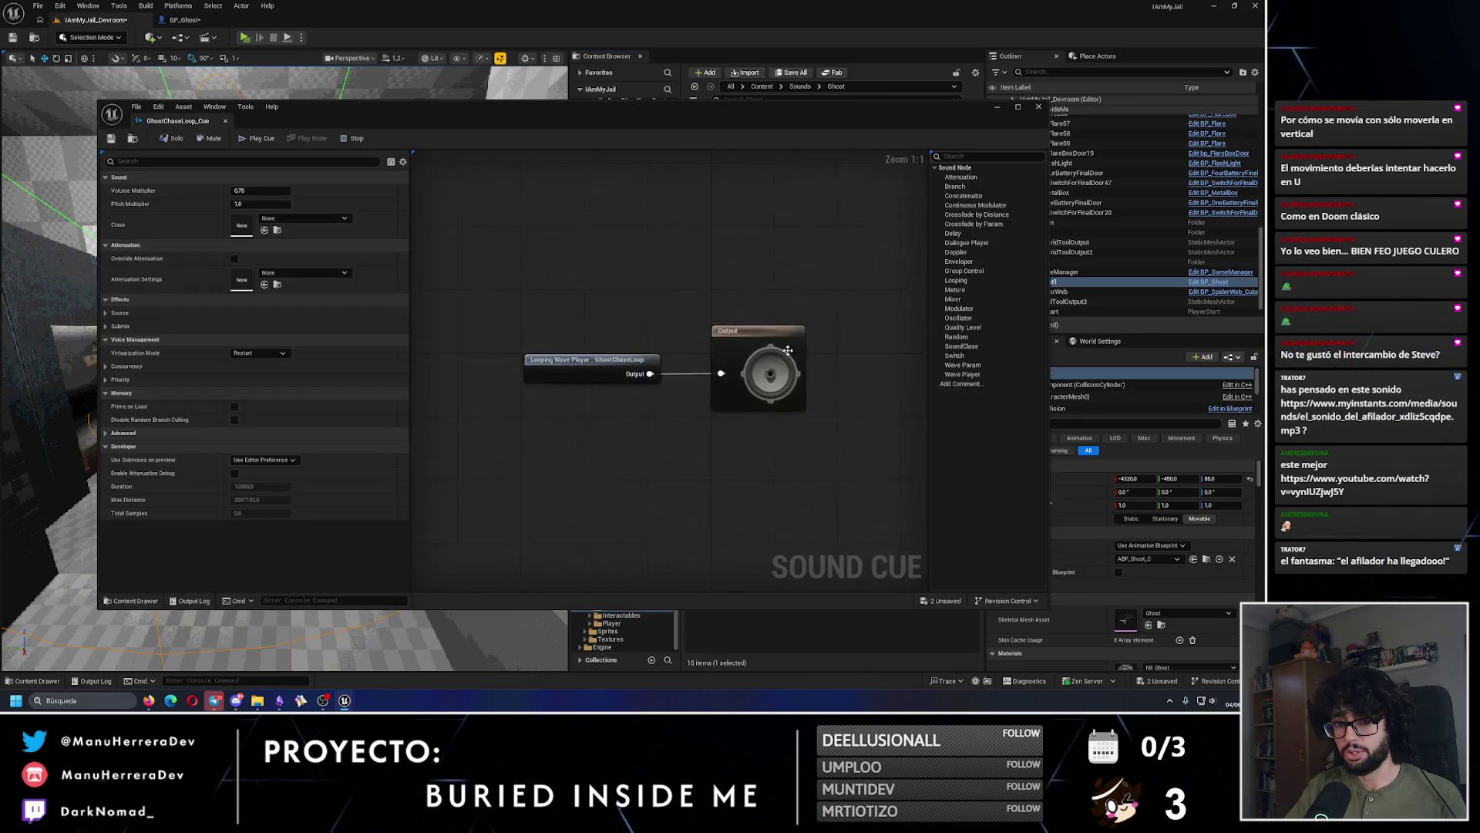
click(259, 139)
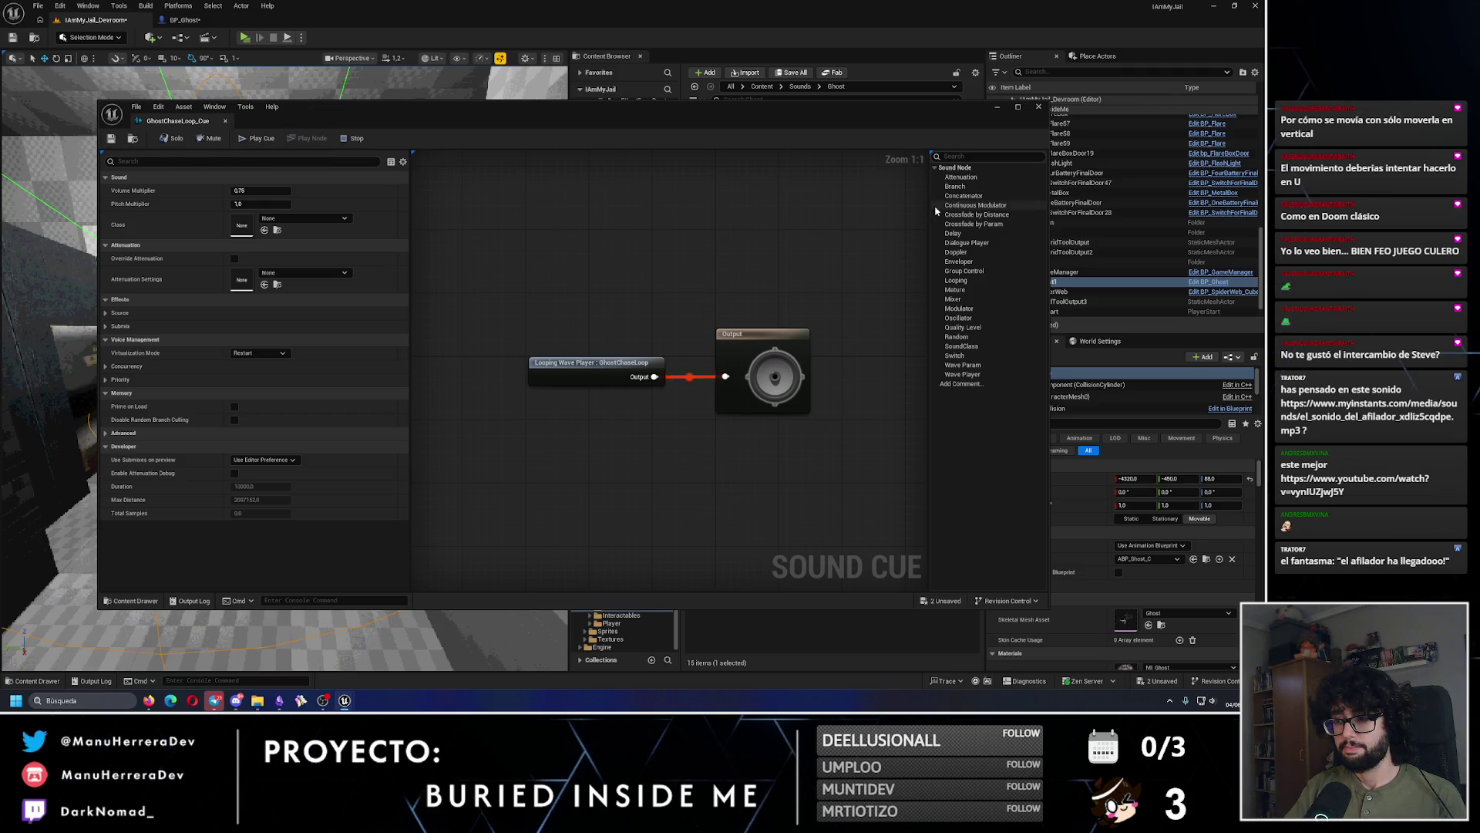
click(1039, 106)
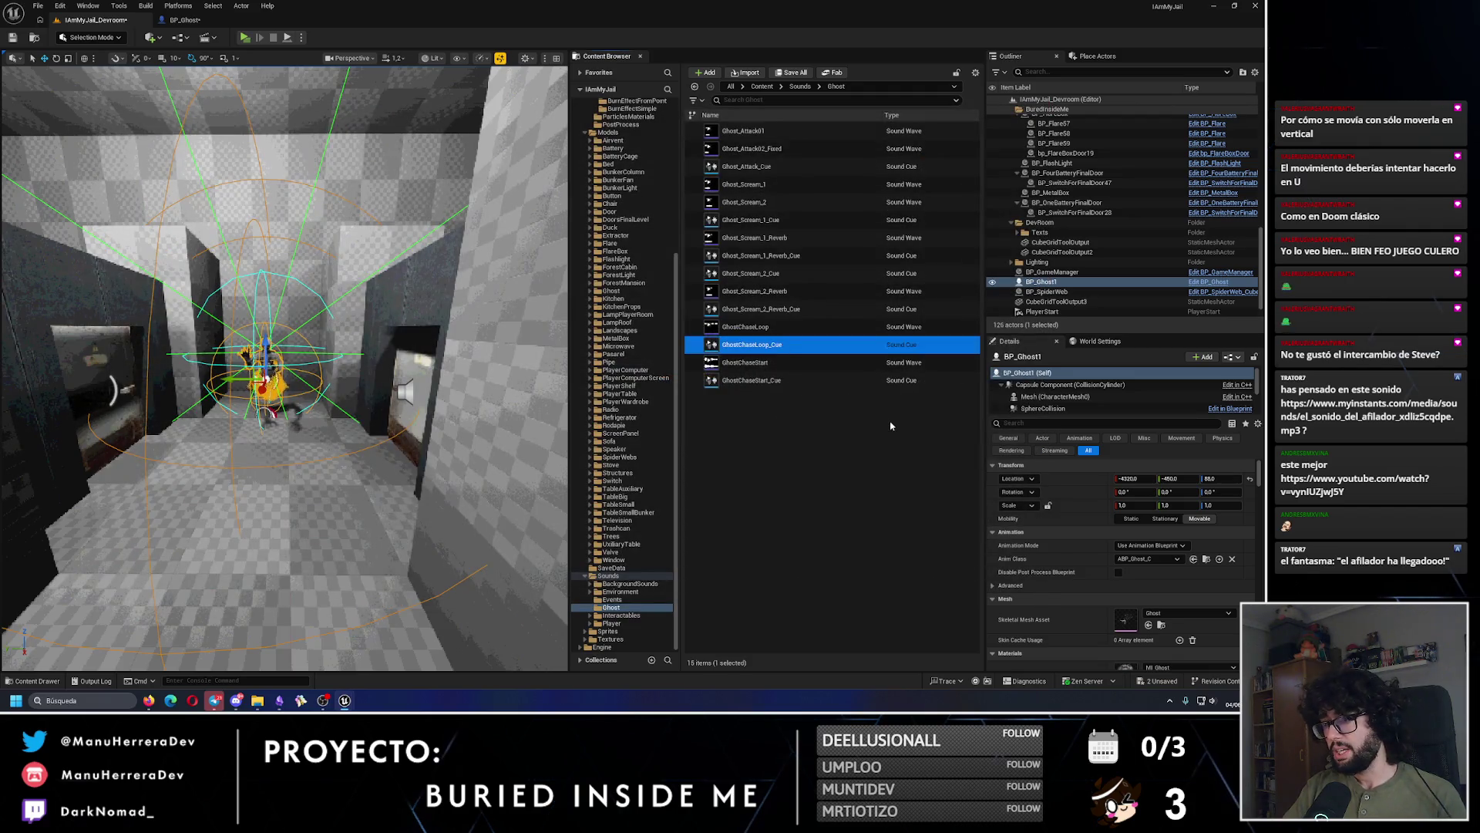
Step: Duplicate GhostChaseLoop_Cue and rename the copy ContinousLoop_Cue
key(ctrl+d)
key(BackSpace)
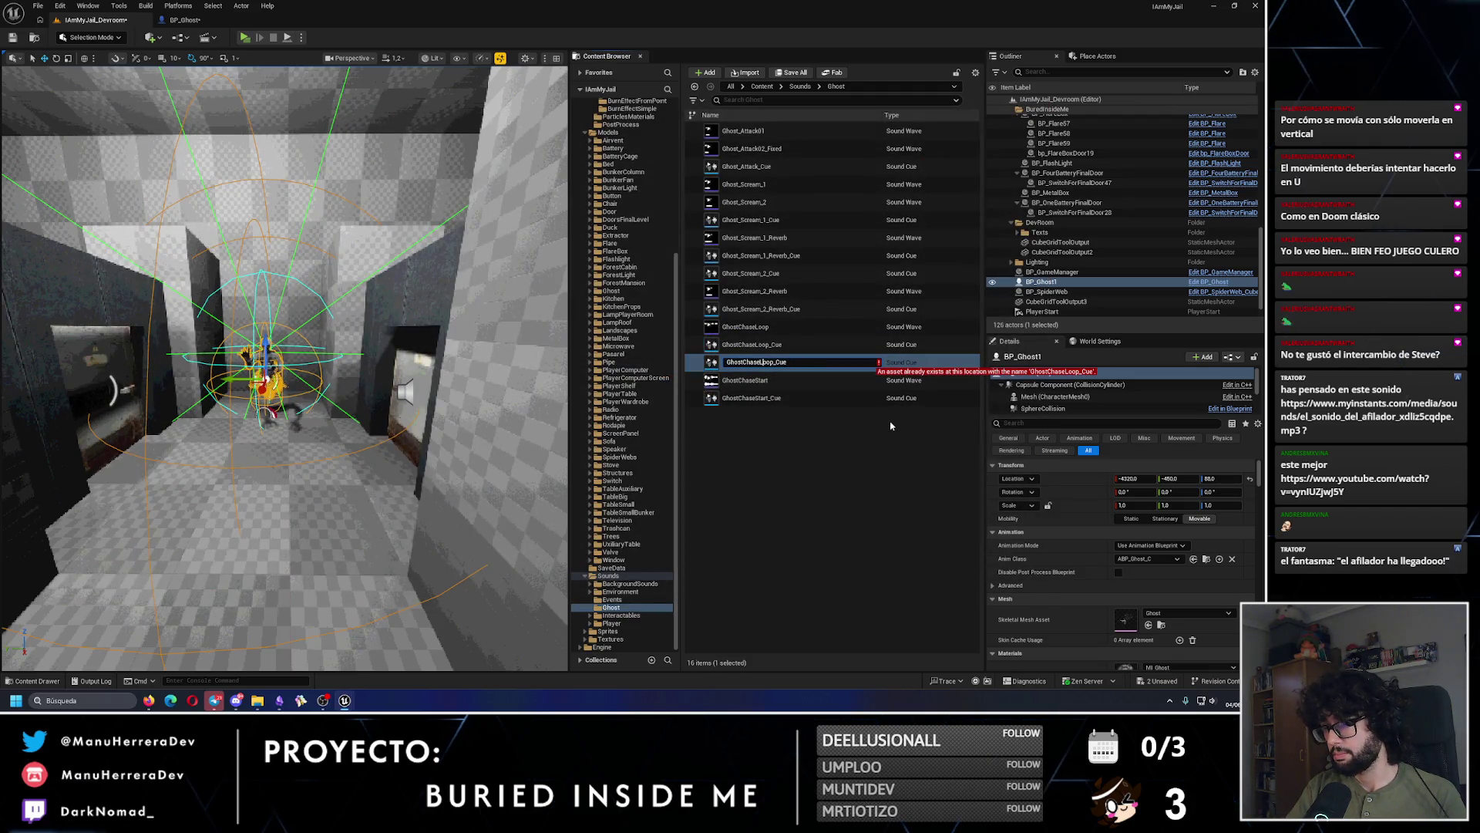
key(Left)
key(Left)
key(Left)
key(BackSpace)
key(BackSpace)
key(BackSpace)
key(BackSpace)
text(Continuous)
key(Return)
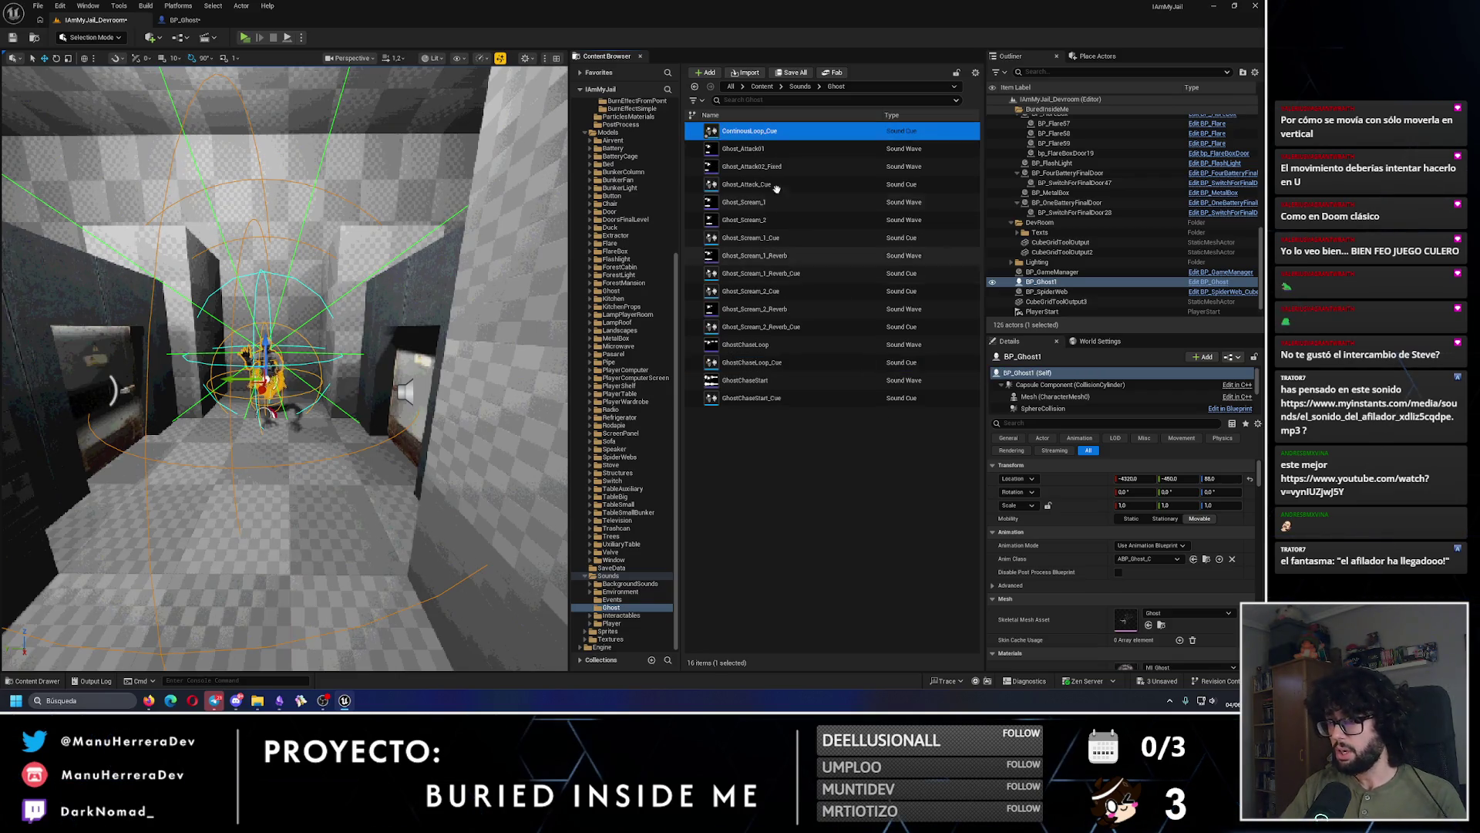
Step: Lower ContinousLoop_Cue's pitch multiplier to about 0.25 and save the cue
key(Return)
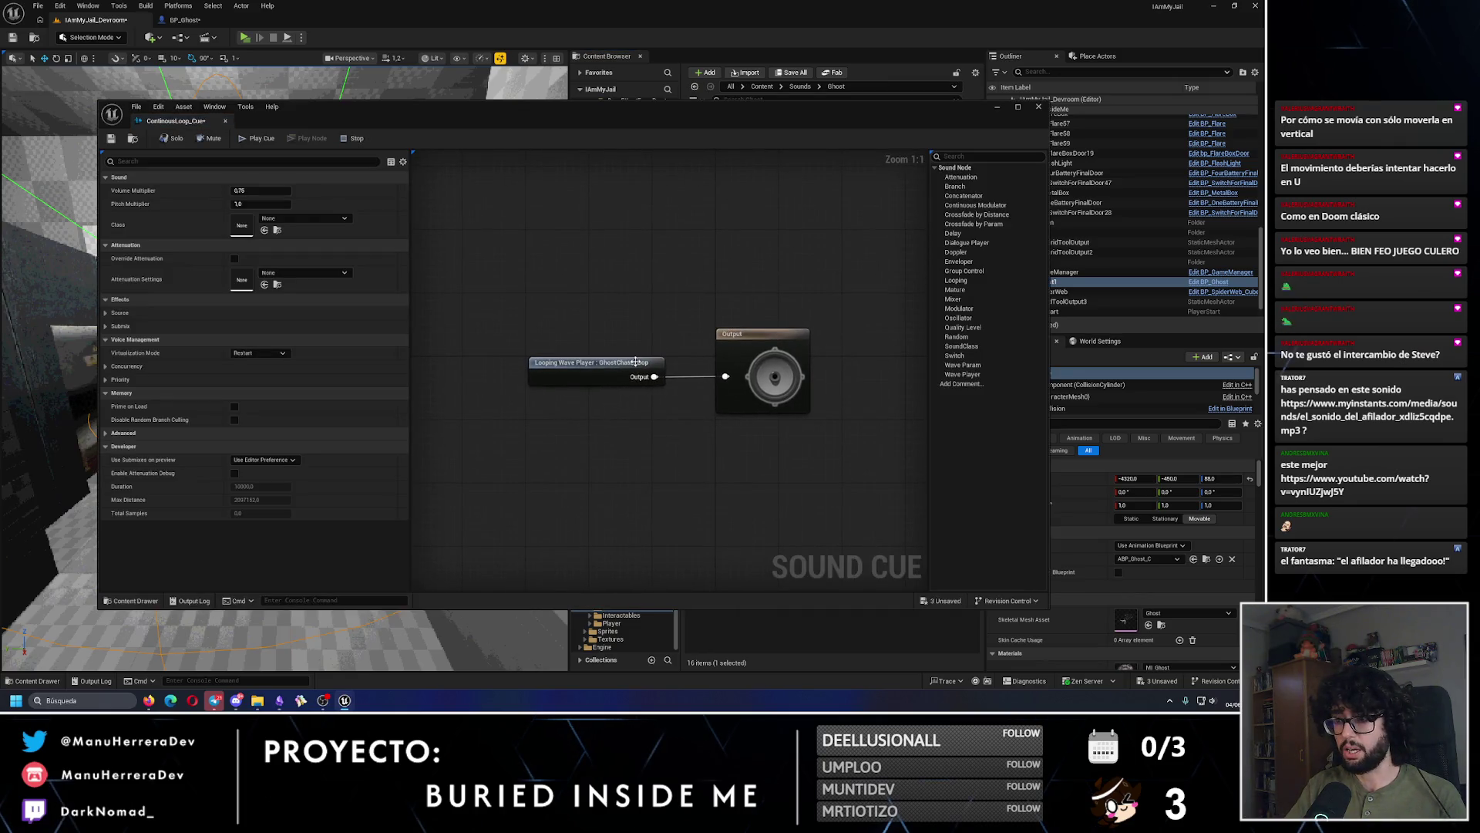
click(273, 204)
text(0,246234)
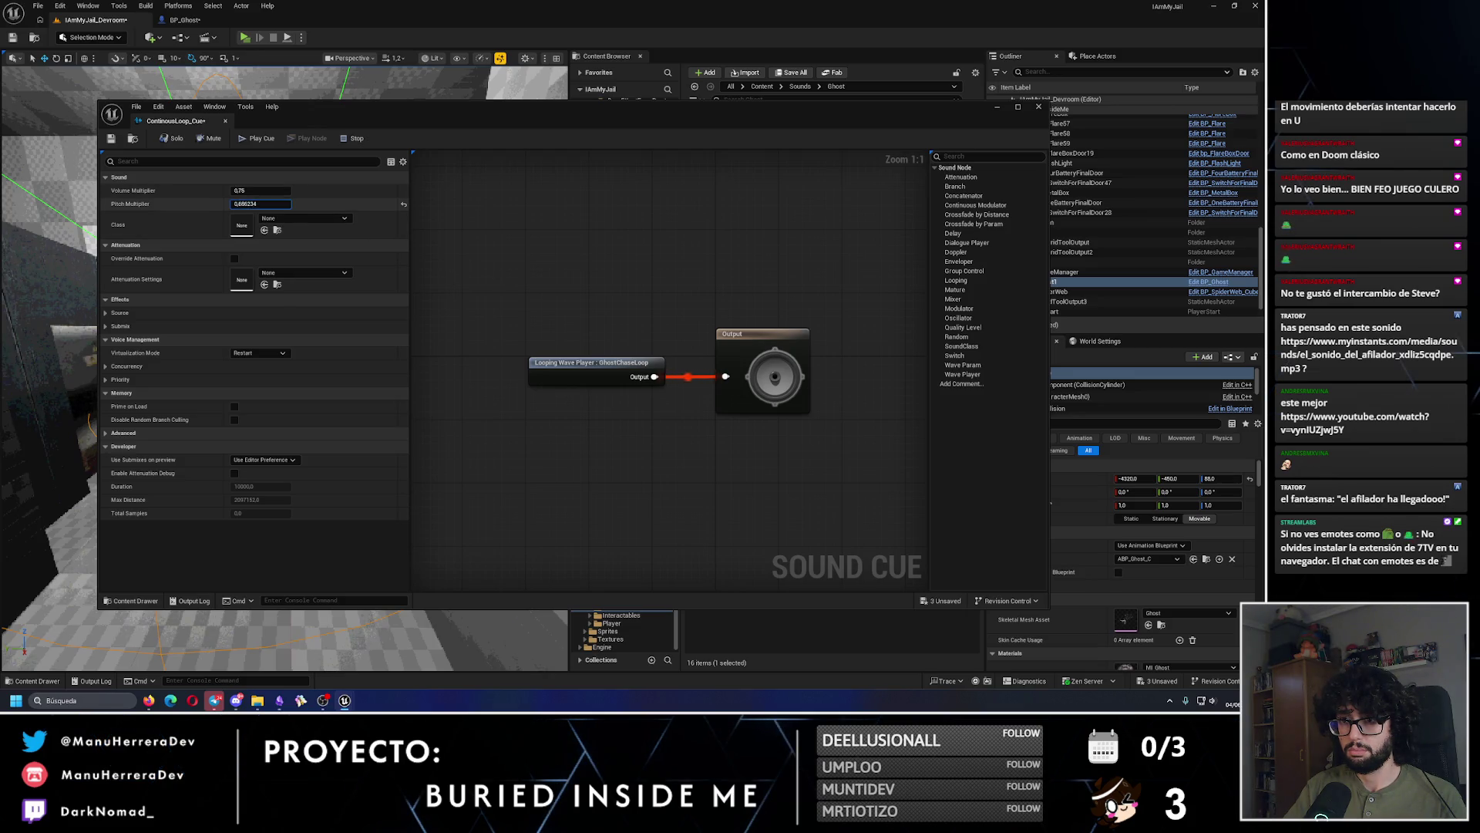
click(269, 205)
text(0.25)
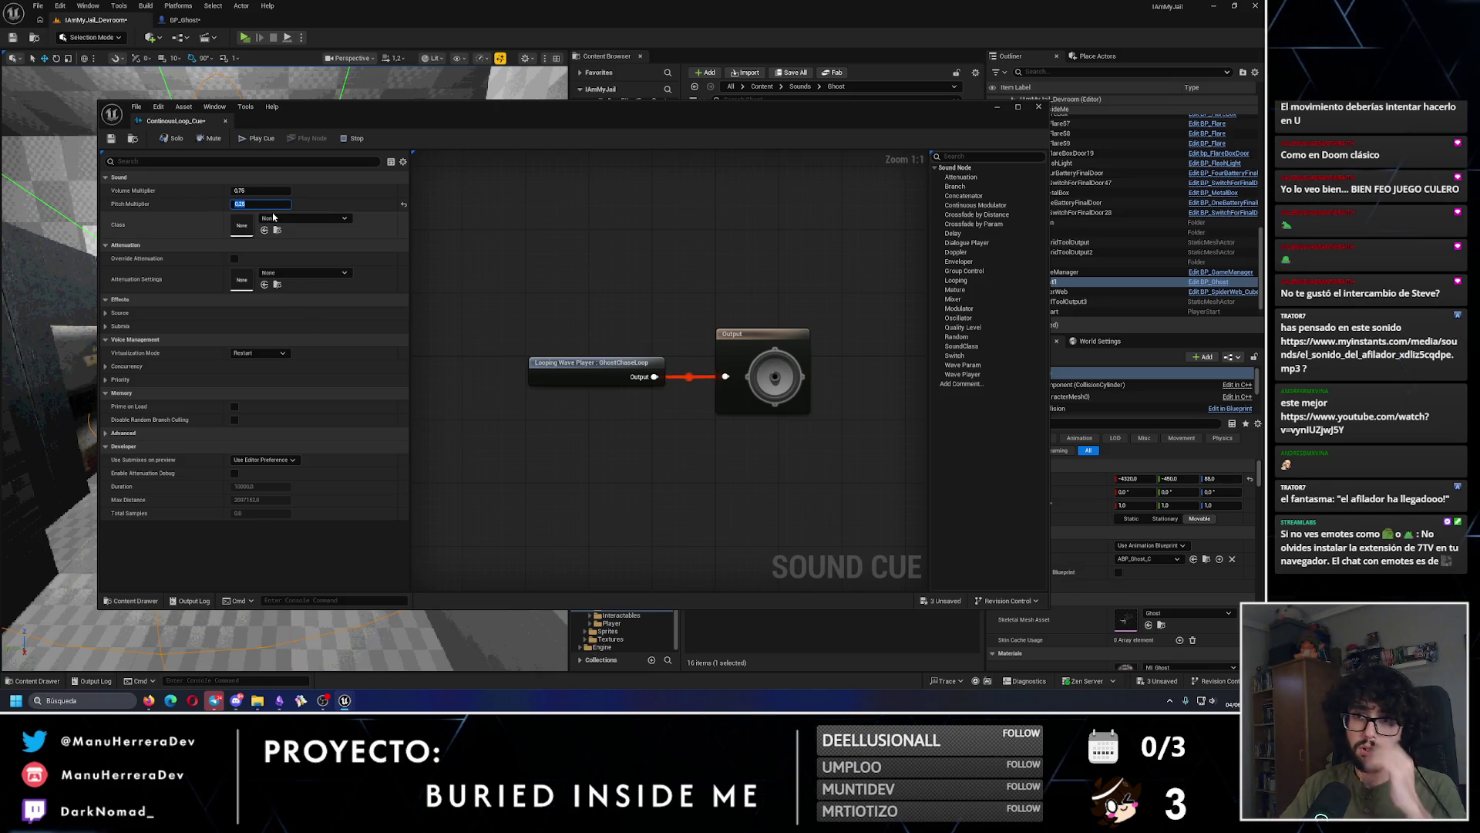
click(111, 138)
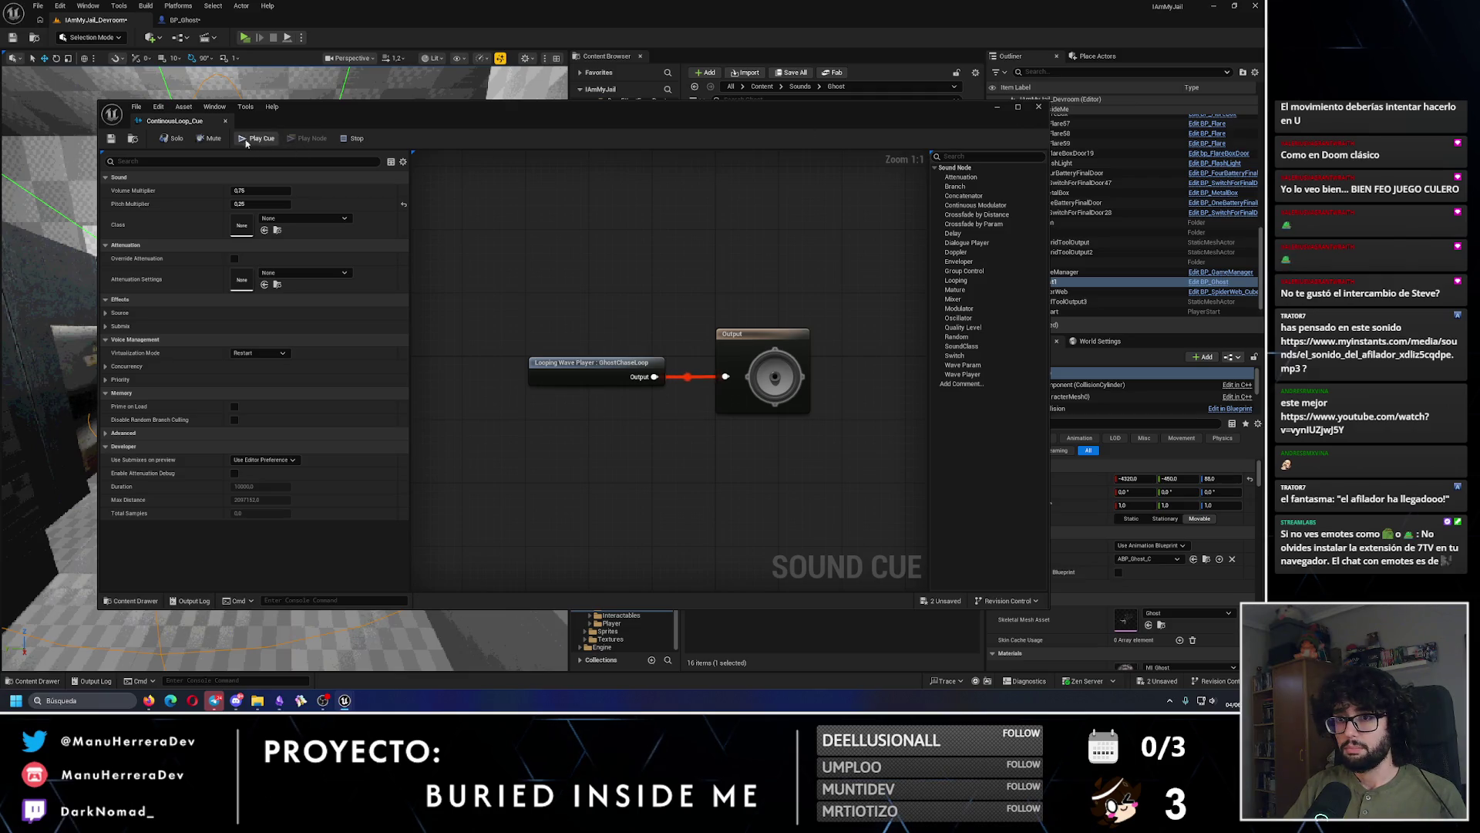
click(1038, 106)
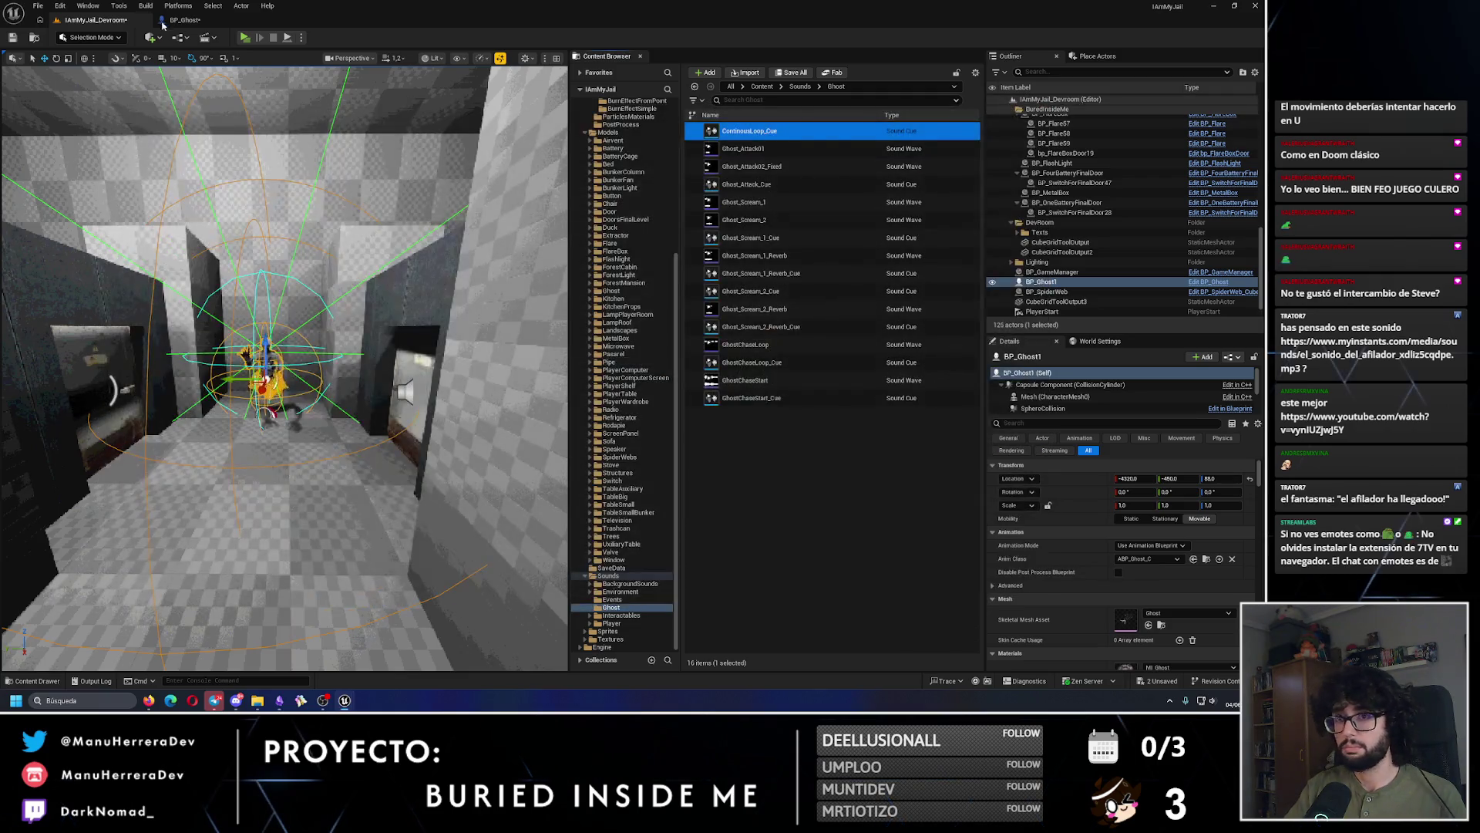
Step: In BP_Ghost, give GhostContinous_Audio the ContinousLoop_Cue sound at volume multiplier 0.8, and compile
click(185, 19)
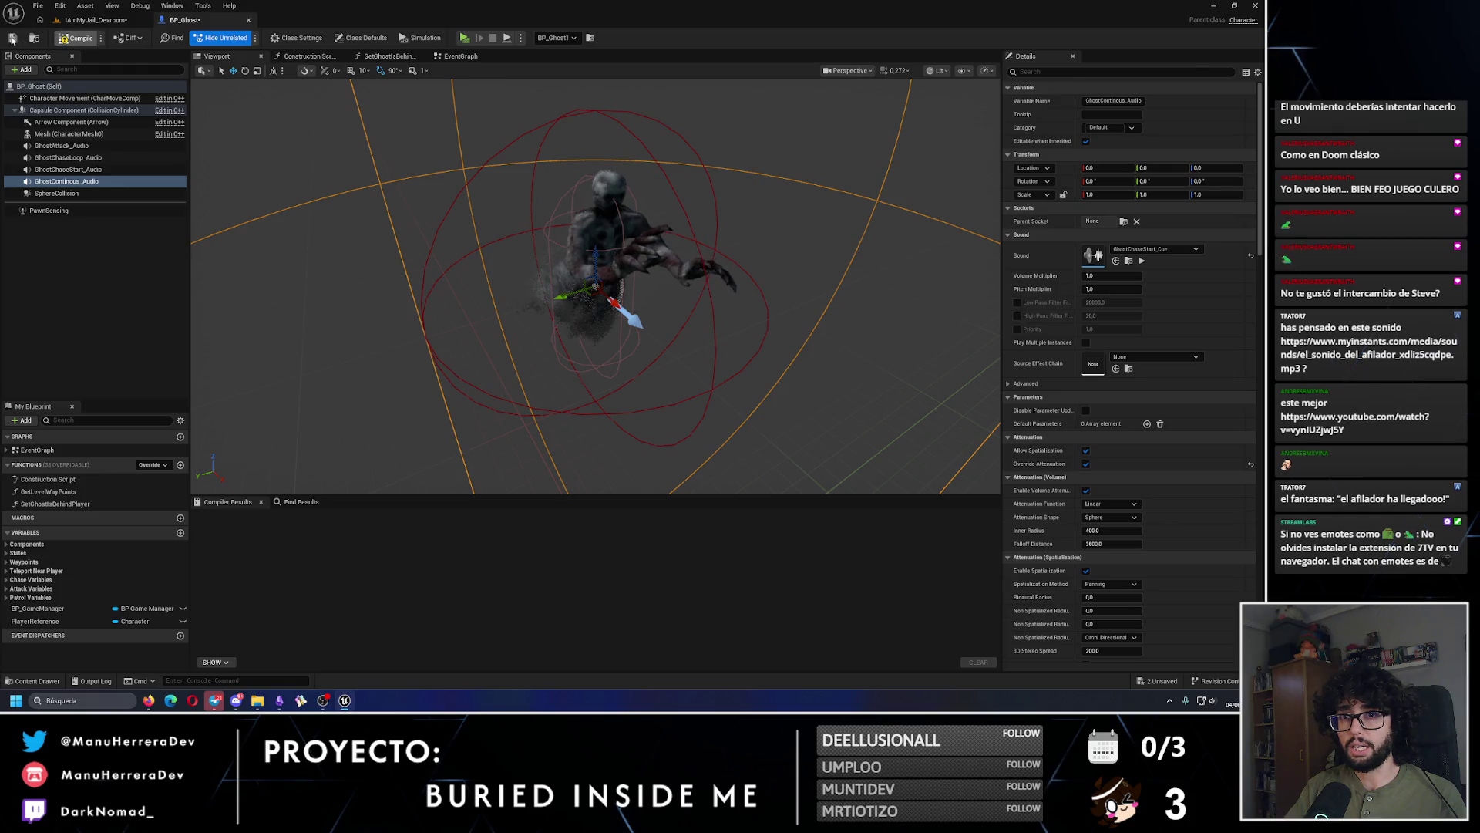
click(12, 38)
click(1150, 249)
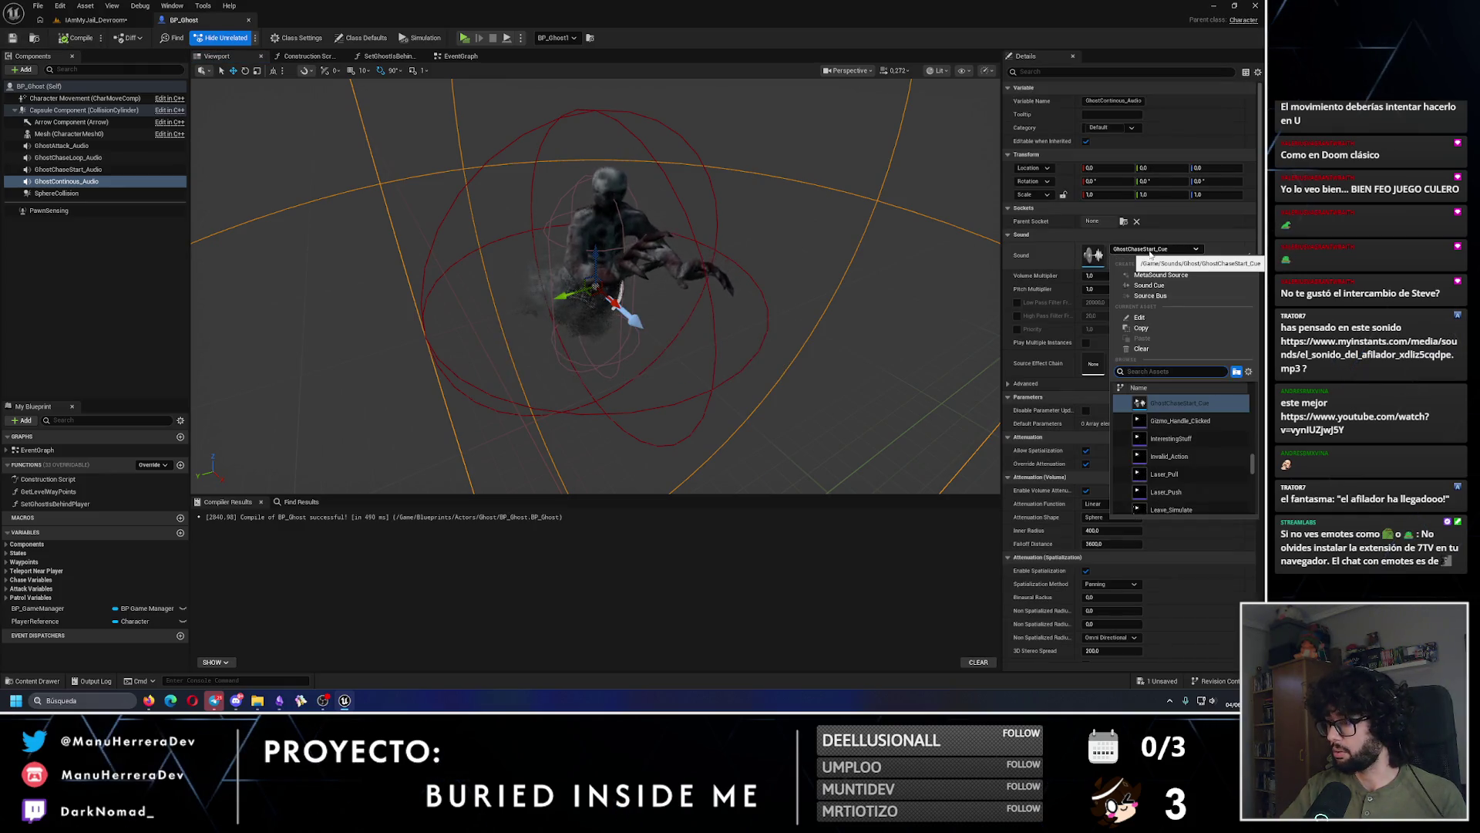
text(contin)
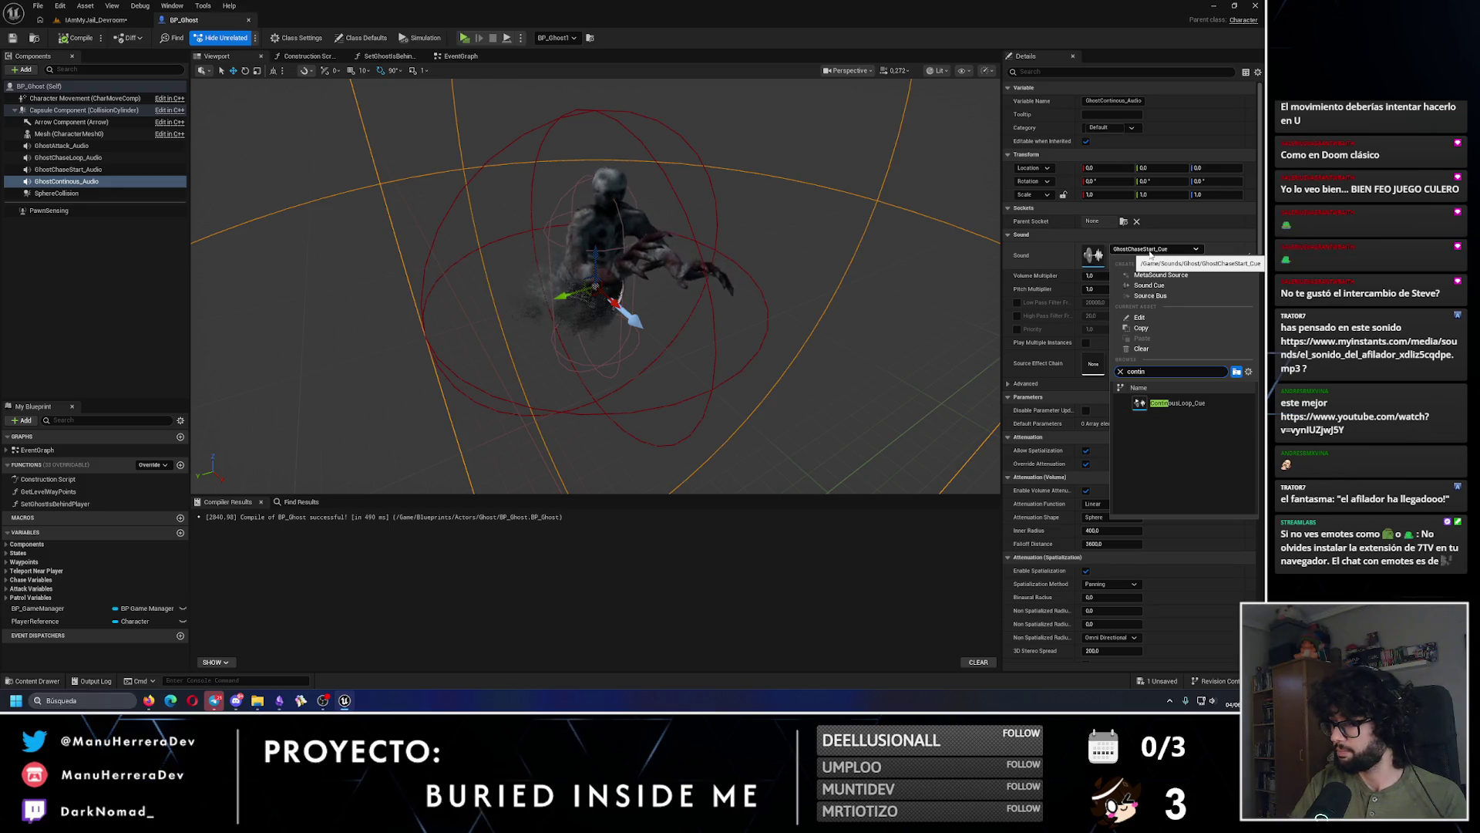
click(1177, 402)
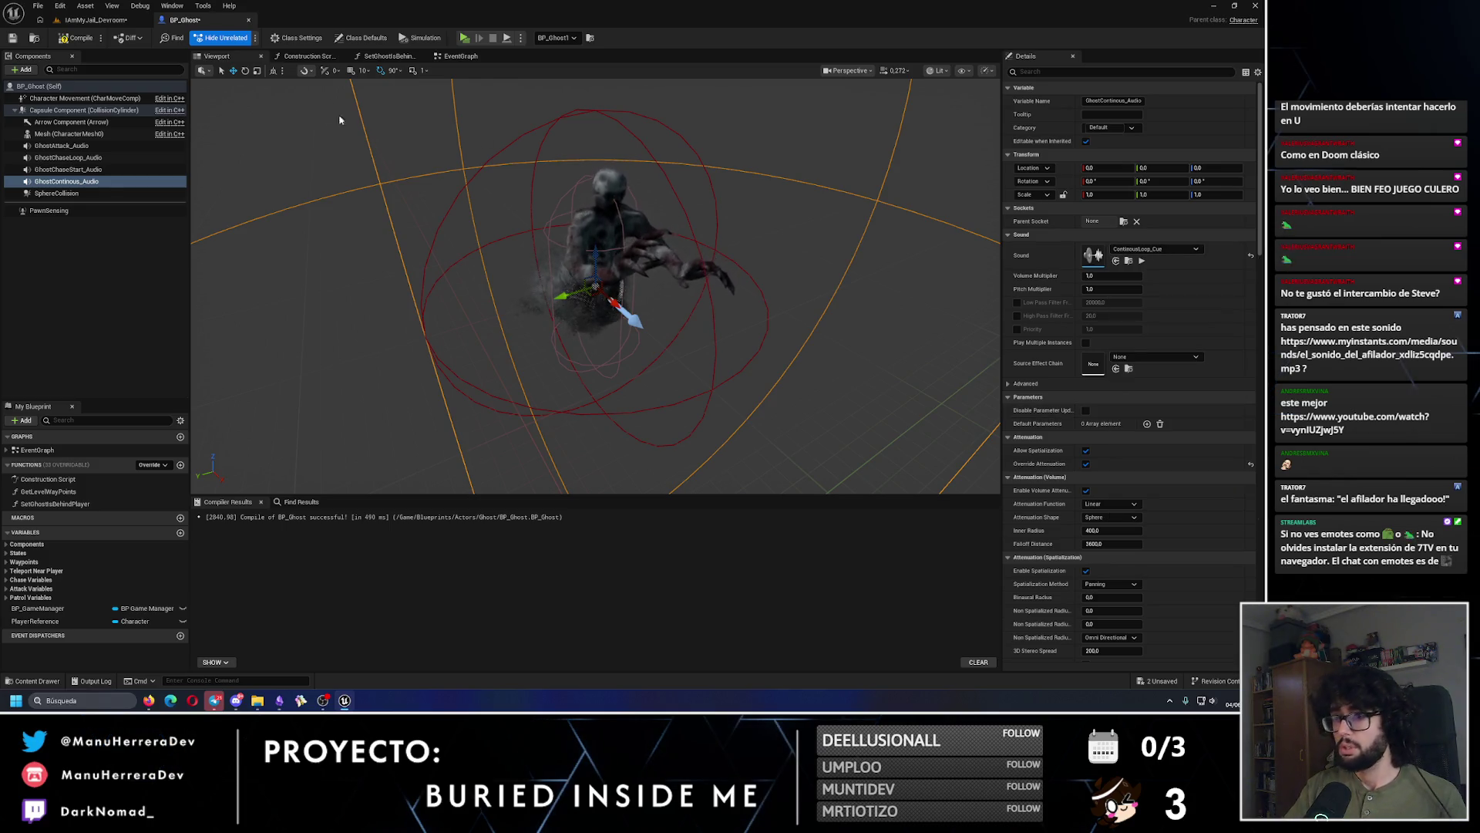
scroll(545, 204, down, 5)
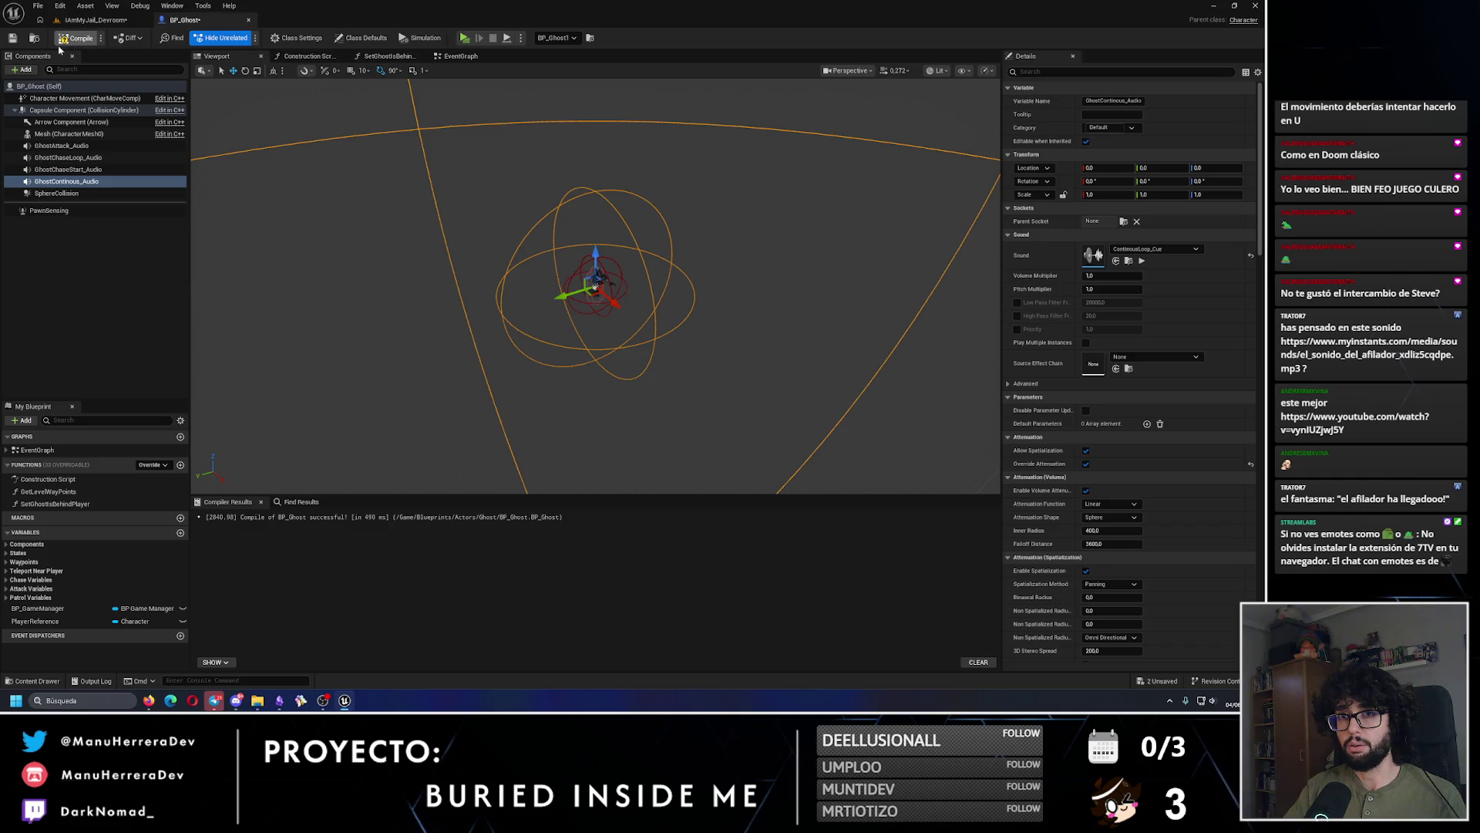
click(59, 44)
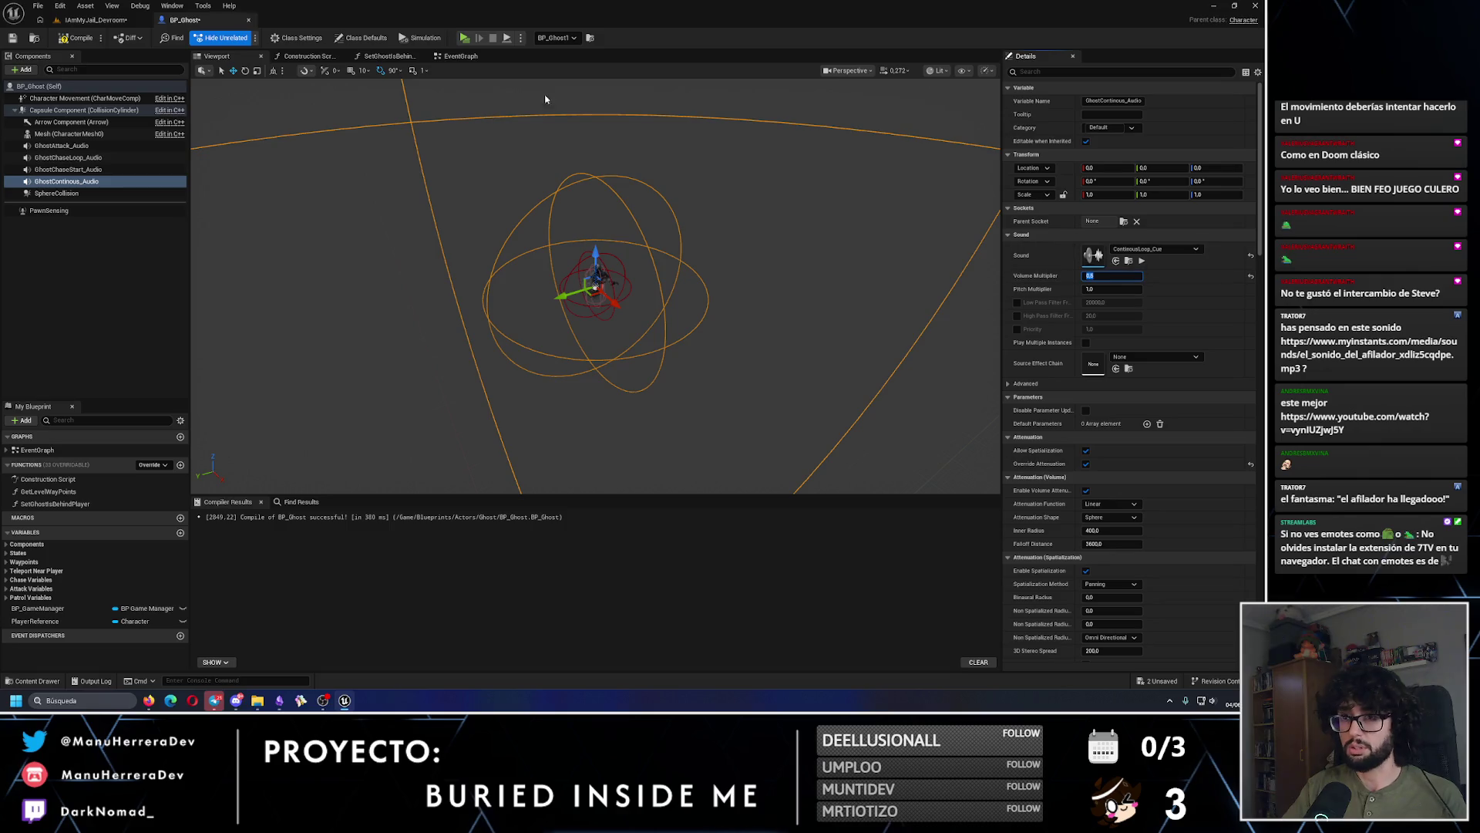
key(F7)
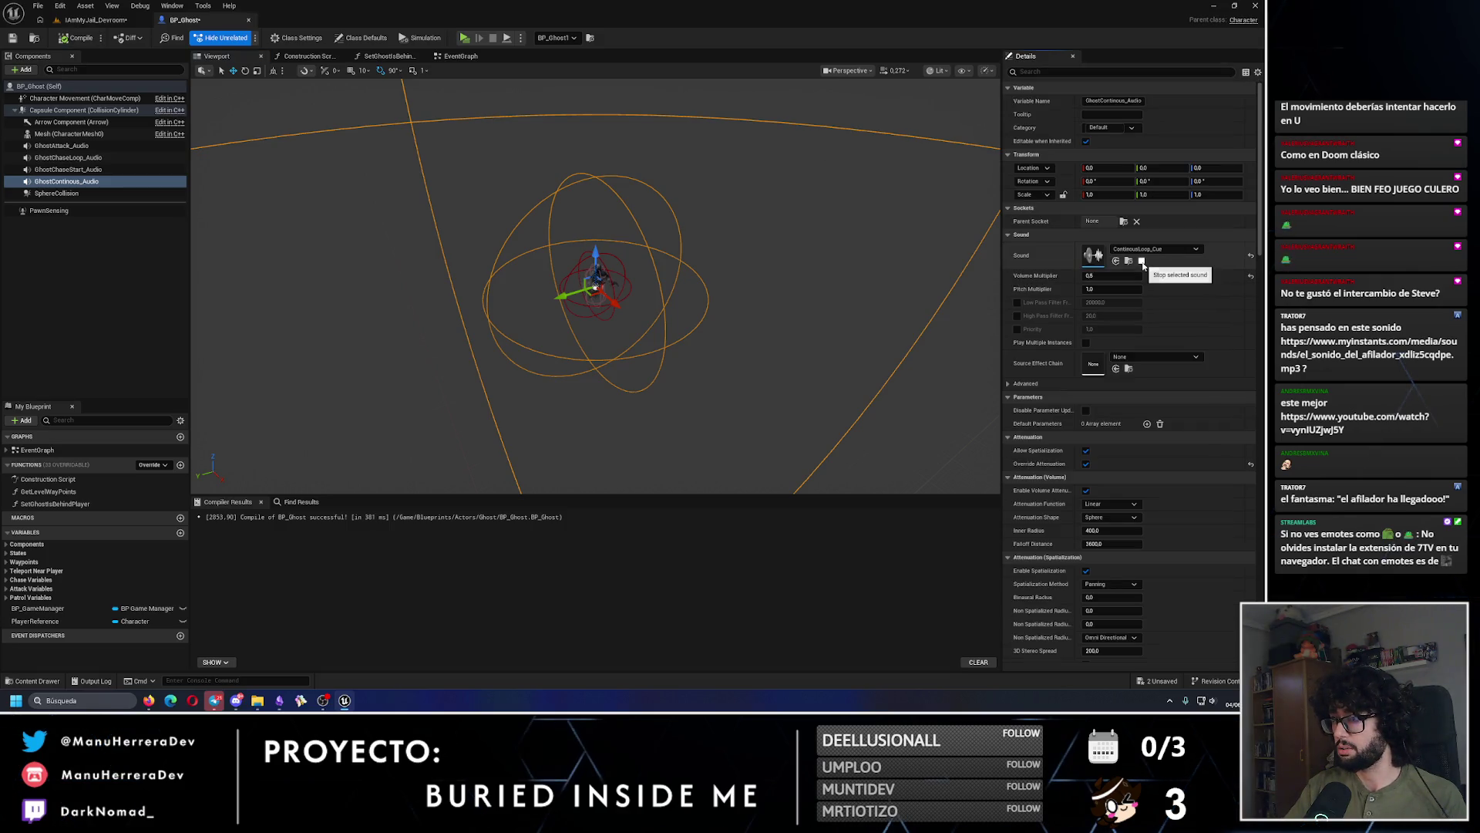
click(1142, 262)
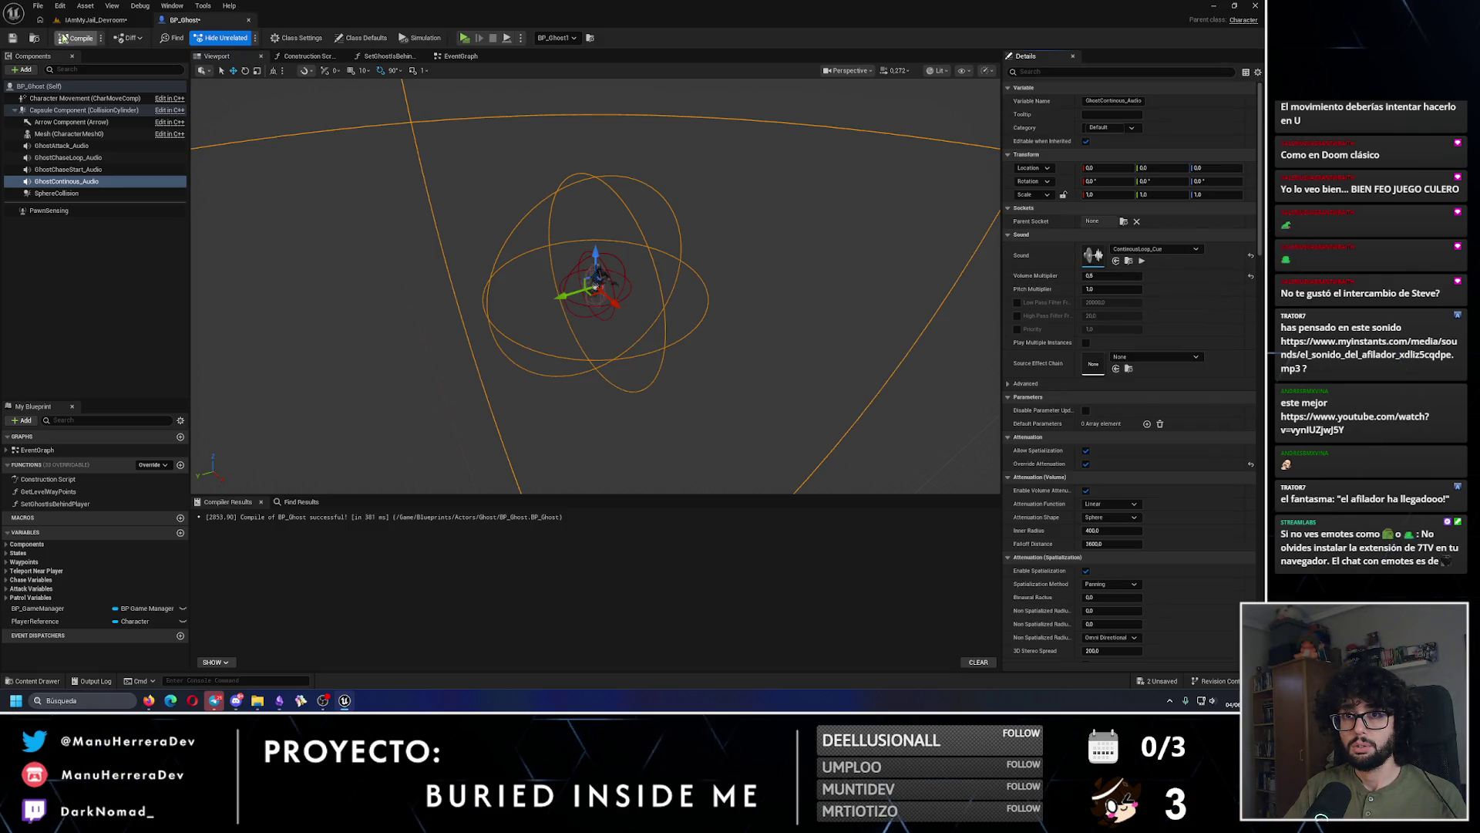
key(F7)
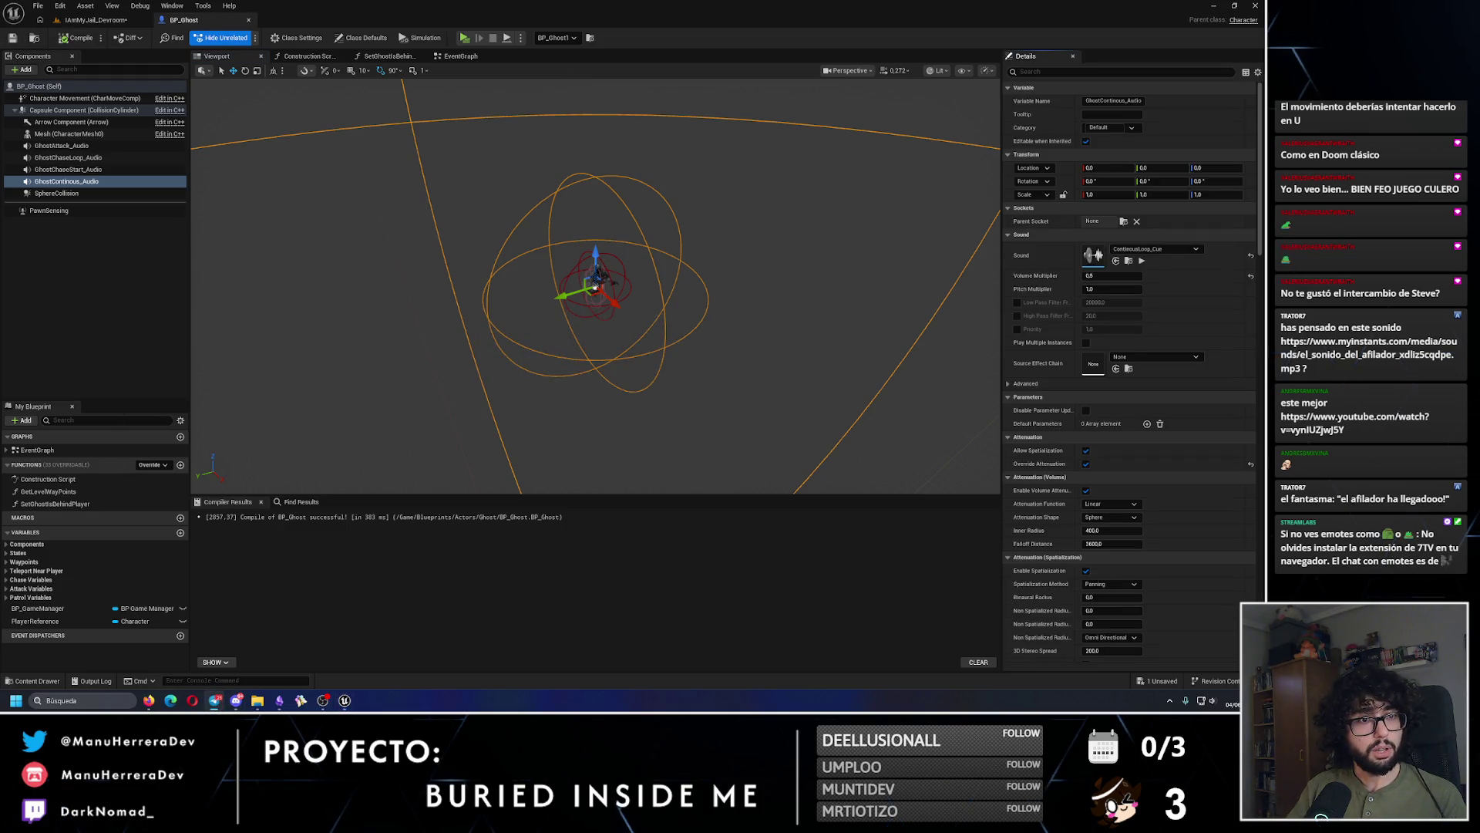
Step: Set the attenuation inner radius to 300 and falloff distance to 1000, then save BP_Ghost
mouse_move(586, 266)
mouse_down()
mouse_move(555, 266)
mouse_move(632, 266)
mouse_move(585, 266)
mouse_up()
scroll(586, 266, up, 3)
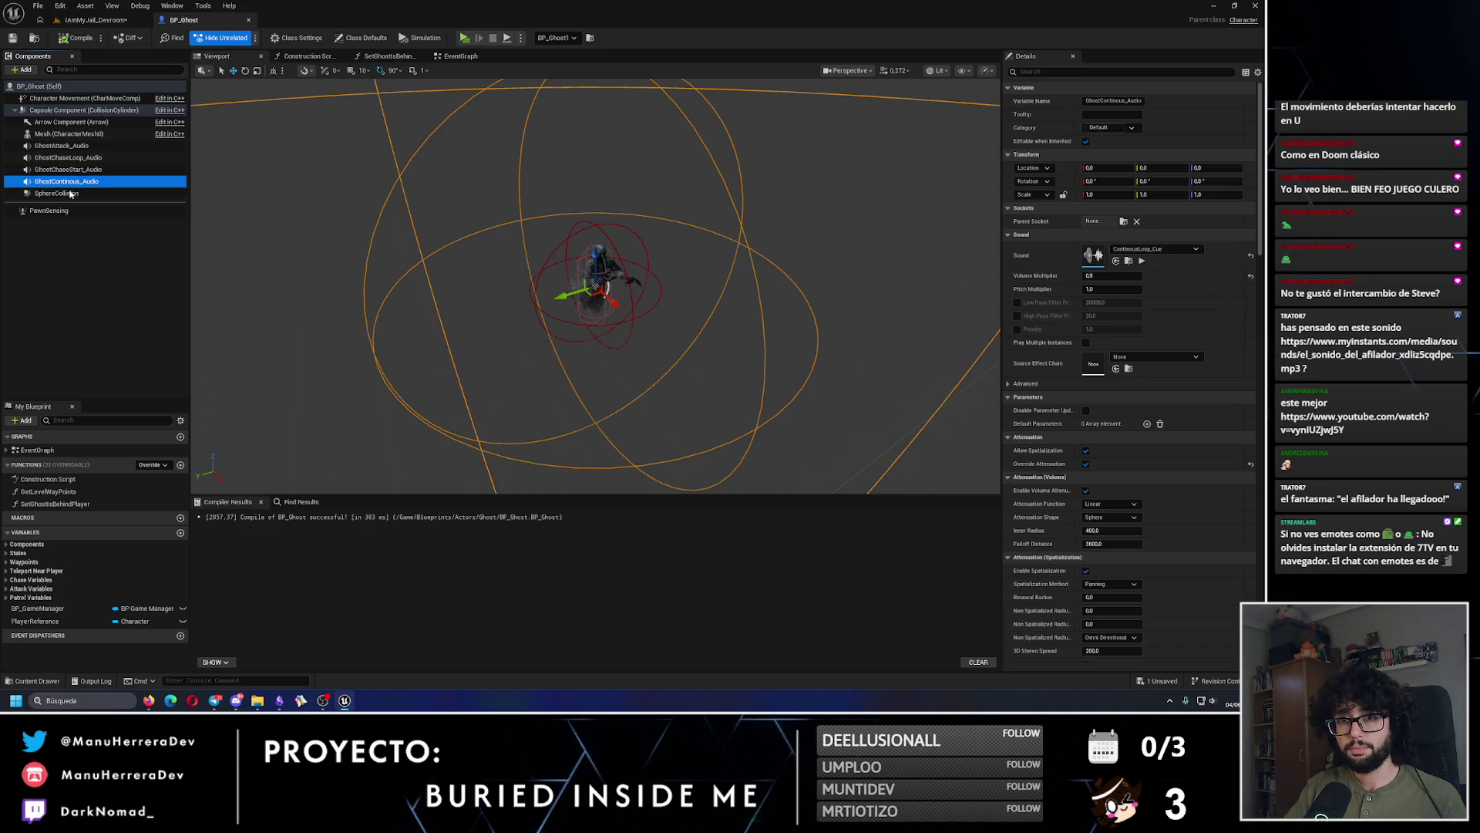
drag(1095, 531, 1079, 531)
click(1100, 531)
key(Return)
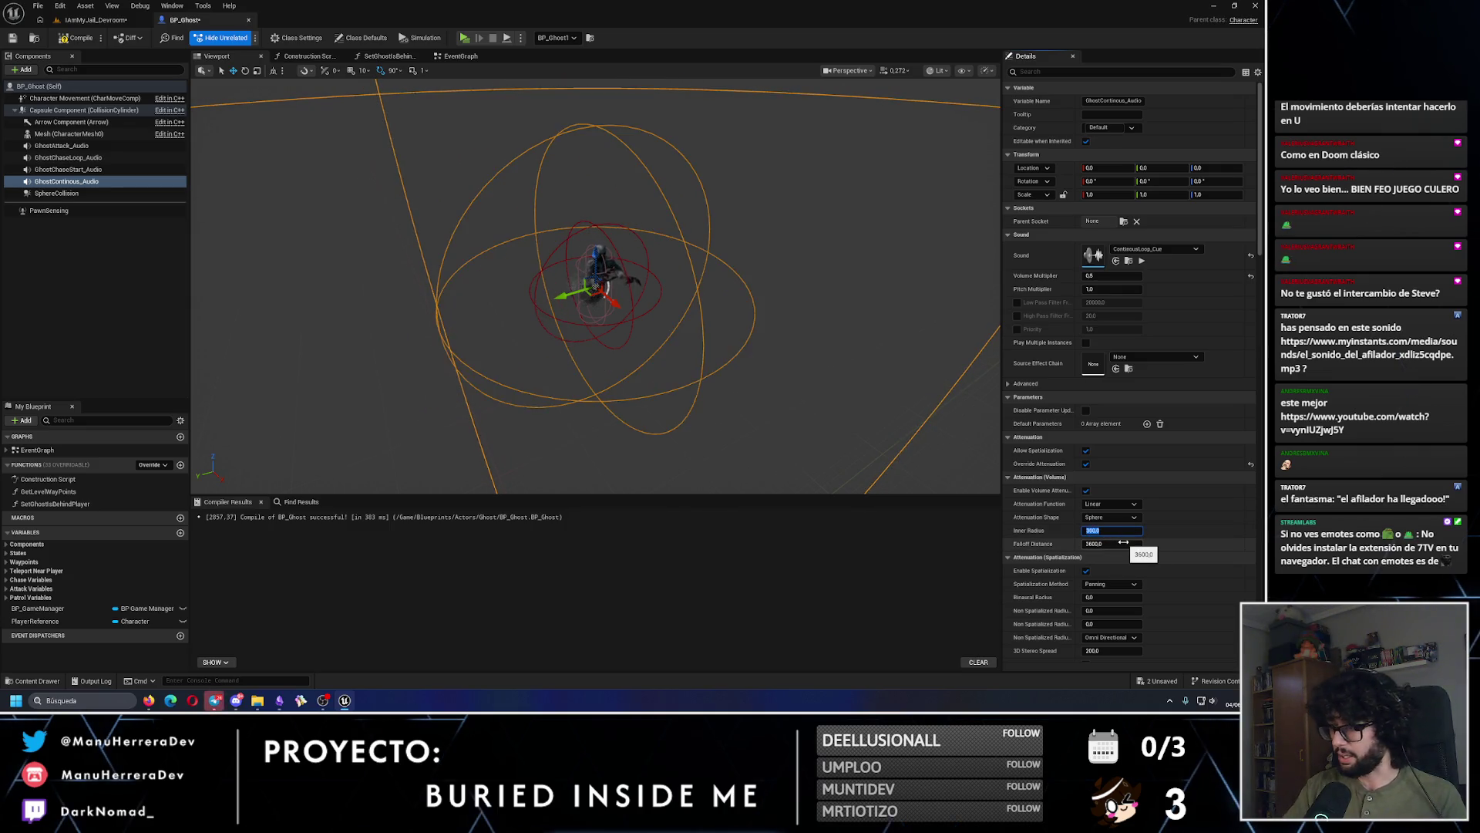
drag(1115, 545, 1075, 545)
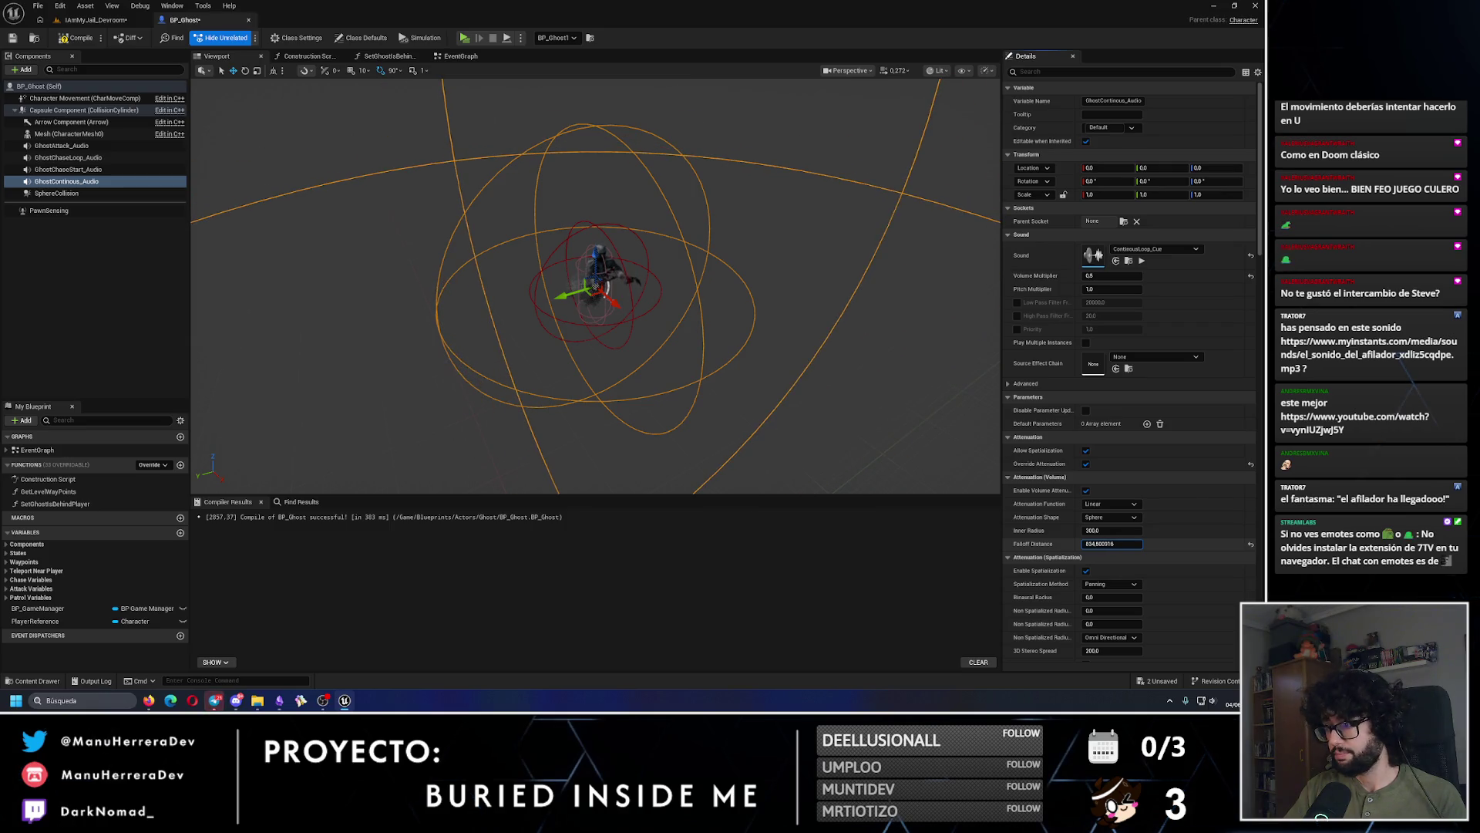
click(1123, 543)
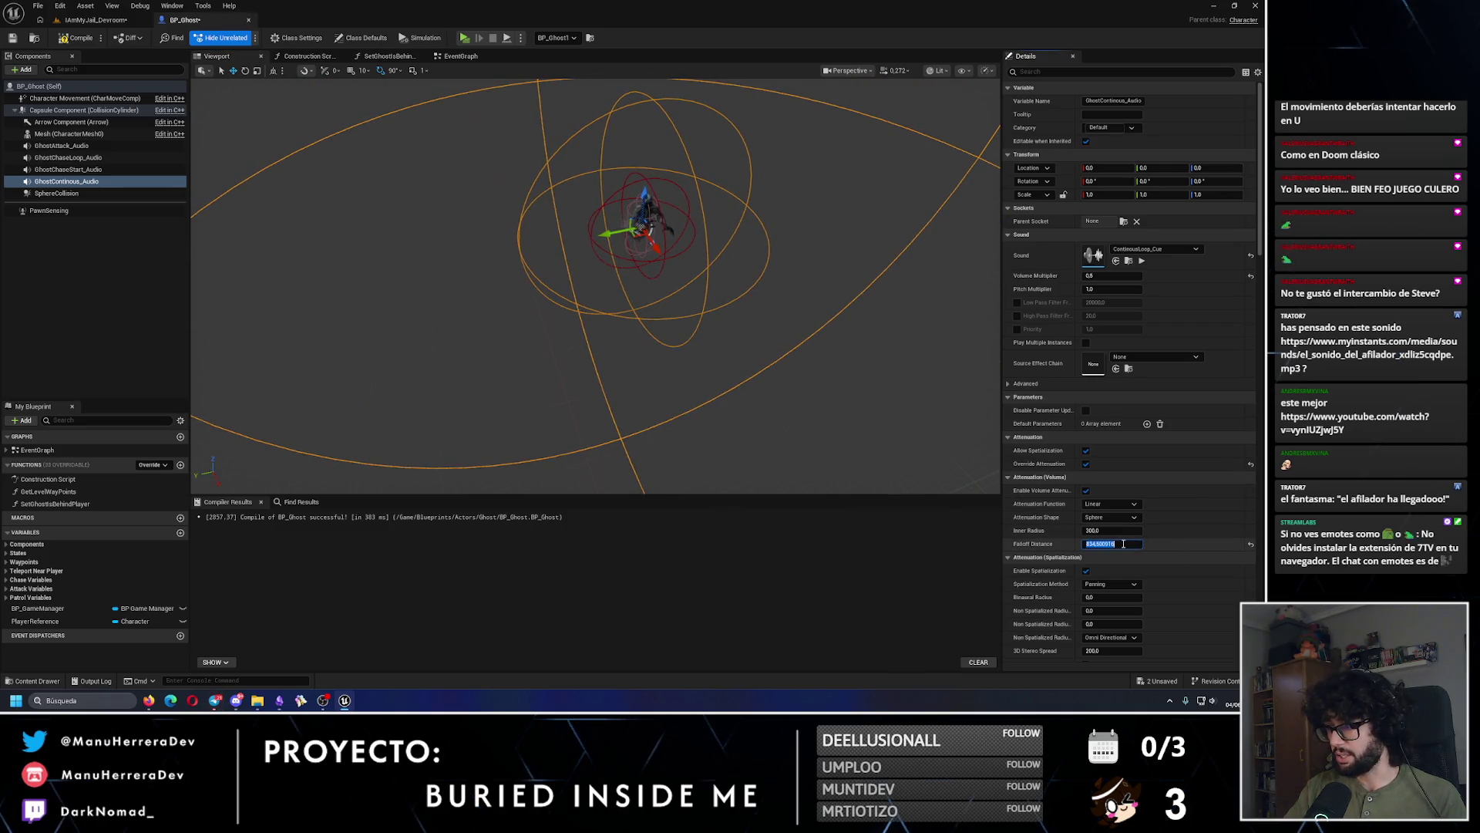
text(00)
key(Return)
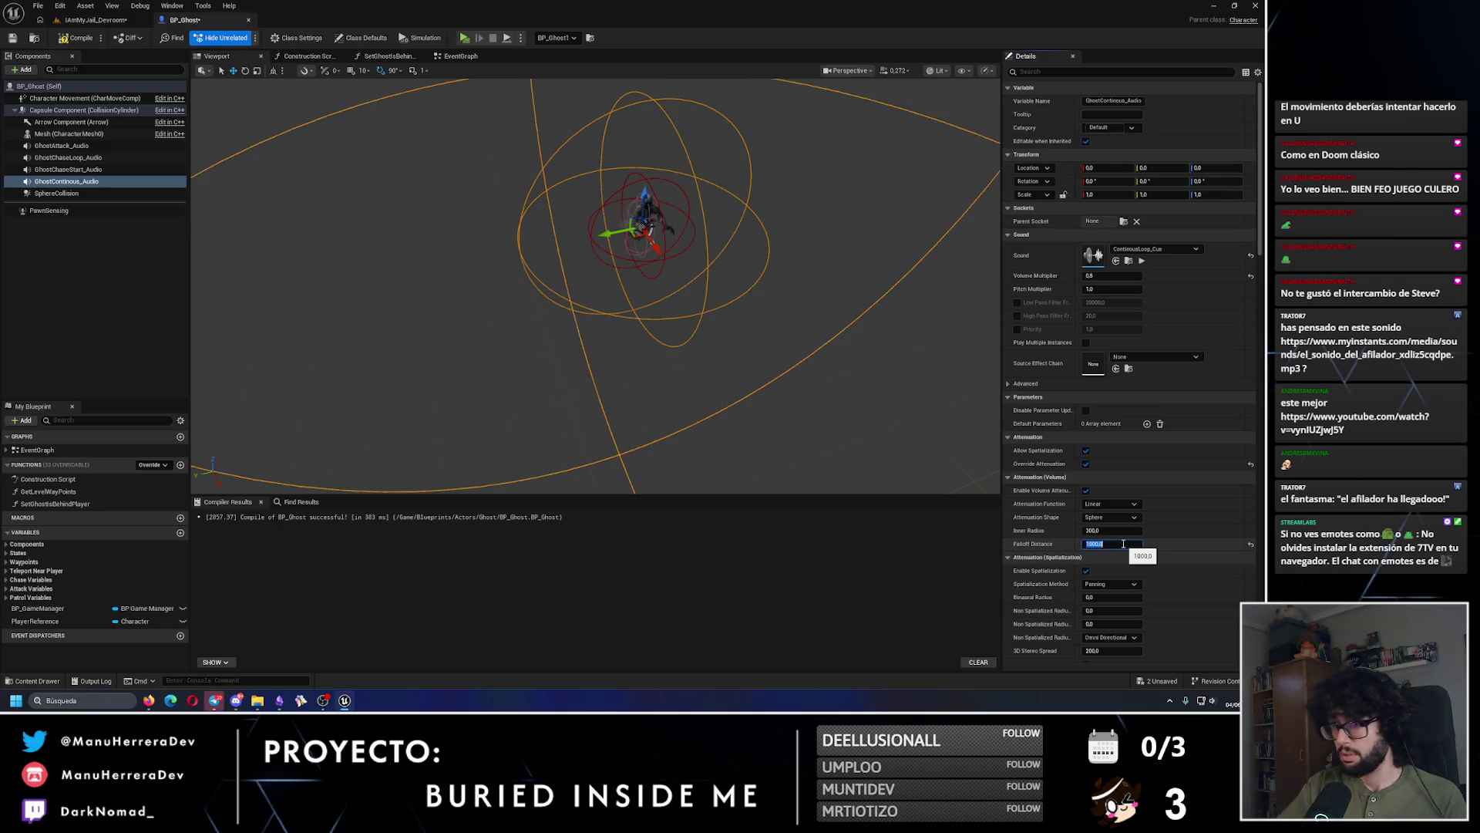
click(12, 38)
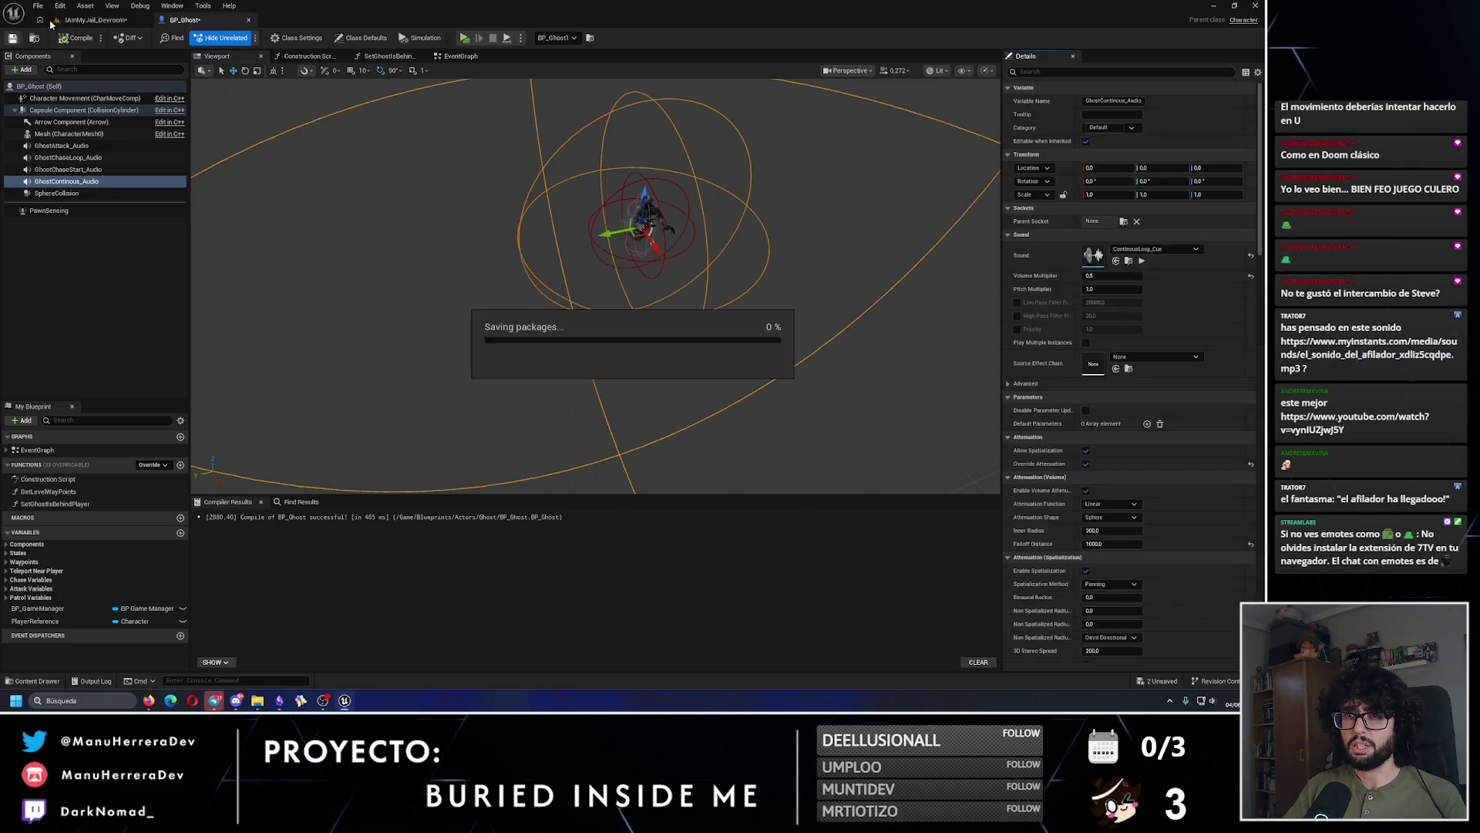
Step: Clear the BP_Ghost details filter and compile the blueprint
click(91, 21)
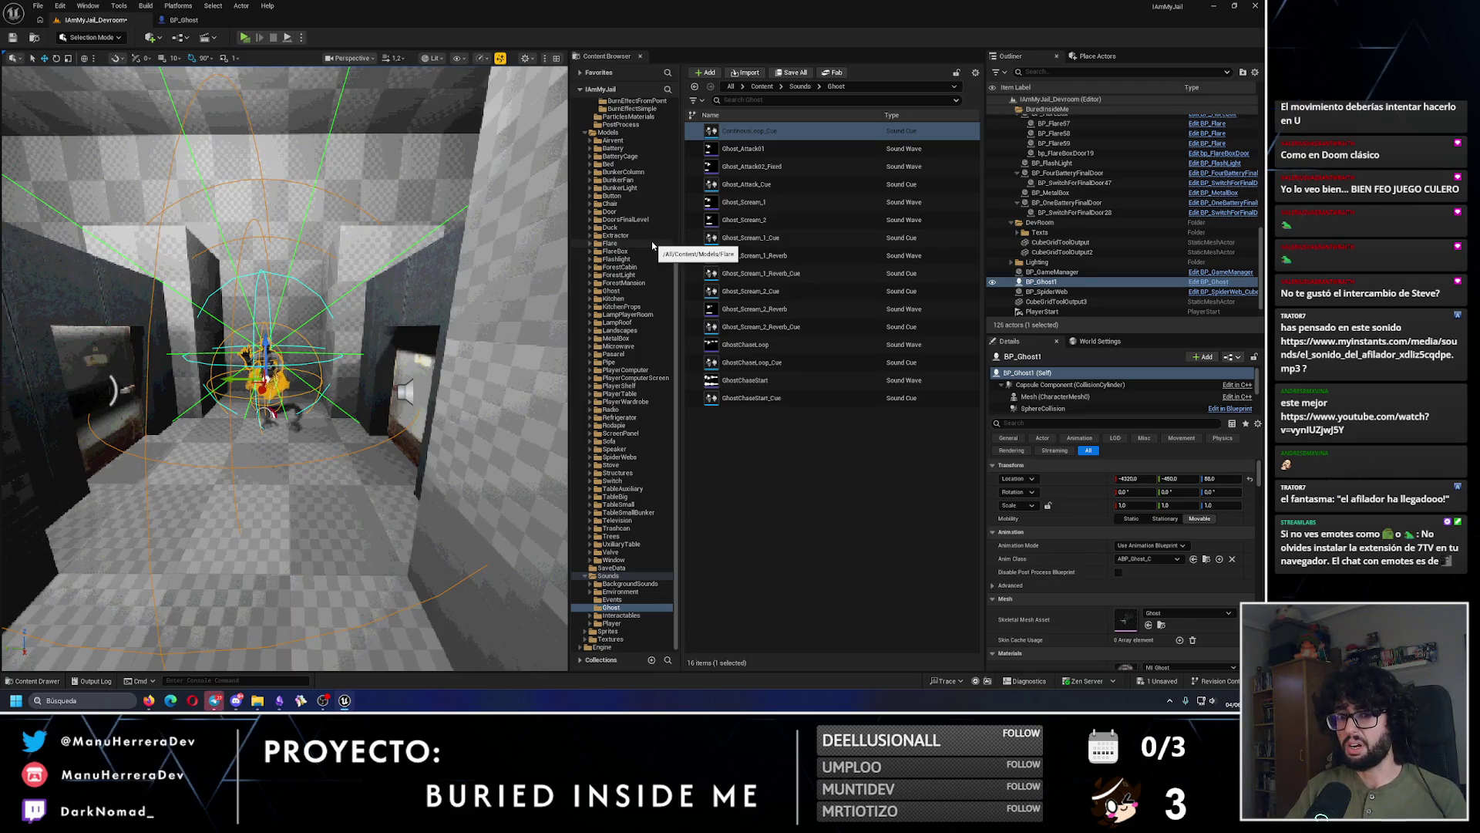
scroll(653, 245, up, 6)
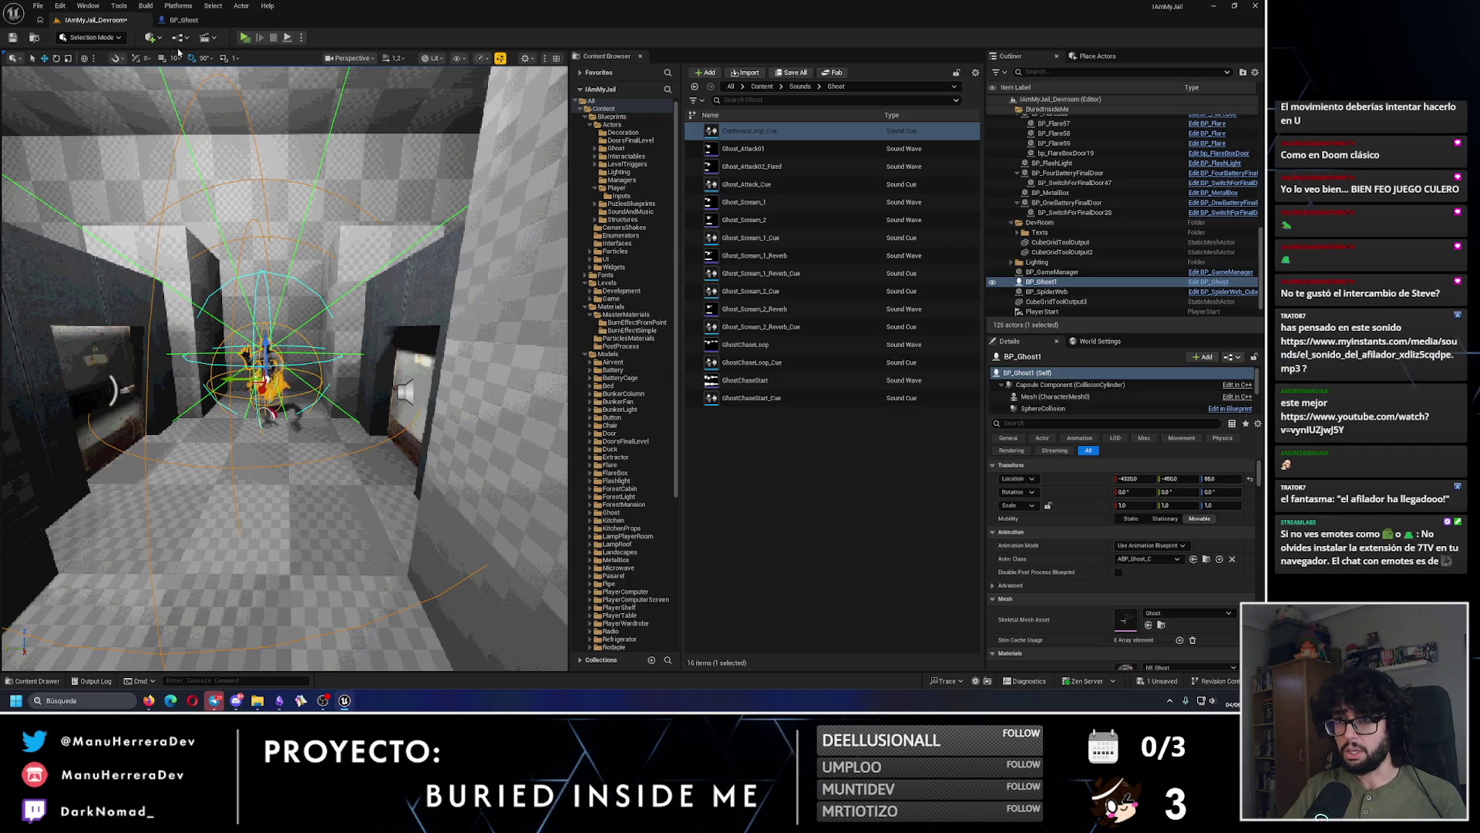
click(196, 23)
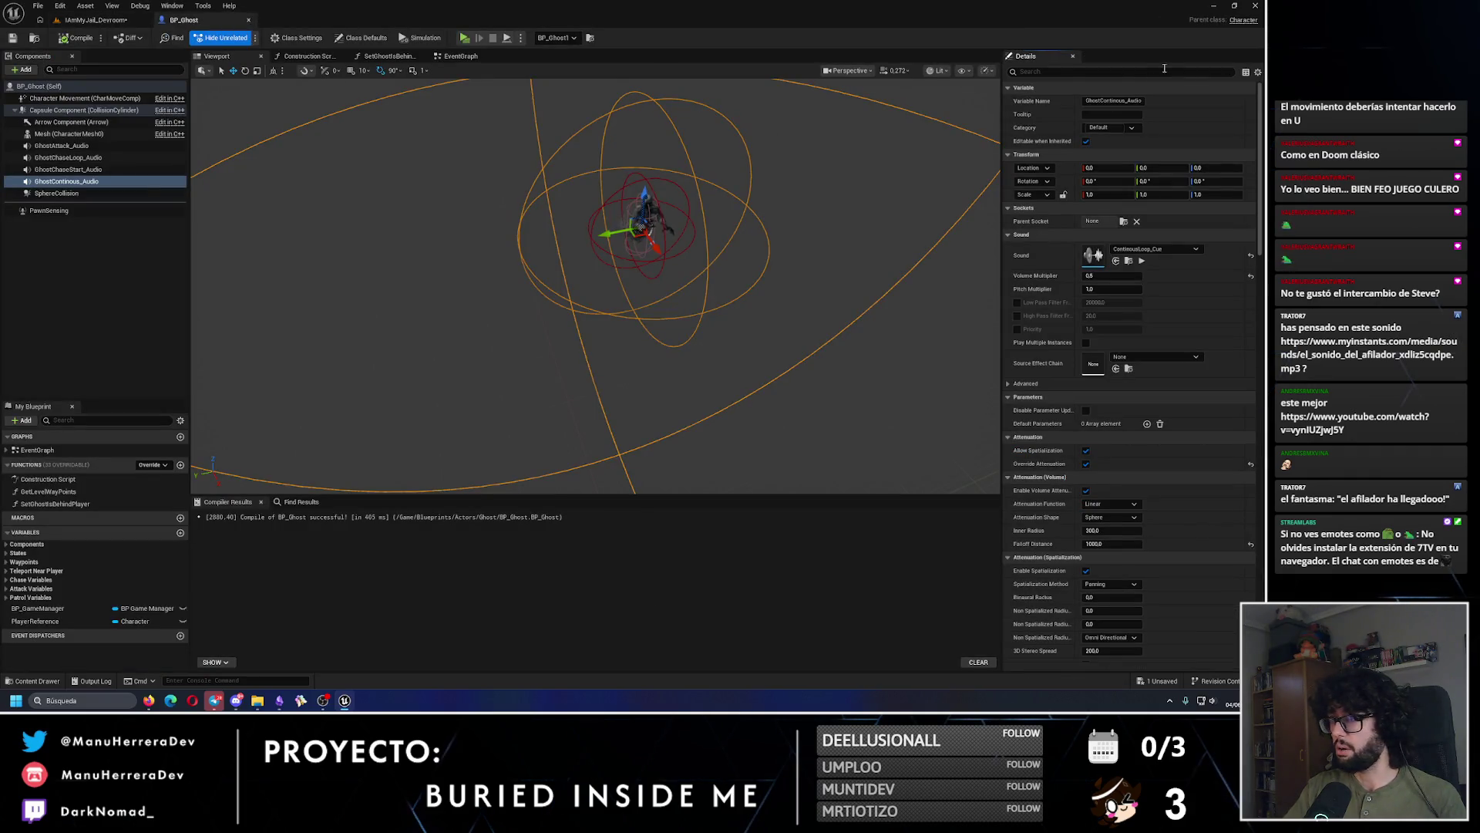
text(atto)
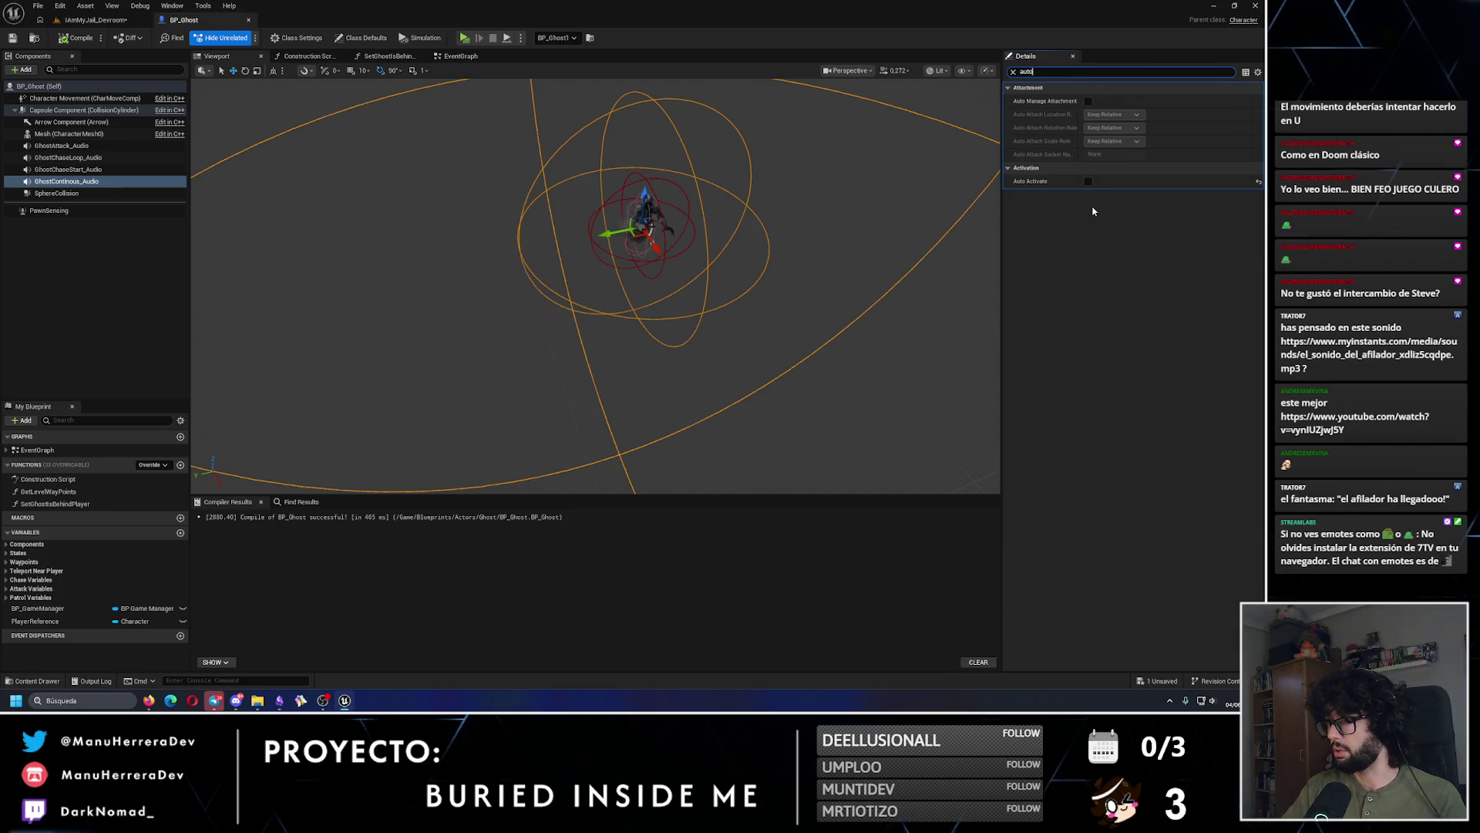
click(1014, 72)
click(78, 38)
Step: Load BuriedInsideMe_Level_02 from Levels/Game, saving IAmMyJail_Devroom when prompted
click(91, 22)
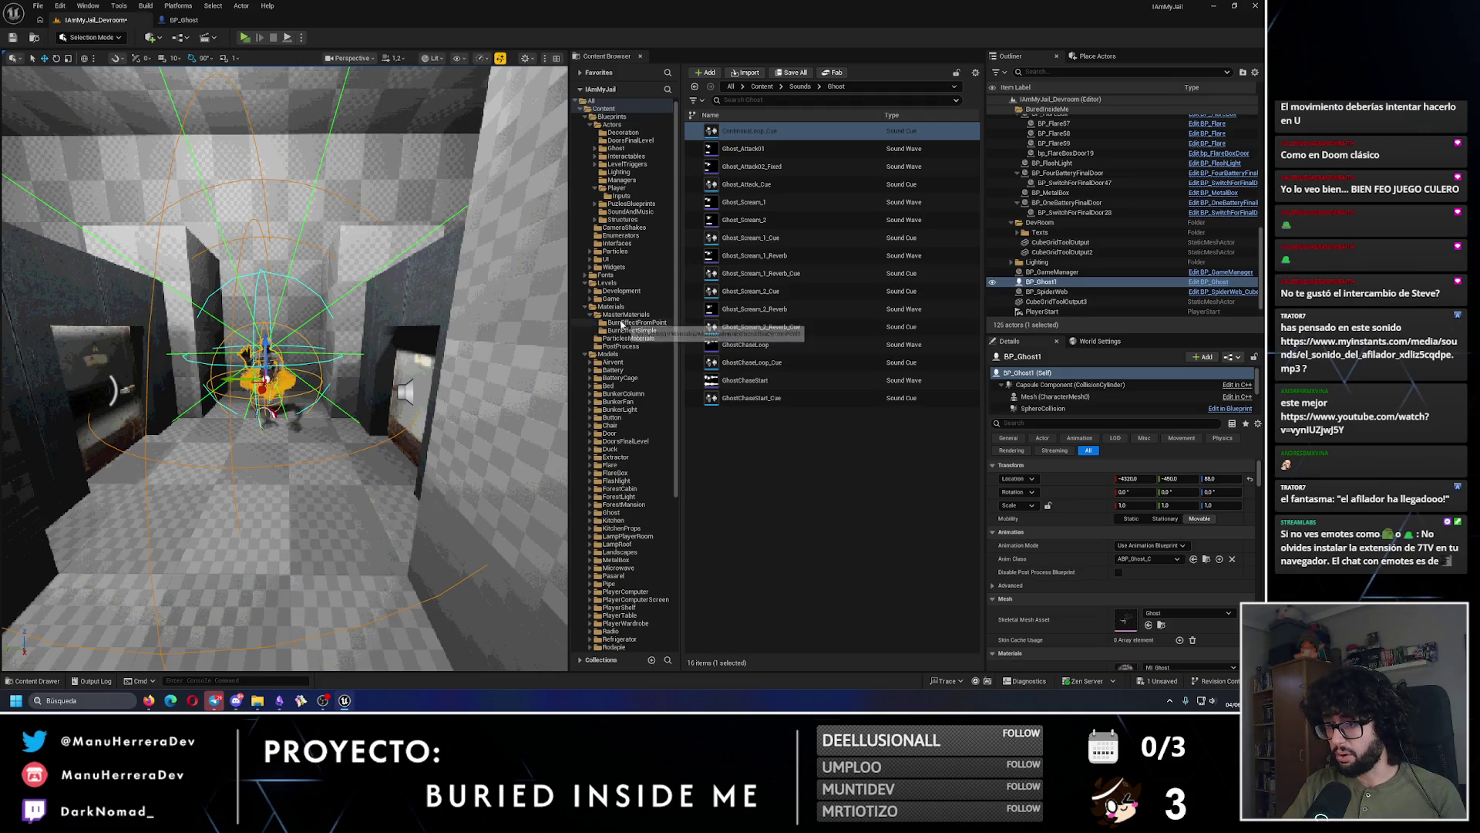
click(617, 283)
click(613, 298)
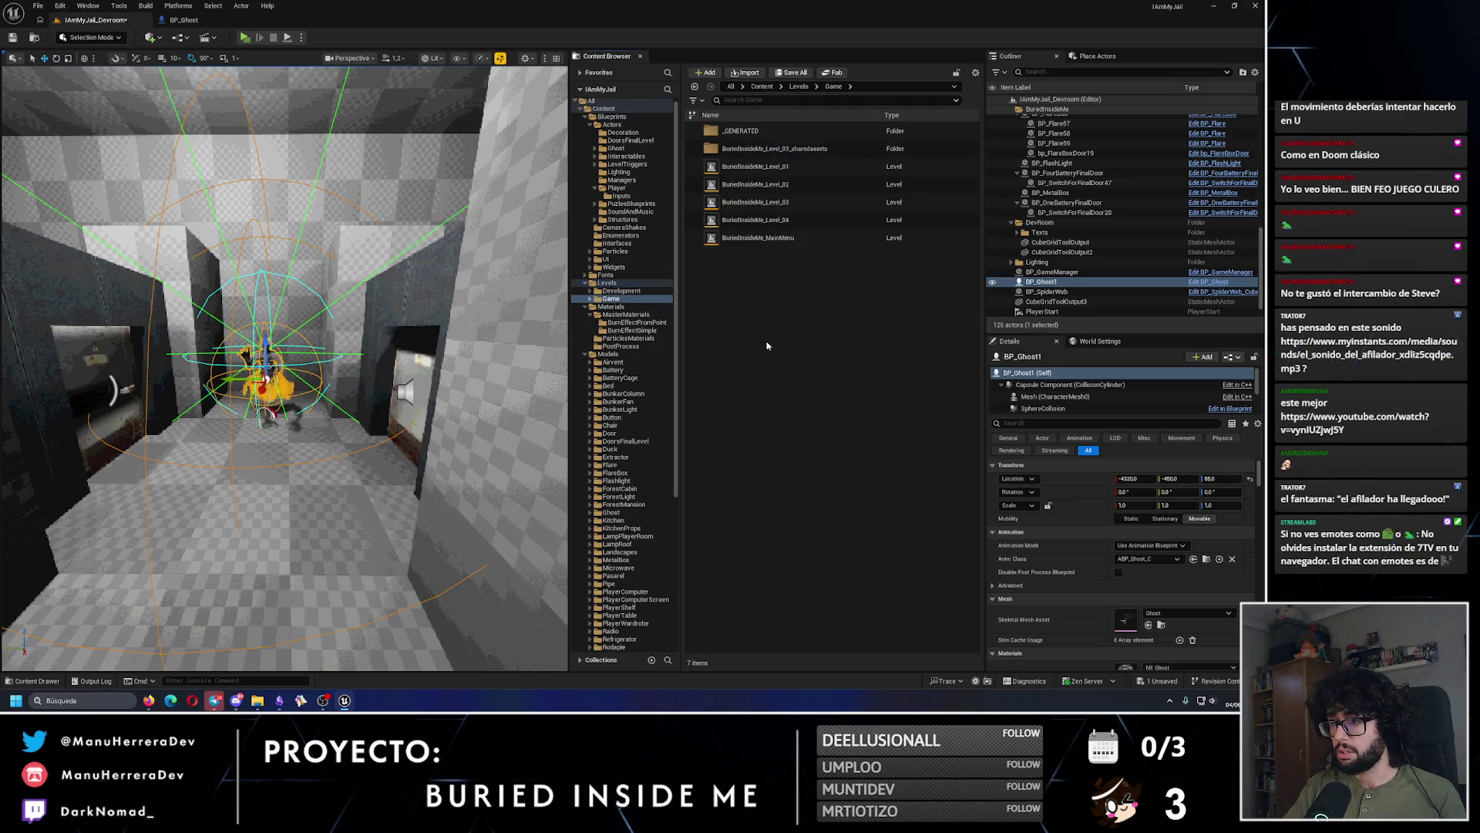
double_click(782, 186)
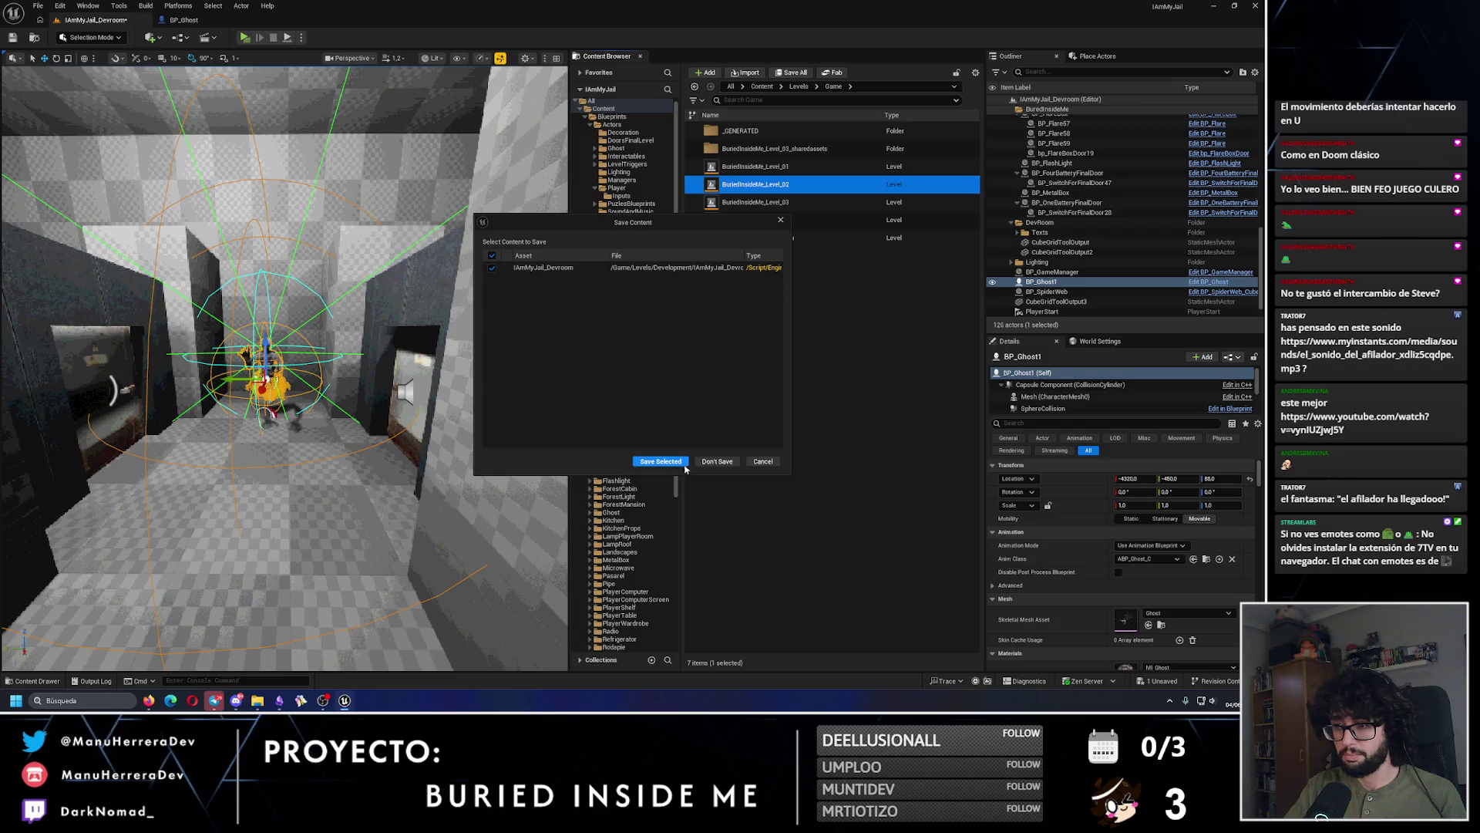
click(683, 465)
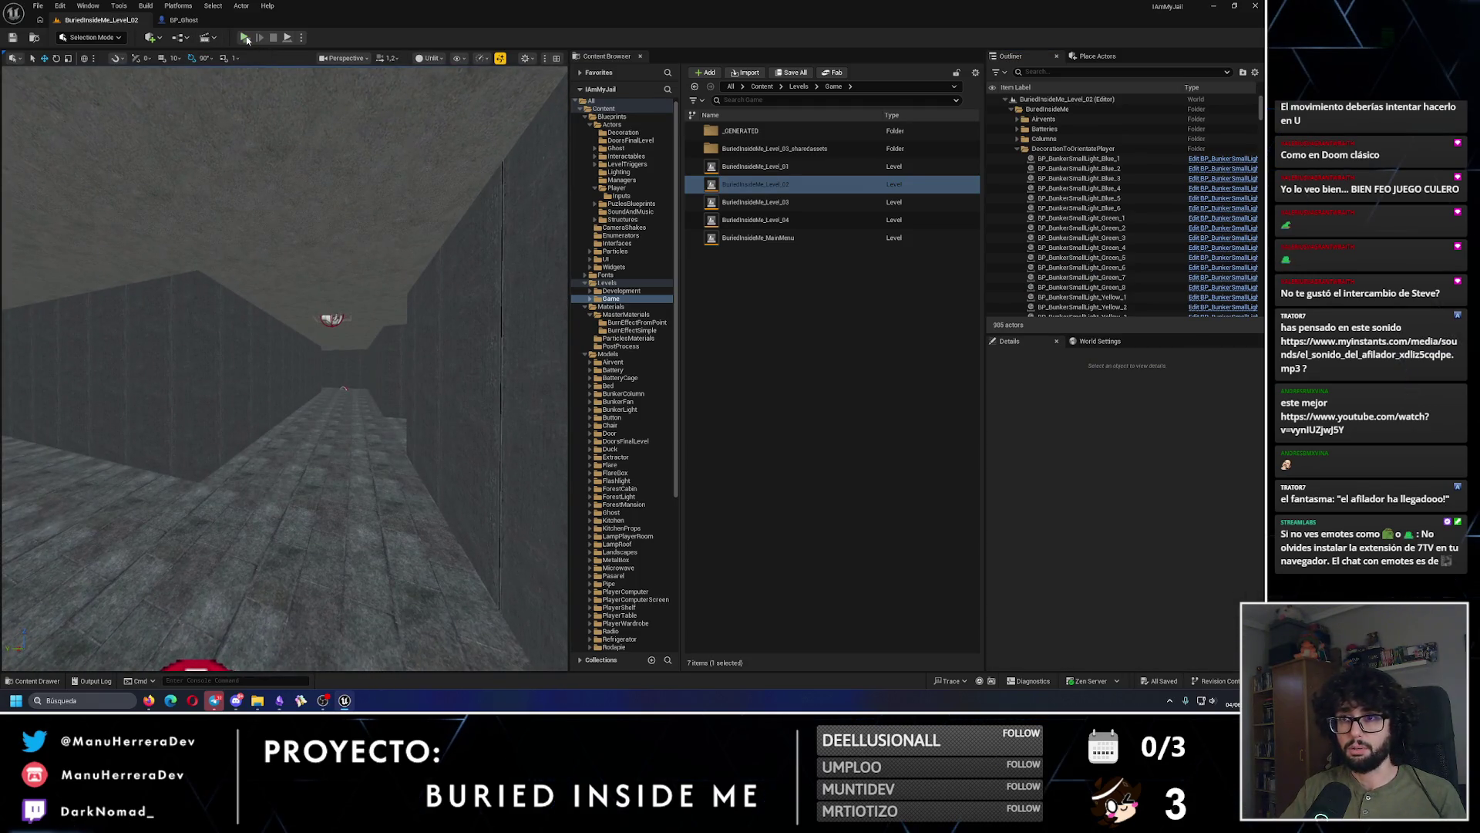
Step: Start a standalone playtest and sprint through the bunker corridors until the ghost appears
key(alt+p)
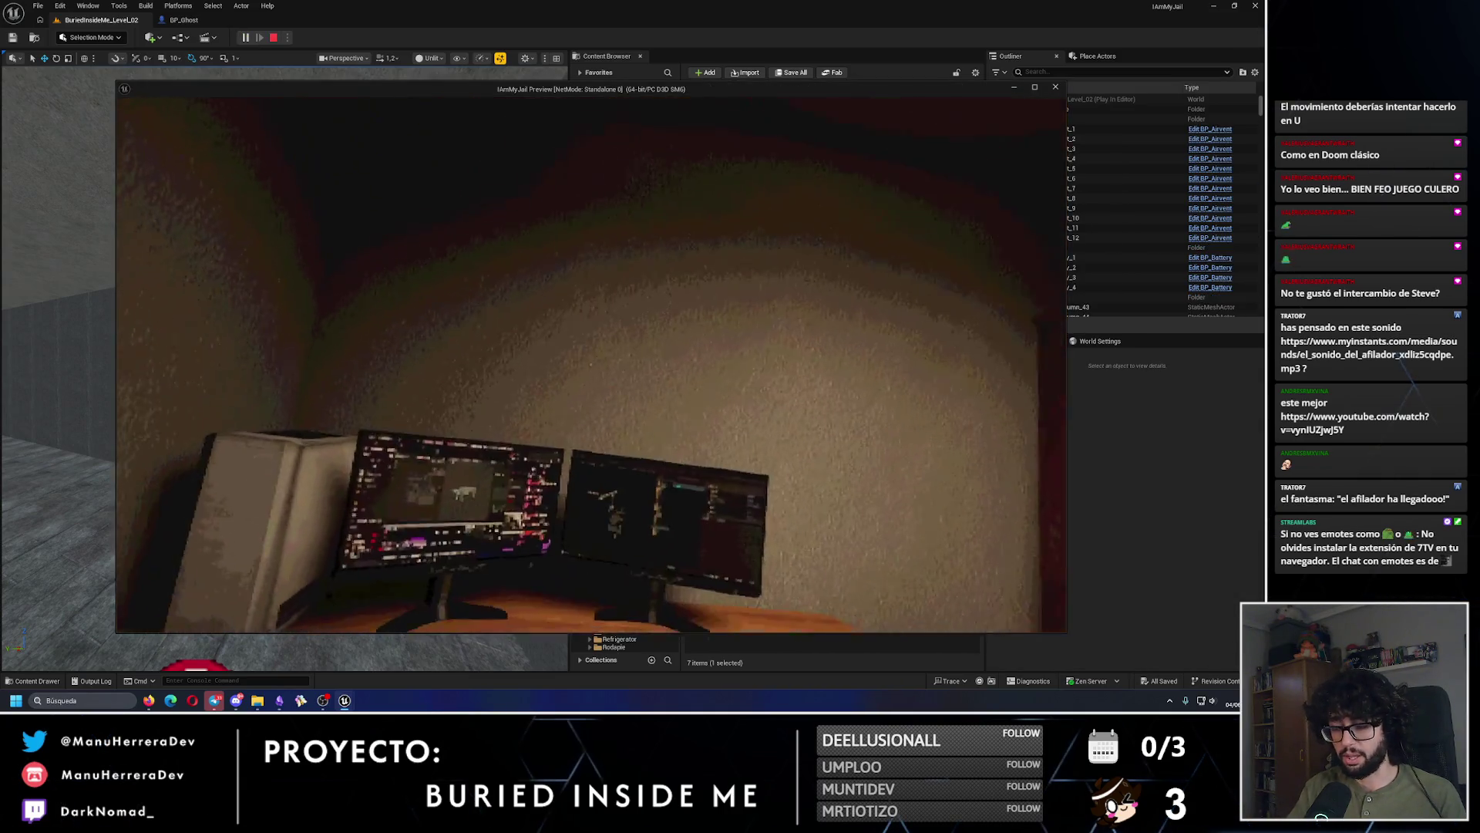
key(shift+w)
key(shift+w)
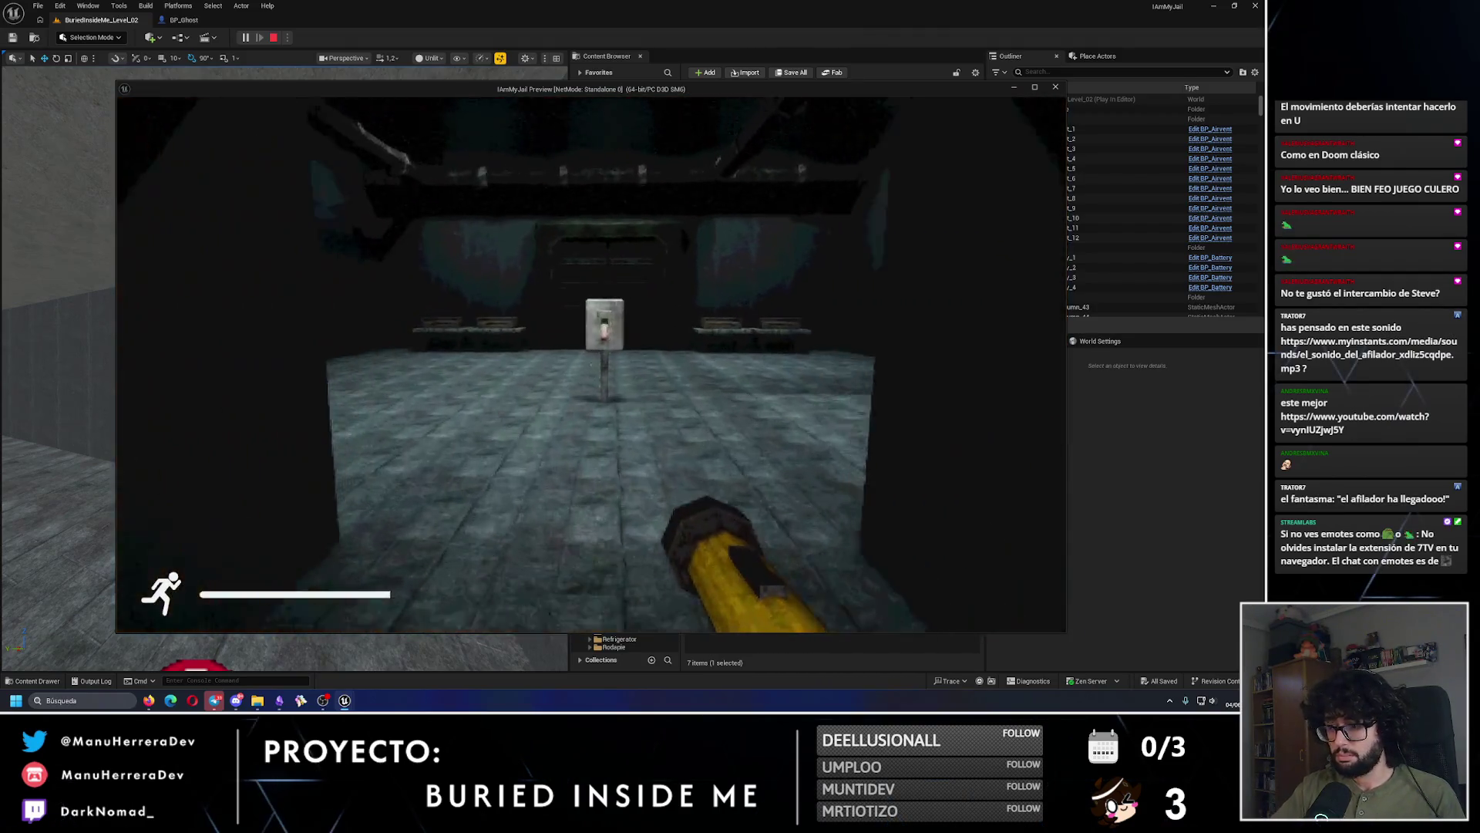
key(shift+w)
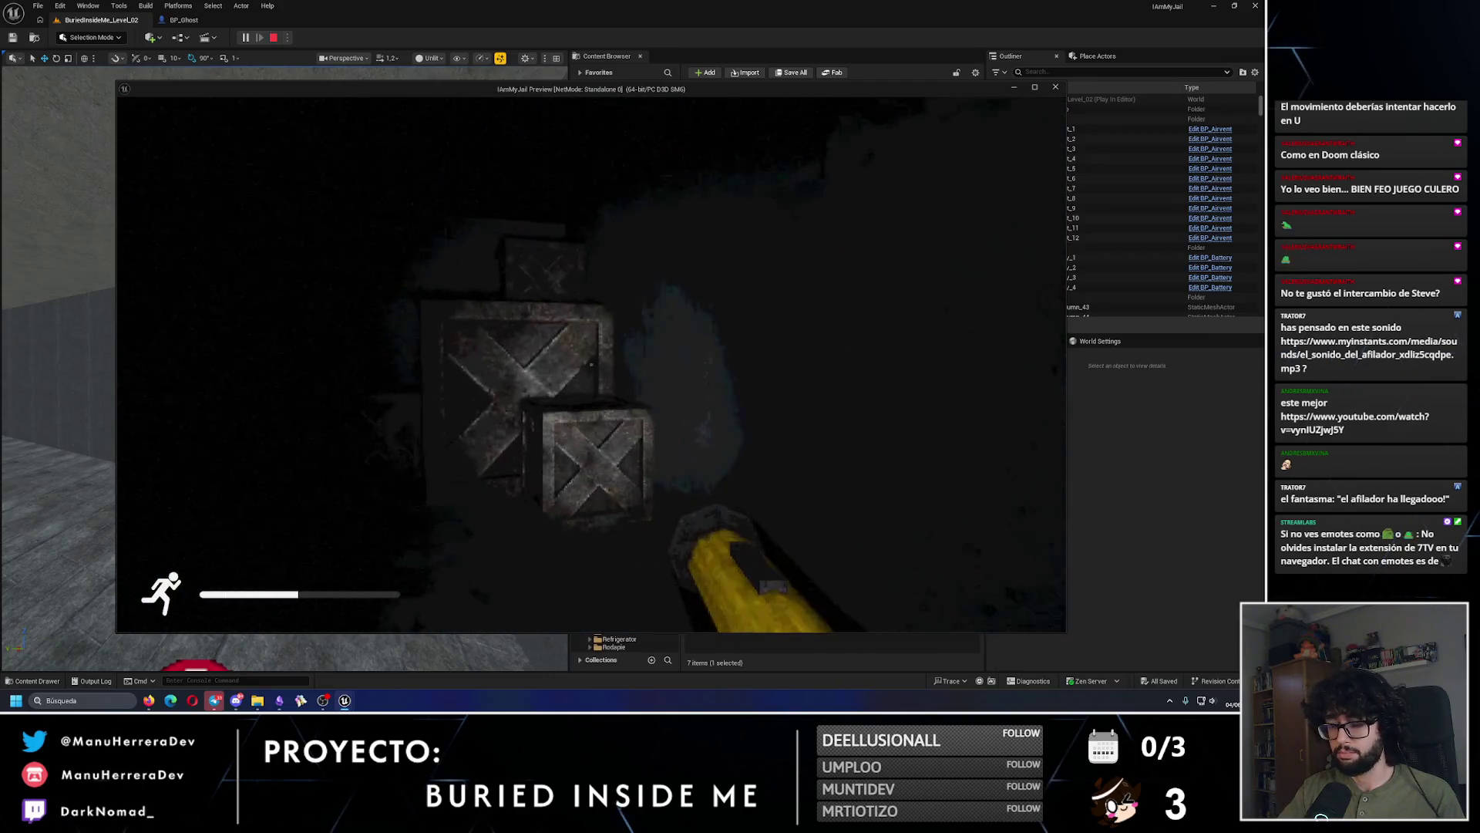
key(w)
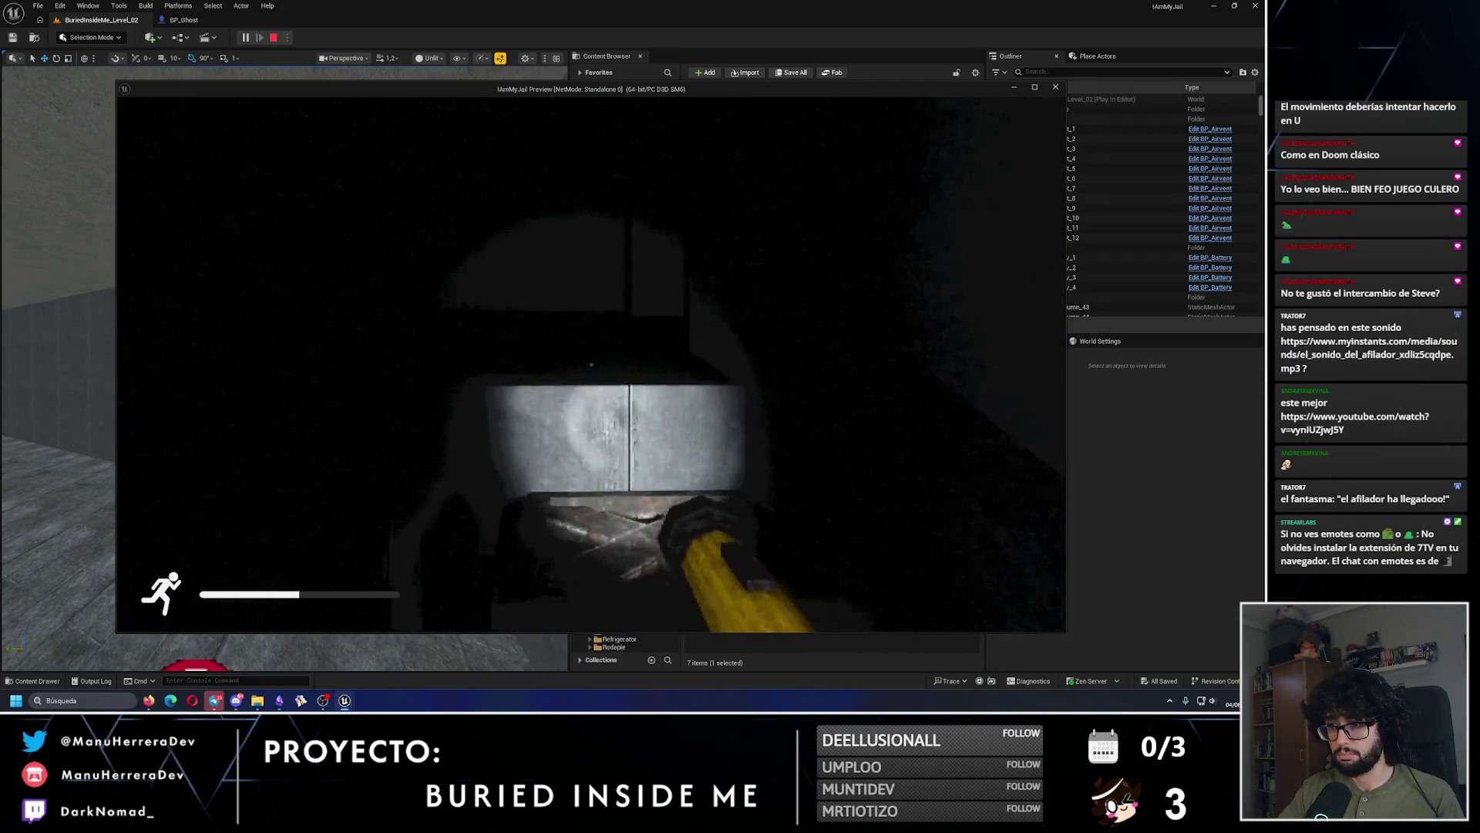
key(w)
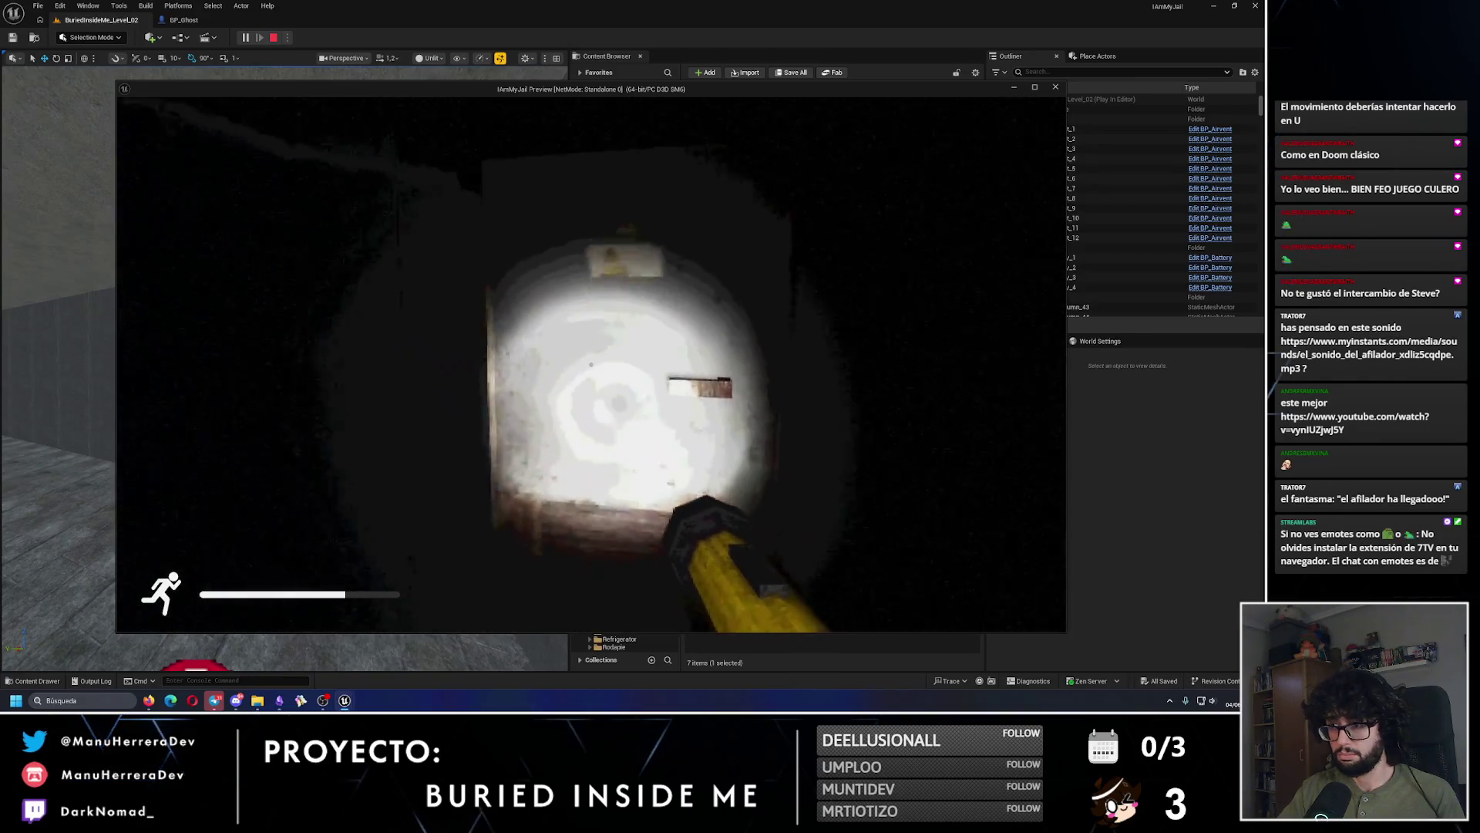
key(w)
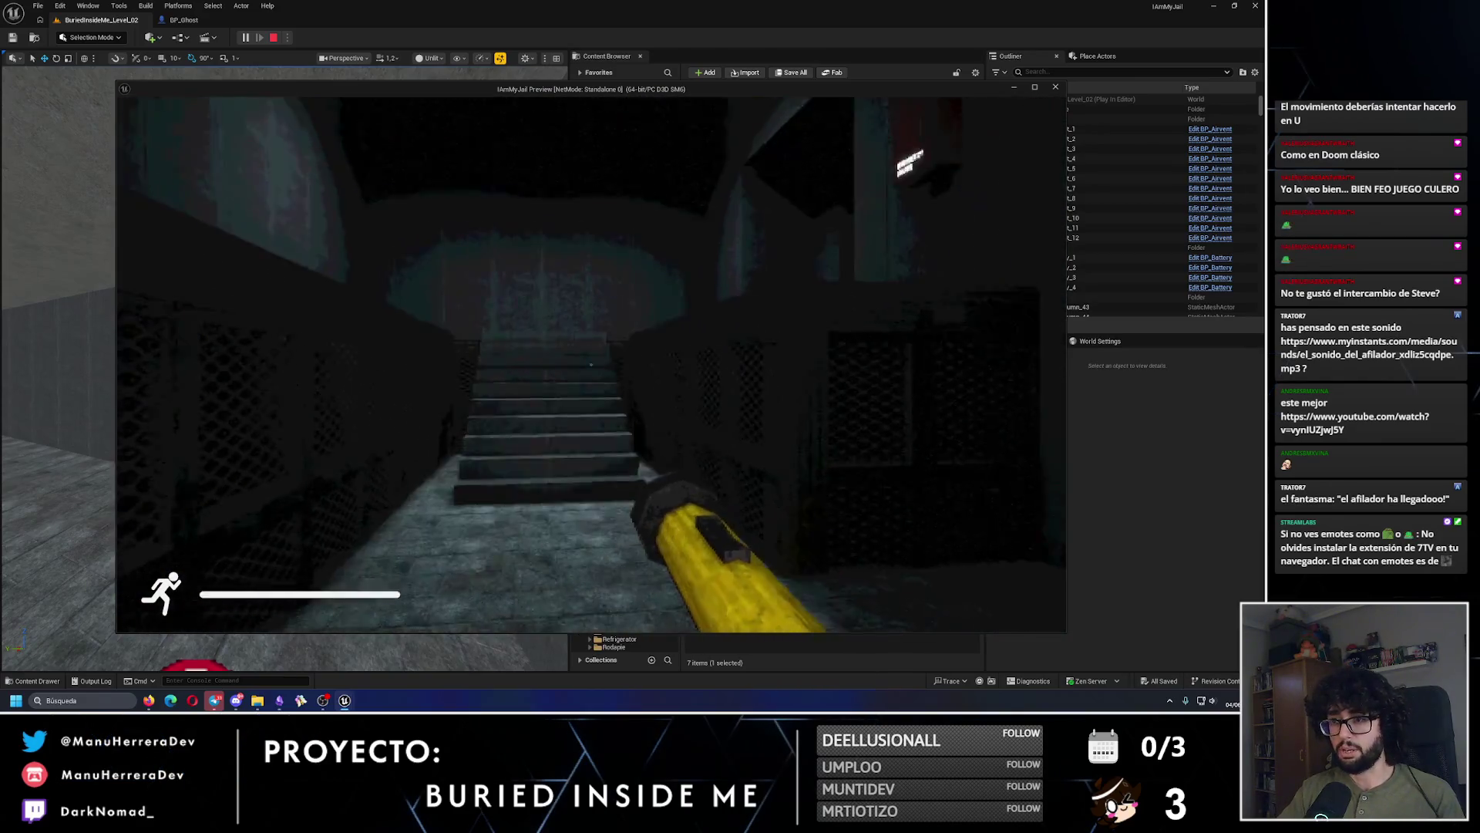
key(shift+w)
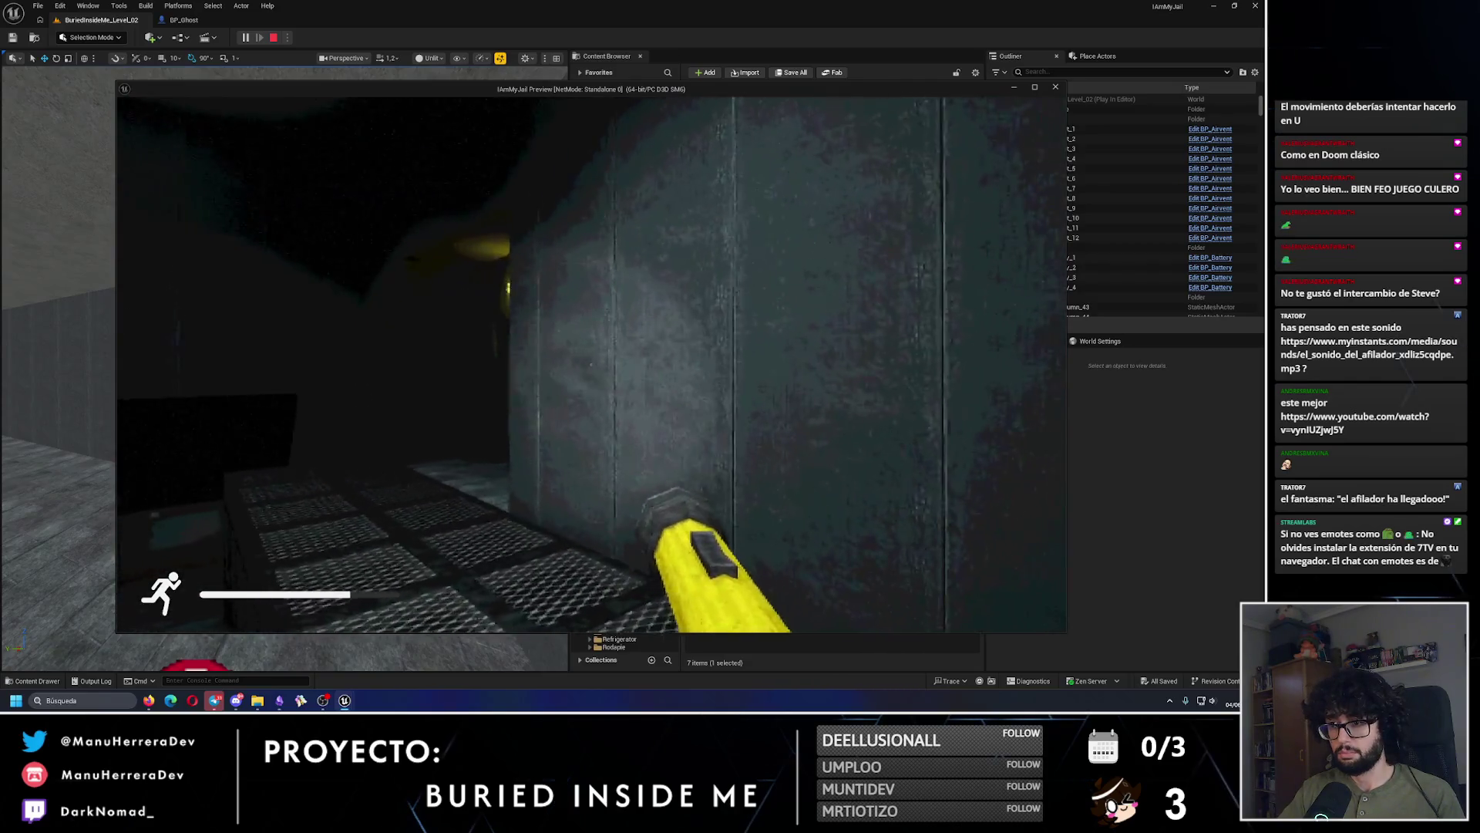
key(w)
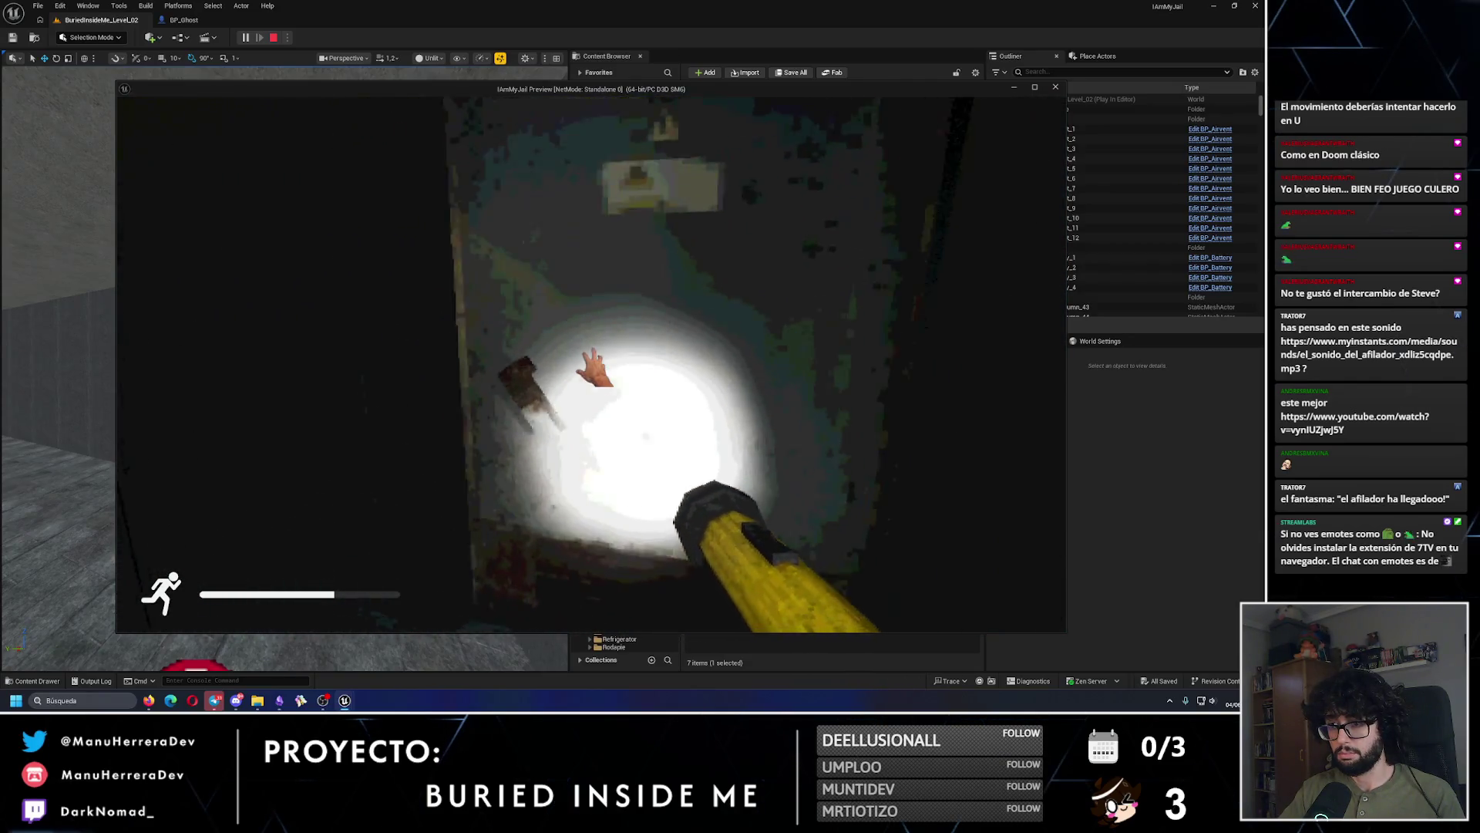
key(shift+w)
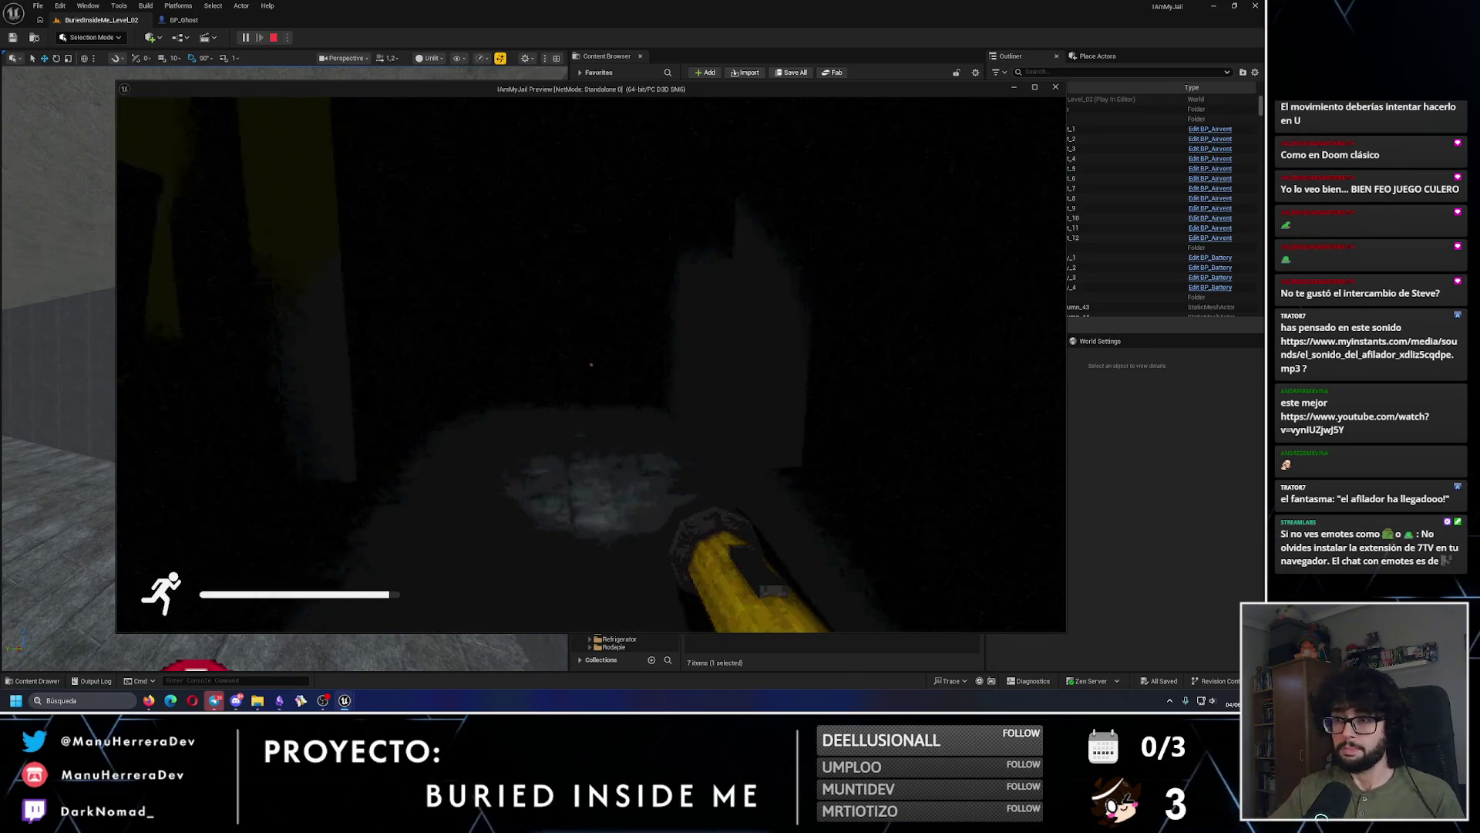
key(shift+w)
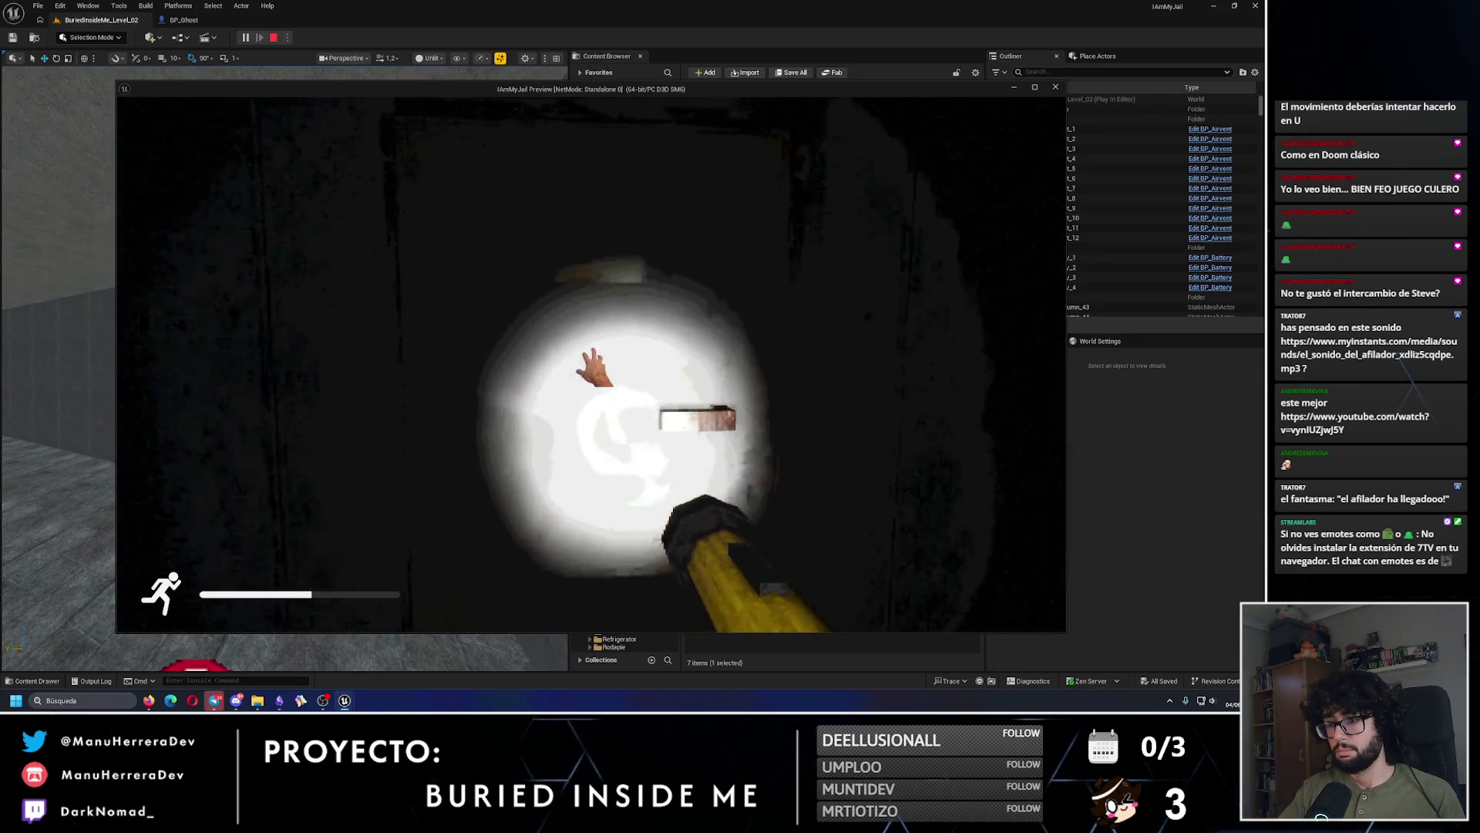
Step: Keep roaming the dark corridors past the green and blue lamps, listening for the ghost
key(shift+w)
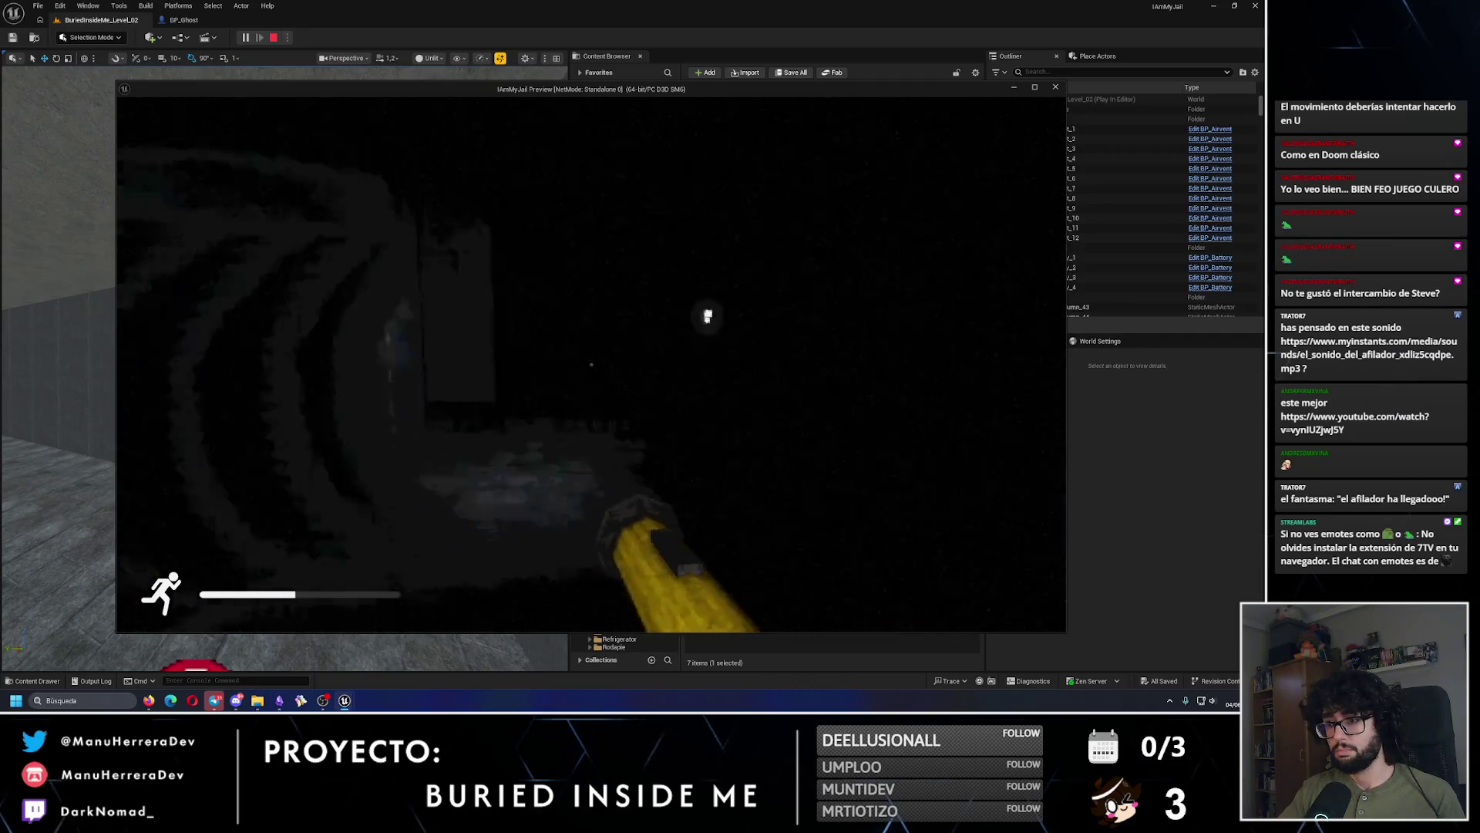
key(shift+w)
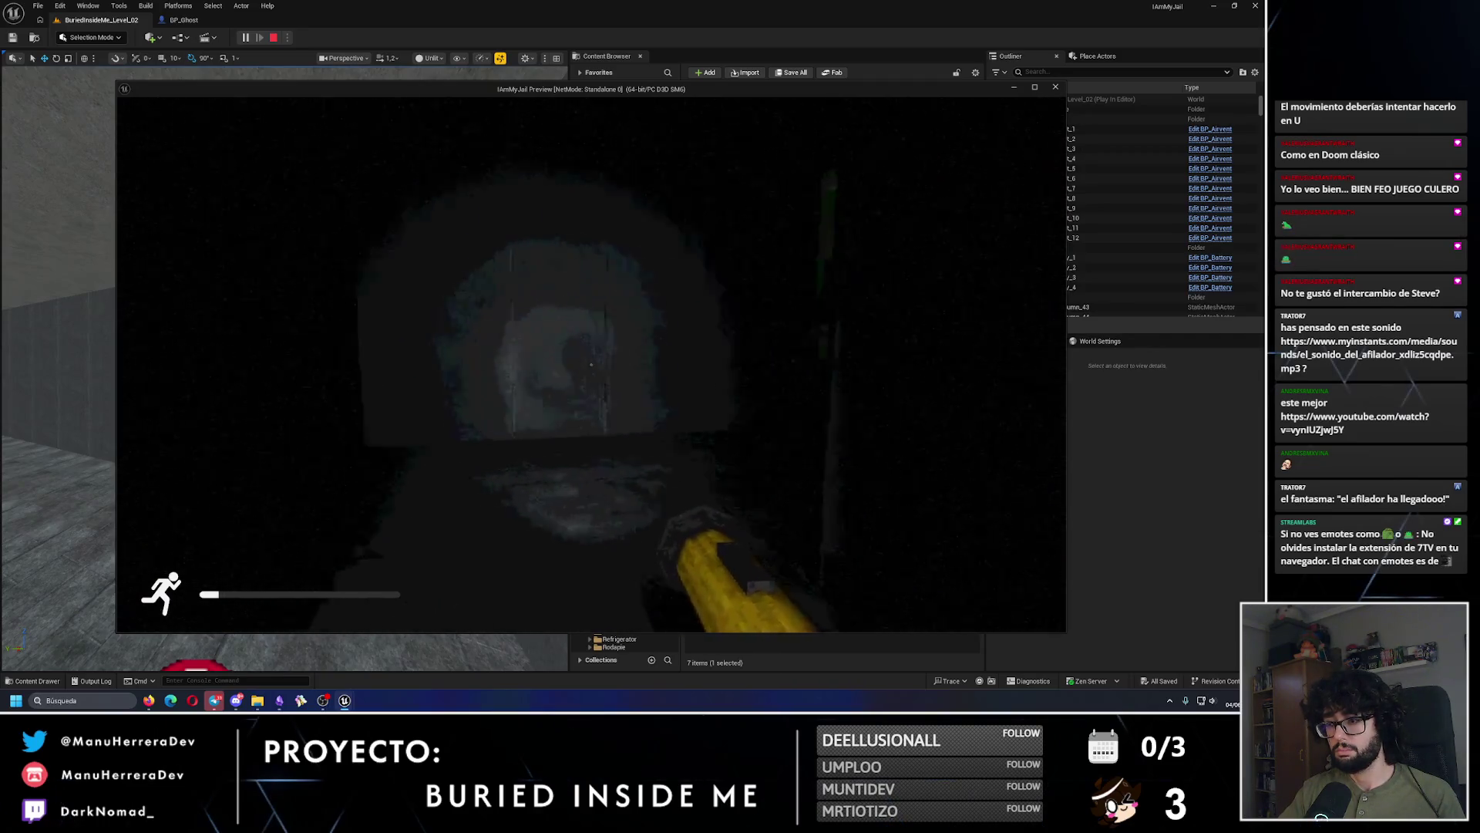
key(w)
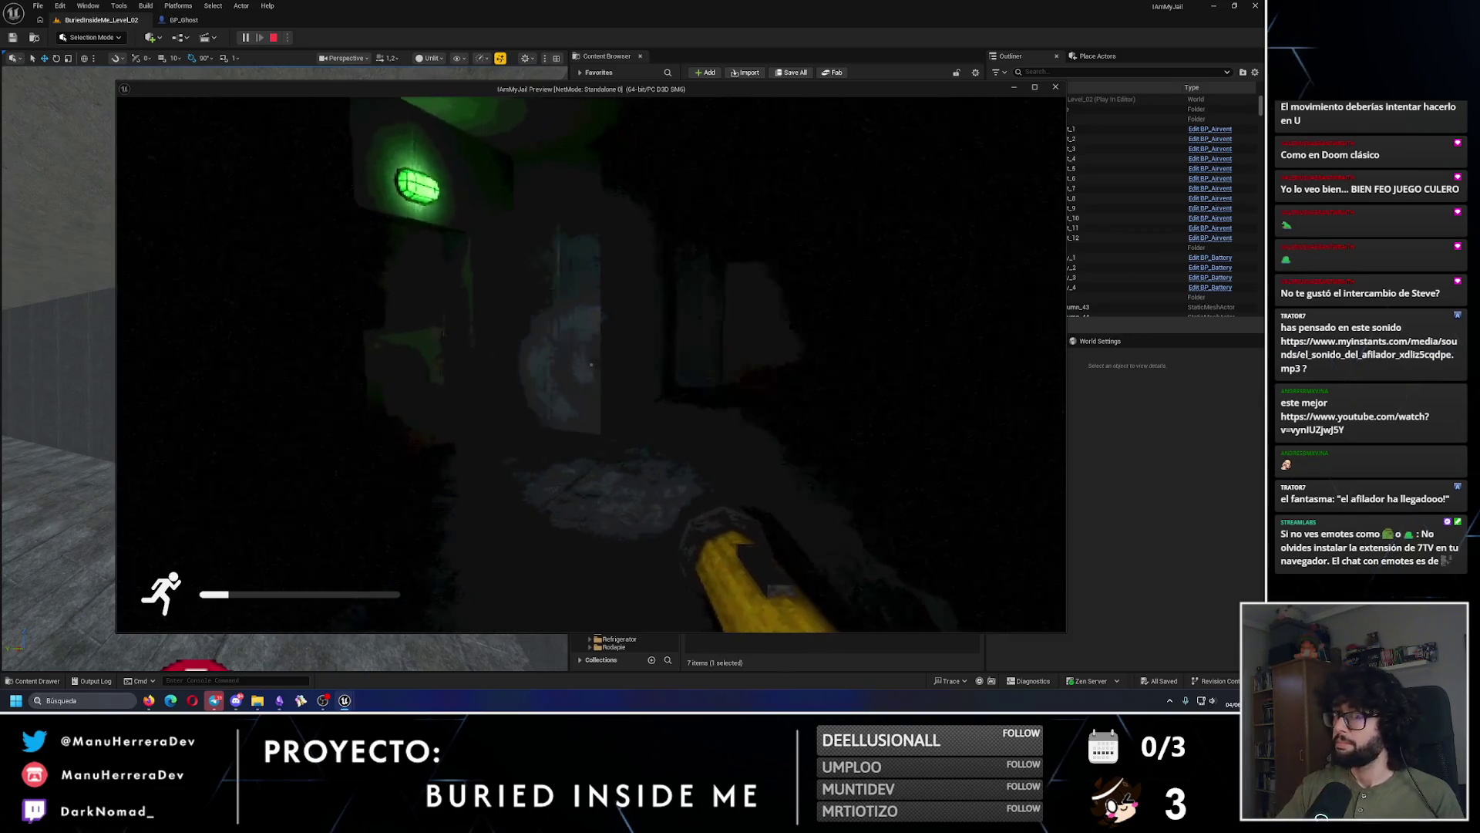
key(w)
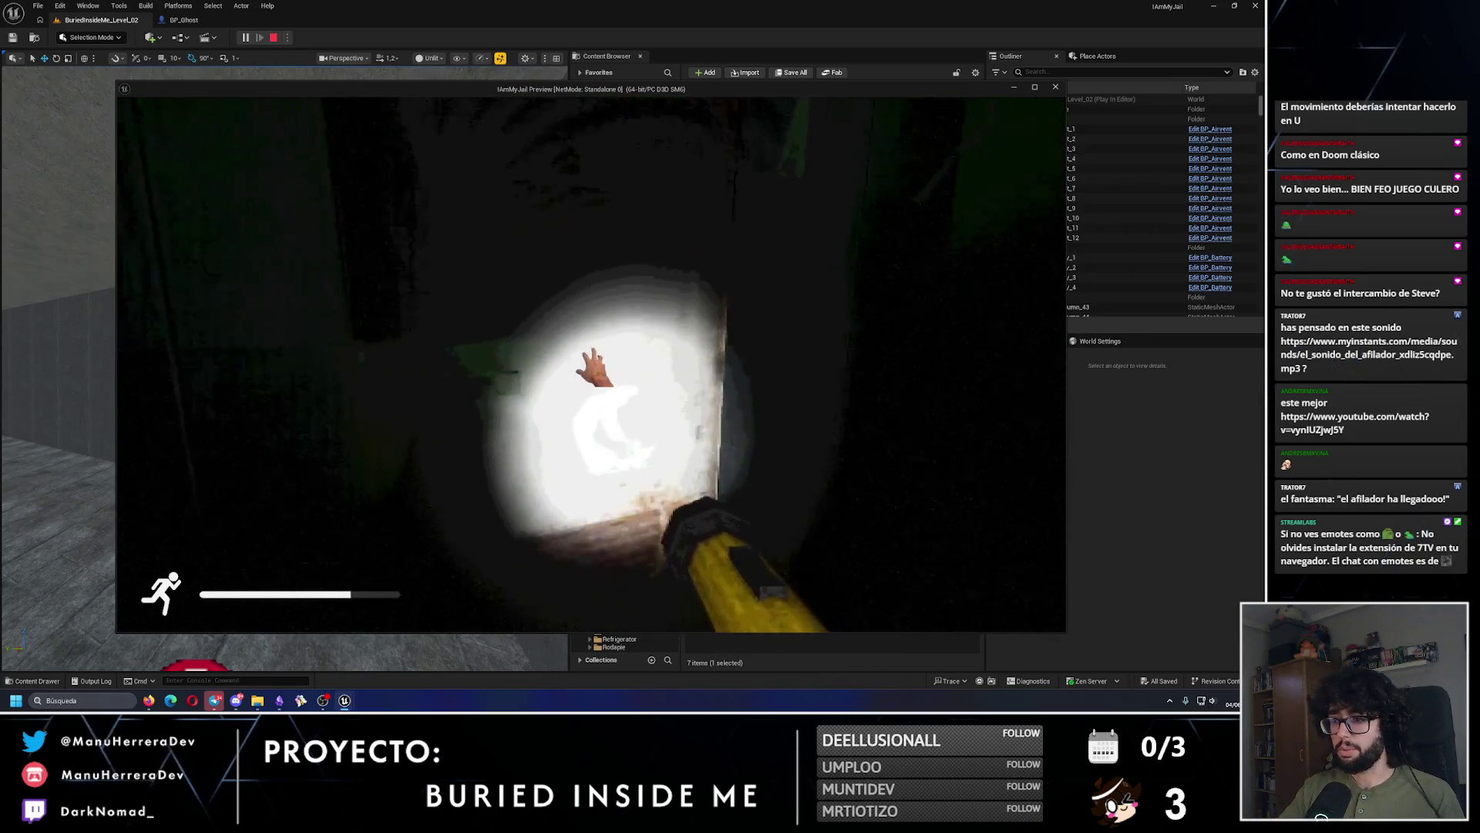
key(w)
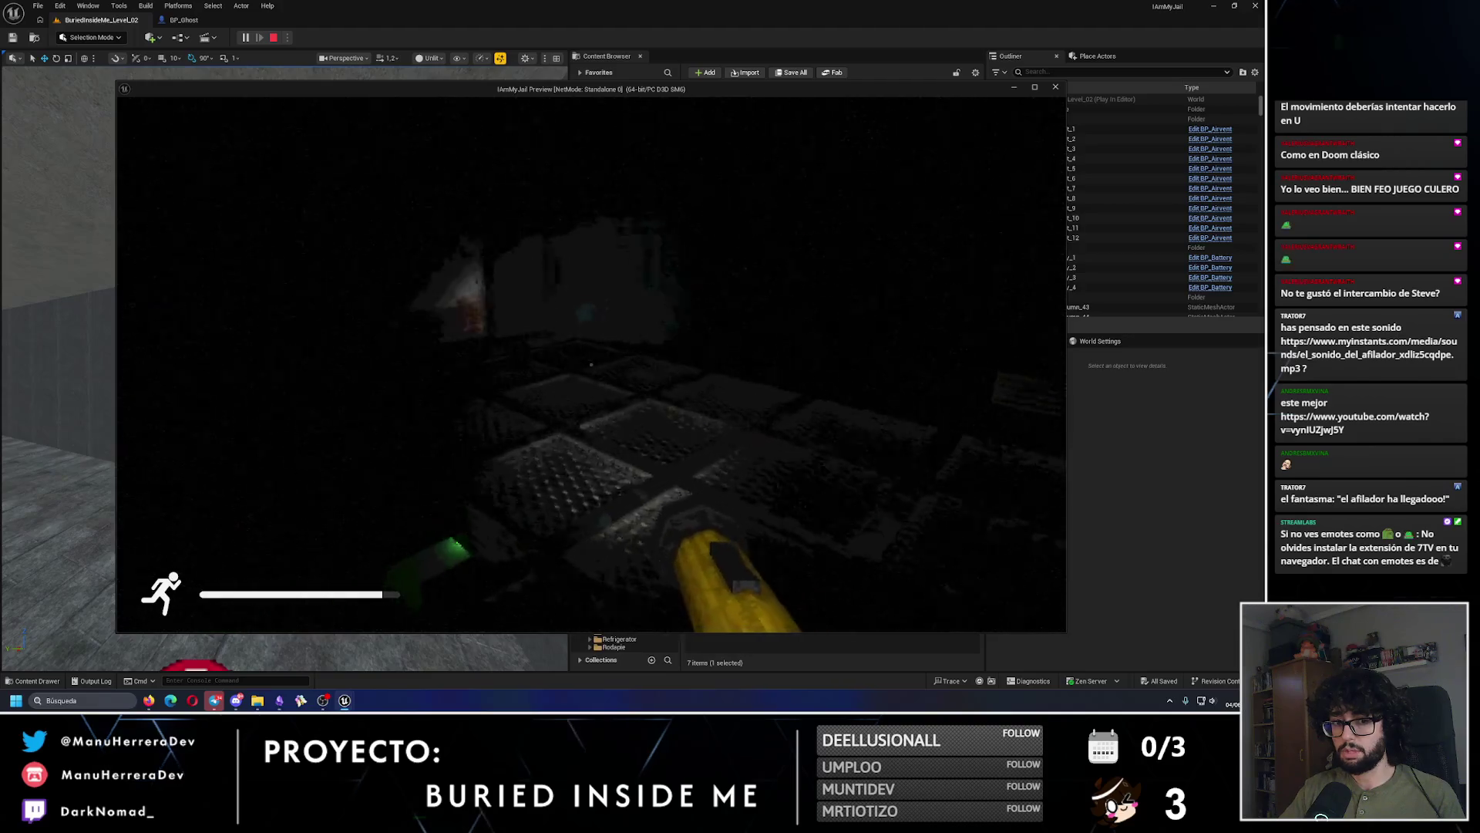
key(w)
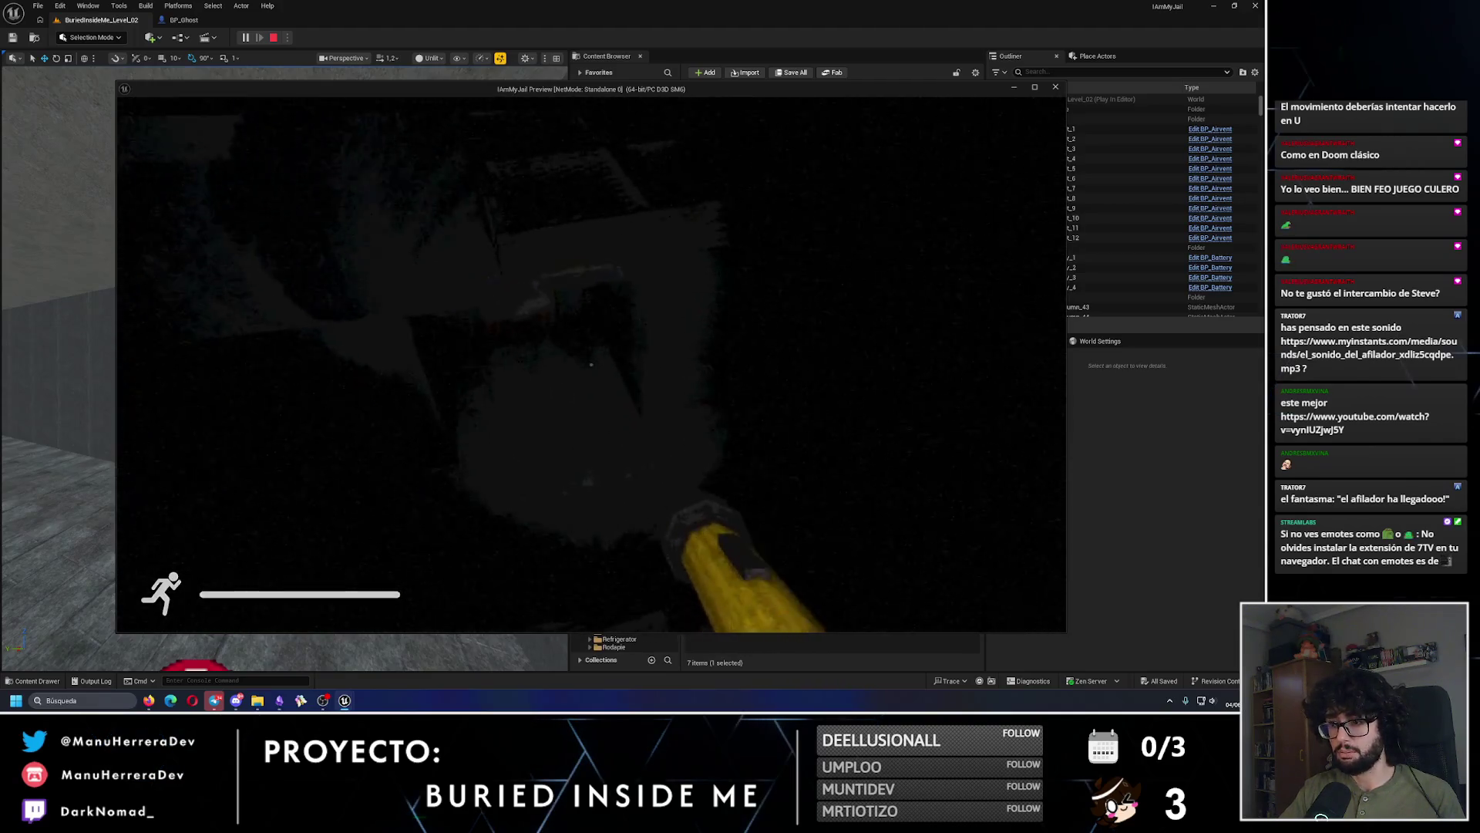
key(shift+w)
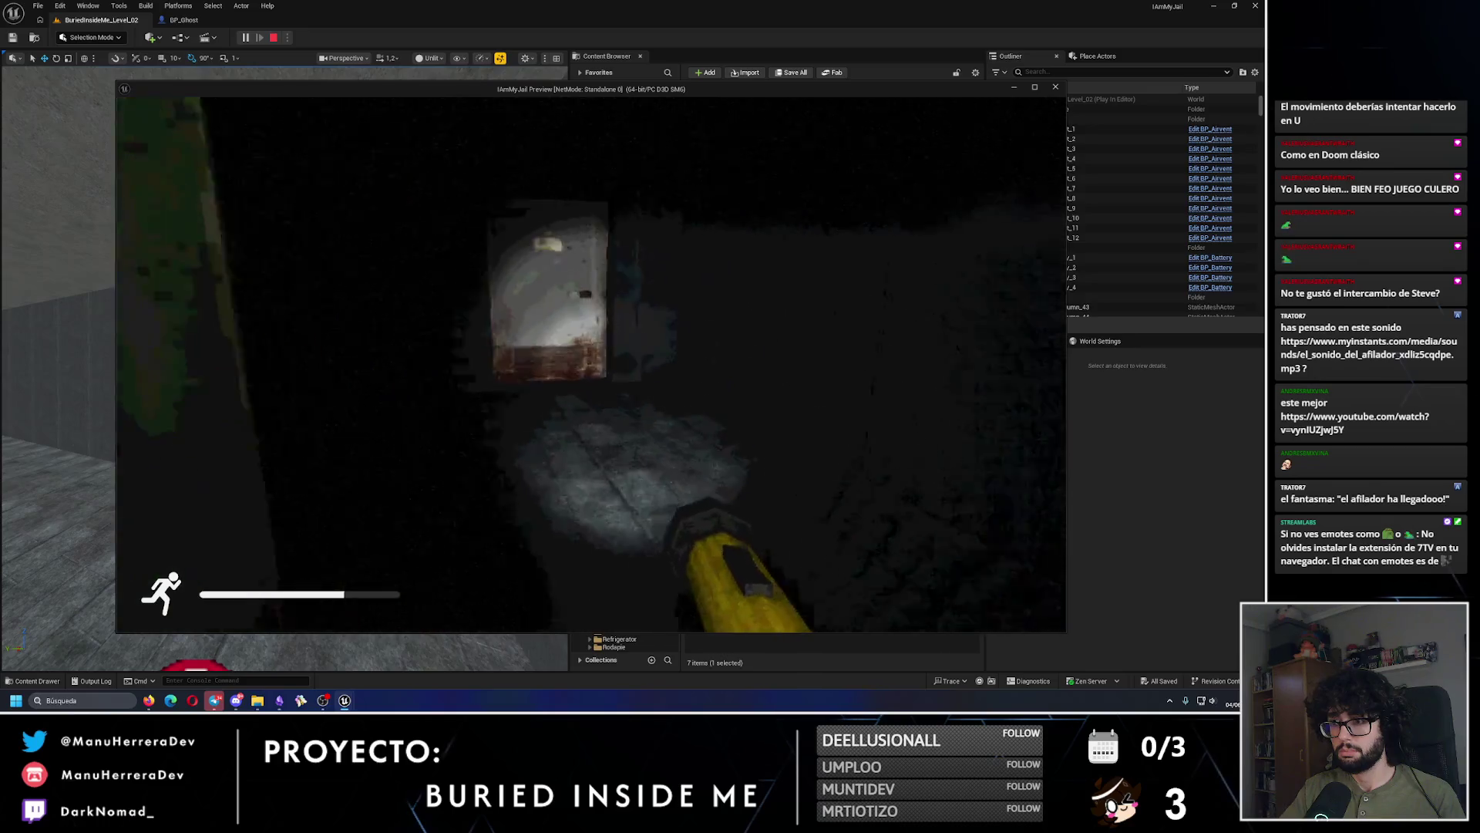
key(w)
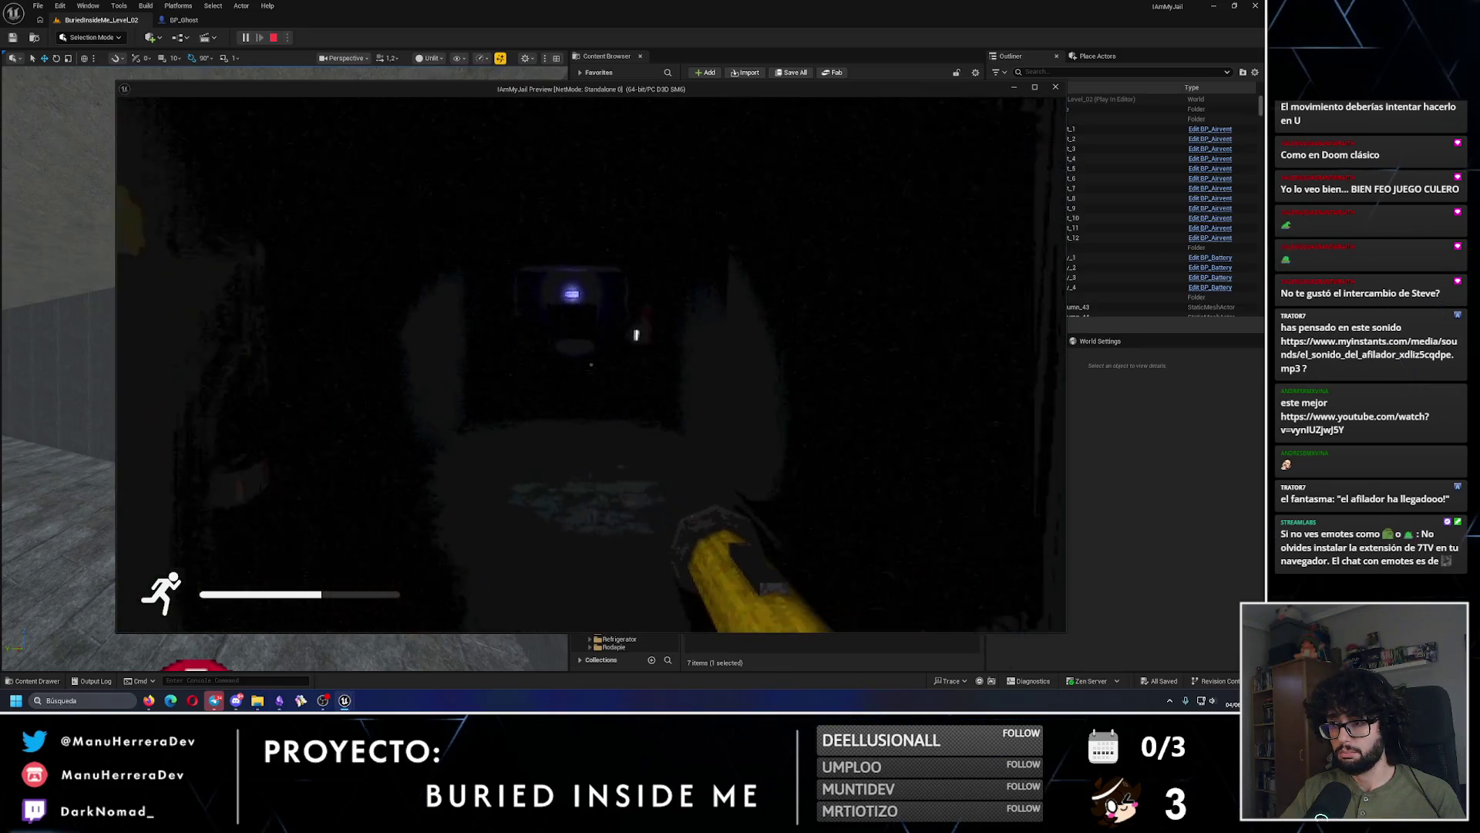
key(shift+w)
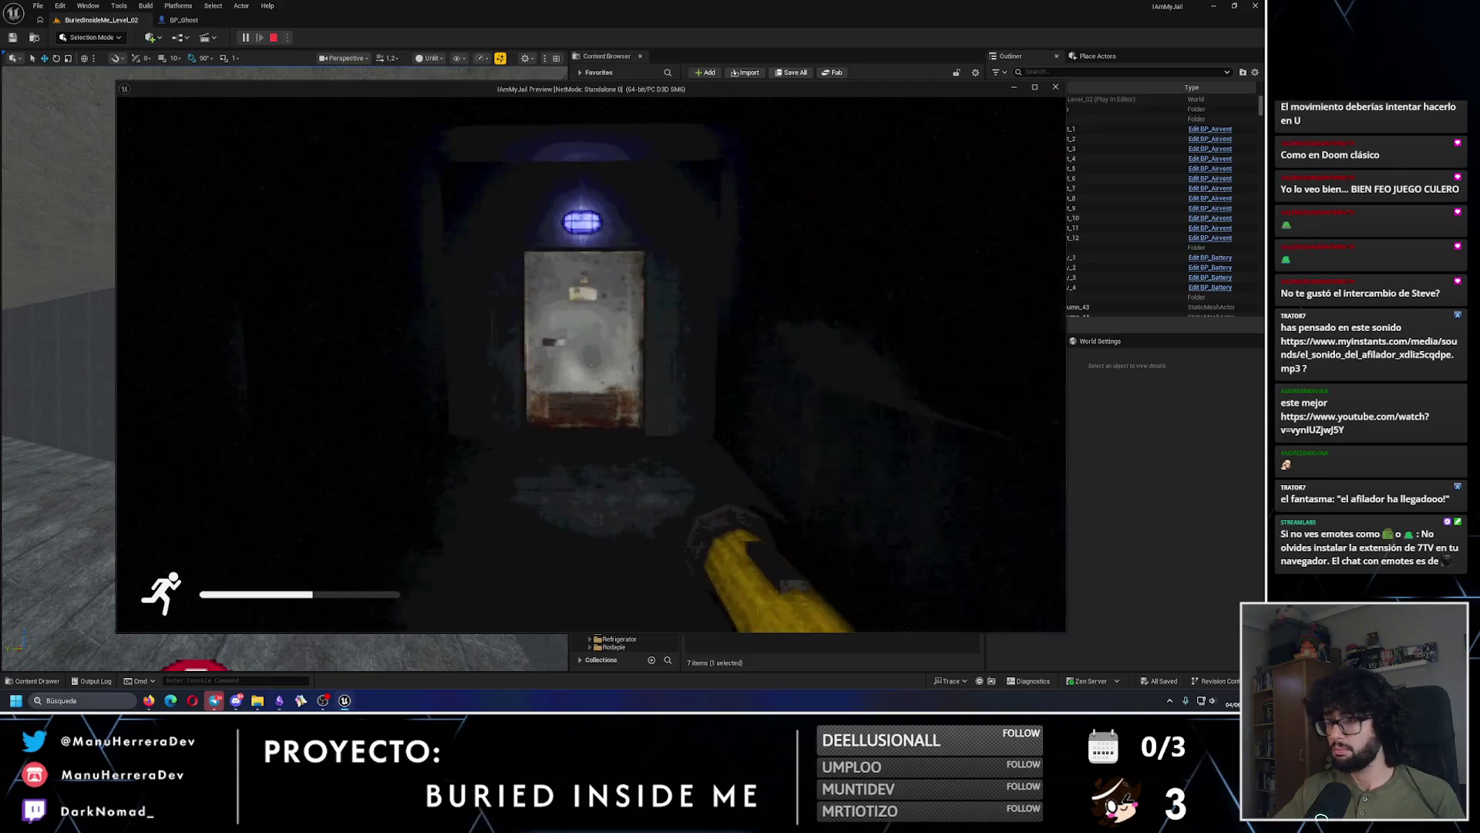
key(w)
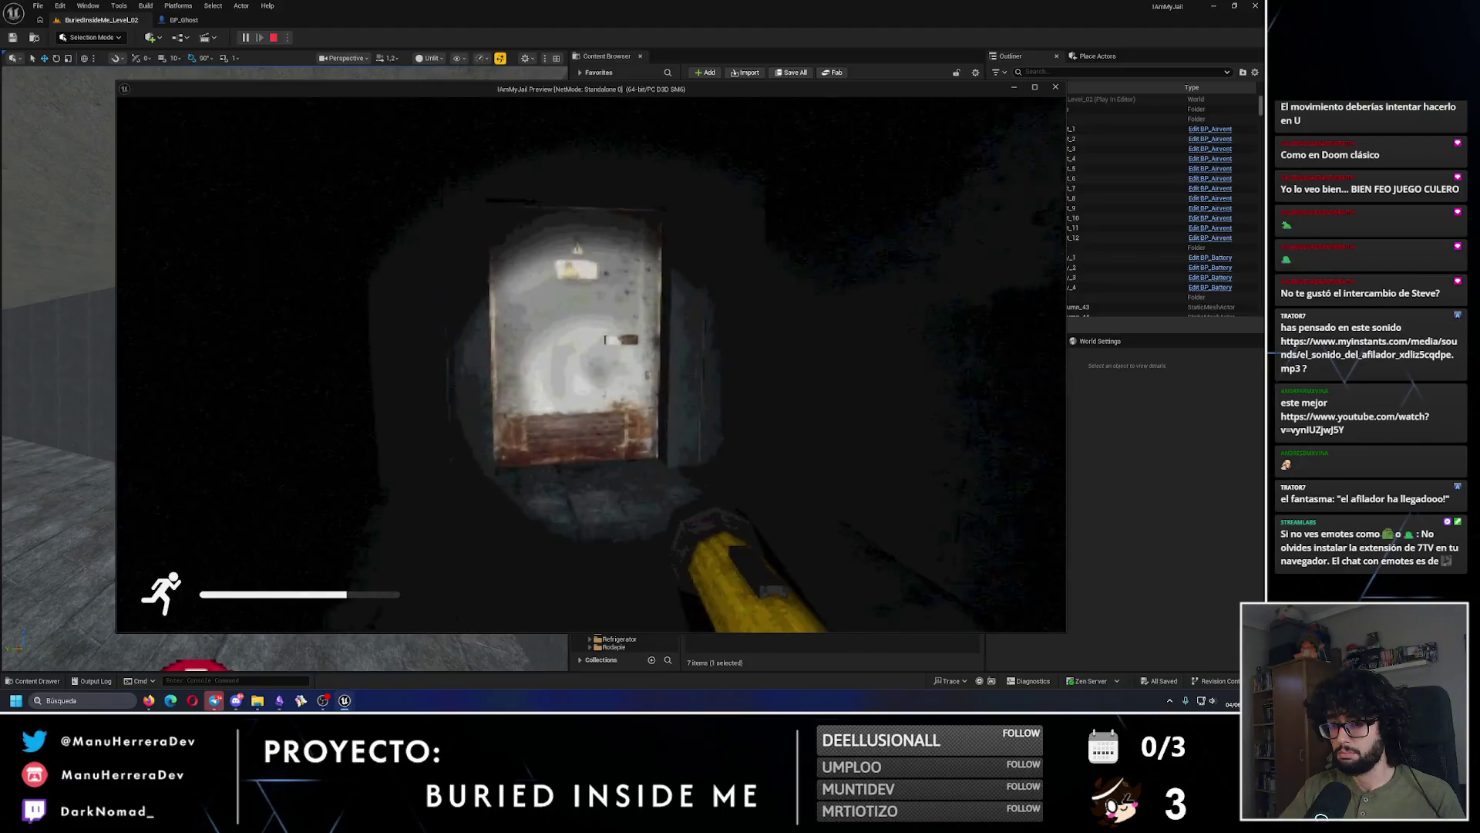
key(shift+w)
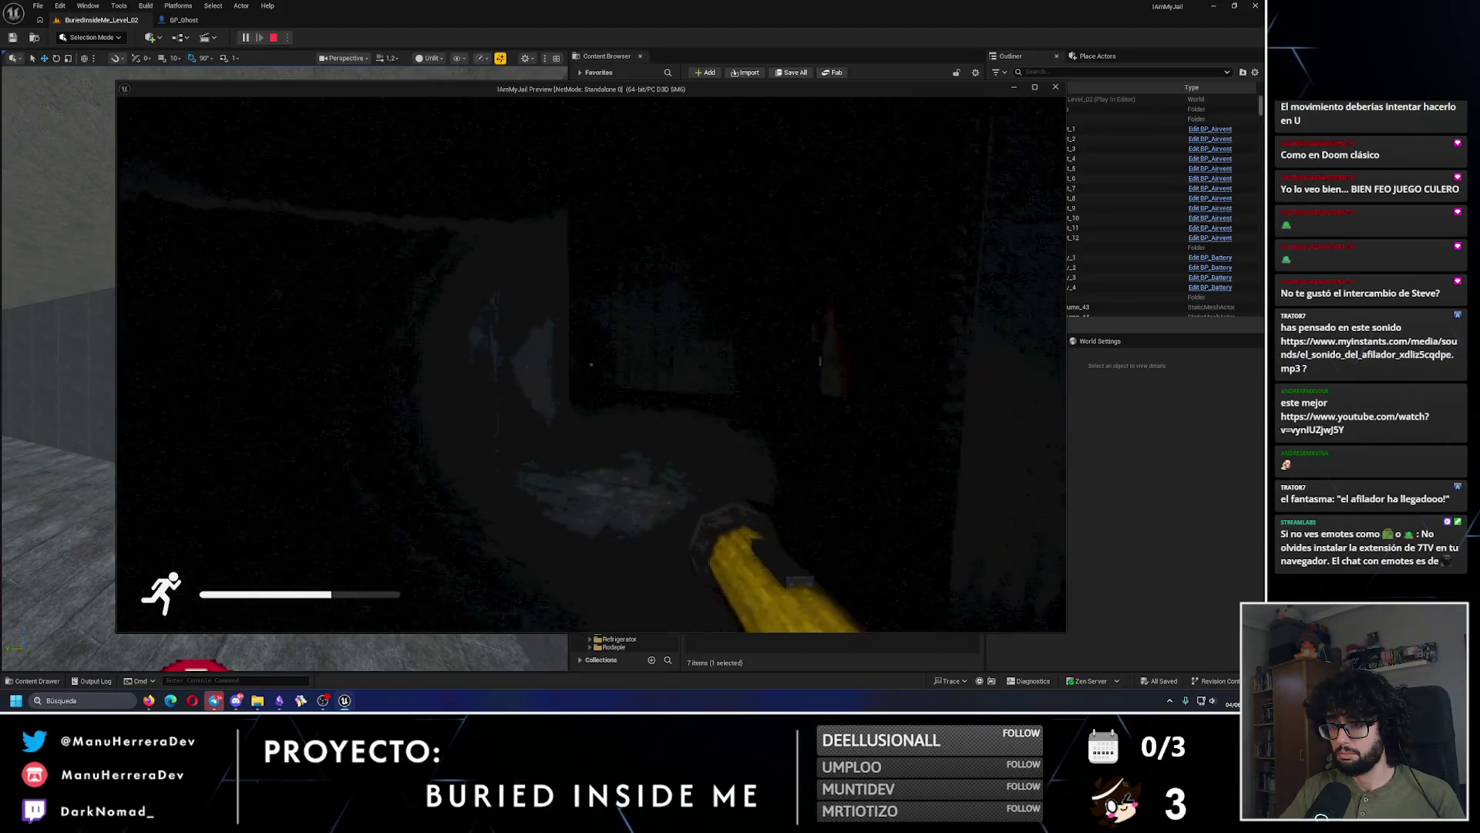
key(w)
Step: Sprint away from the ghost across the tiled floor, then end the playtest
key(w)
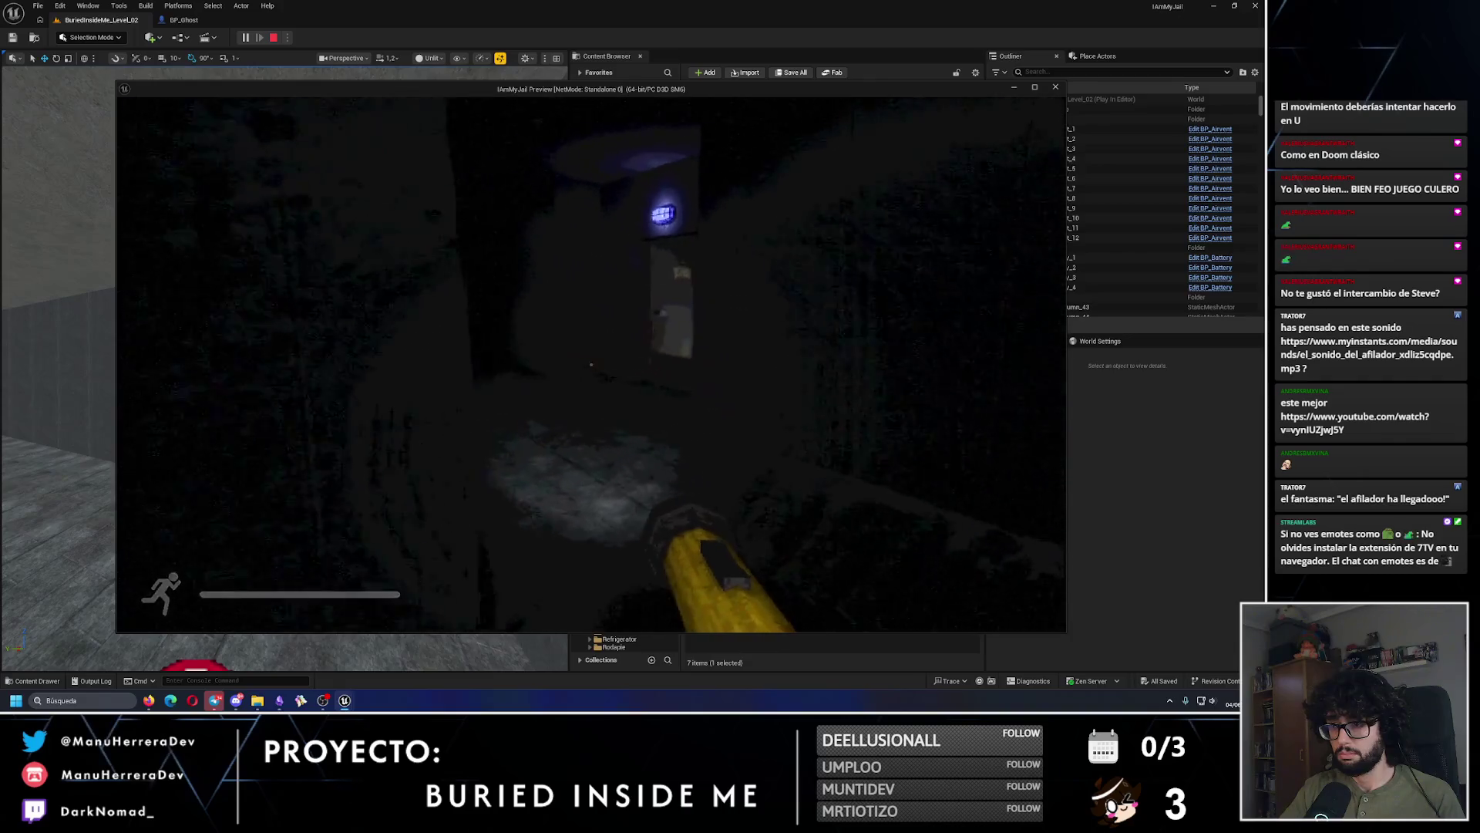
key(w)
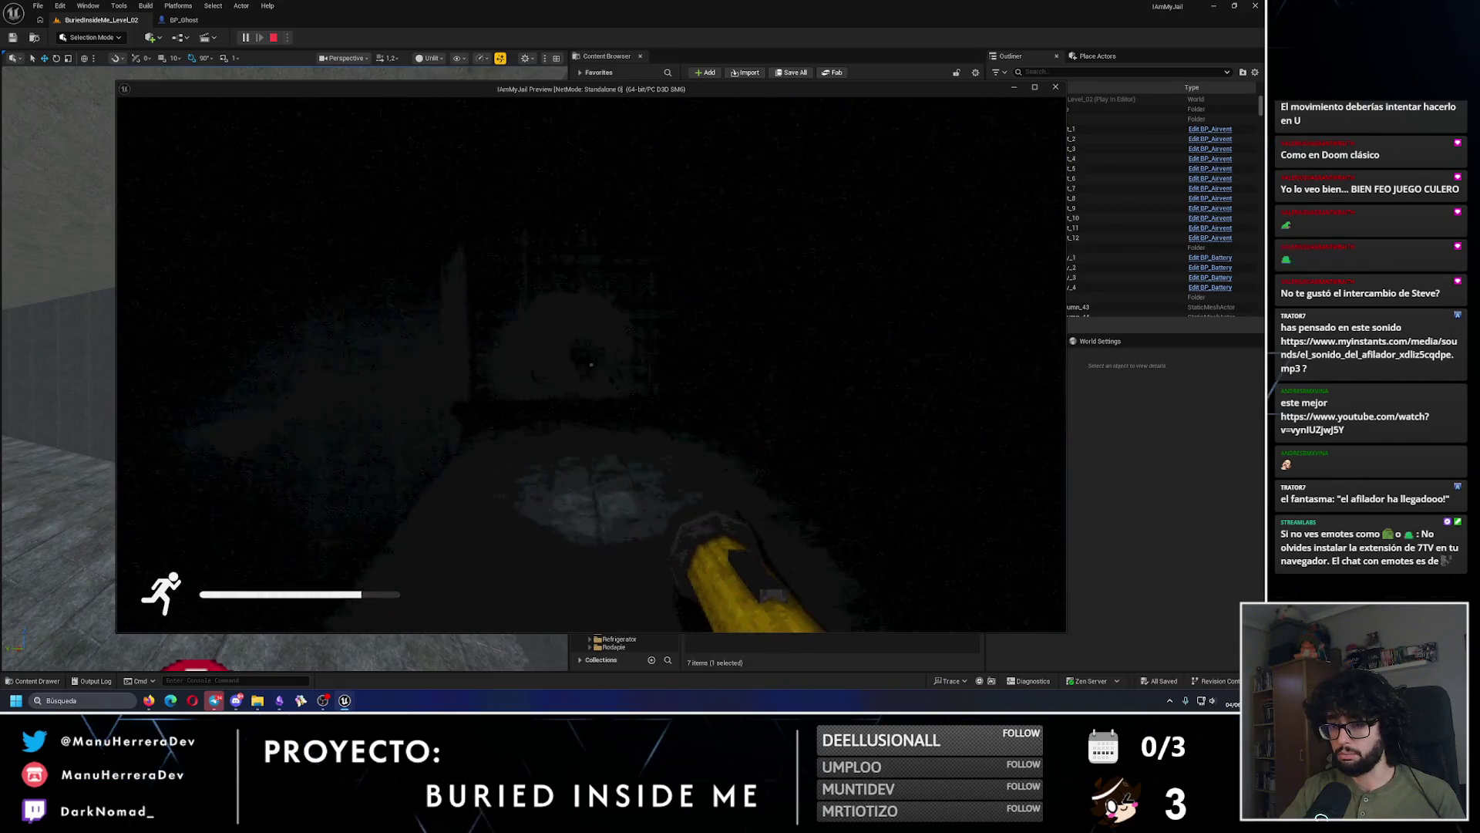
key(shift+w)
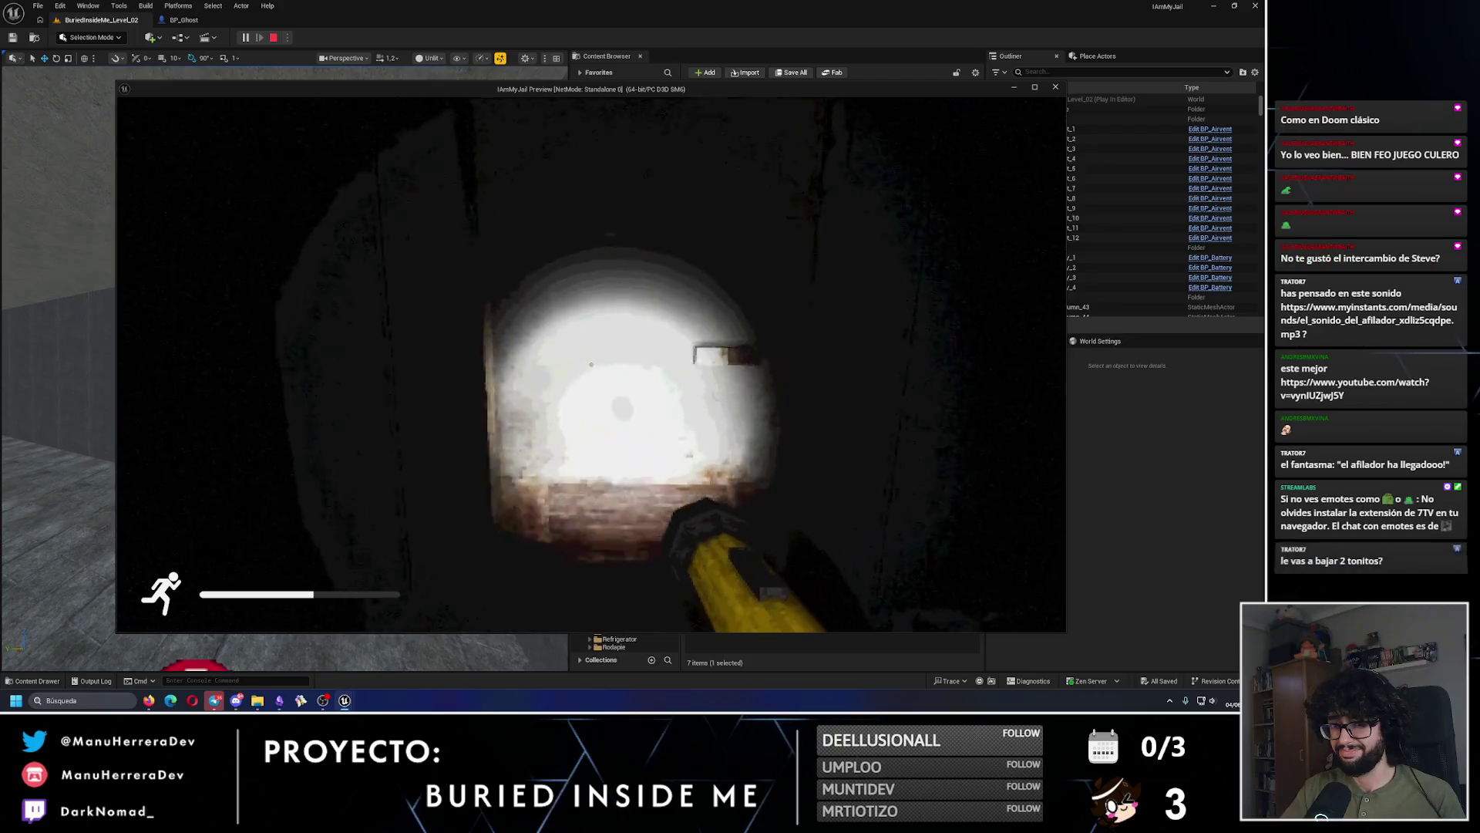
key(w)
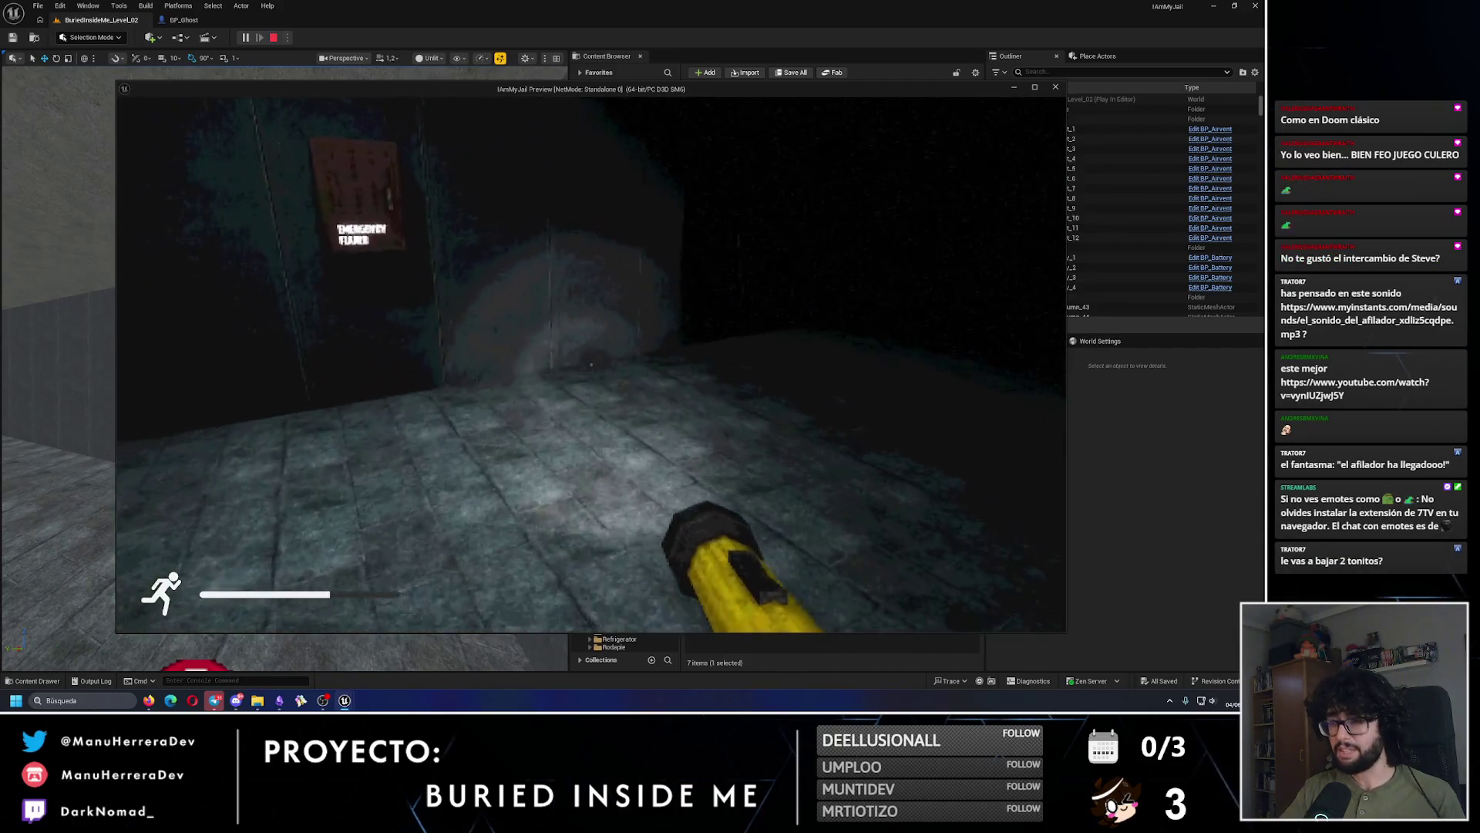
key(w)
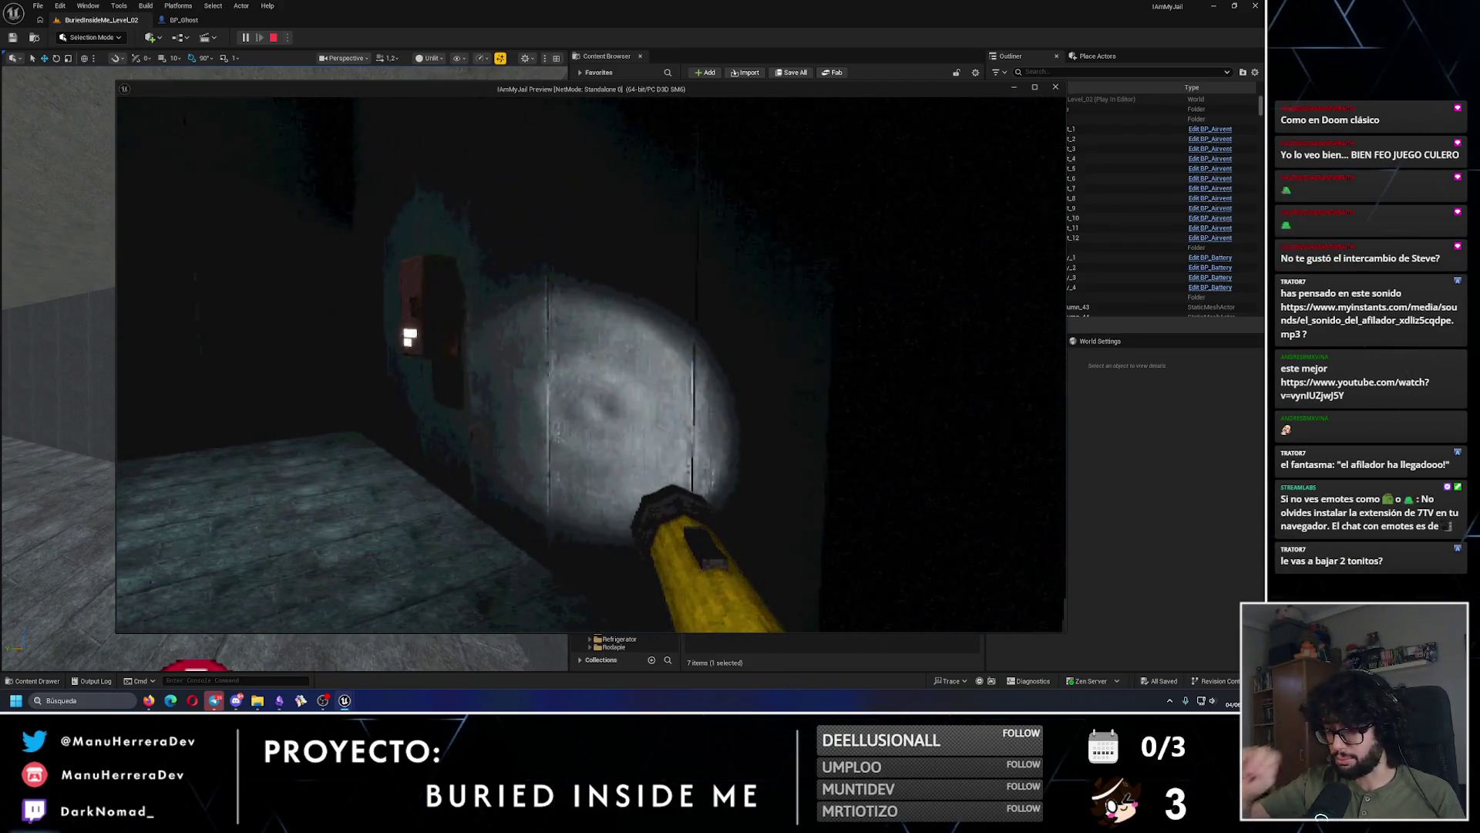
key(shift+w)
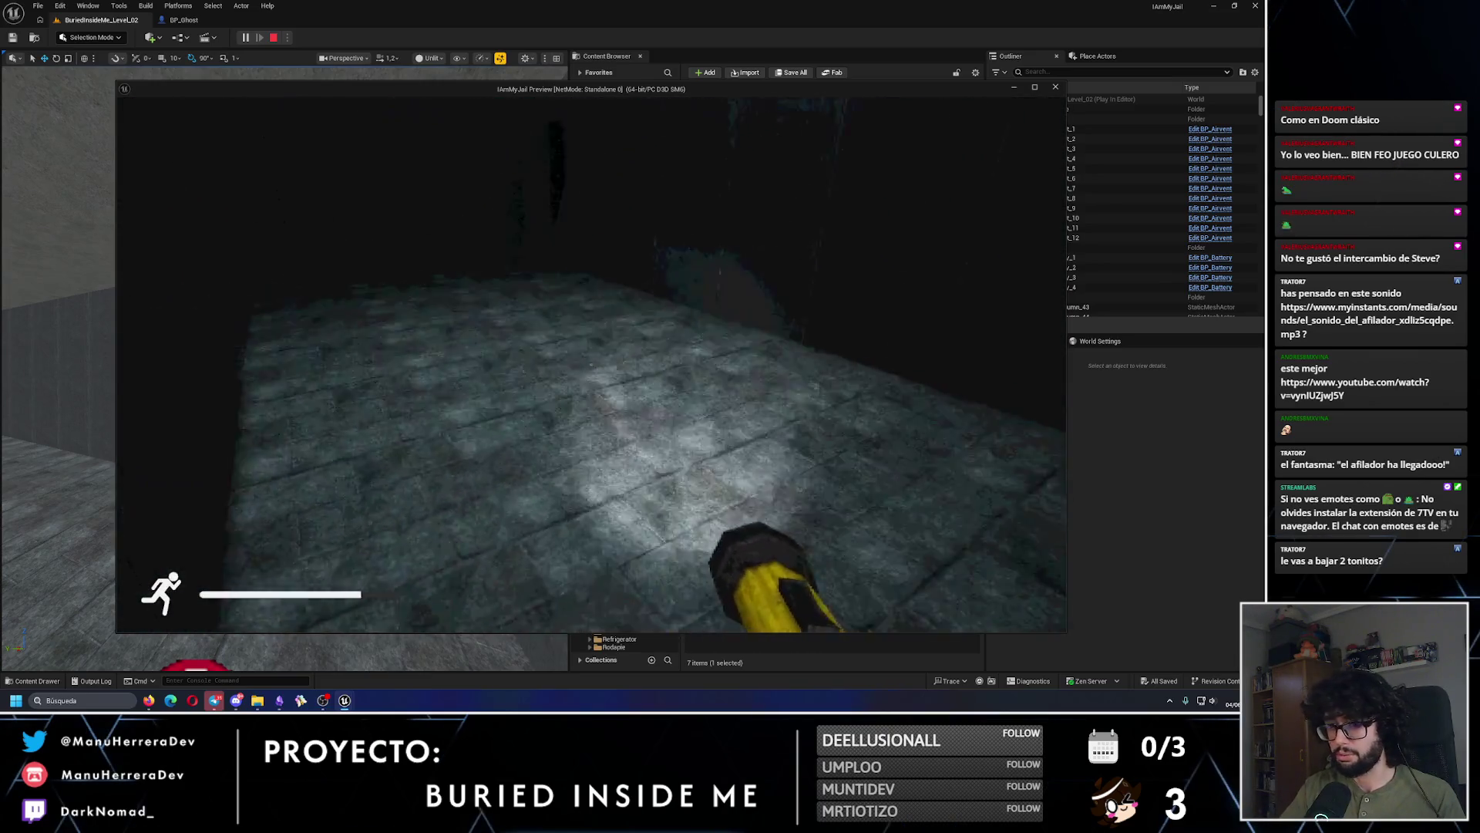
key(Escape)
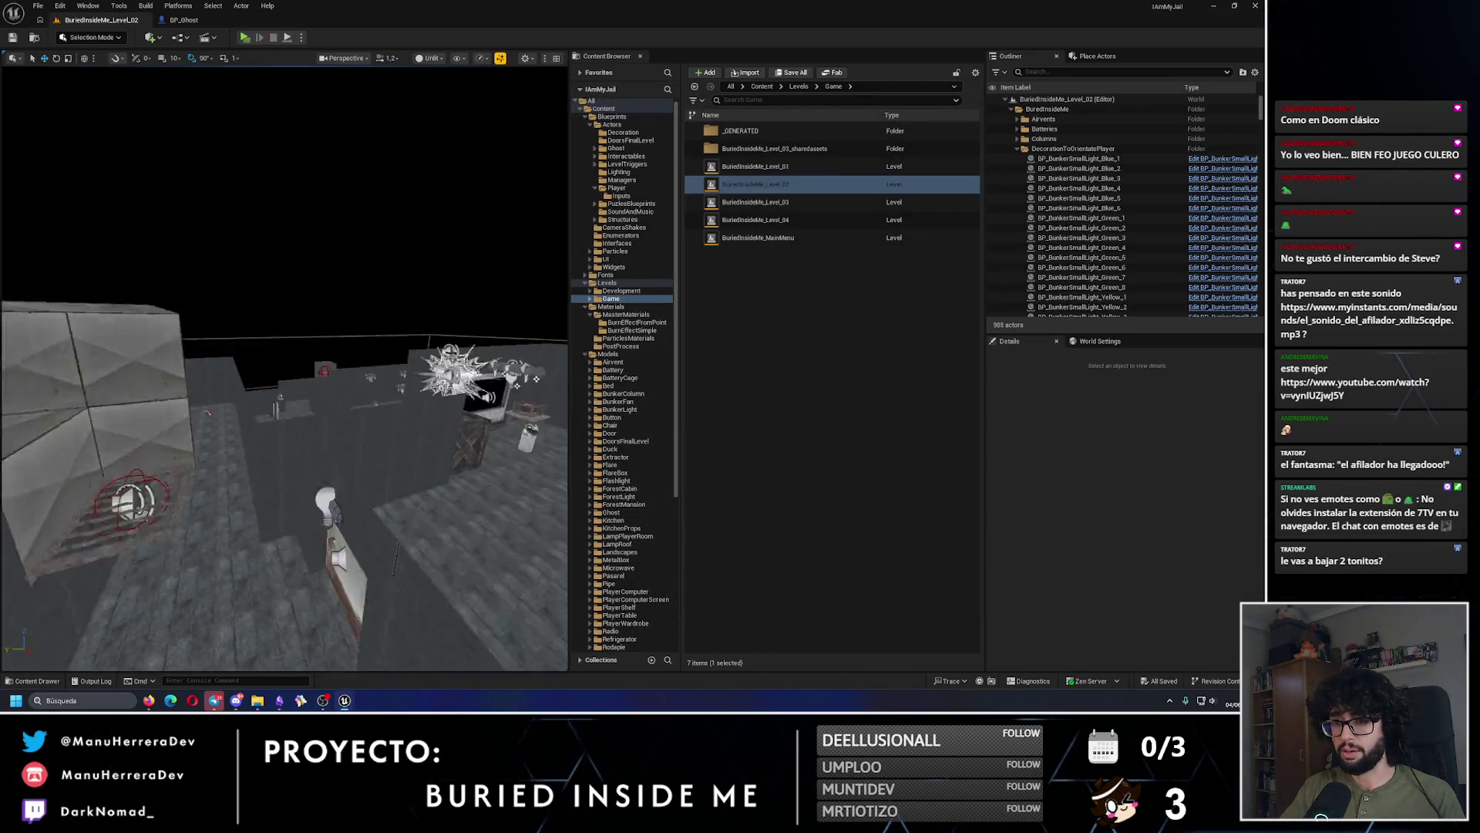
Step: Focus and select BP_Ghost1 to show its Details, then launch another standalone playtest
key(f)
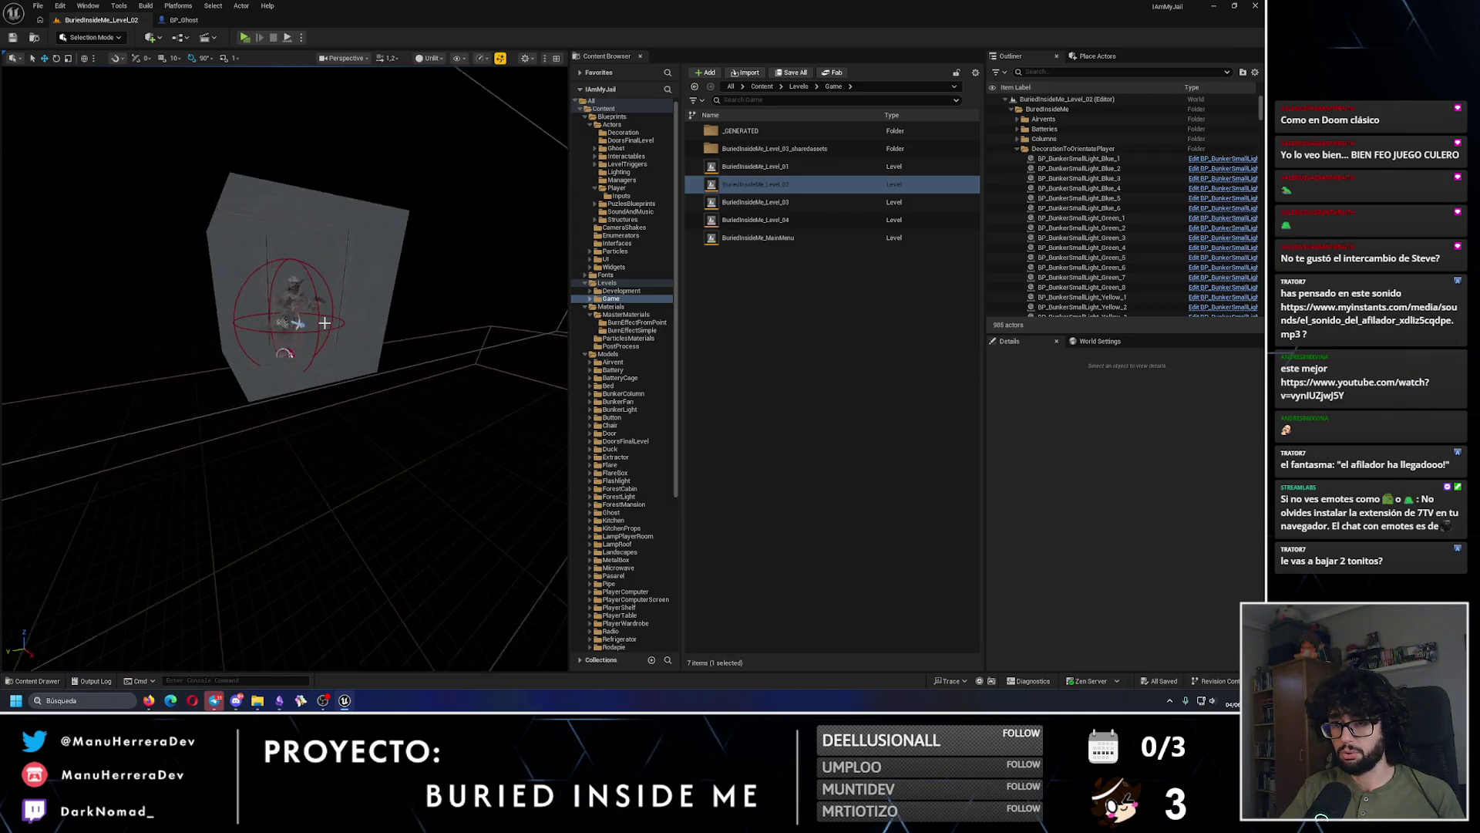
click(323, 322)
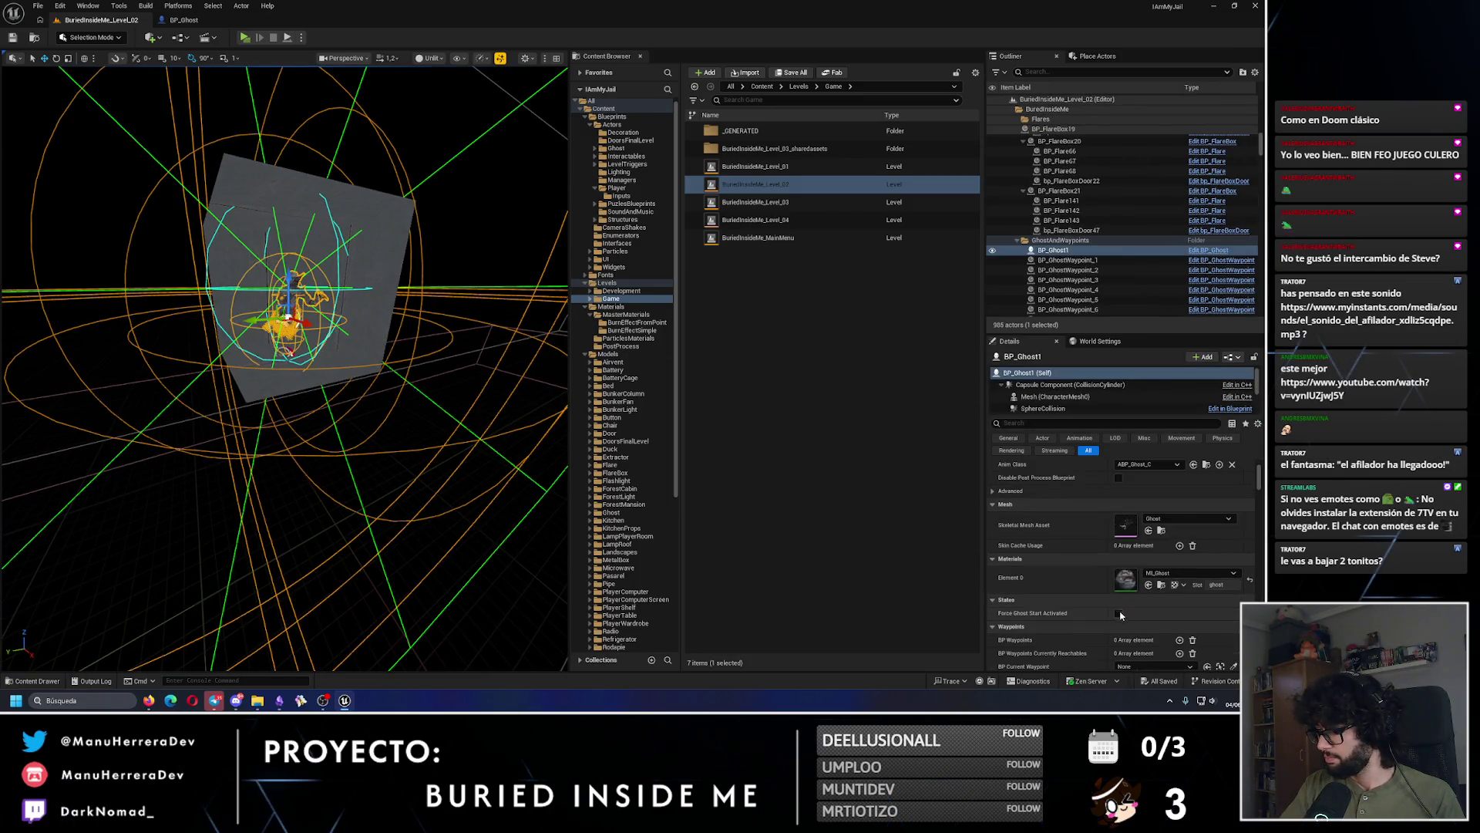
drag(410, 373, 377, 282)
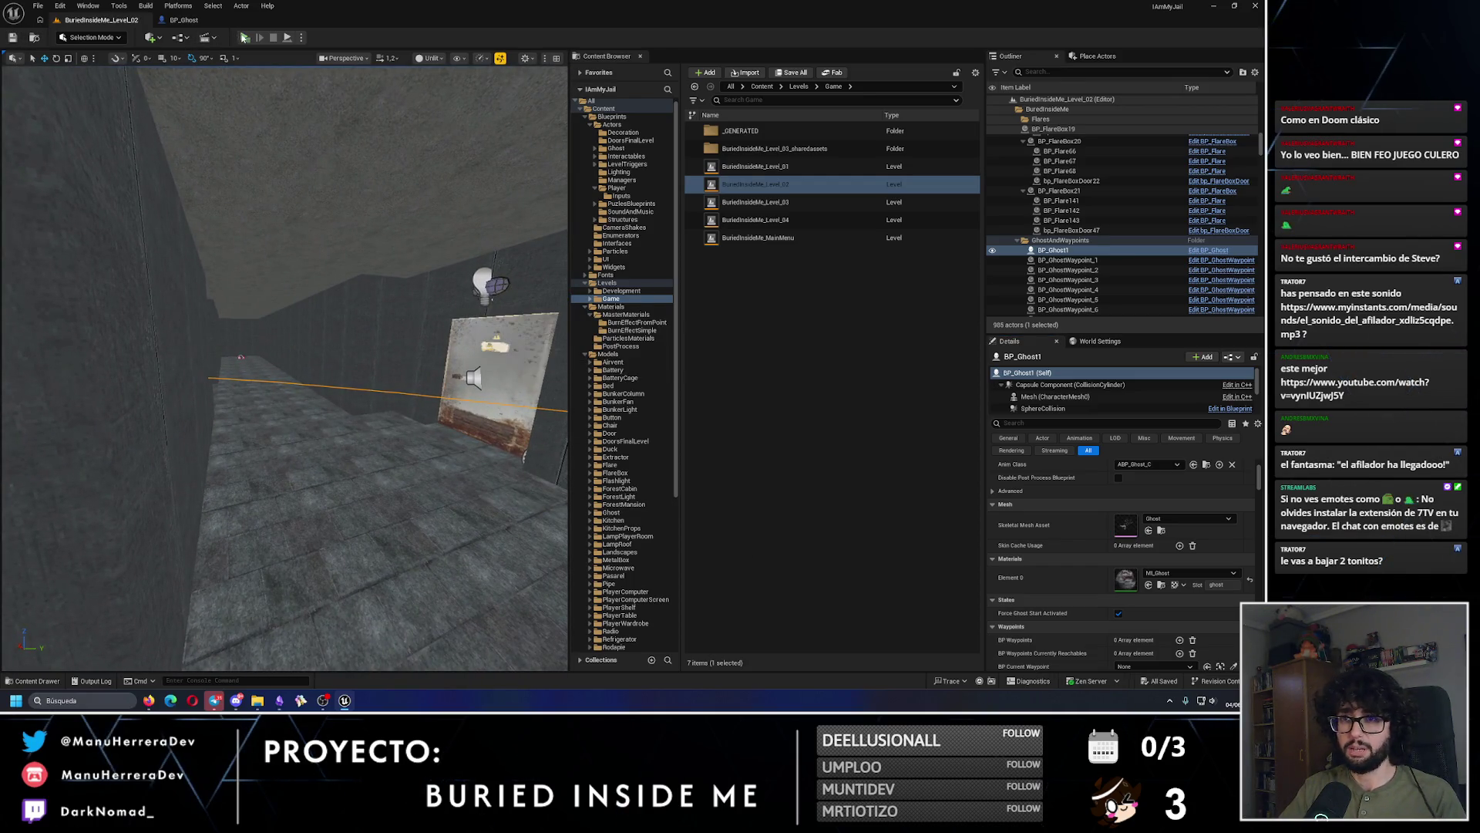
key(alt+p)
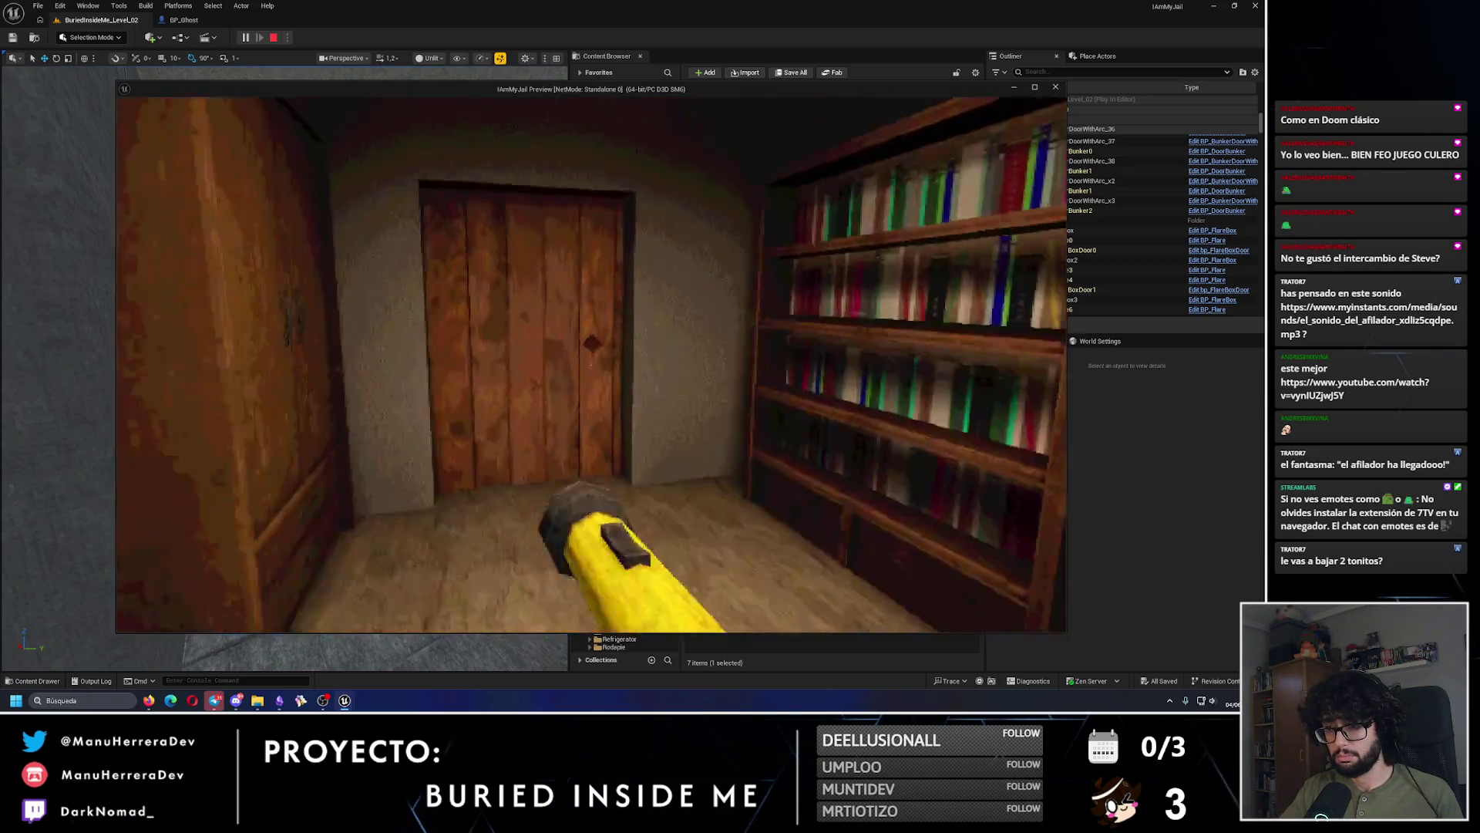
Step: Sprint from the bookshelf room through the tunnel toward the green-lit room and dark stairway
key(shift+w)
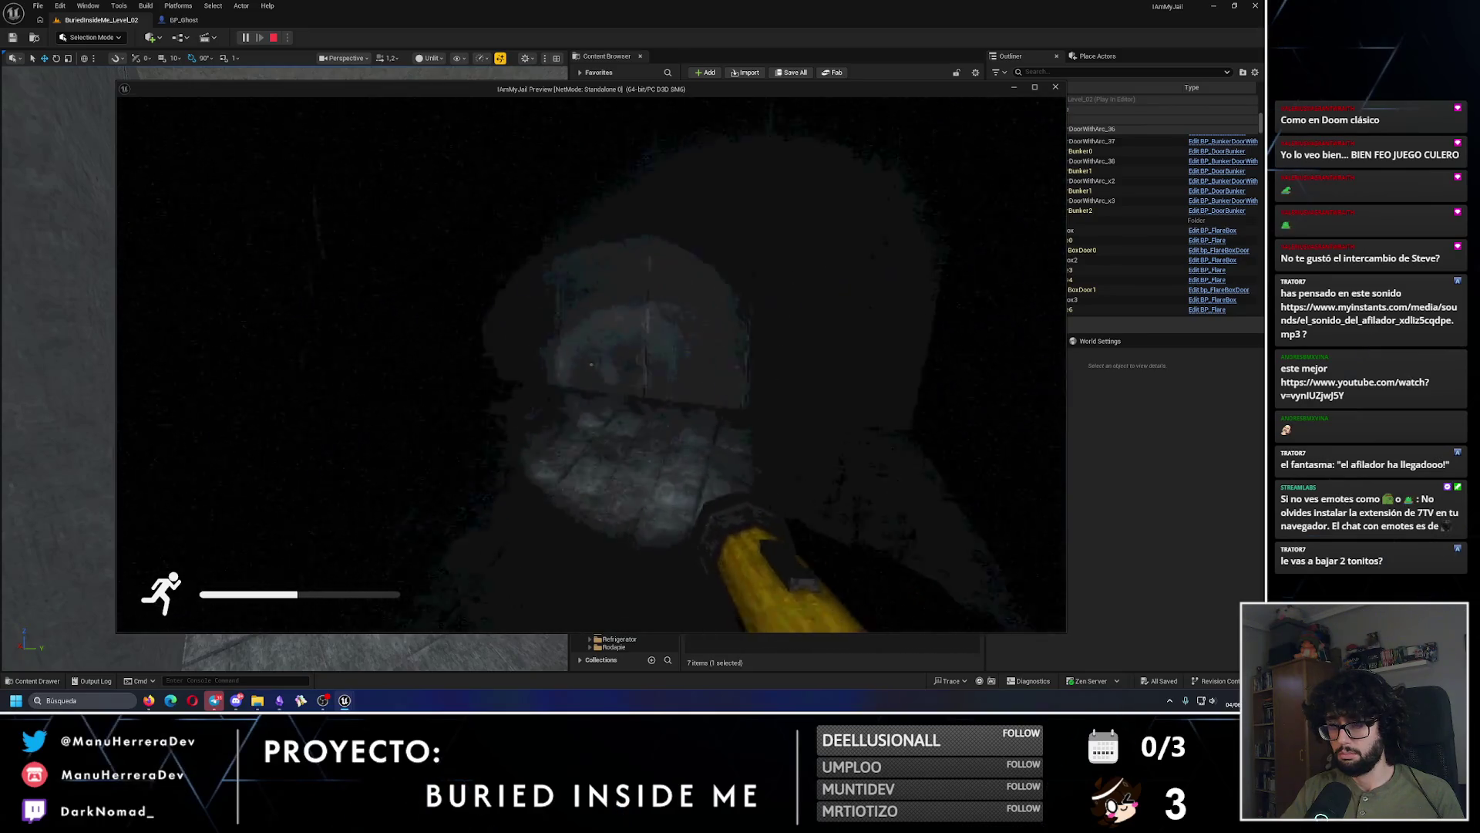
key(shift+w)
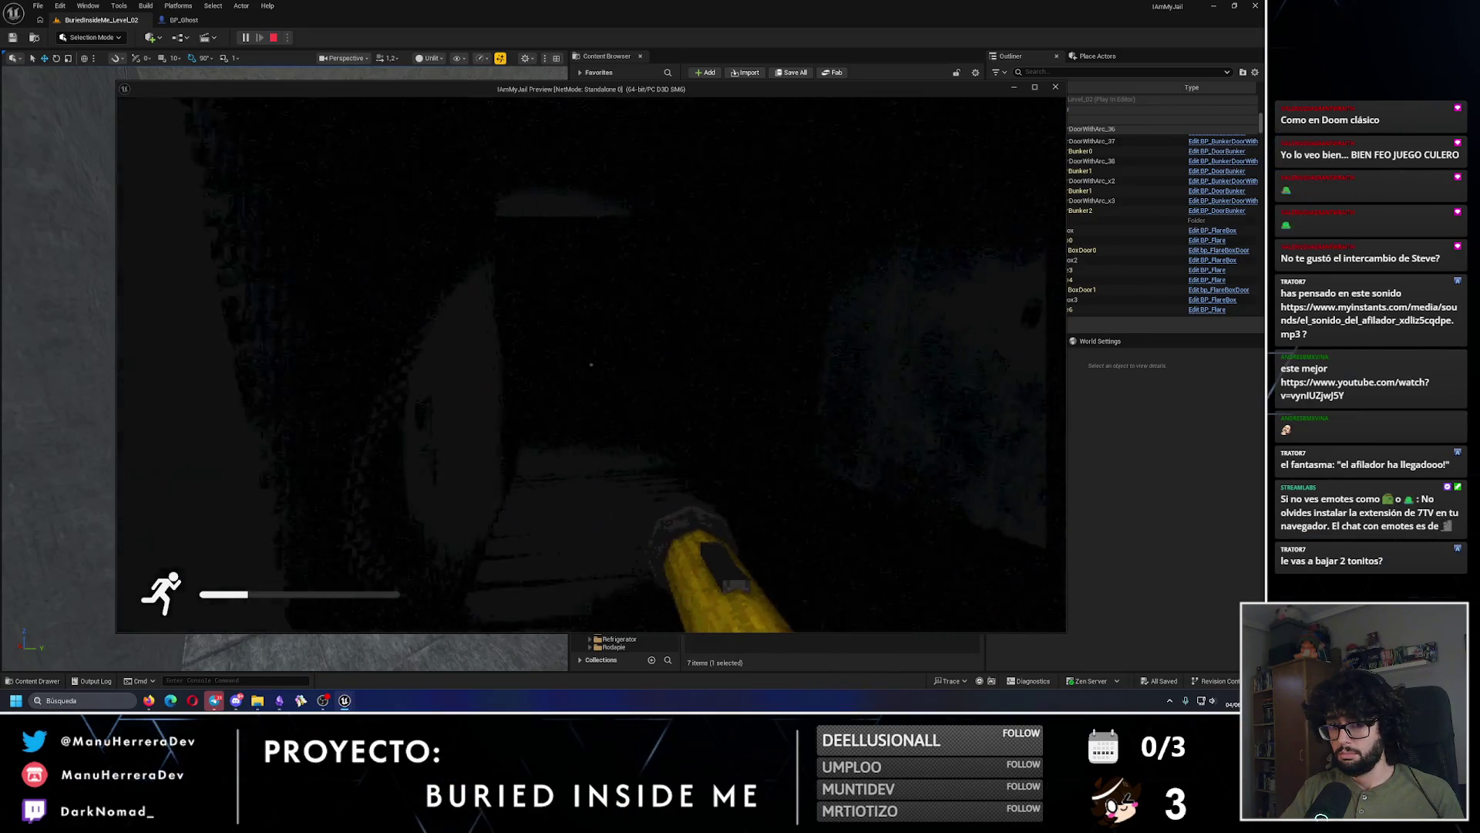
key(w)
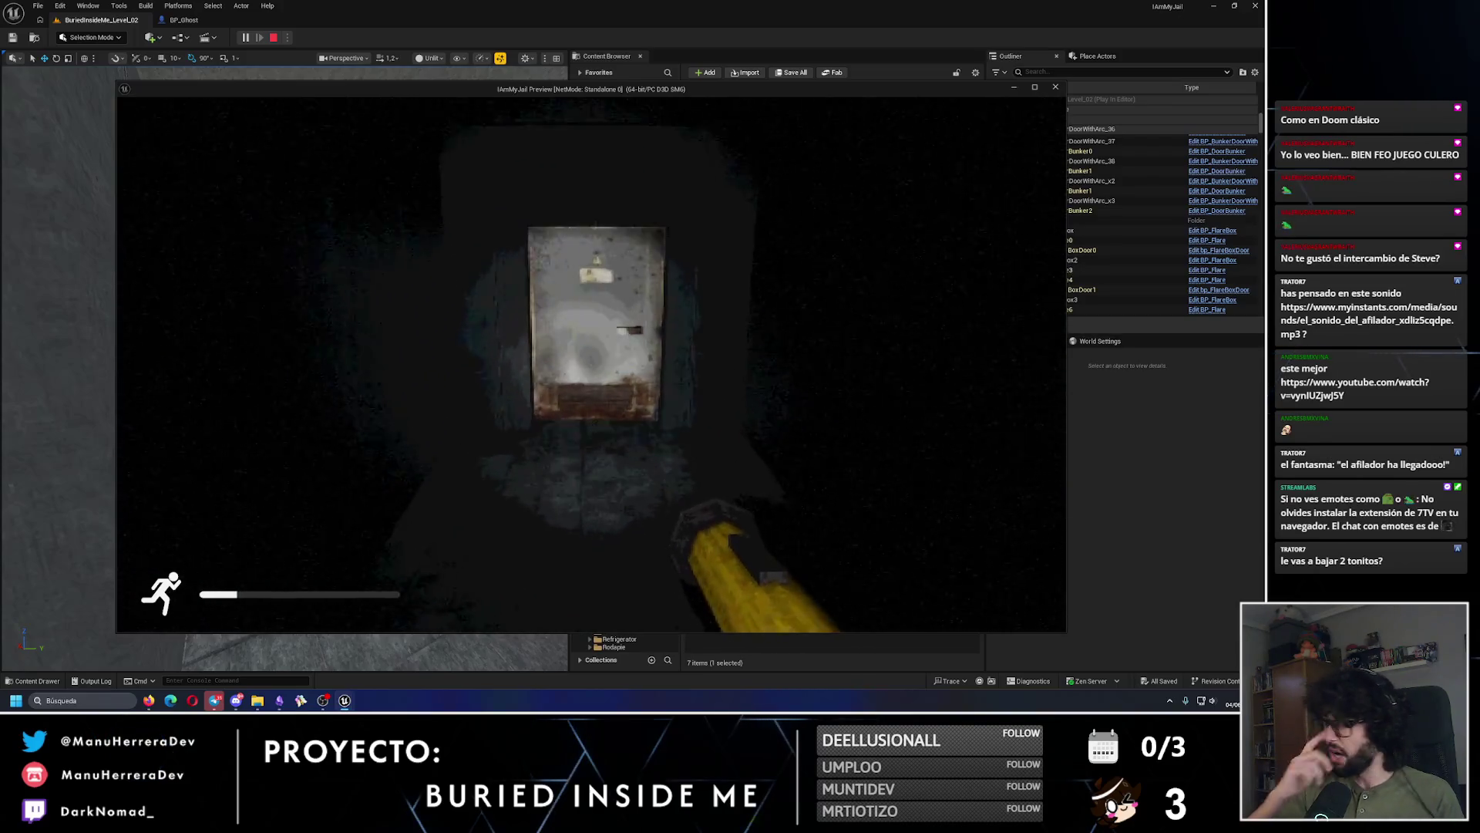
key(w)
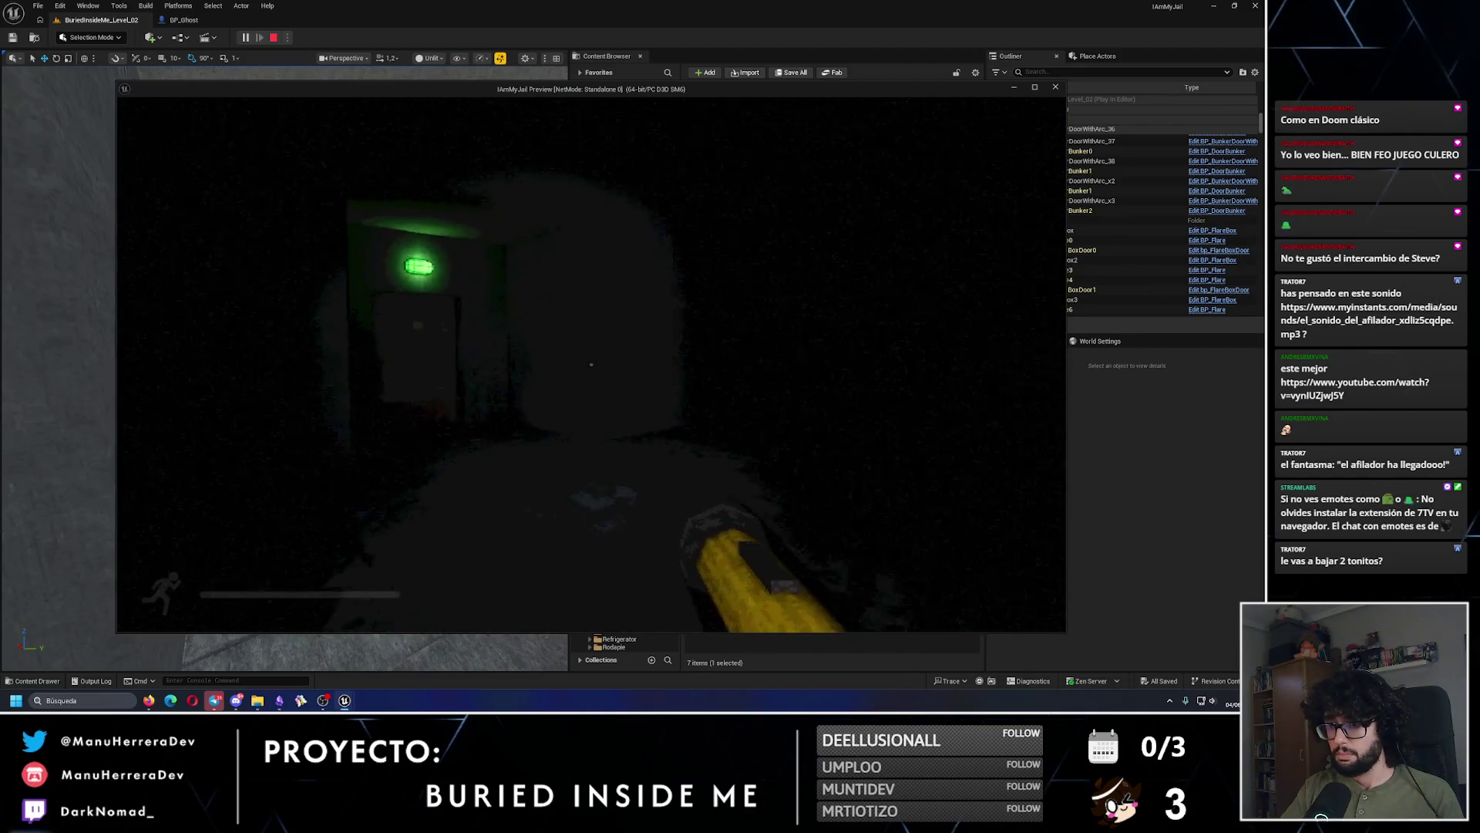
key(shift+w)
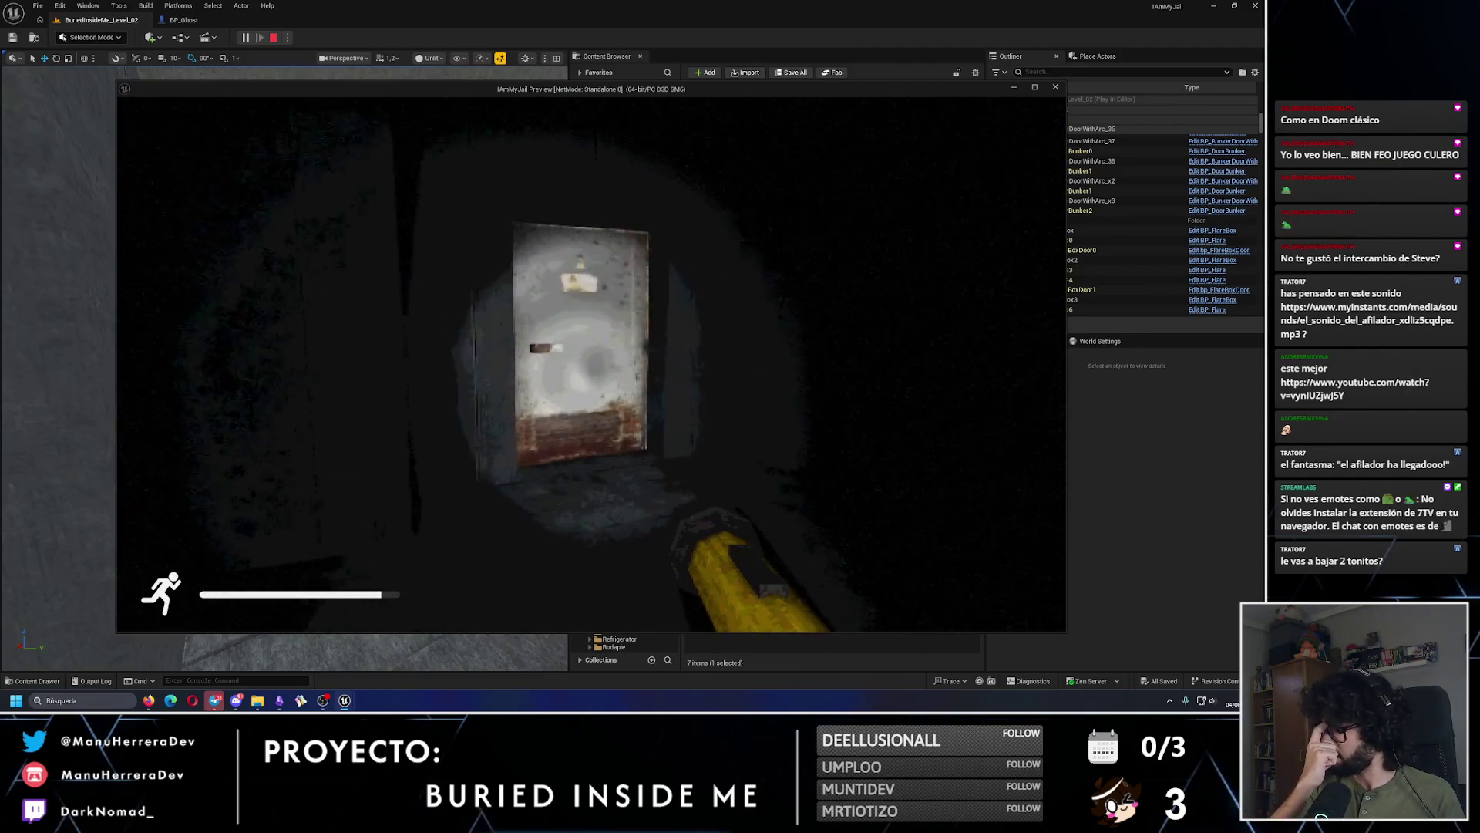
key(w)
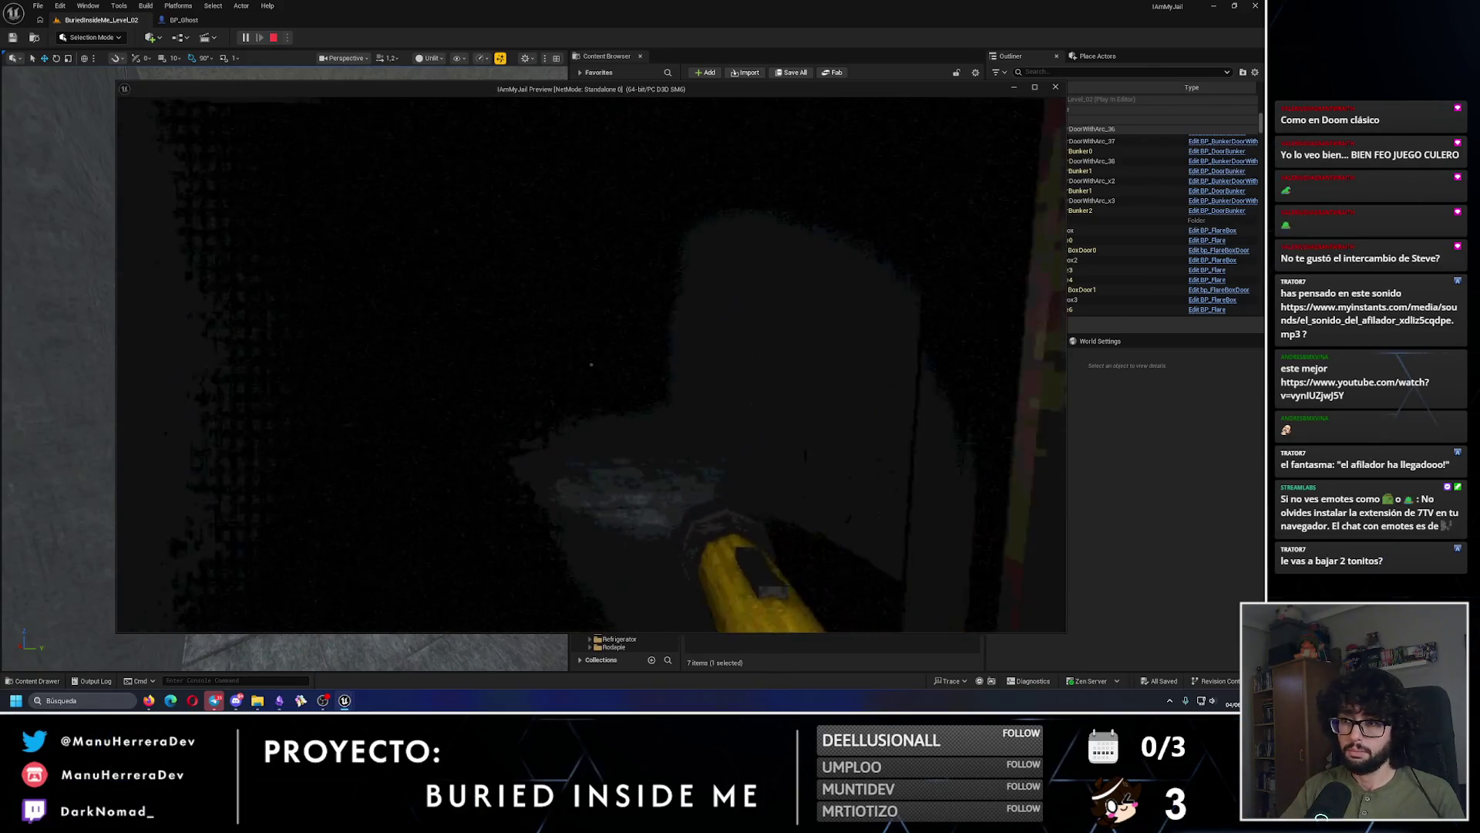
key(s)
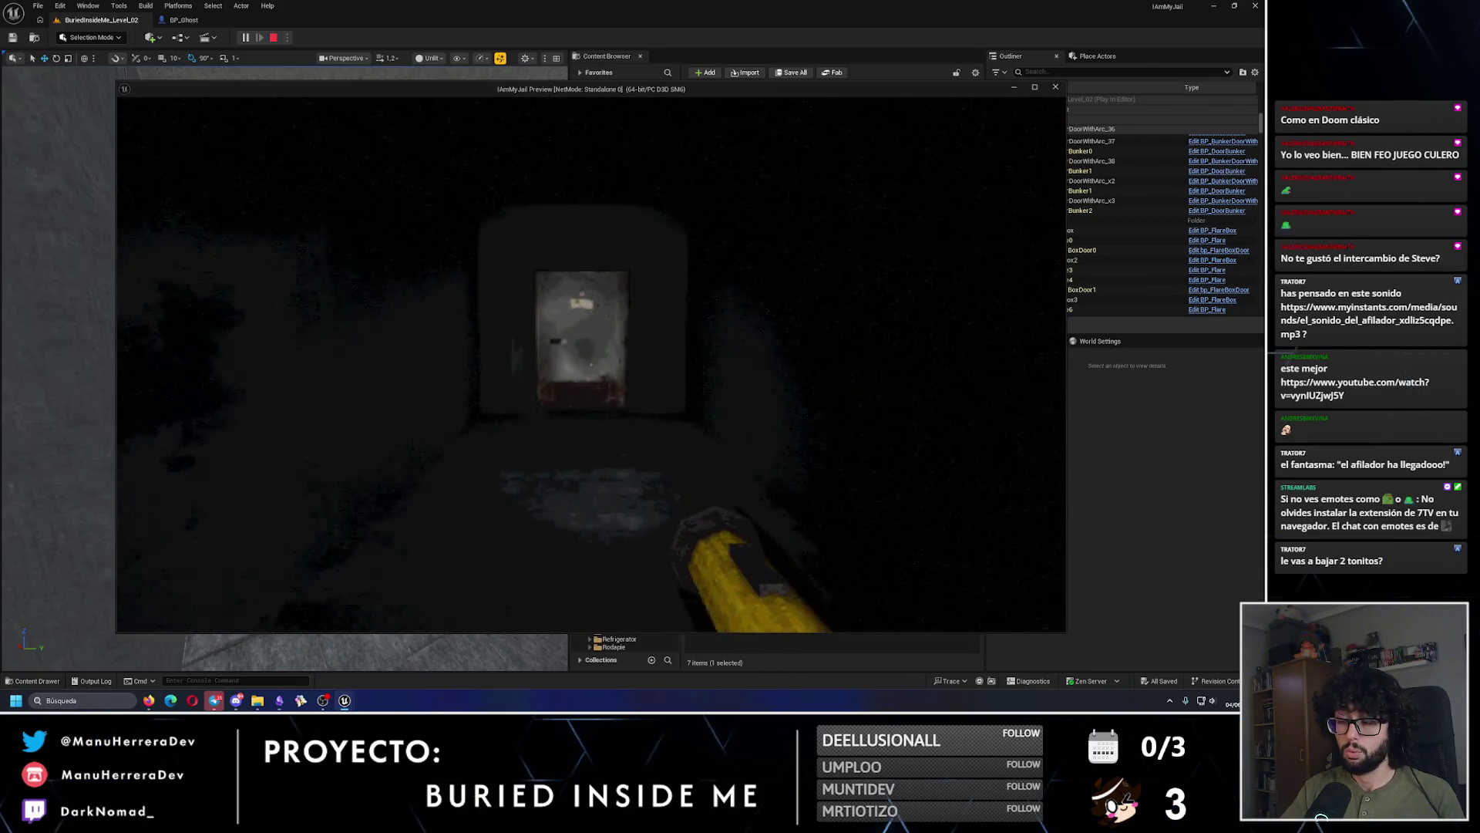
key(shift+w)
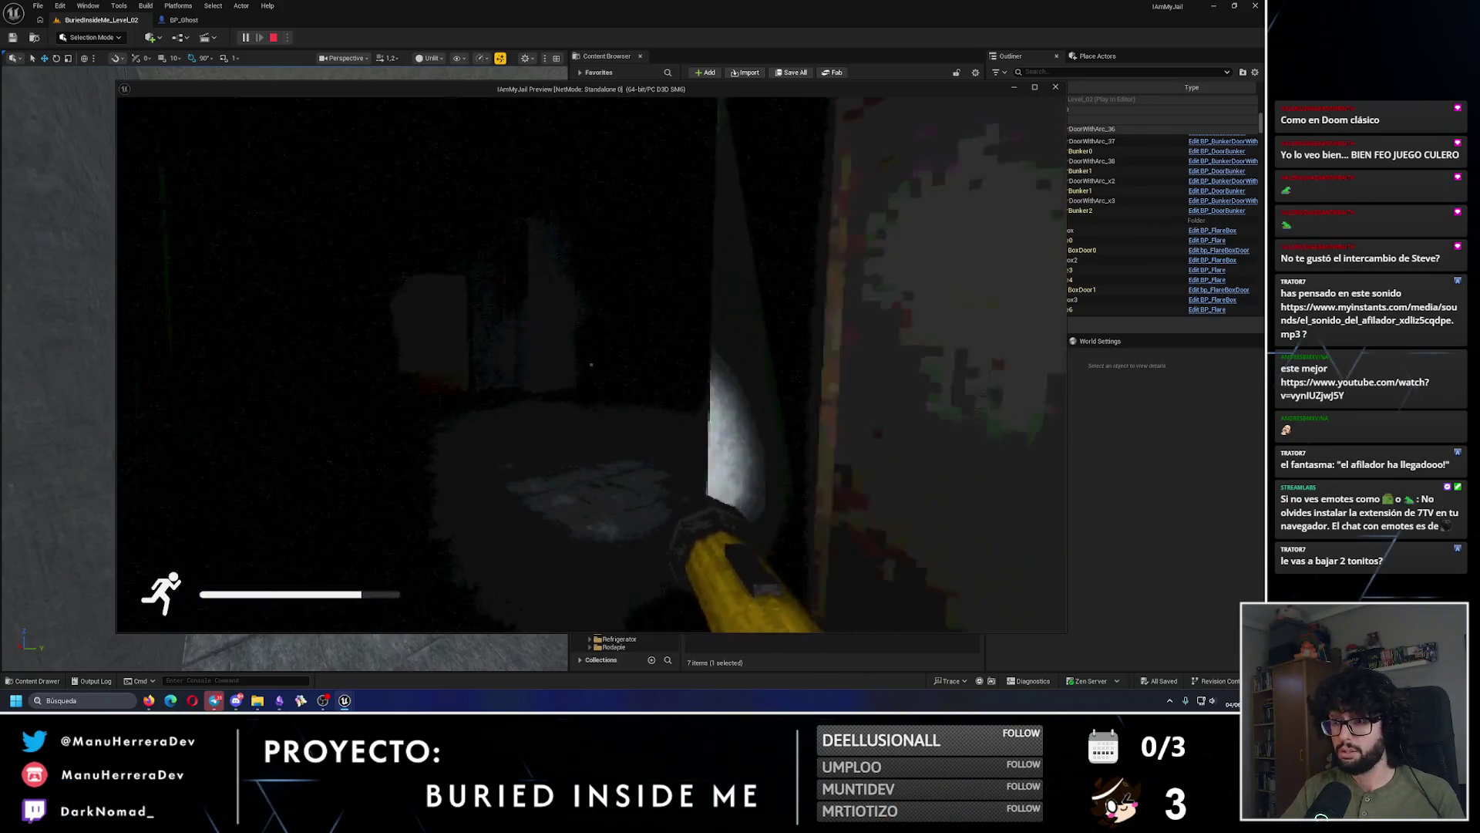
key(shift+w)
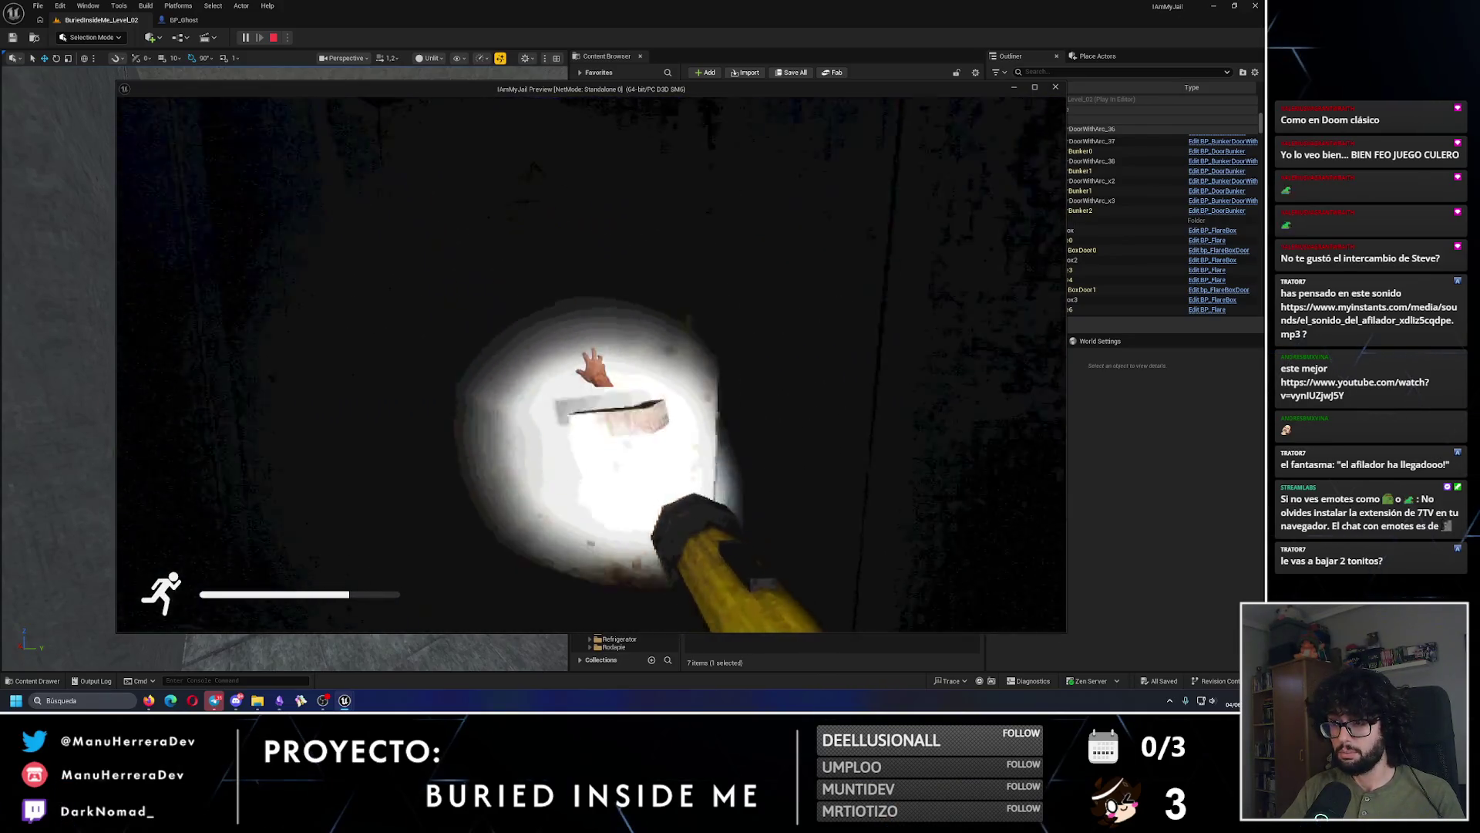
key(w)
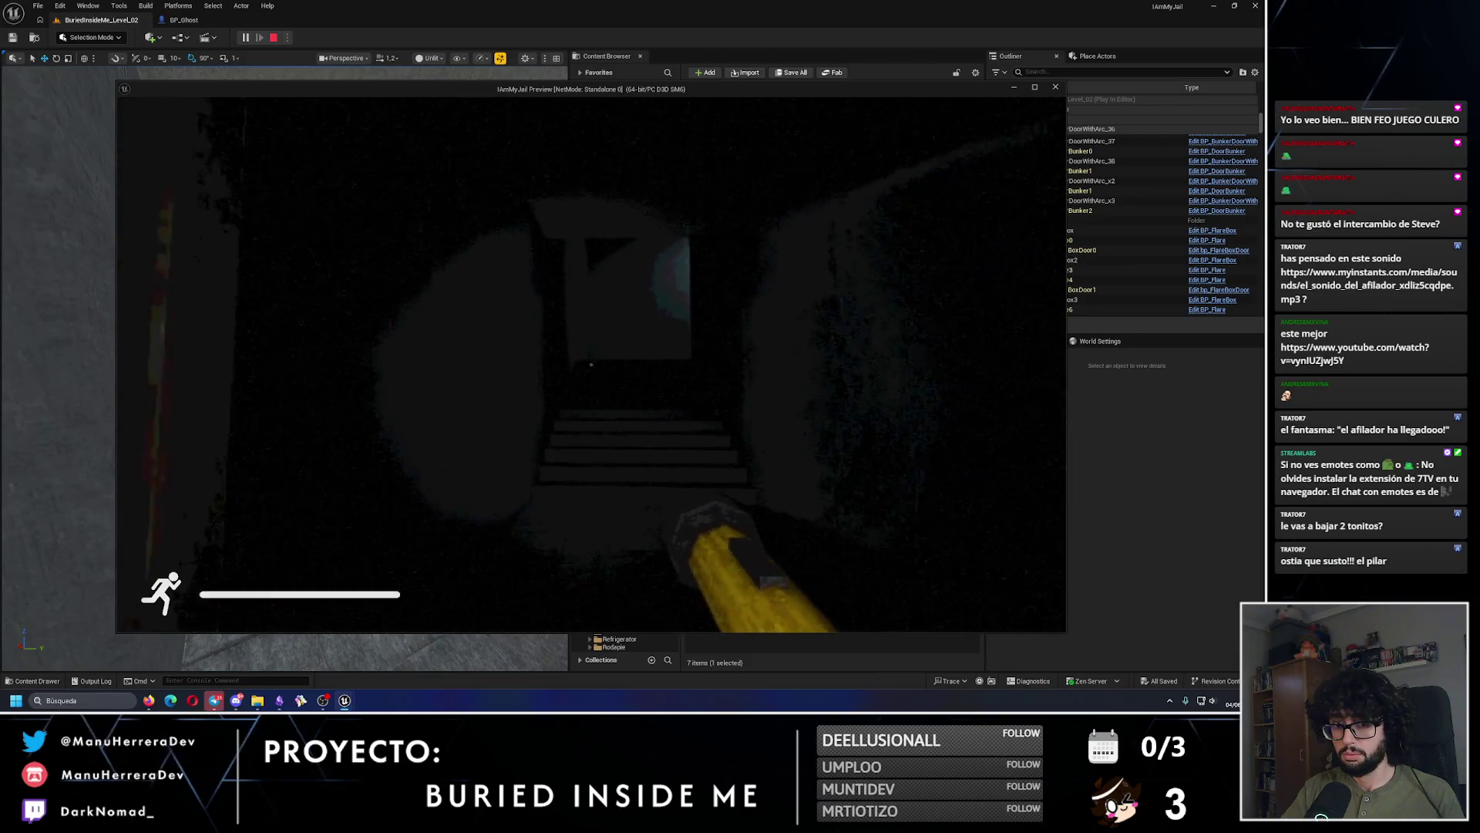
Step: Run past the lit pillar and stone stairway to the blue-lit doorway and flare box
key(shift+w)
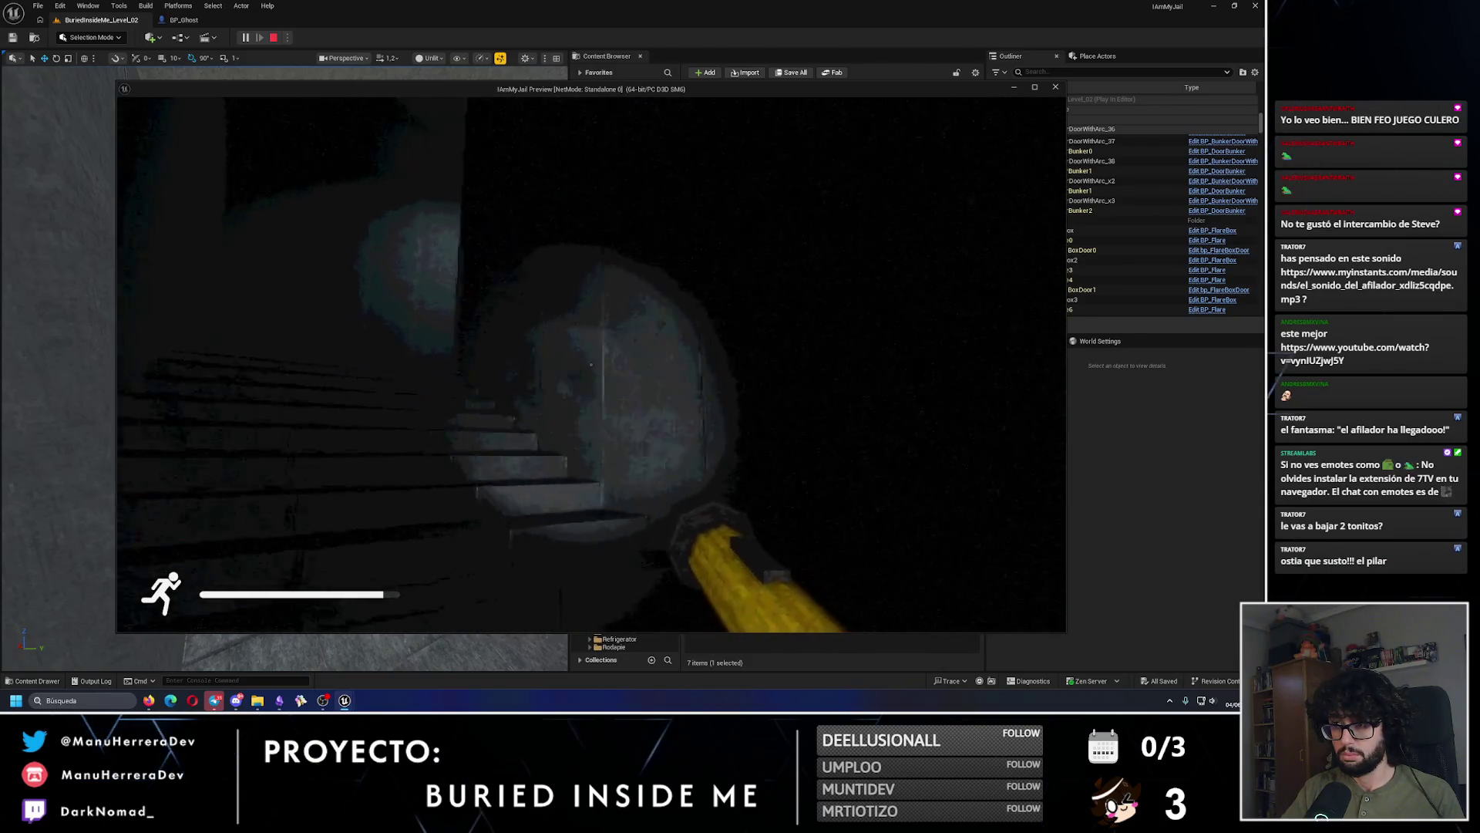
key(shift+w)
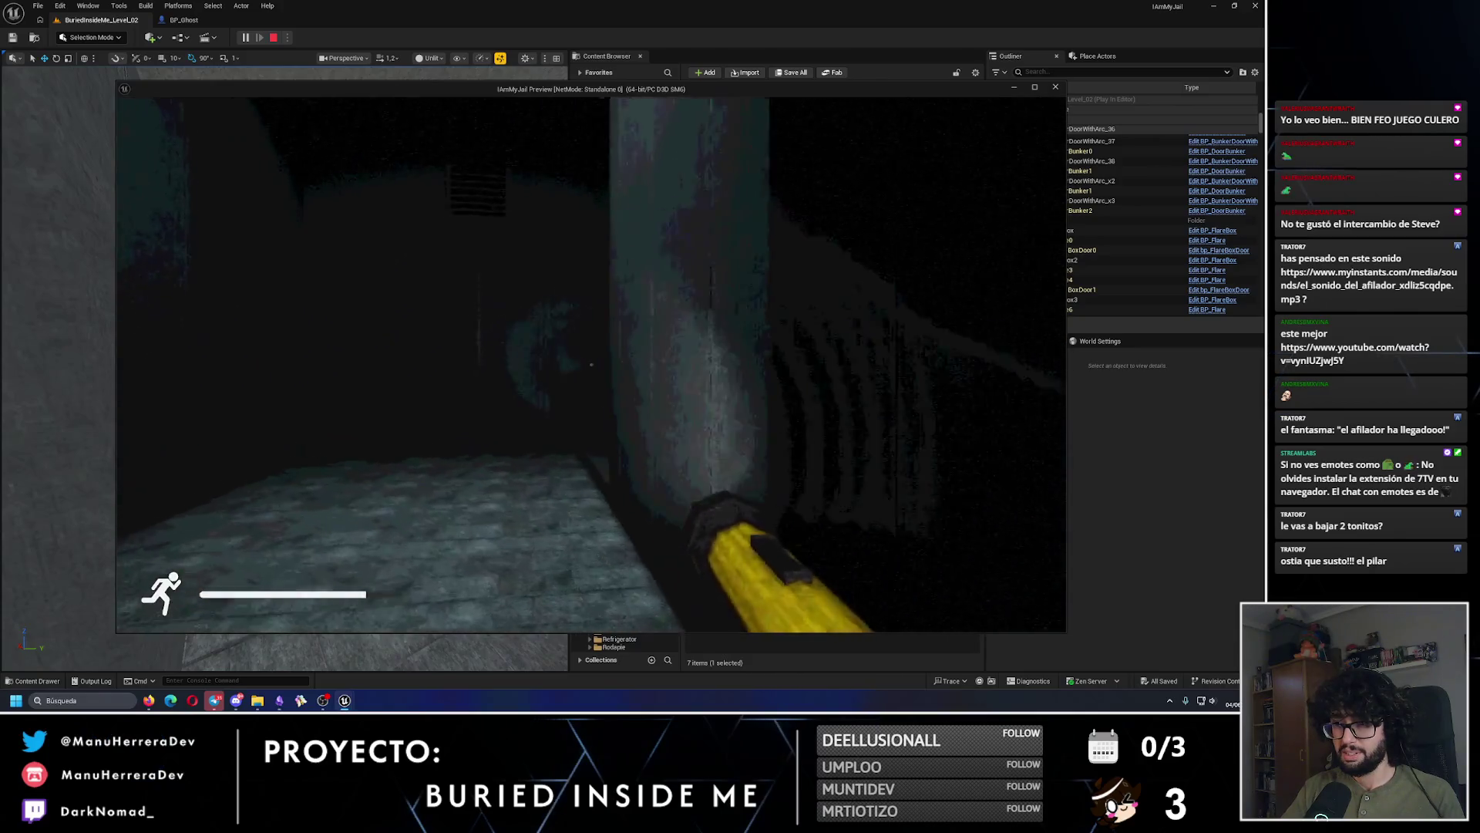
key(shift+w)
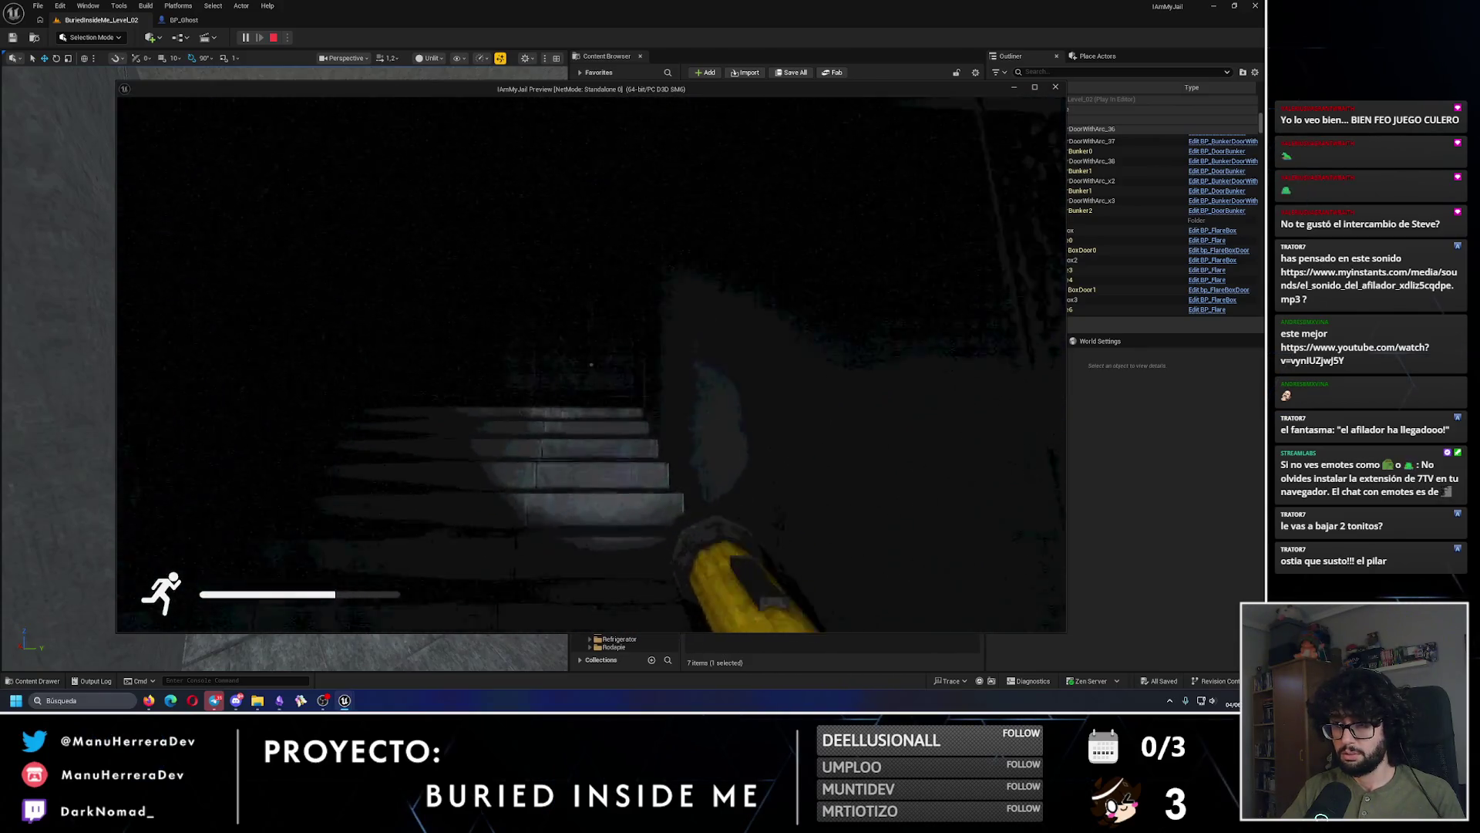
key(shift+w)
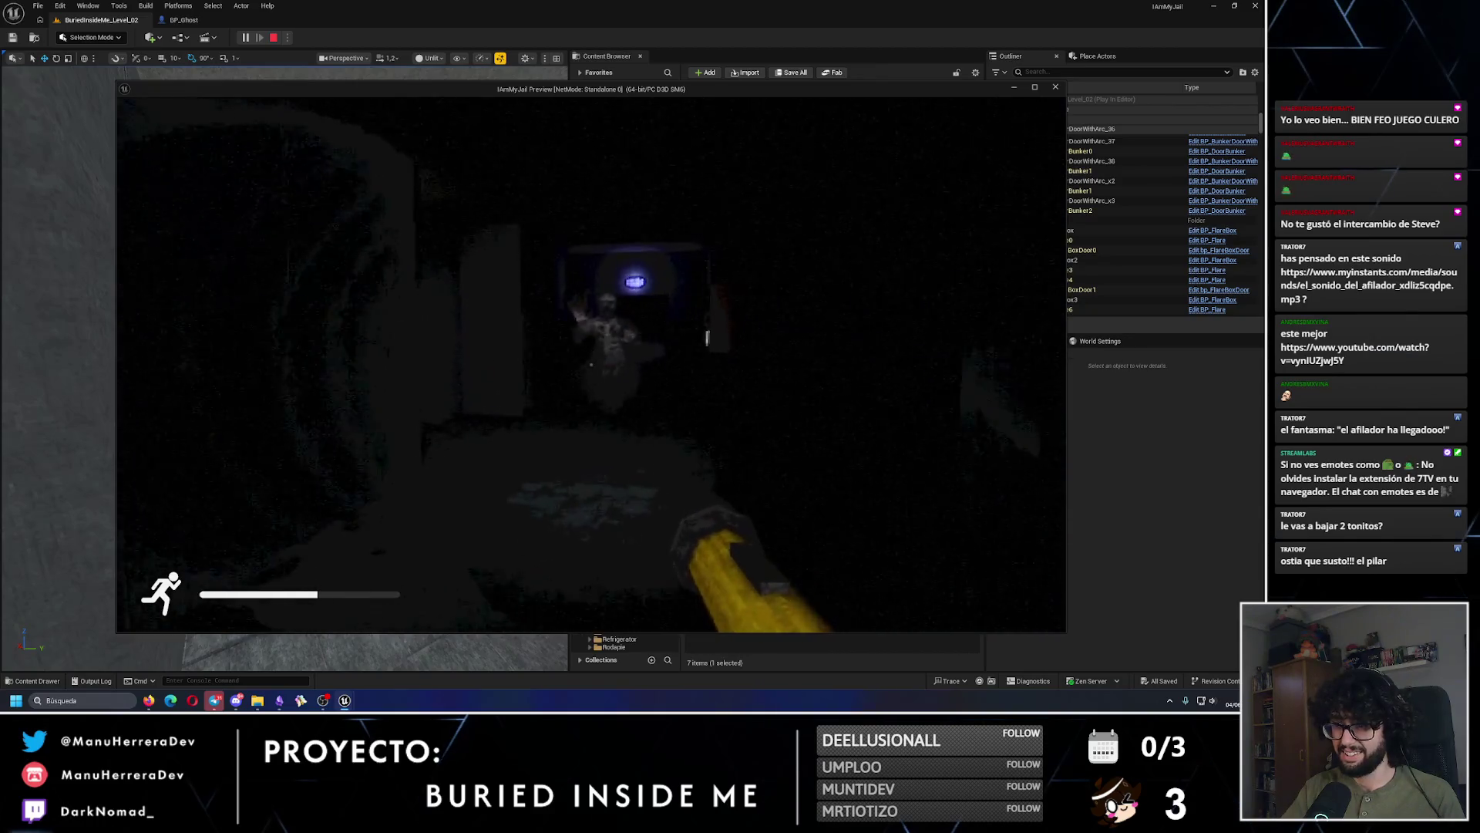
key(shift+w)
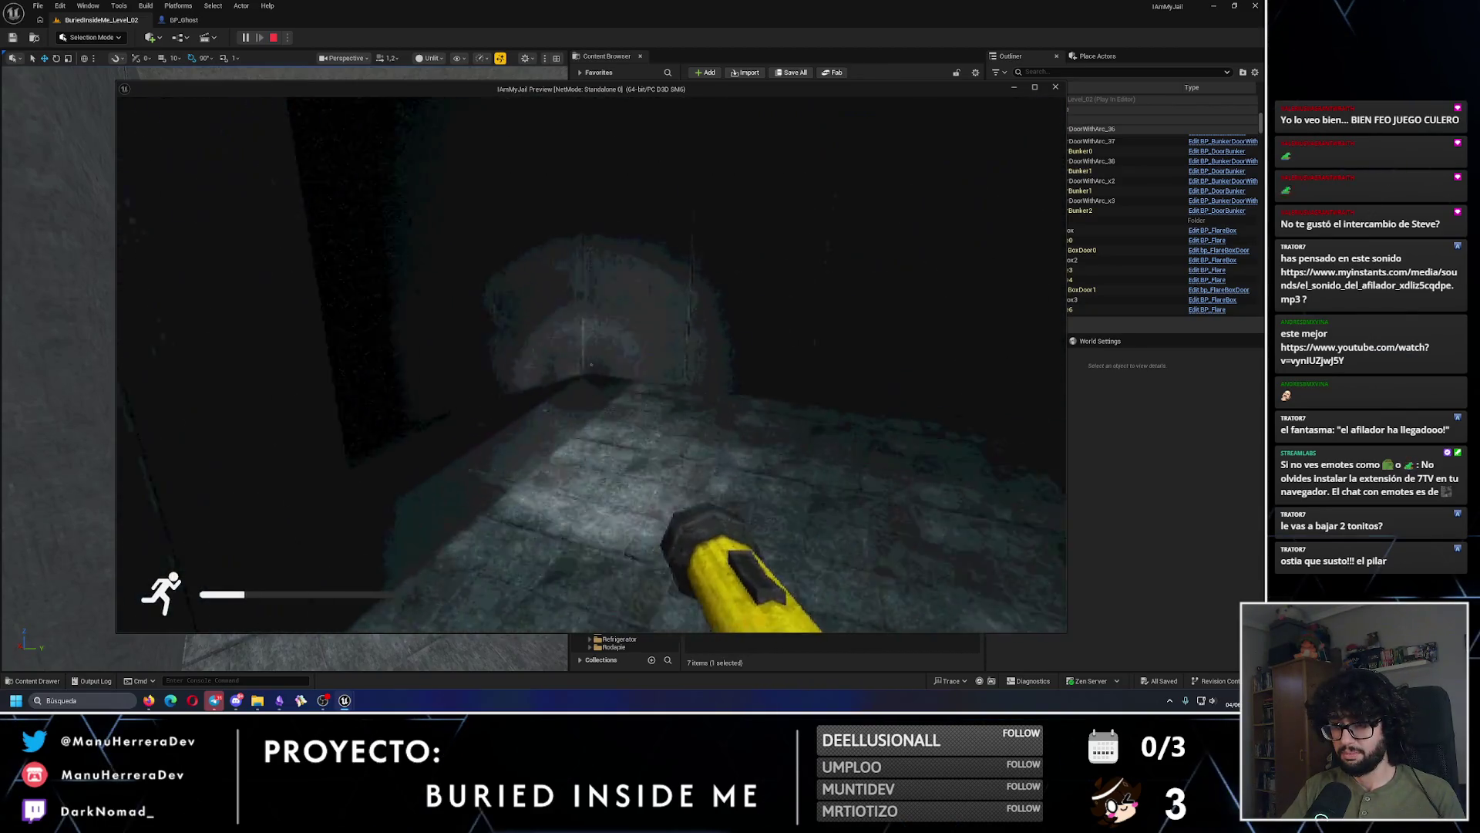
key(shift+w)
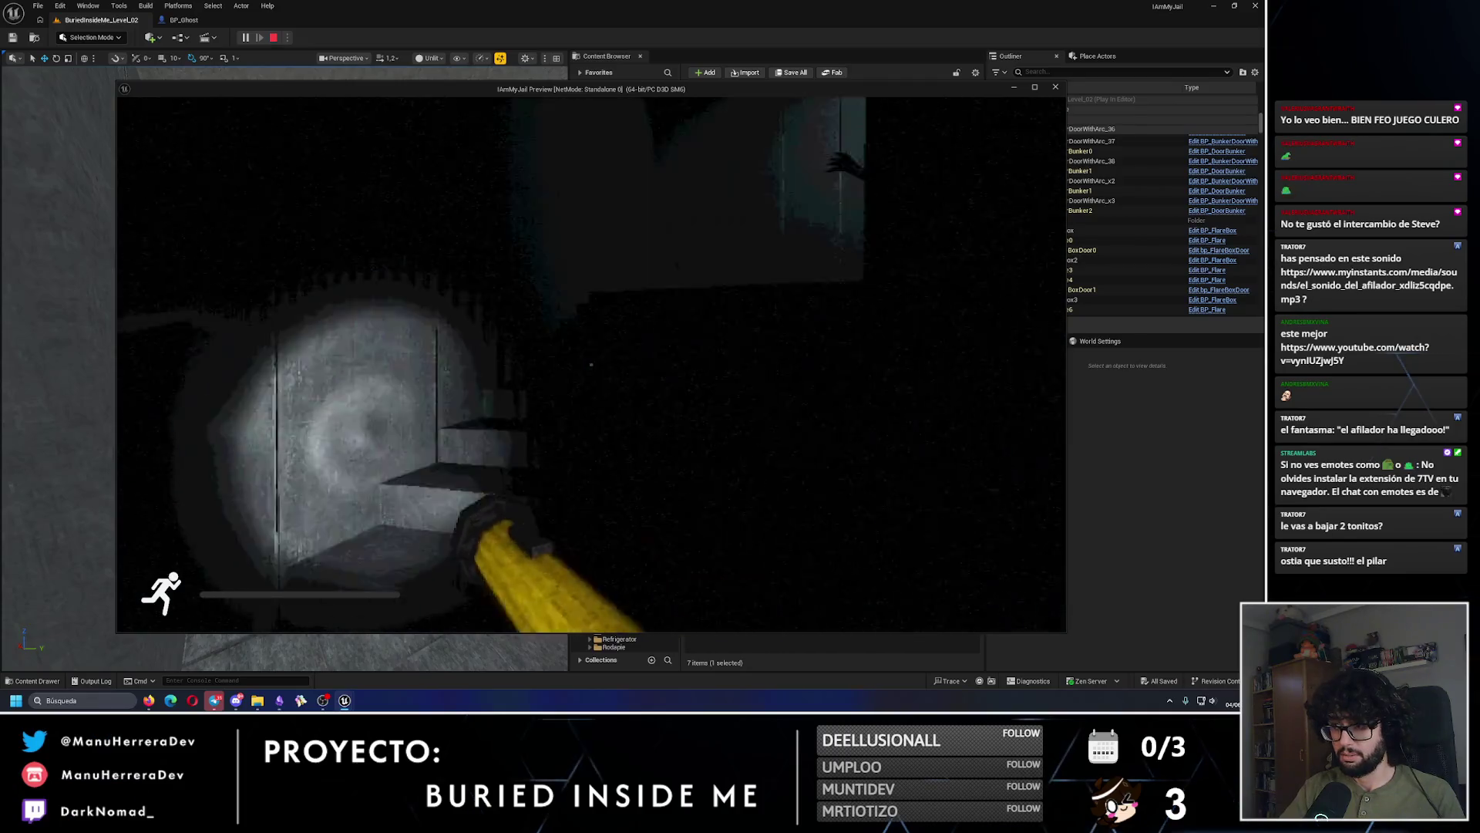
key(w)
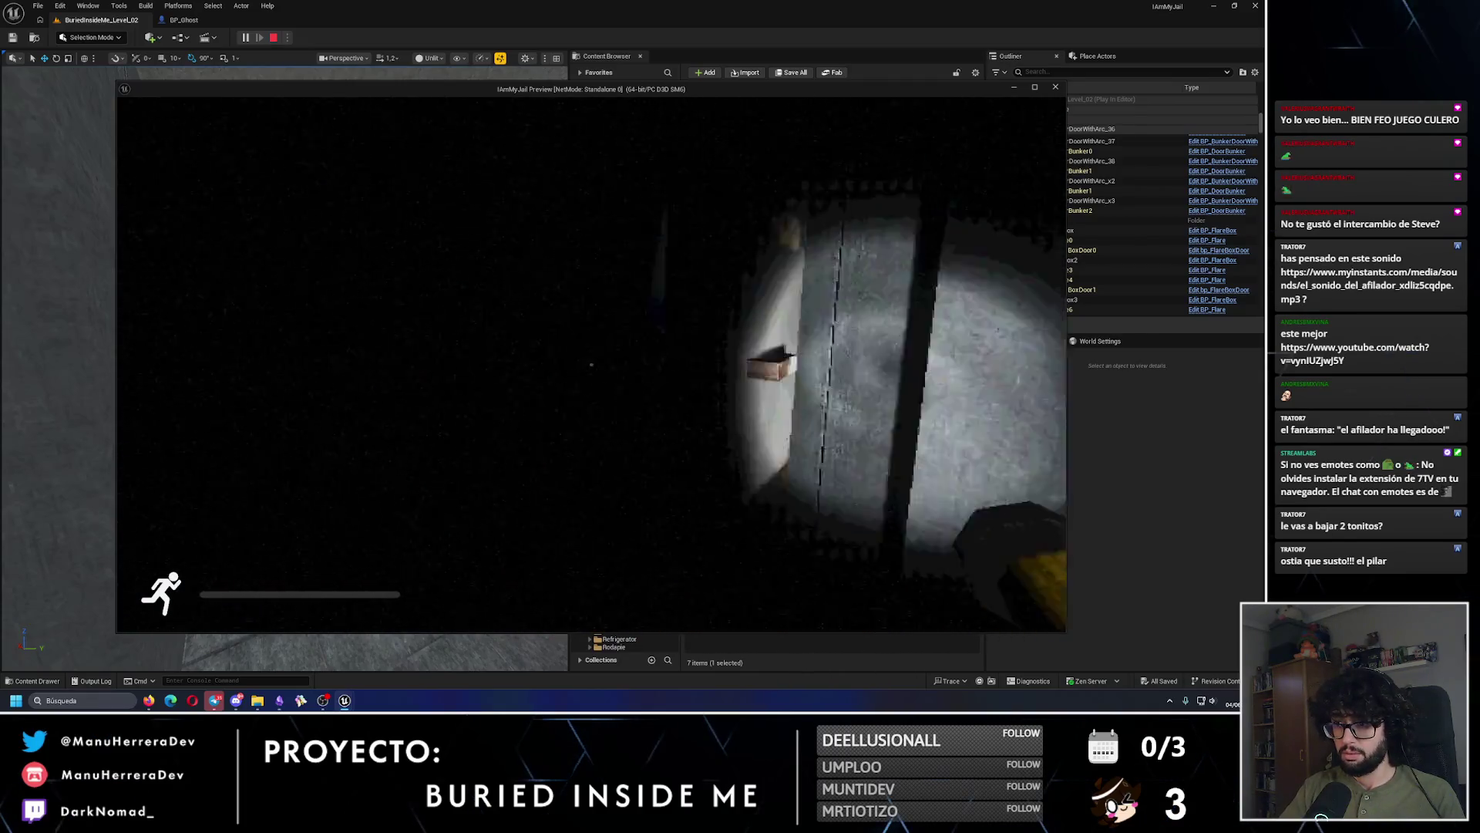
key(w)
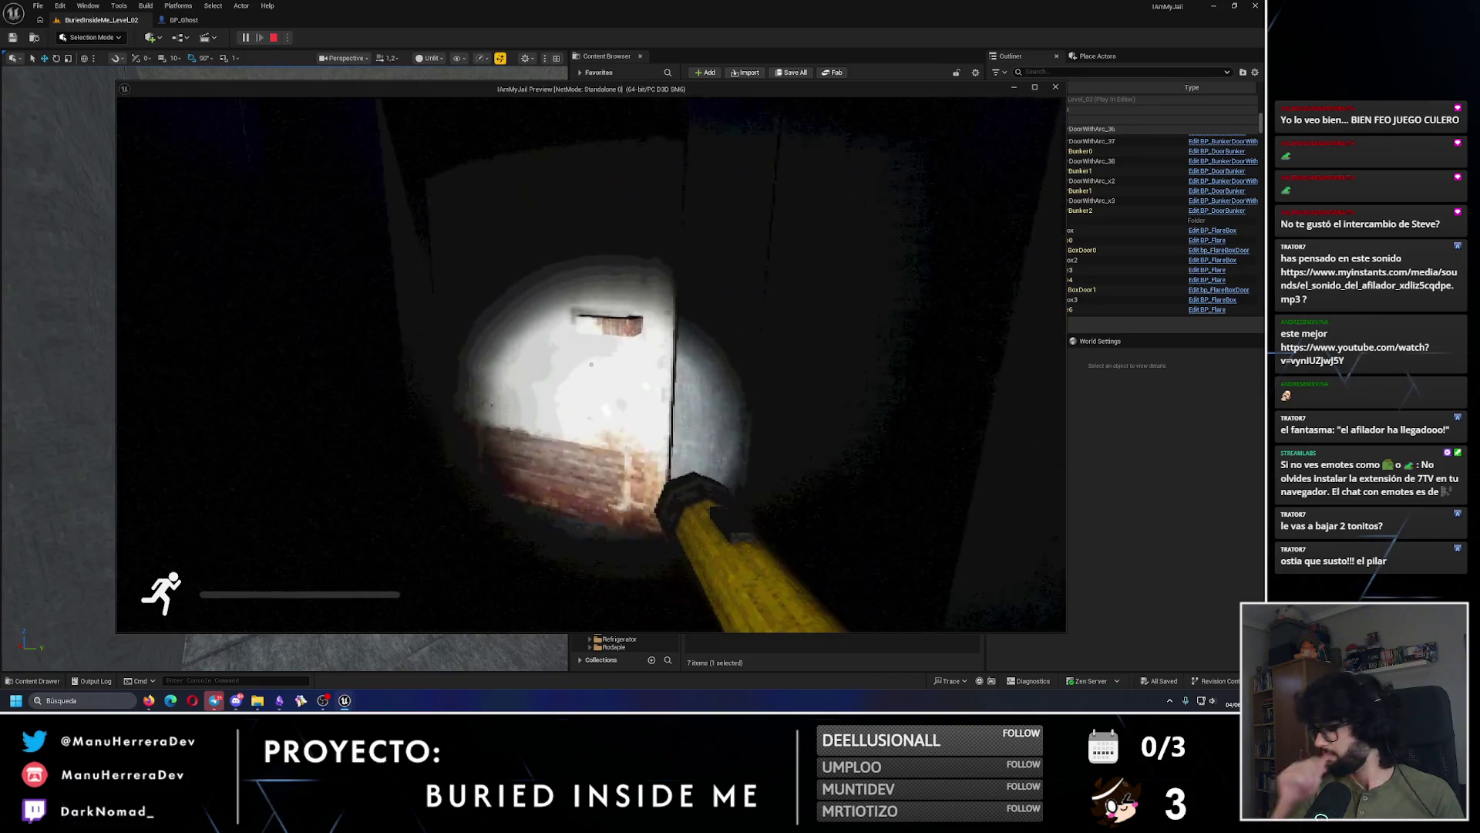
key(s)
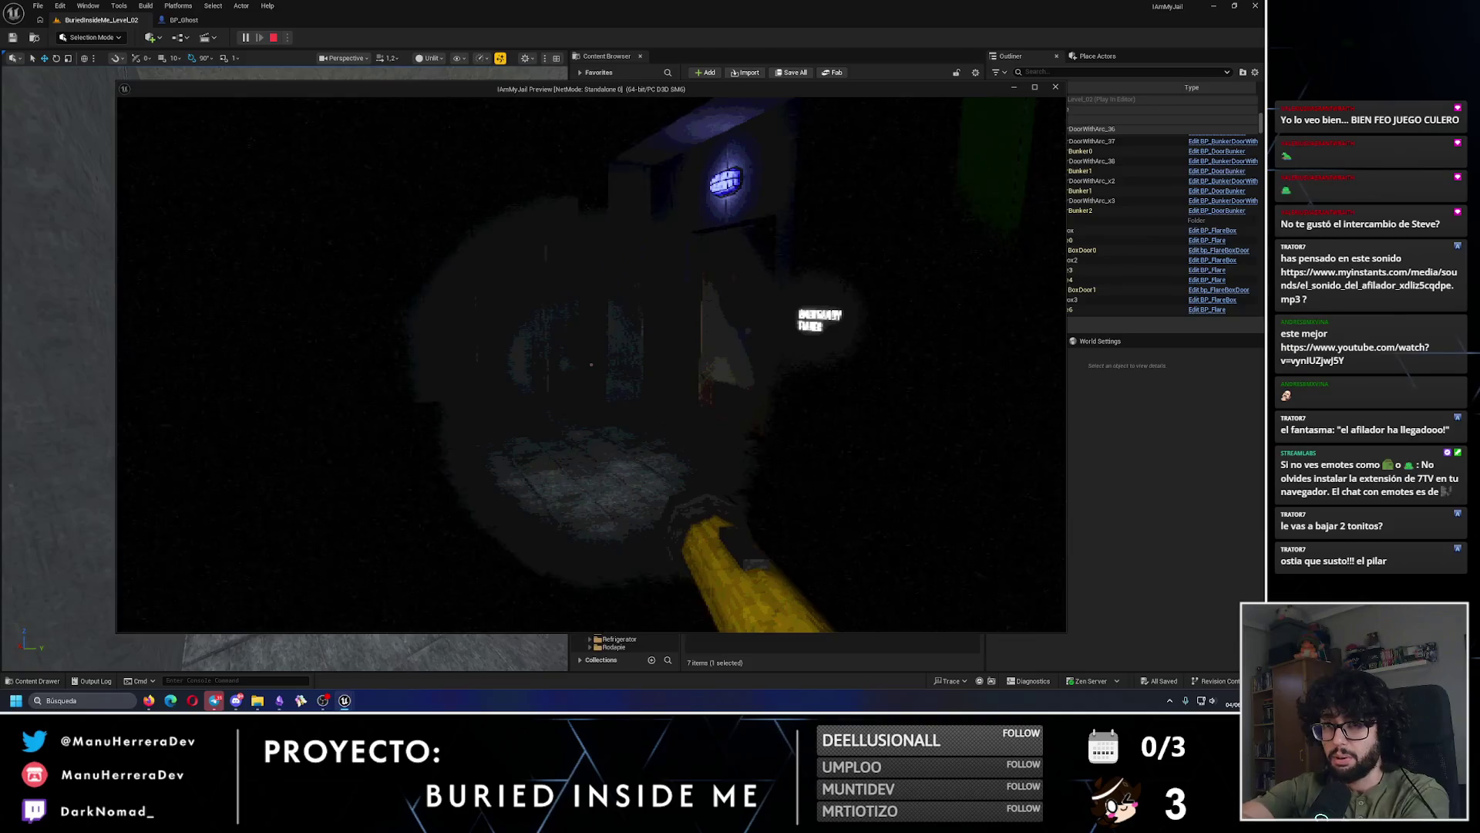
key(w)
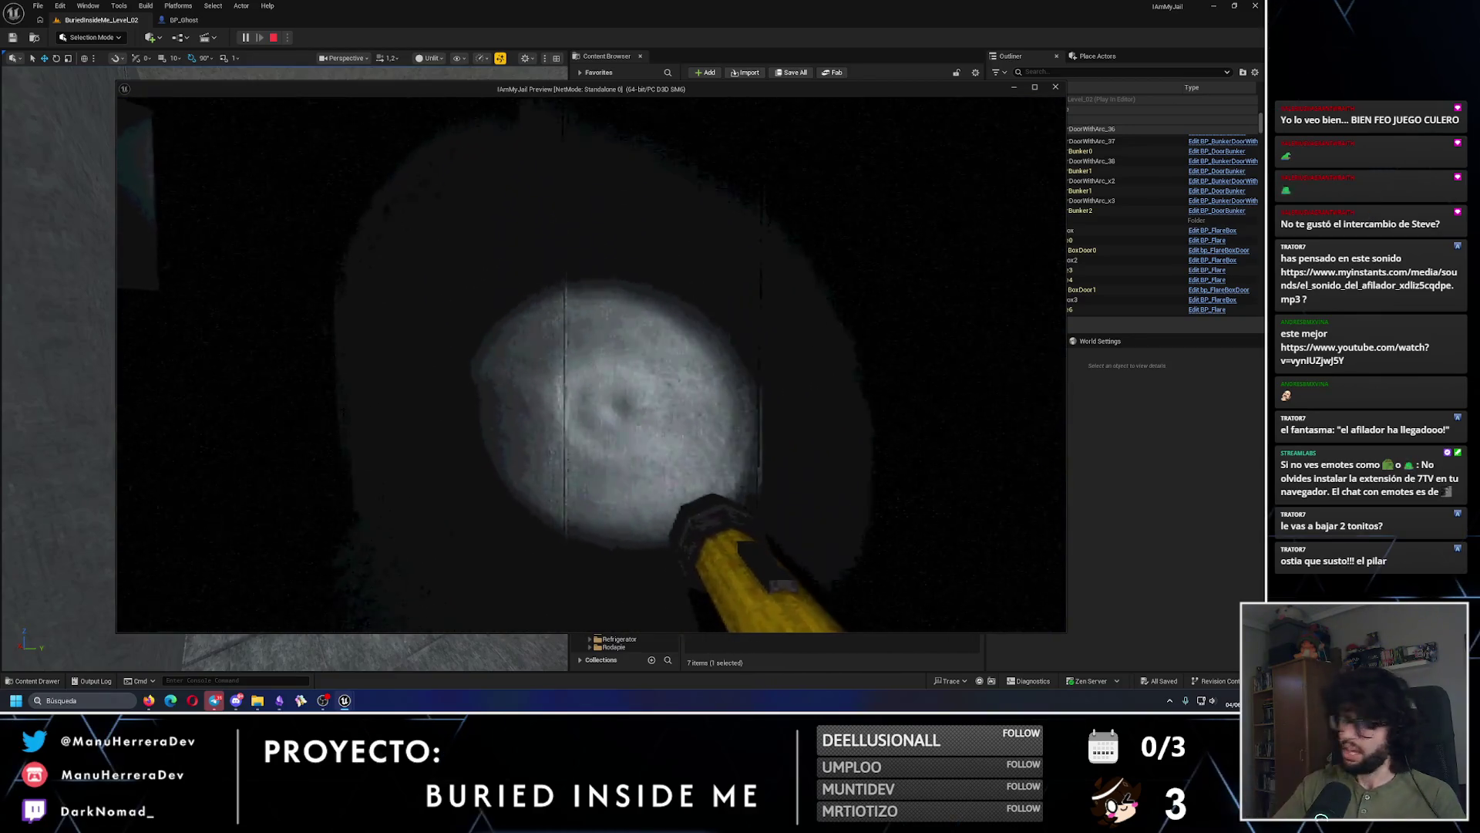
Step: Sprint around the staircases to the Emergency Power doorway and stop the playtest
key(shift+w)
key(w)
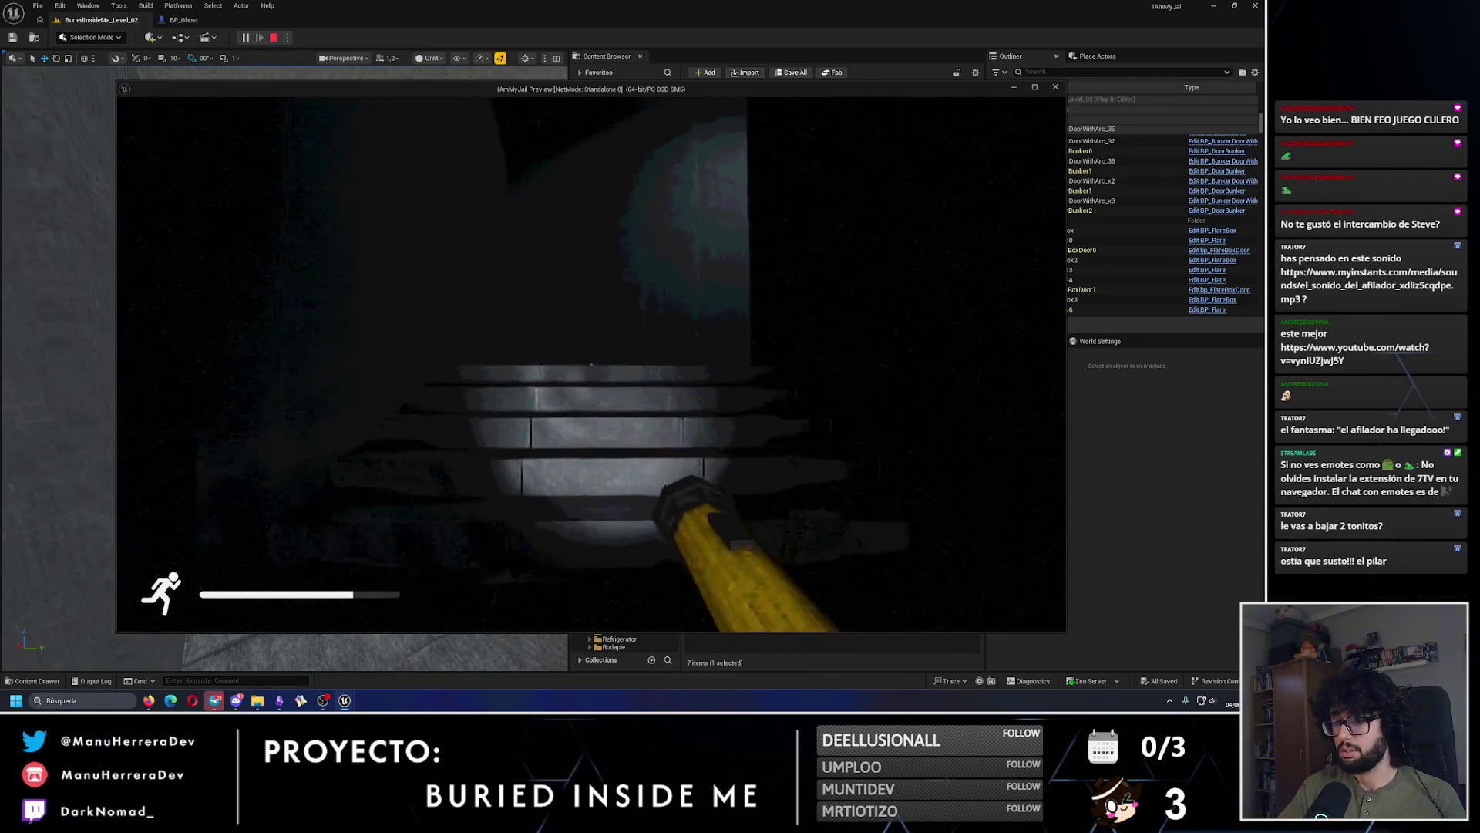
key(shift+w)
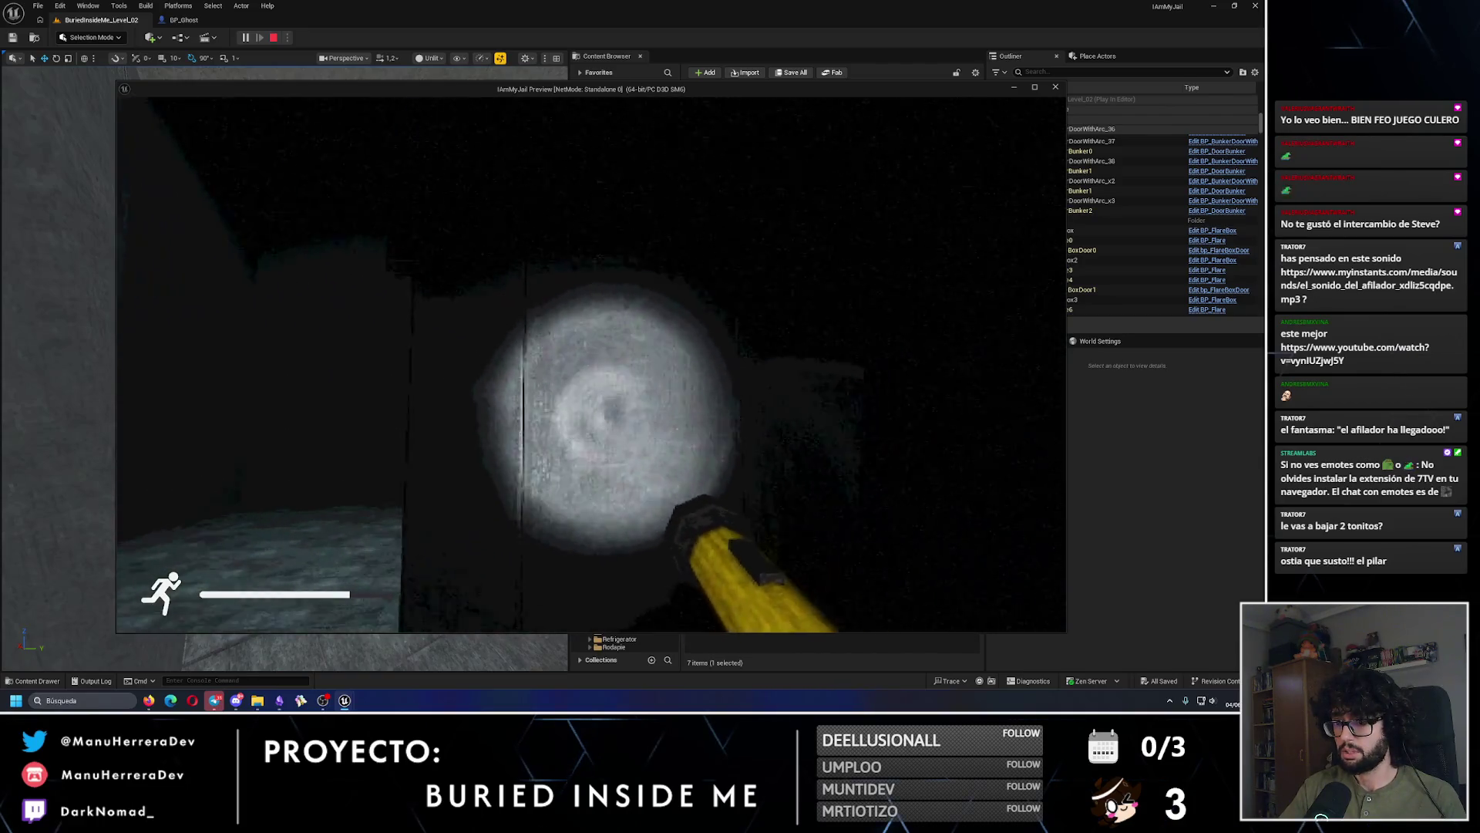
key(w)
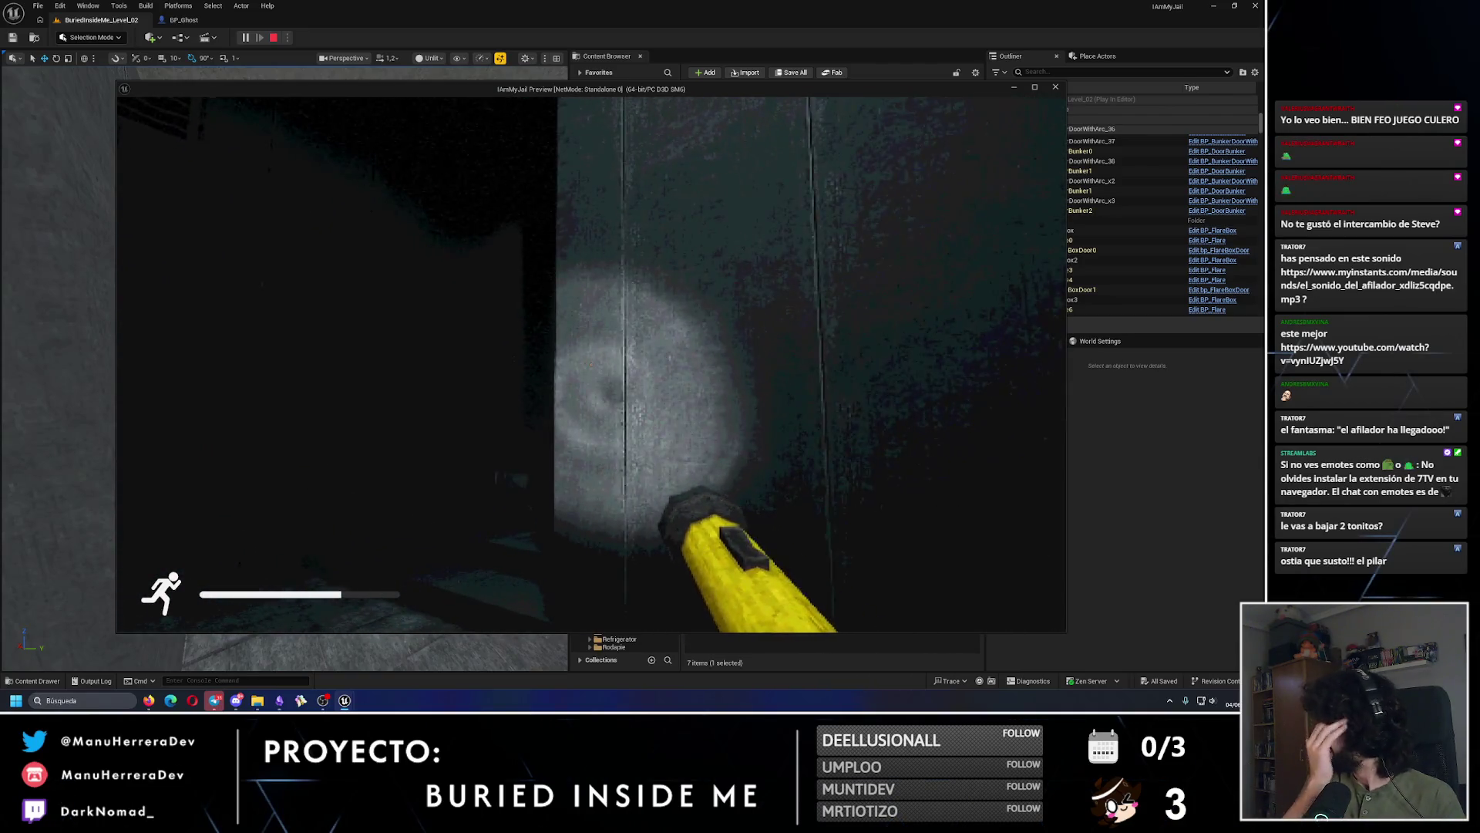
key(shift+w)
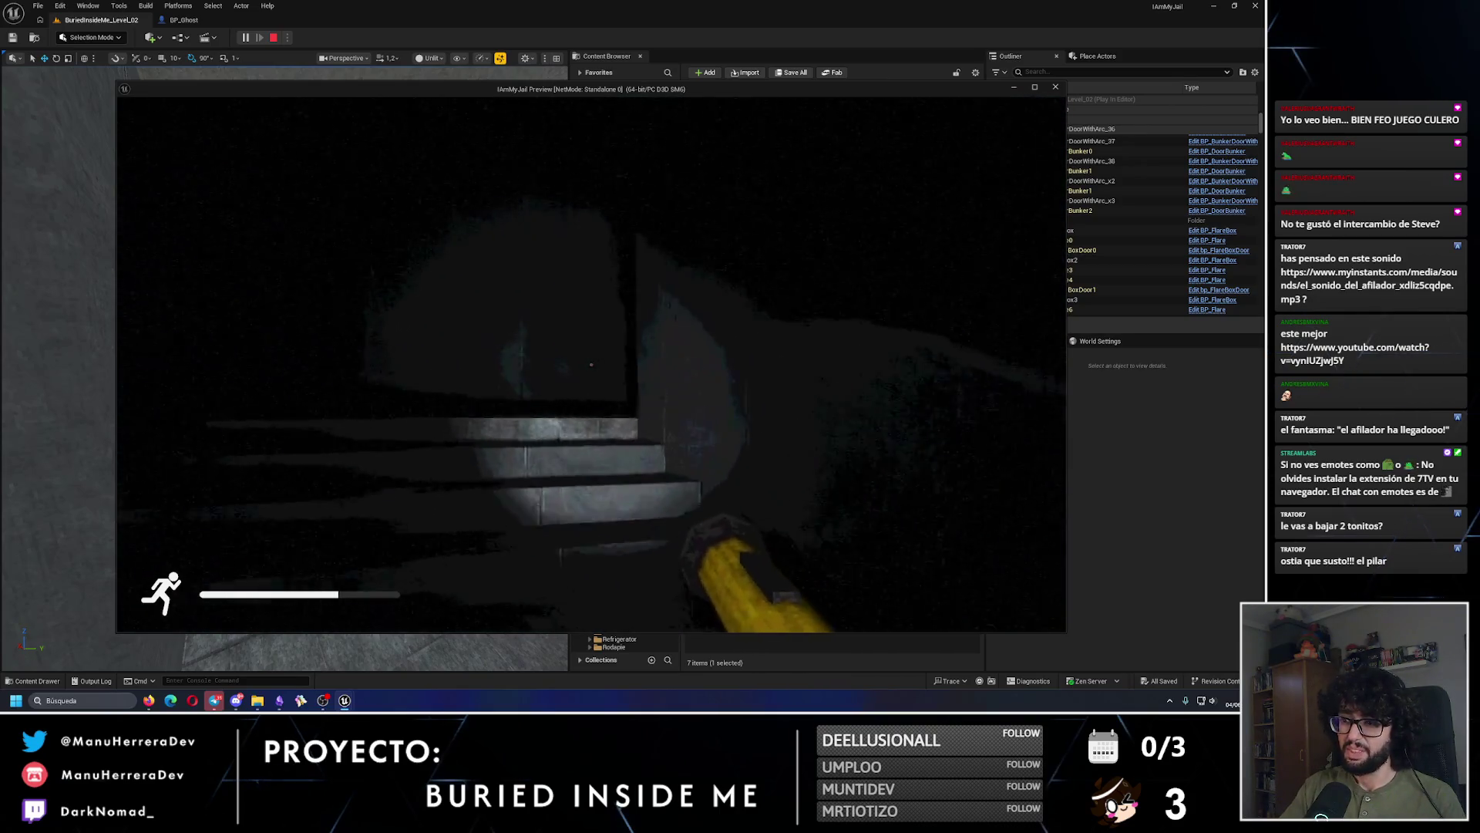
key(shift+w)
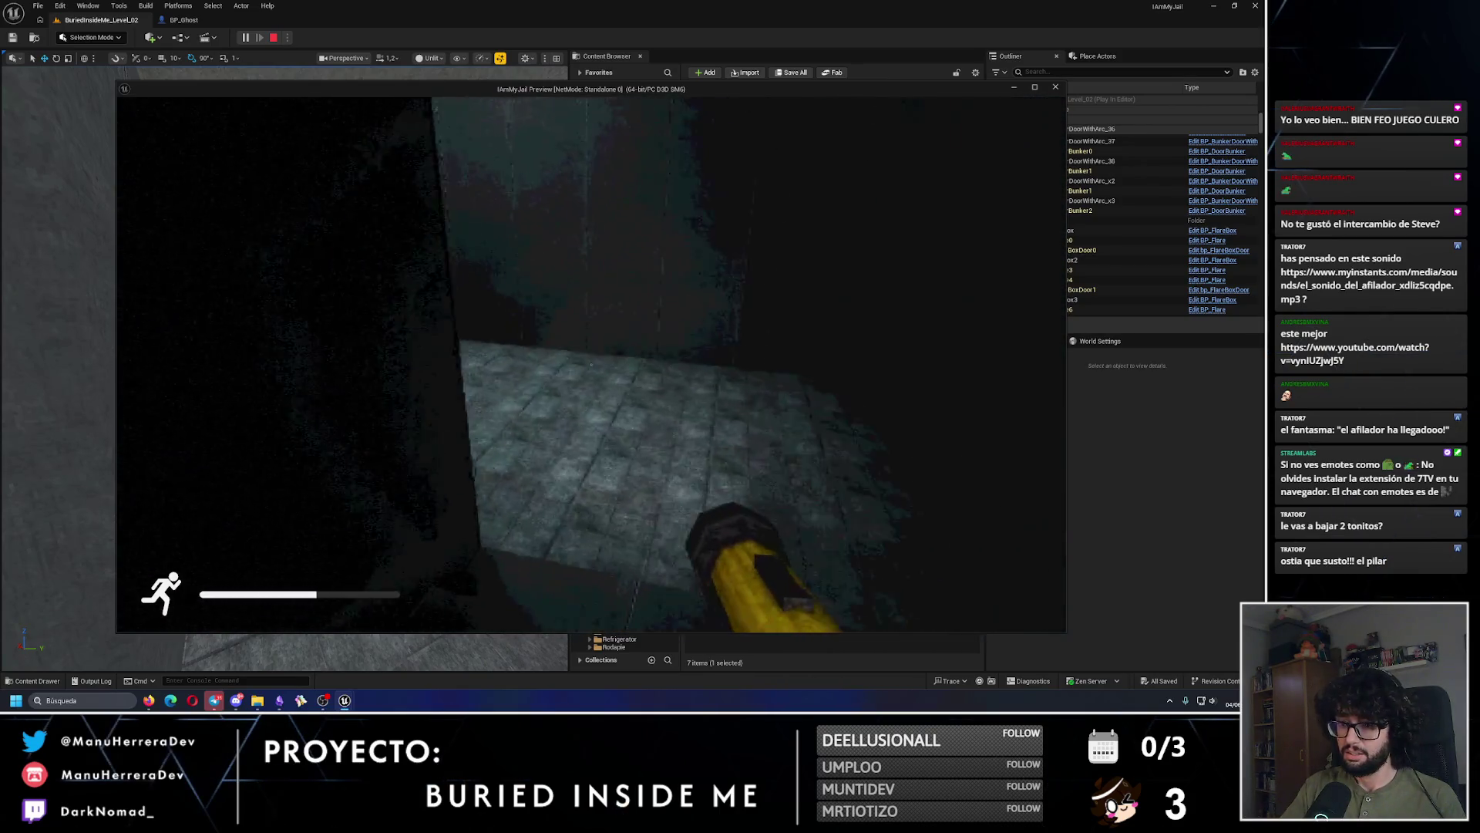
key(shift+w)
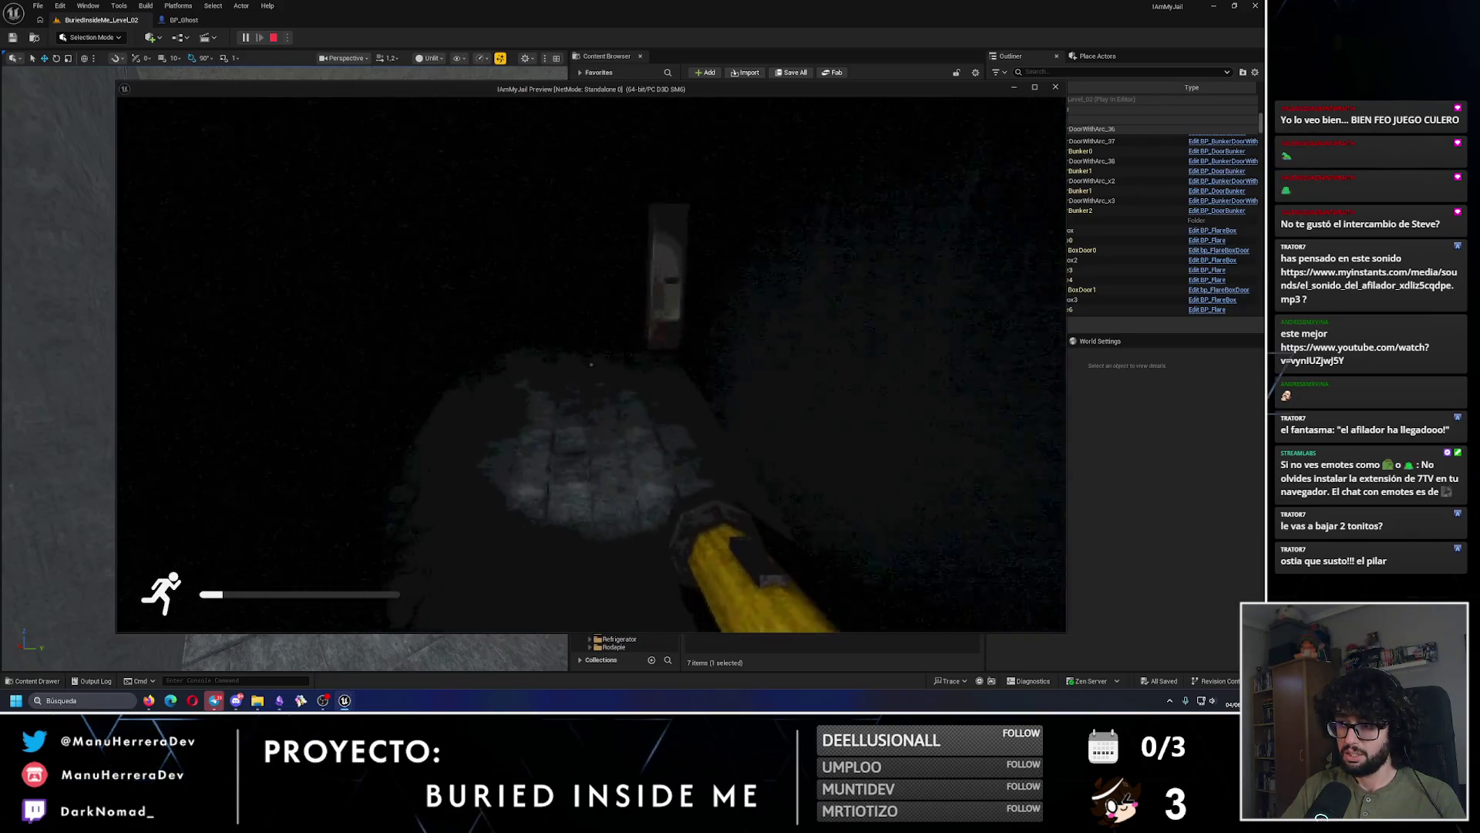
key(w)
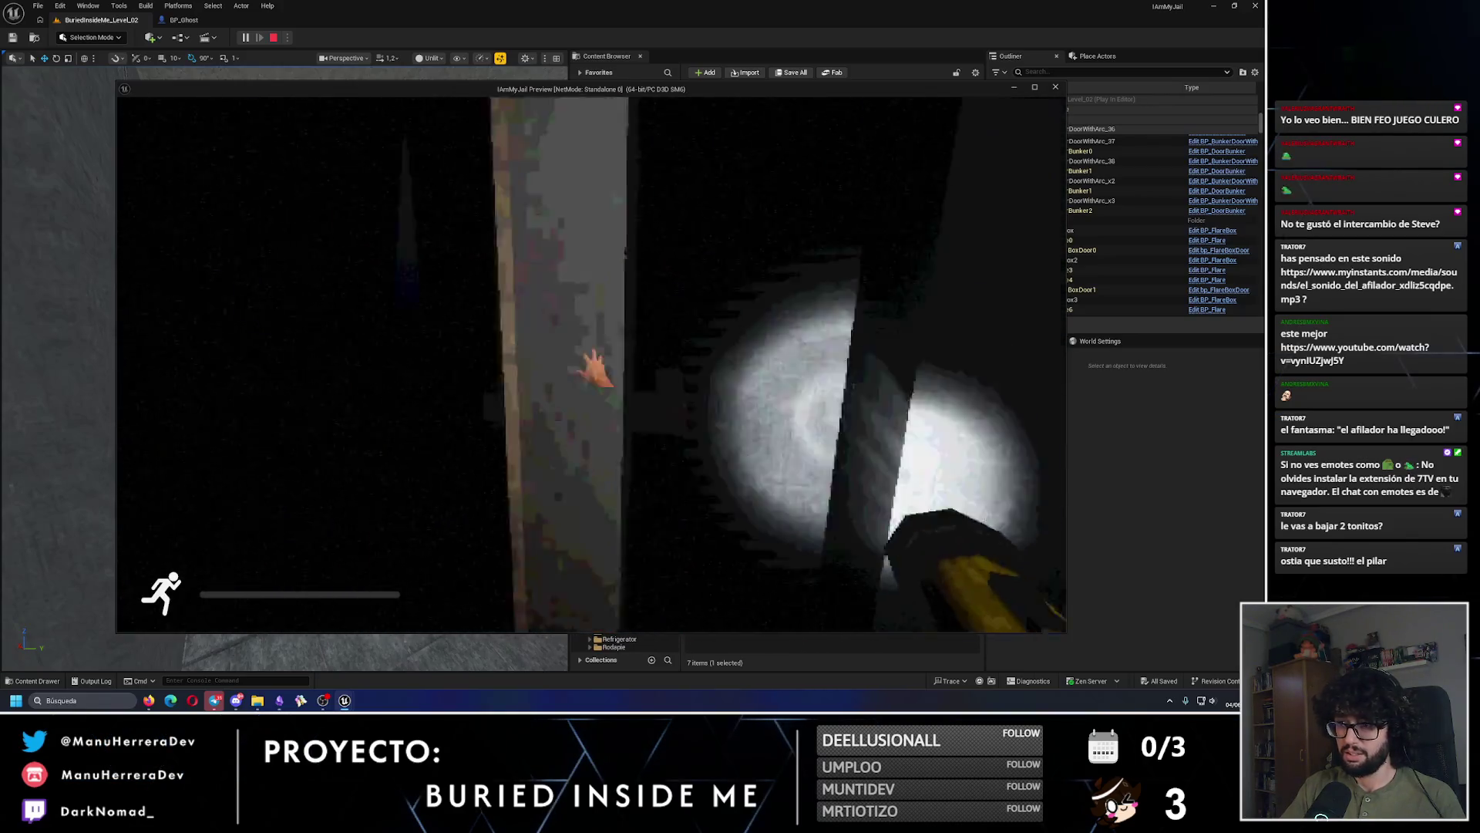
key(w)
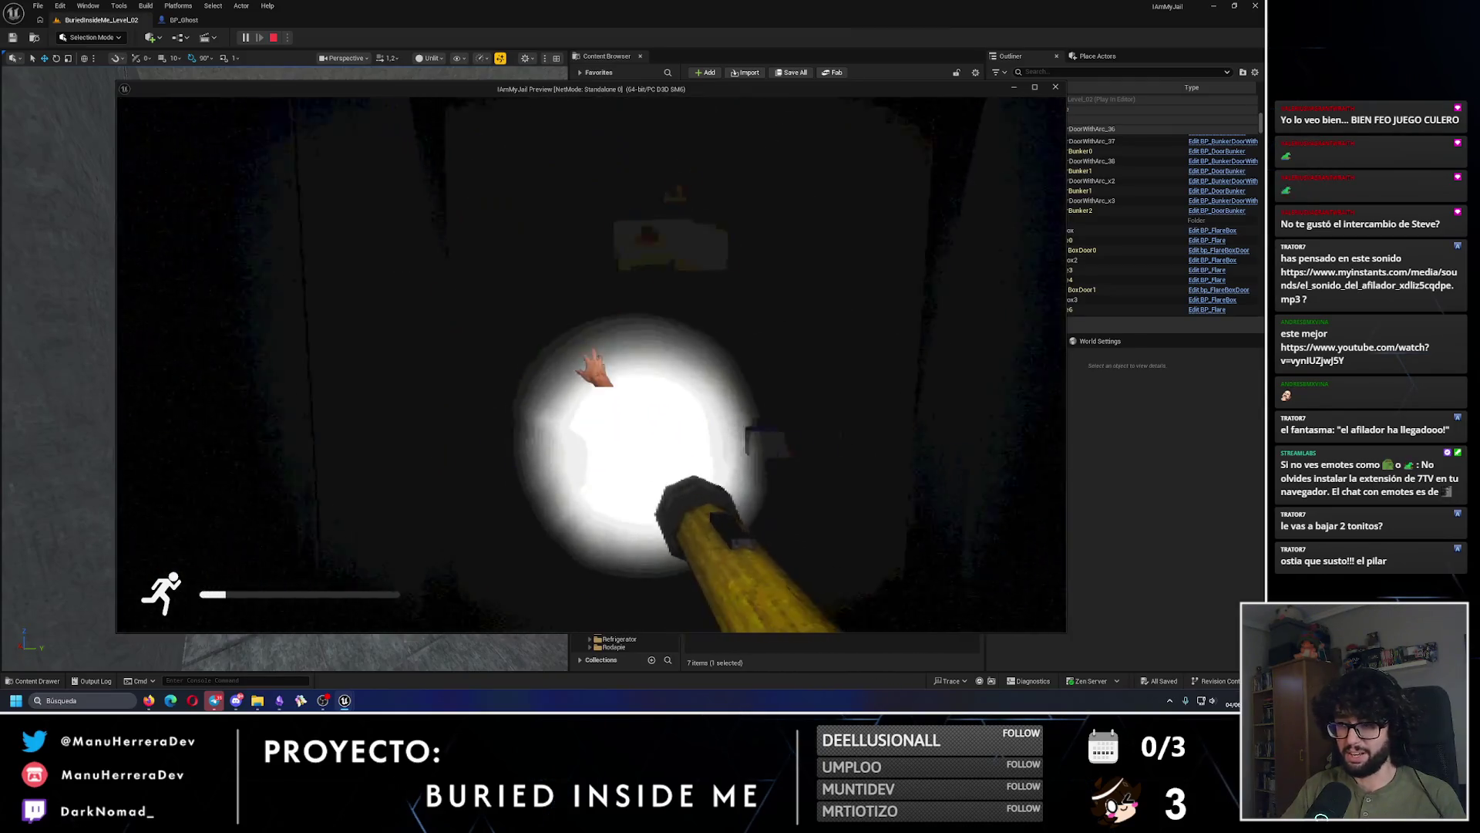
key(Escape)
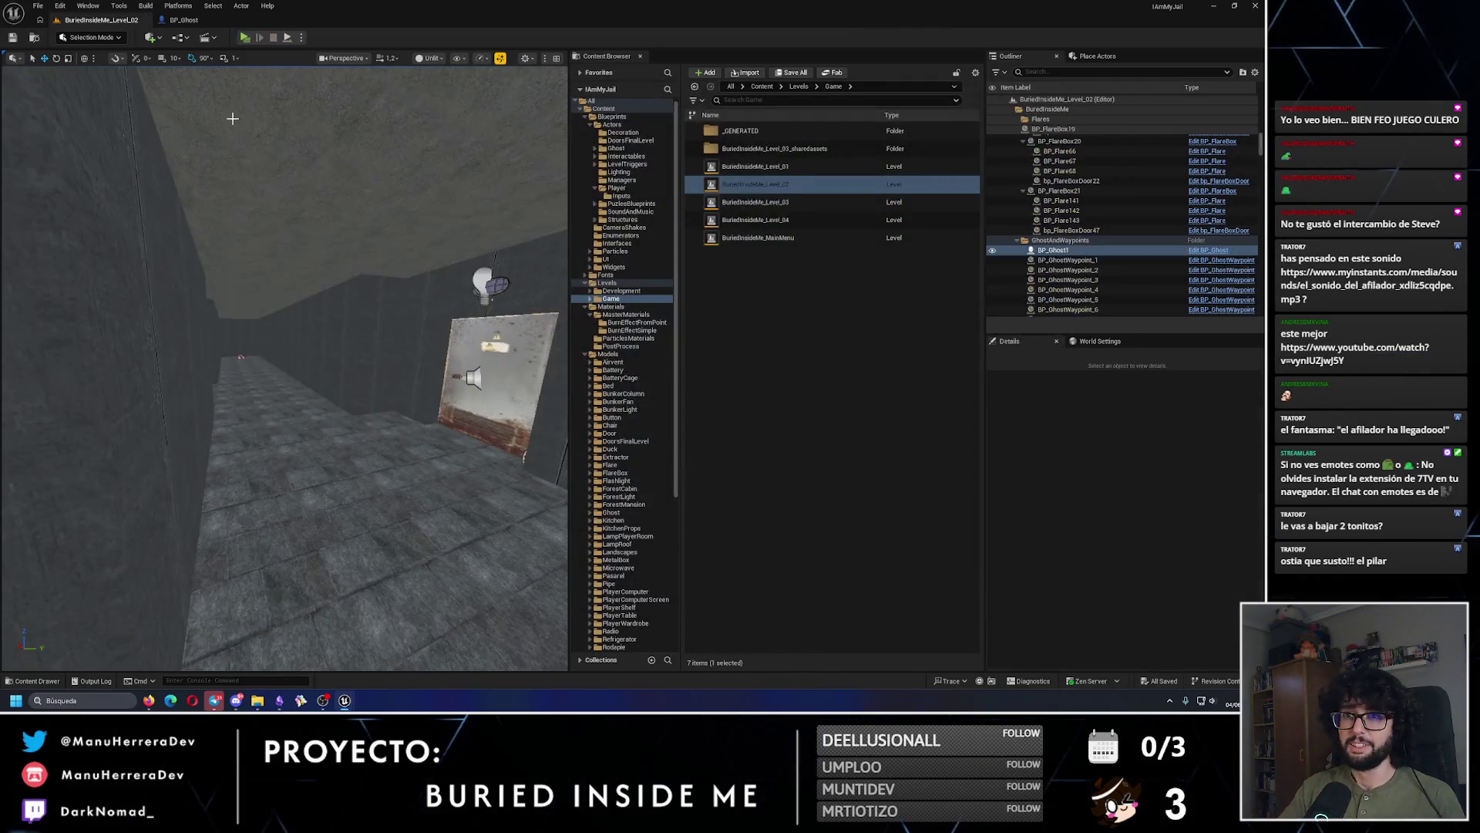
Step: Open ContinousLoop_Cue from BP_Ghost, raise its pitch multiplier, and close the cue editor
click(184, 20)
click(1128, 262)
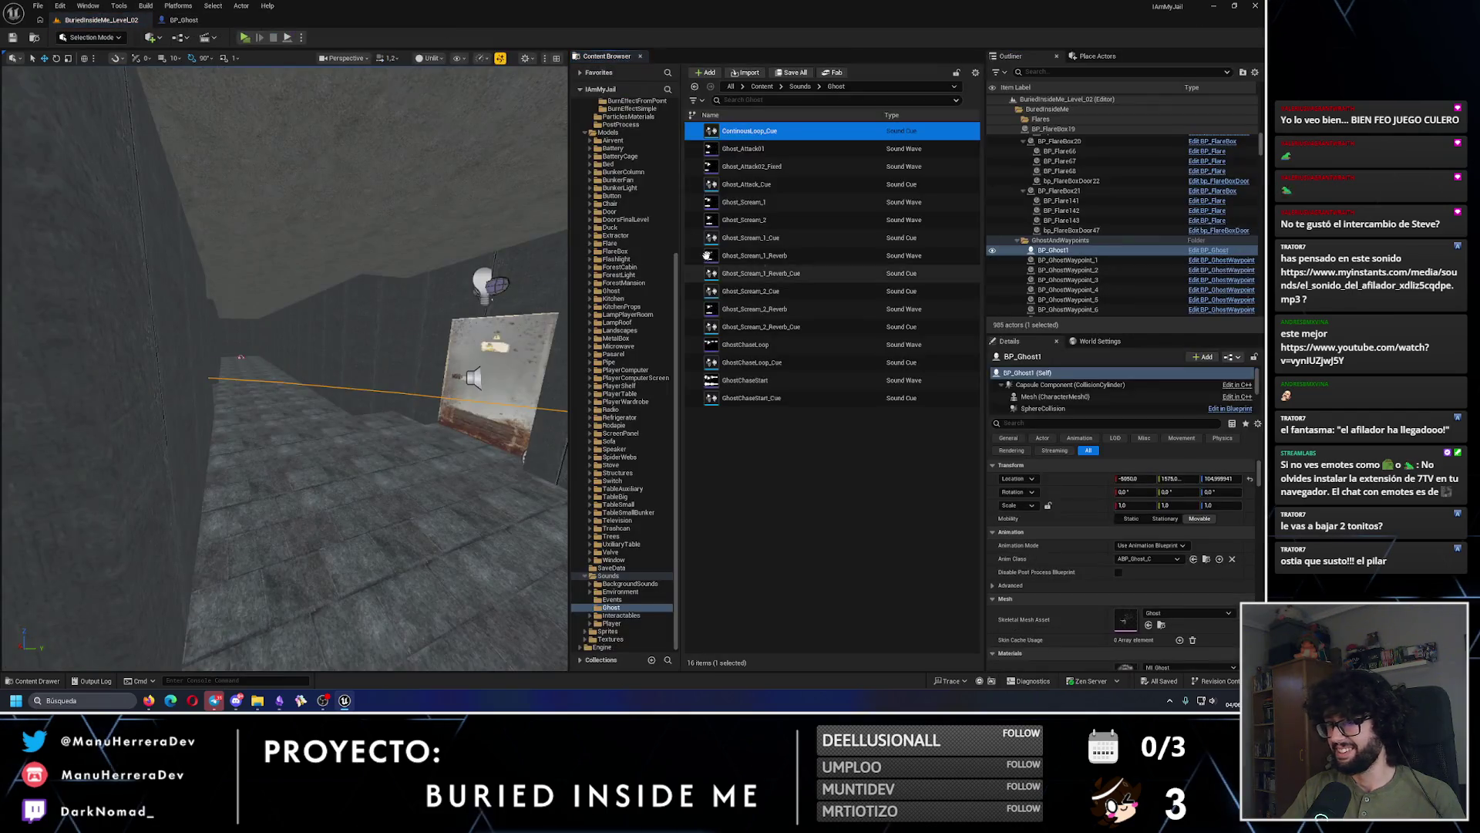
key(Return)
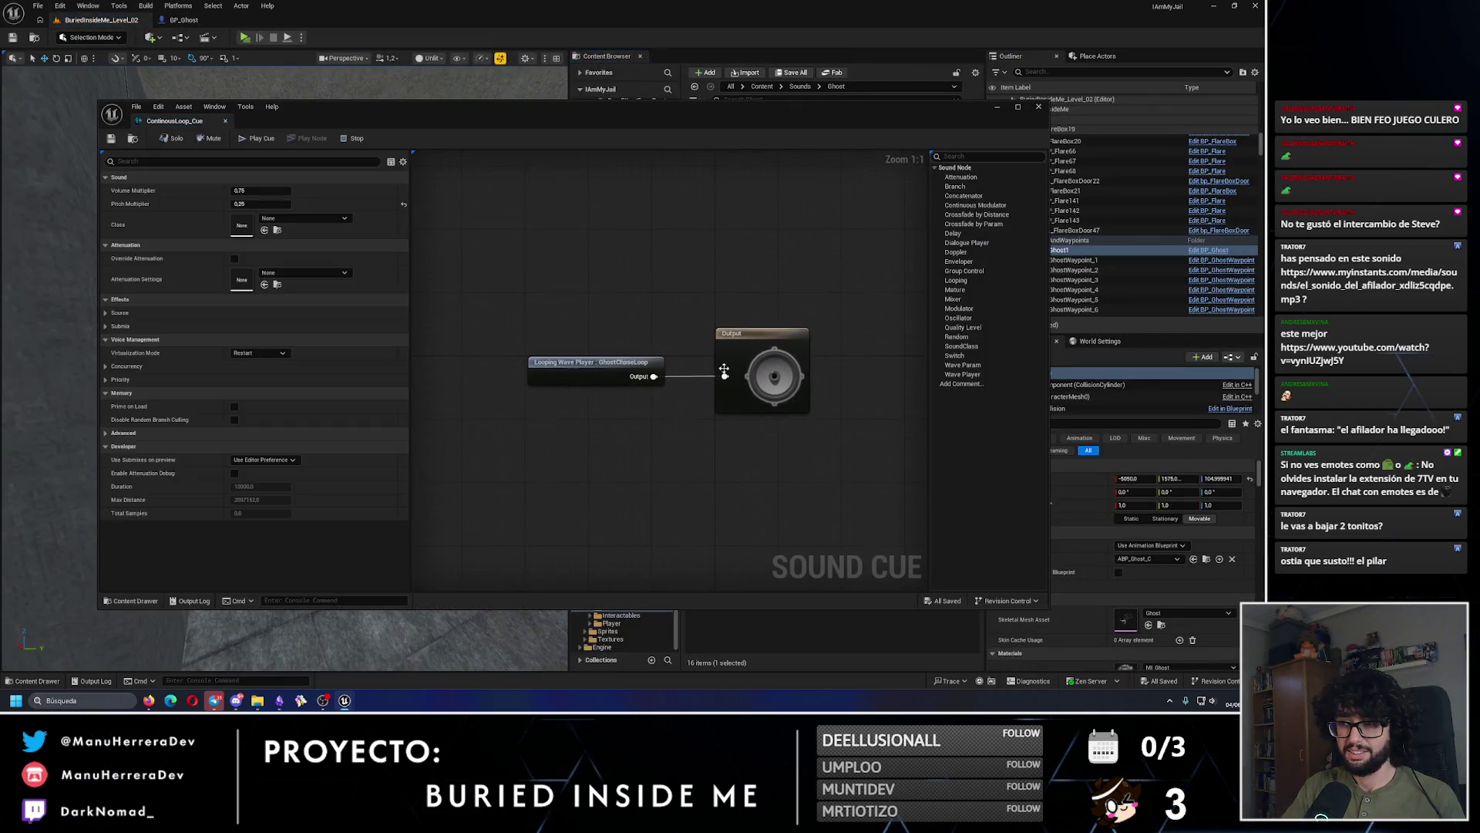
drag(260, 203, 287, 203)
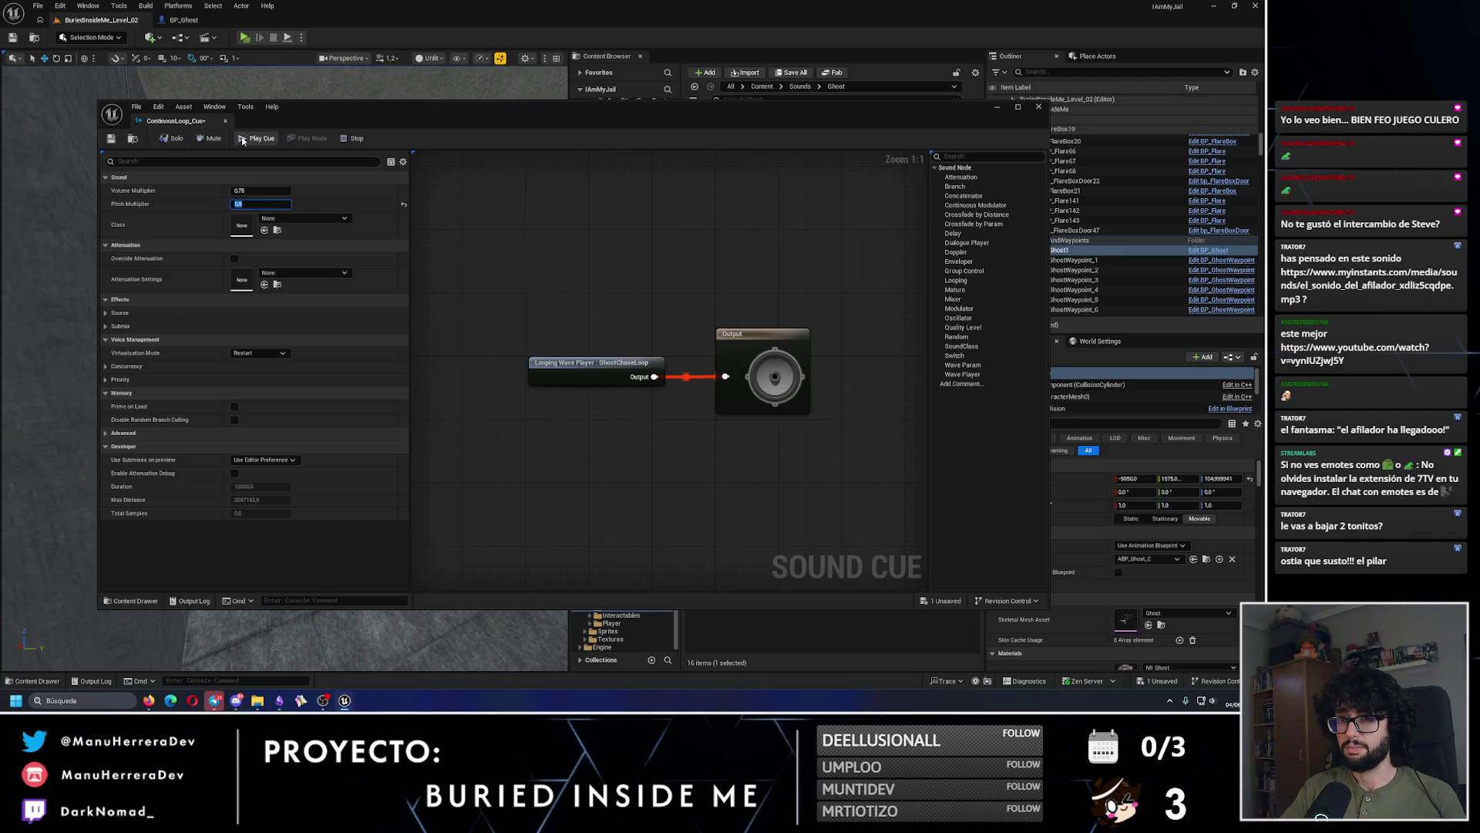
click(1036, 108)
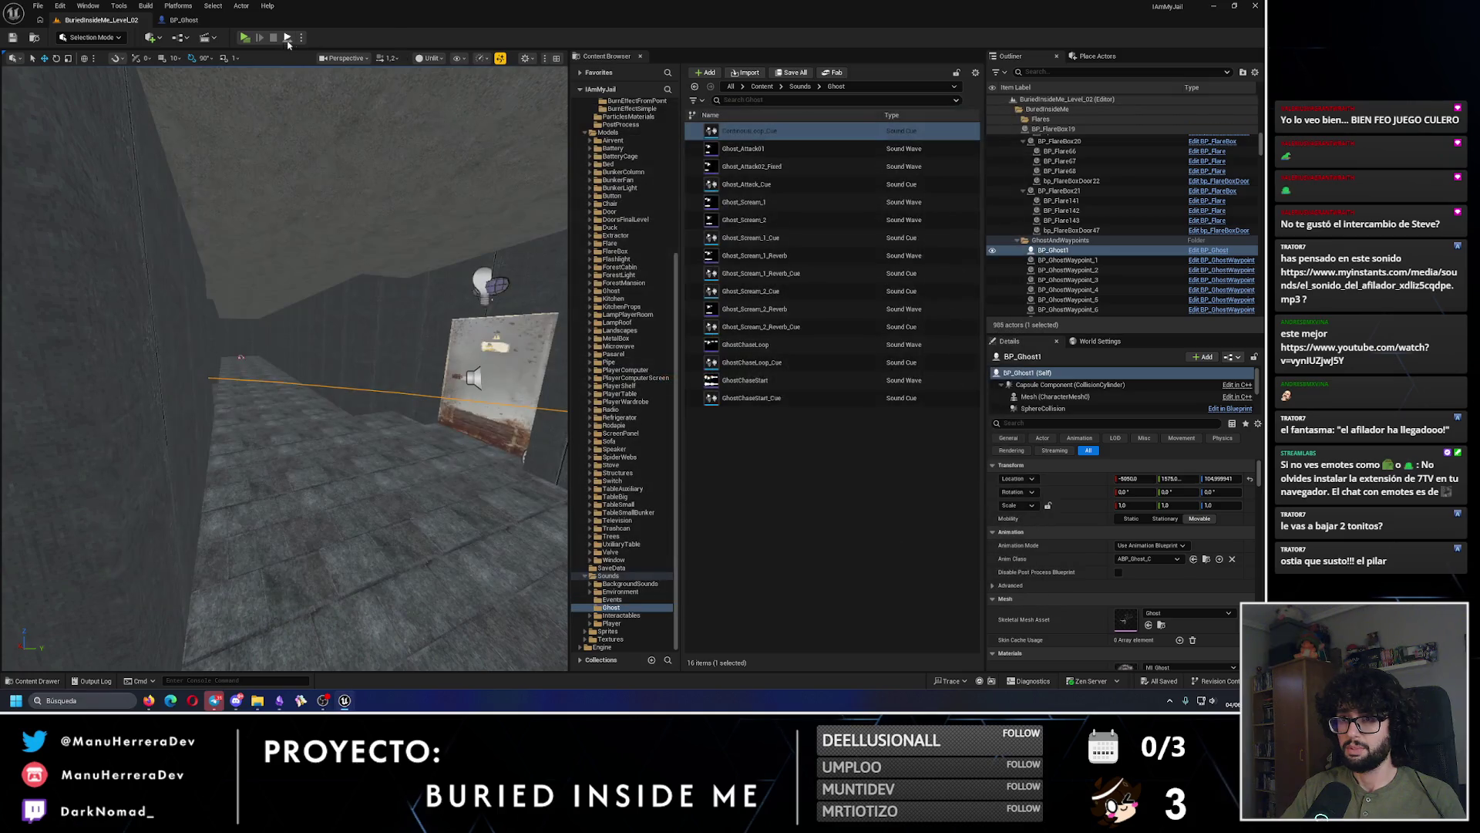
Step: Launch a standalone playtest, switch on the flashlight and enter the bunker through the wooden door
key(f)
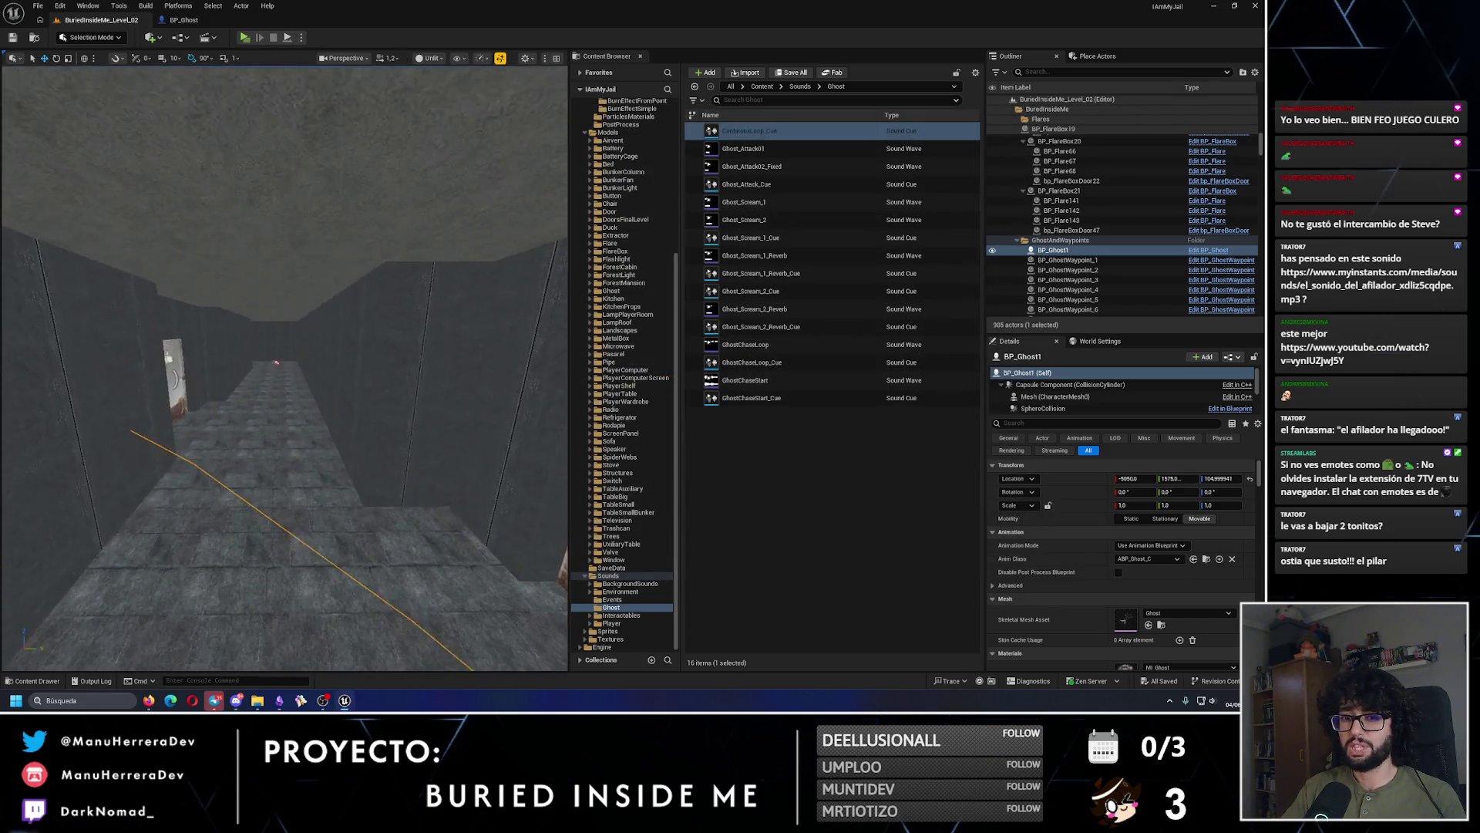
key(alt+p)
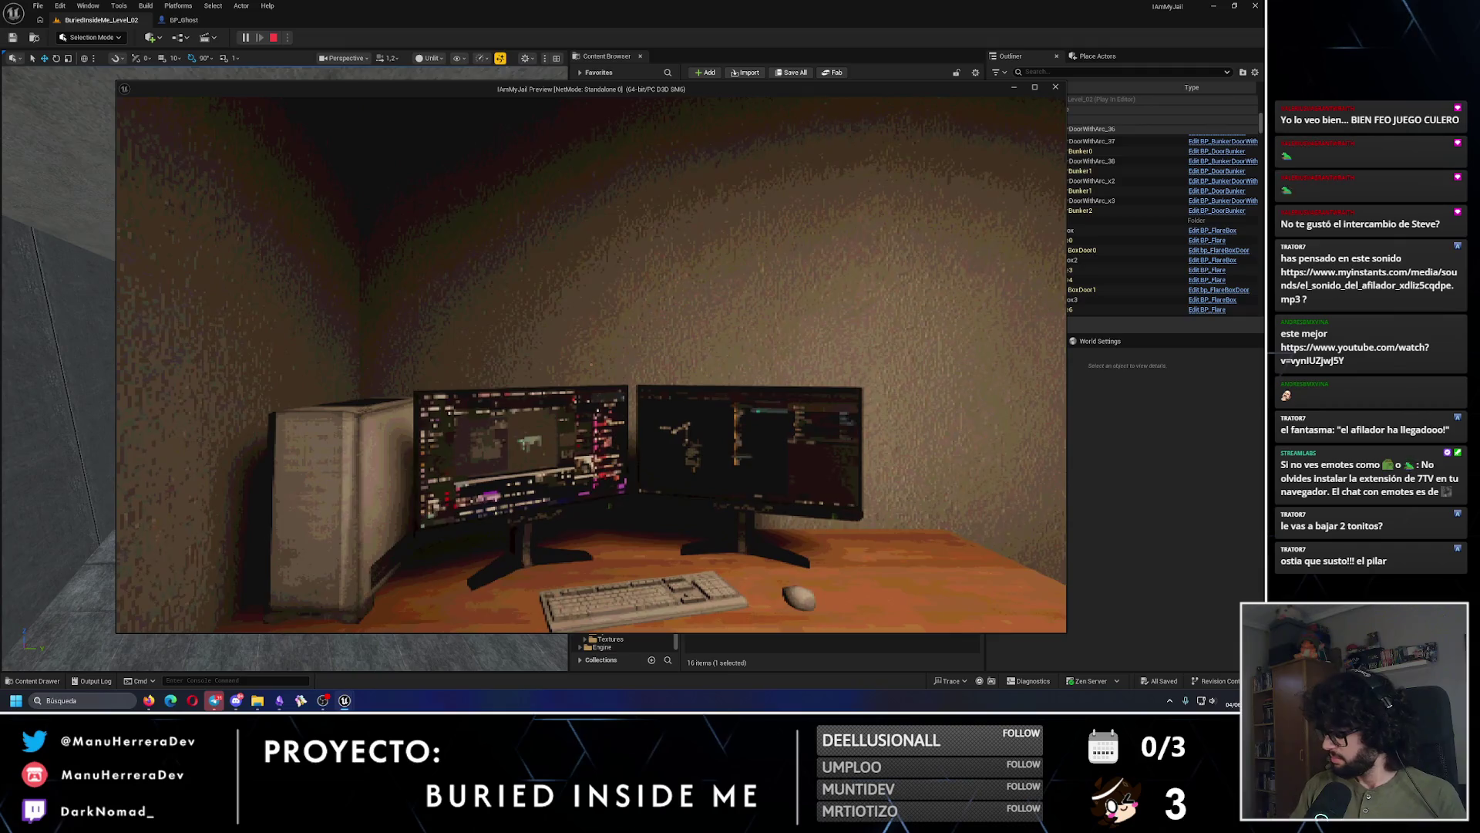
key(f)
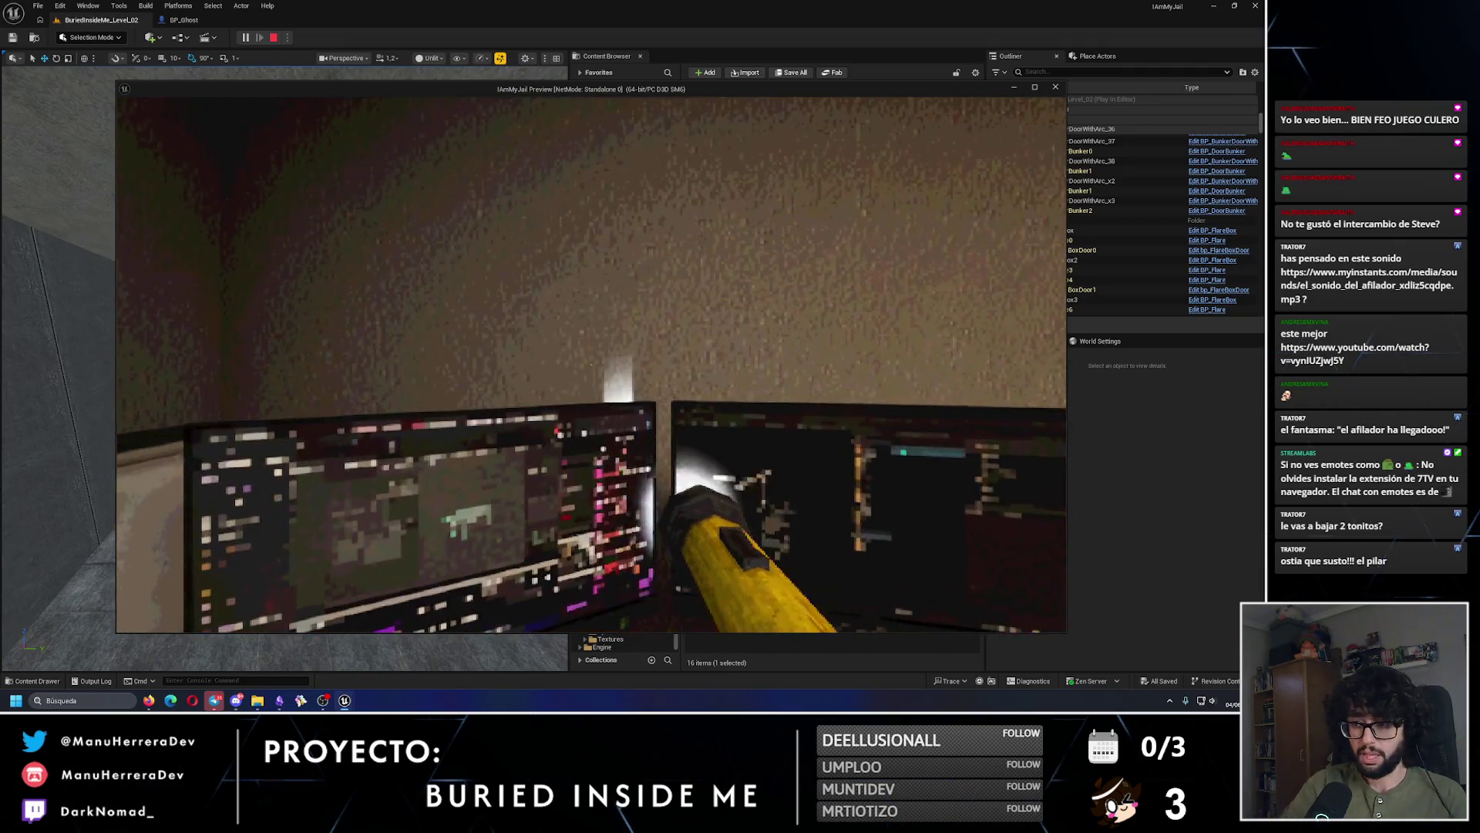
key(w)
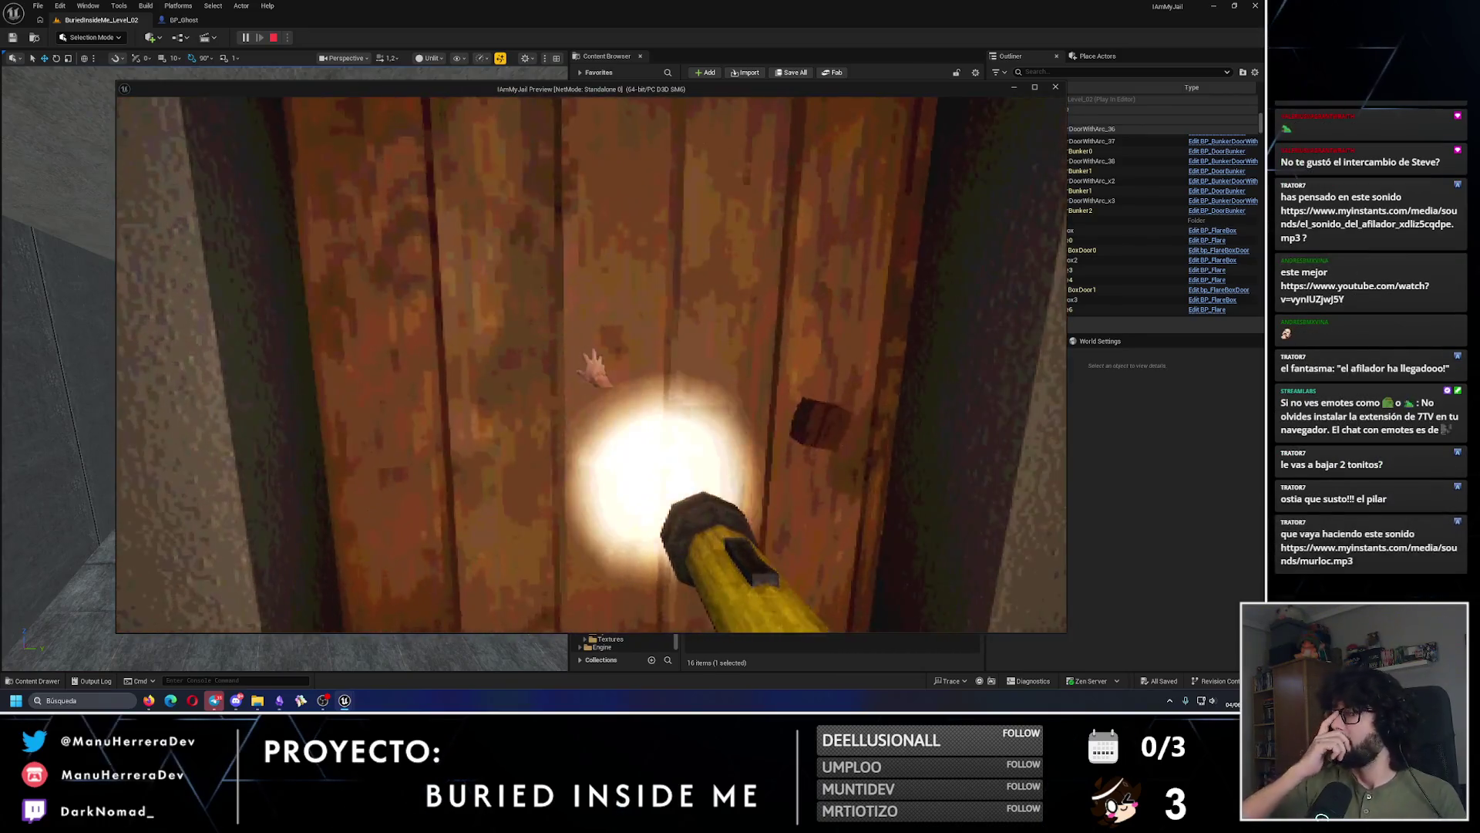
key(e)
Step: Sprint through the dark corridor and up the stairs, then walk the grated corridor to the door
key(shift+w)
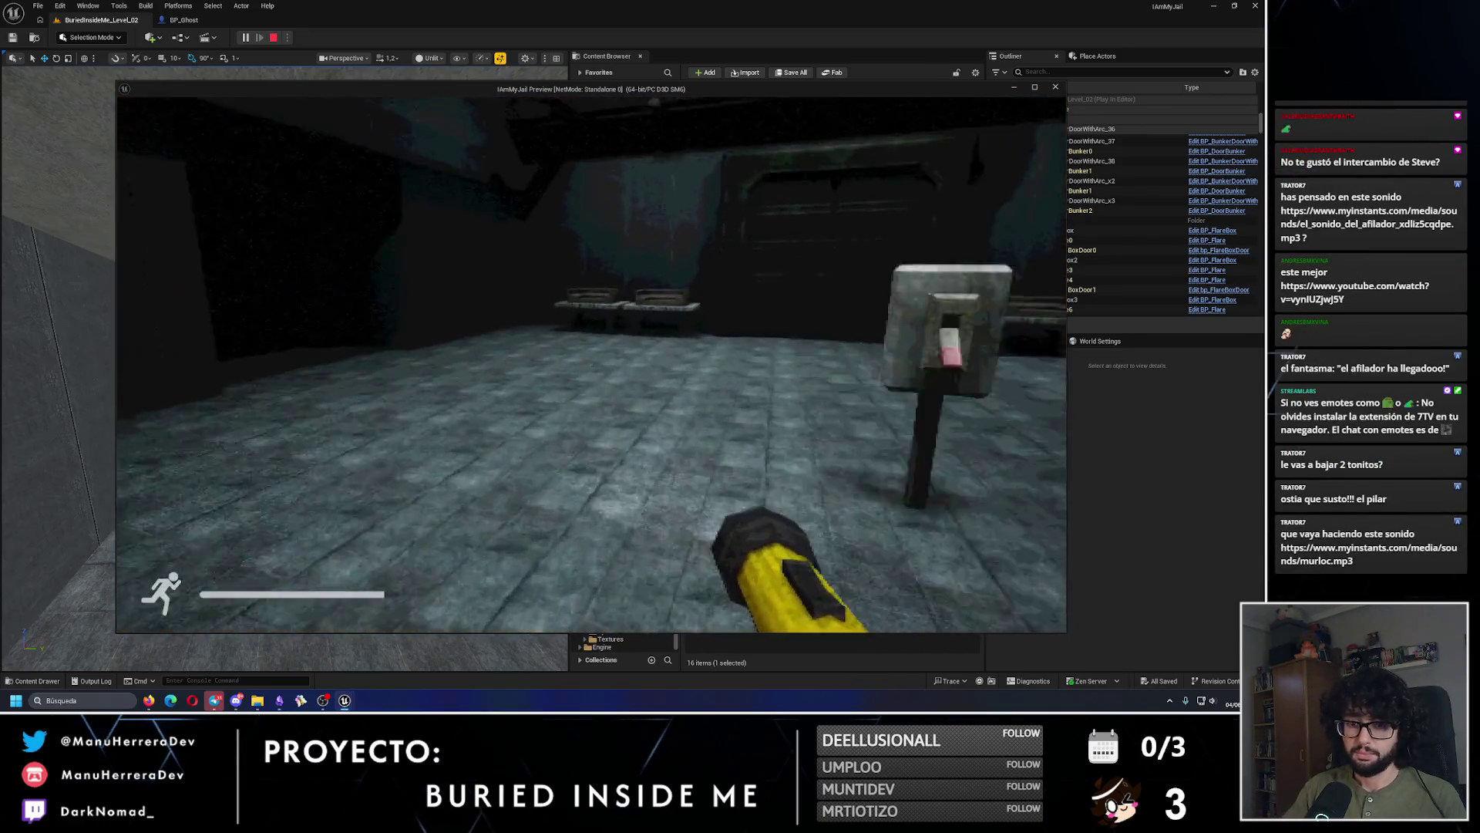
key(shift+w)
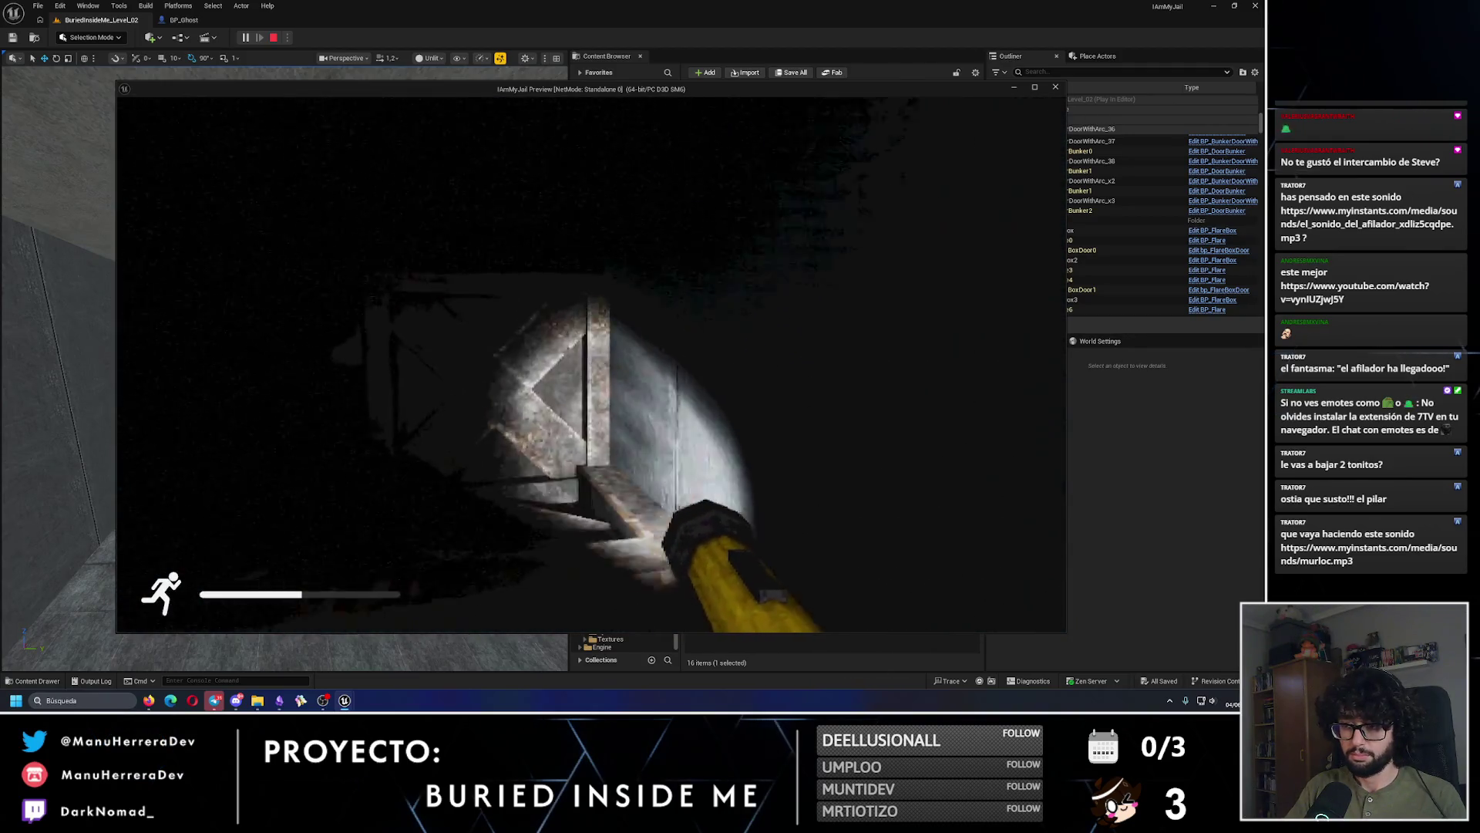
key(shift+w)
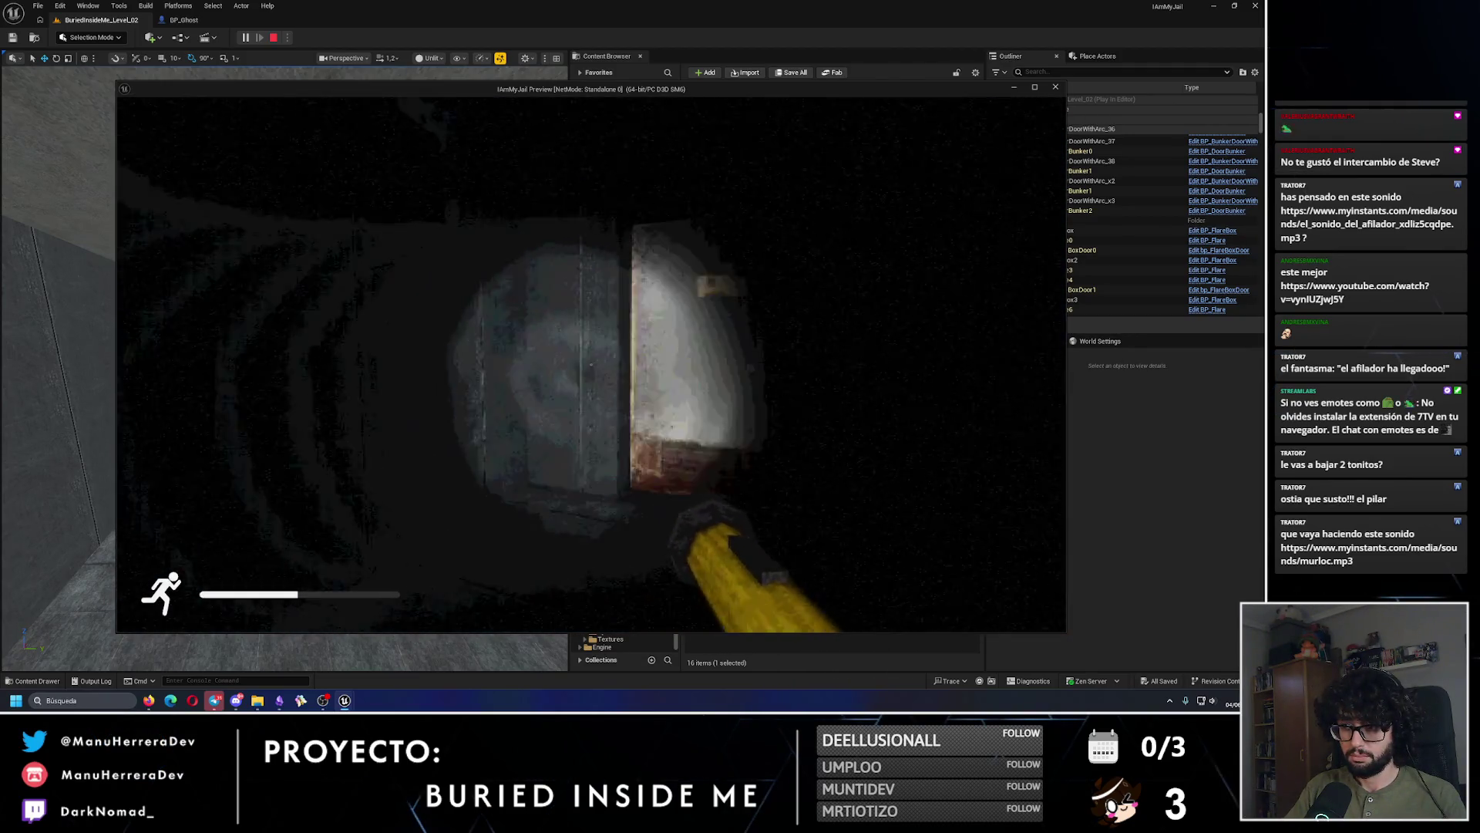
key(shift+w)
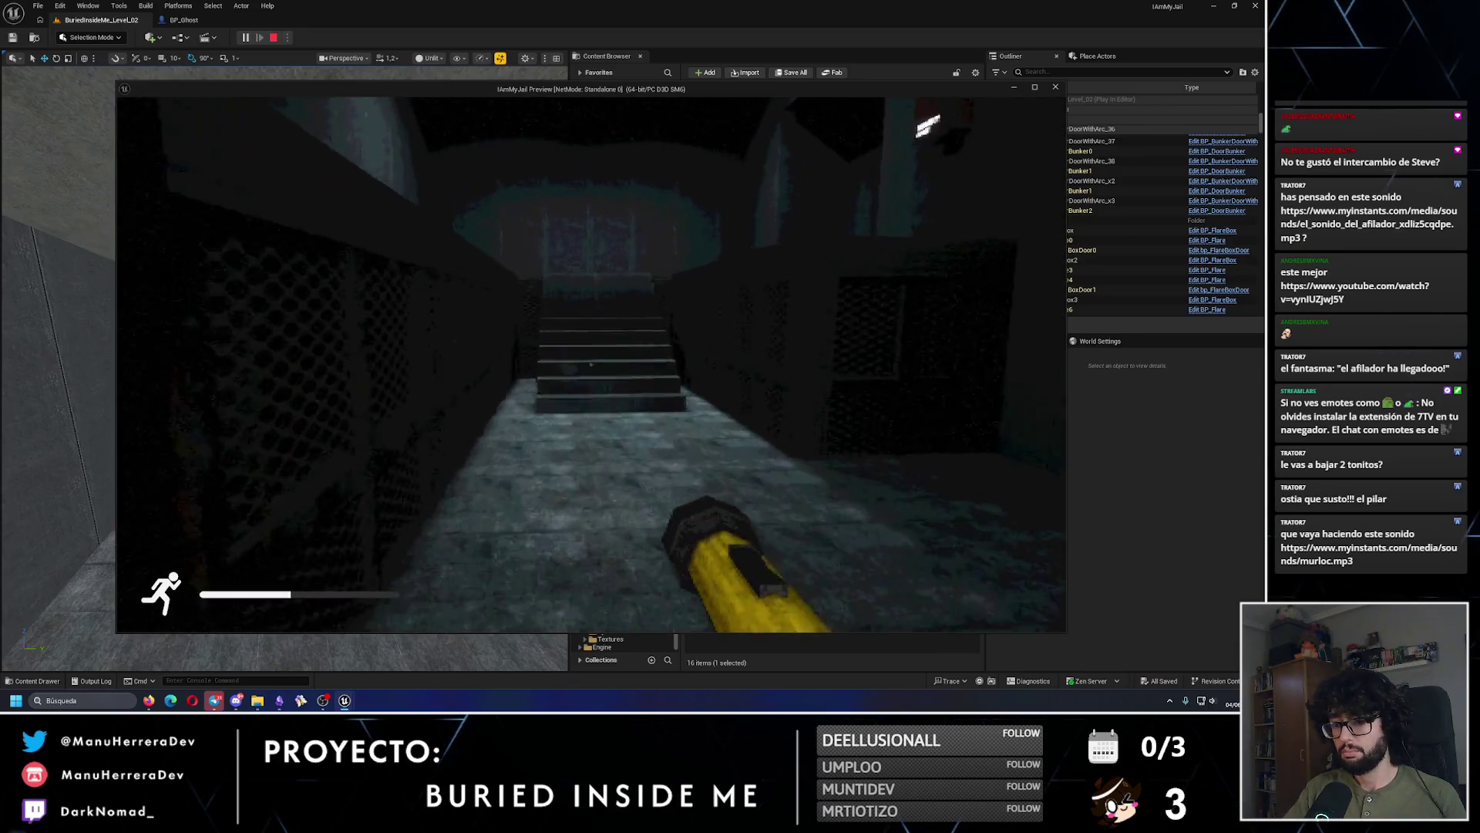
key(w)
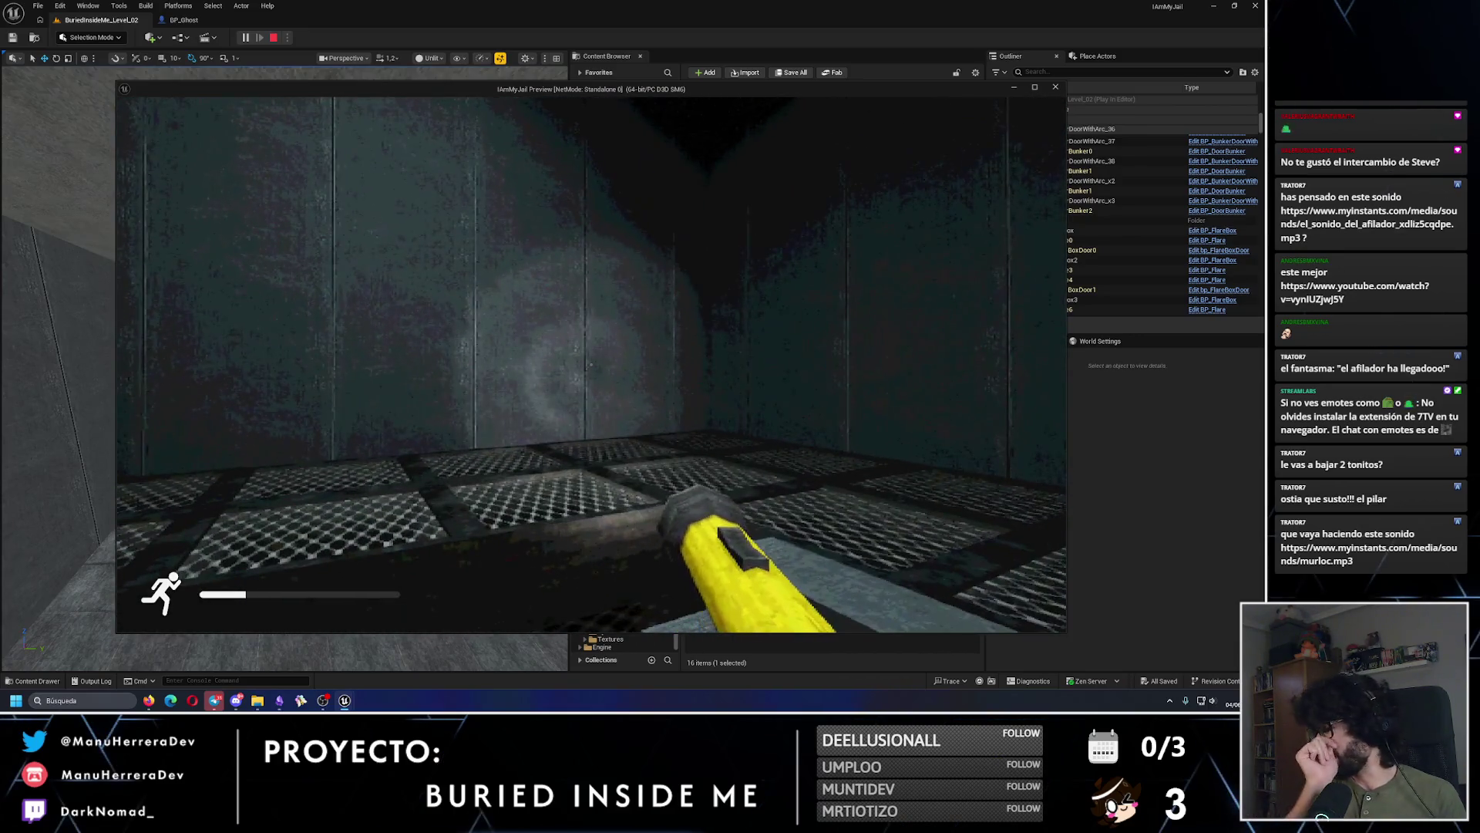
key(w)
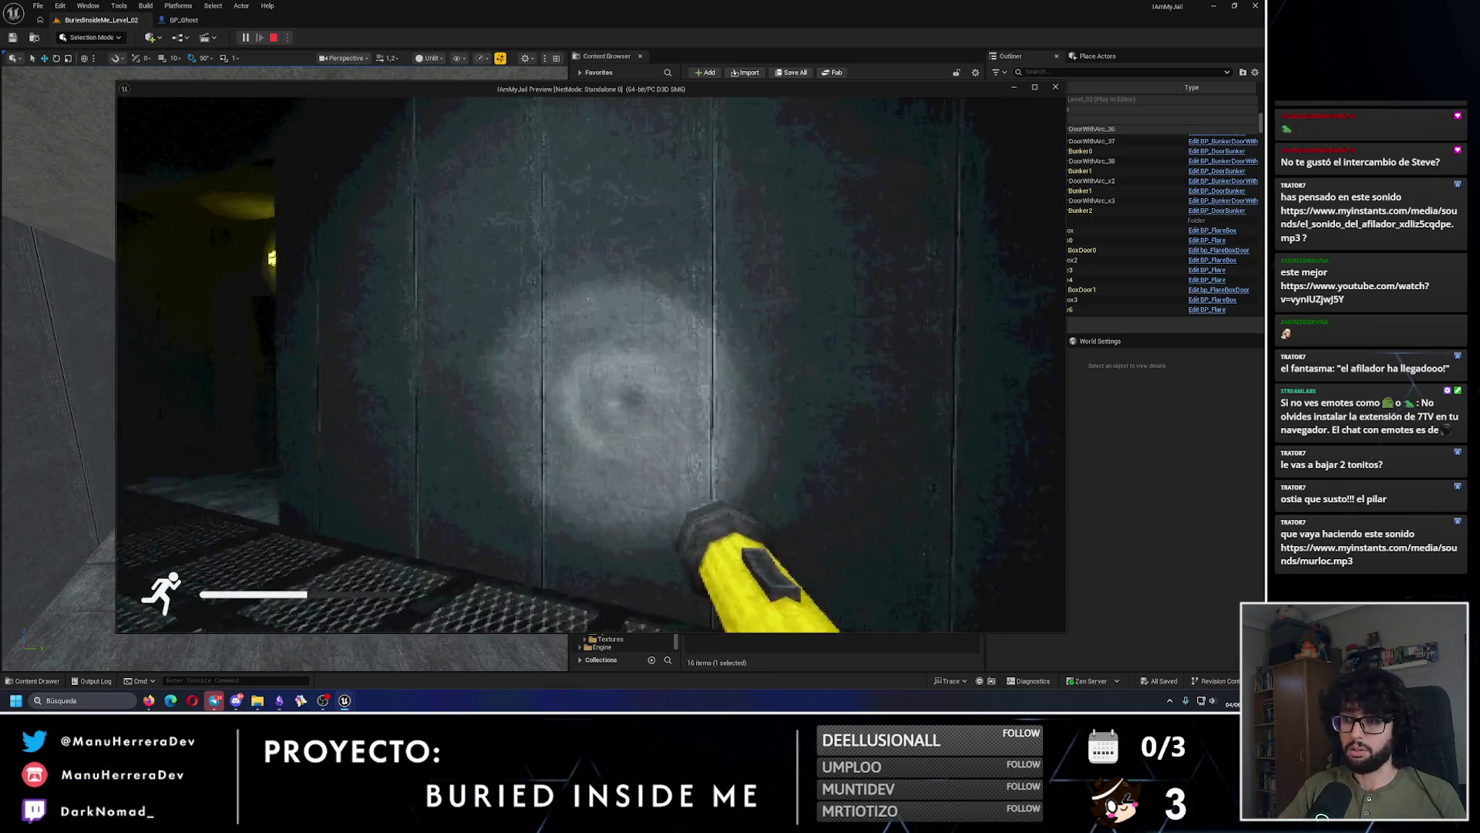
key(w)
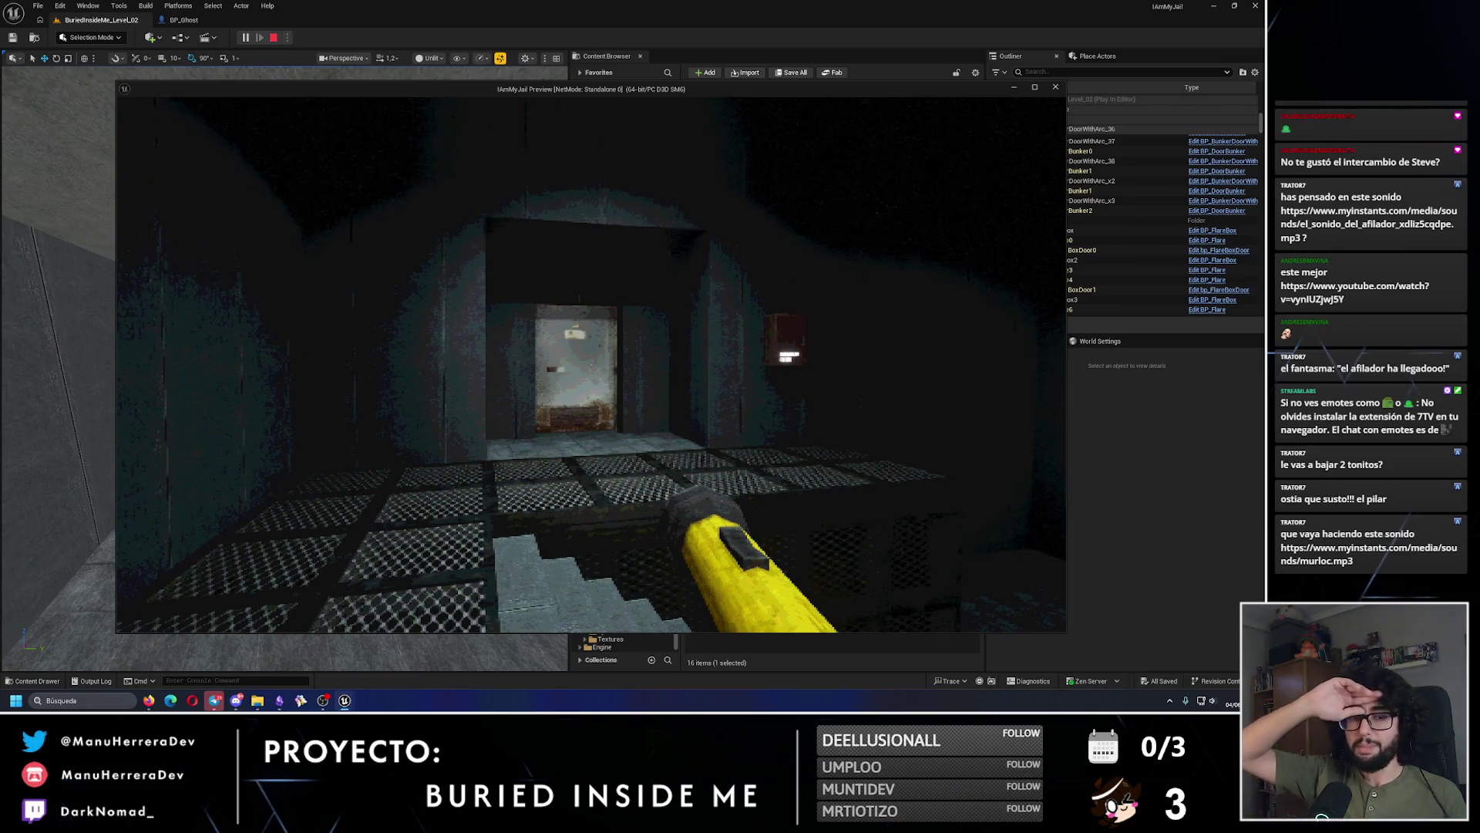
key(w)
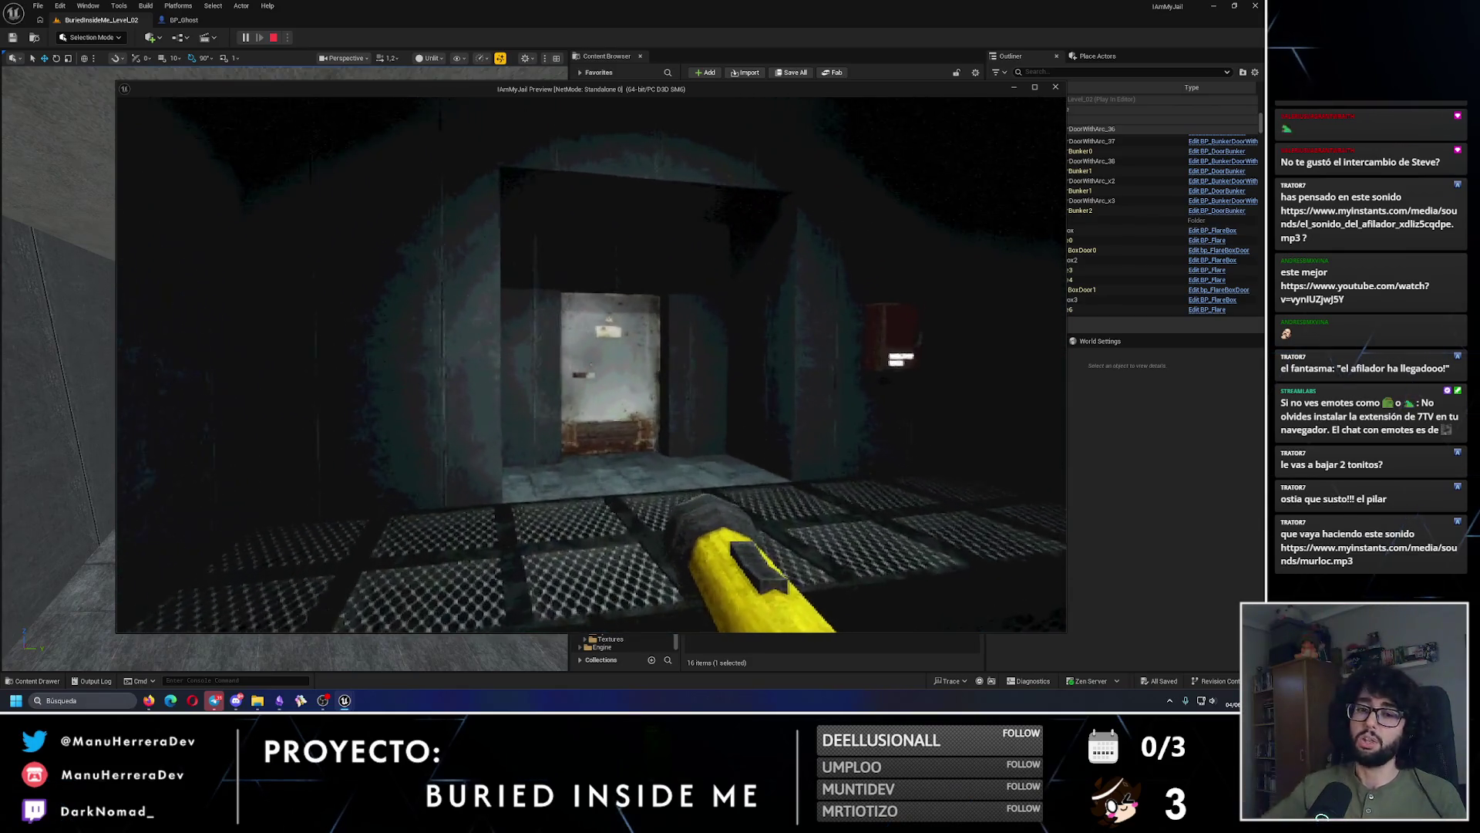
key(w)
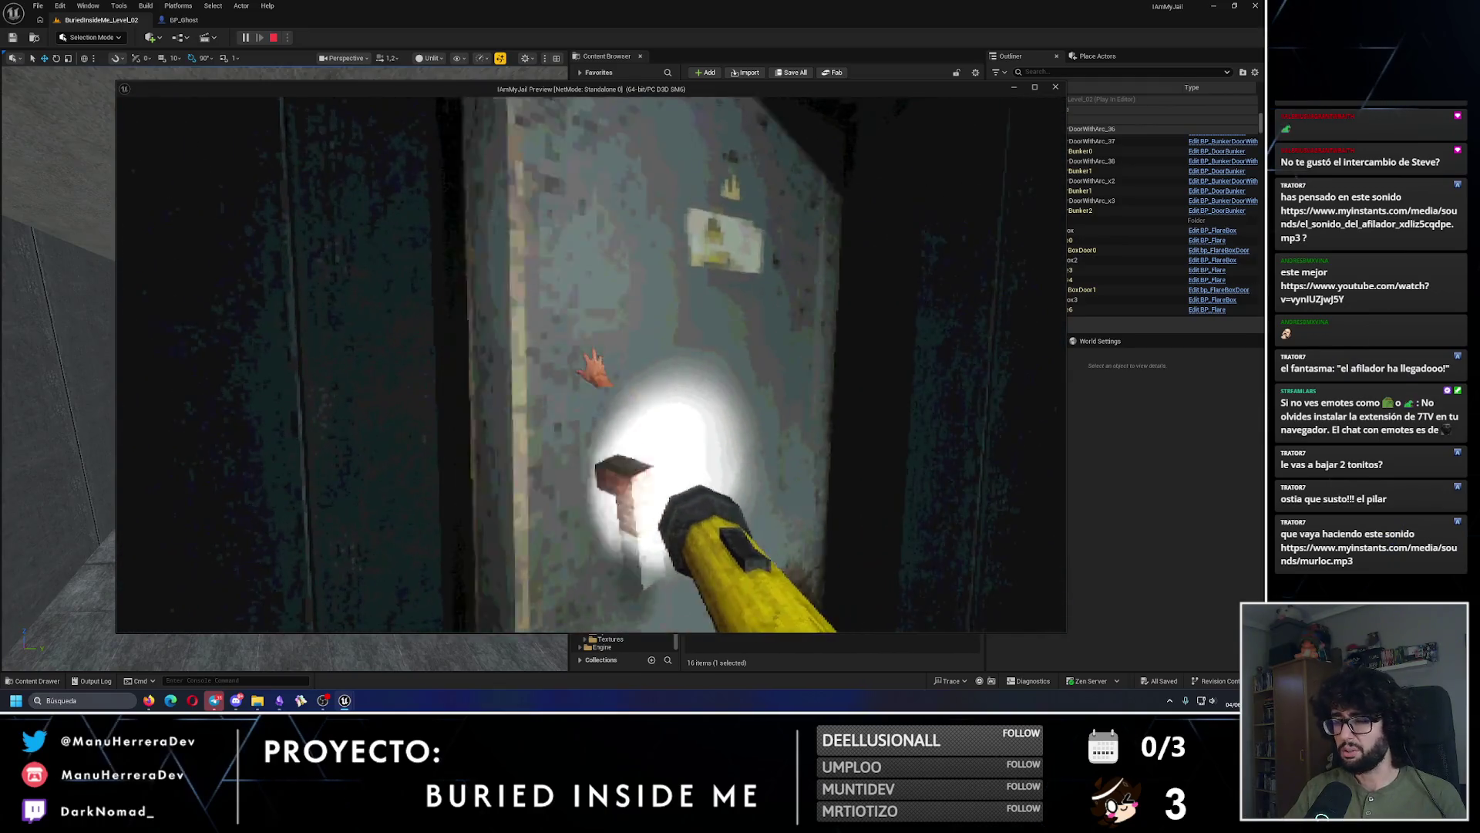
Step: Cross the grated room to the white door, look around, and end the playtest
key(shift+w)
key(shift+w)
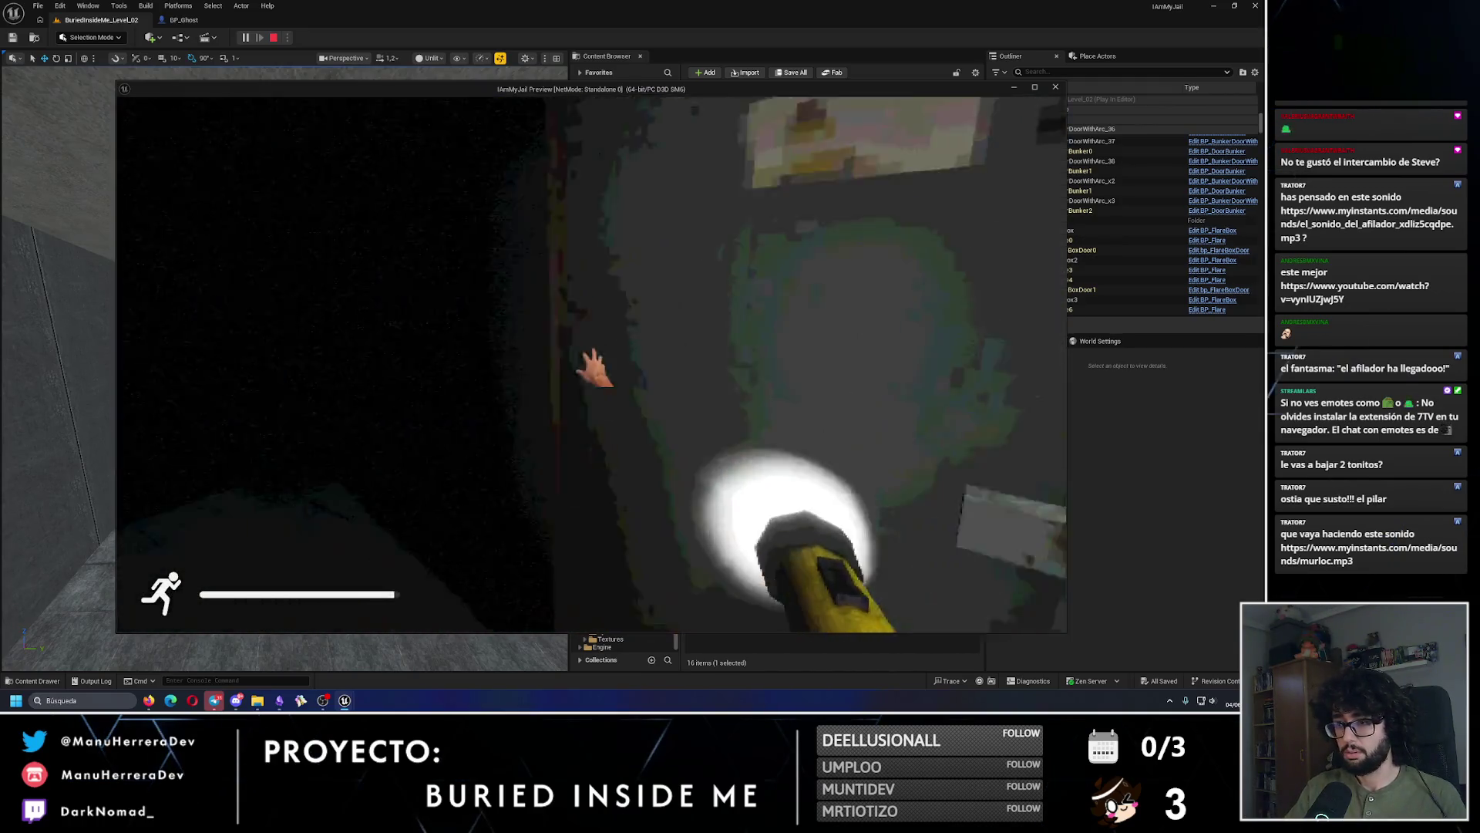
key(shift+w)
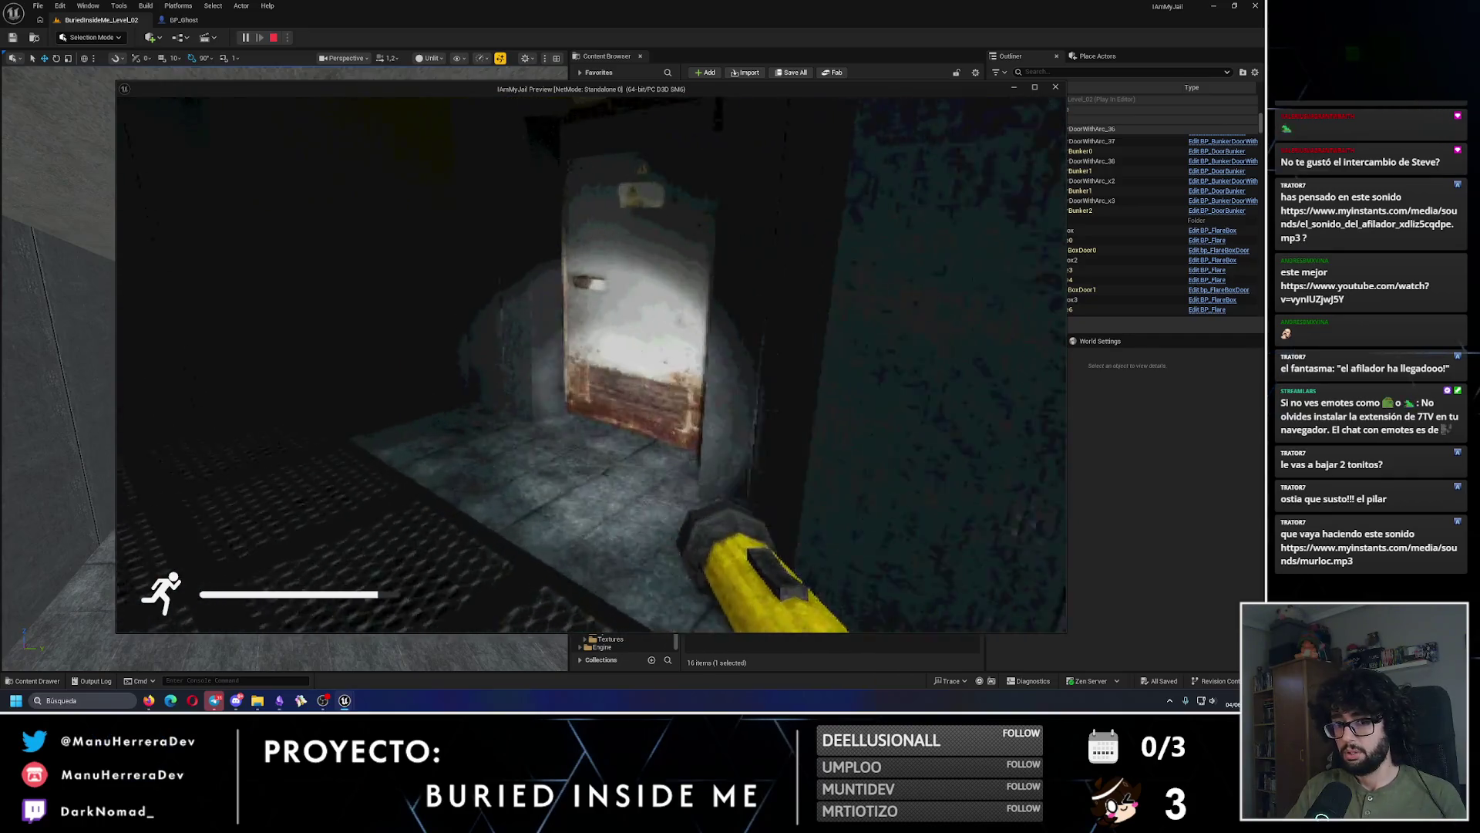
key(w)
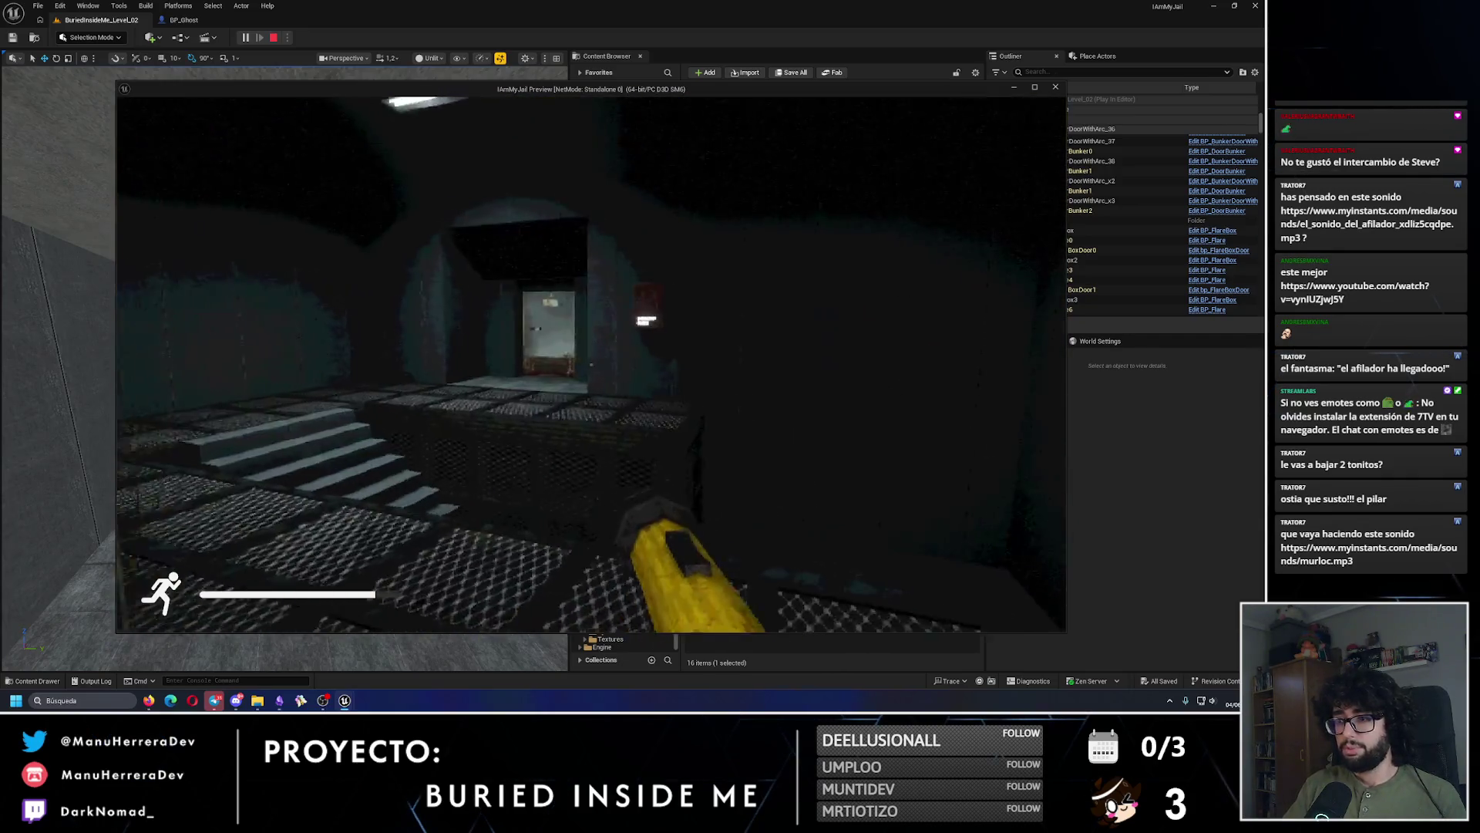
key(w)
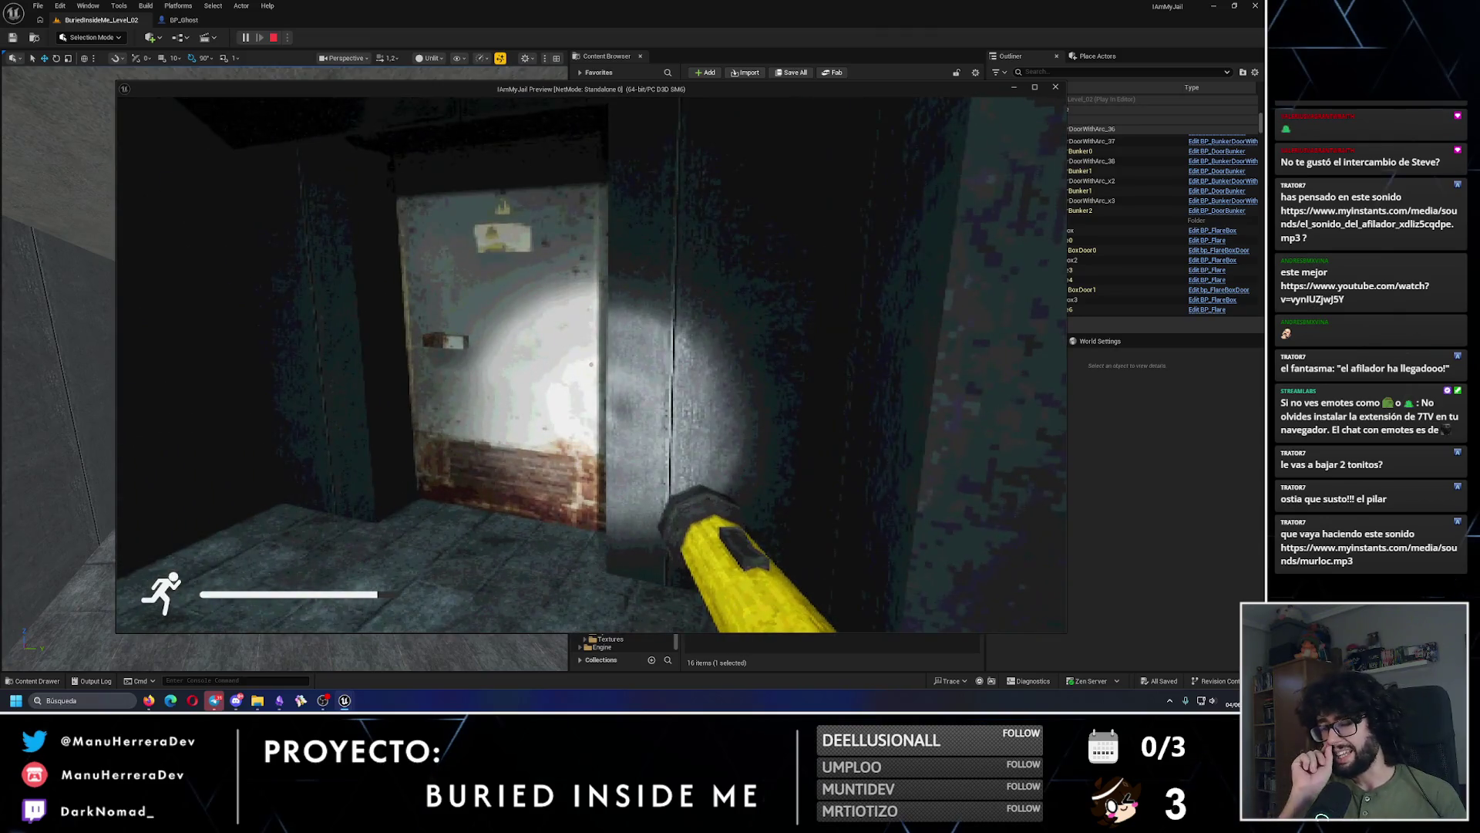
key(w)
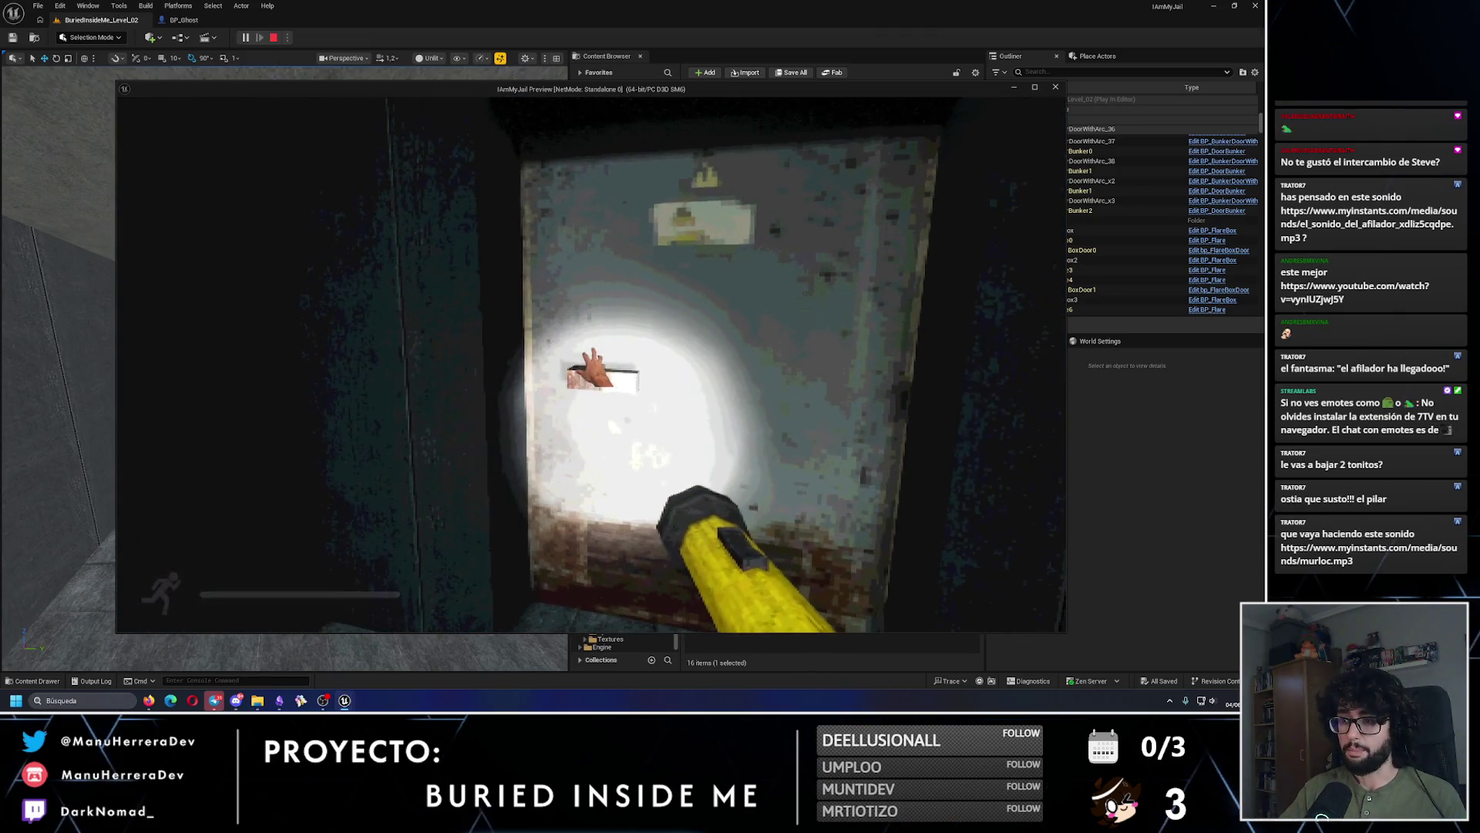
key(w)
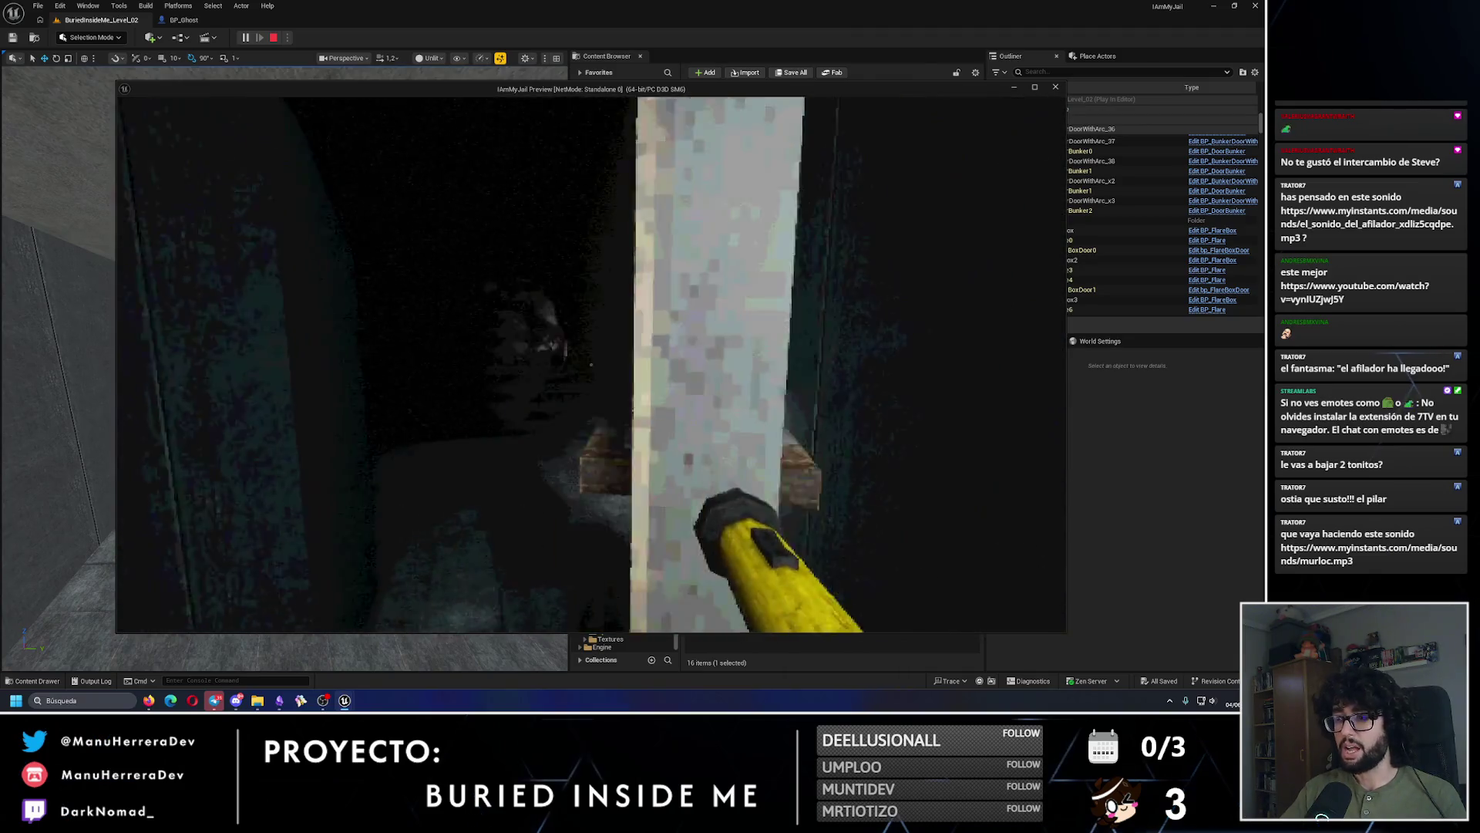
key(Escape)
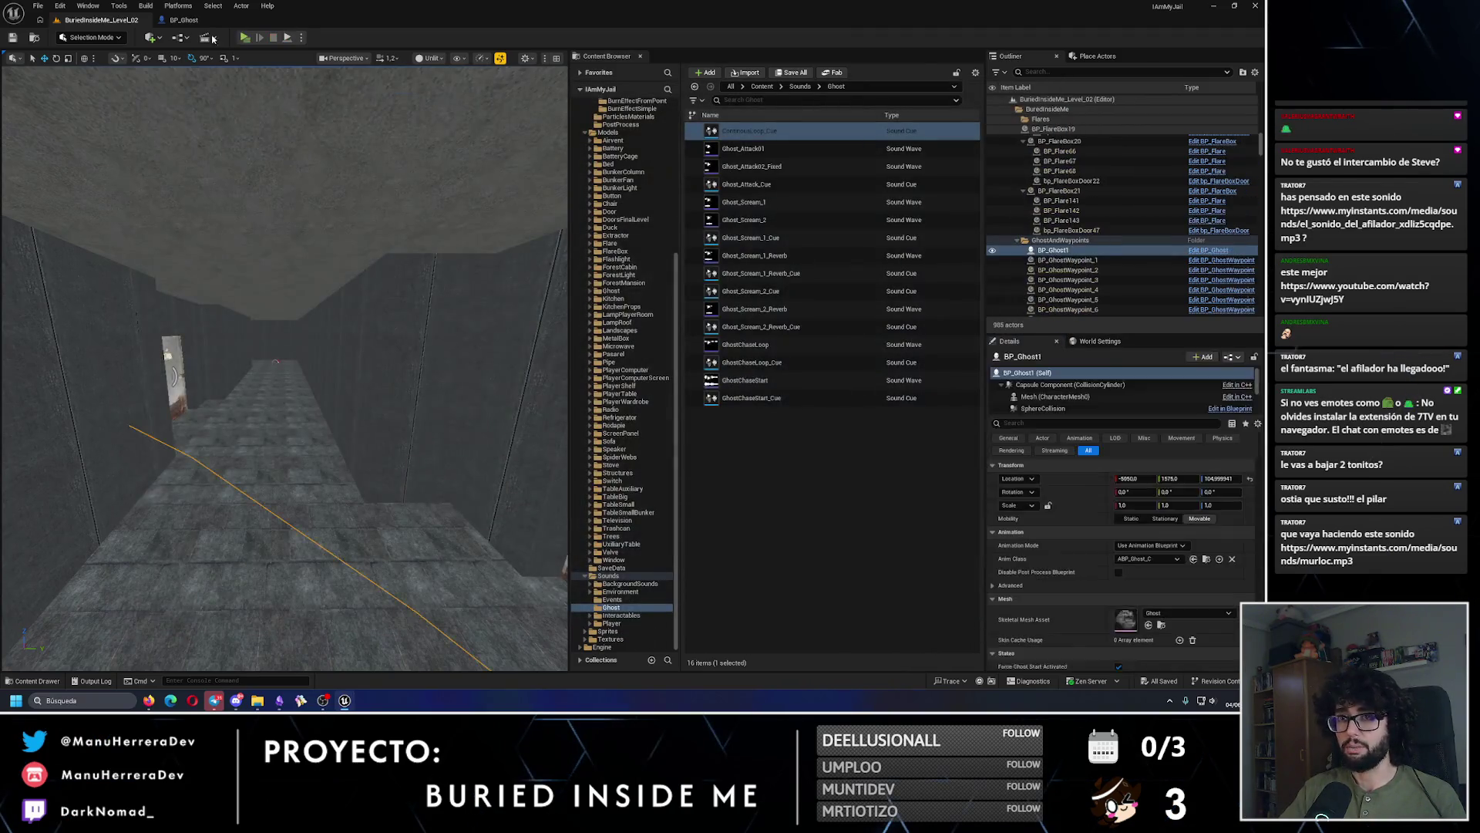
Step: Delete GhostContinous_Audio from BP_Ghost and return to the BuriedInsideMe_Level_02 level editor
click(183, 19)
key(Delete)
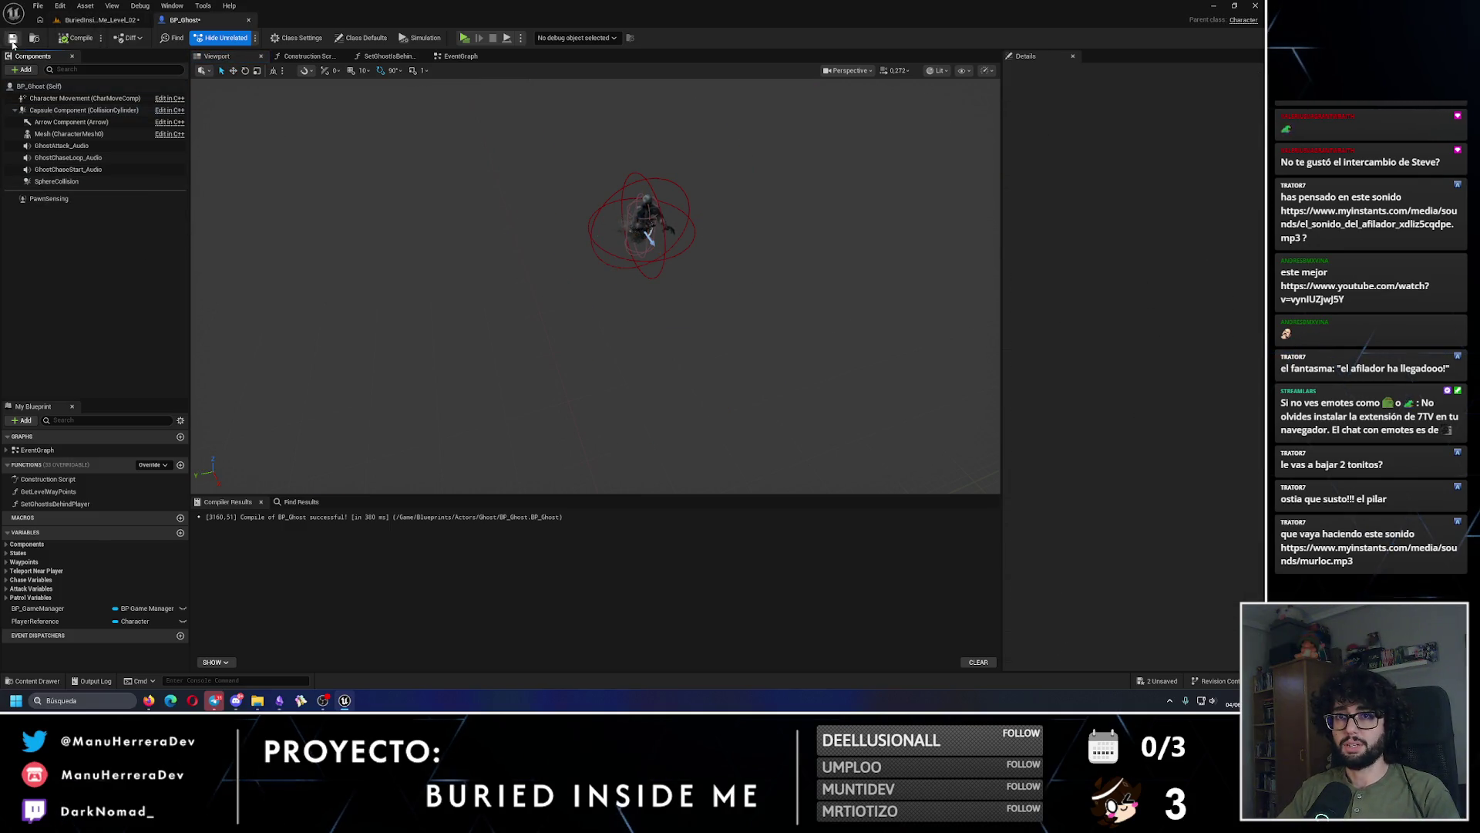
click(103, 21)
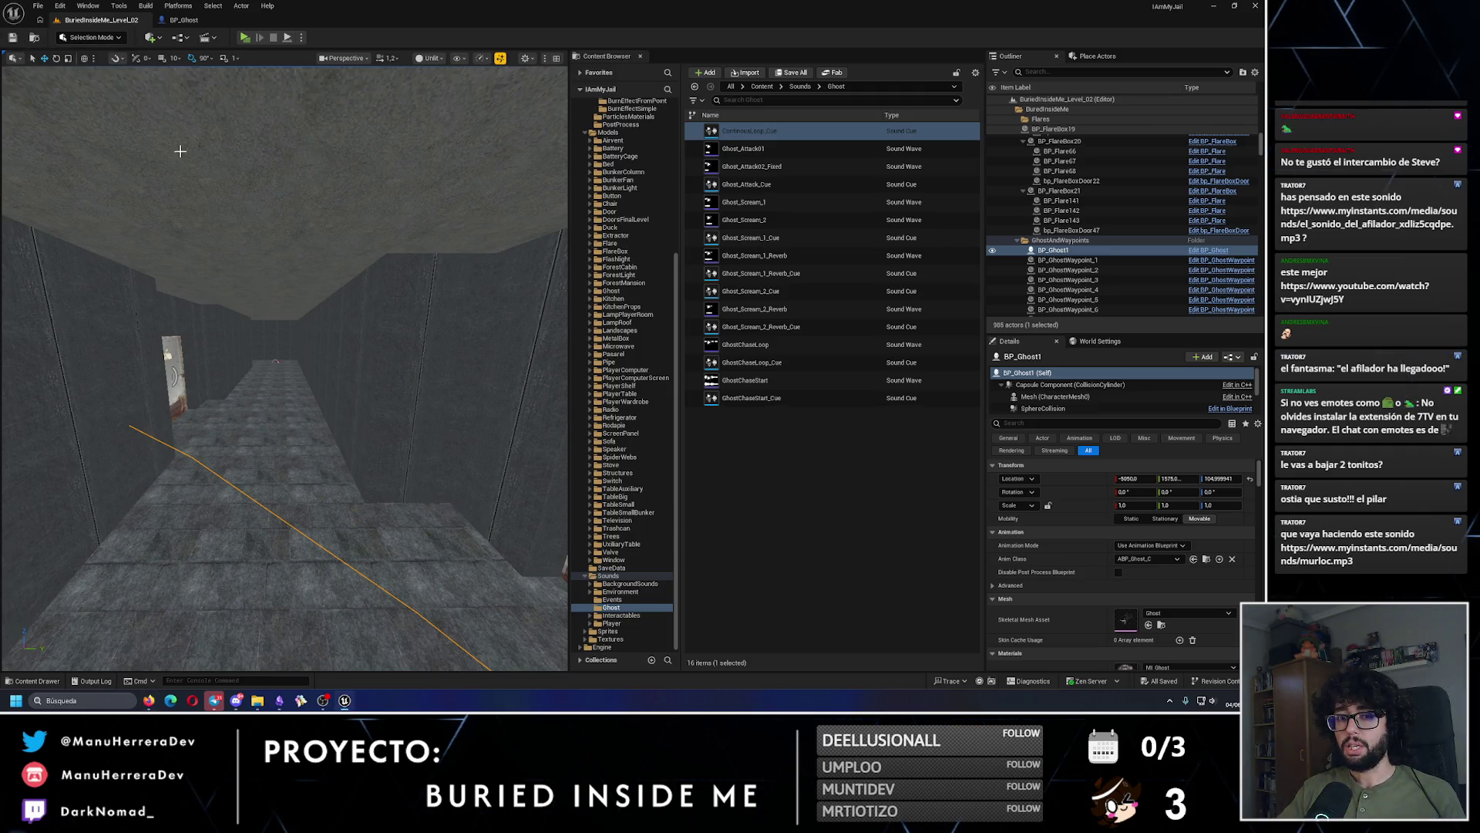
Step: Survey the bunker level from overhead in lit and unlit view modes
key(f)
key(alt+4)
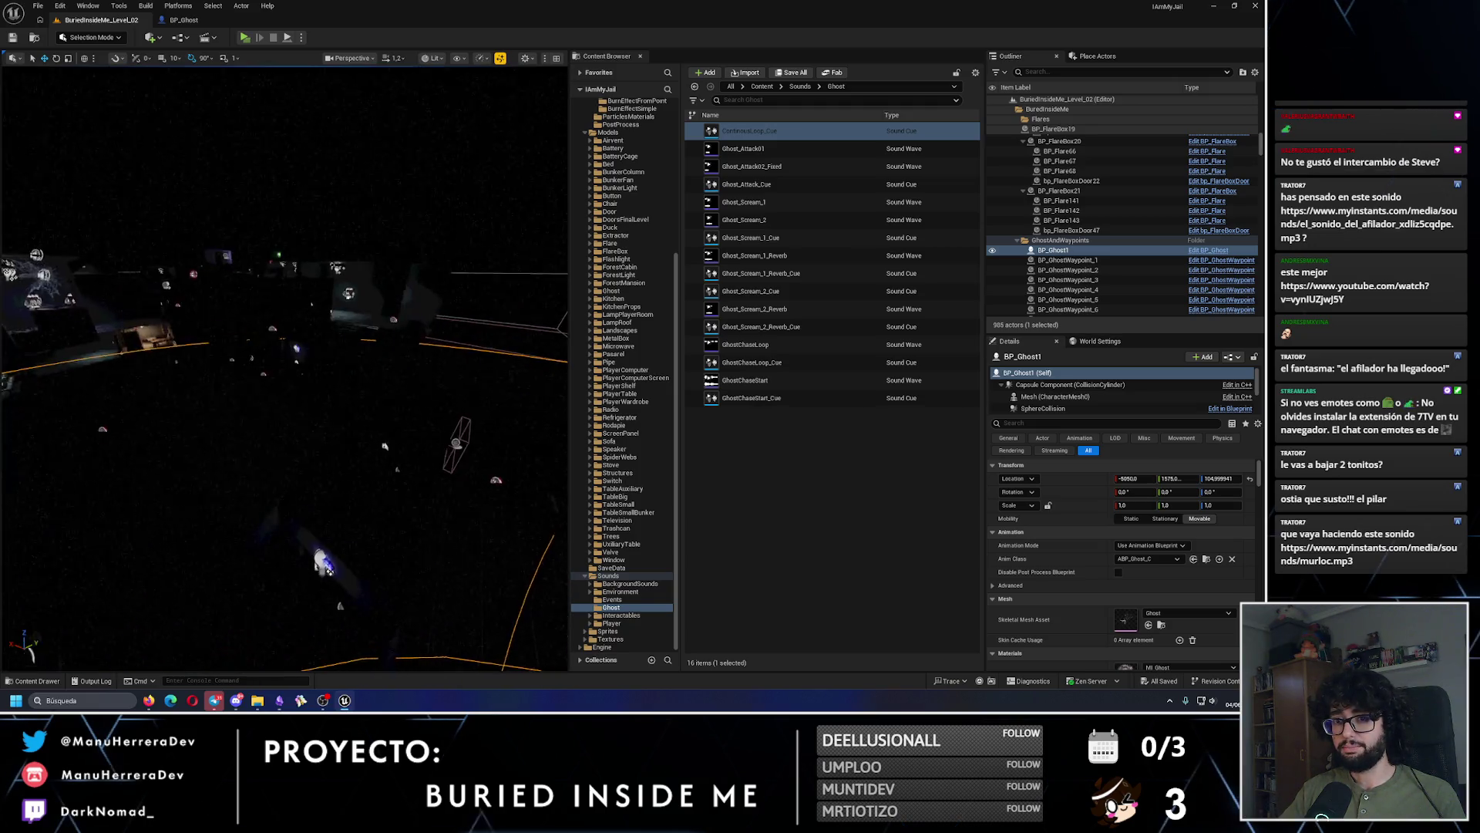
key(alt+3)
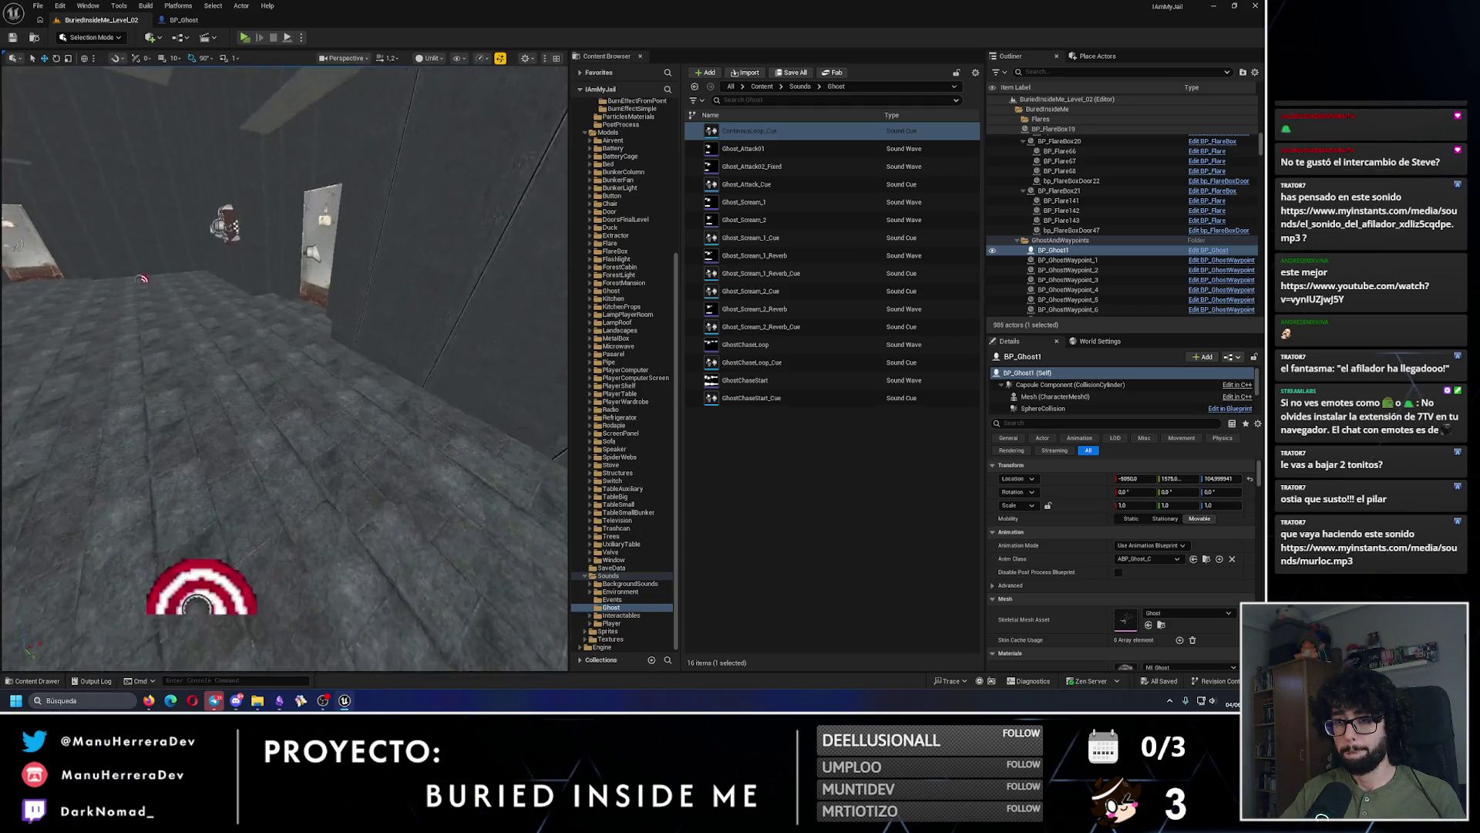
drag(409, 321, 410, 320)
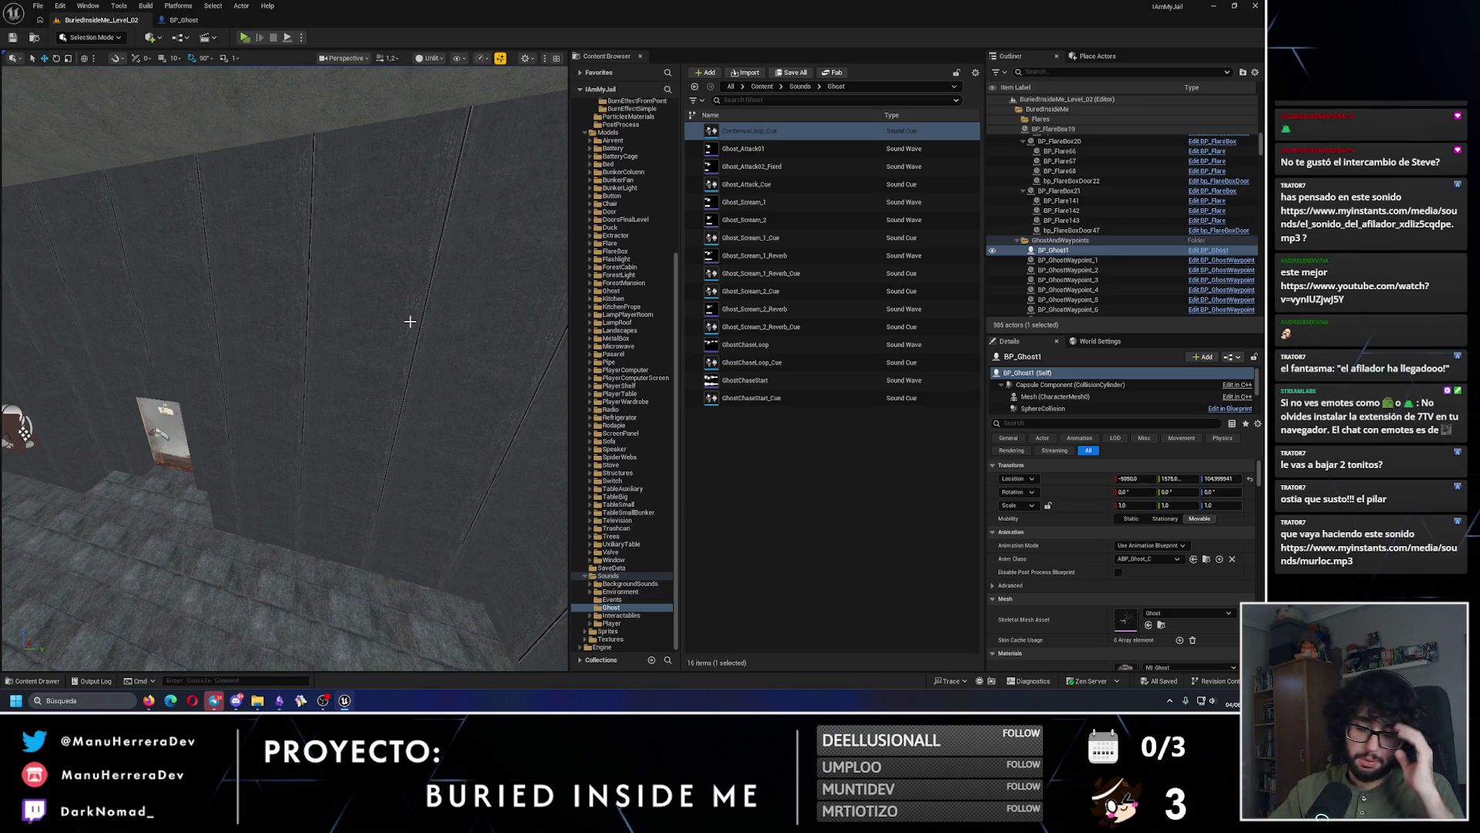
drag(397, 323, 397, 323)
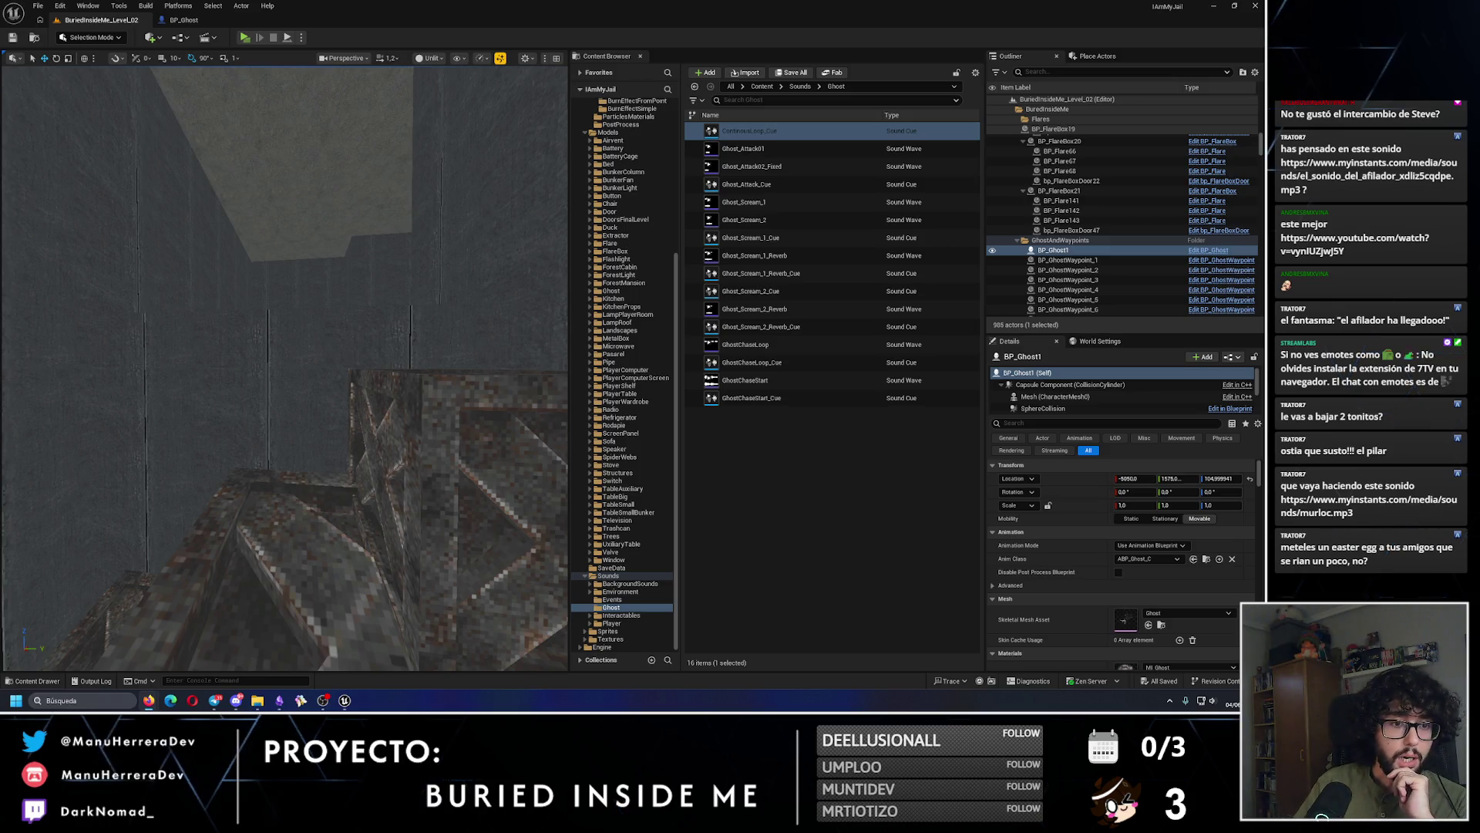
Step: Set the Windows sound output to VX2758-Series (NVIDIA High Definition Audio)
click(1212, 700)
click(1230, 637)
click(1135, 539)
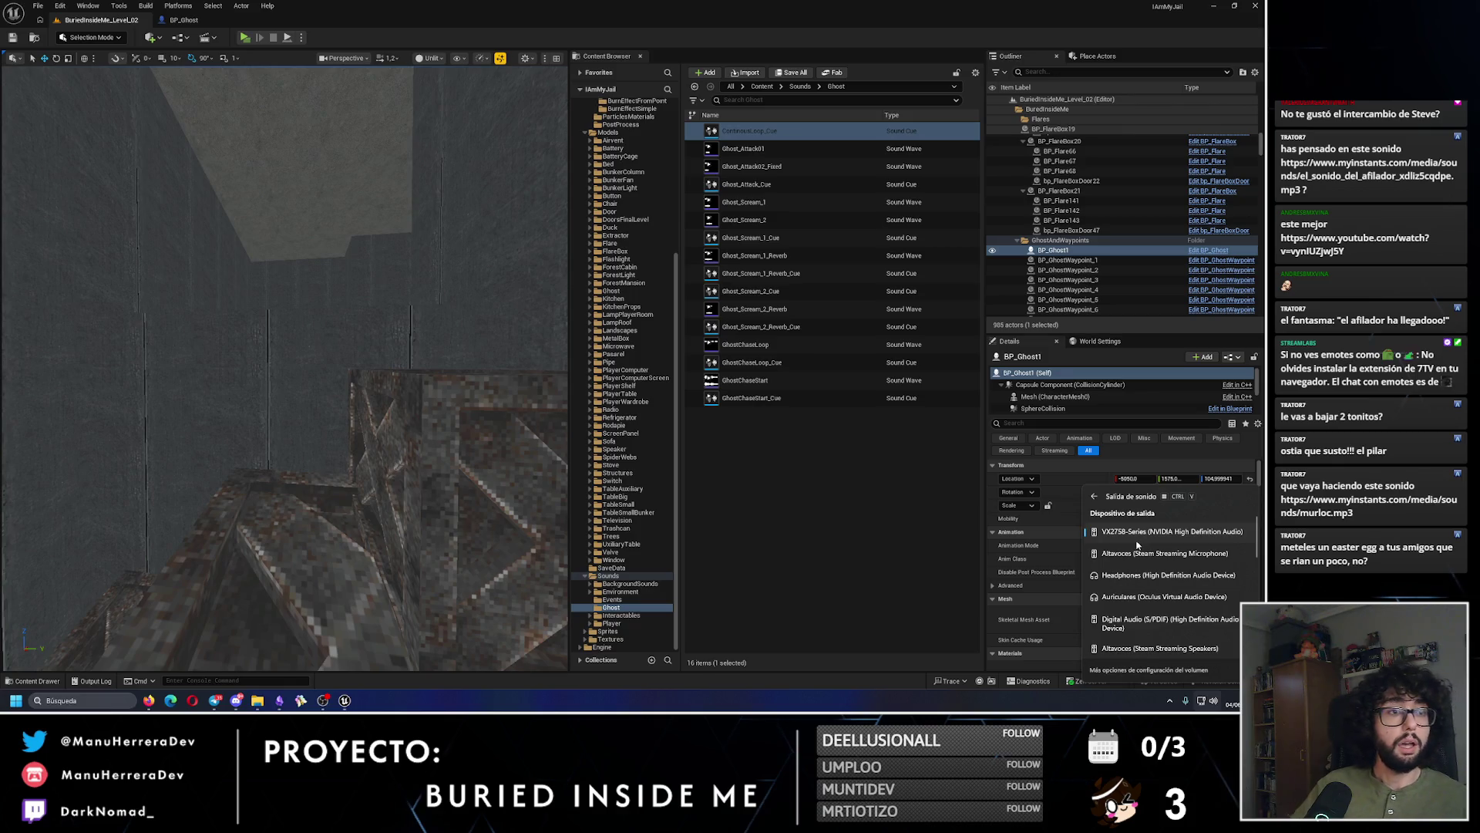
key(Escape)
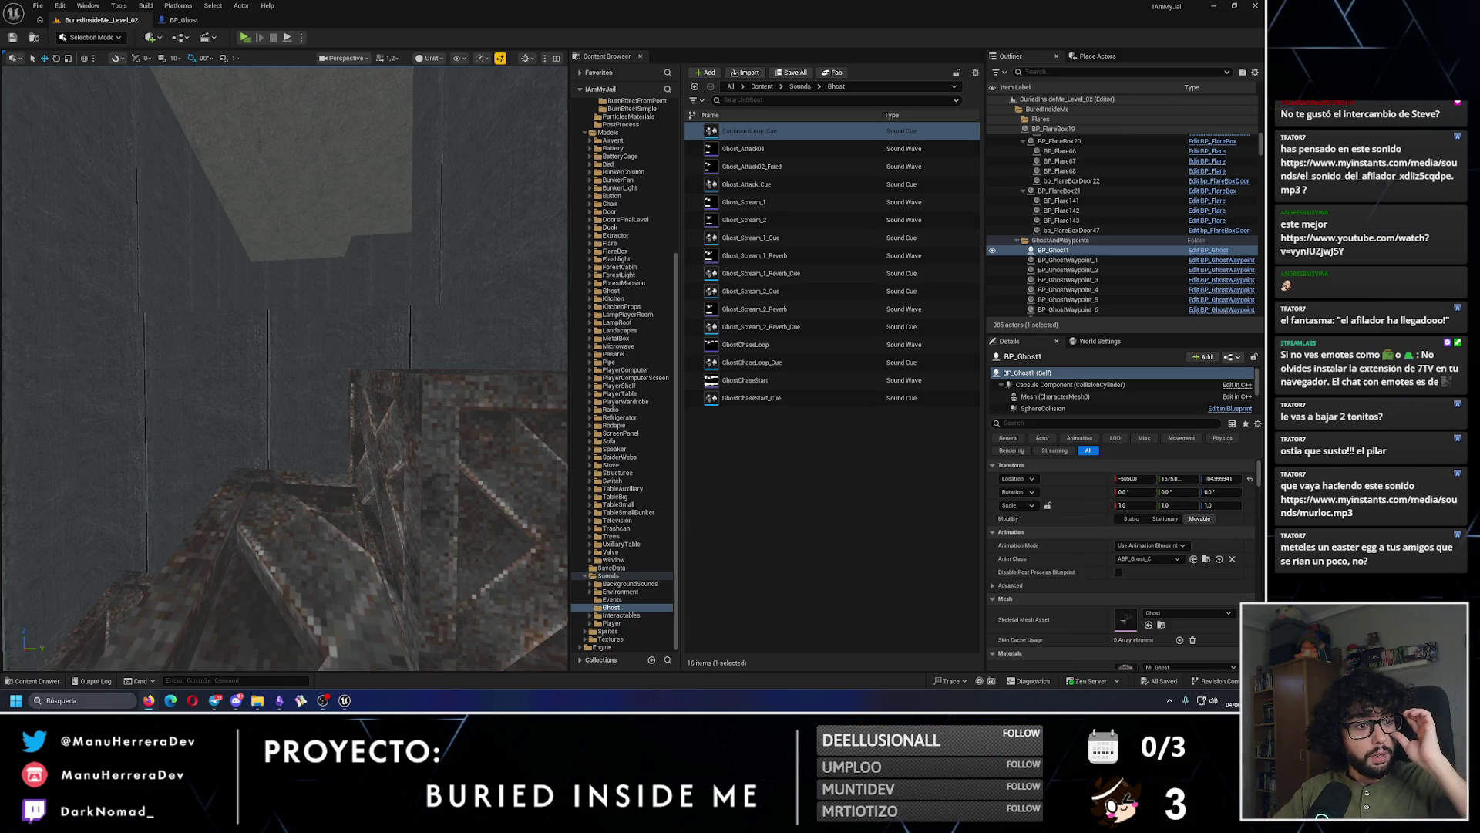
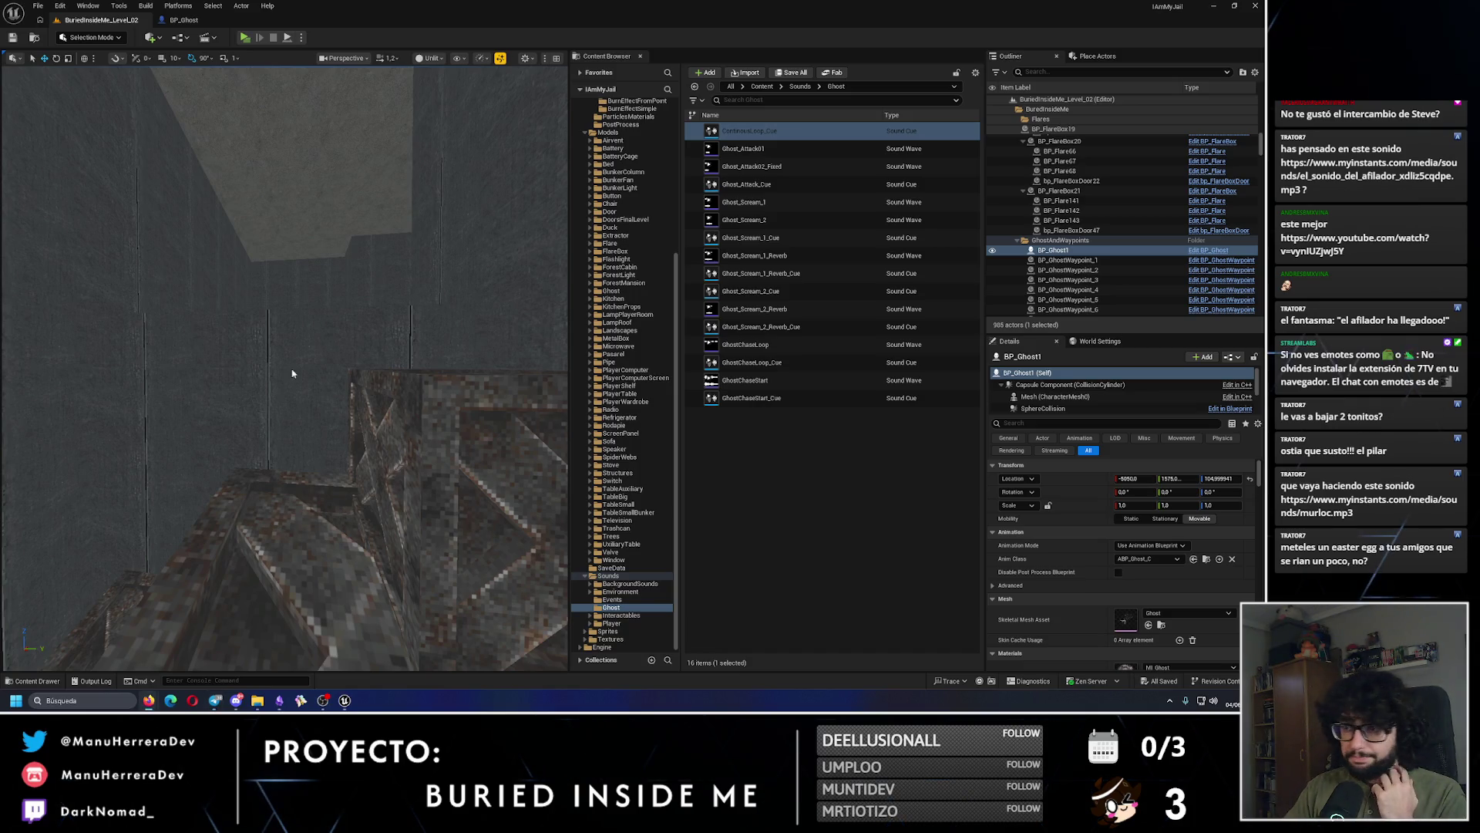
Step: Change the Project Version from 0.4 to 0.4.1 in Project Settings, then close the window
click(60, 7)
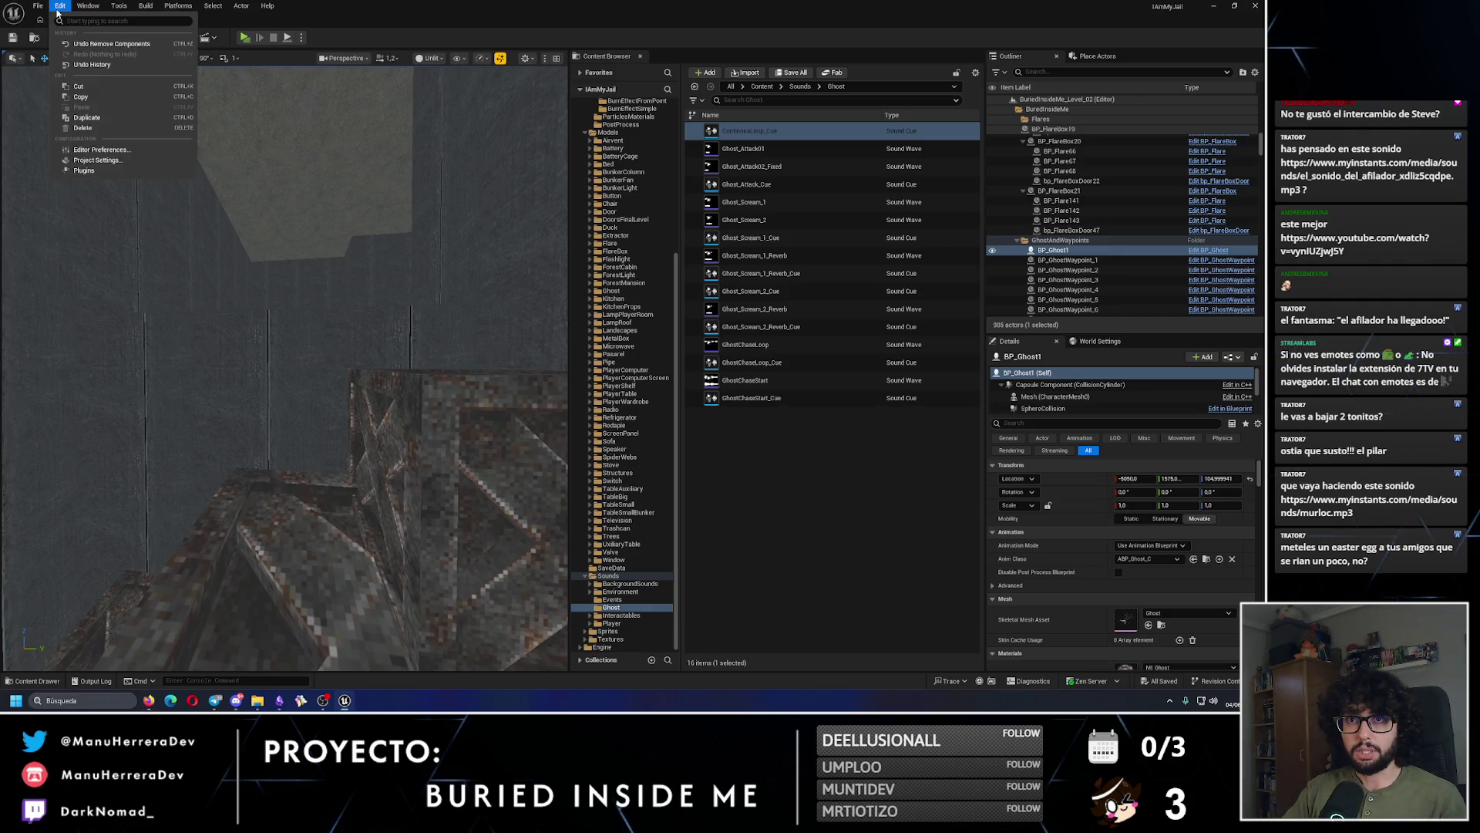
key(Escape)
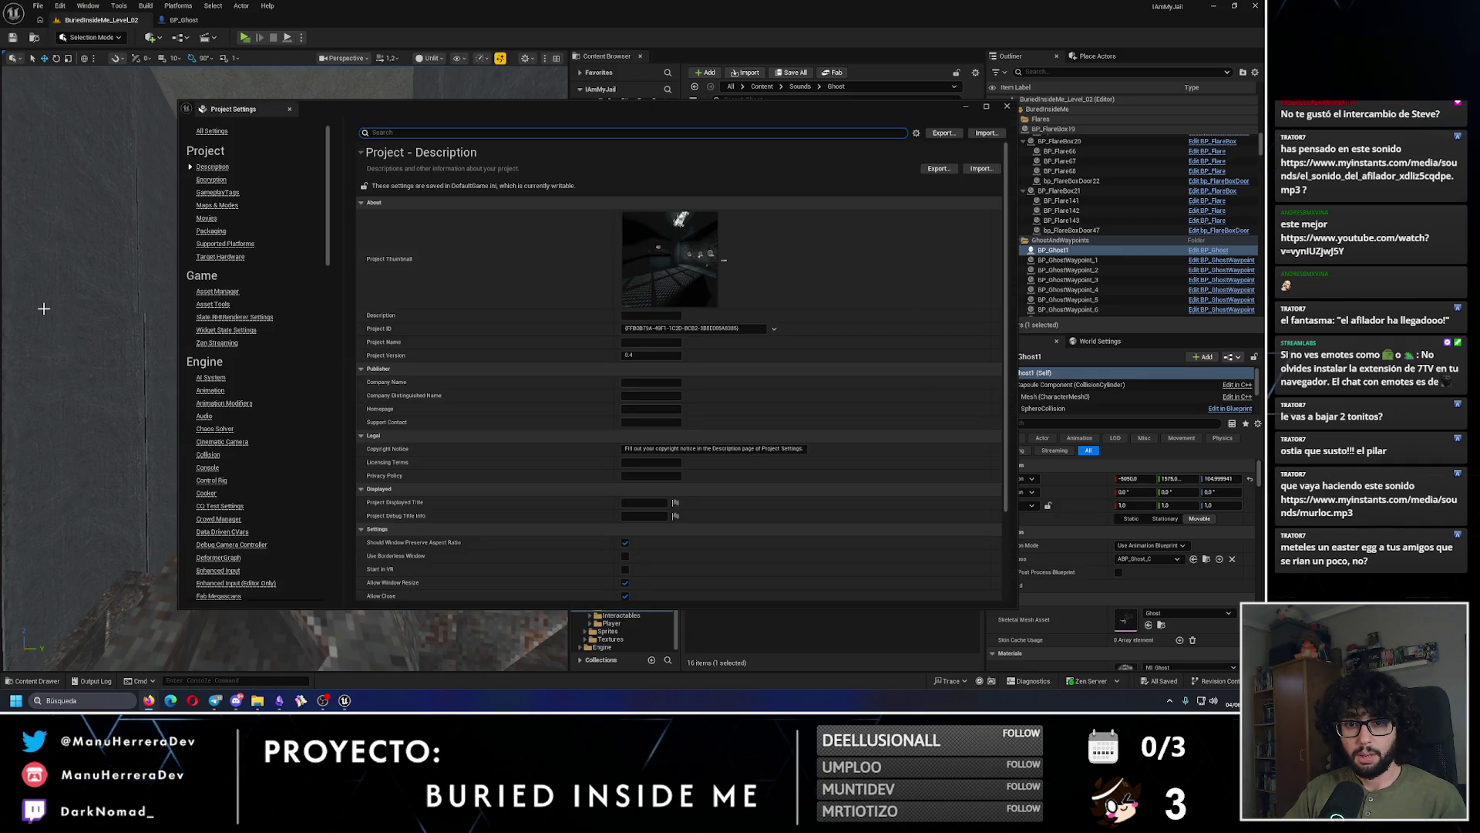
click(656, 357)
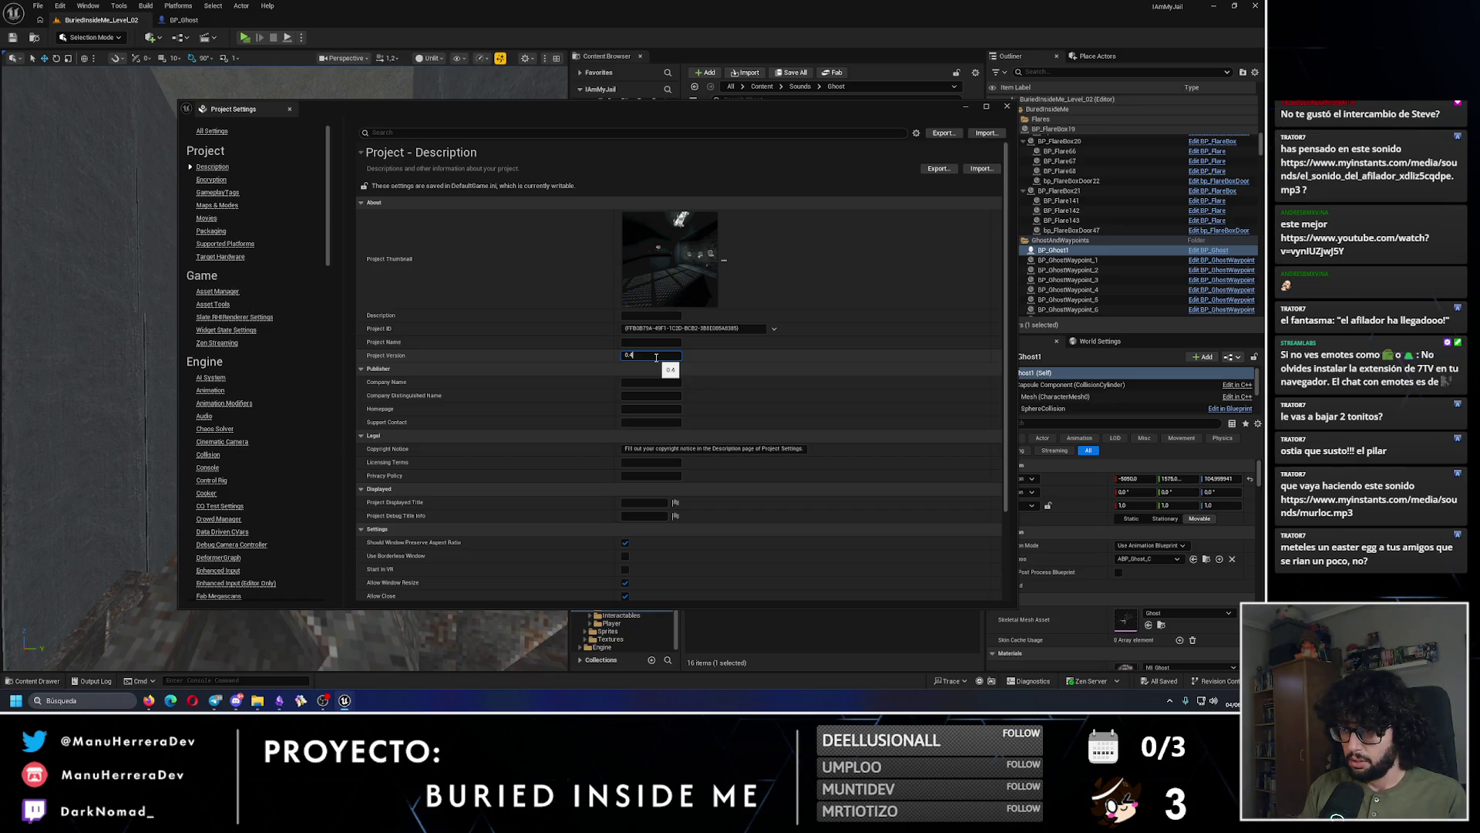
text(.1)
key(Return)
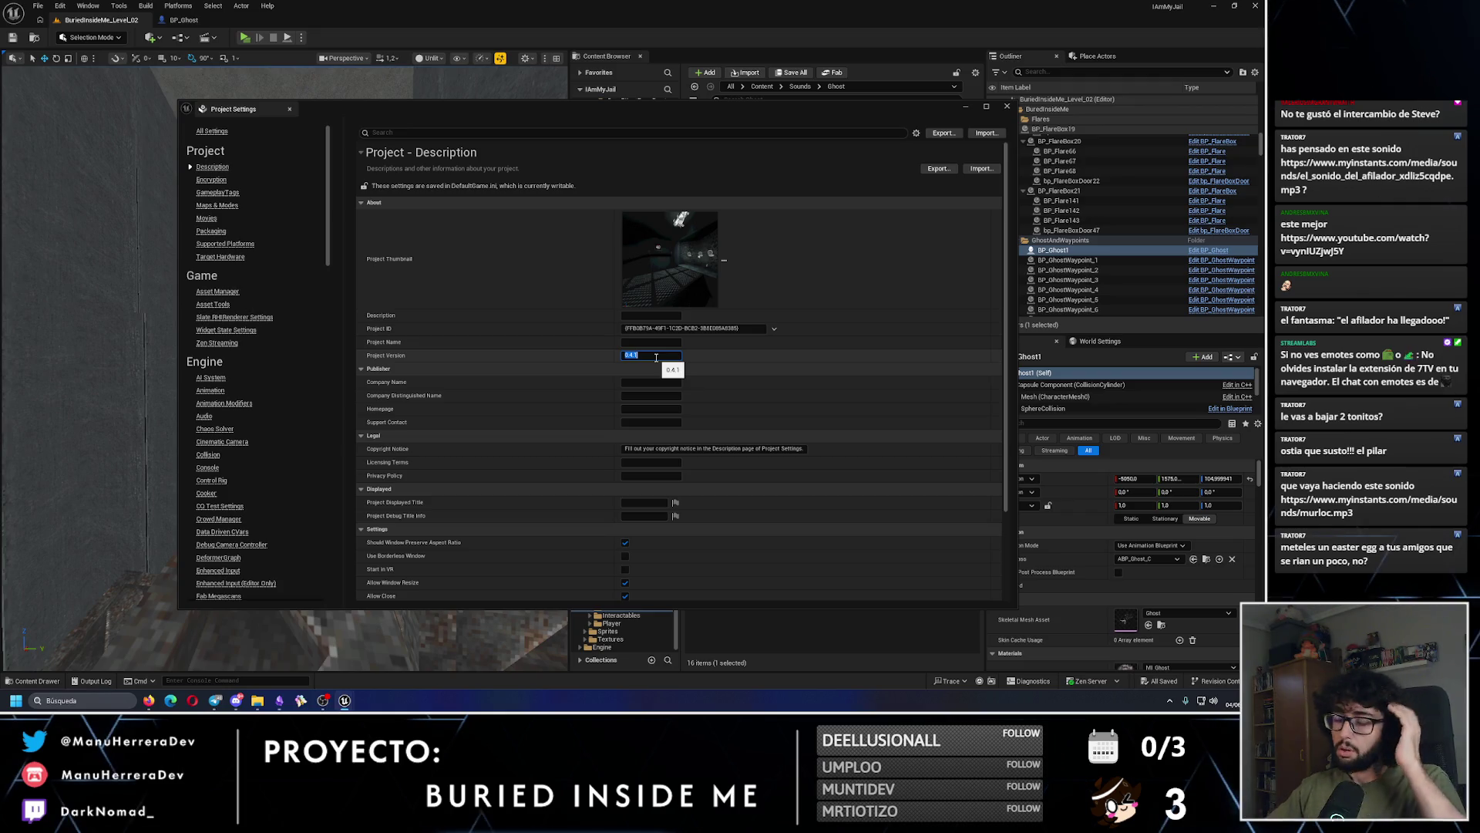
click(770, 355)
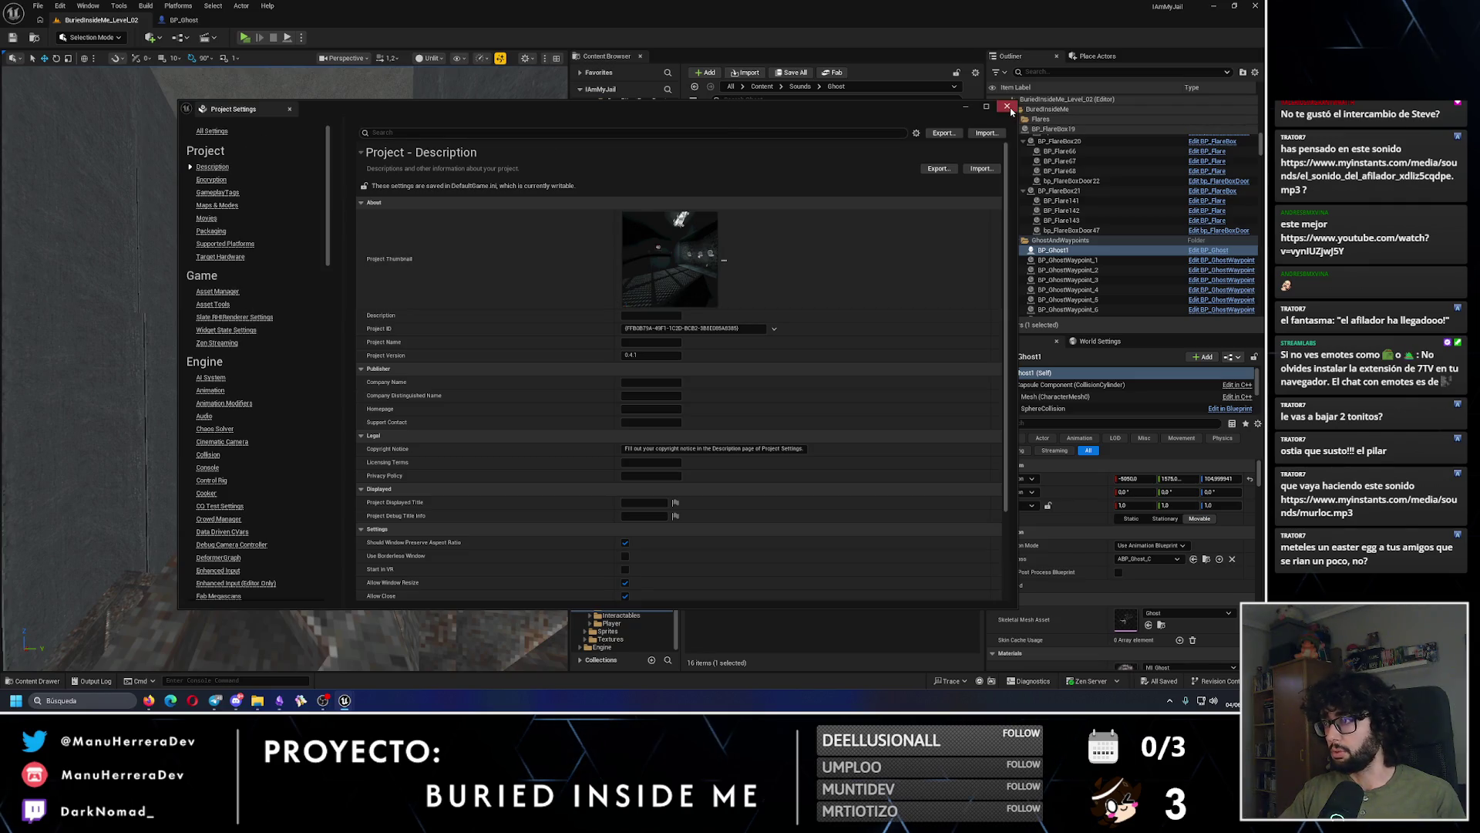
click(1007, 107)
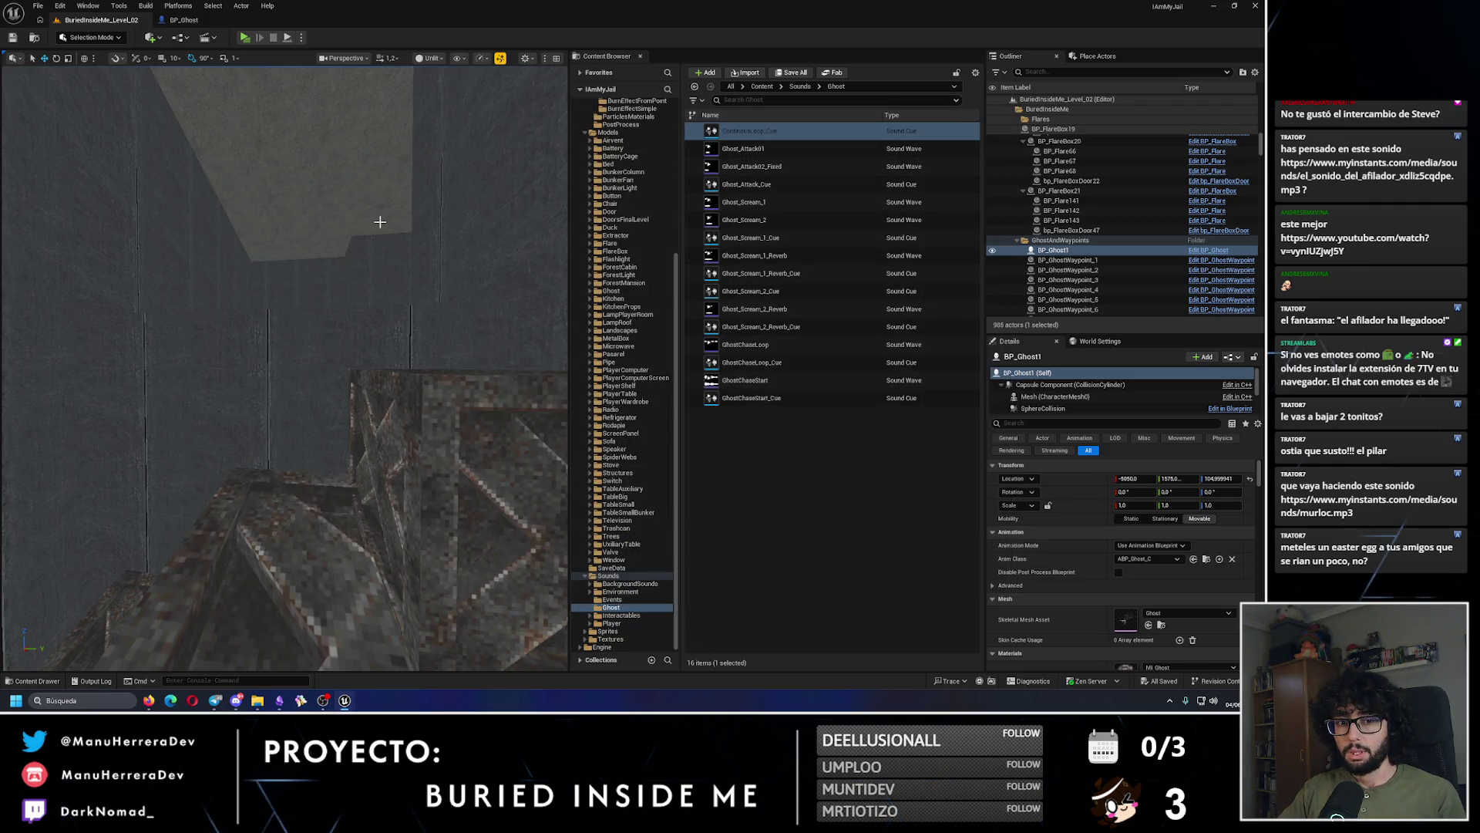
Step: Open the WB_MainMenu widget from Content > Blueprints > Widgets > MainMenu
scroll(380, 222, down, 5)
scroll(609, 188, up, 1)
scroll(609, 187, up, 5)
ctrl+click(584, 112)
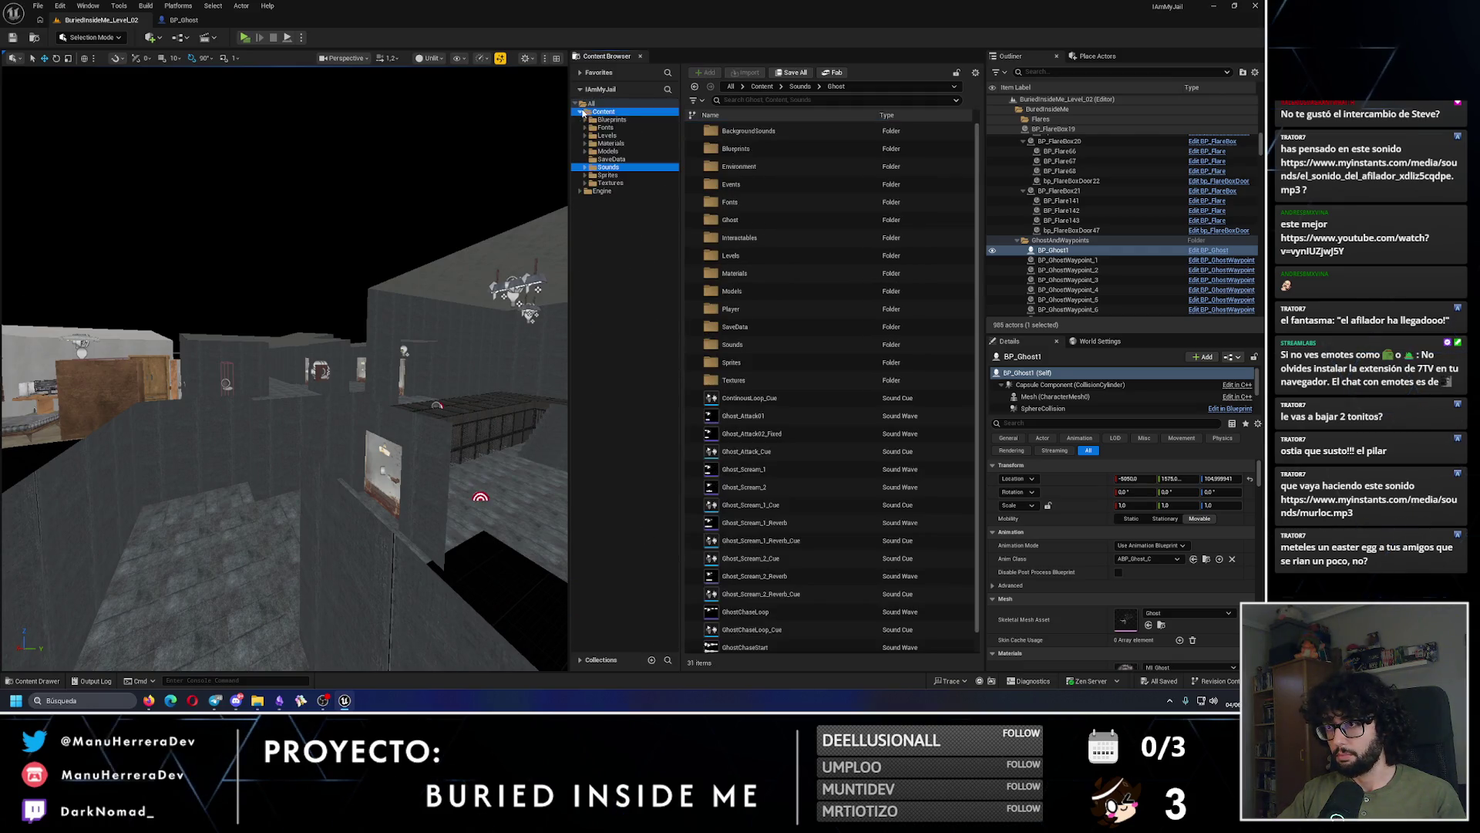
click(586, 120)
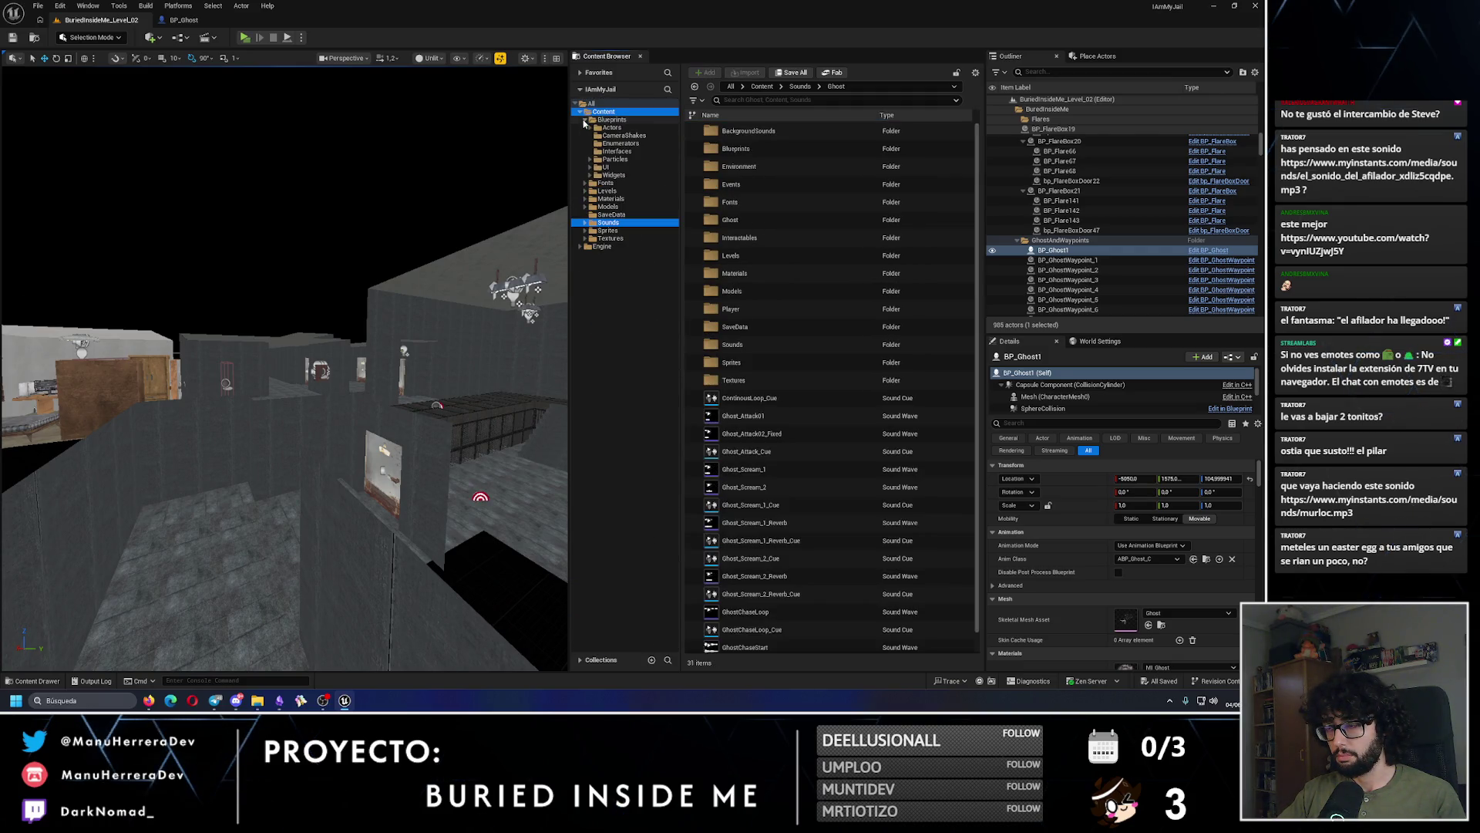
click(591, 175)
click(614, 175)
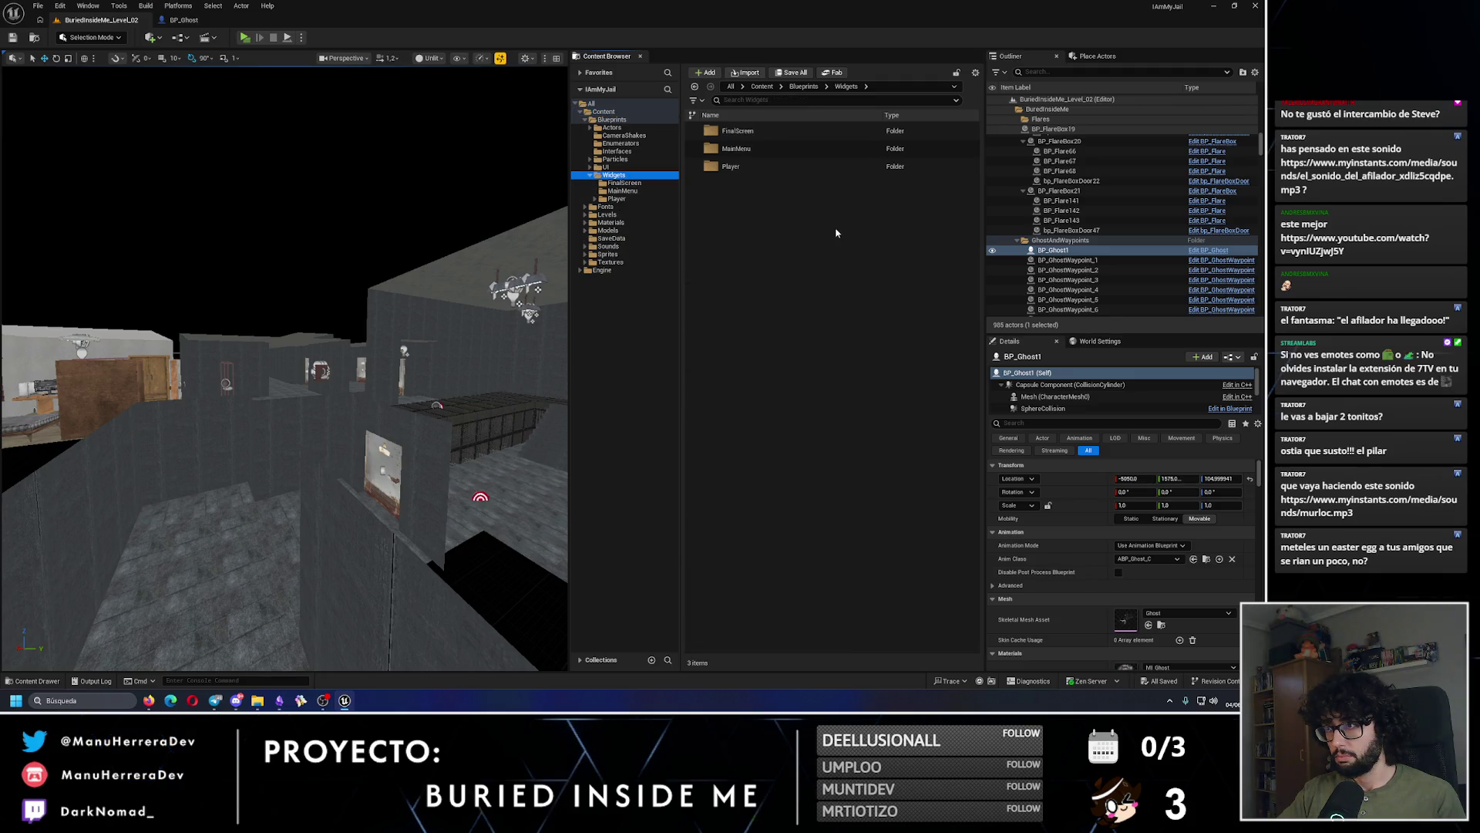
double_click(758, 149)
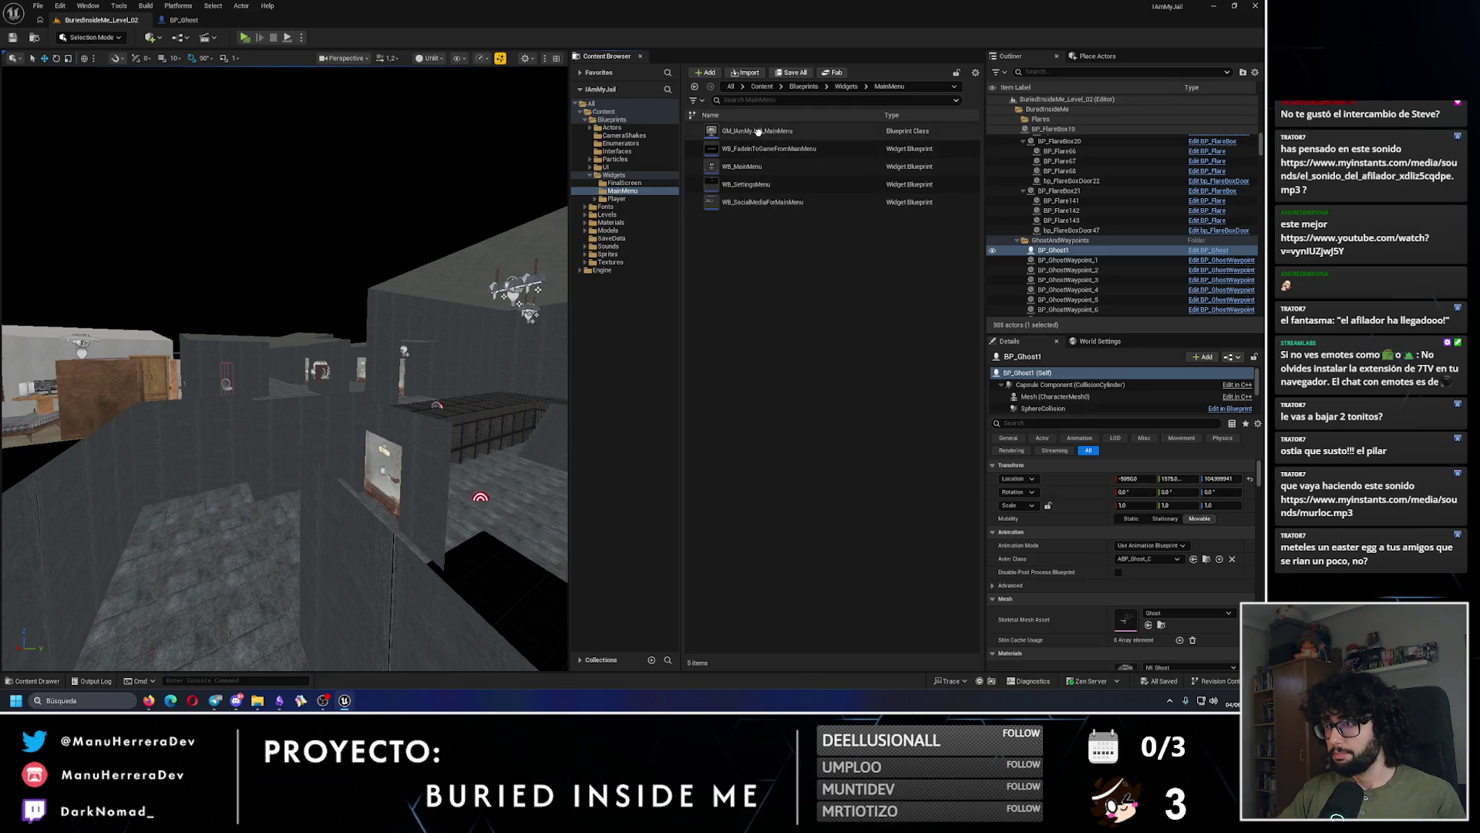
right_click(794, 166)
click(821, 183)
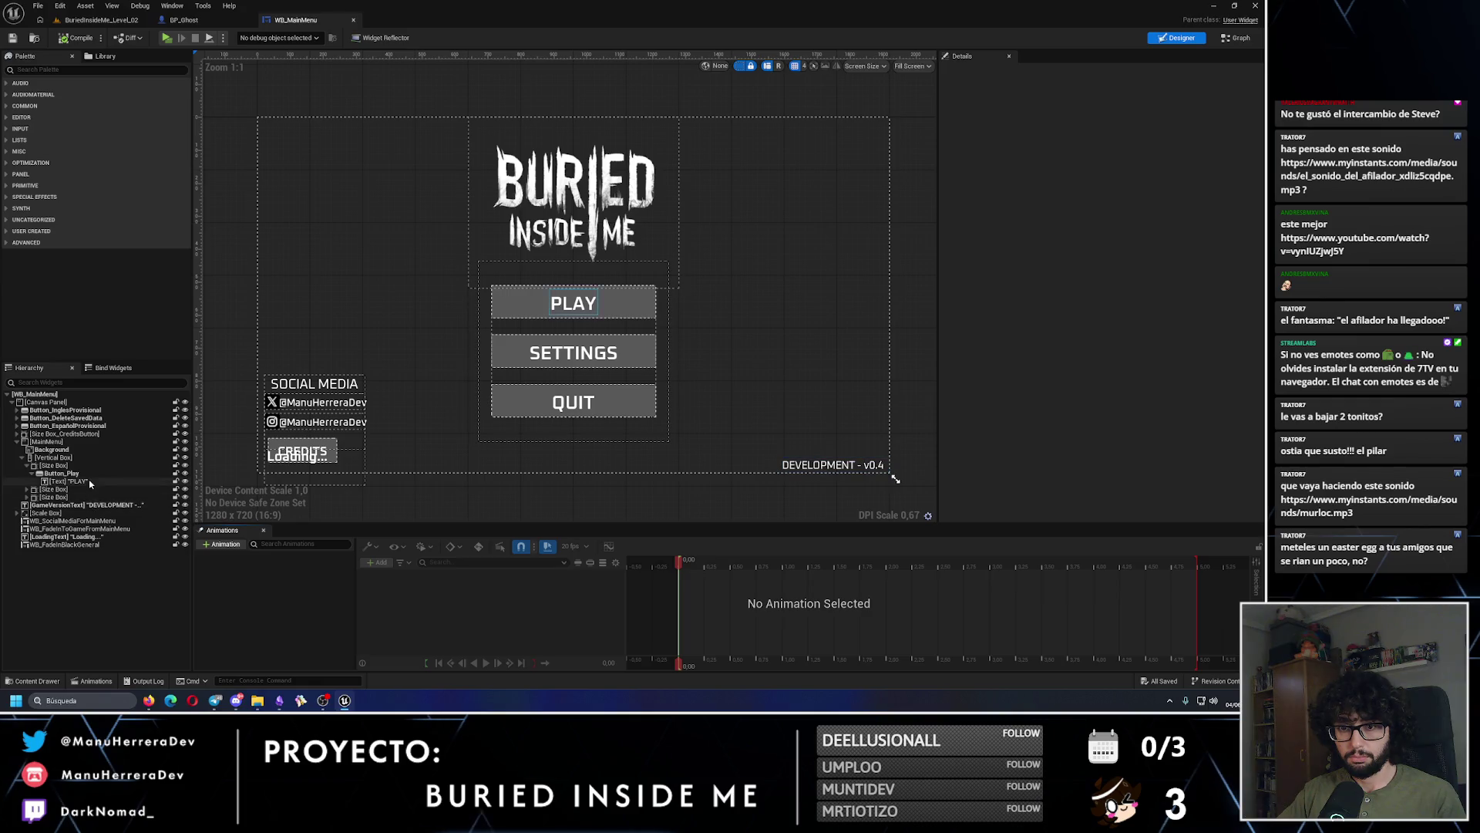
Step: Set GameVersionText to 'DEVELOPMENT - v0.4.1', compile and save, and return to the level editor
click(98, 506)
click(1148, 312)
text(.1)
key(Return)
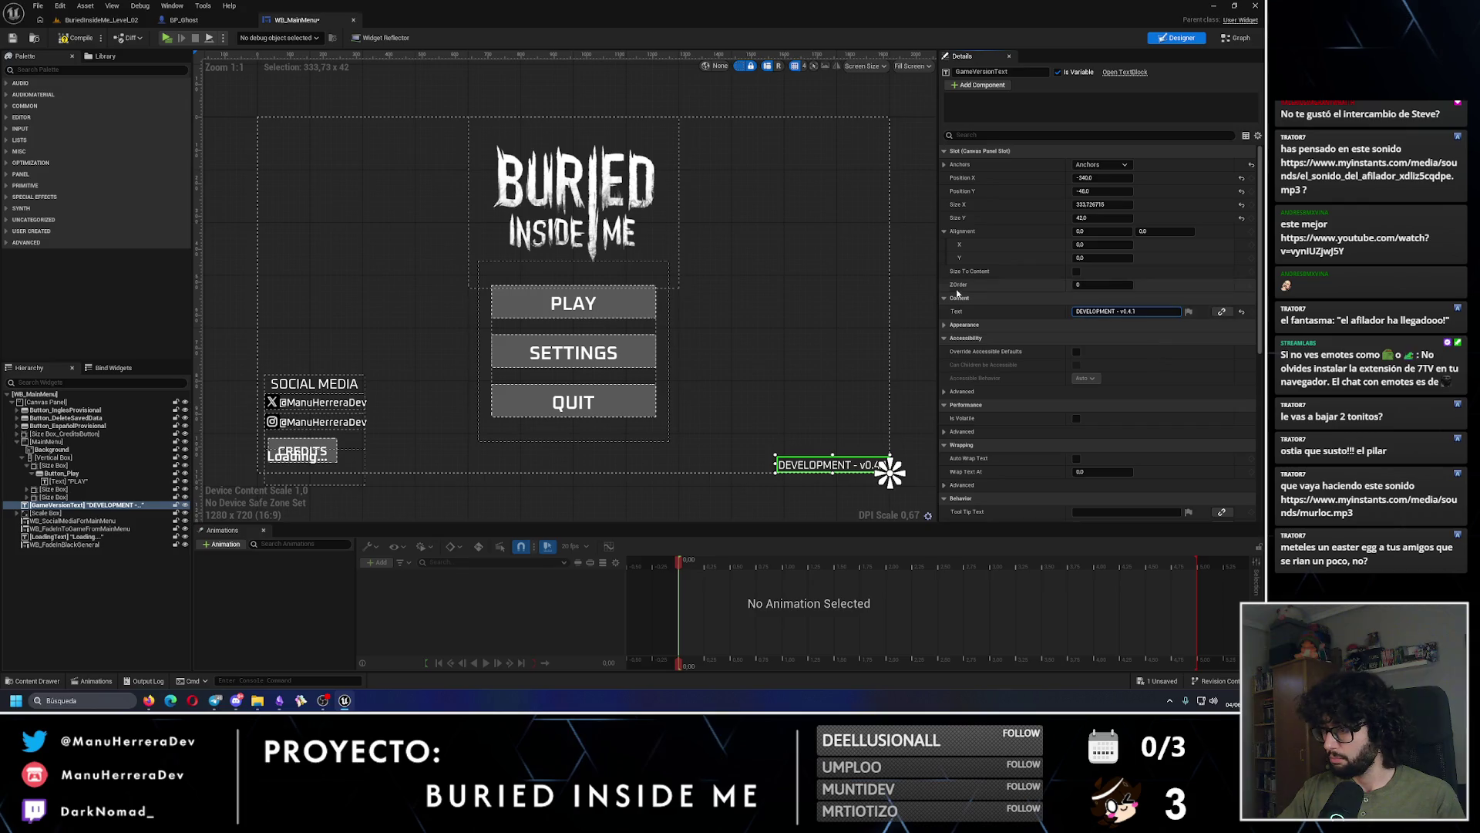
click(928, 325)
click(73, 42)
click(13, 39)
click(100, 19)
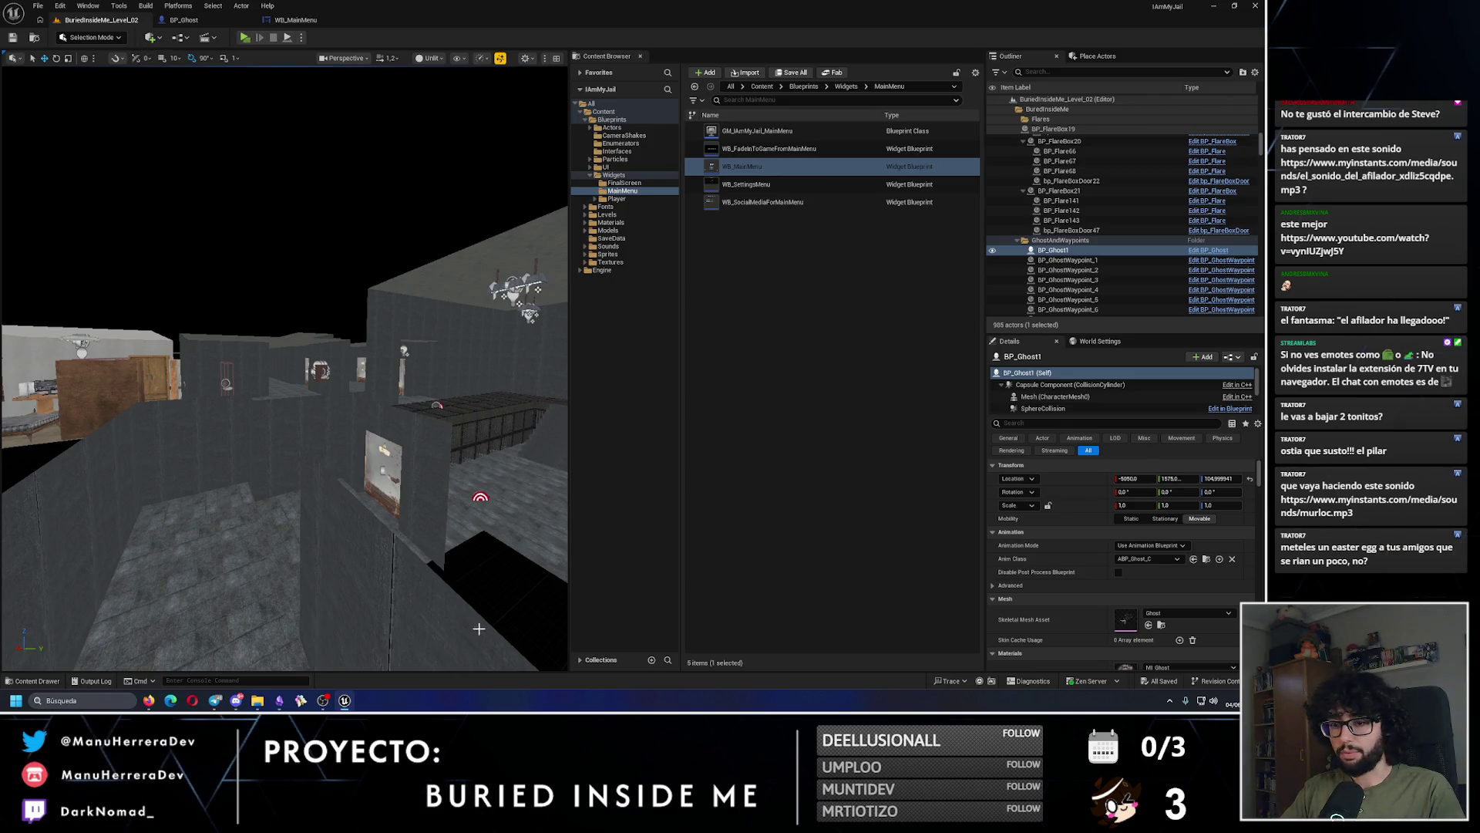
Step: Delete the four recently downloaded sound files from the Downloads folder
key(alt+Tab)
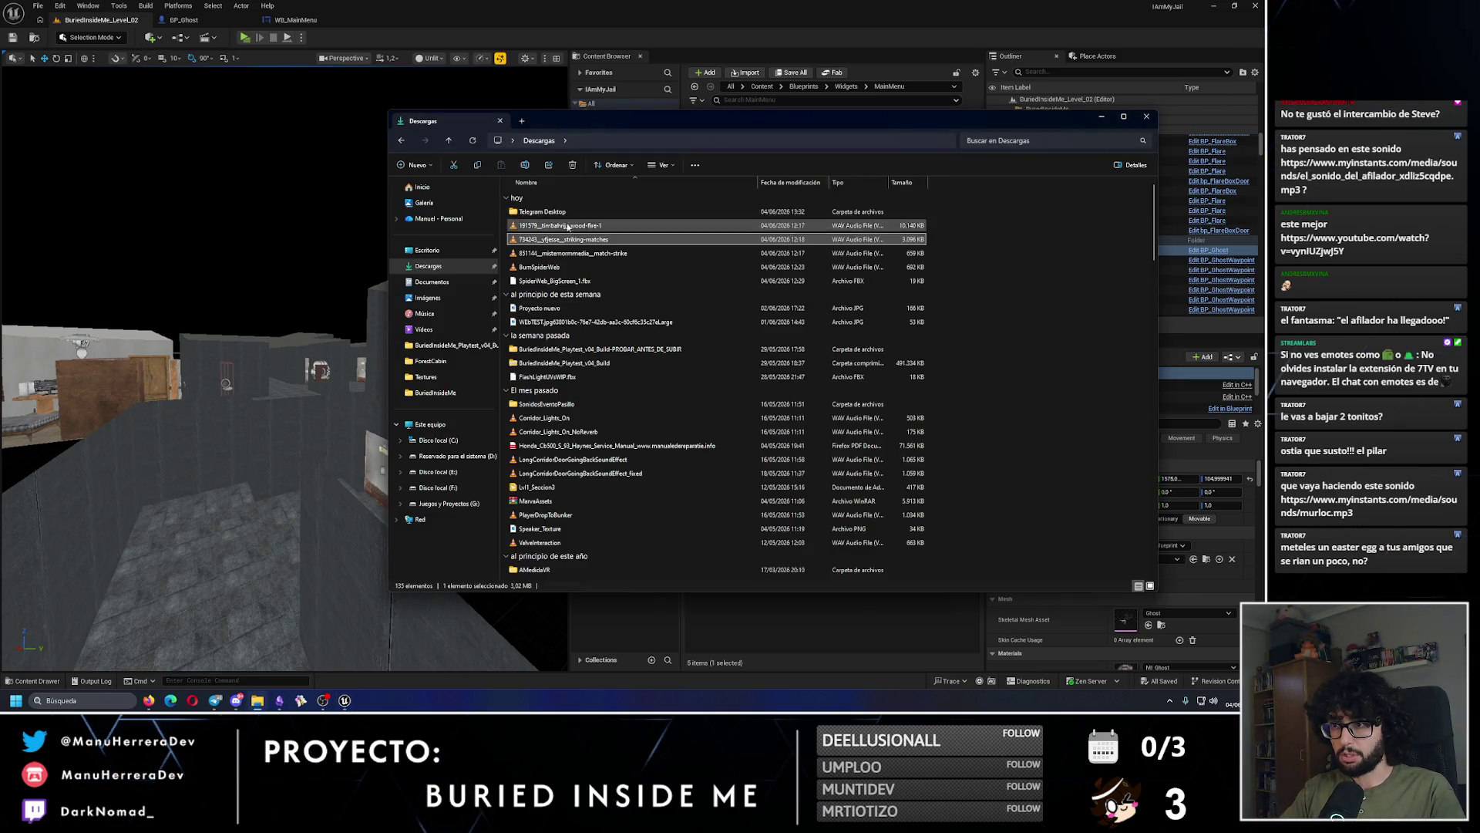
click(940, 259)
drag(949, 274, 848, 222)
key(Delete)
click(617, 226)
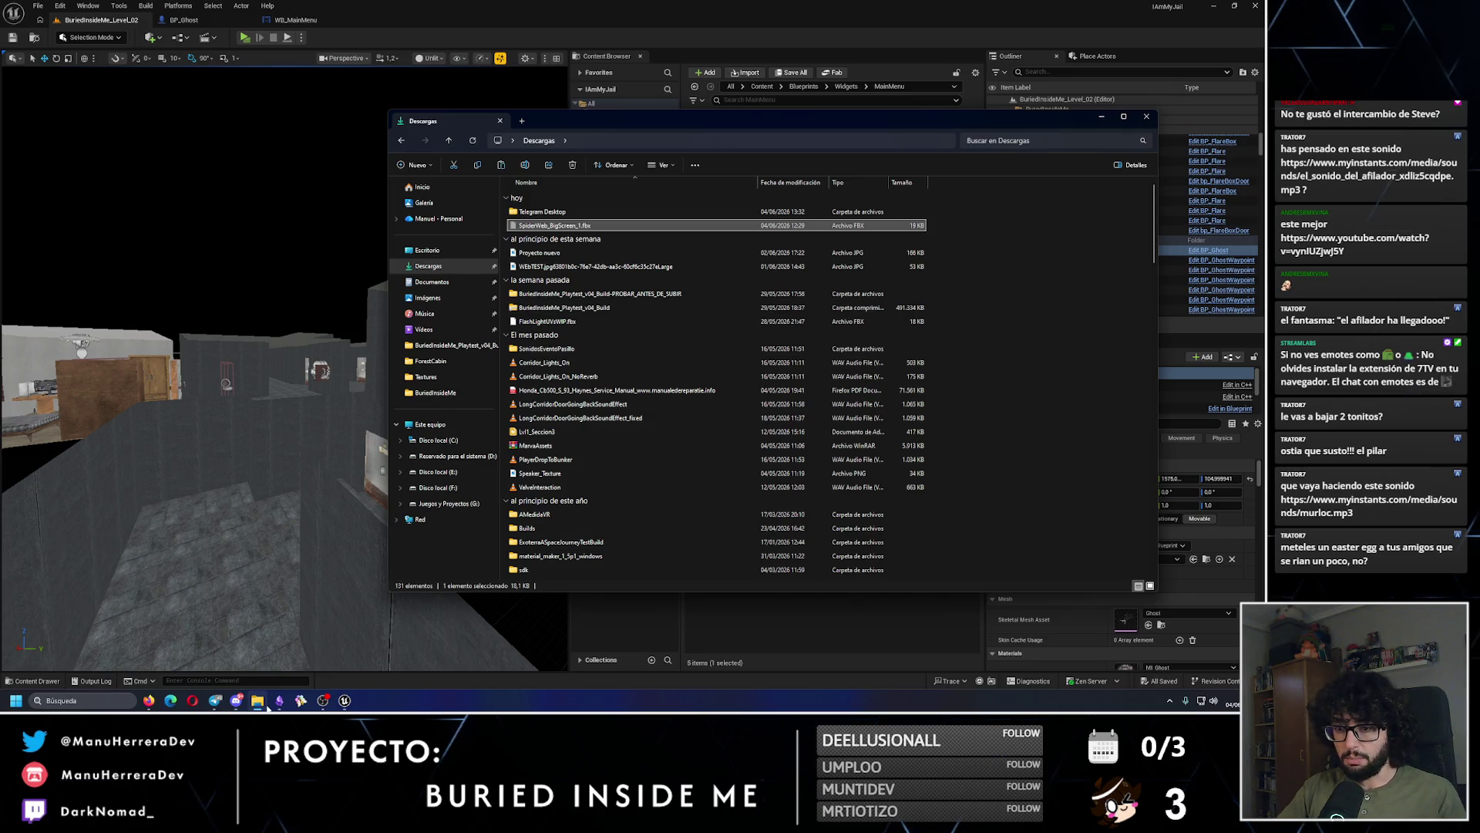
Step: Check the Spiderweb folder under G: > Proyectos > Gamedev > Modelado3D > BuriedInsideMe
right_click(257, 700)
click(279, 190)
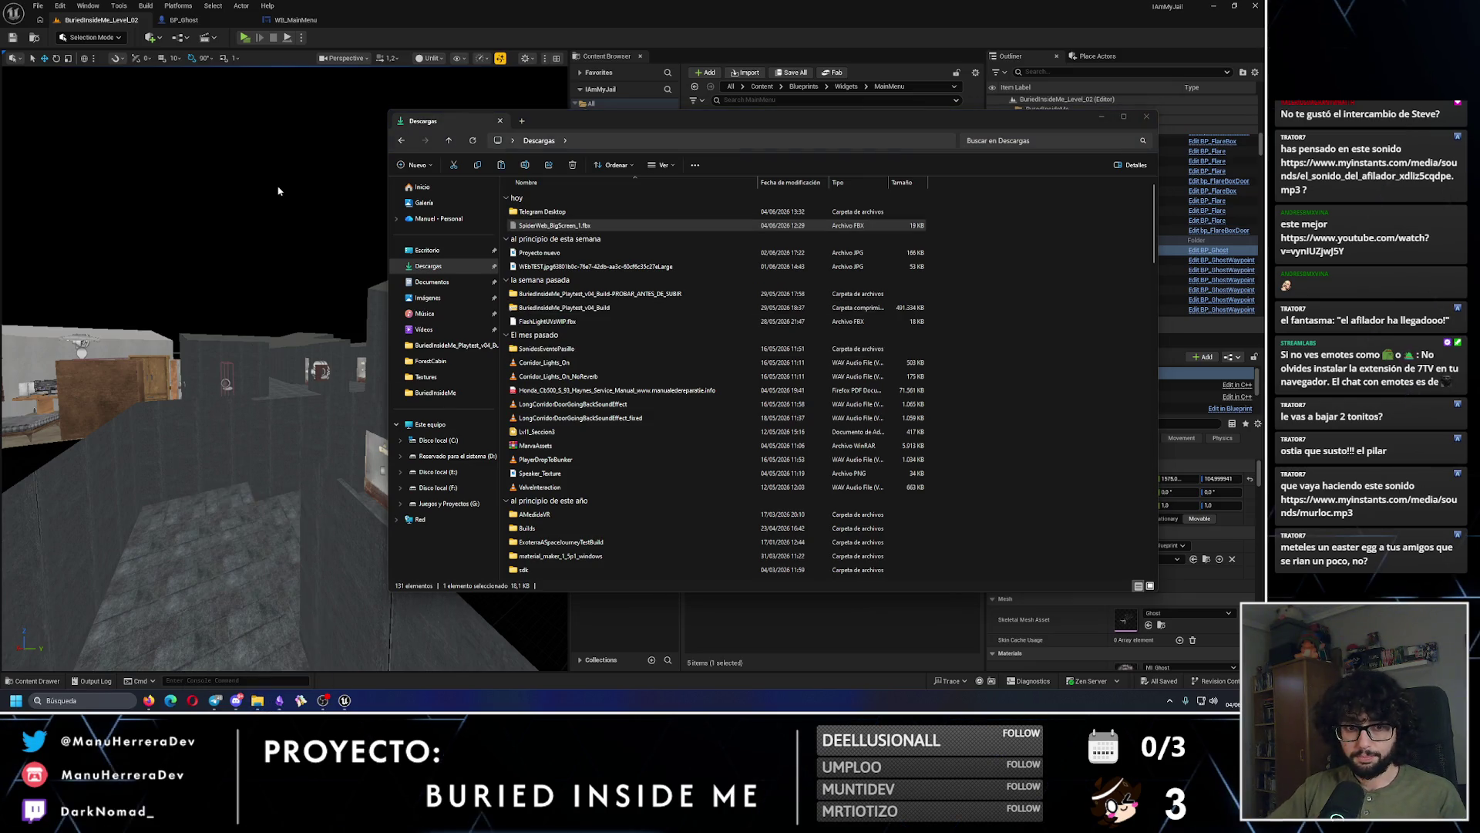
click(455, 437)
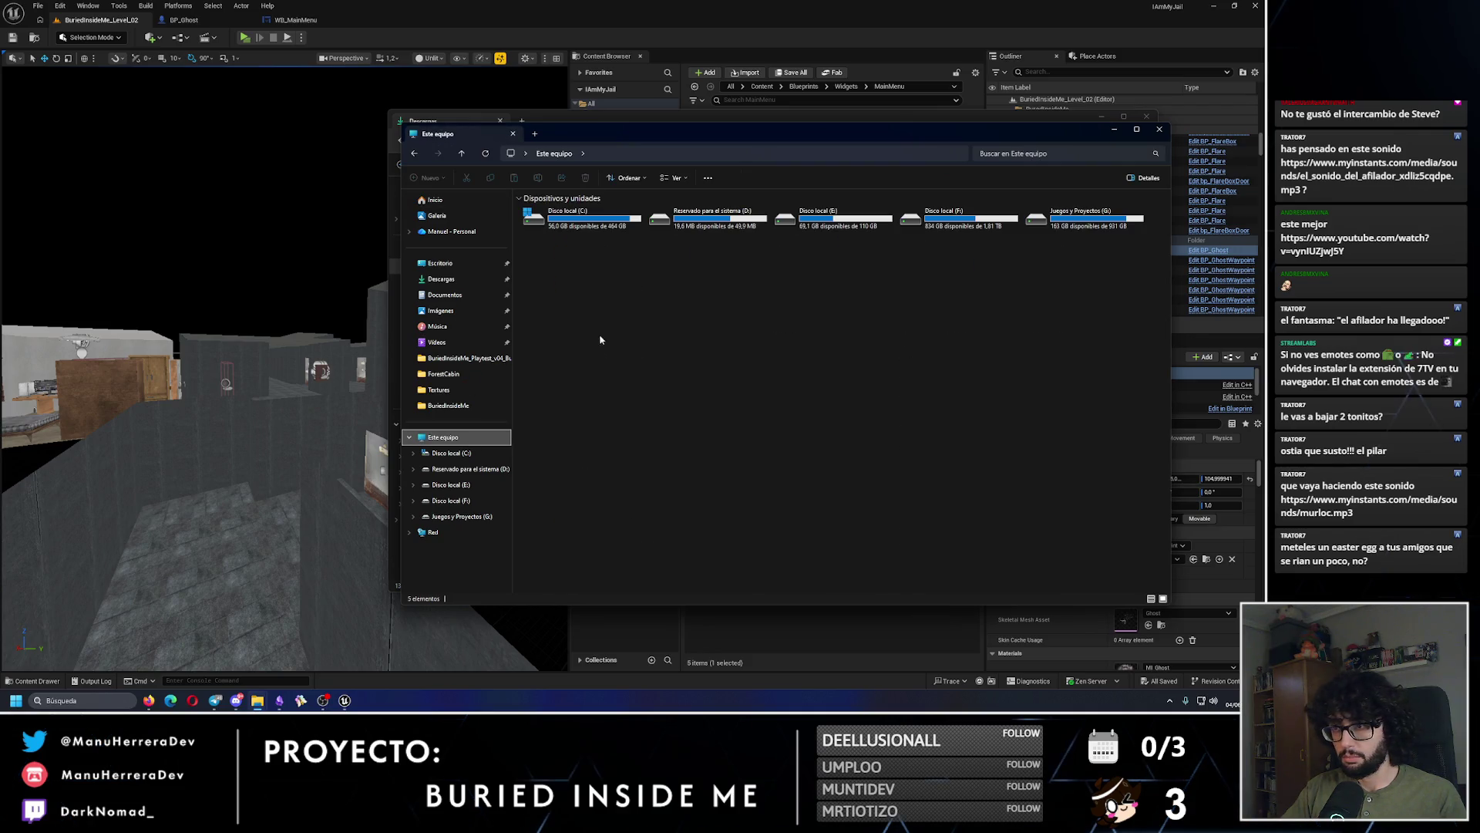
double_click(1079, 218)
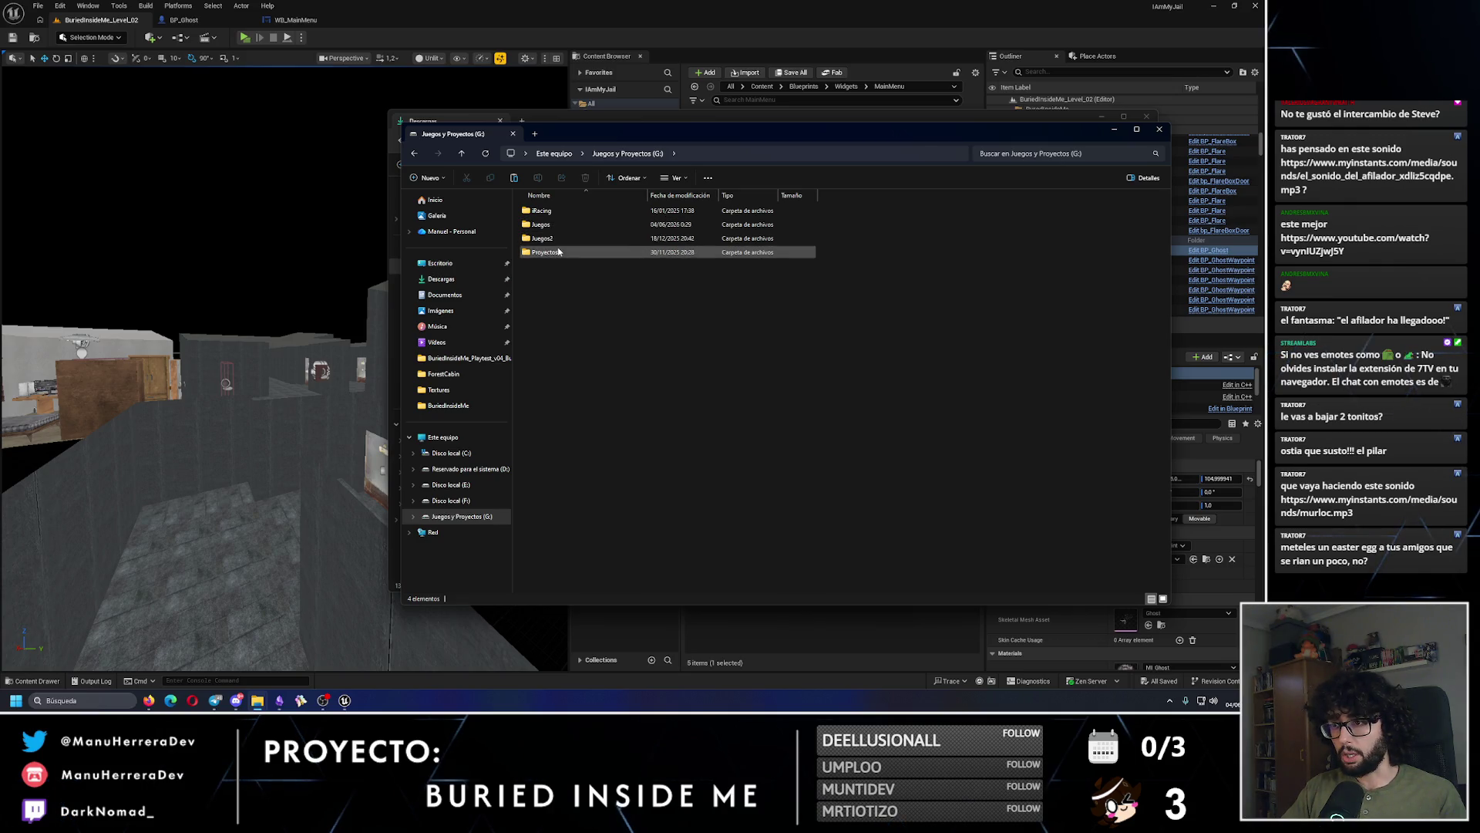
double_click(559, 251)
double_click(552, 211)
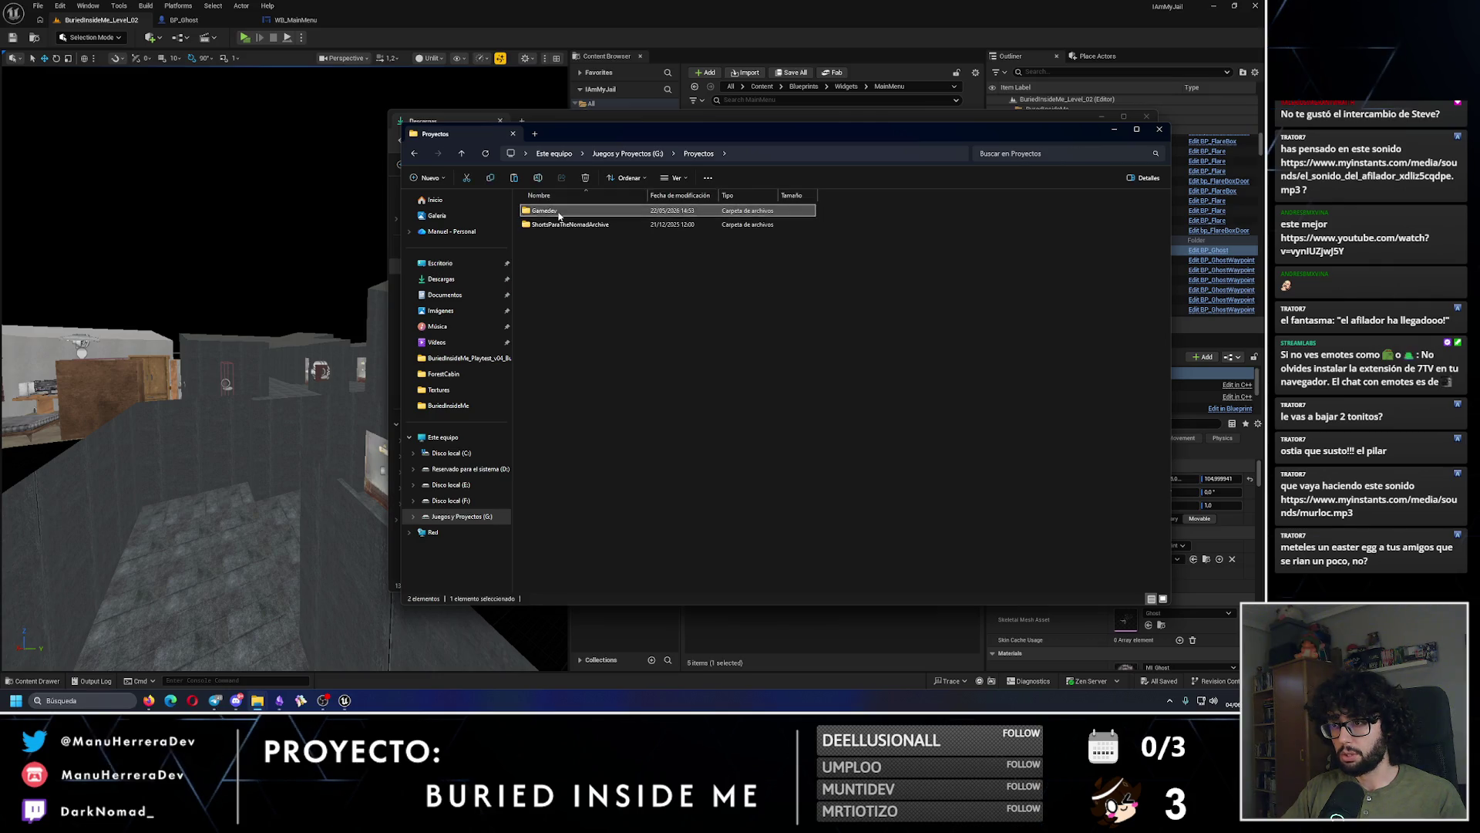
double_click(559, 224)
double_click(553, 211)
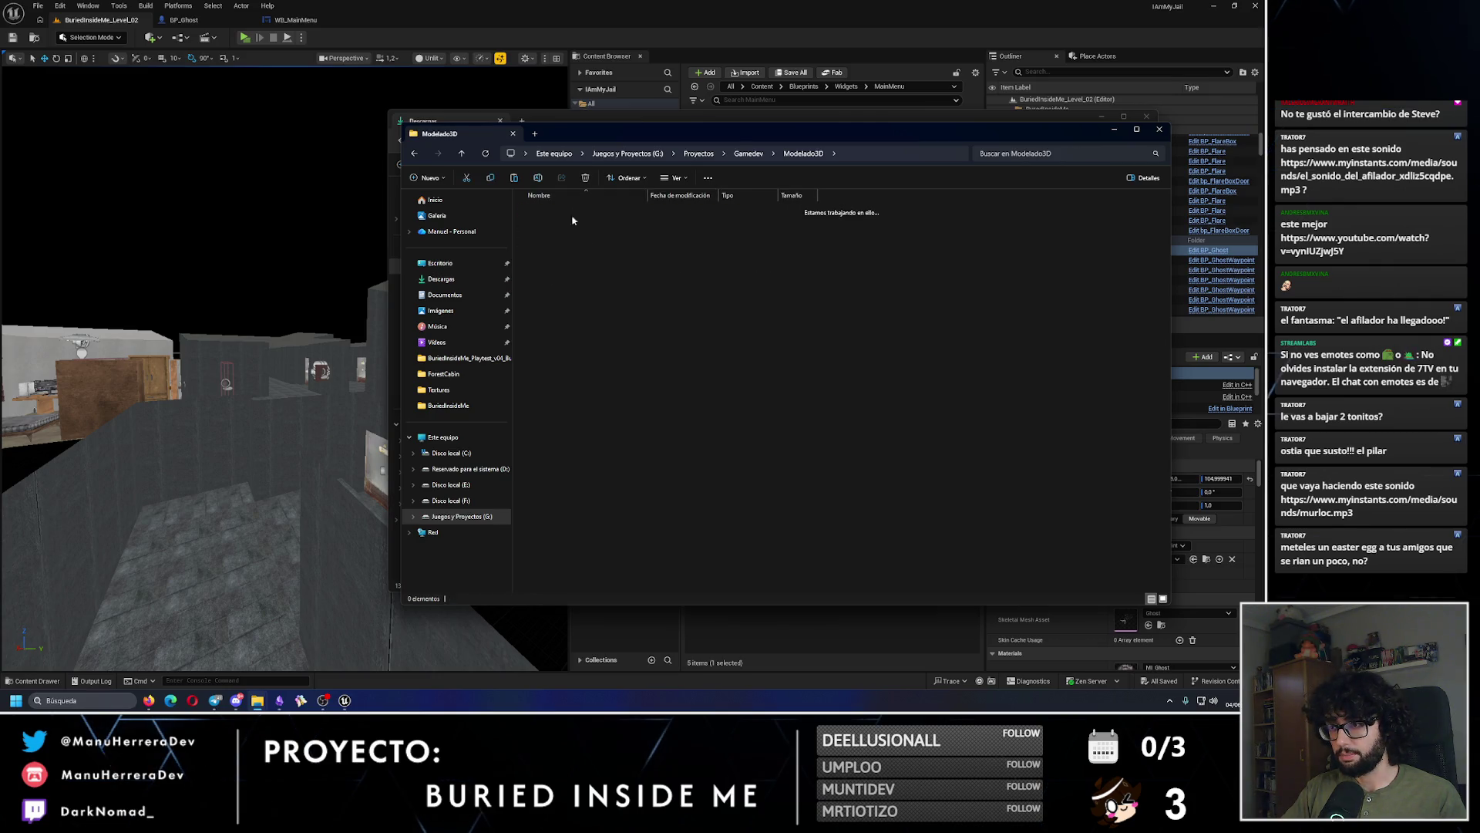
scroll(597, 303, down, 5)
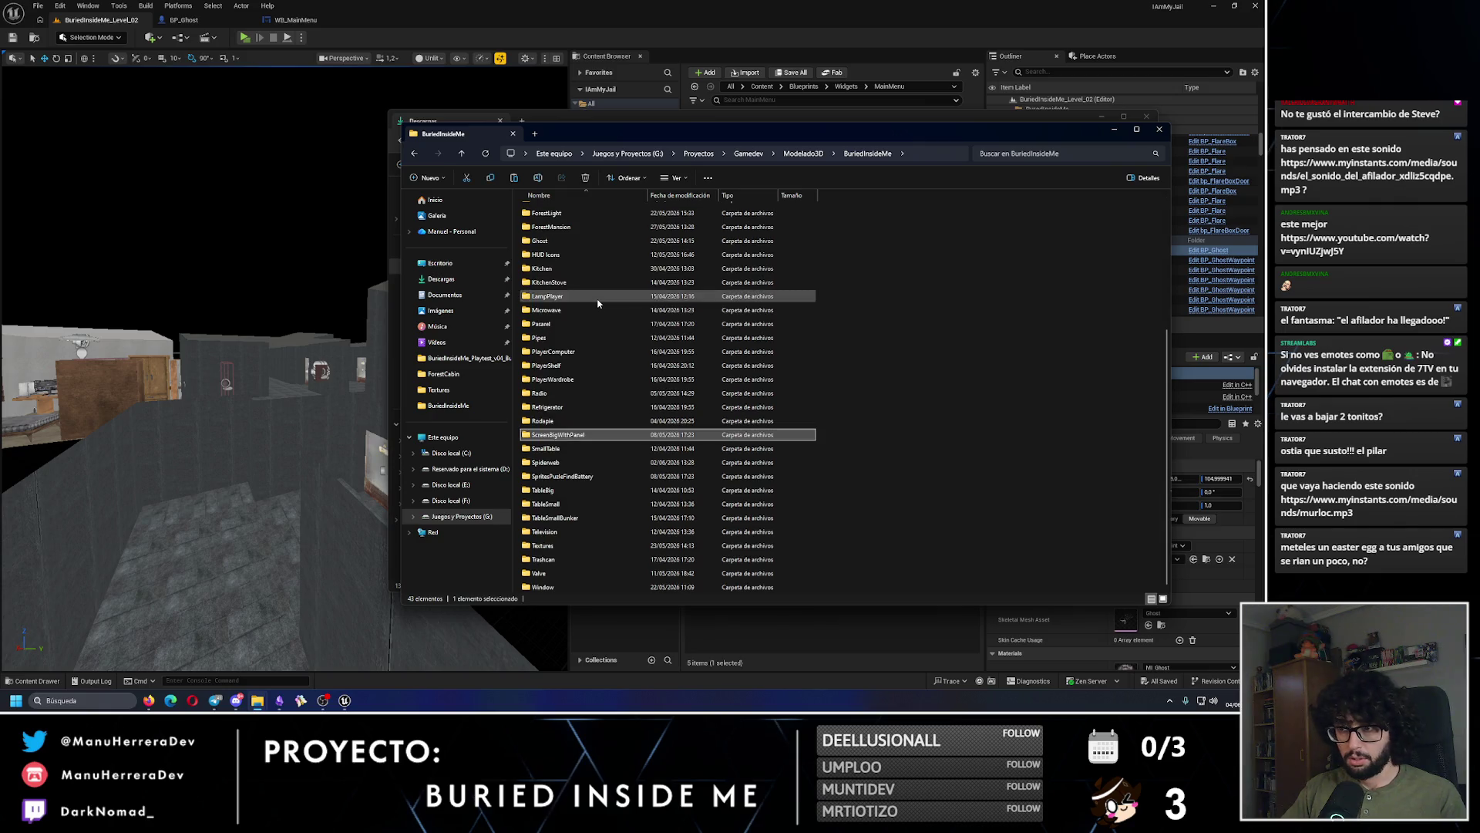
click(609, 461)
double_click(577, 465)
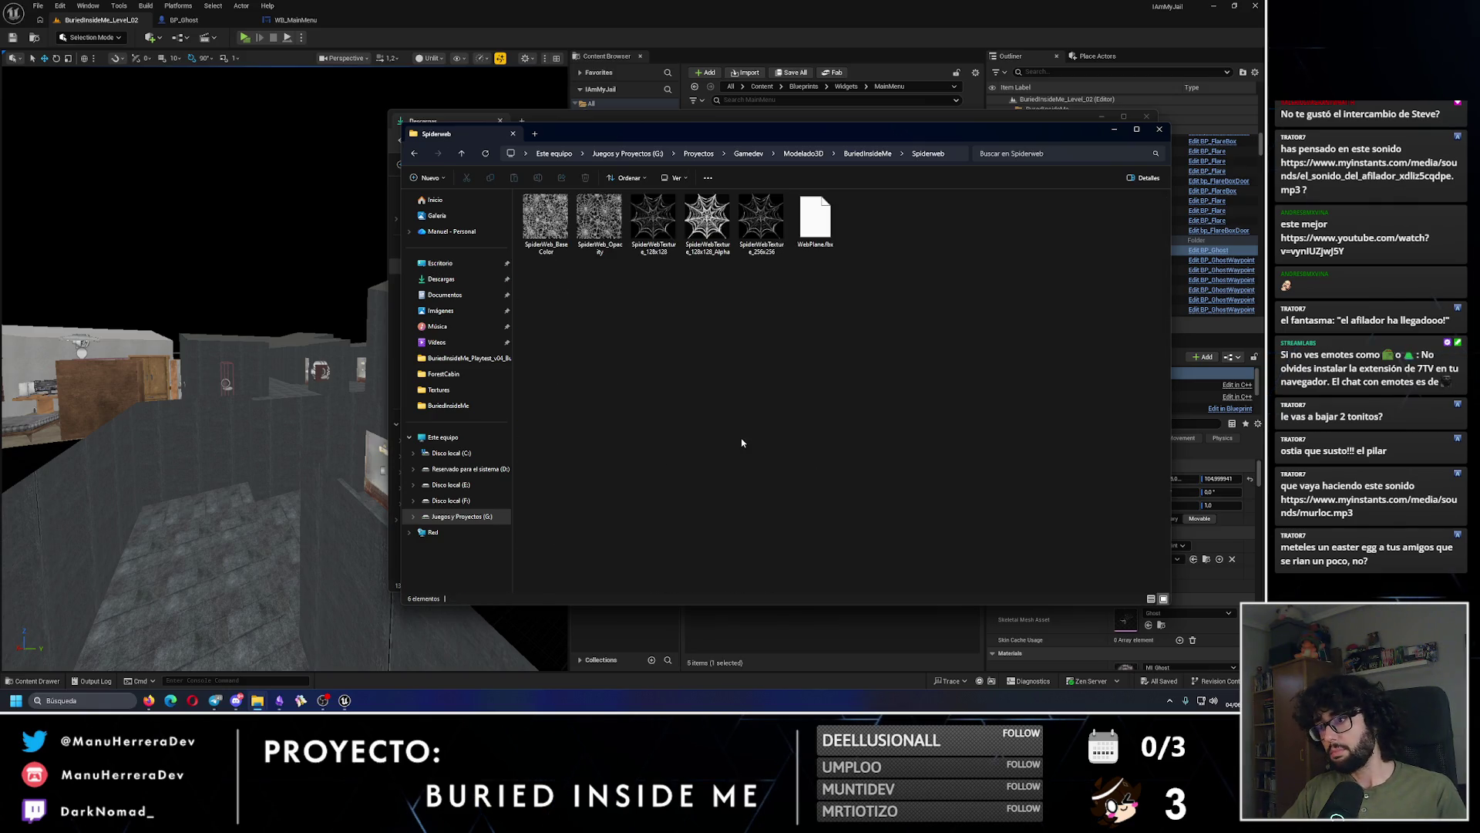
click(1159, 129)
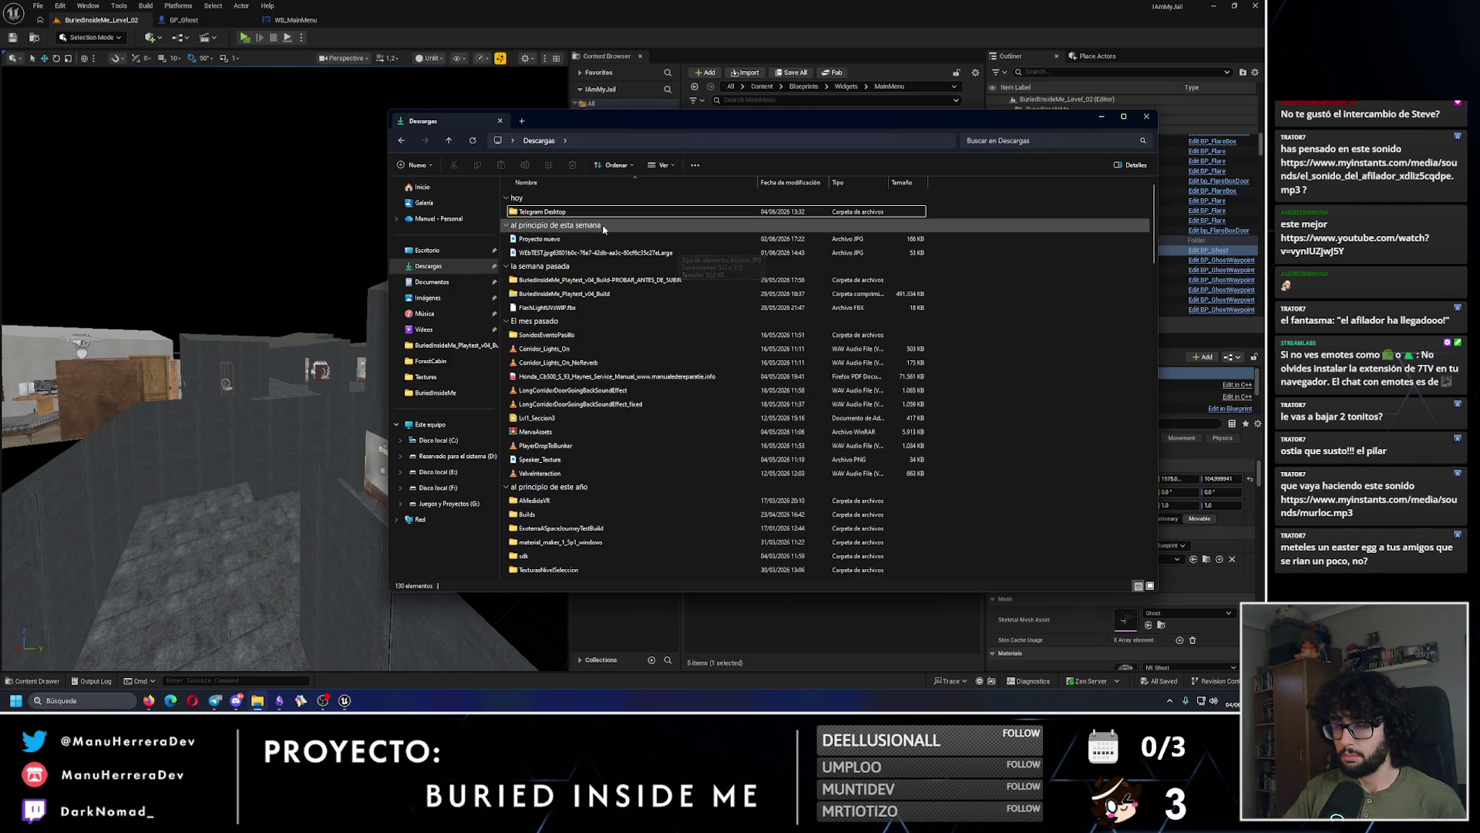
Step: Delete the two downloaded JPG images and look inside the playtest build folder
click(613, 239)
key(Delete)
key(Delete)
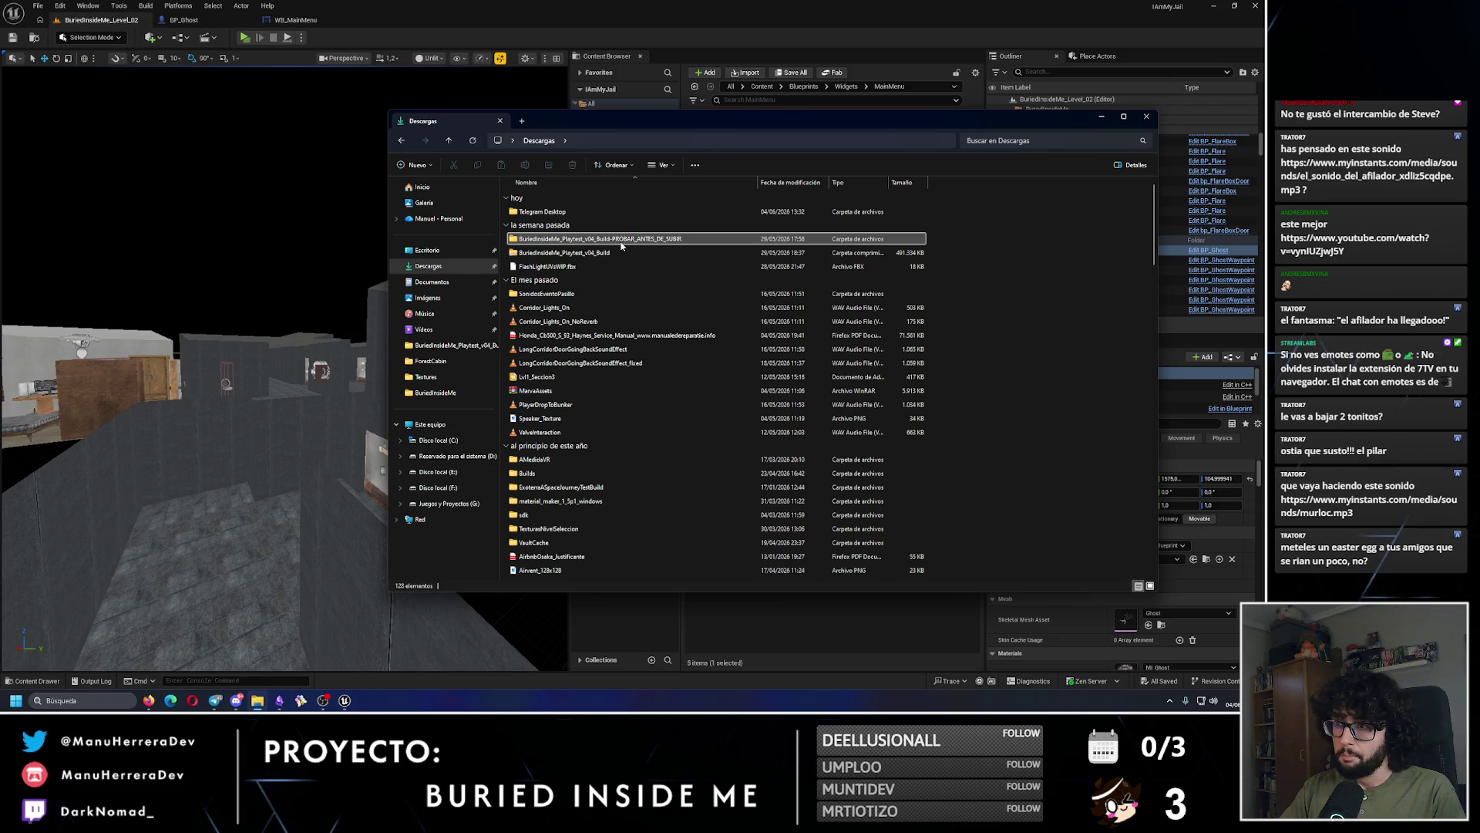
double_click(621, 241)
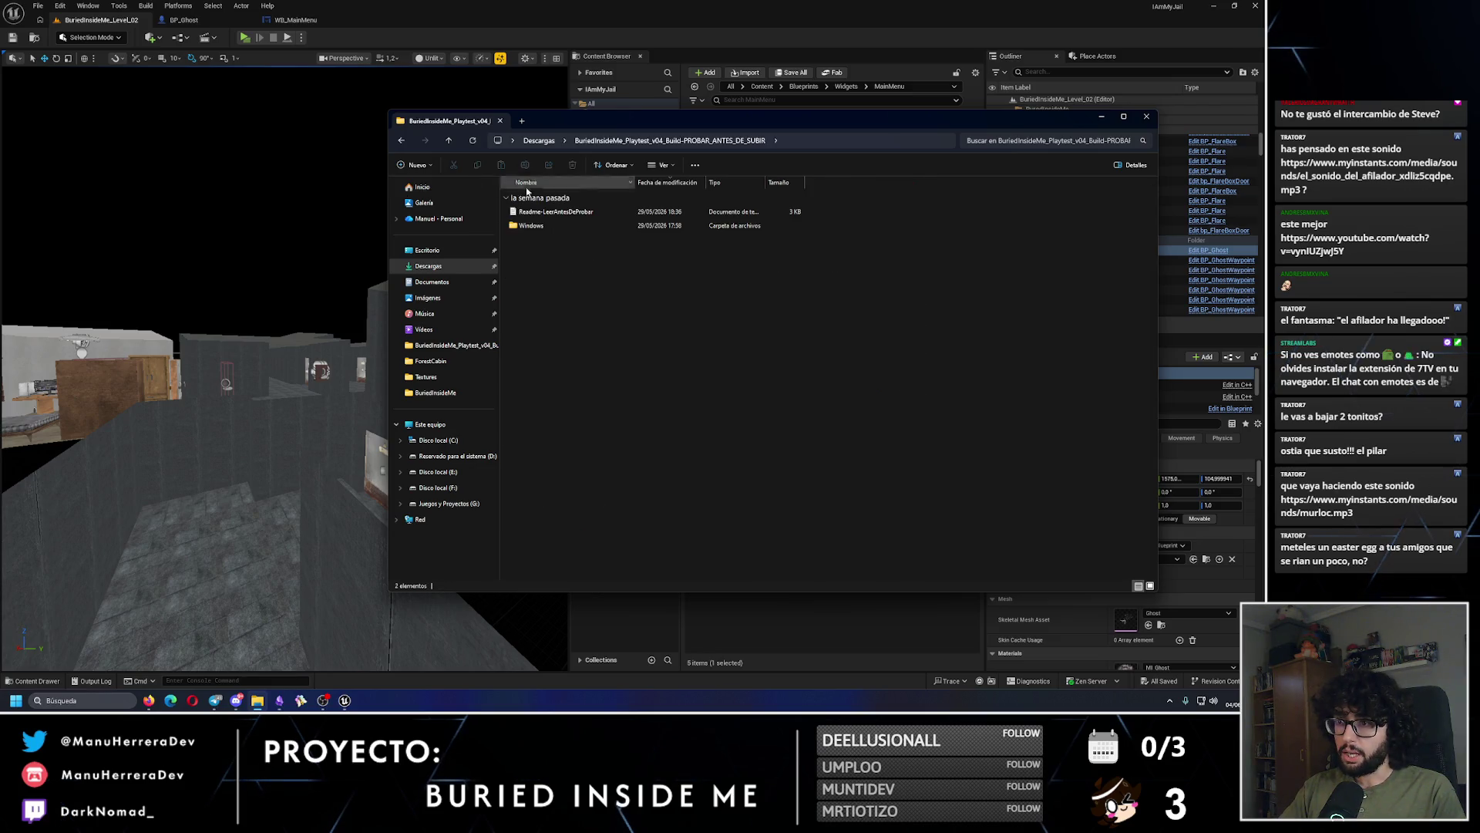
click(399, 141)
double_click(566, 235)
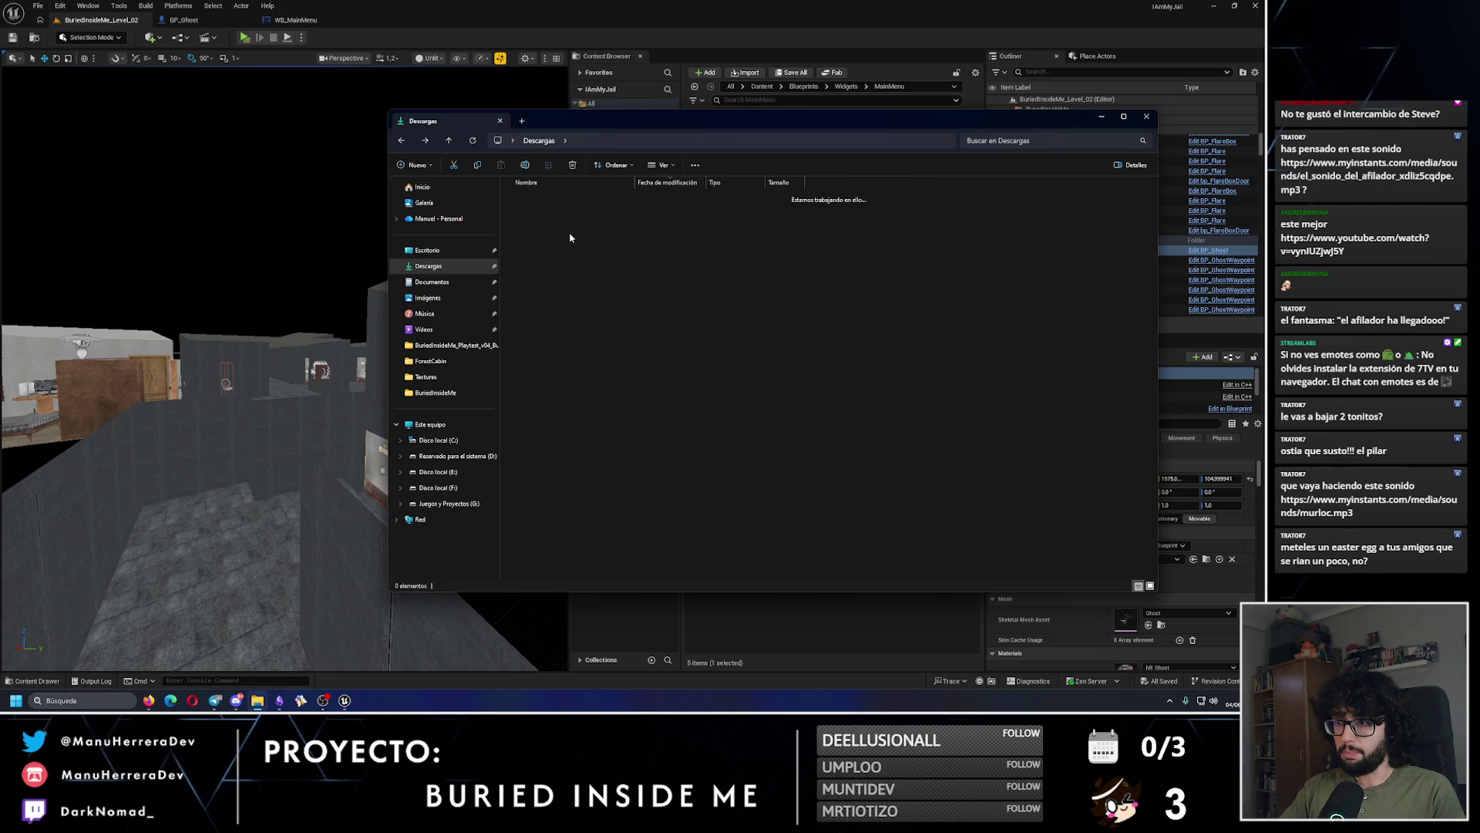
key(BackSpace)
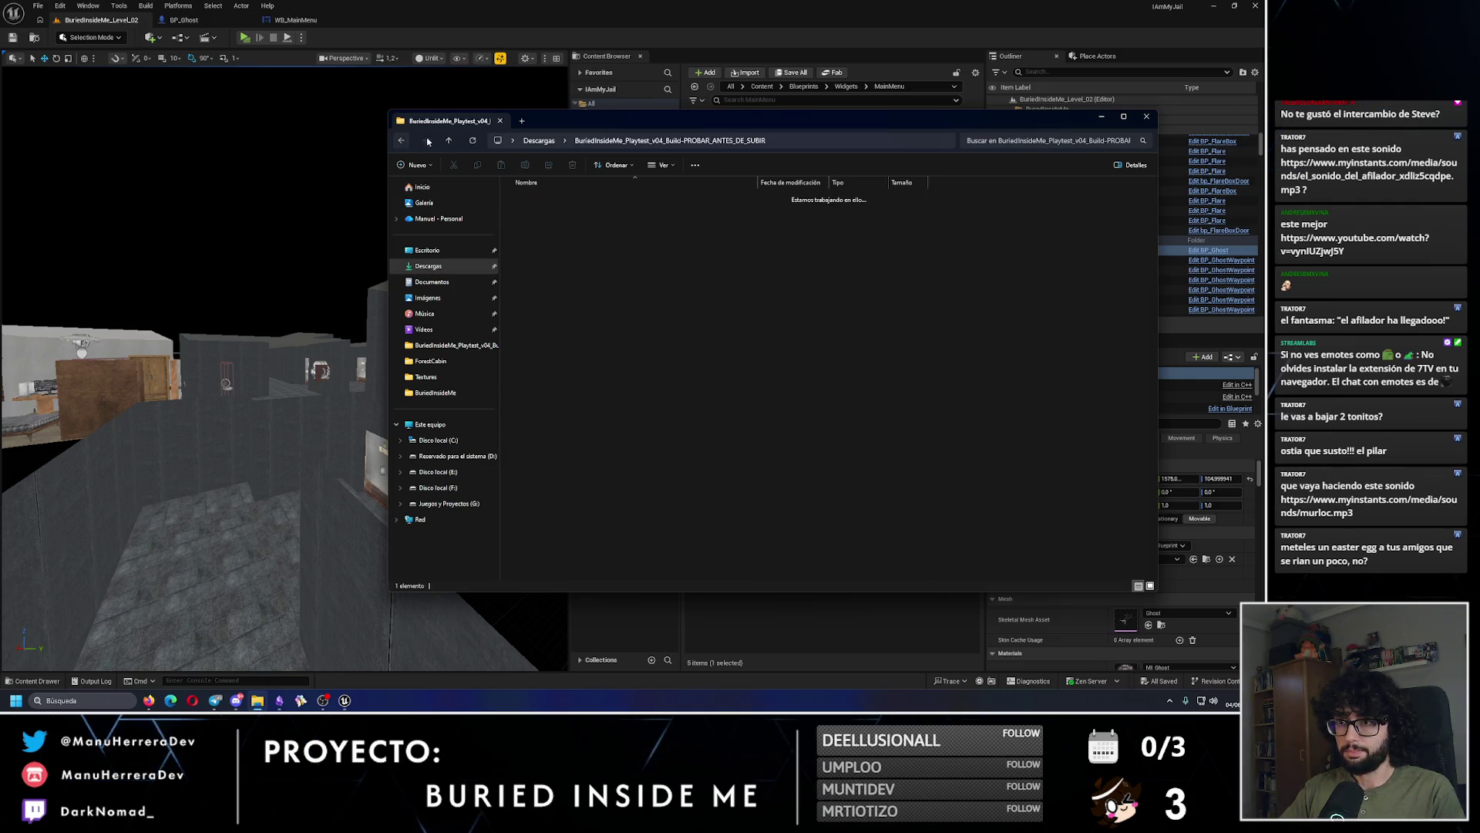
Step: Rename the playtest build folder from v04 to v041 and close File Explorer
key(F2)
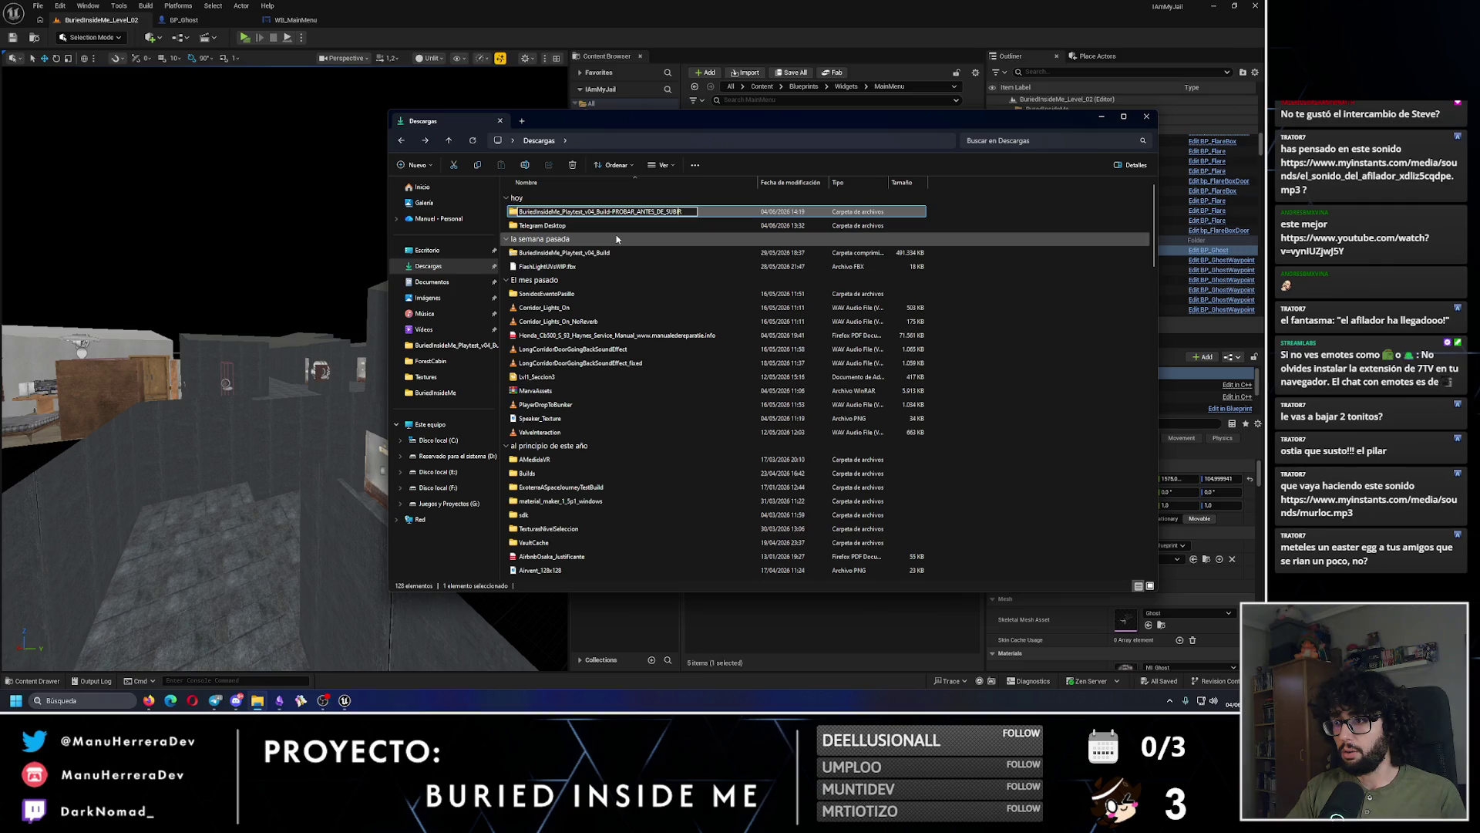
text(1)
key(Return)
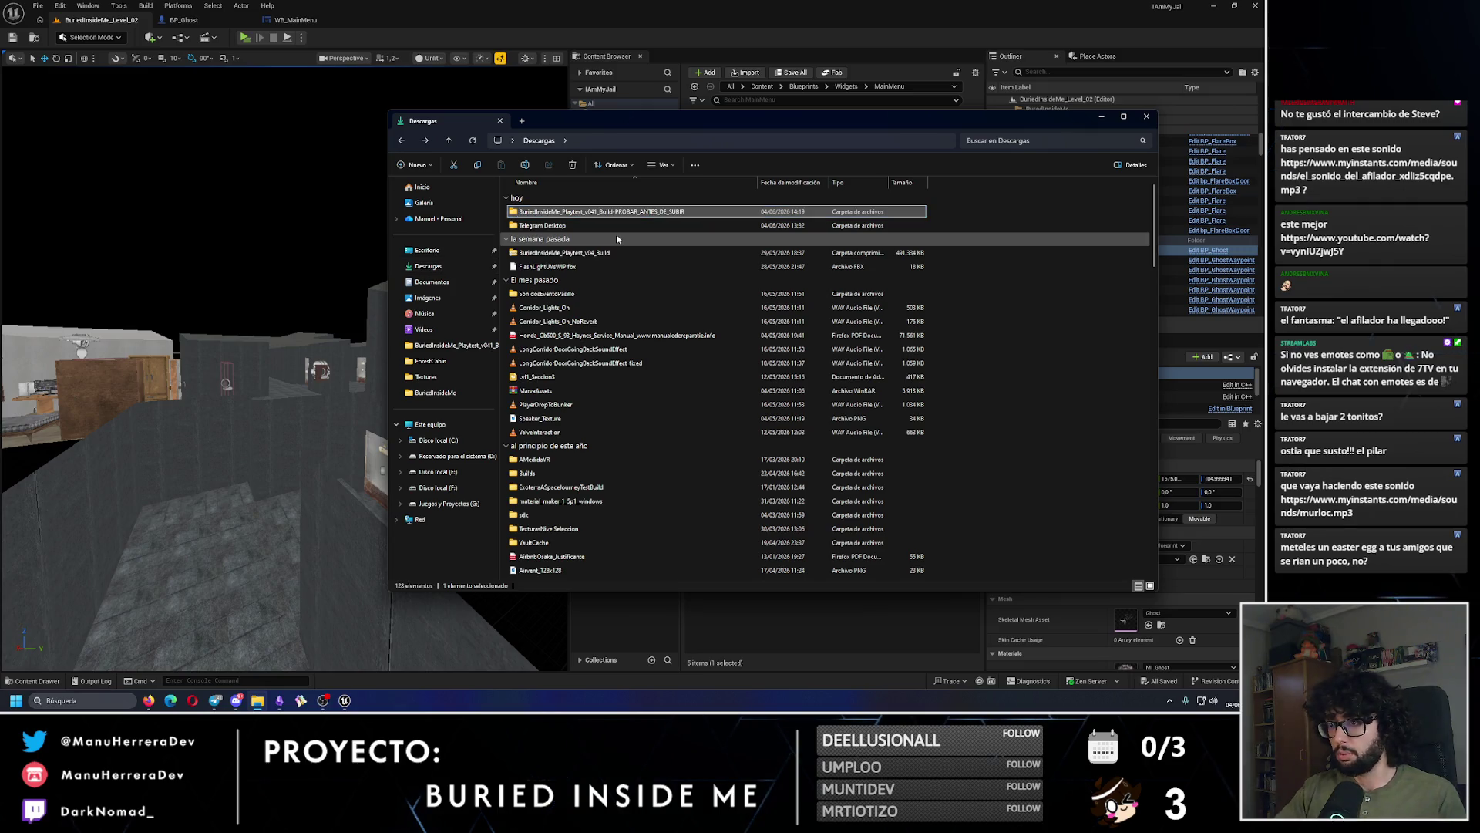
click(962, 220)
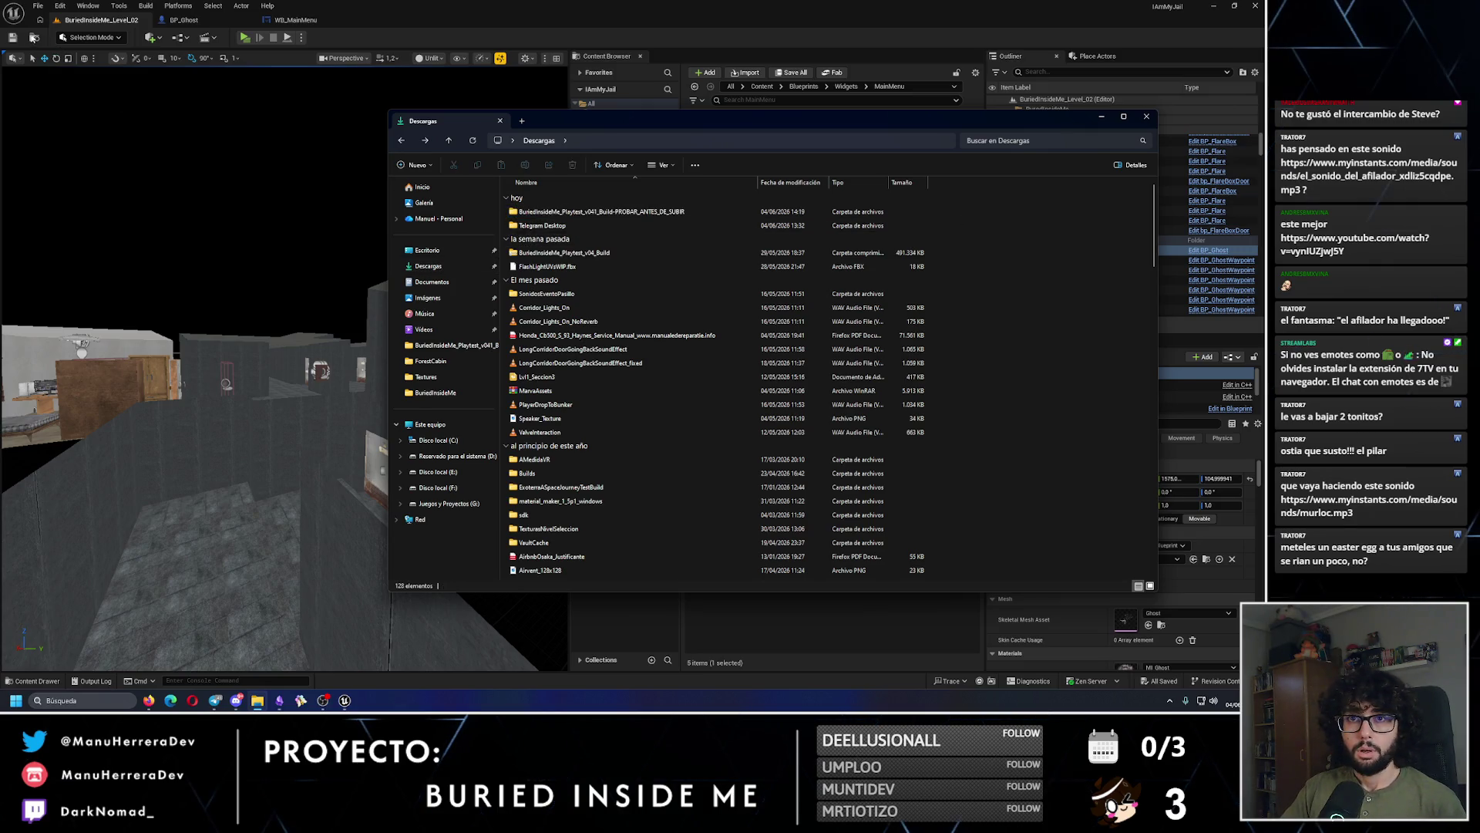
click(34, 37)
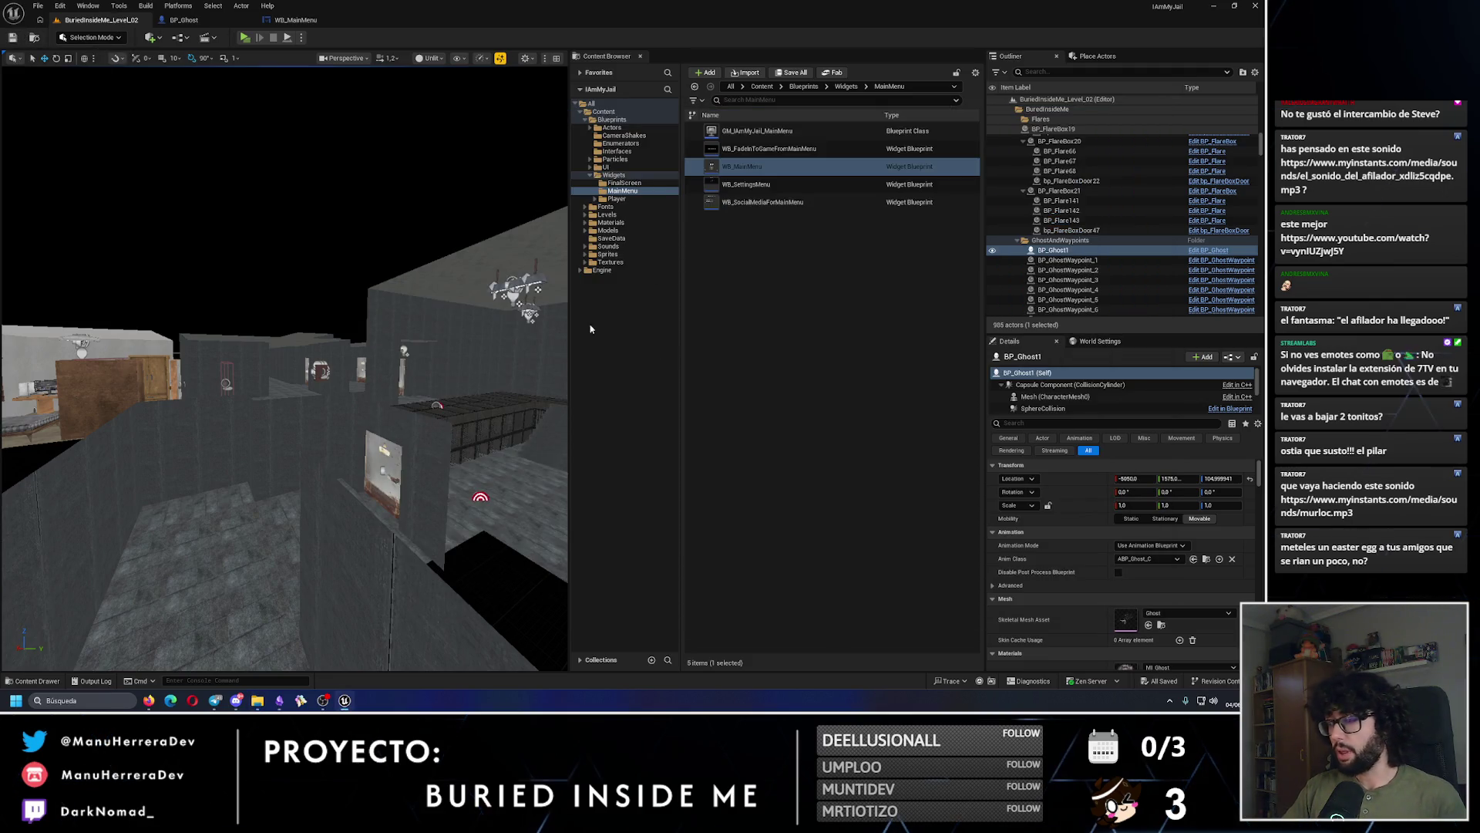
Step: Save BuriedInsideMe_Level_02 with Ctrl+S and select the bed in the bedroom
scroll(1120, 600, down, 2)
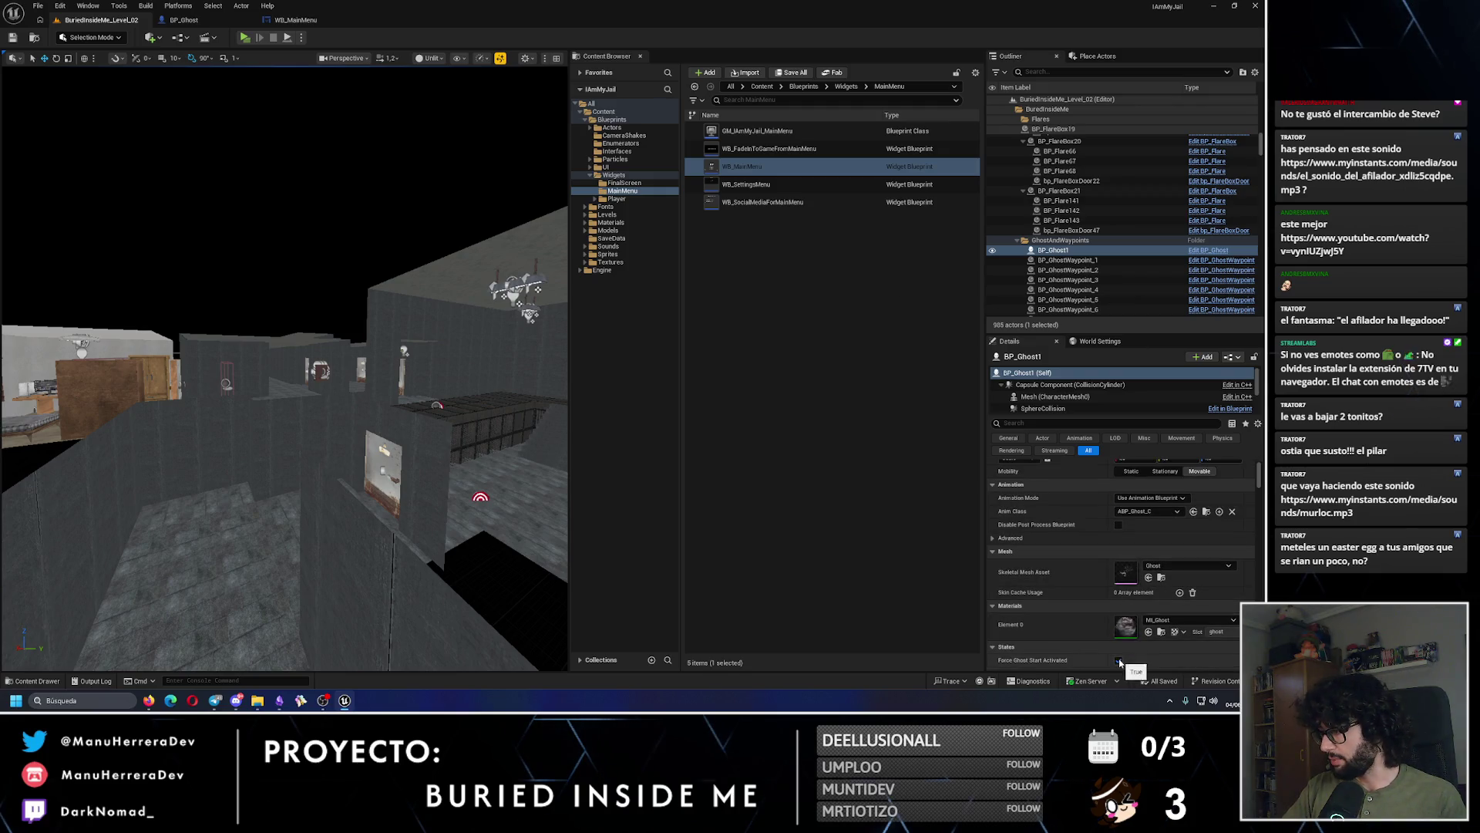
key(ctrl+s)
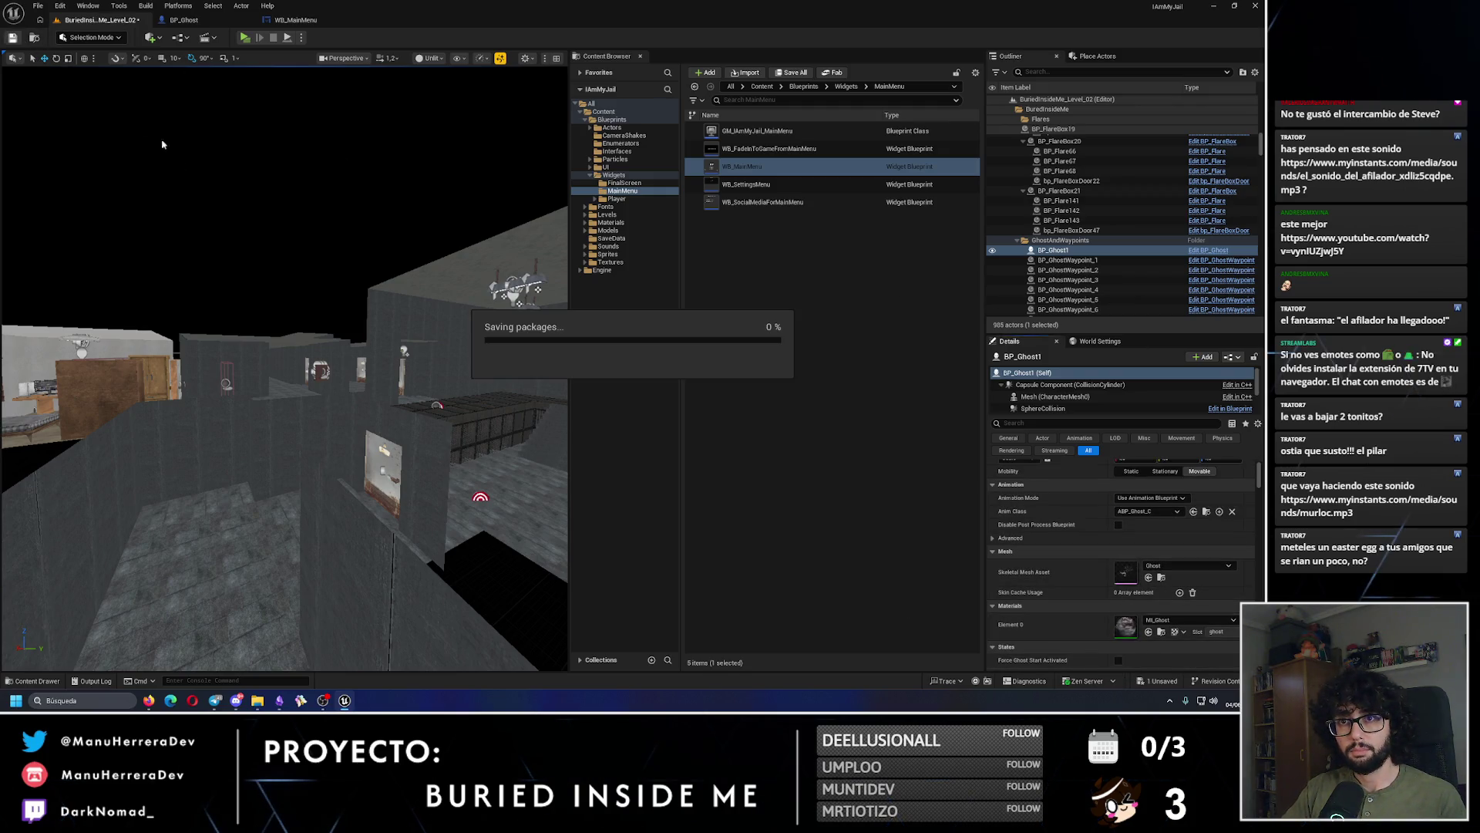
key(f)
drag(491, 398, 114, 162)
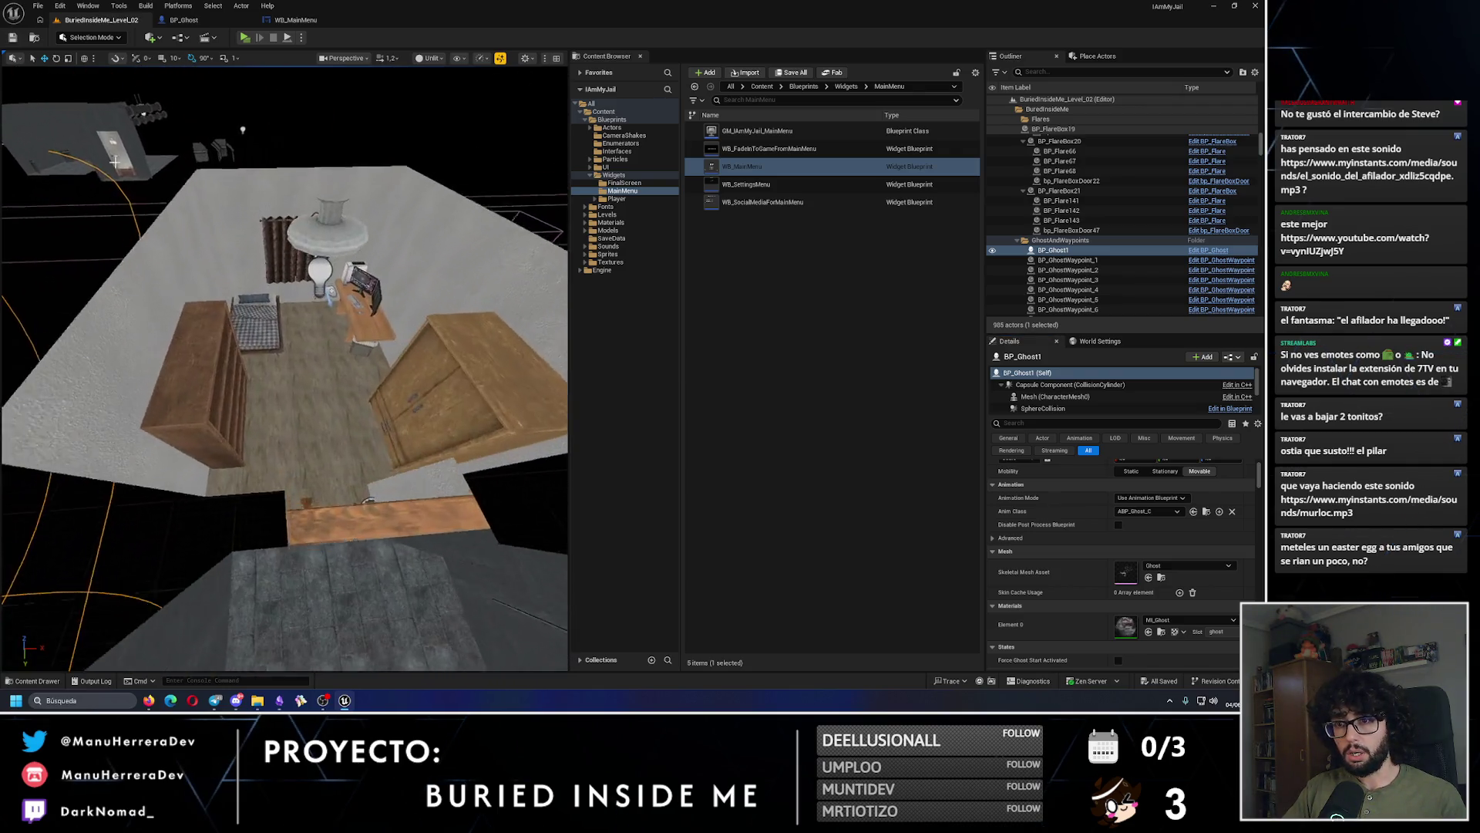
click(246, 316)
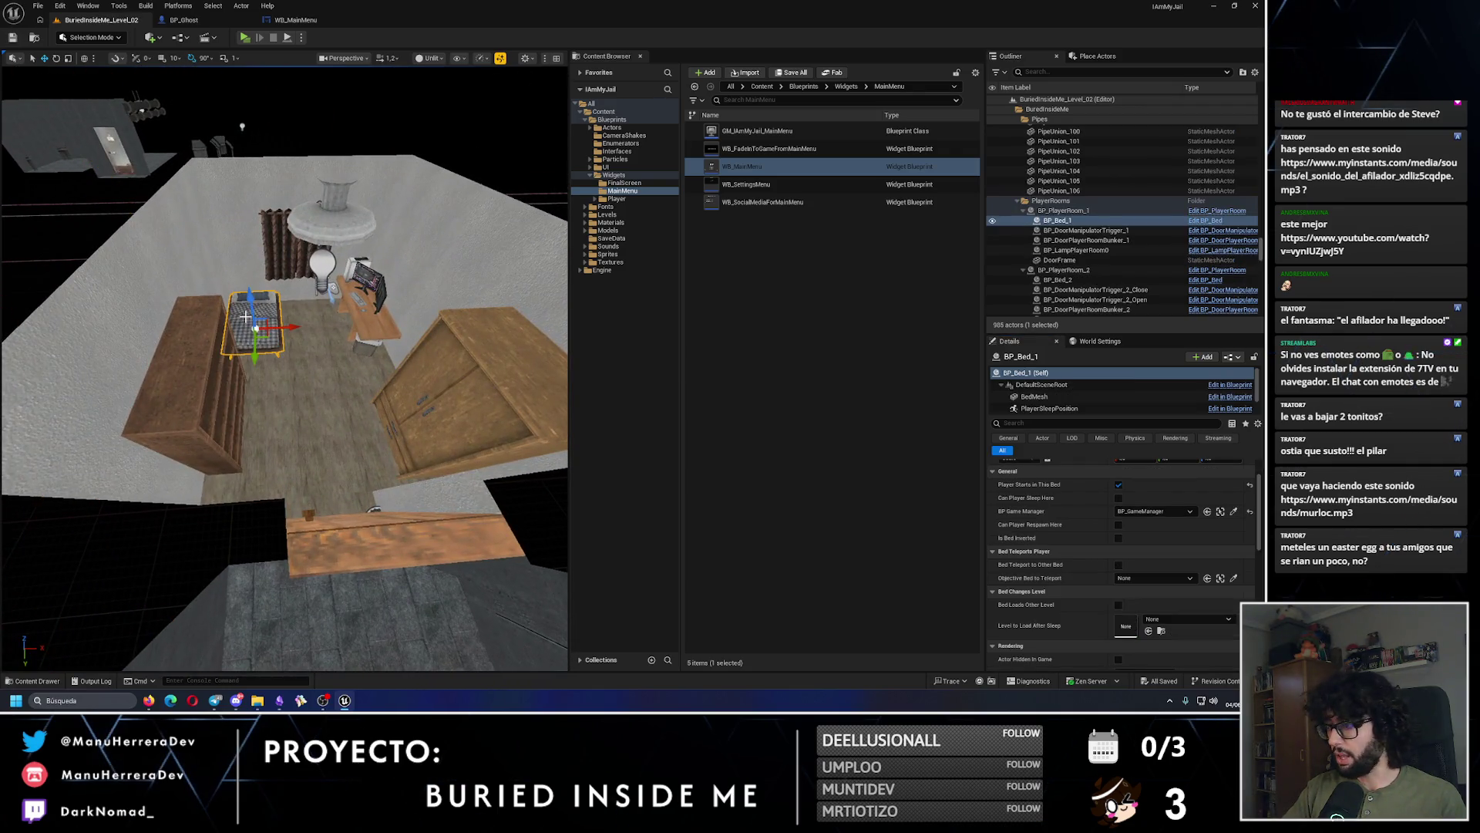
Step: Choose Platforms > Package Project > Windows to package the project
click(58, 6)
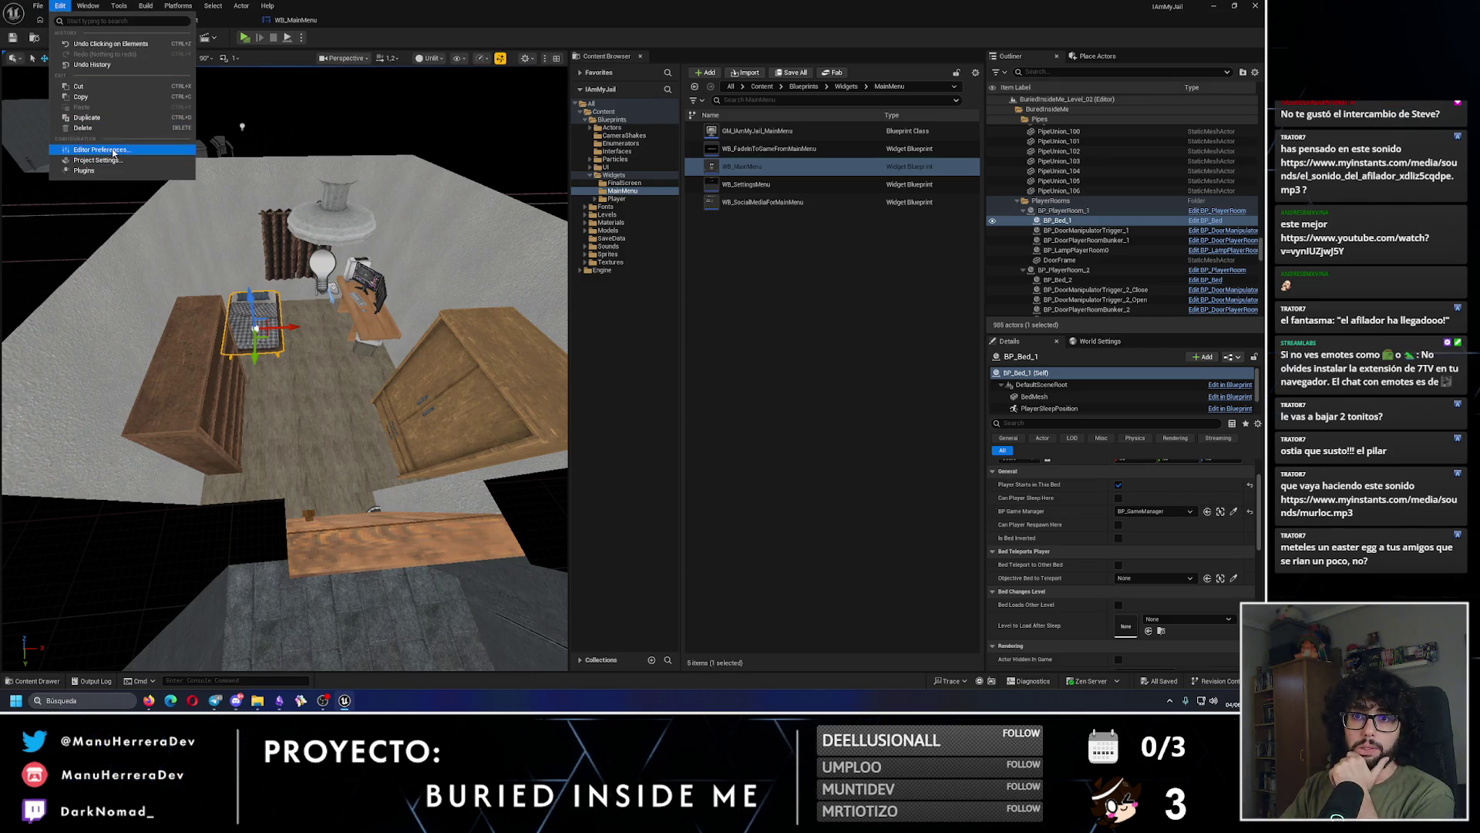
mouse_move(190, 7)
mouse_move(208, 111)
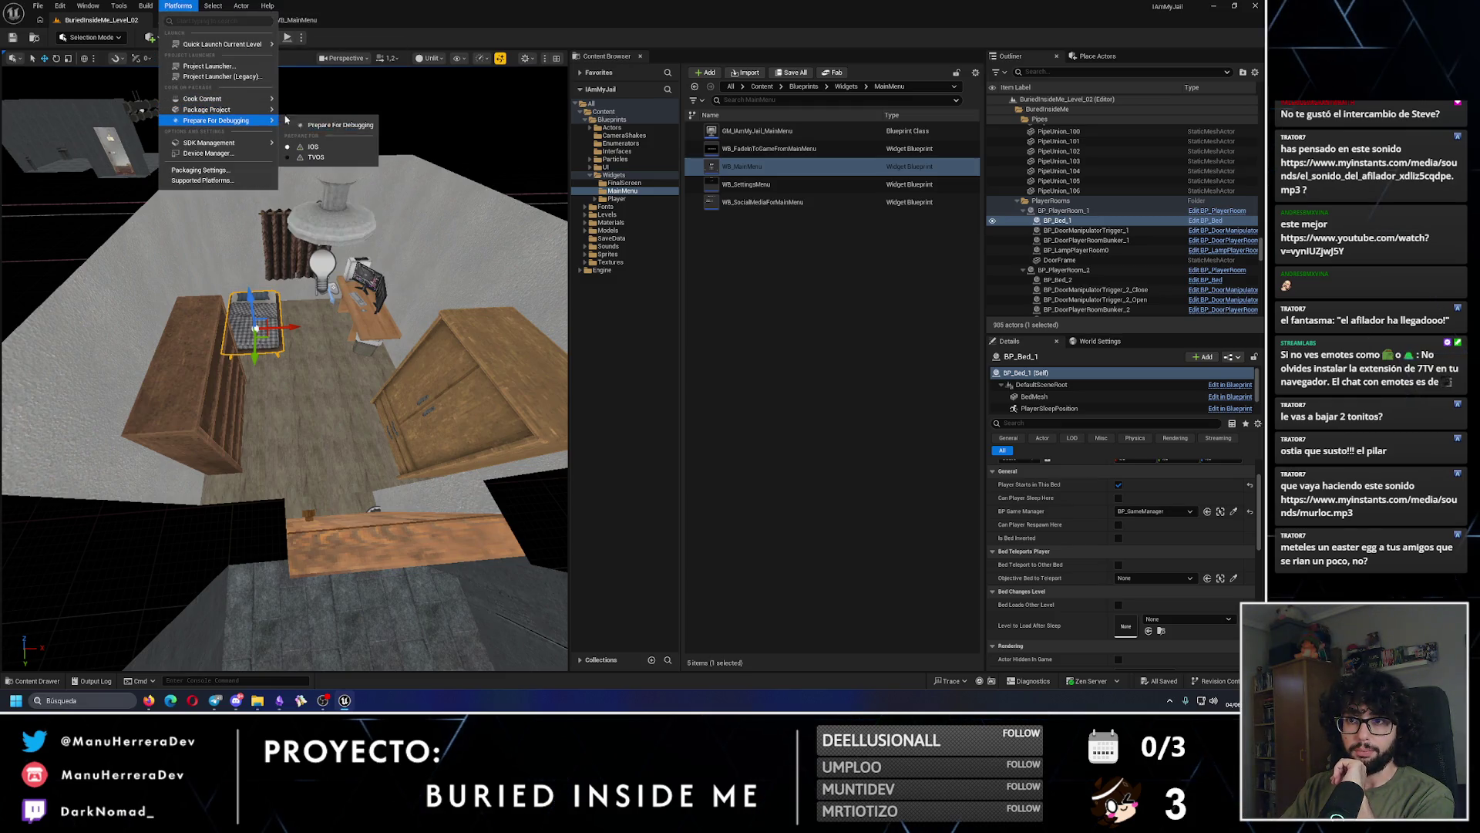
click(333, 128)
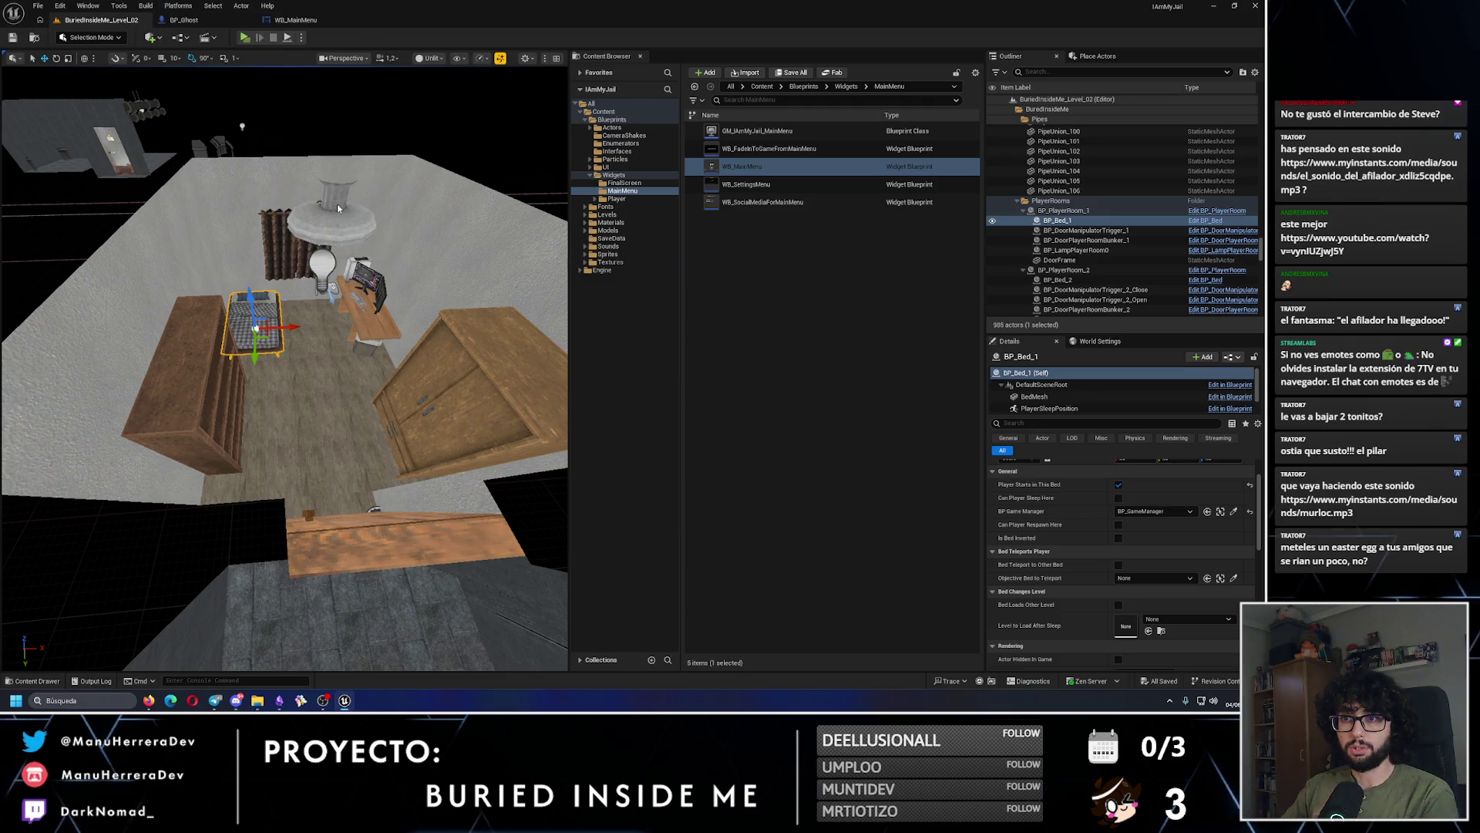
Step: Package the Windows build into BuriedInsideMe_Playtest_v041_Build-PROBAR_ANTES_DE_SUBIR, then open Downloads to find it
double_click(412, 332)
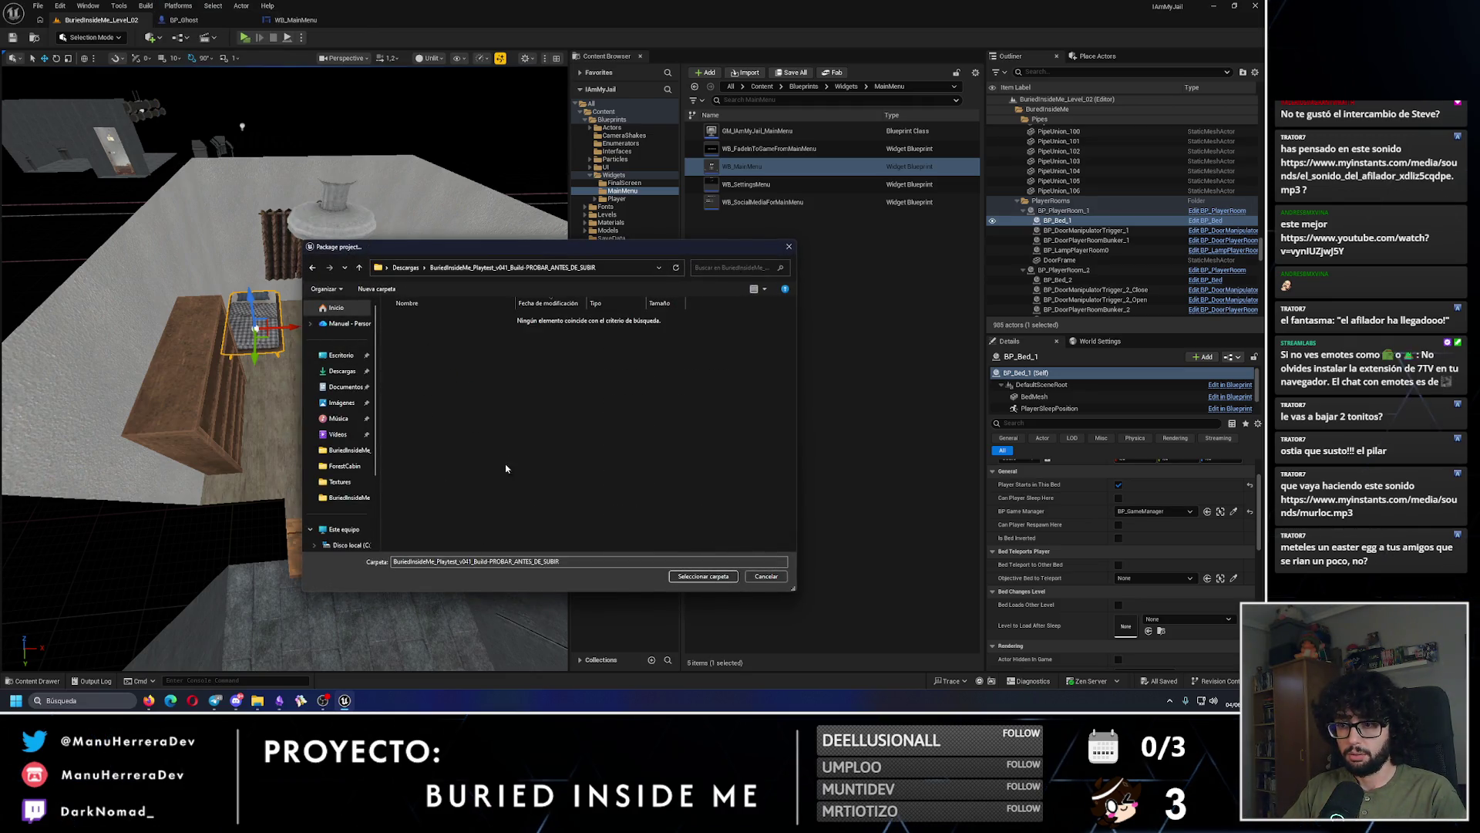
click(692, 576)
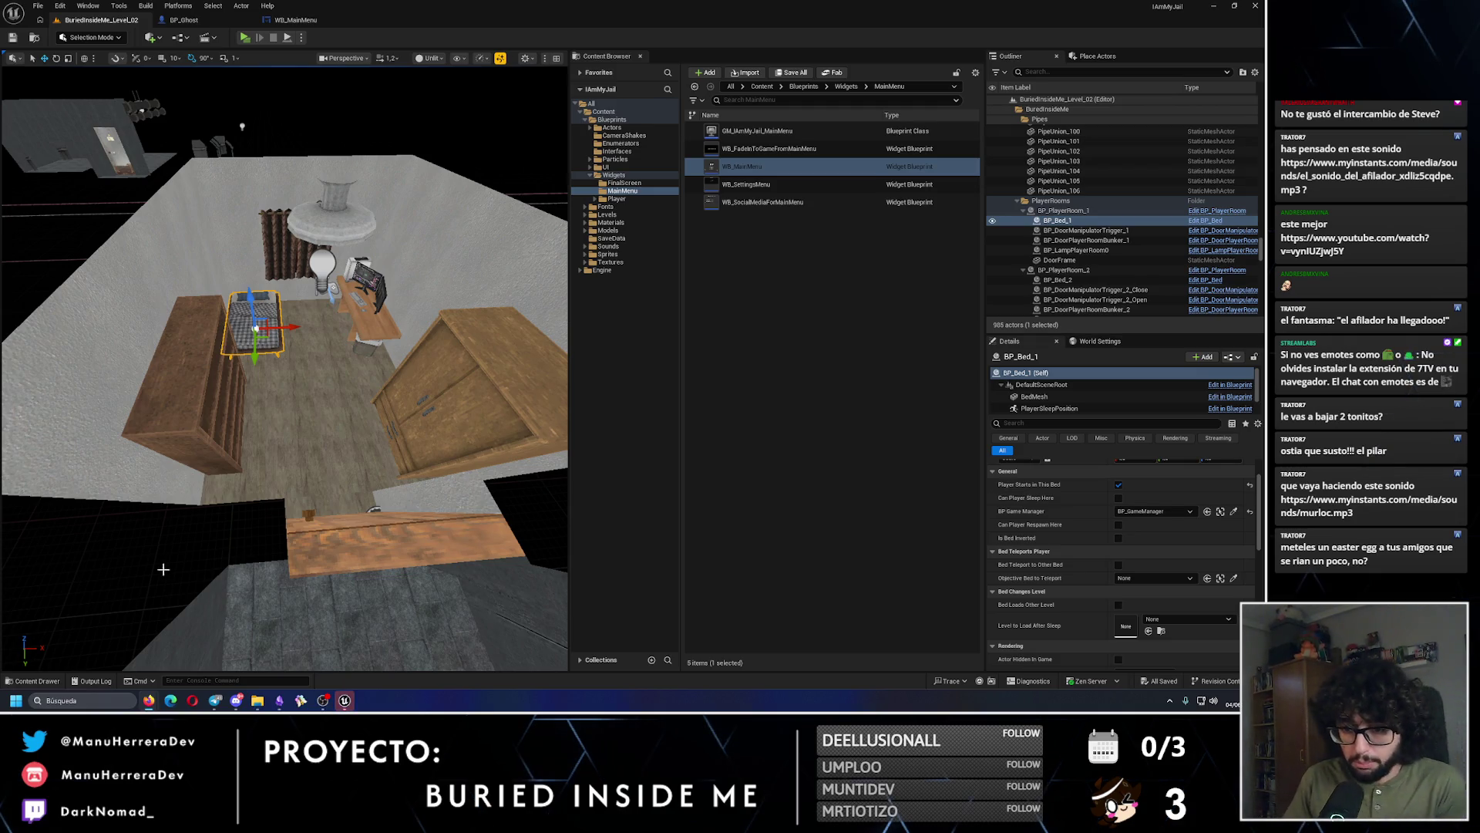
click(257, 700)
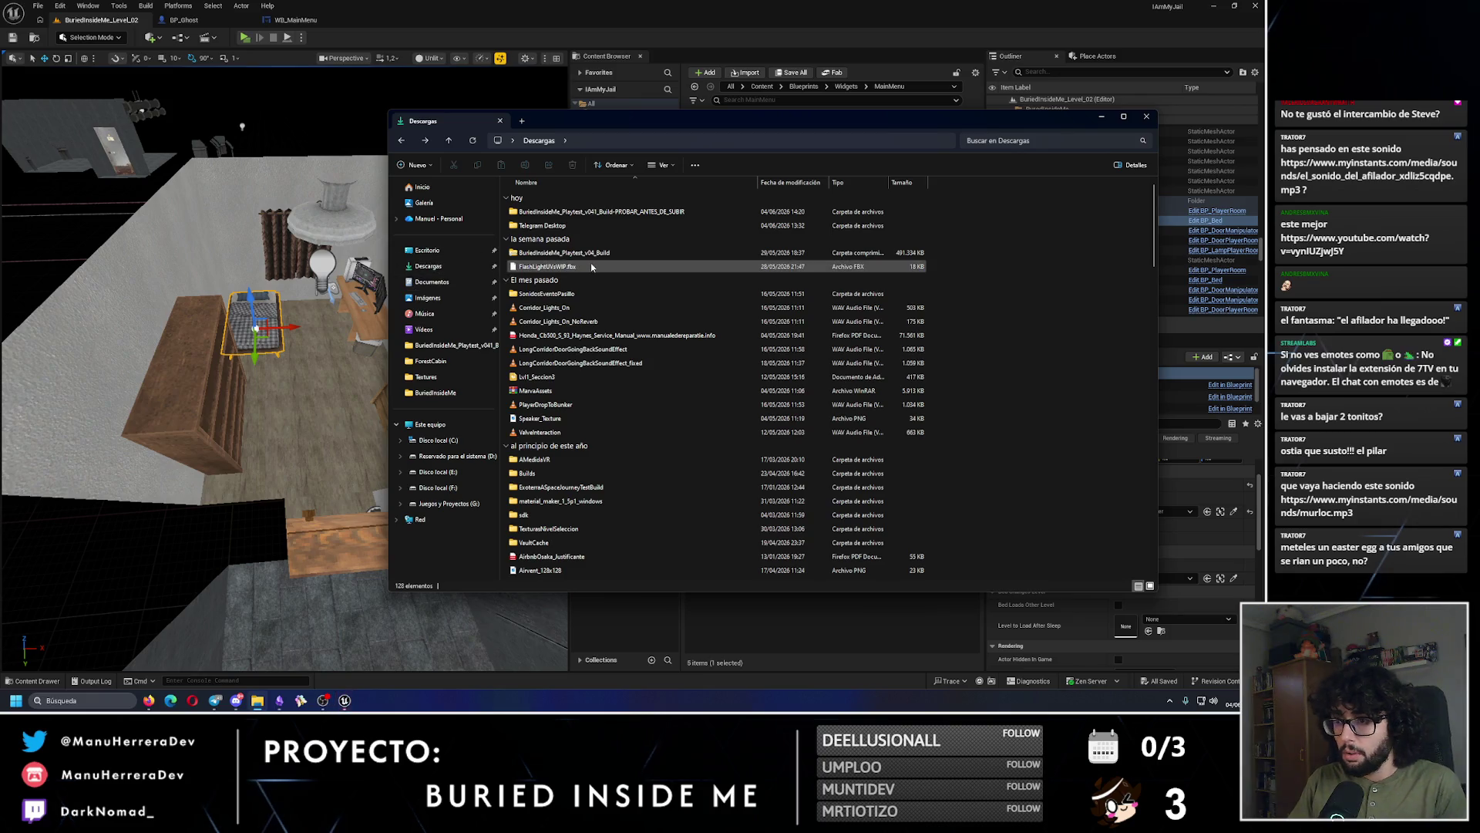
Step: Run IAmMyJail.exe from the playtest build's Windows folder
double_click(551, 211)
double_click(552, 211)
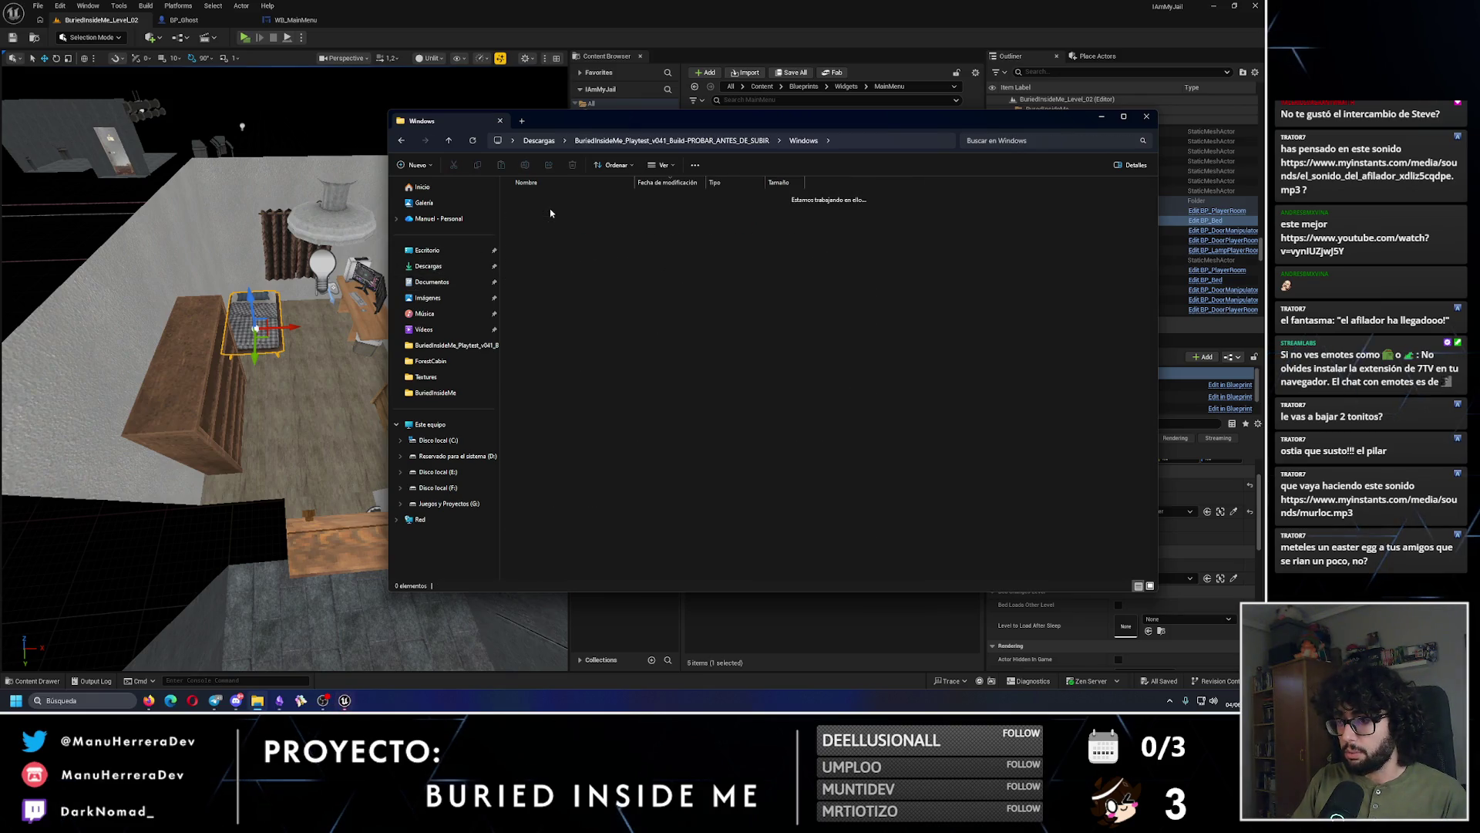
double_click(552, 255)
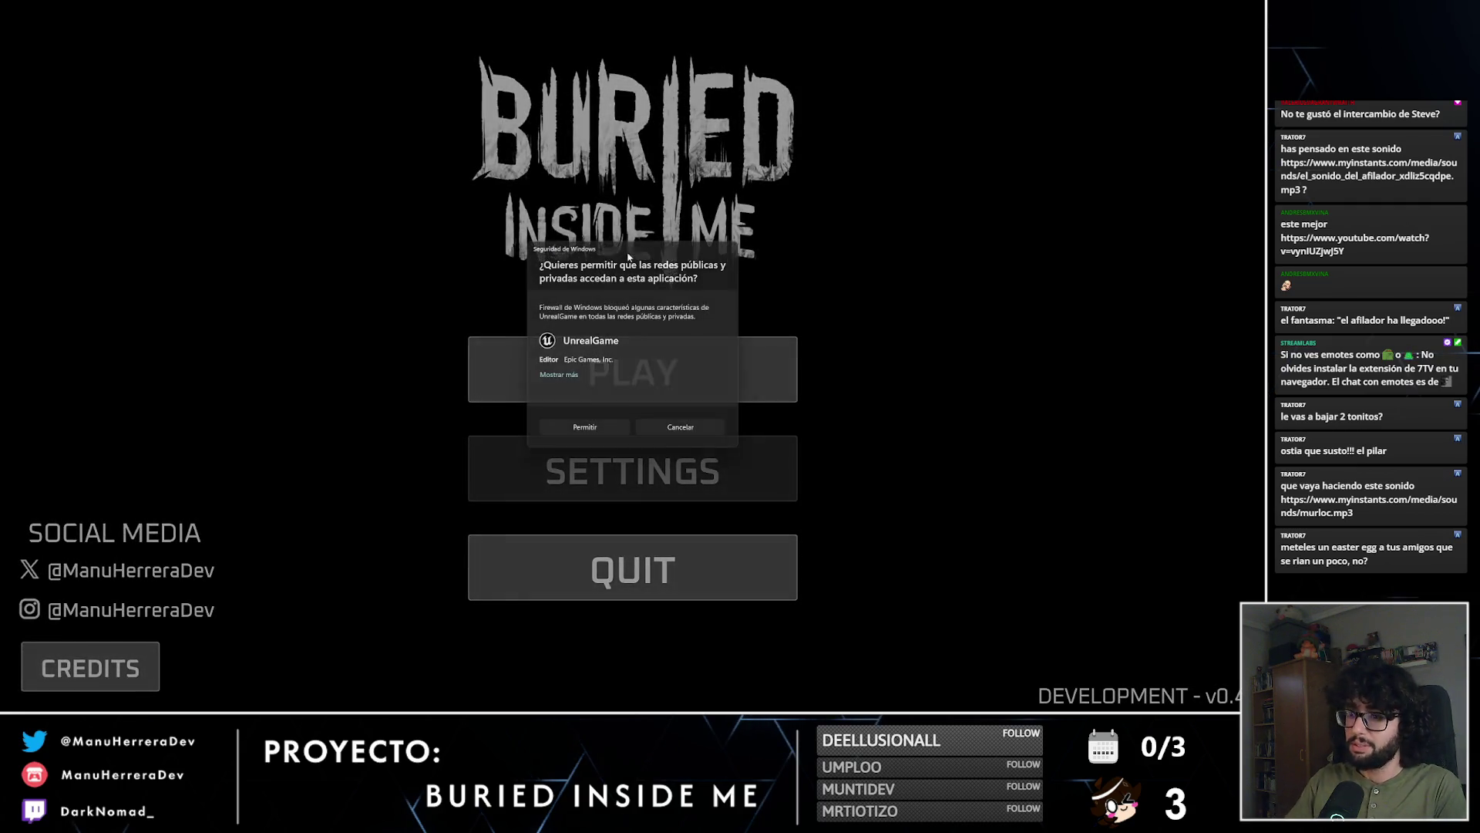
Step: Dismiss the firewall prompt, start a new game, and sleep in the bedroom bed
click(738, 446)
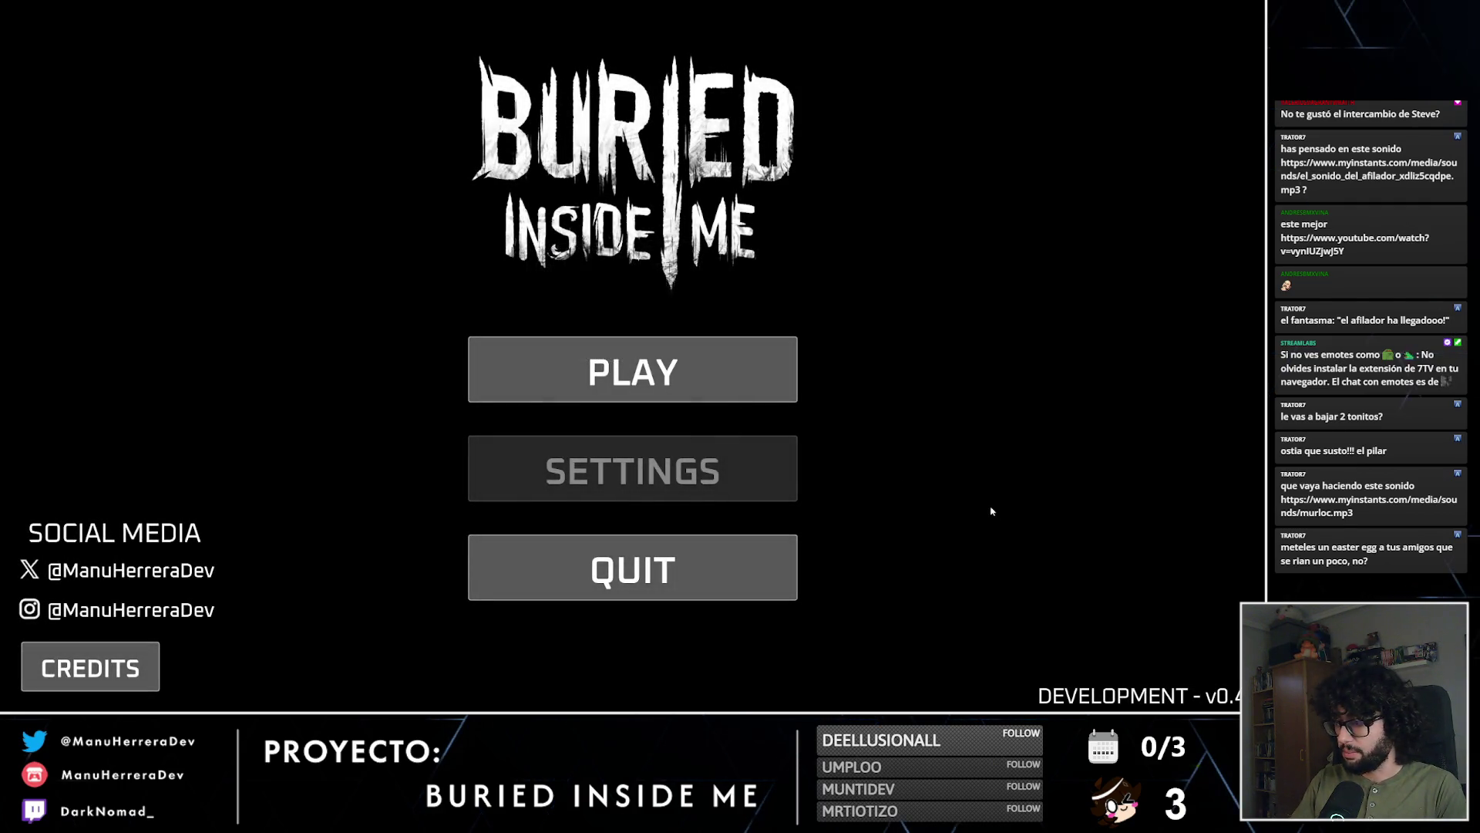
key(Return)
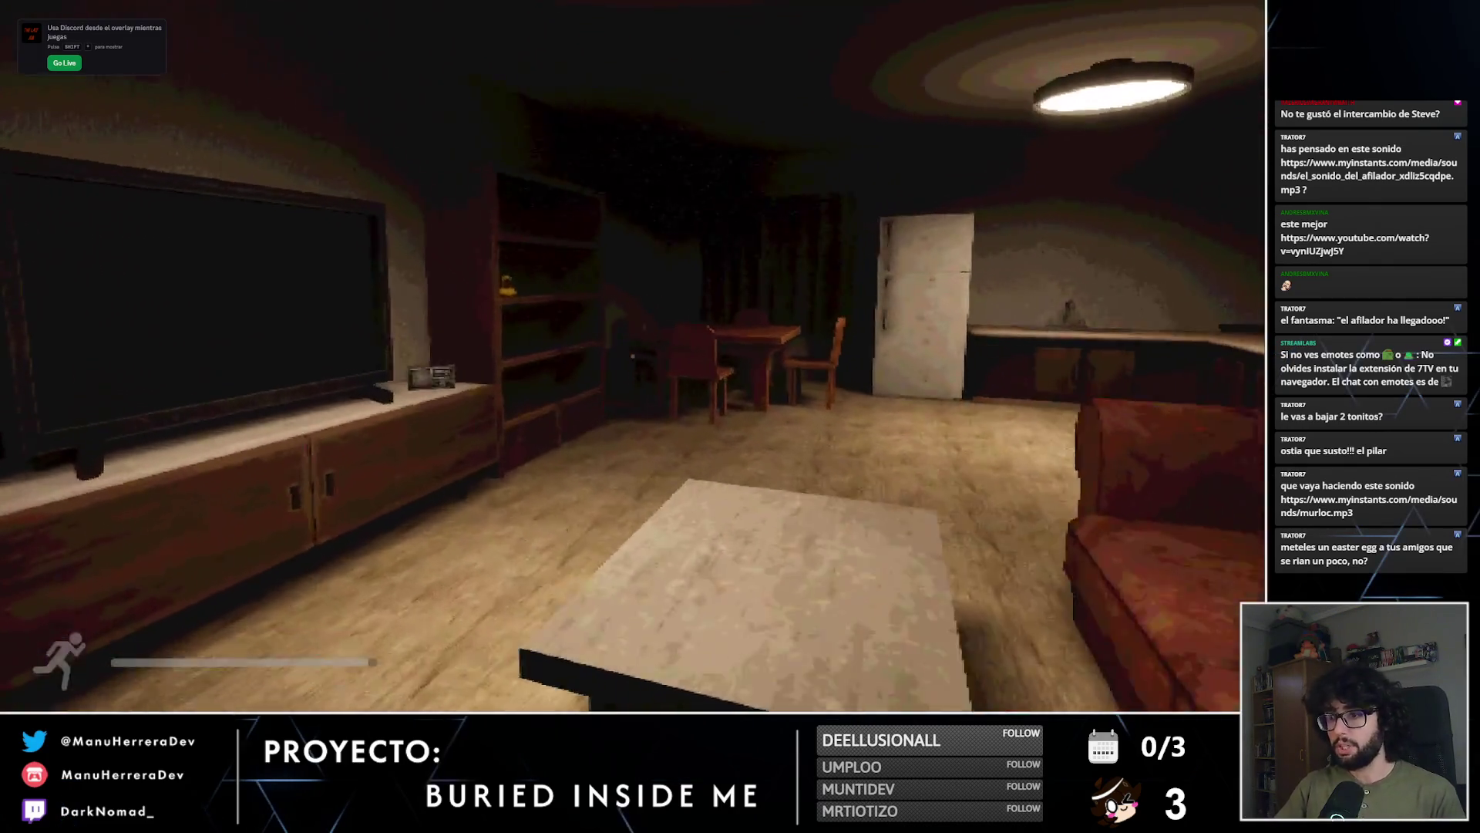
key(shift+w)
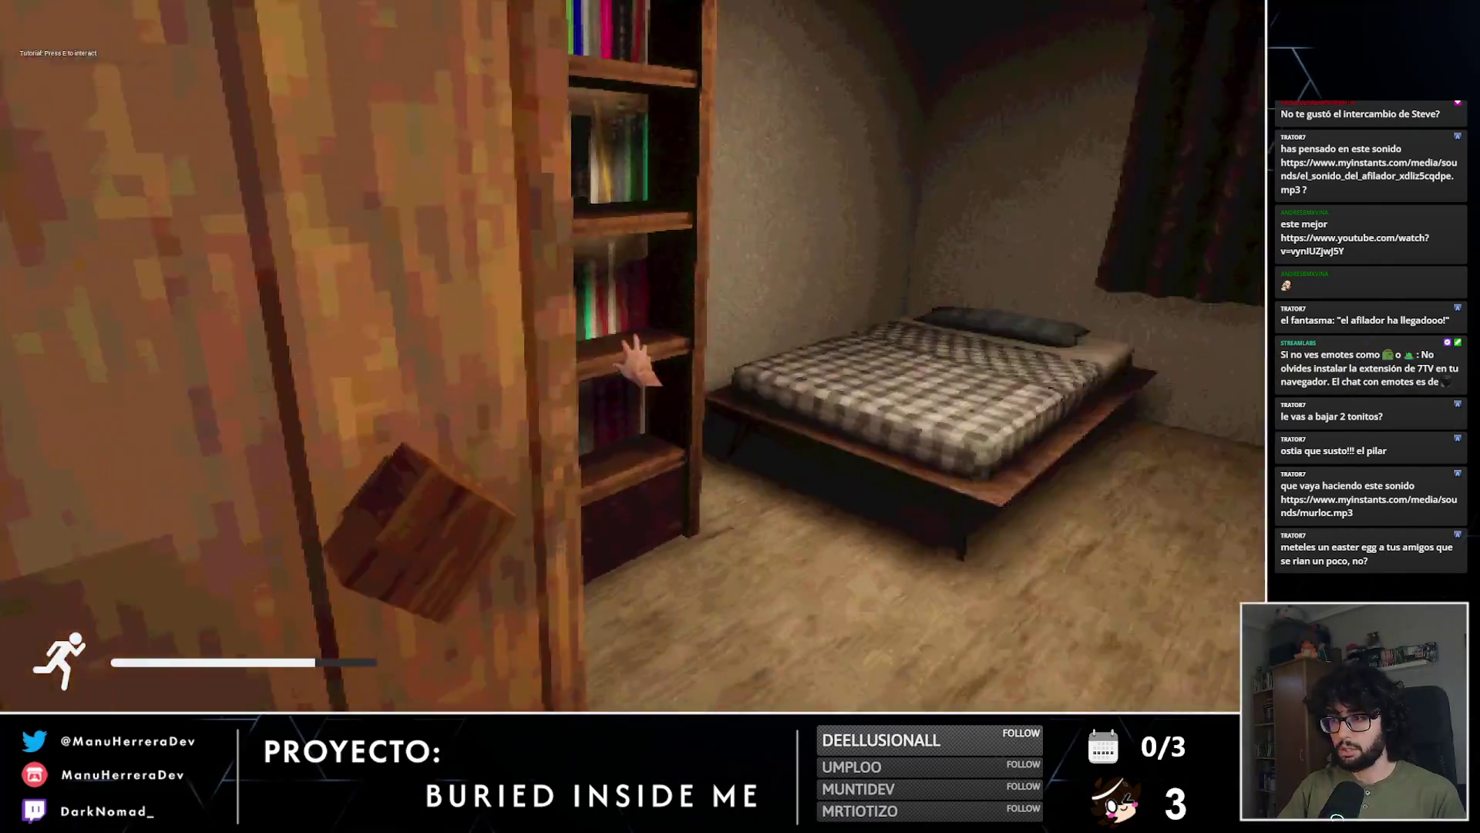
key(shift+w)
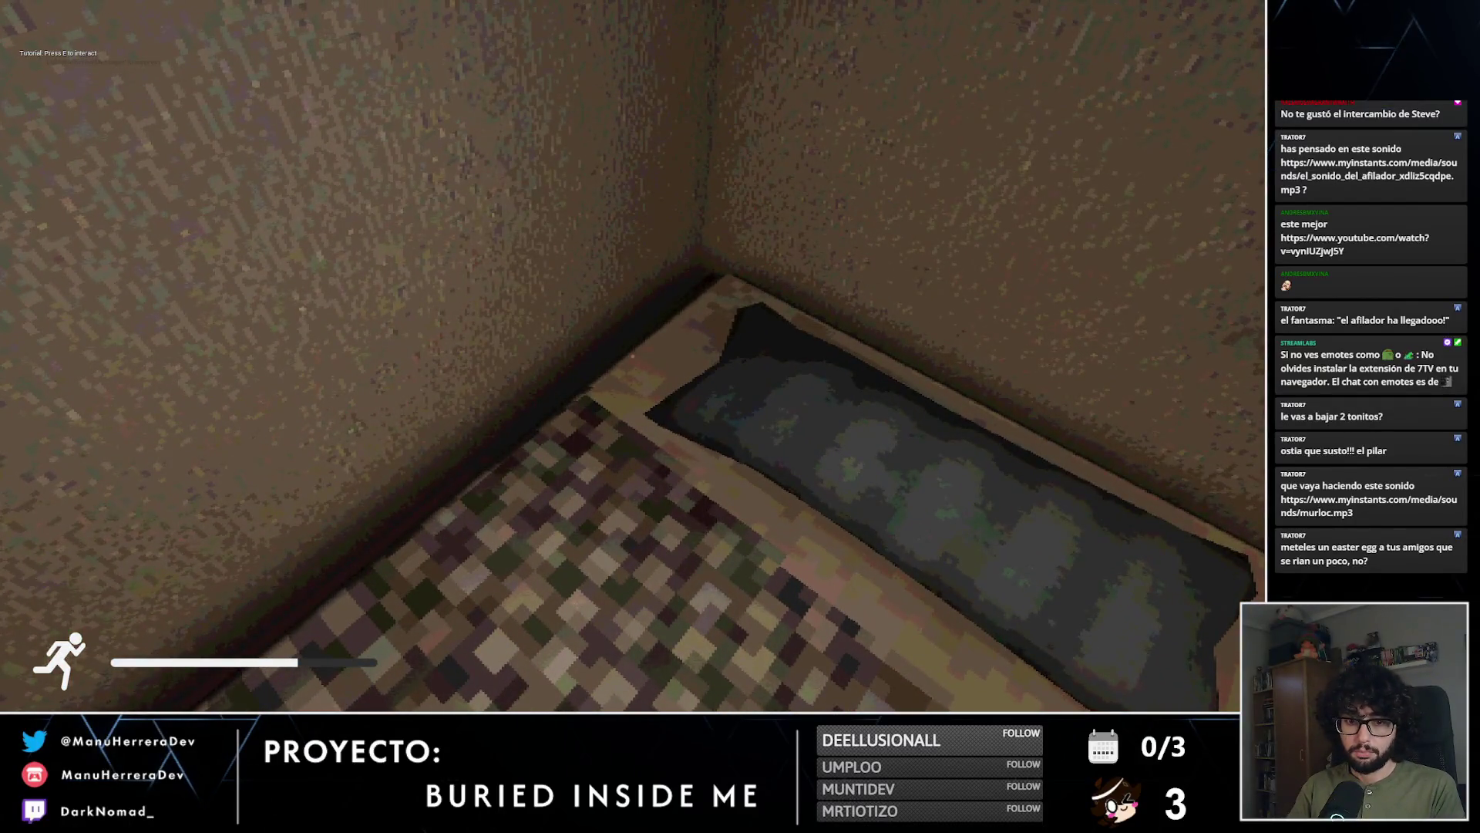
key(e)
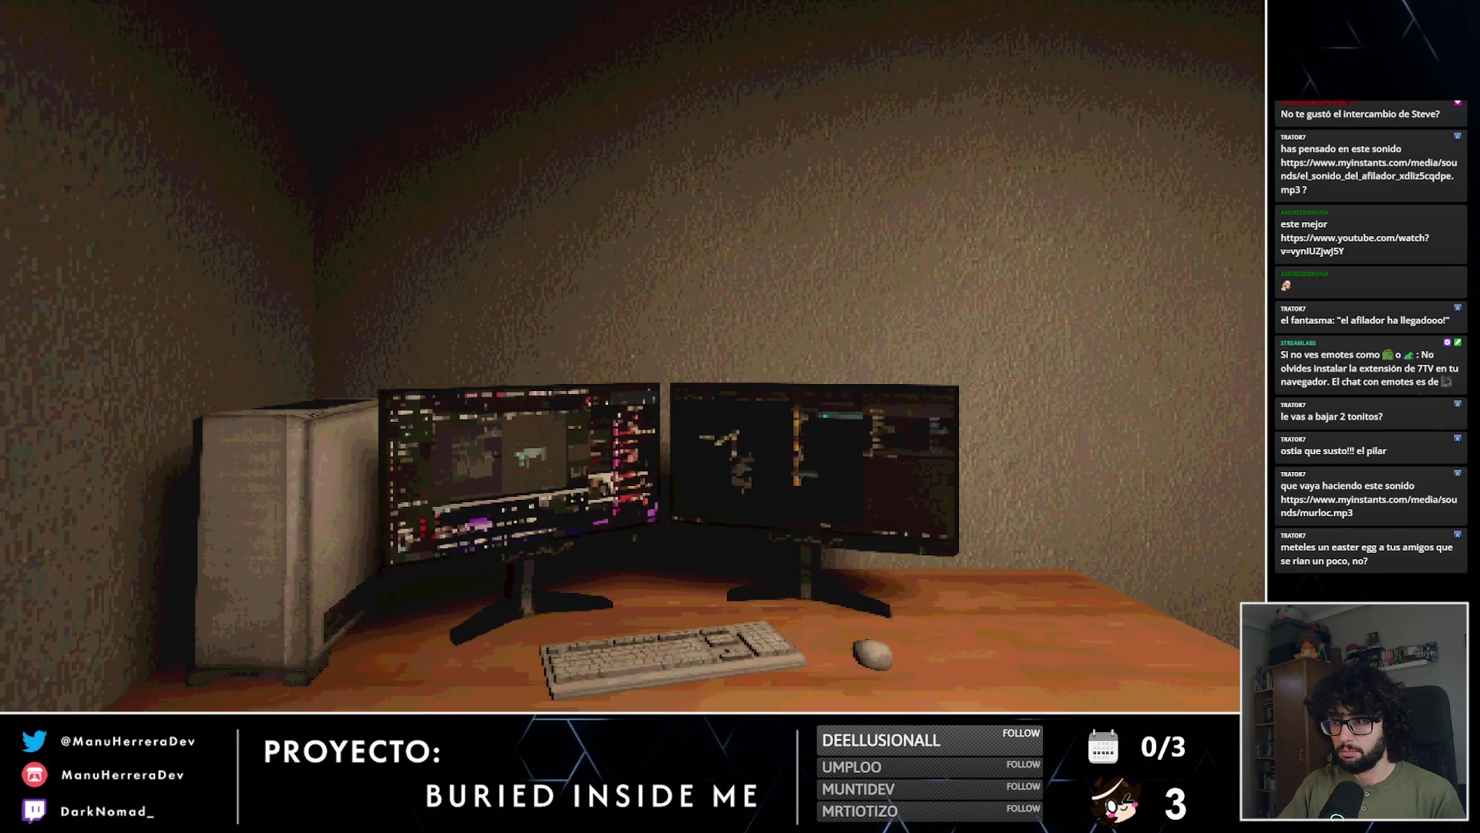
Step: Sprint through the door and down the corridor toward the wooden door
key(shift+w)
click(632, 357)
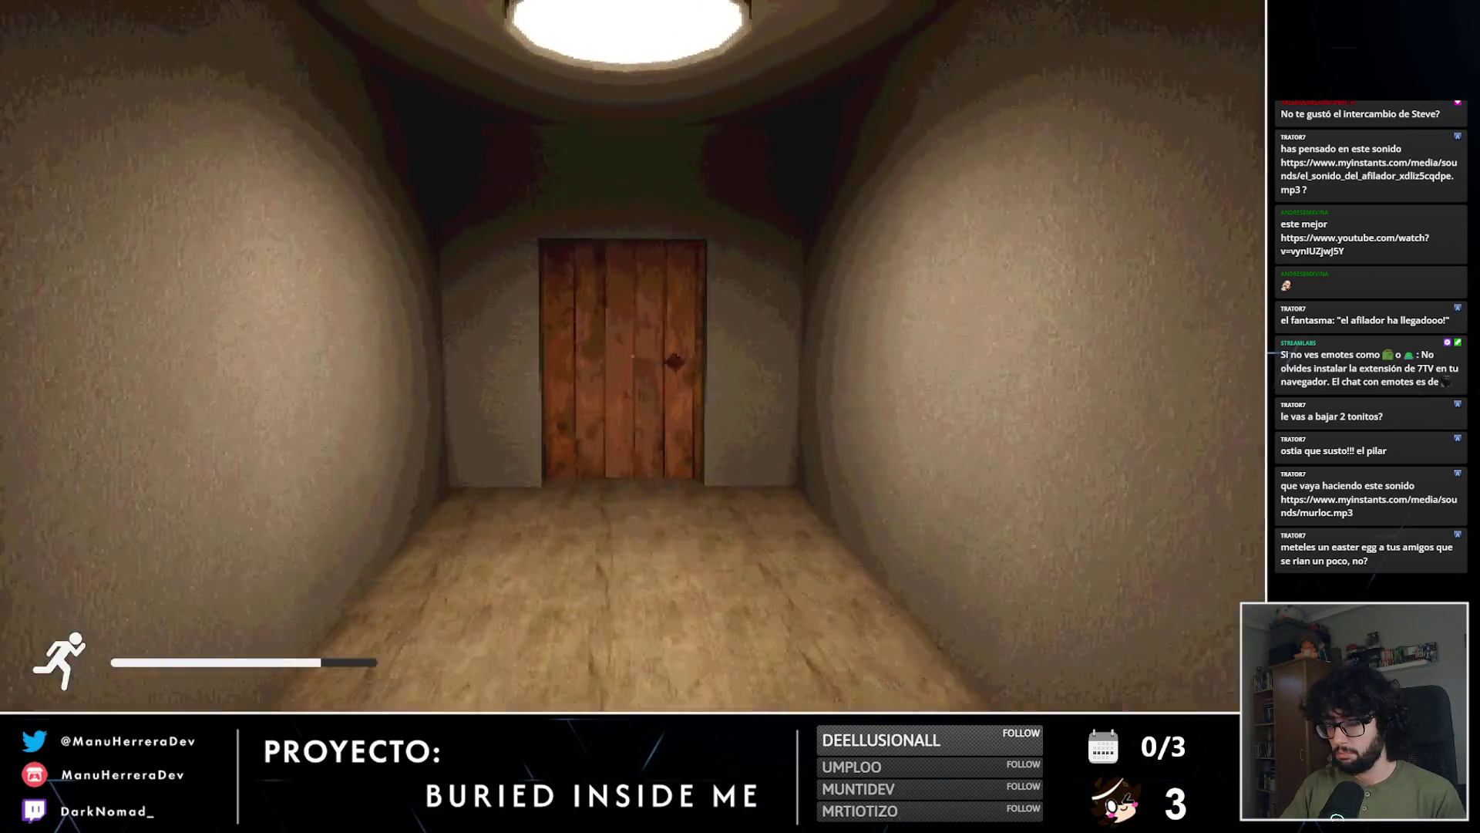
key(shift+w)
key(shift+w)
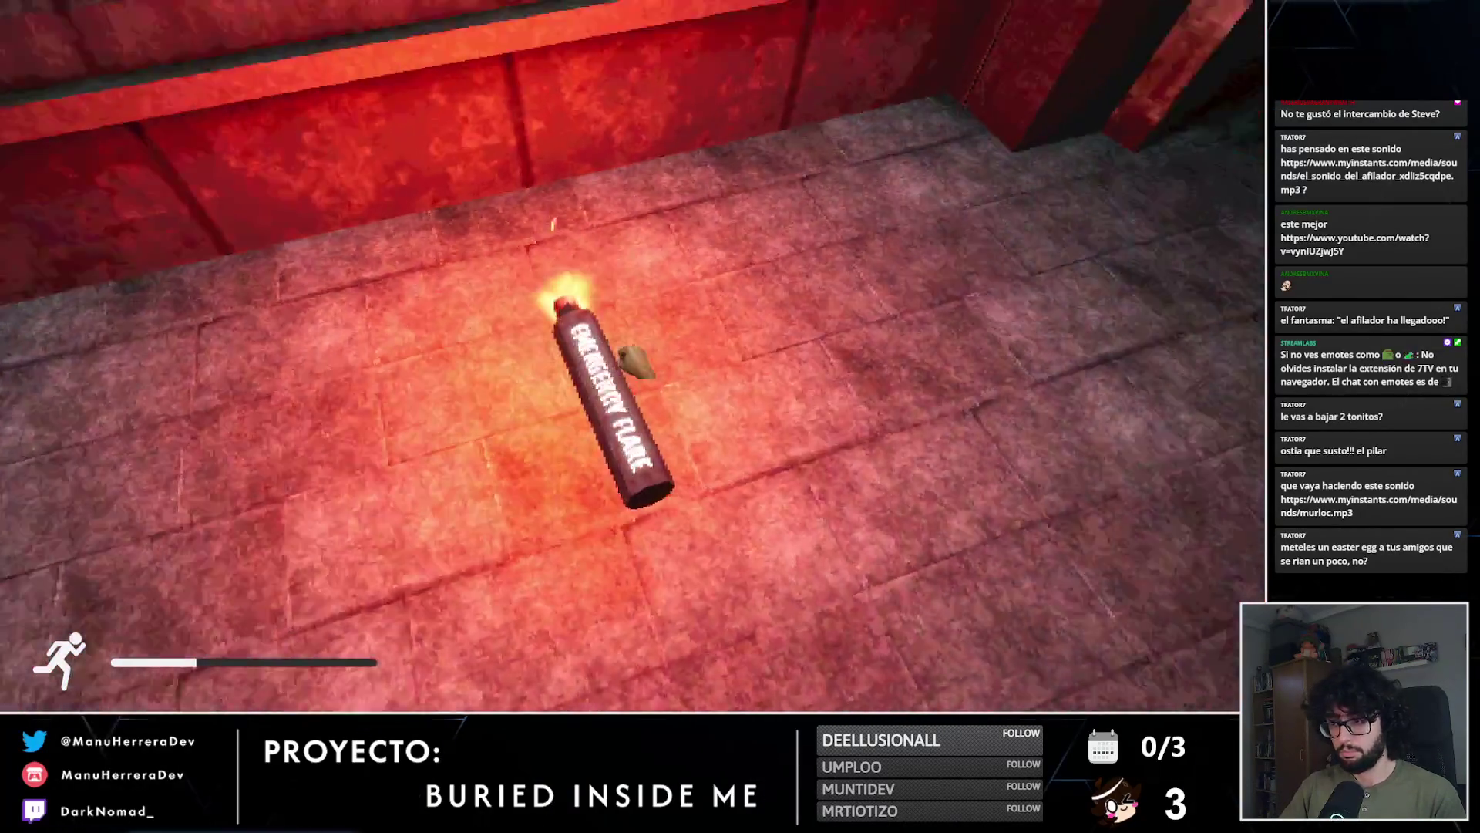
Step: Pick up the emergency flare and carry the battery box into the lit corridor
key(e)
key(w)
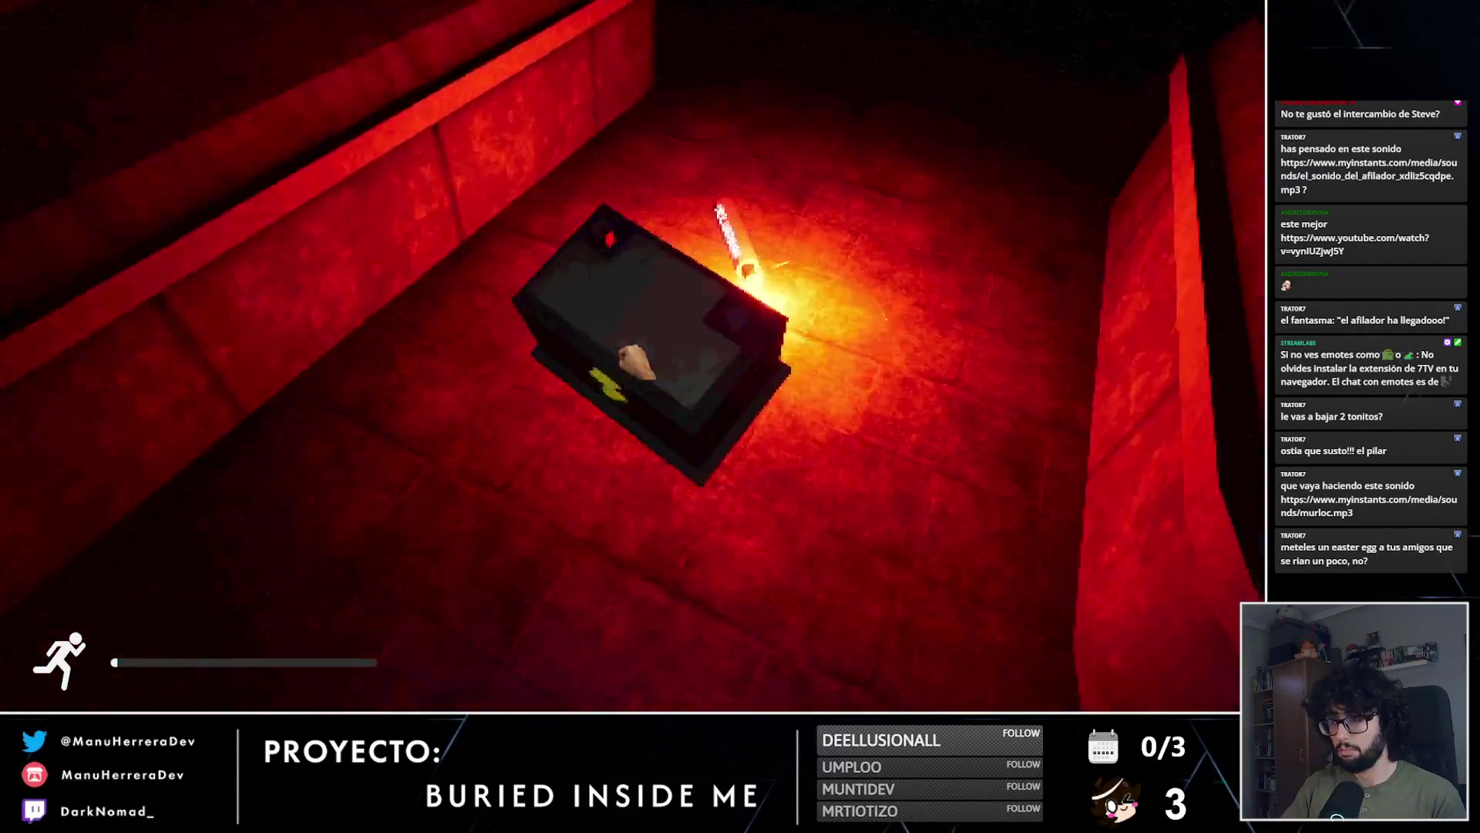
key(w)
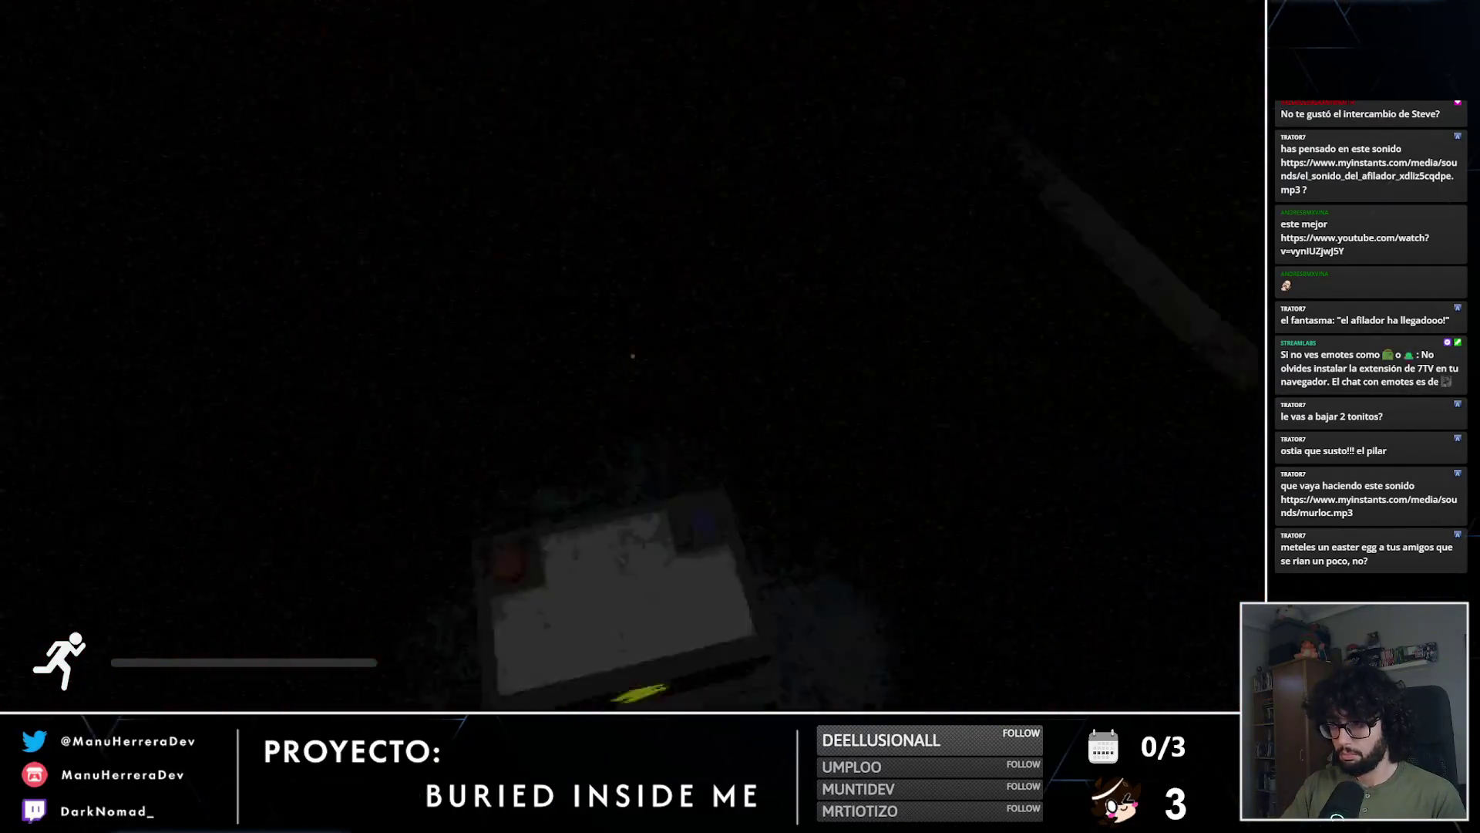
click(635, 361)
drag(636, 361, 635, 361)
key(w)
key(w)
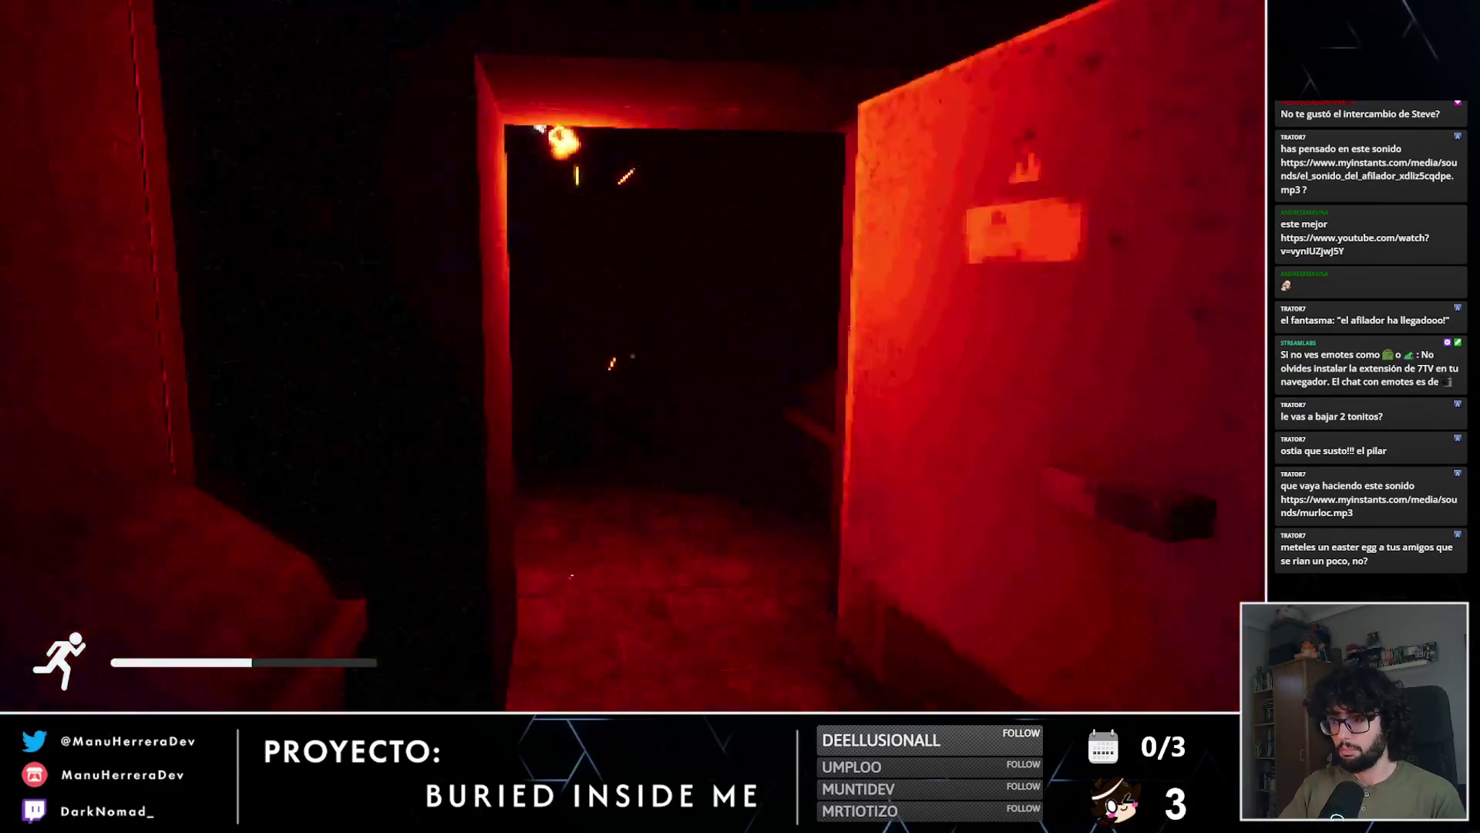
drag(636, 360, 635, 351)
key(shift+w)
key(w)
Step: Pull the lever and sprint through the opening door back into the bedroom
key(s)
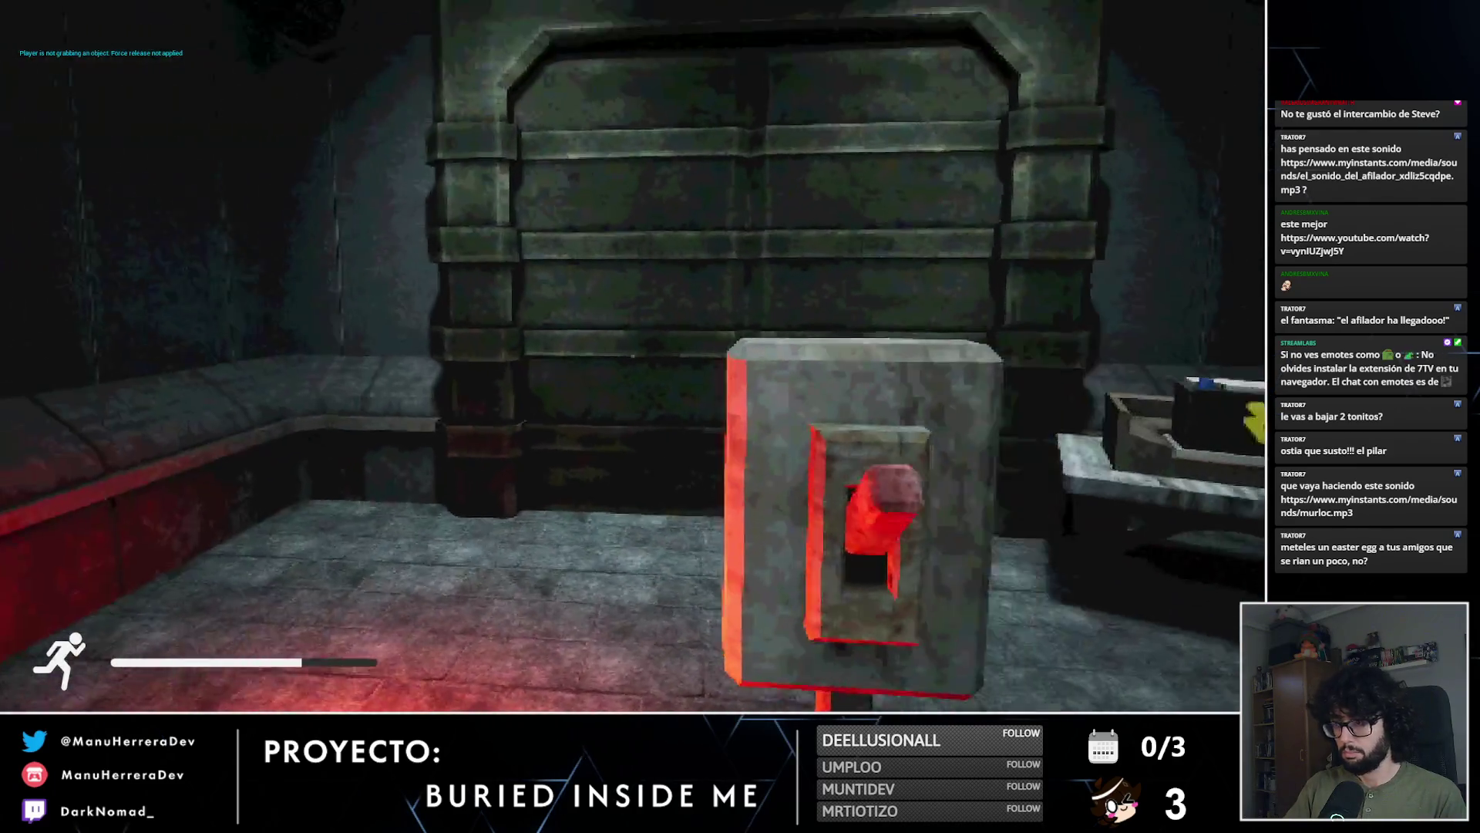
key(w)
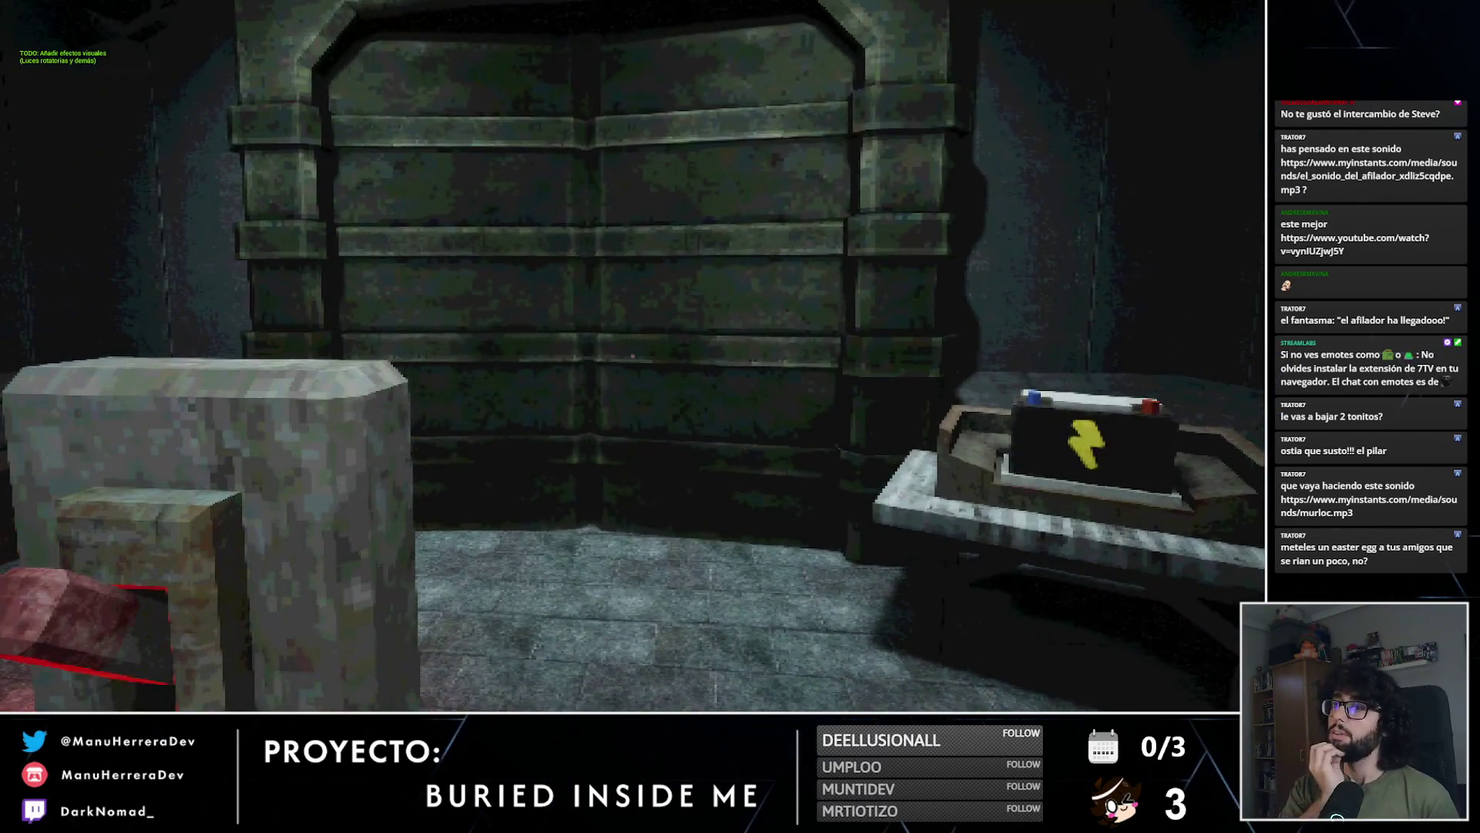
key(w)
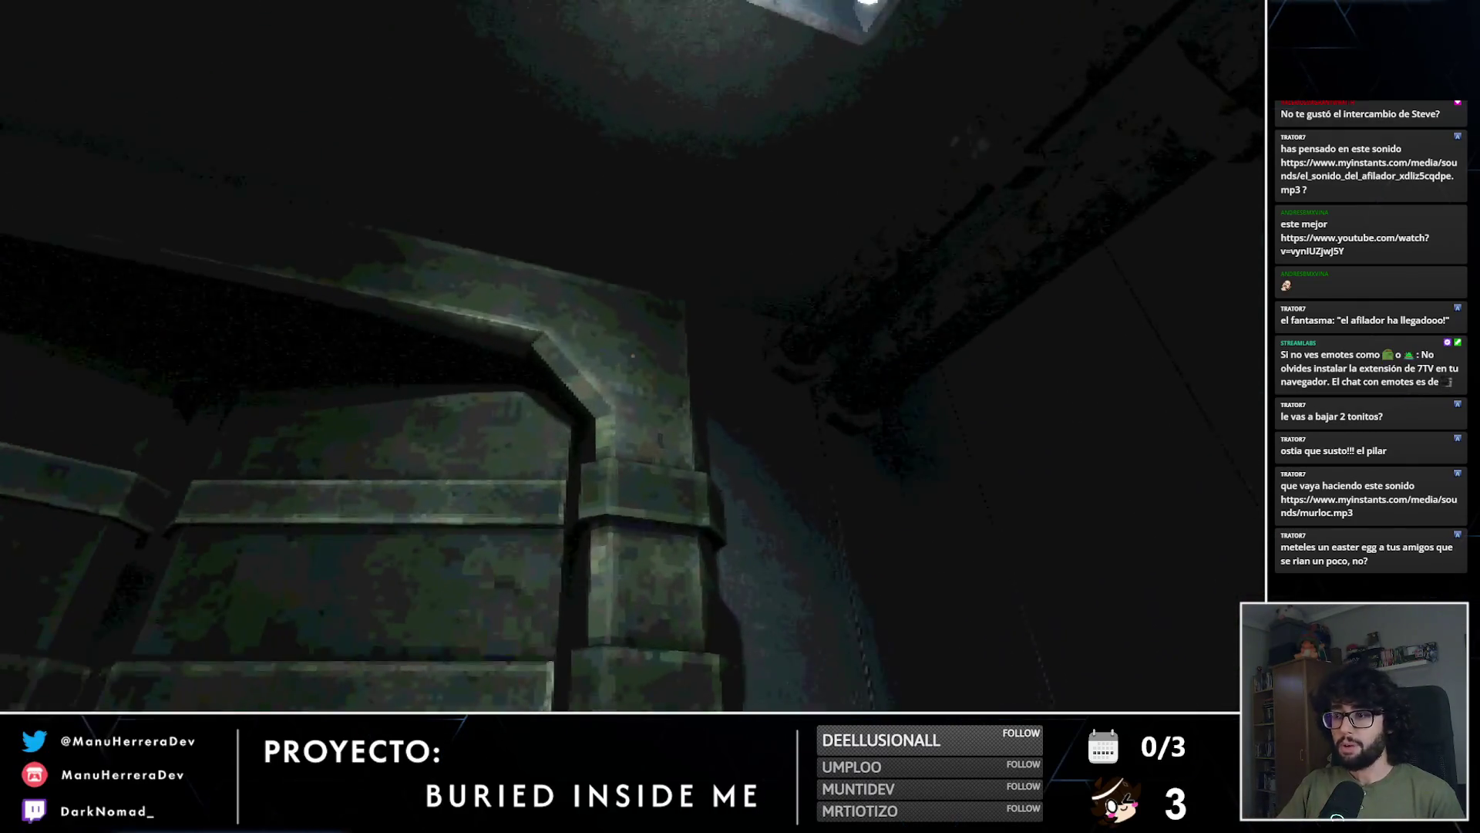
key(s)
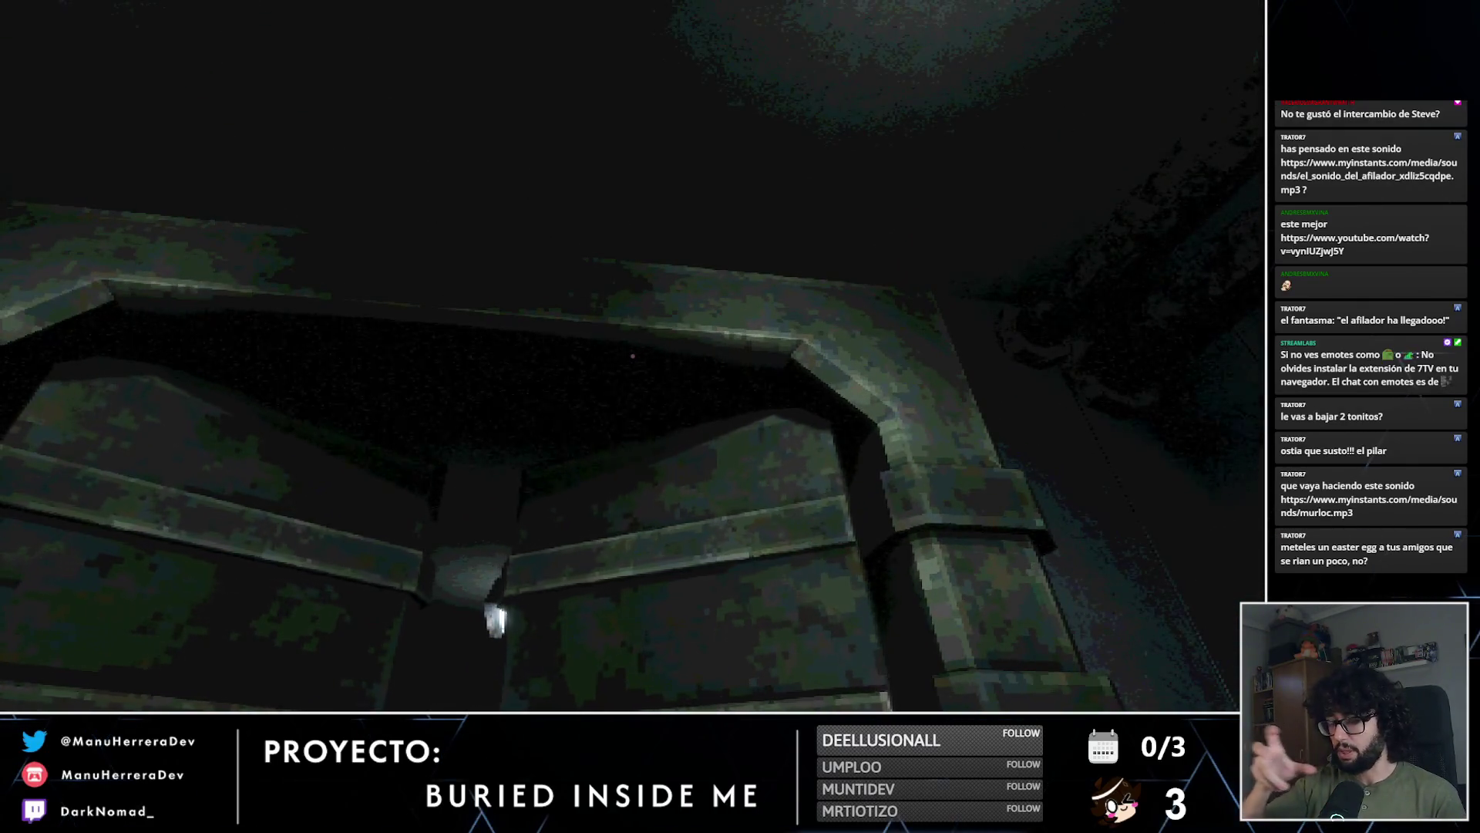
key(w)
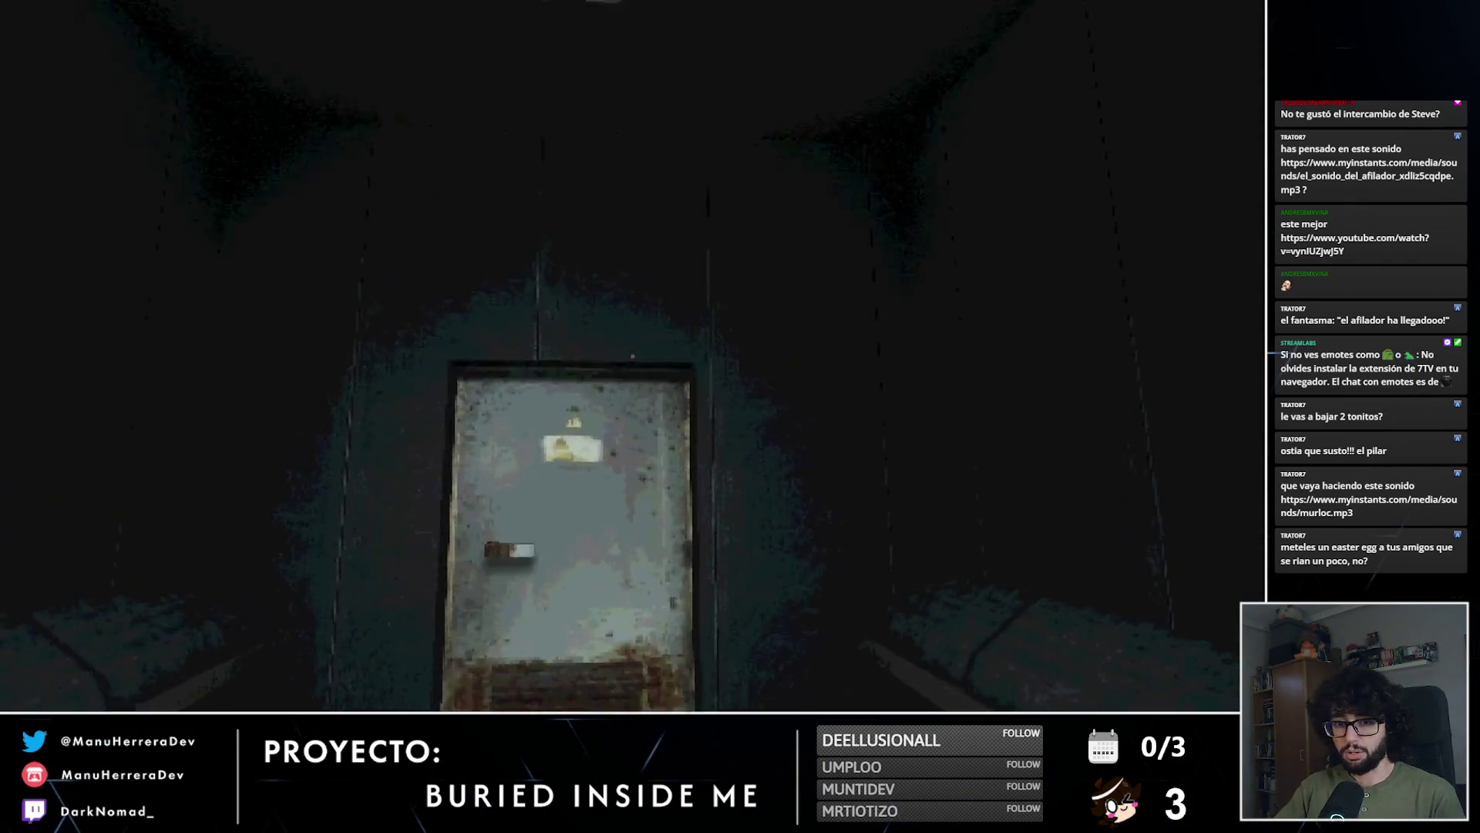
key(shift+w)
key(e)
key(shift+w)
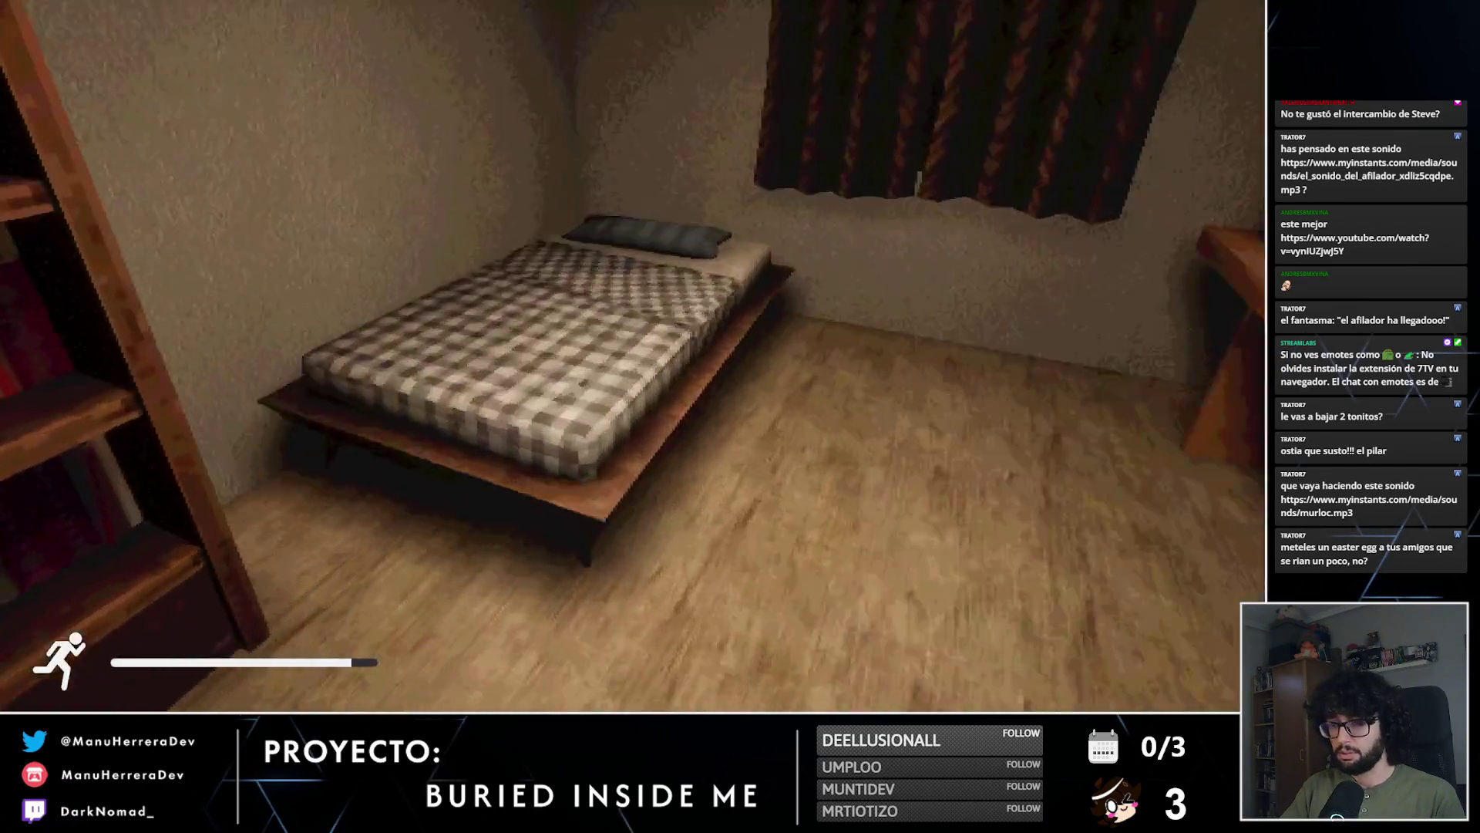
Step: Sleep, then cross the dark room and cobweb wall, take the flashlight, and open the lit door
key(e)
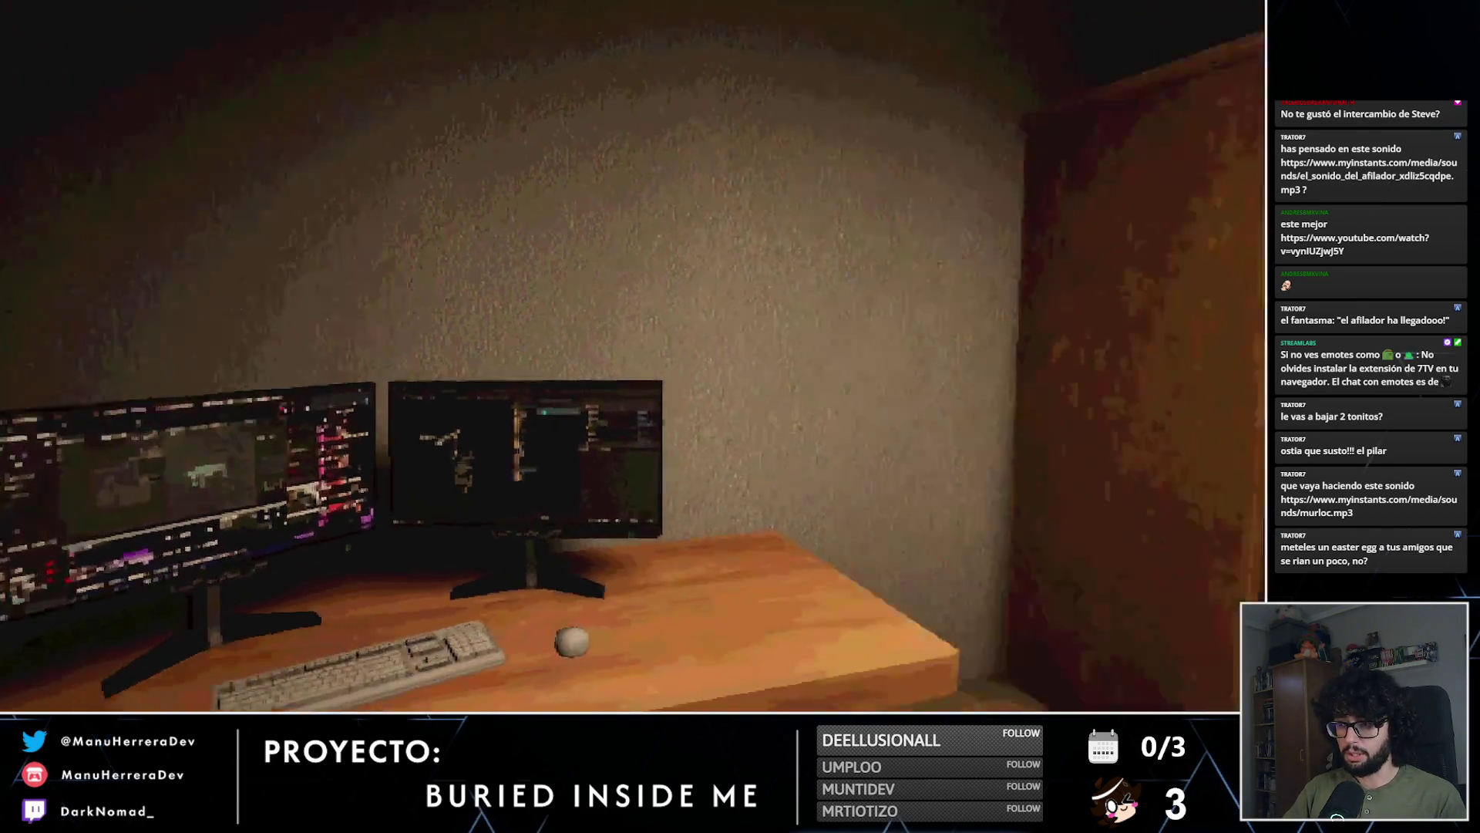
key(e)
key(shift+w)
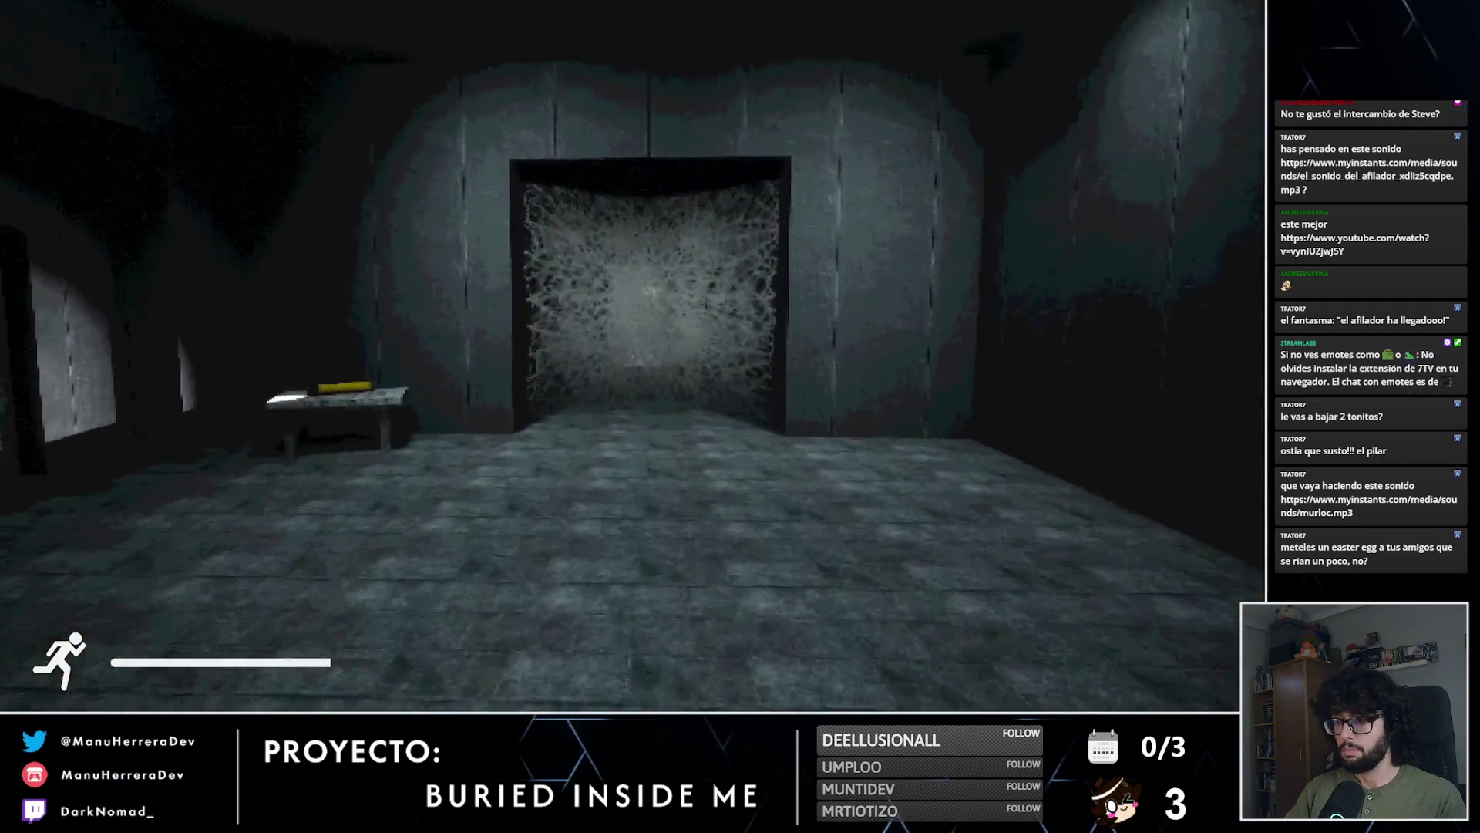
key(shift+w)
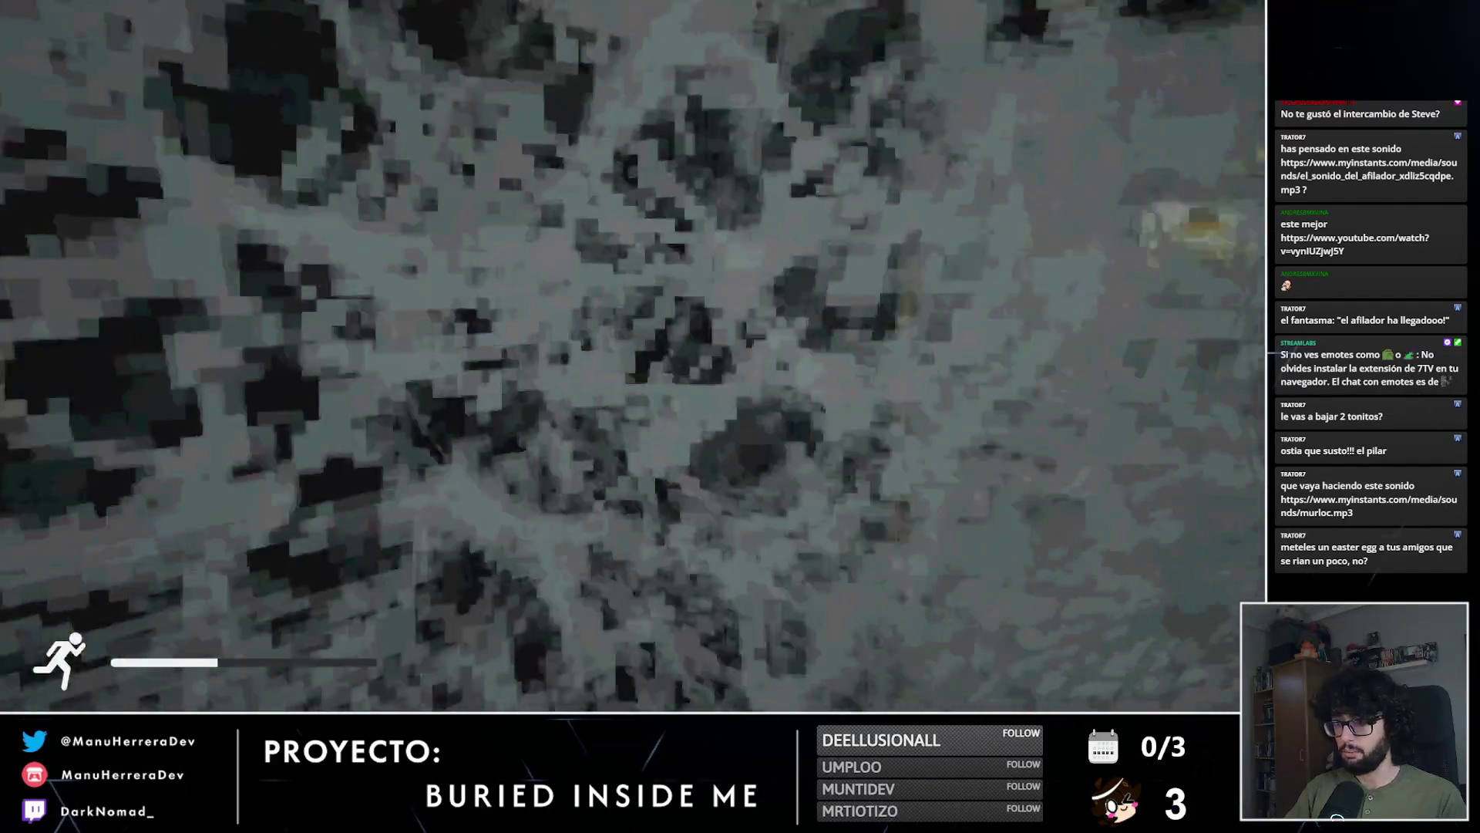
key(e)
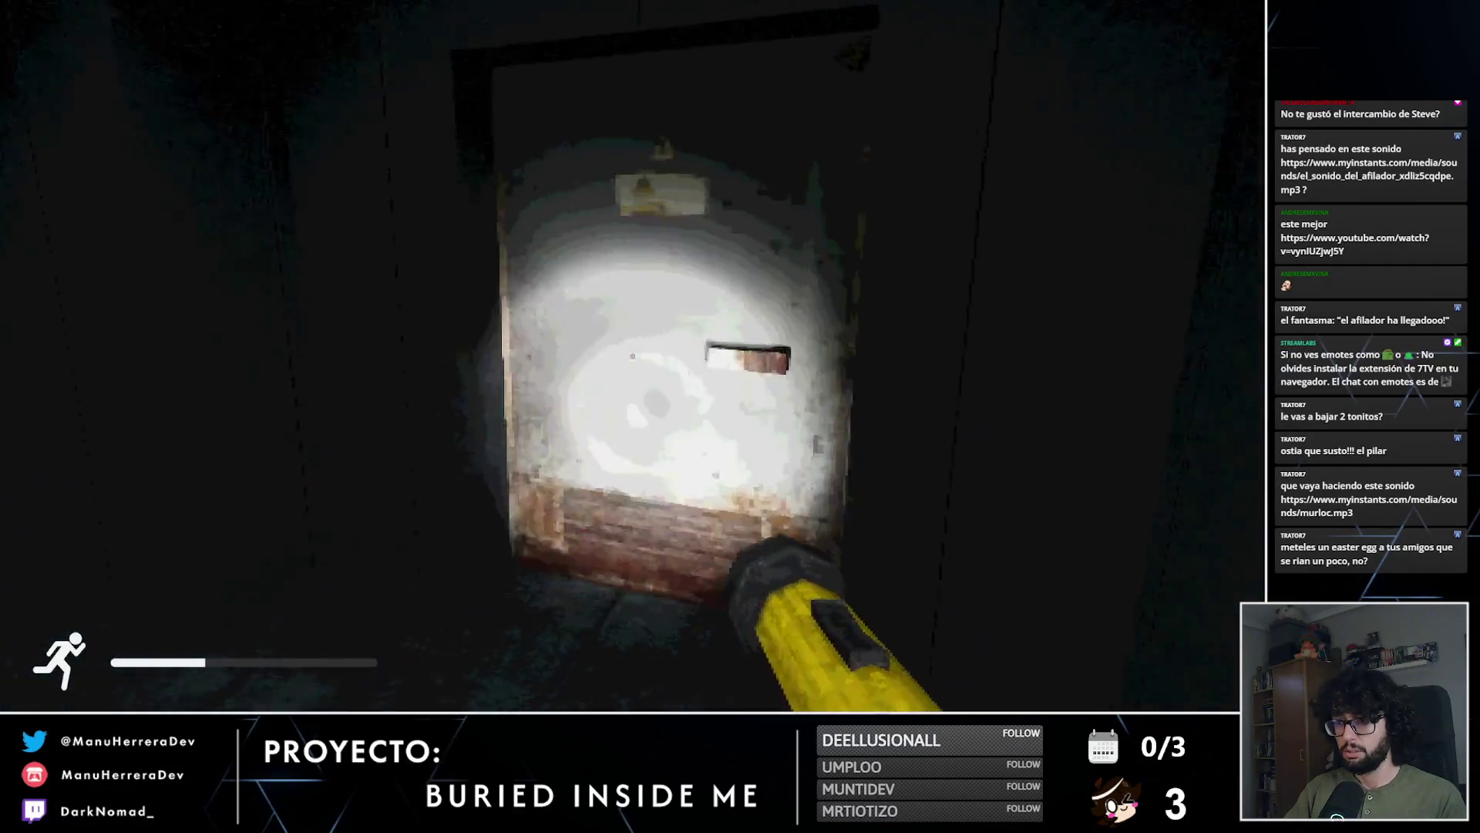
key(shift+w)
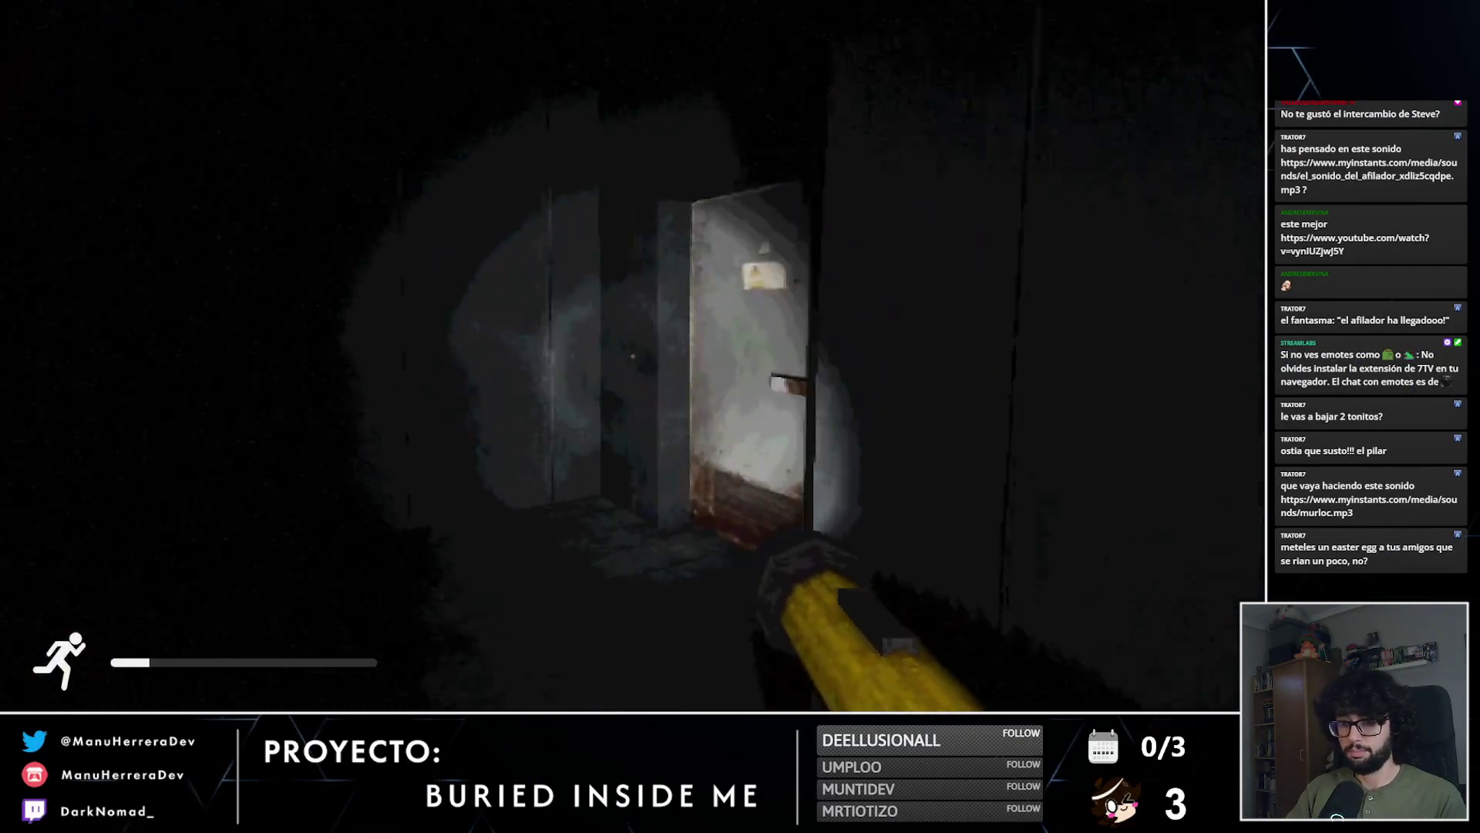
key(e)
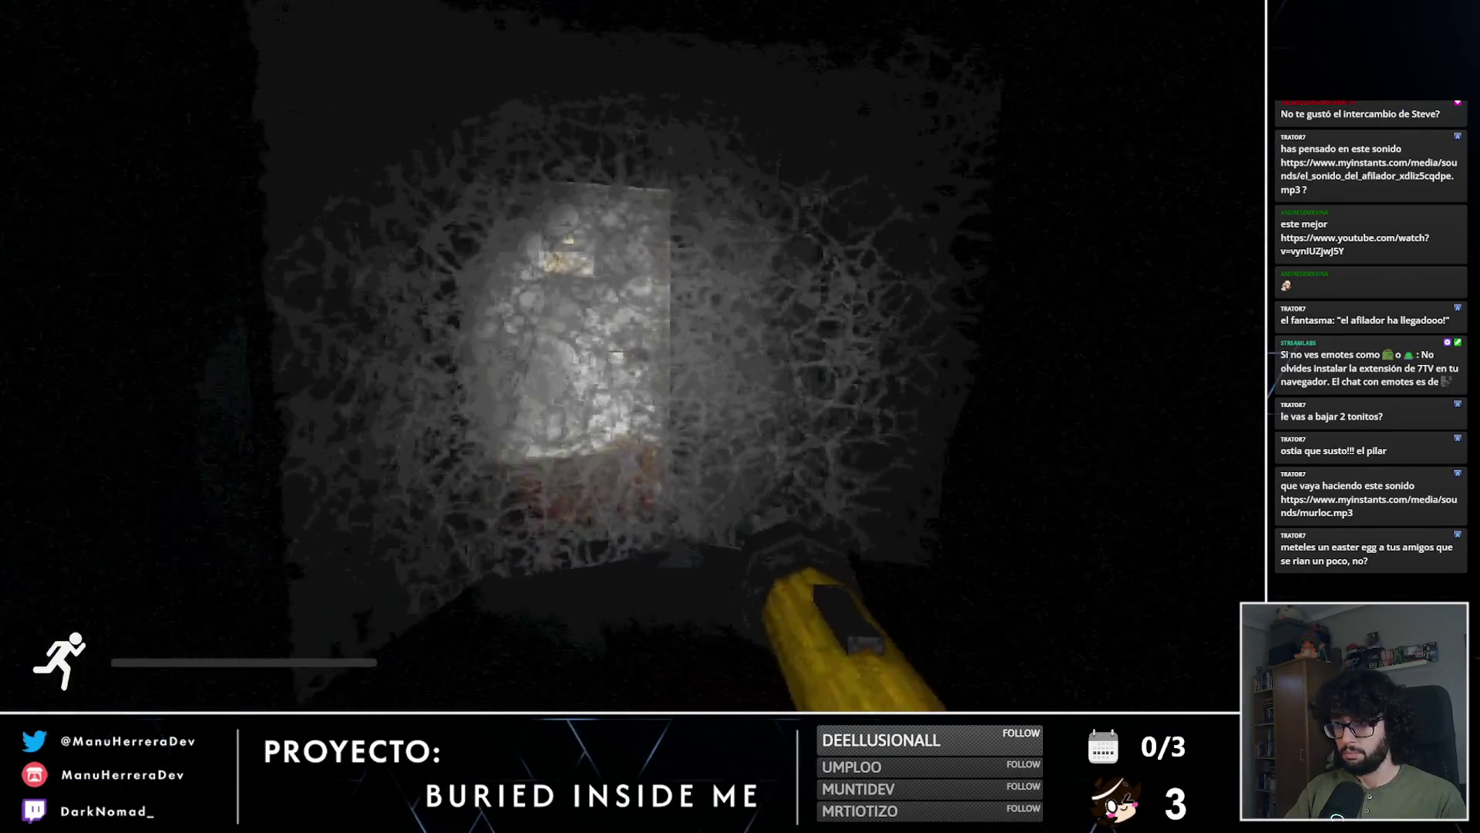
Step: Explore past the electrical box and grated corridor to the stairs and ladder
key(w)
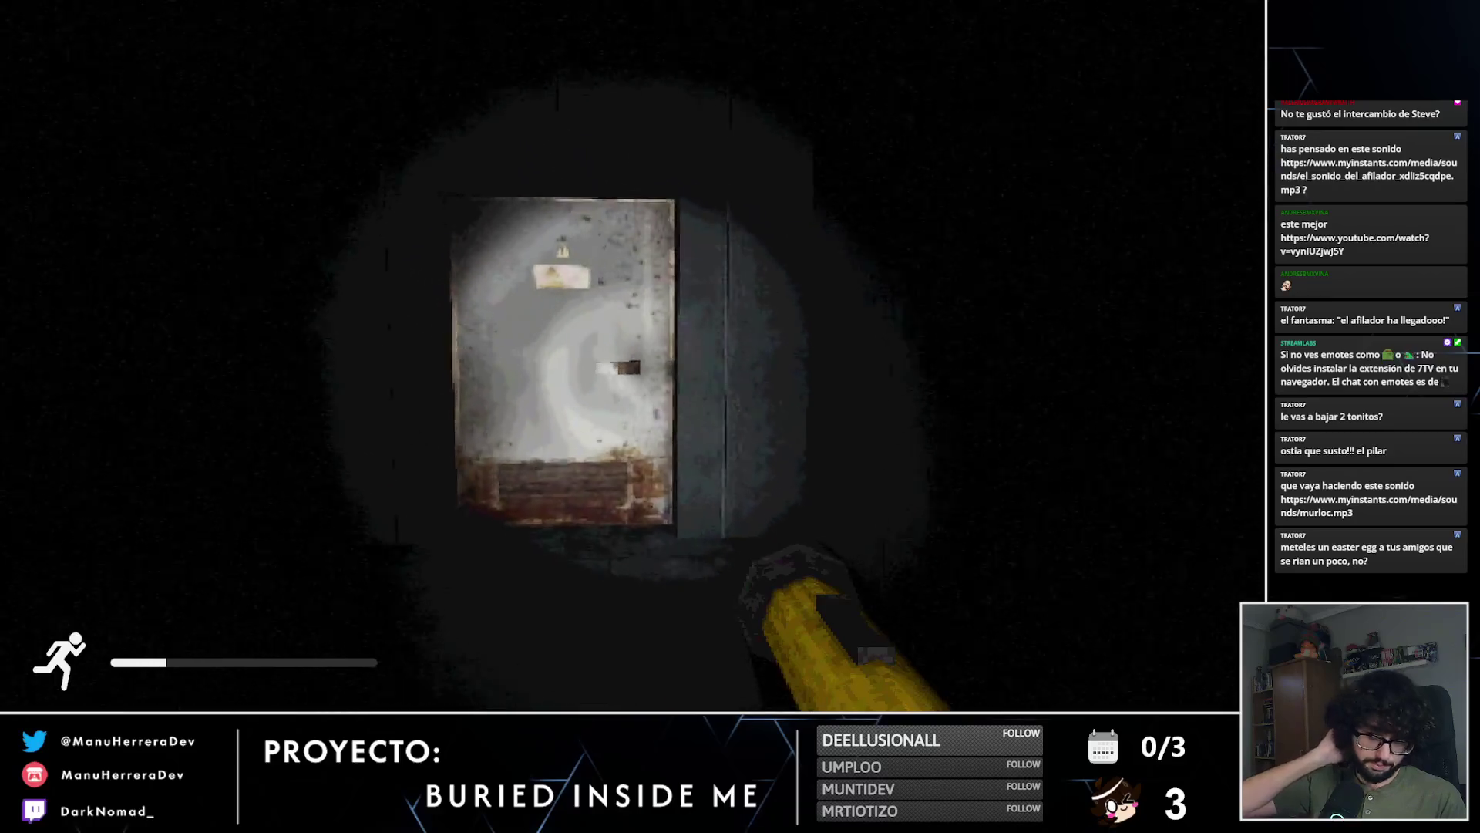
key(w)
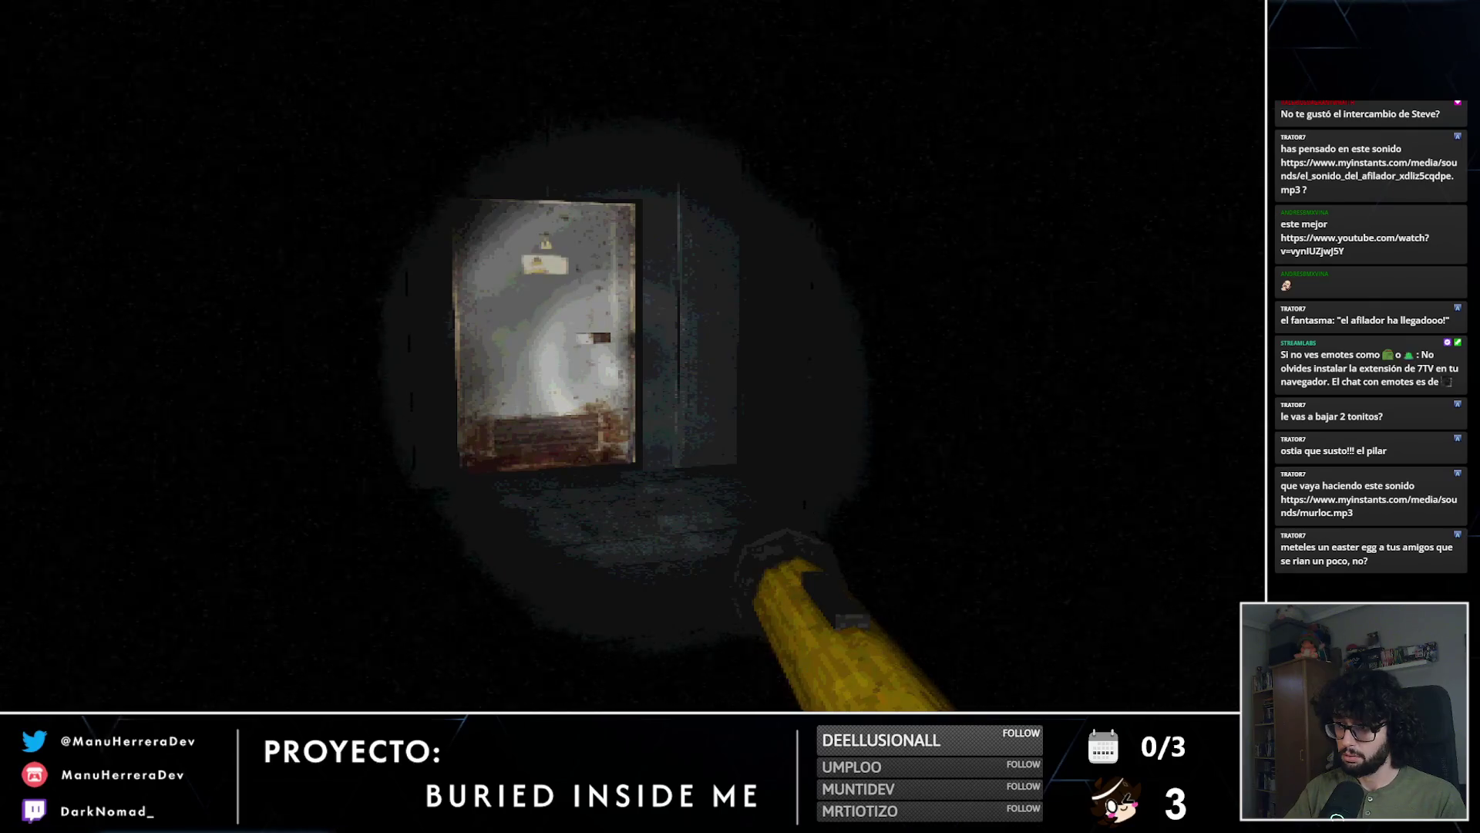
key(shift+w)
key(s)
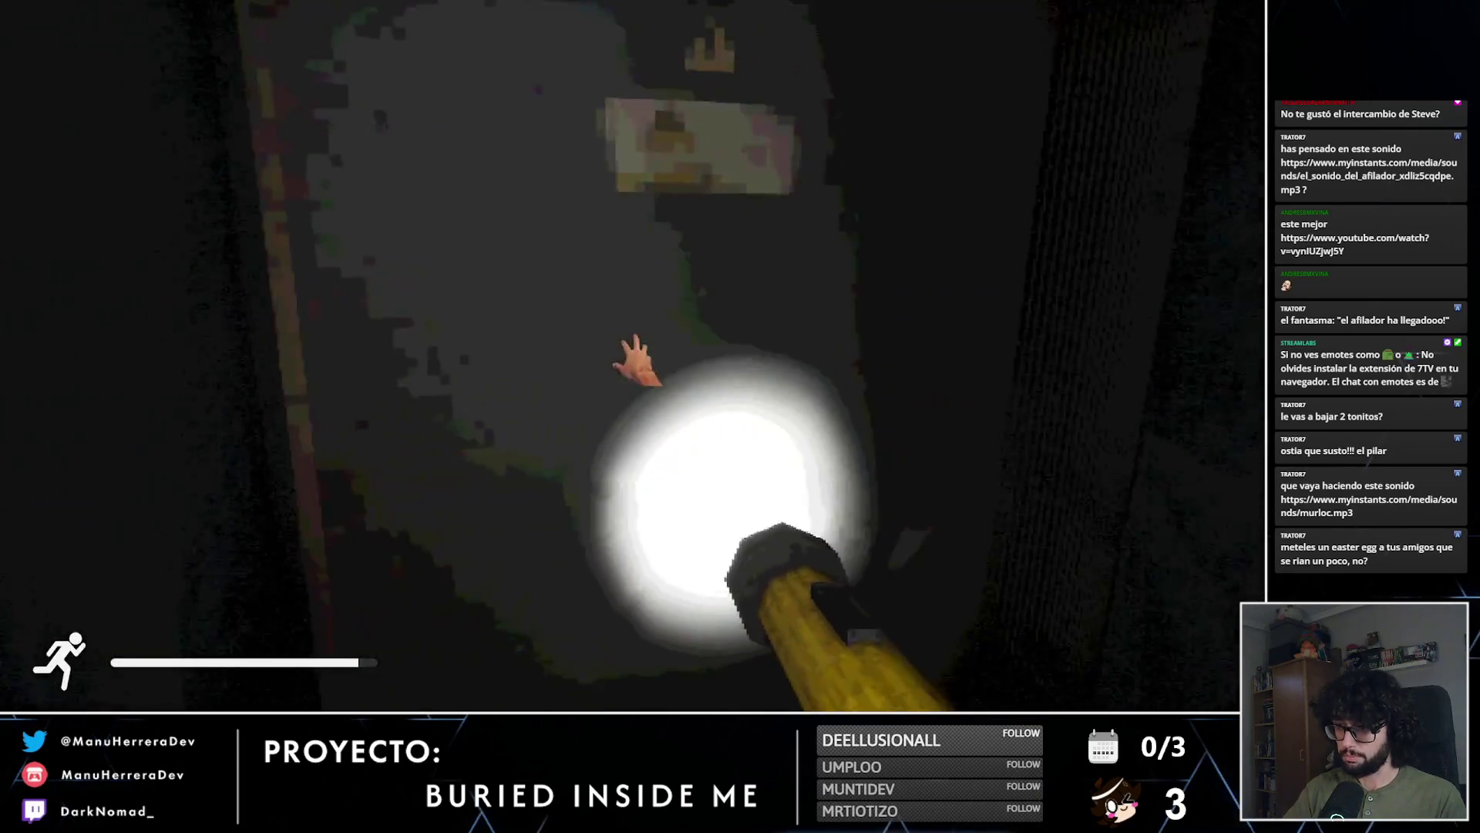
key(shift+w)
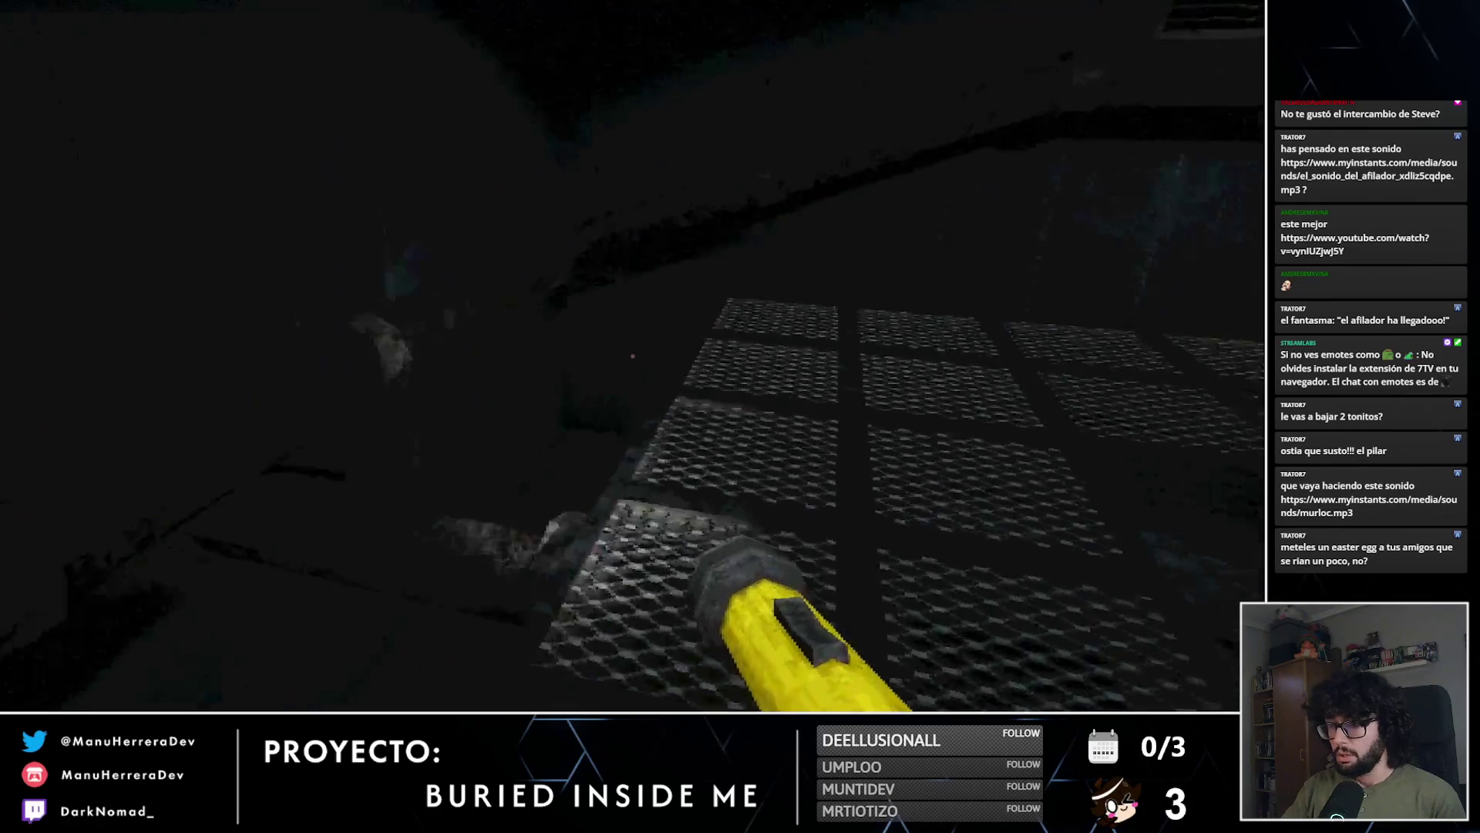
key(w)
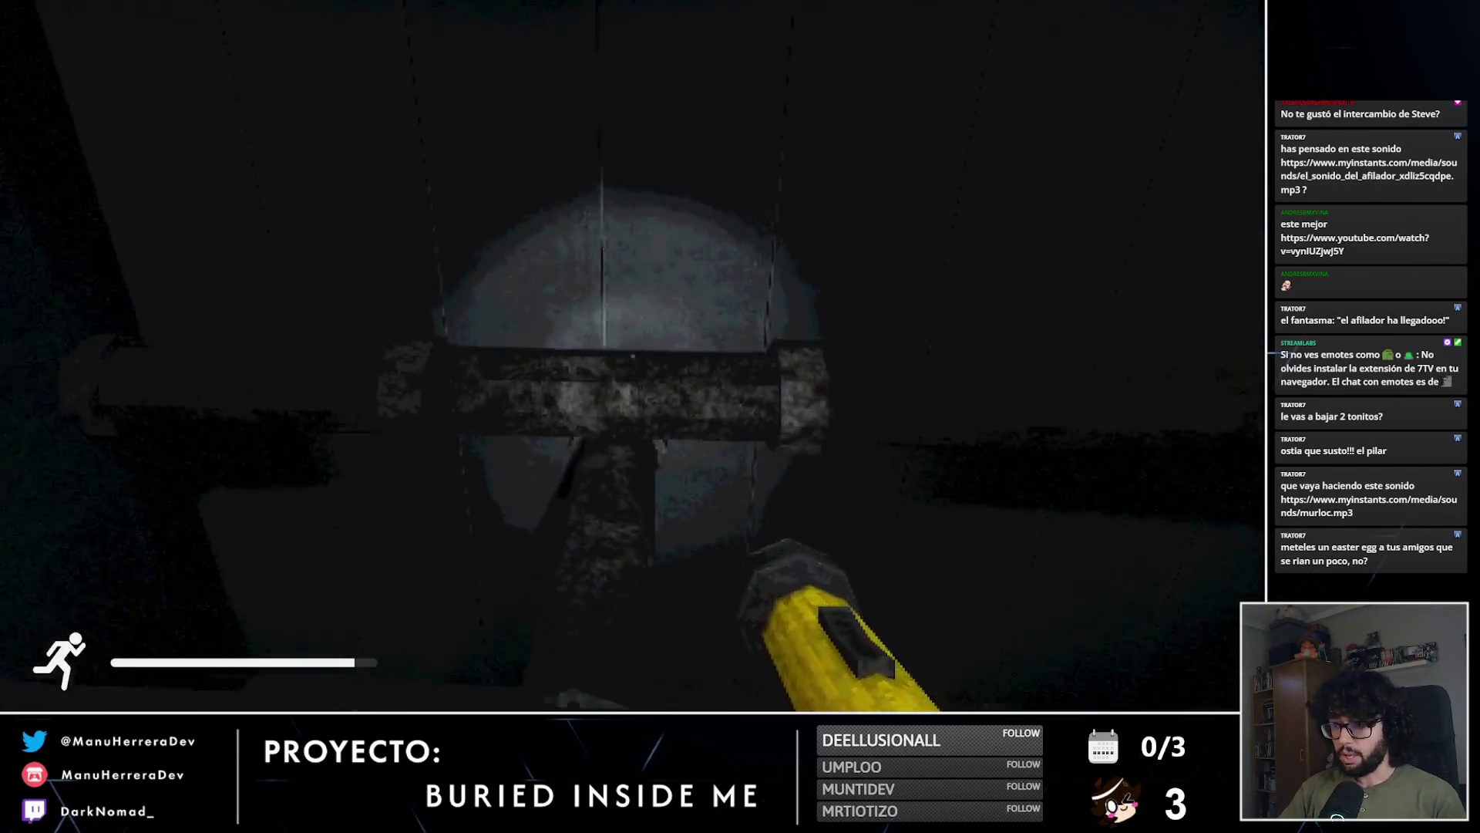
key(shift+w)
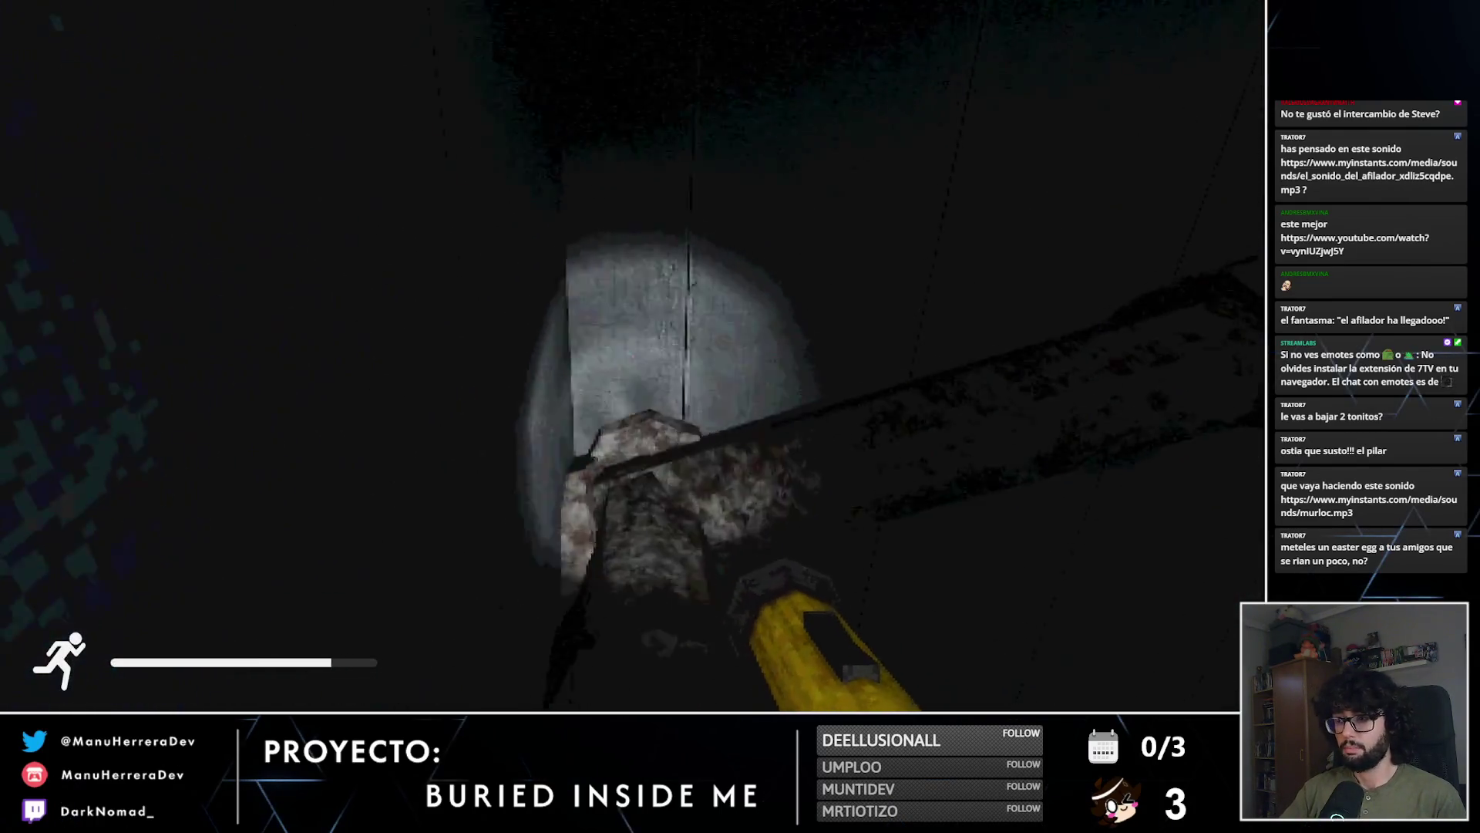
key(shift+w)
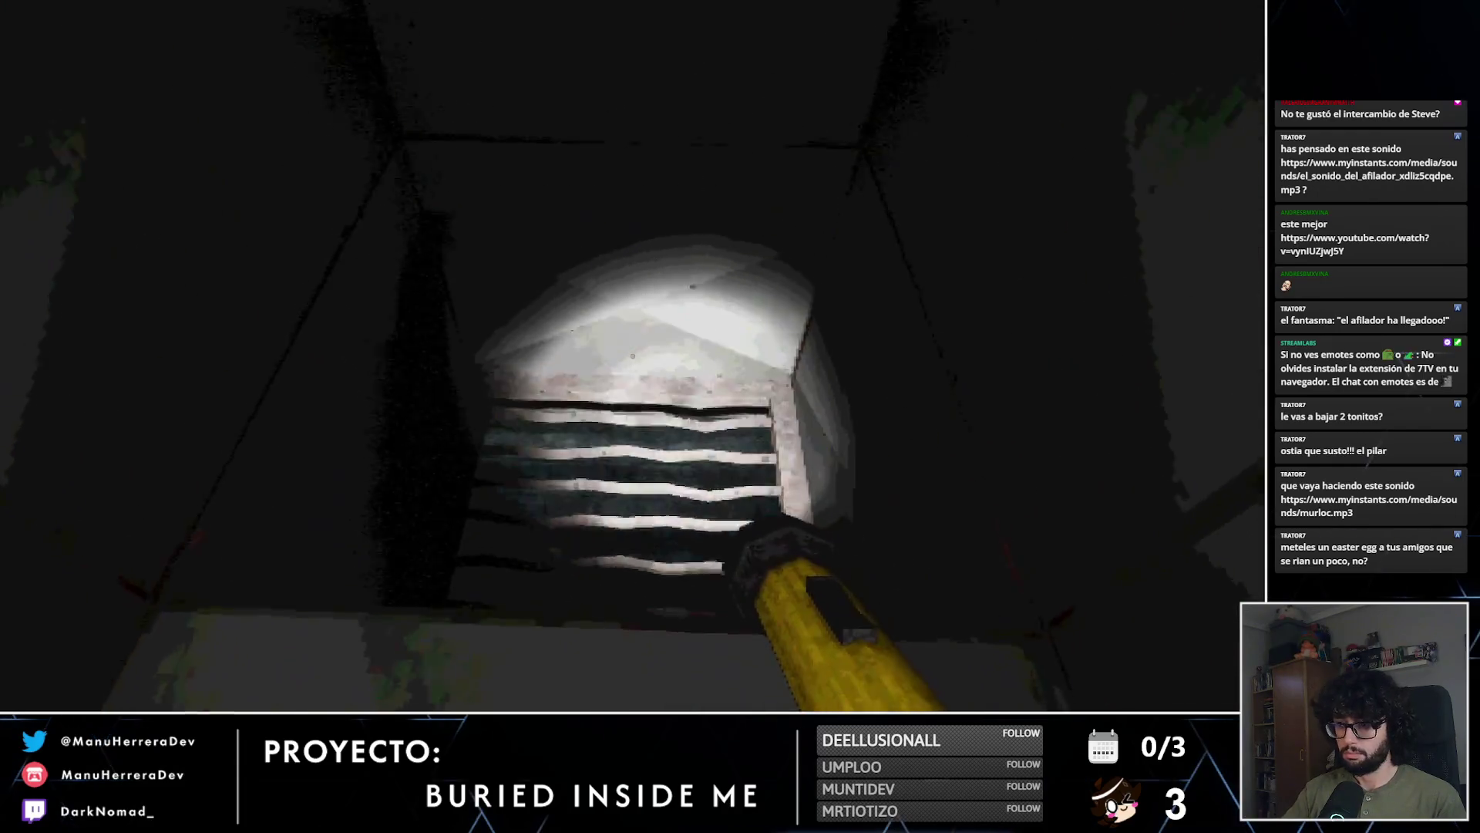
key(shift)
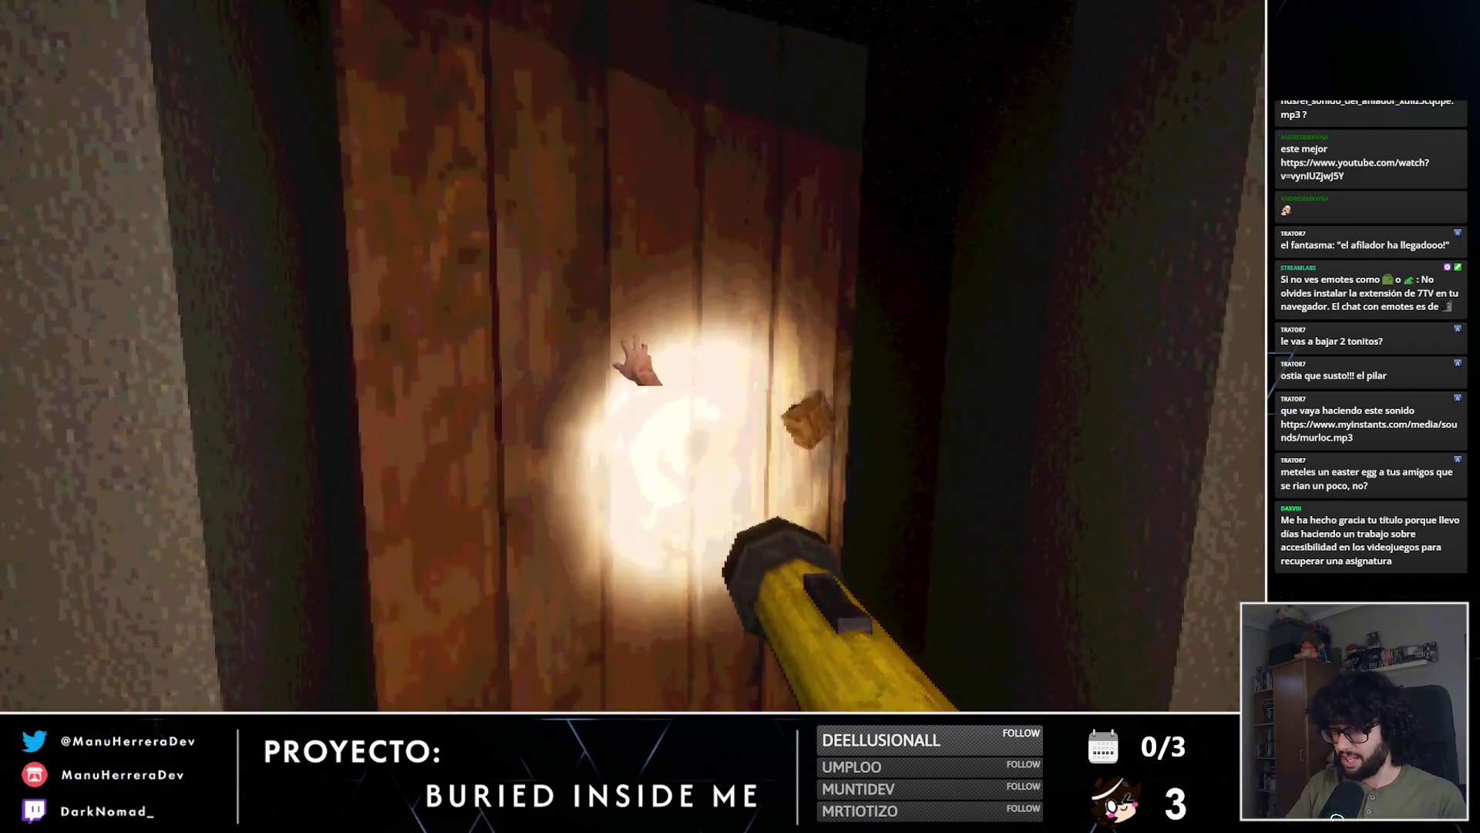
Step: Sprint down the corridor, flee the ghost at the grated door, and reach the lit bedroom door
key(shift+w)
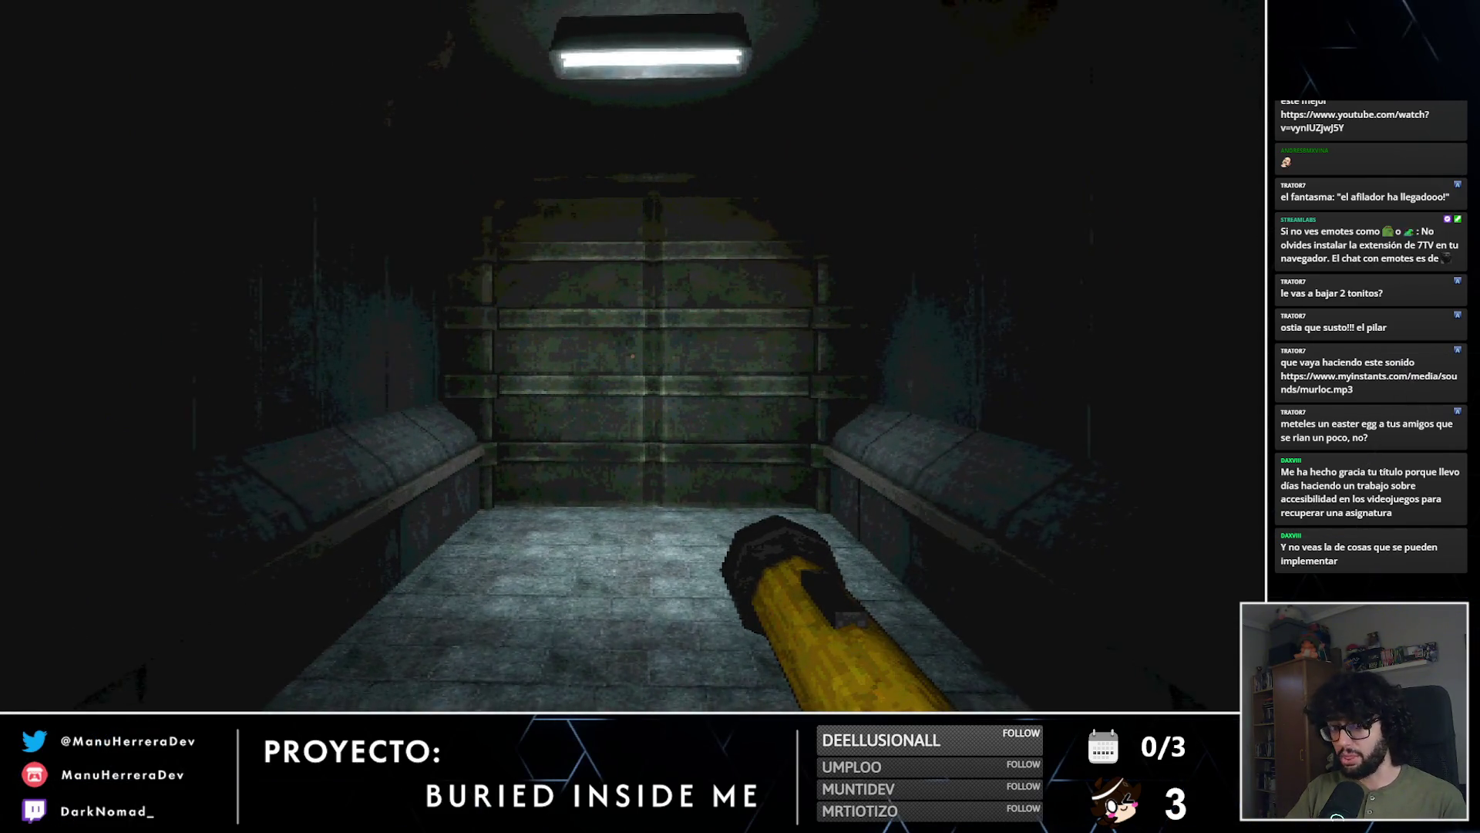
key(shift+s)
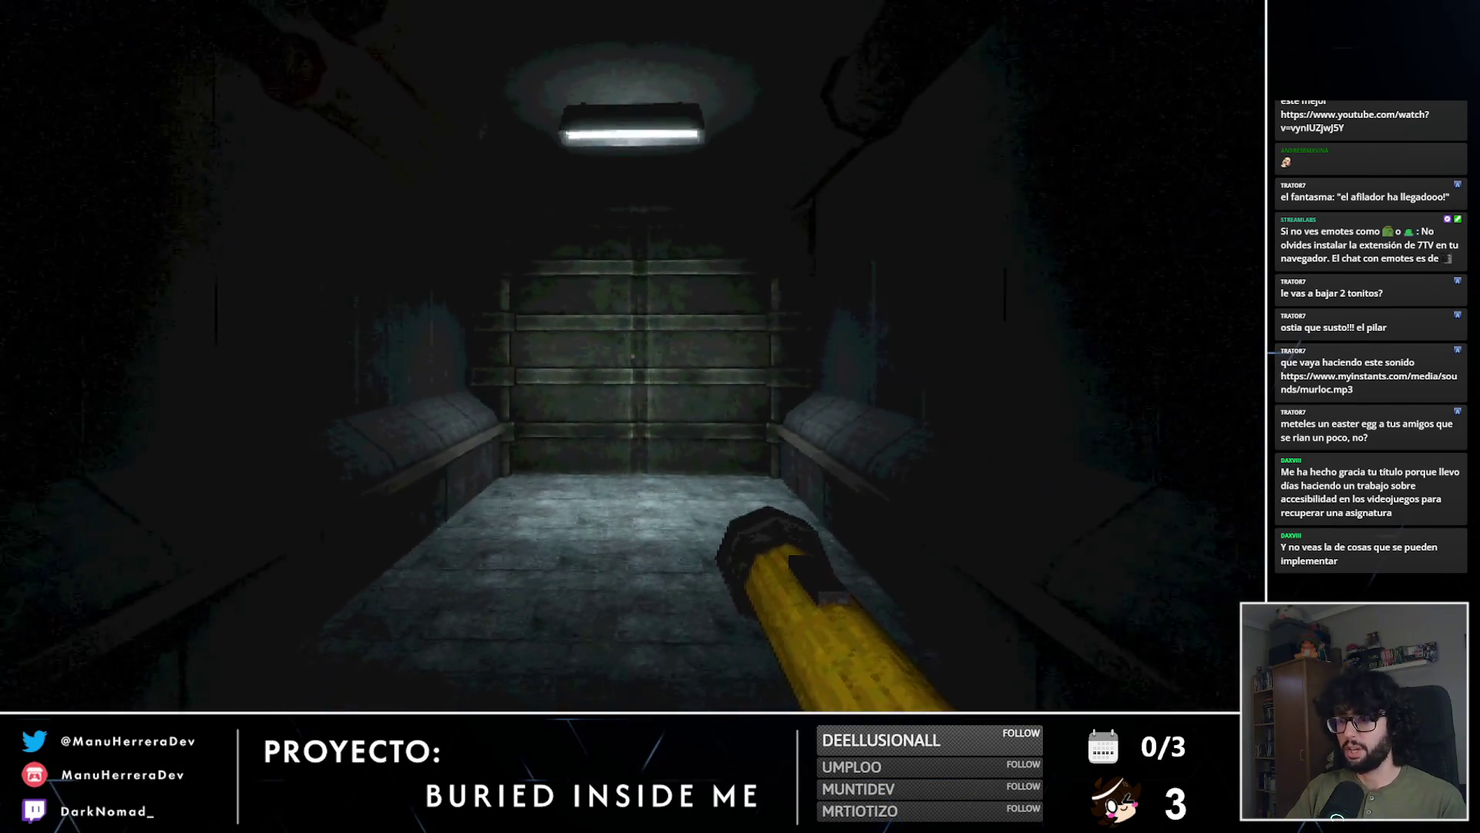
key(shift+s)
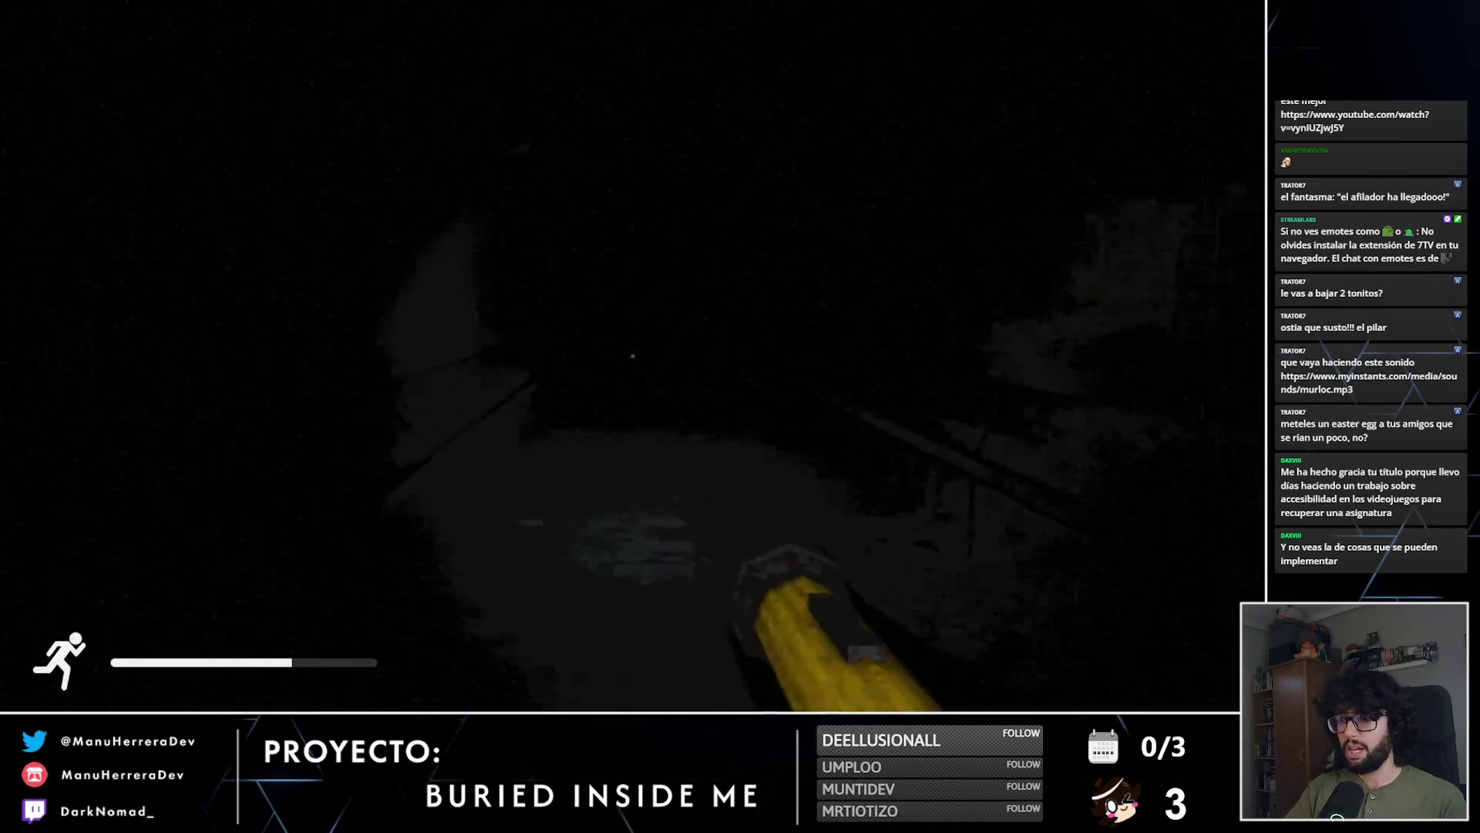
key(shift+s)
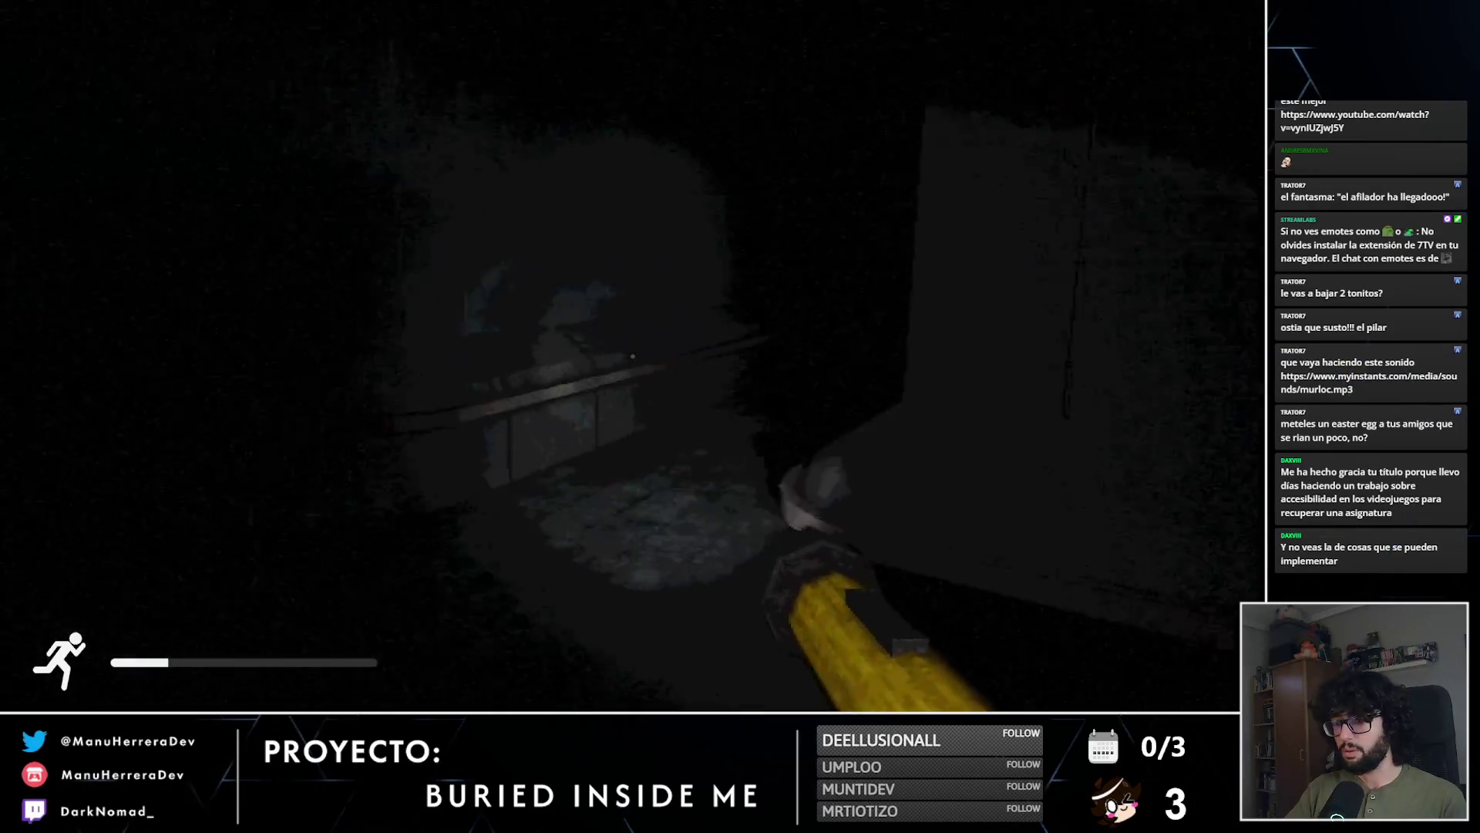
Step: Enter the lit bedroom and lie down in the bed
key(e)
key(w)
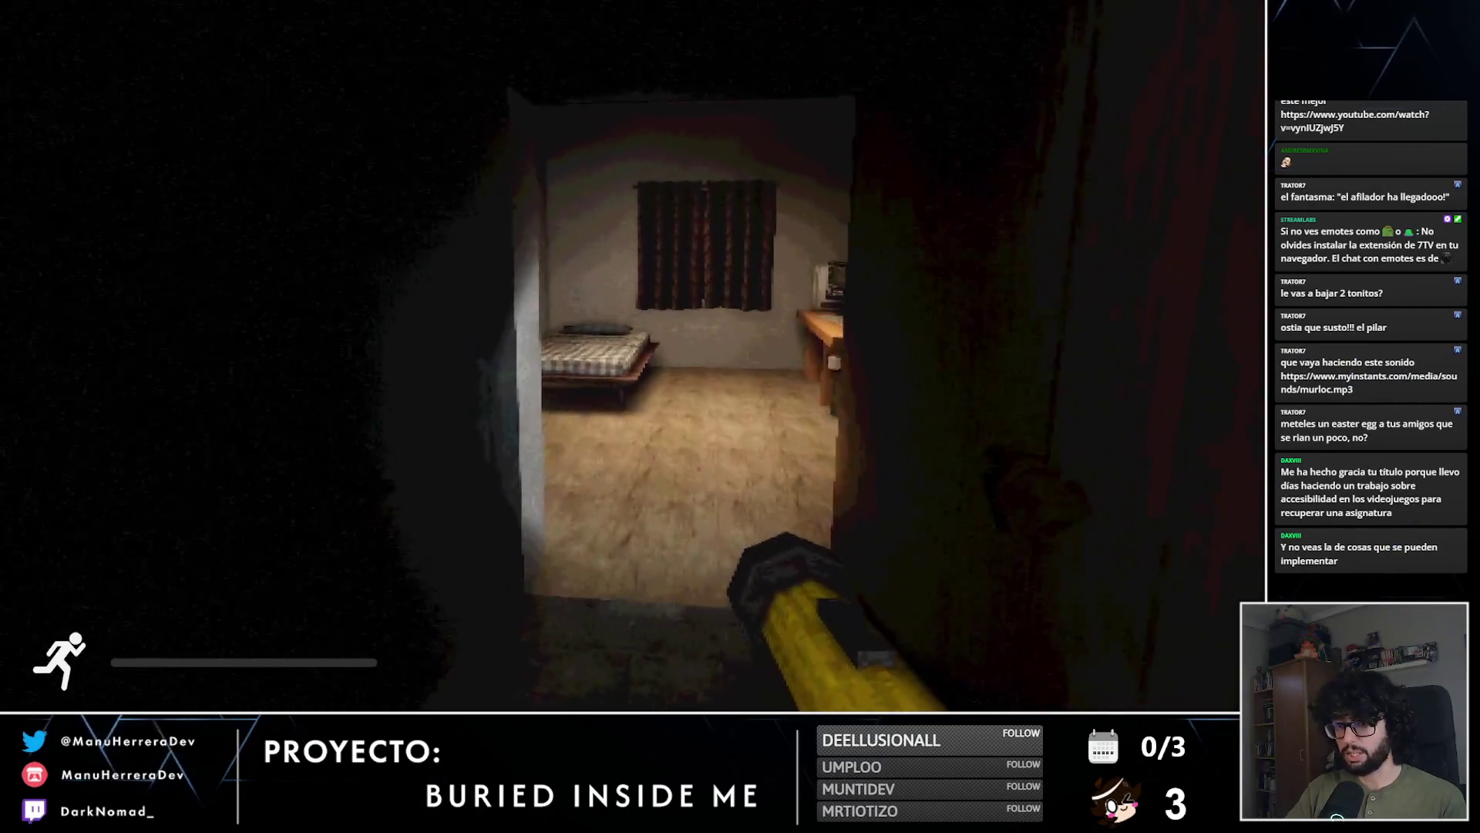
key(w)
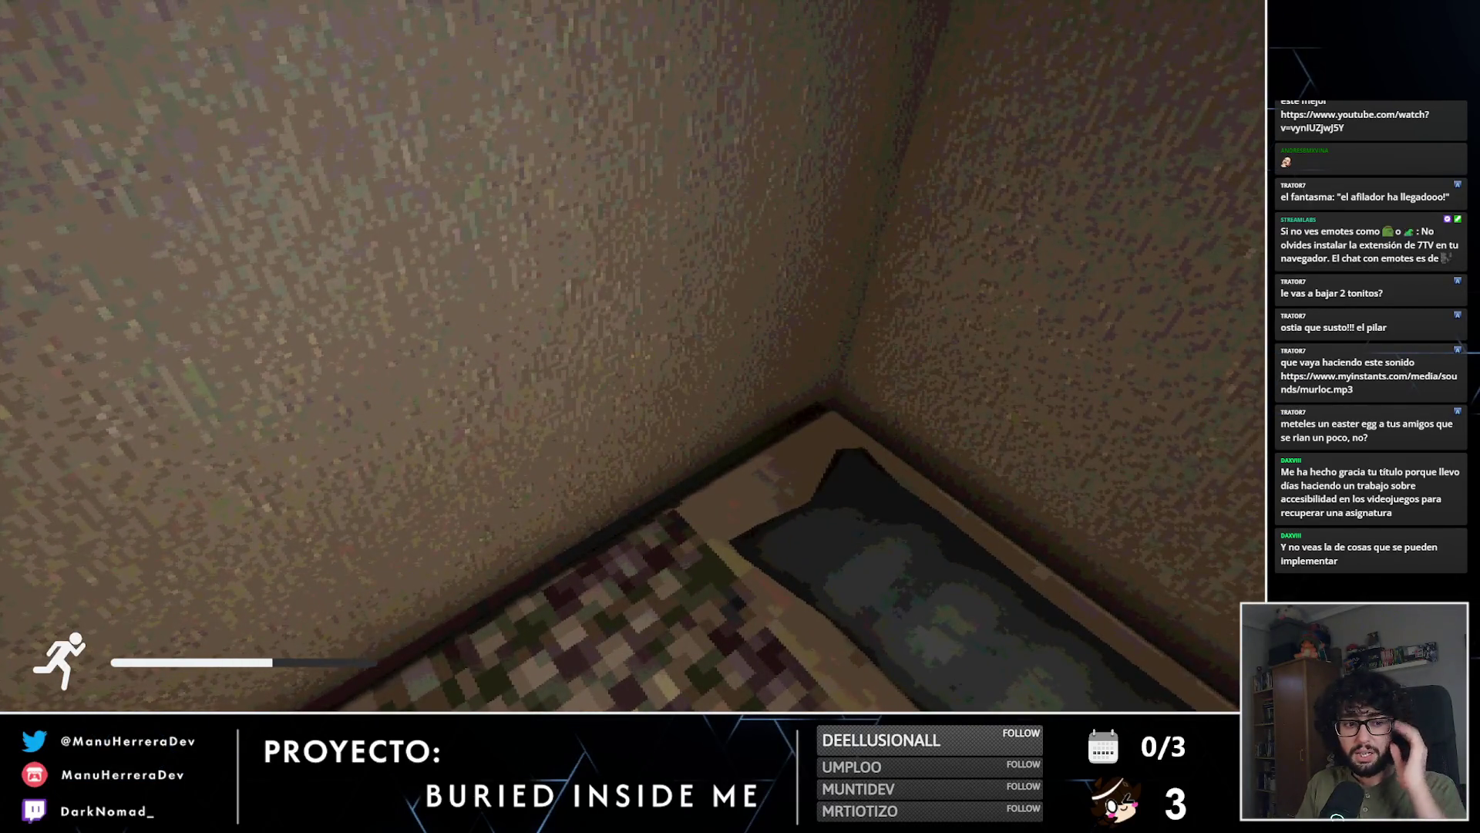
key(e)
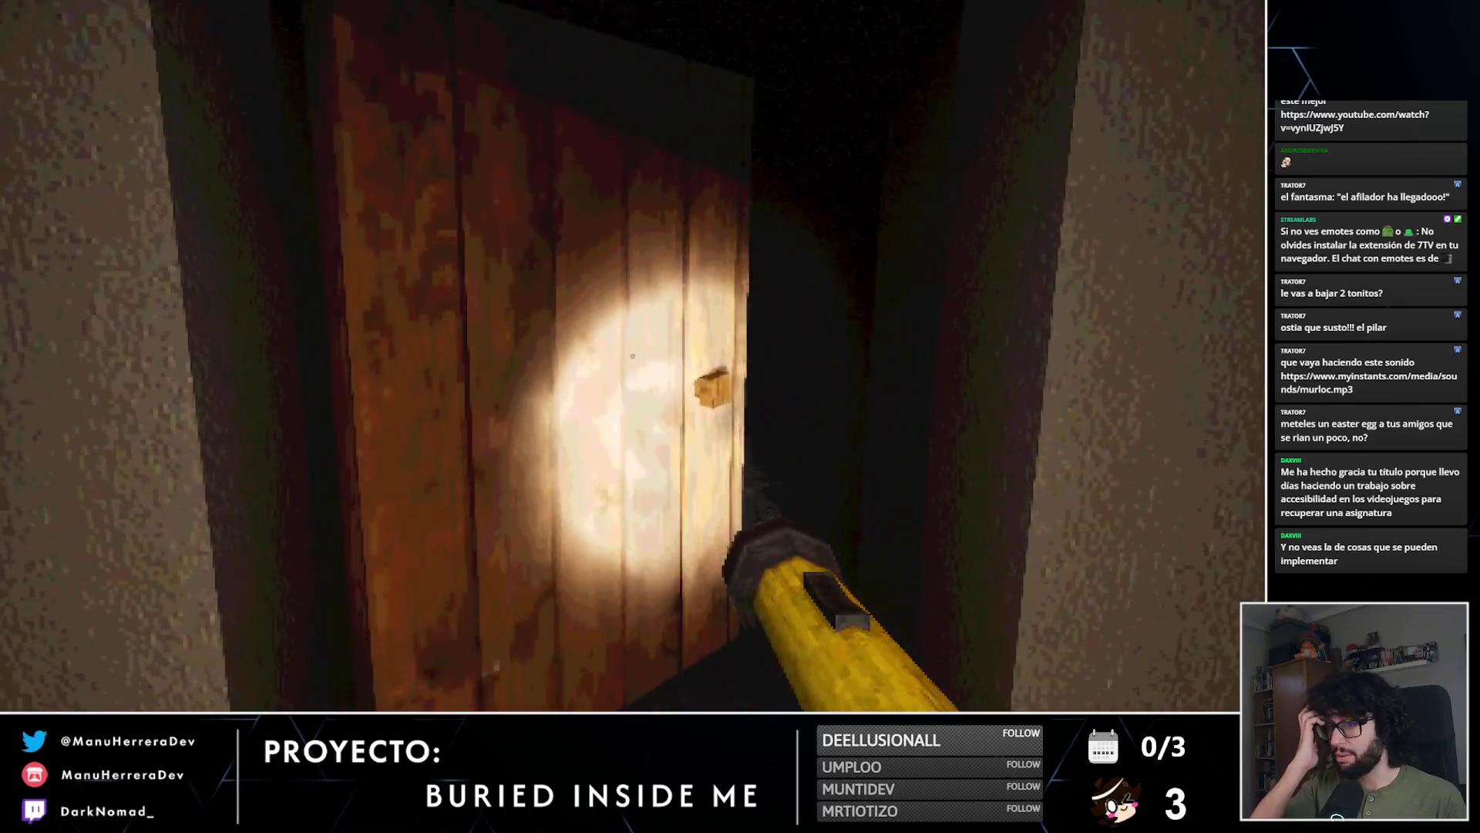
Step: Cross the dark room to the red cabinet, take an emergency flare and drop it on the floor grate
key(shift+w)
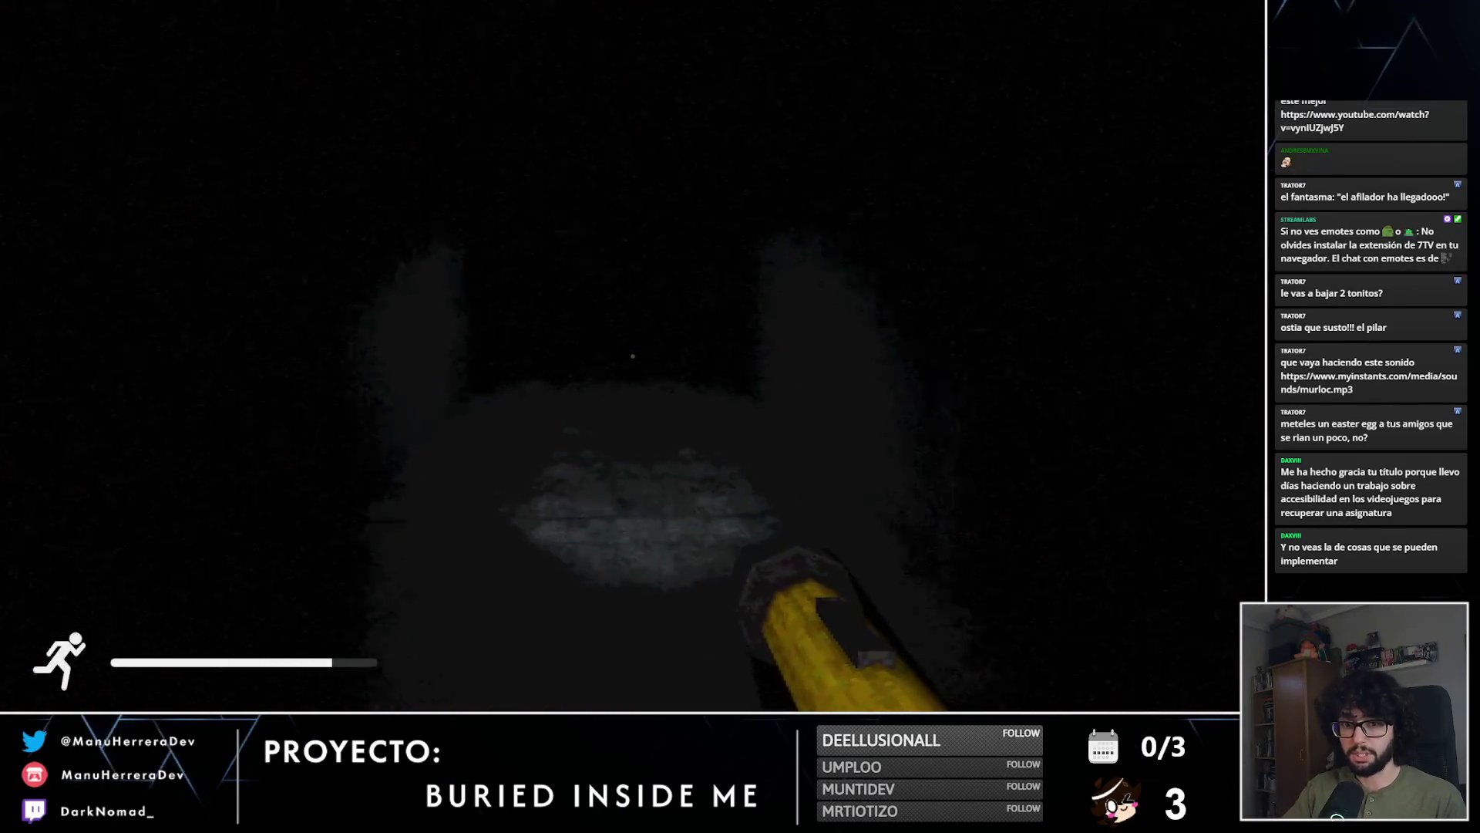
key(shift+w)
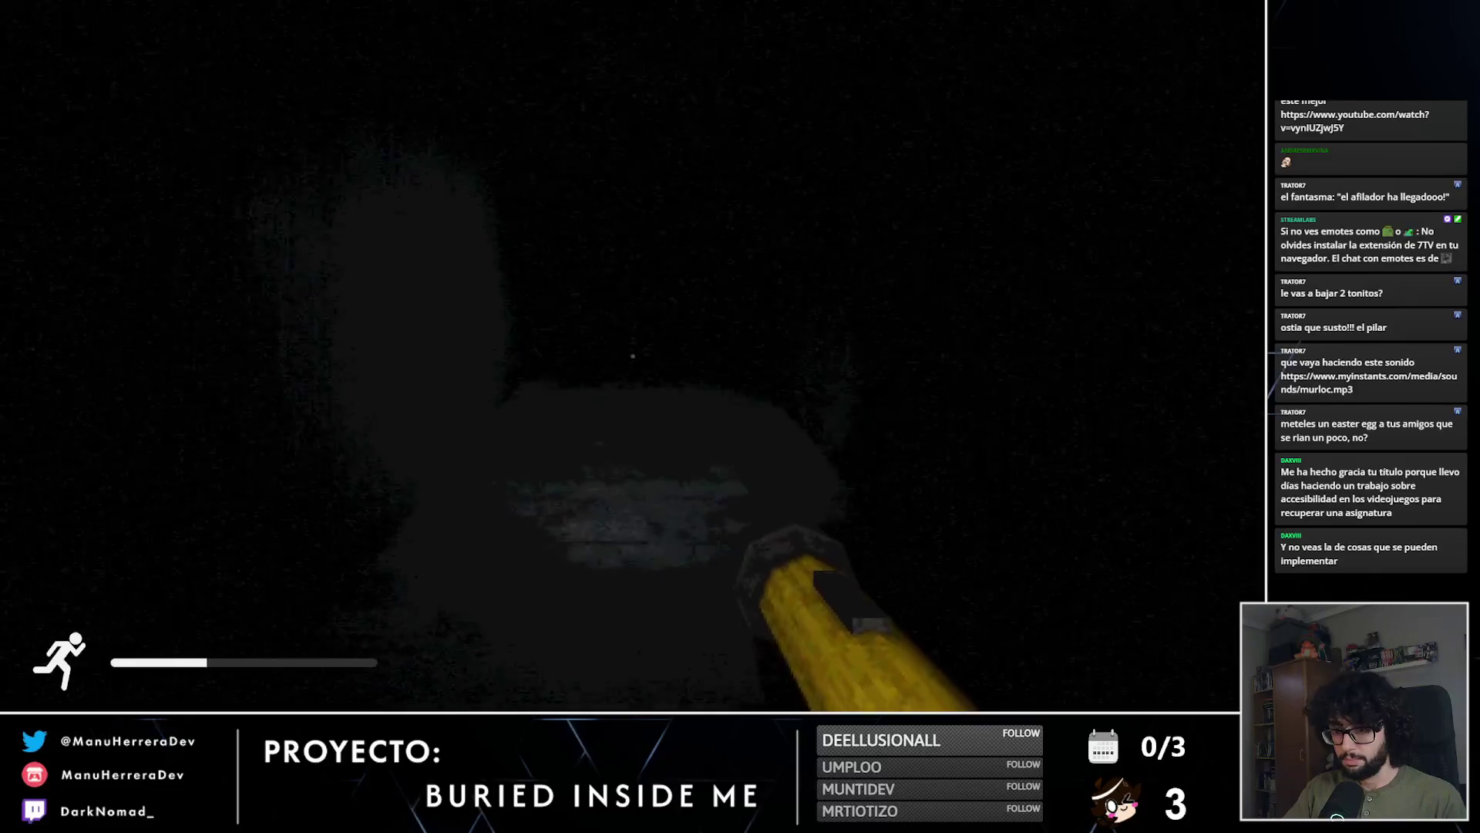
key(shift+w)
key(shift+w)
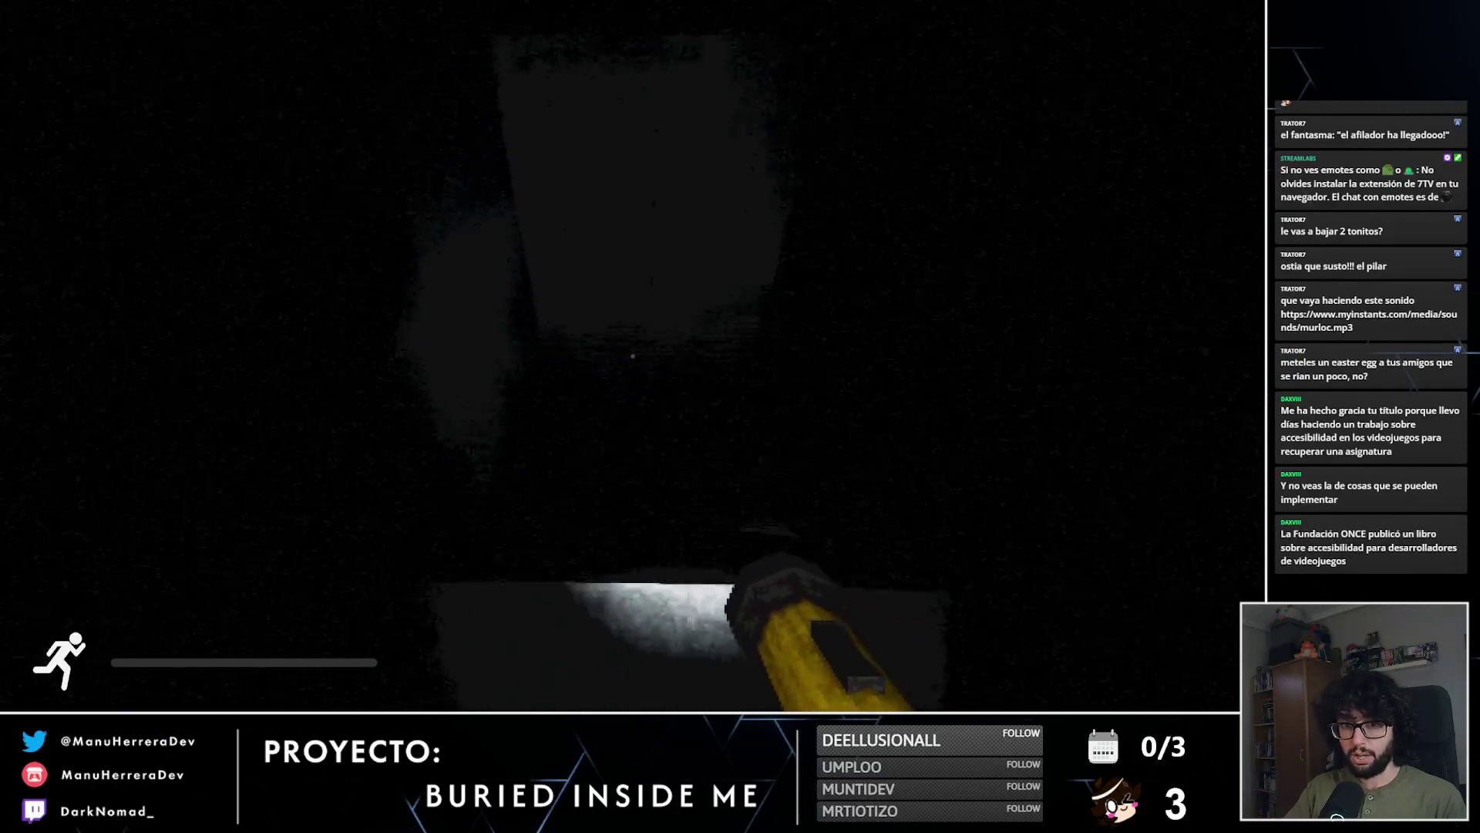
key(w)
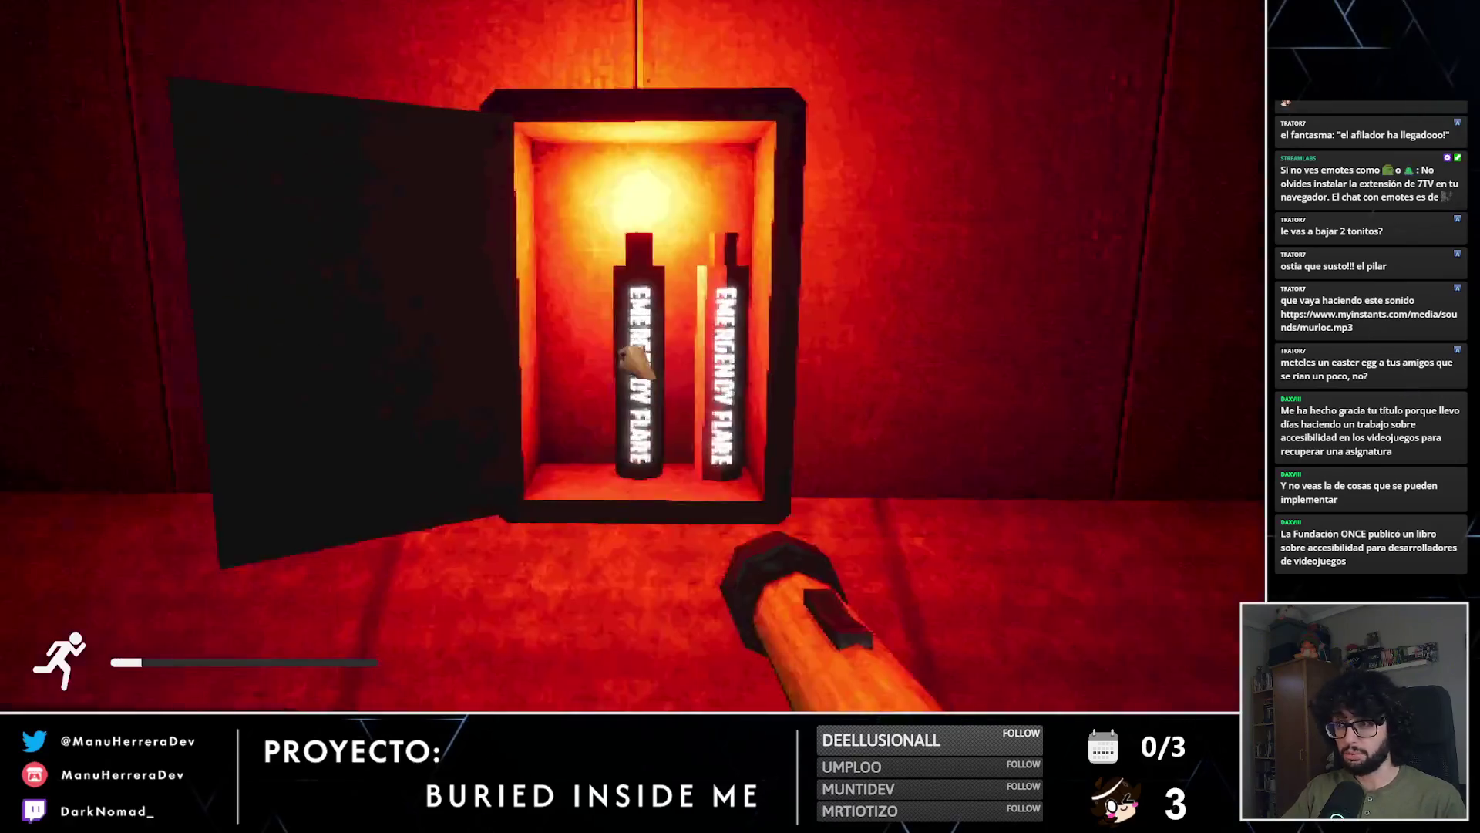
click(637, 363)
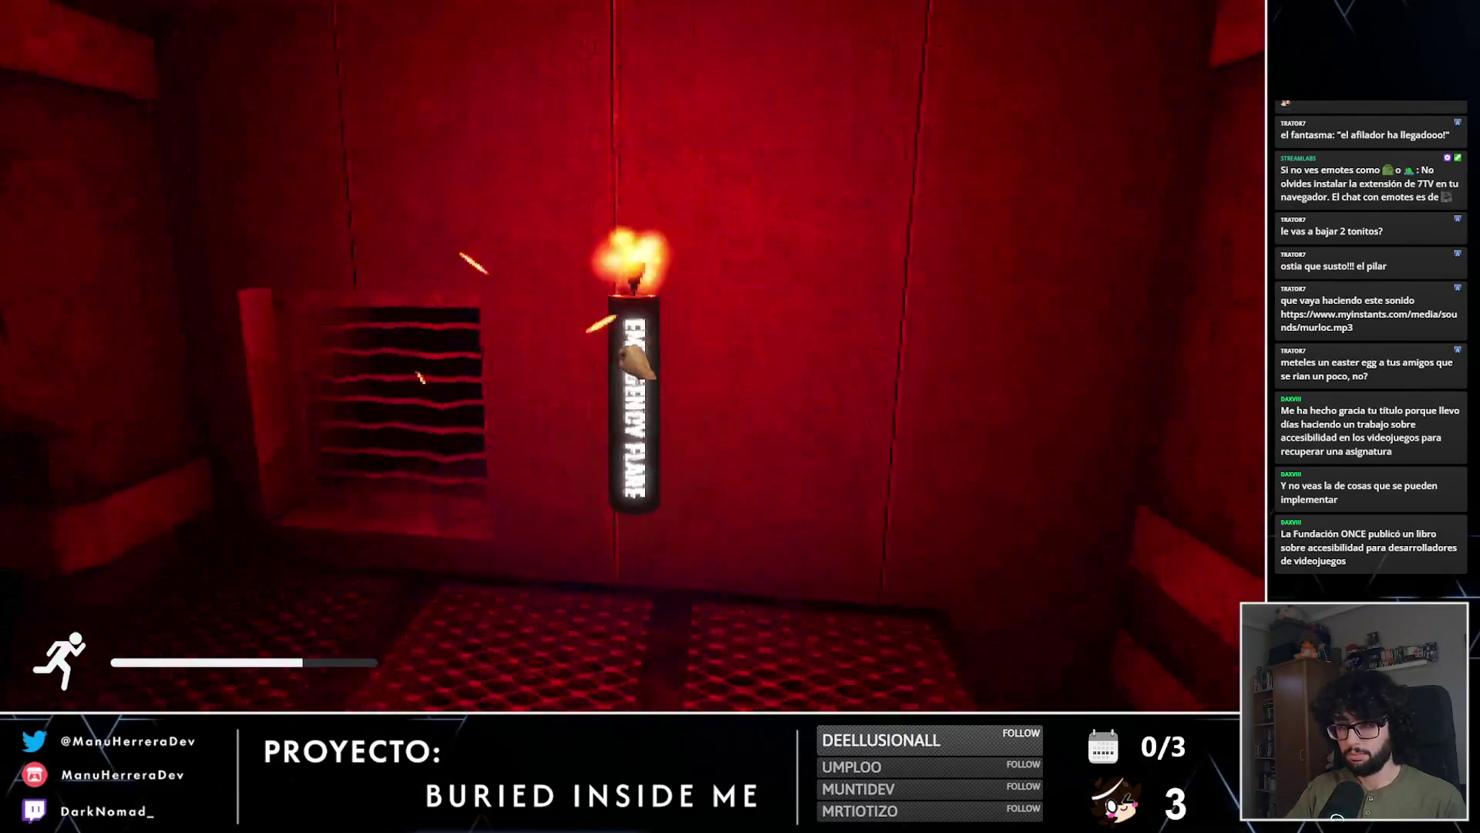
click(637, 362)
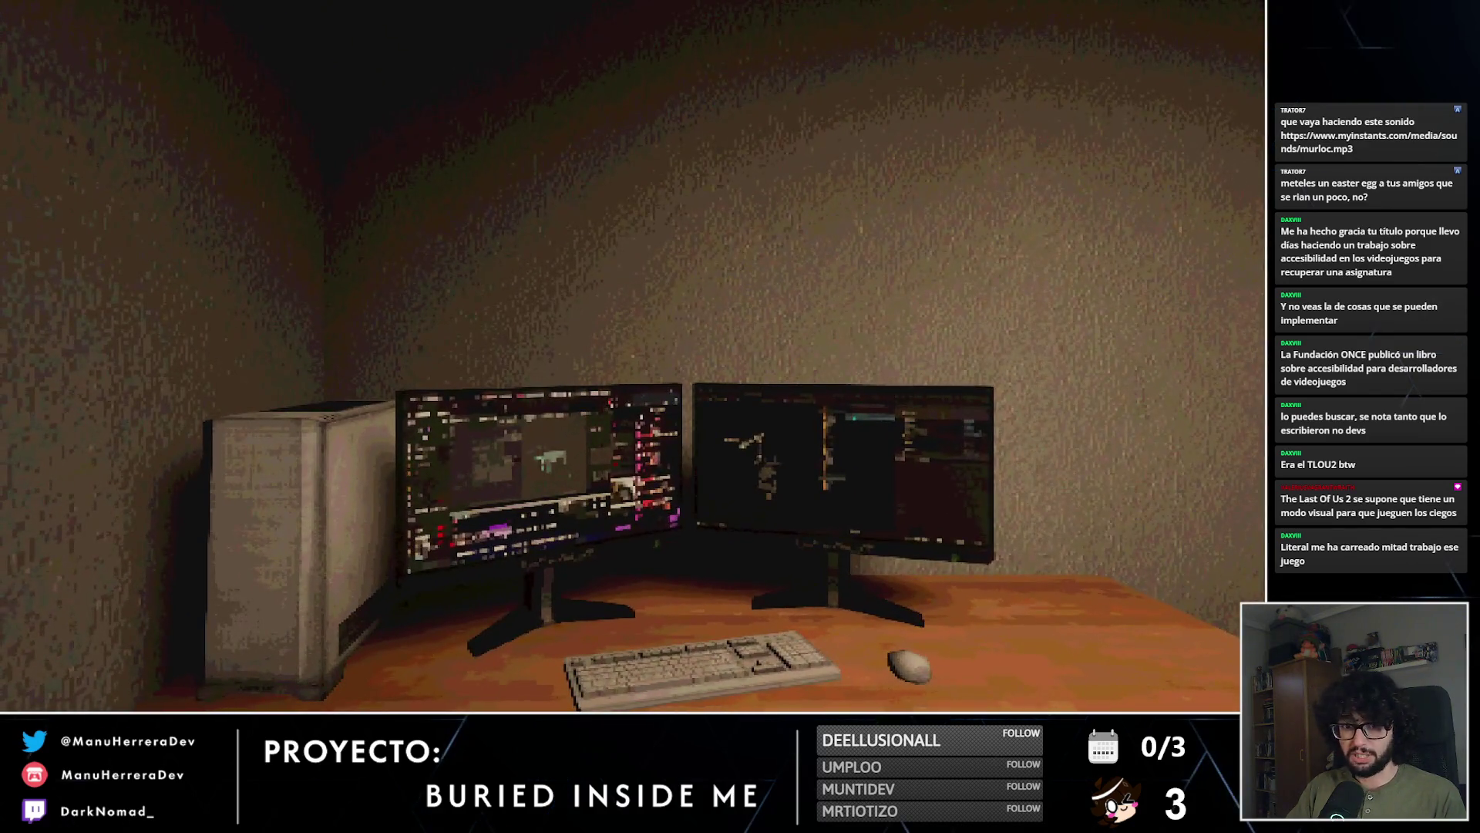
Step: Run through the door and switch room, then down the dark corridor to the battery table
key(w)
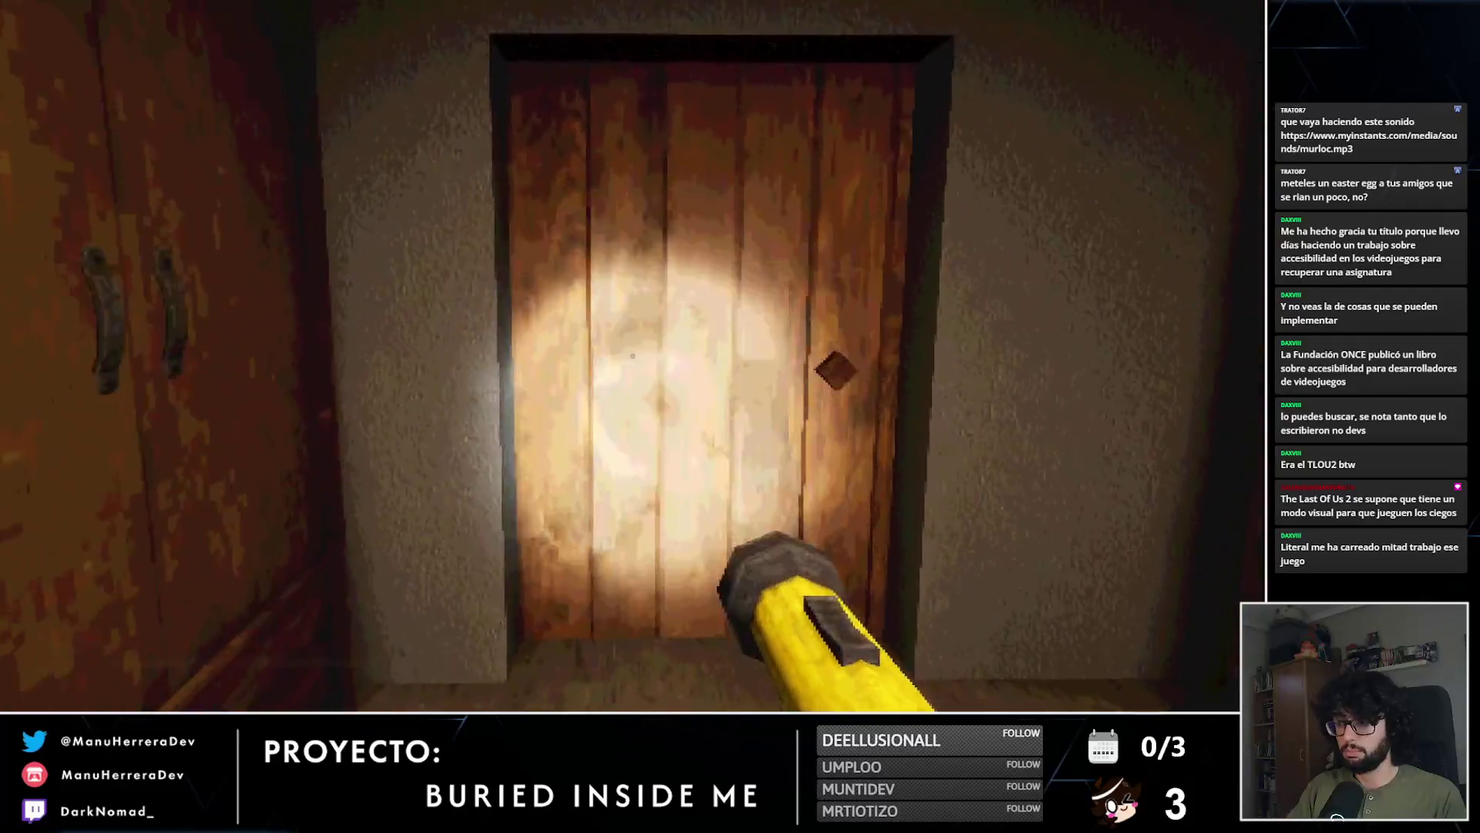
key(shift)
key(e)
key(w)
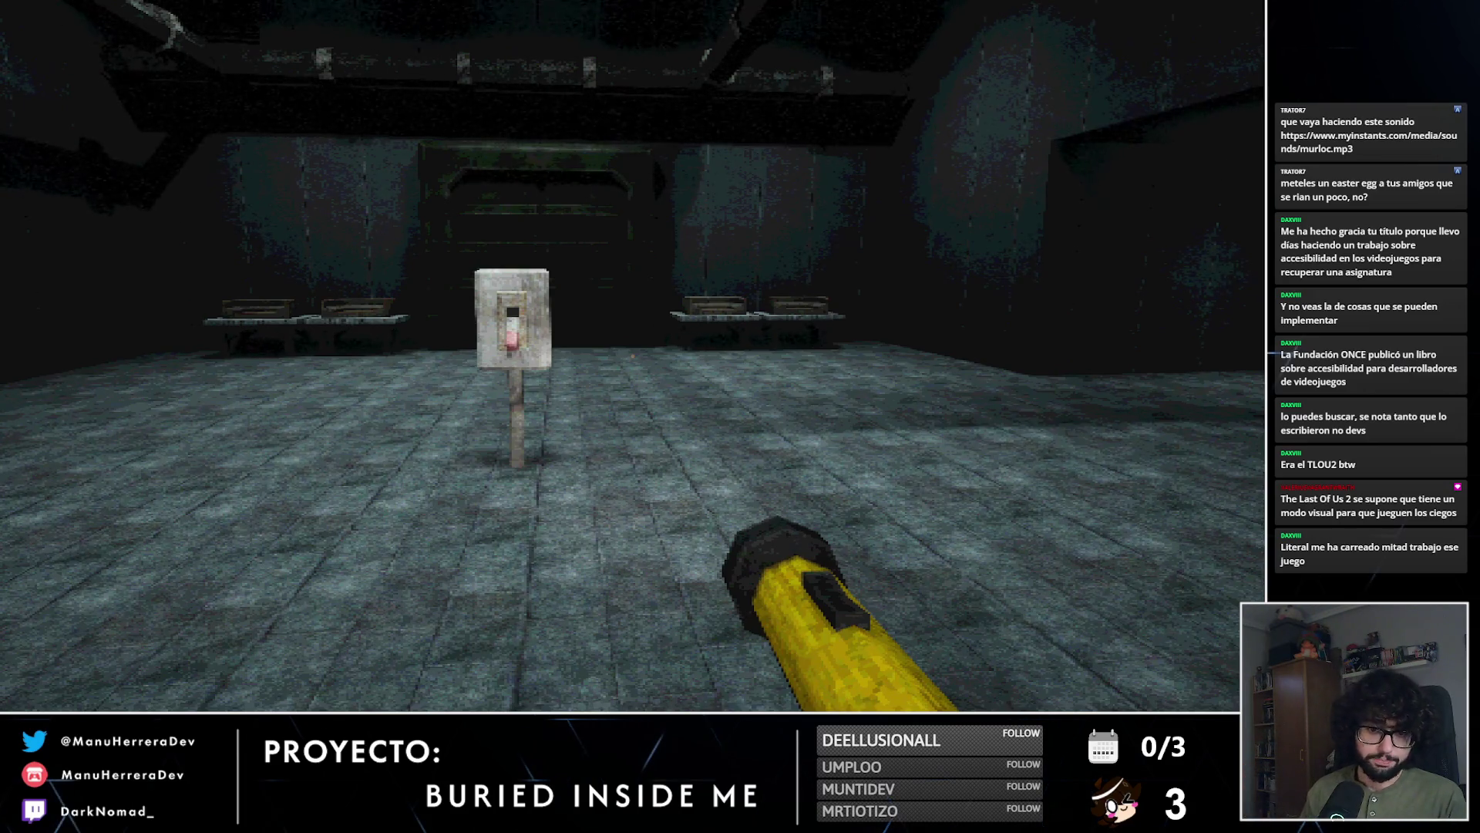
key(w)
key(shift)
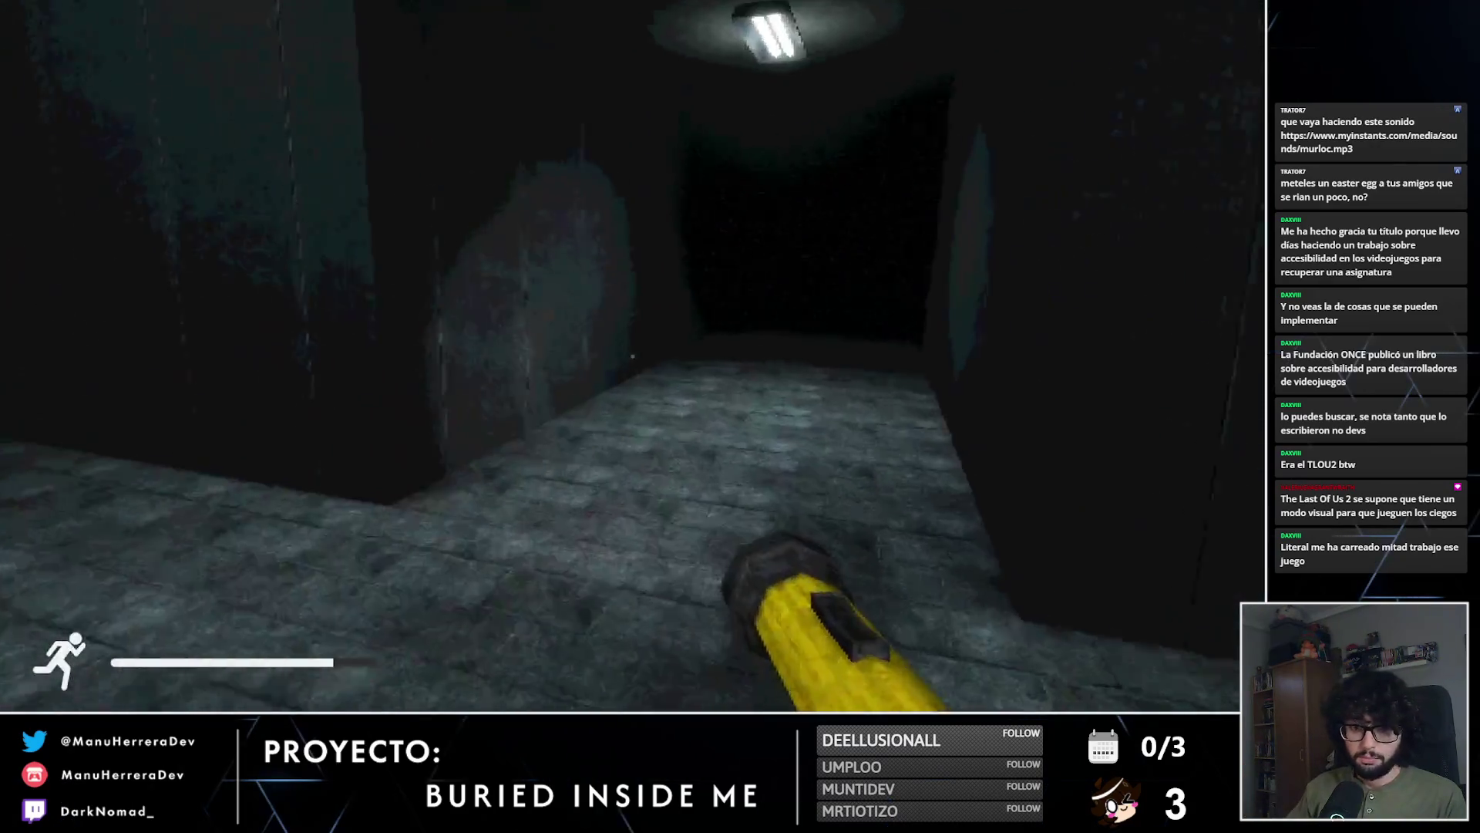
key(w)
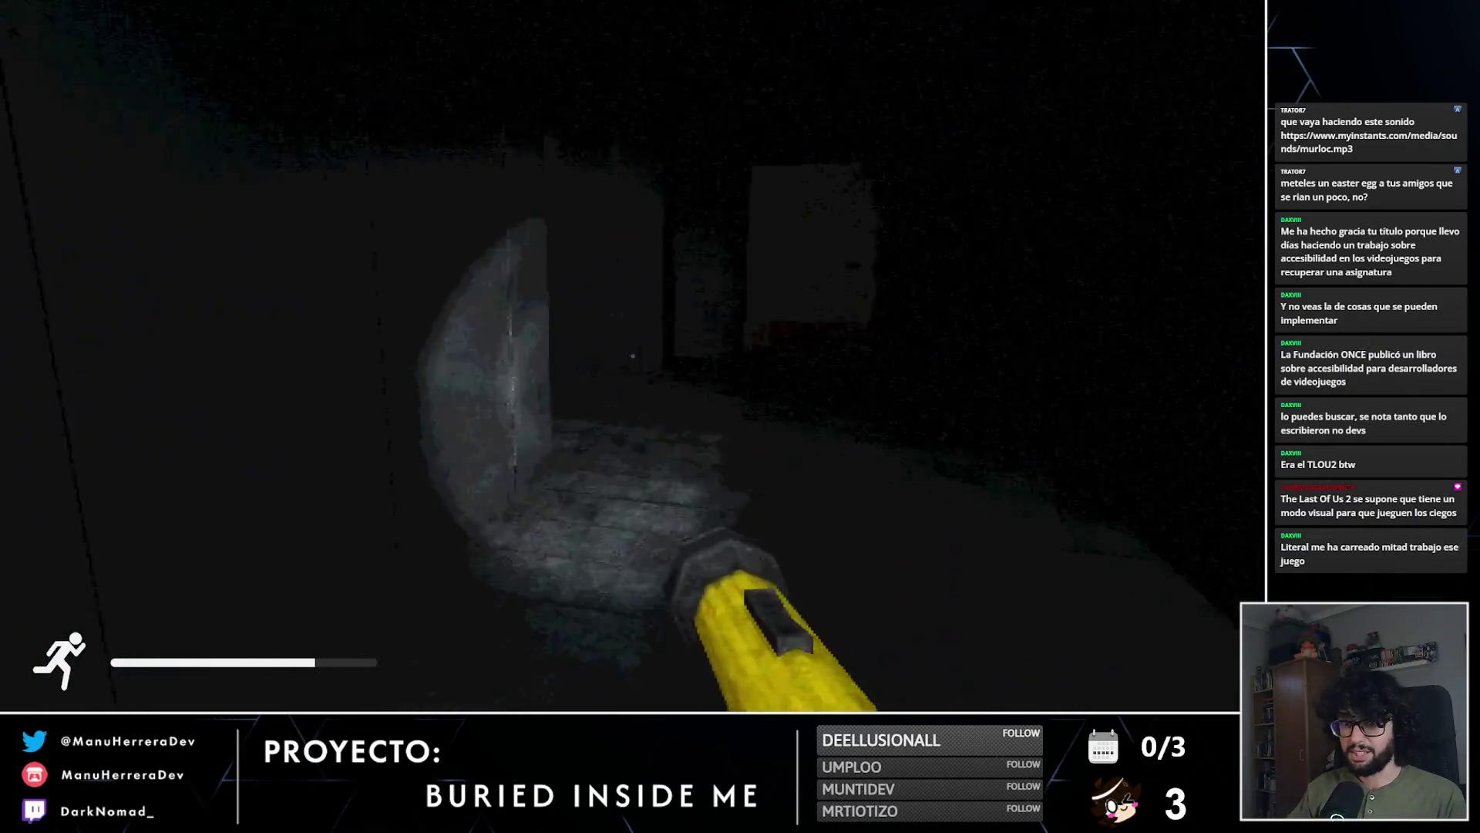
key(w)
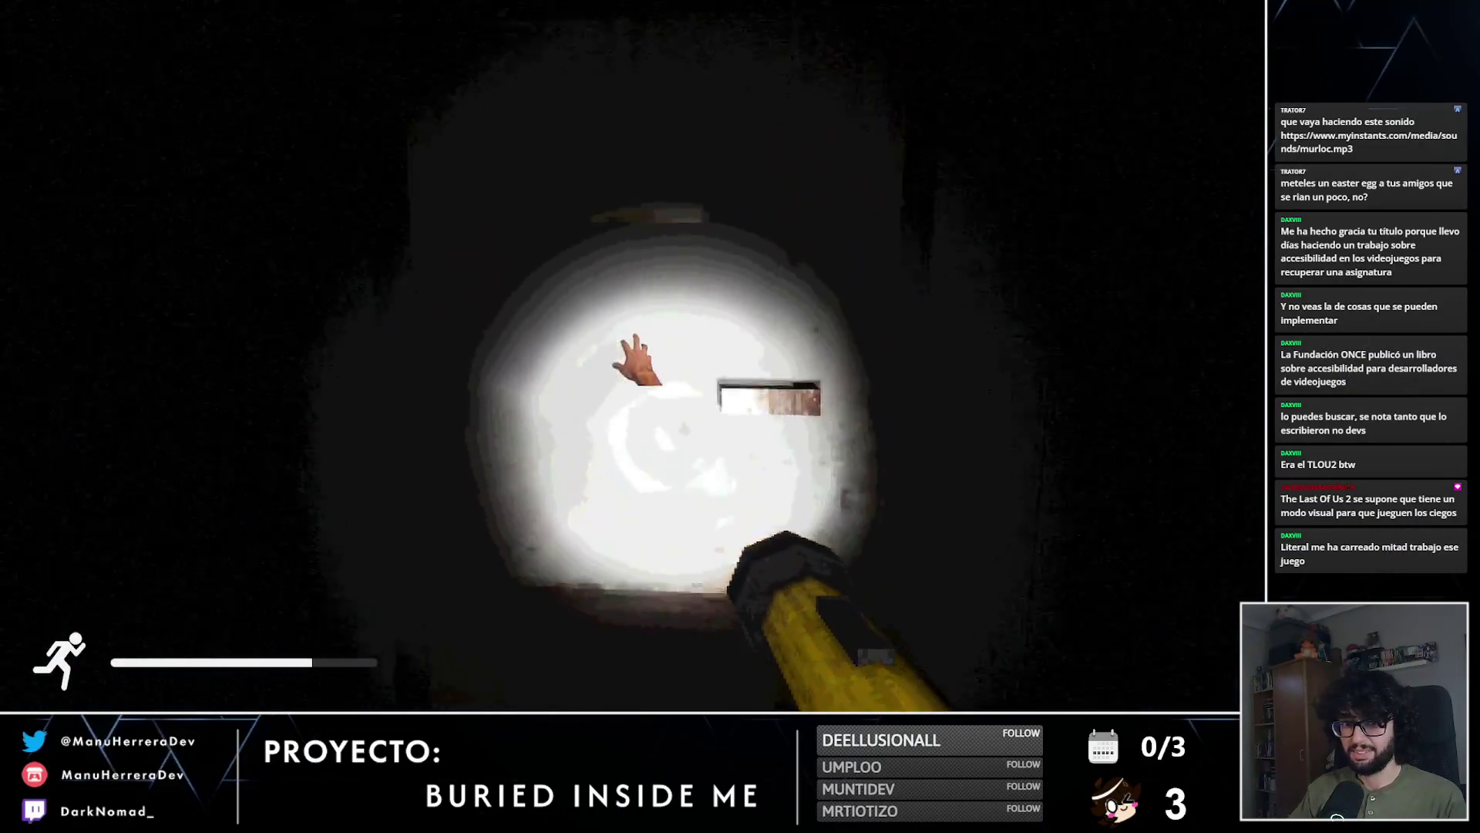
key(w)
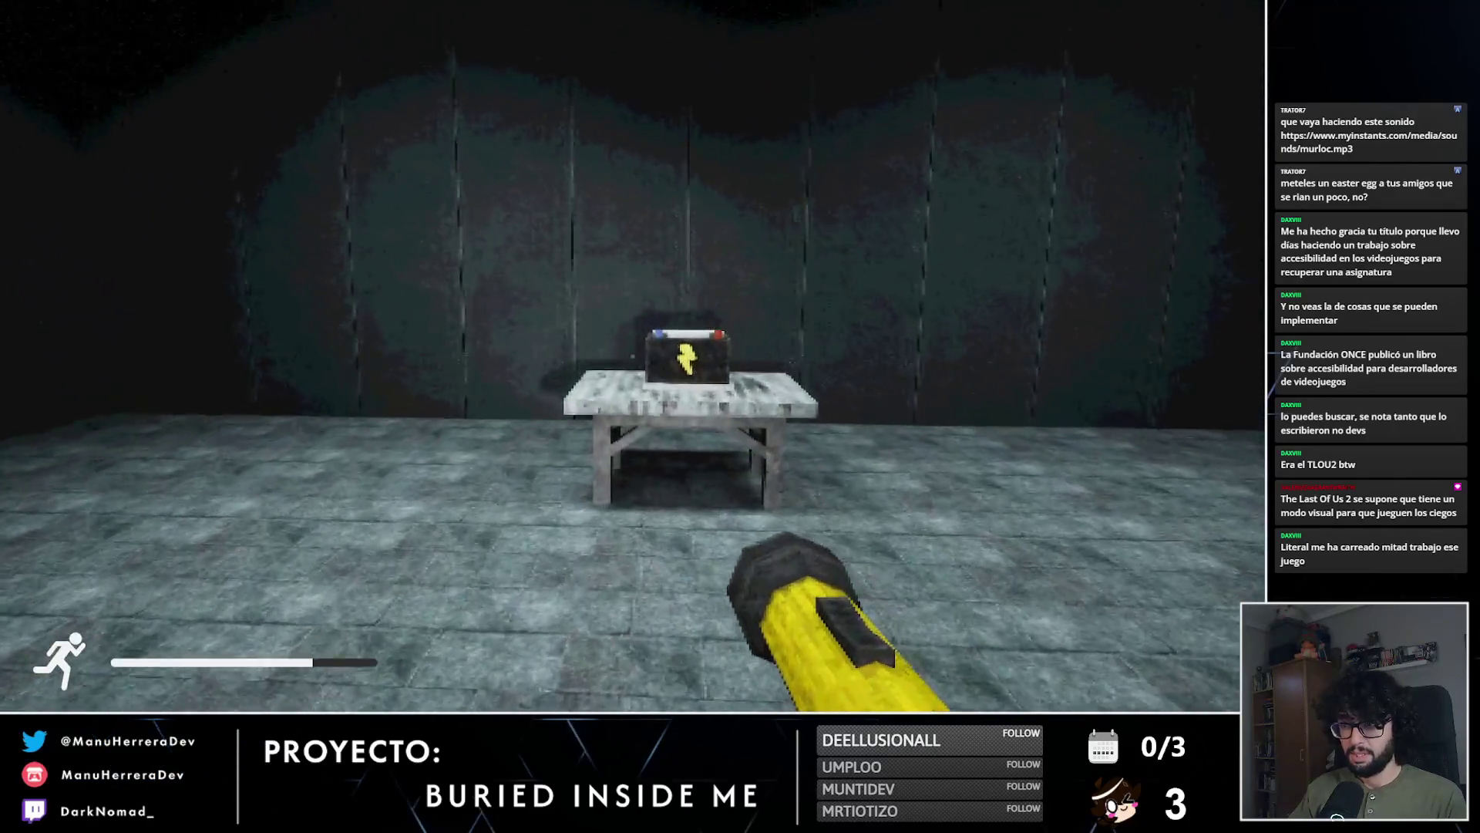
Step: Pick up the battery and carry it past the benches to the metal door
key(e)
key(shift+w)
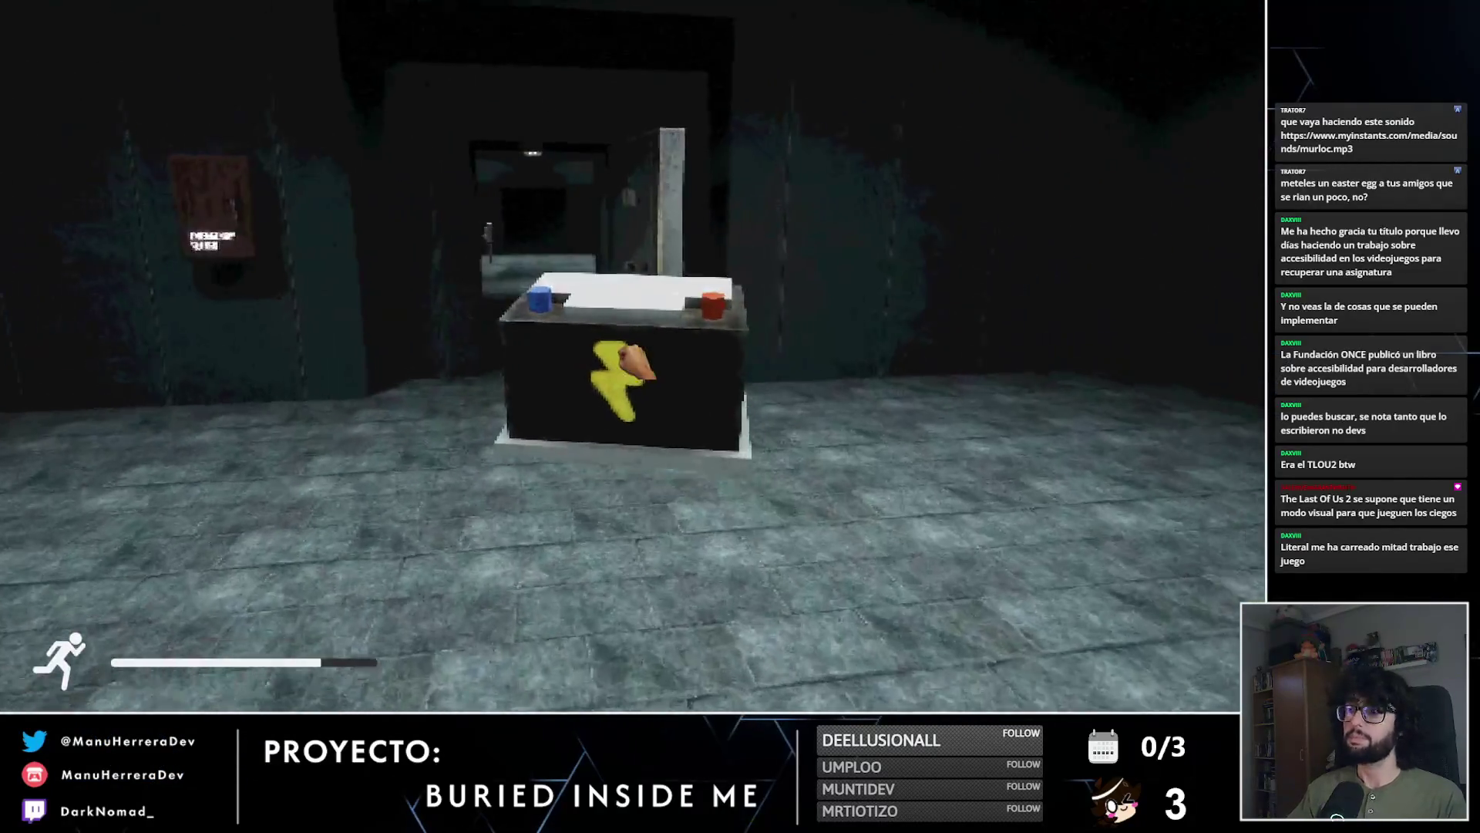
key(shift+w)
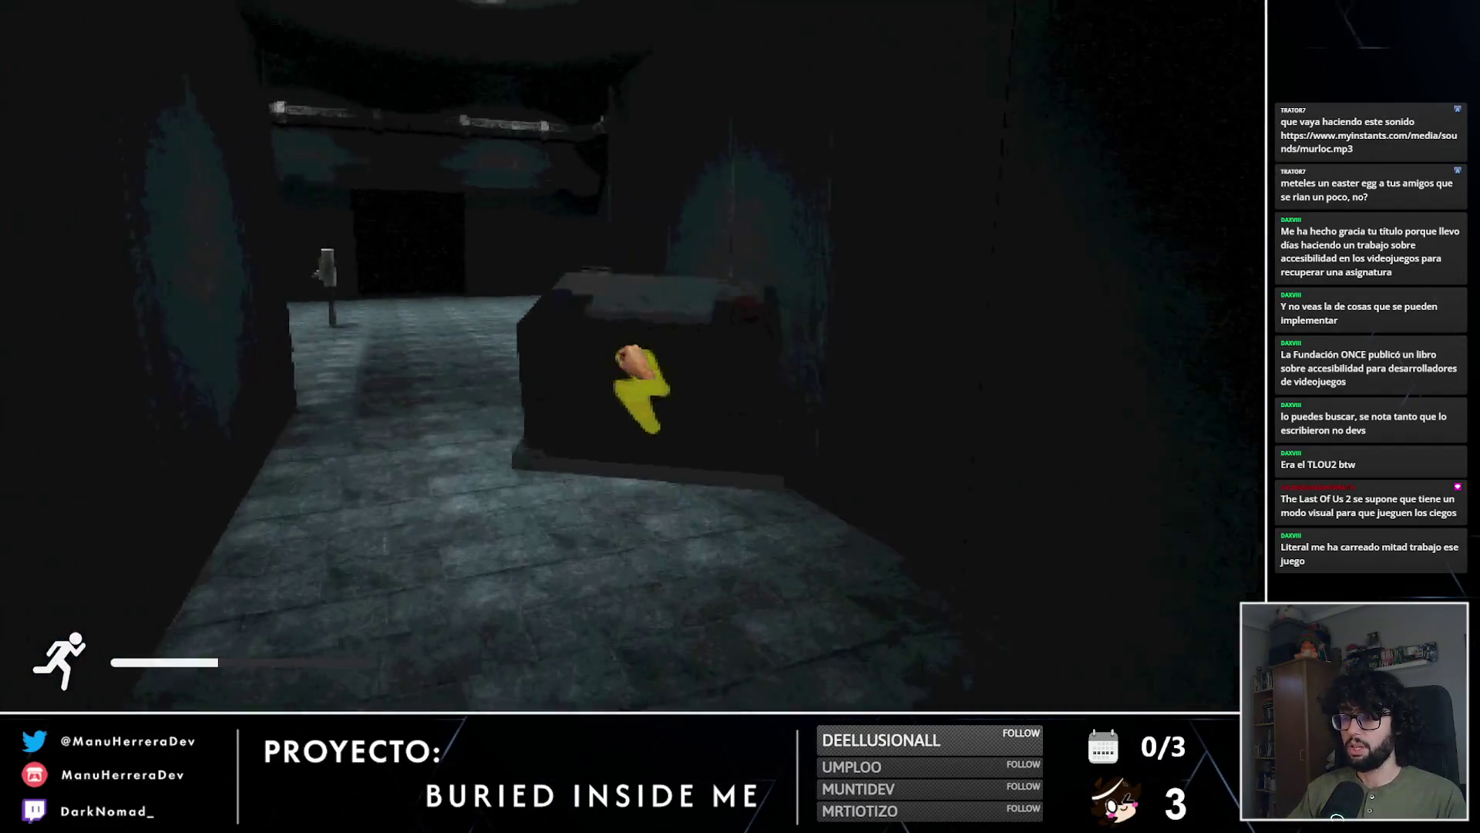
key(shift+w)
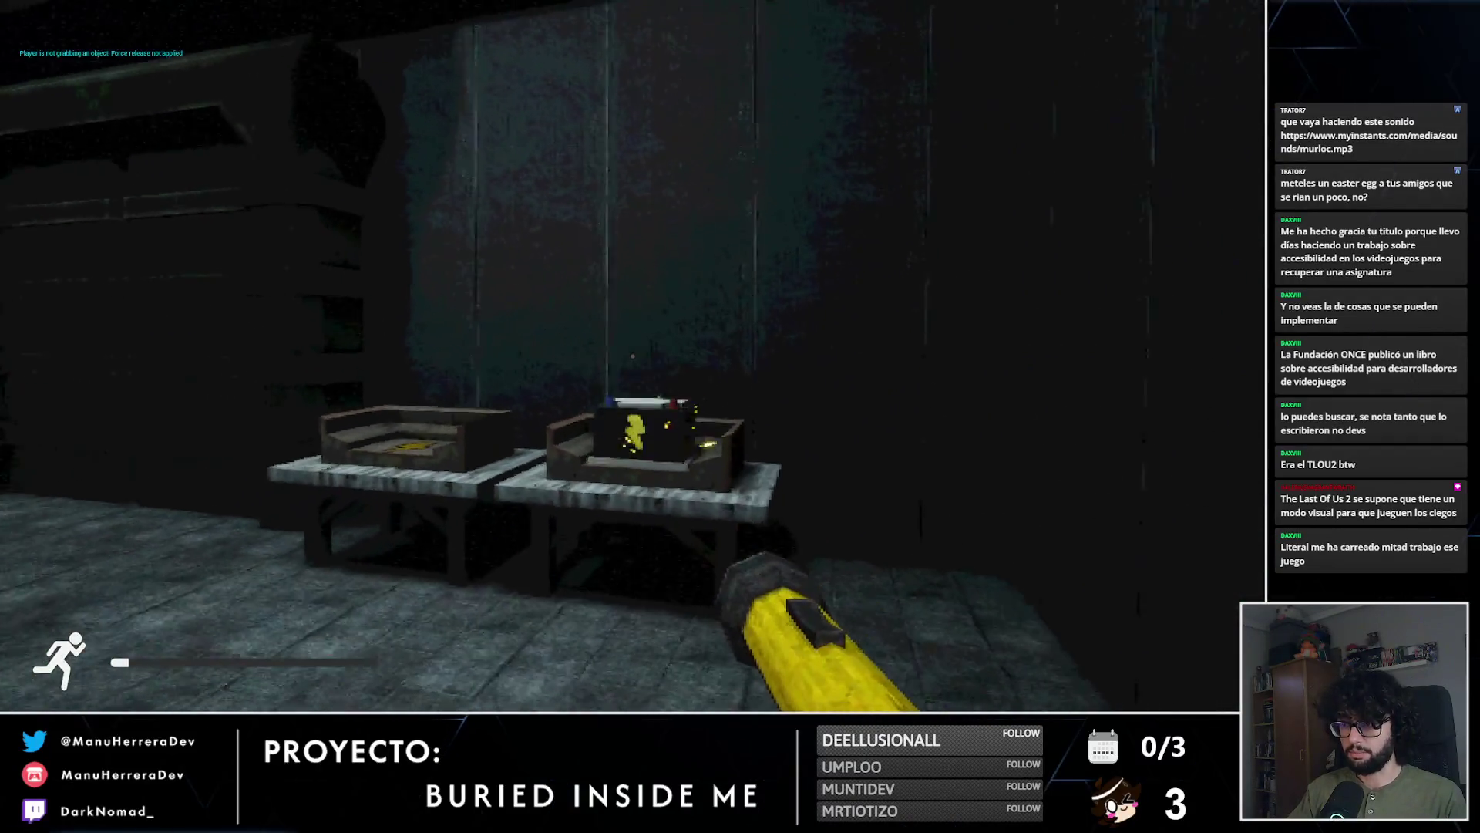
key(w)
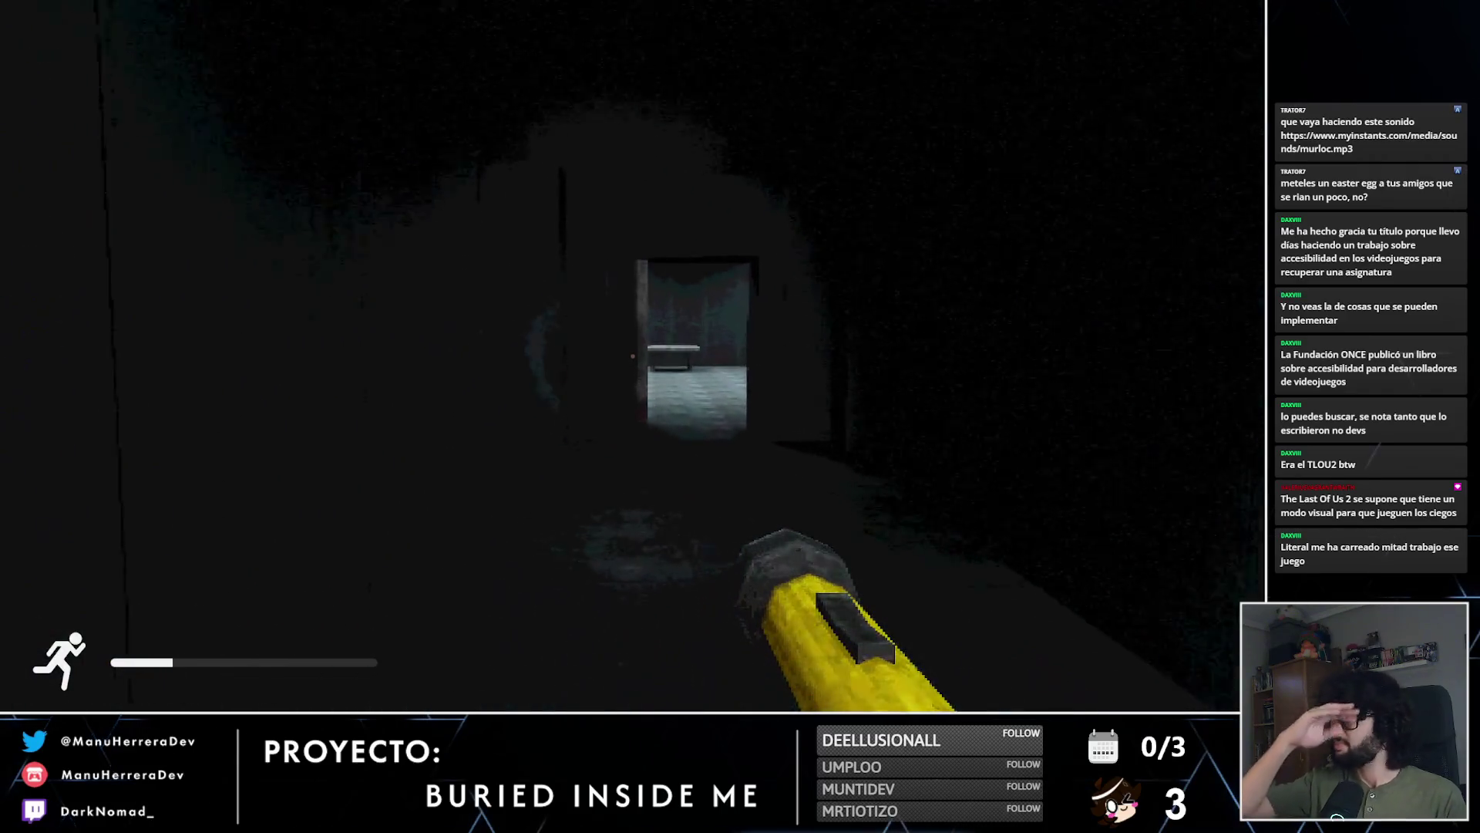
key(shift+w)
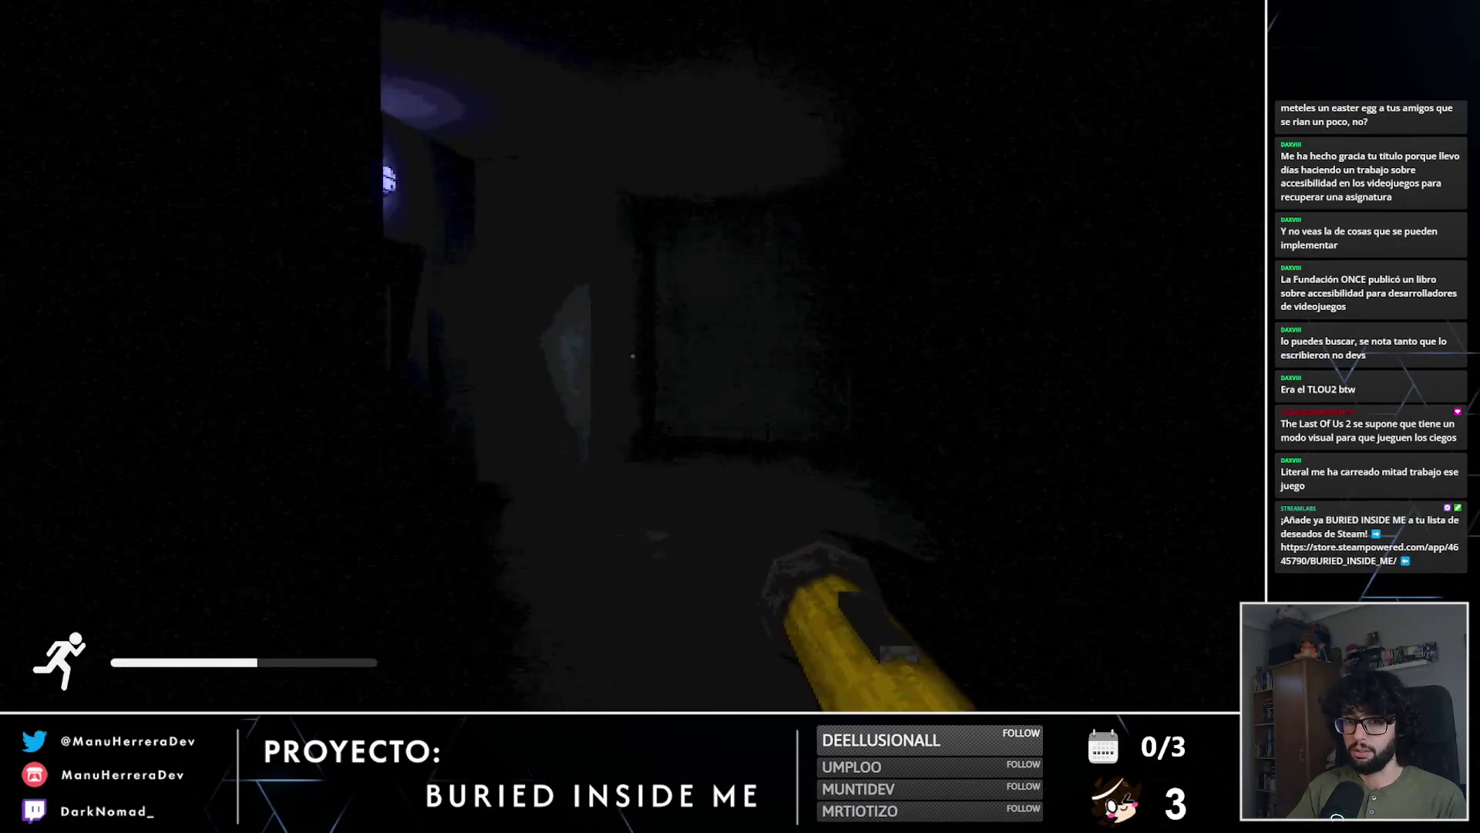
key(shift+w)
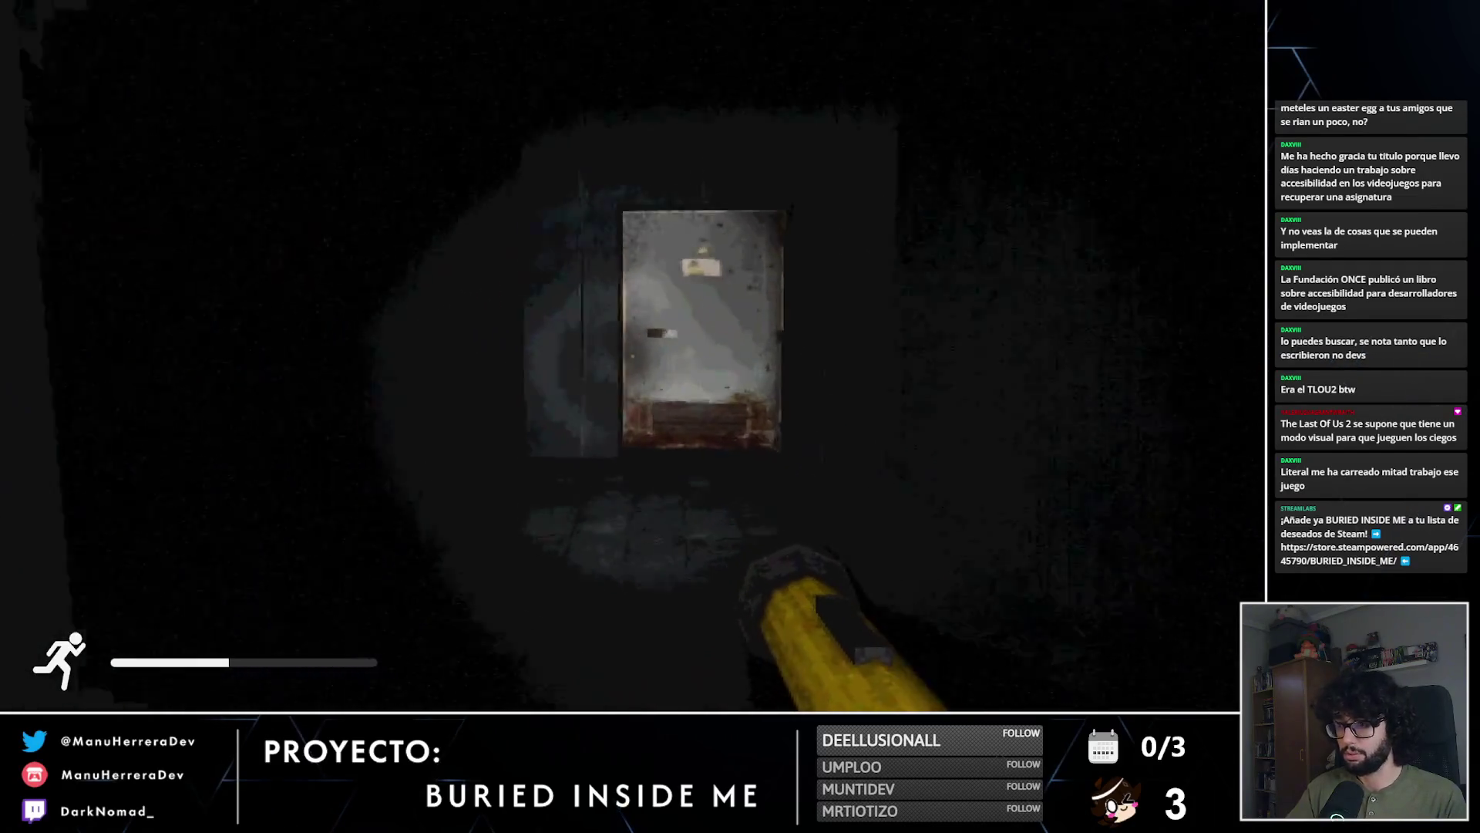
key(shift+w)
Step: Head past the lamp toward the lit staircase and open the door into the tiled puzzle room
key(w)
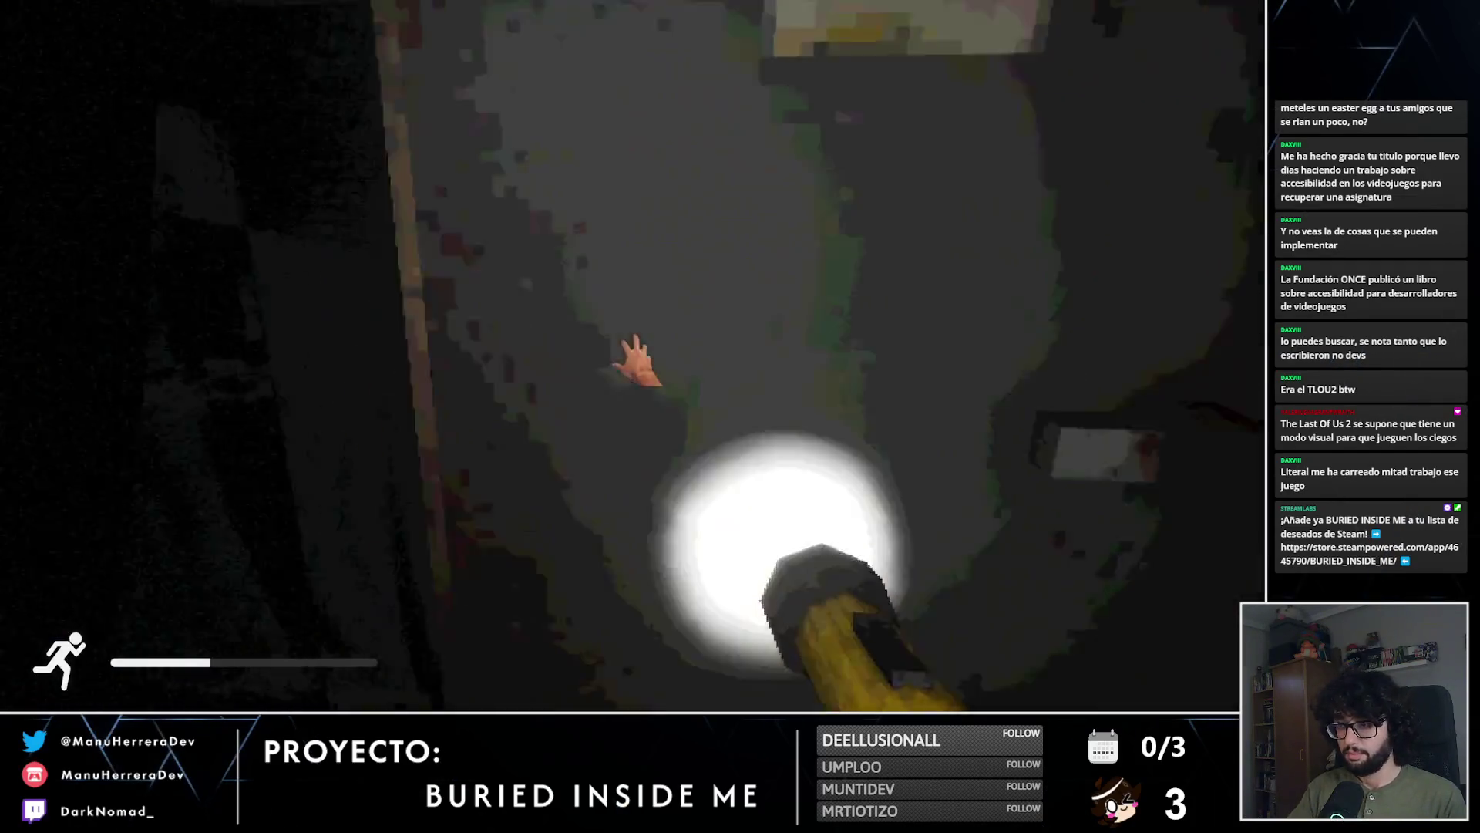
key(w)
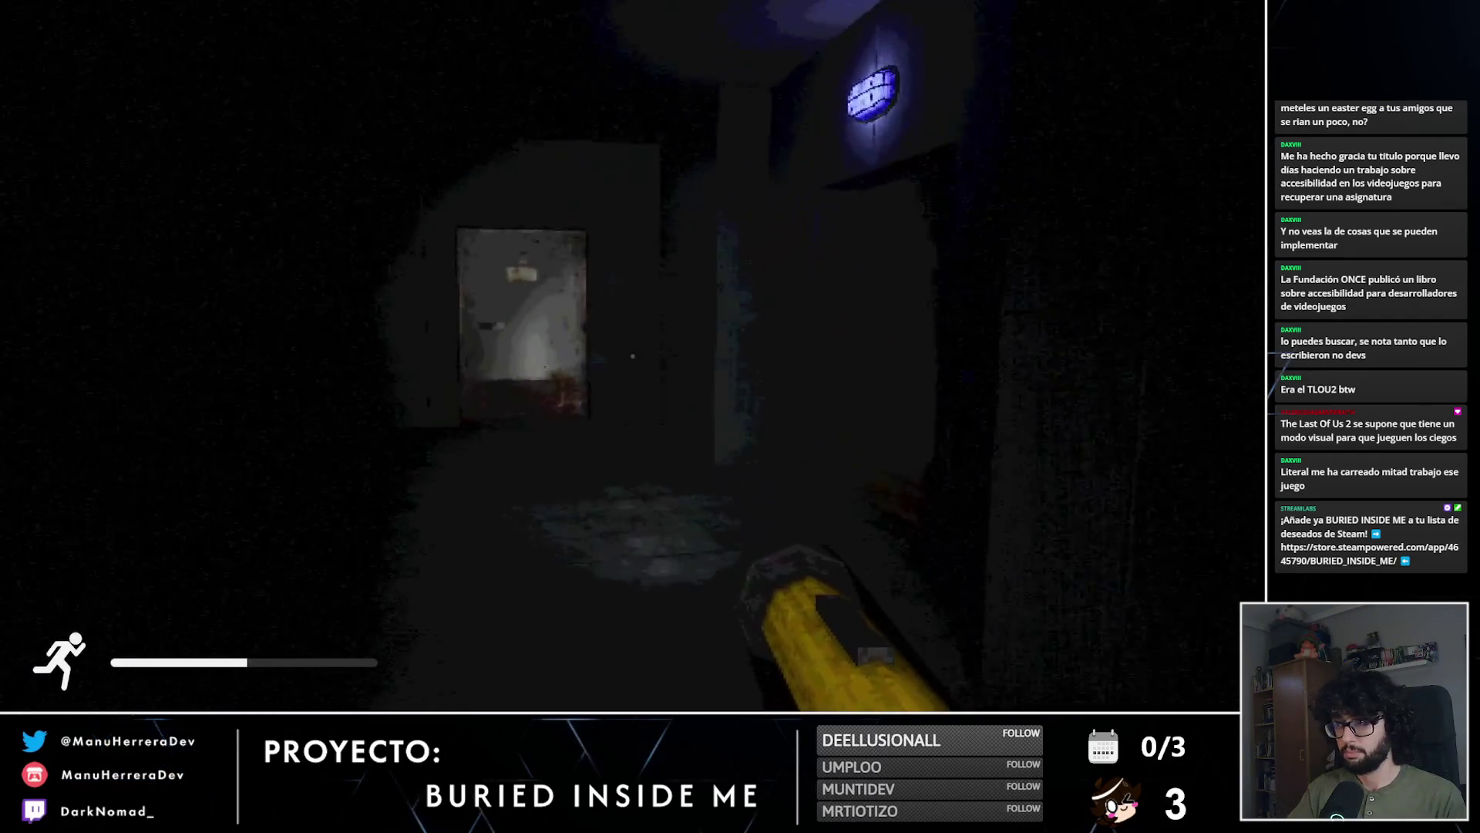
key(shift+w)
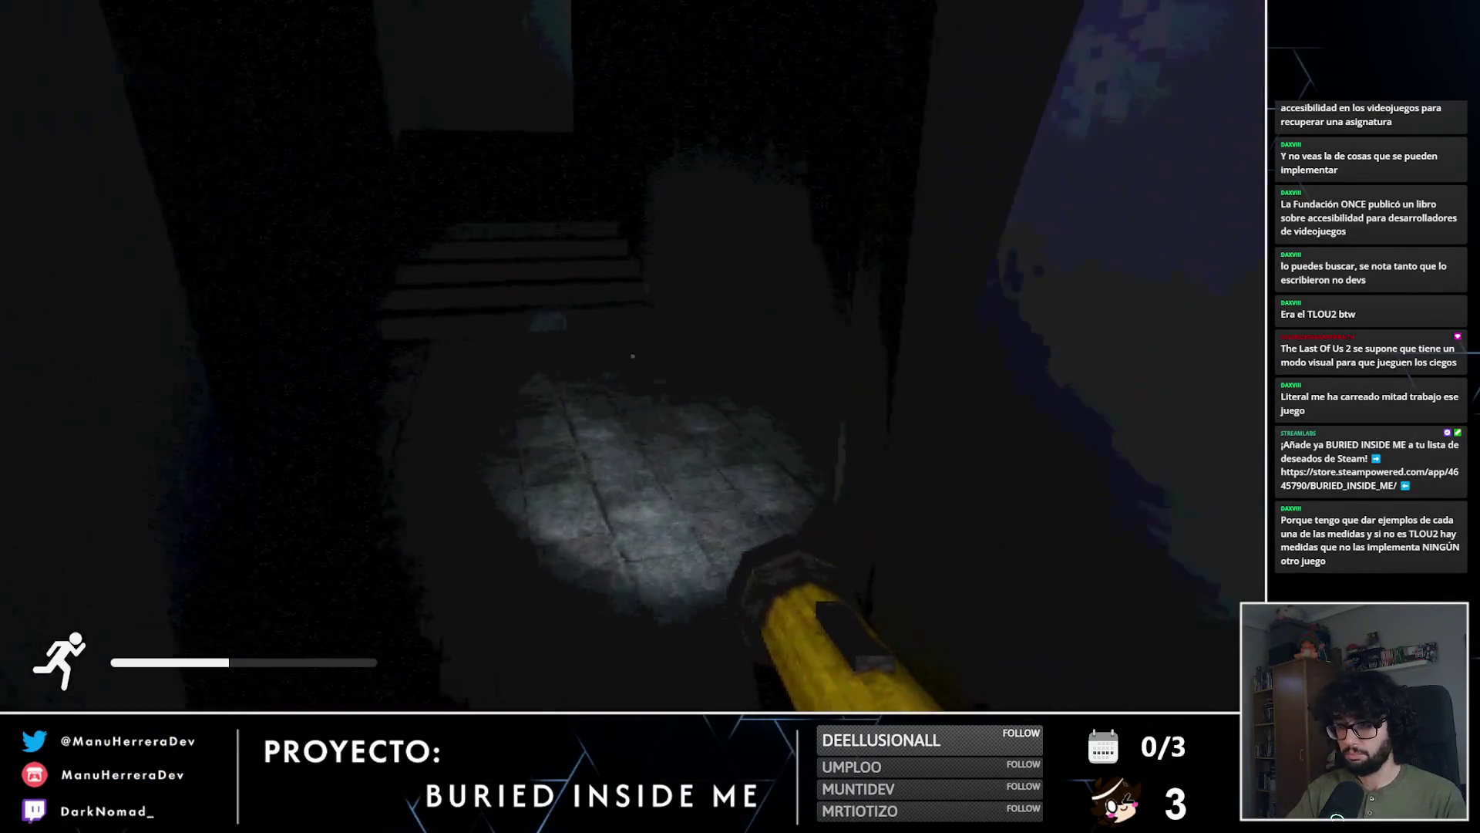
key(shift+w)
key(shift+w)
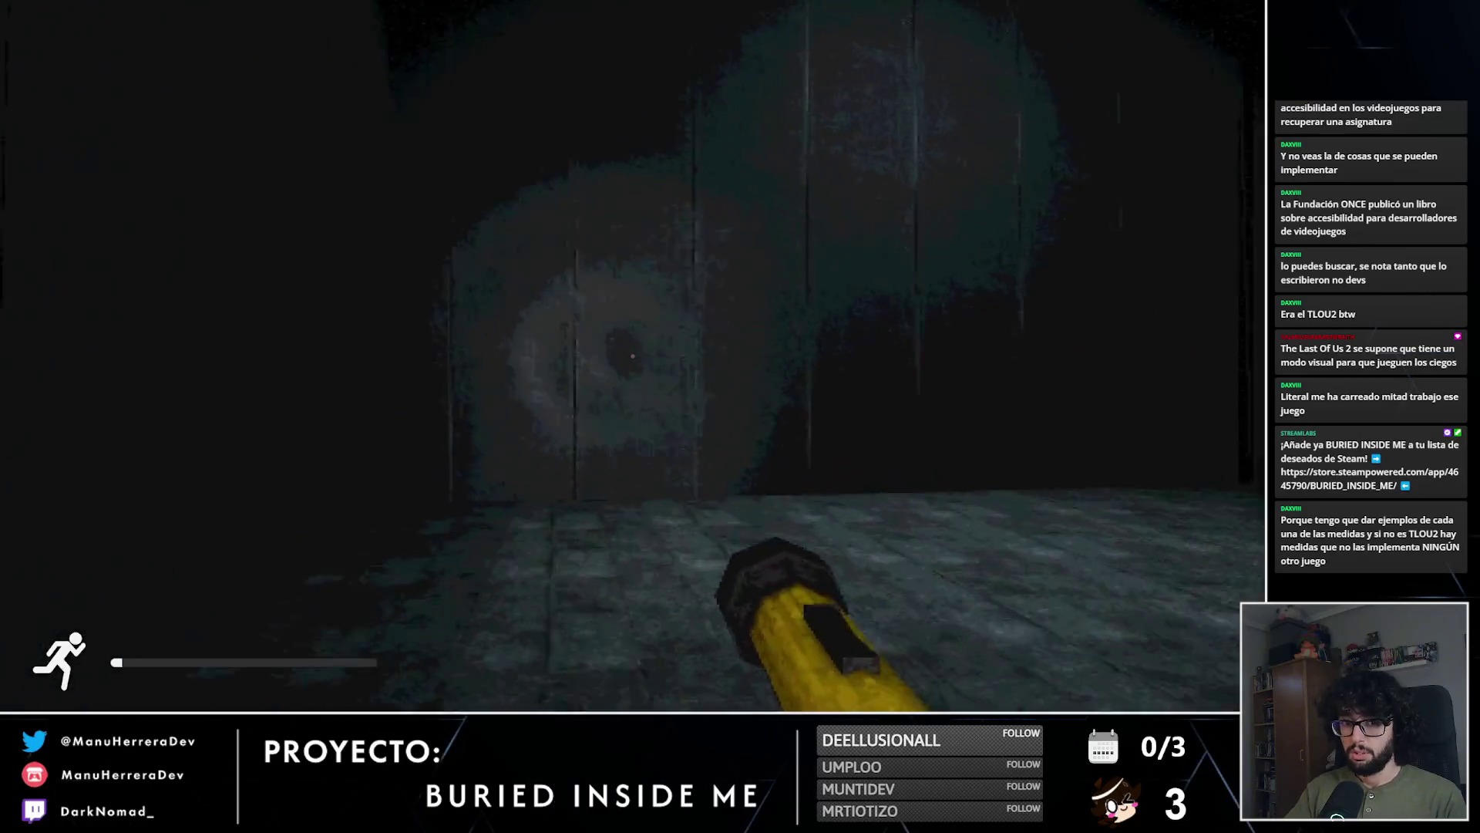
key(w)
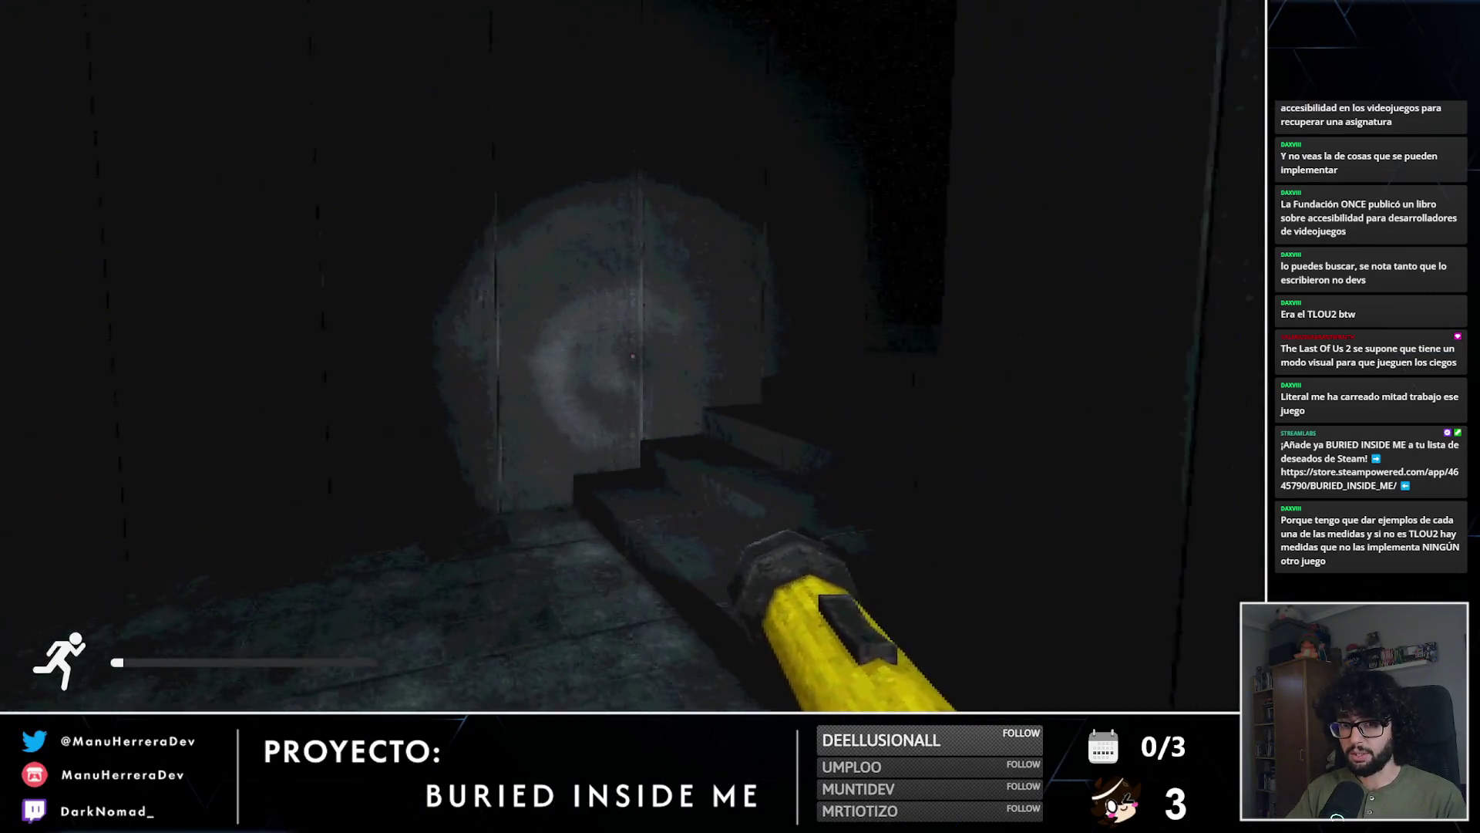
key(w)
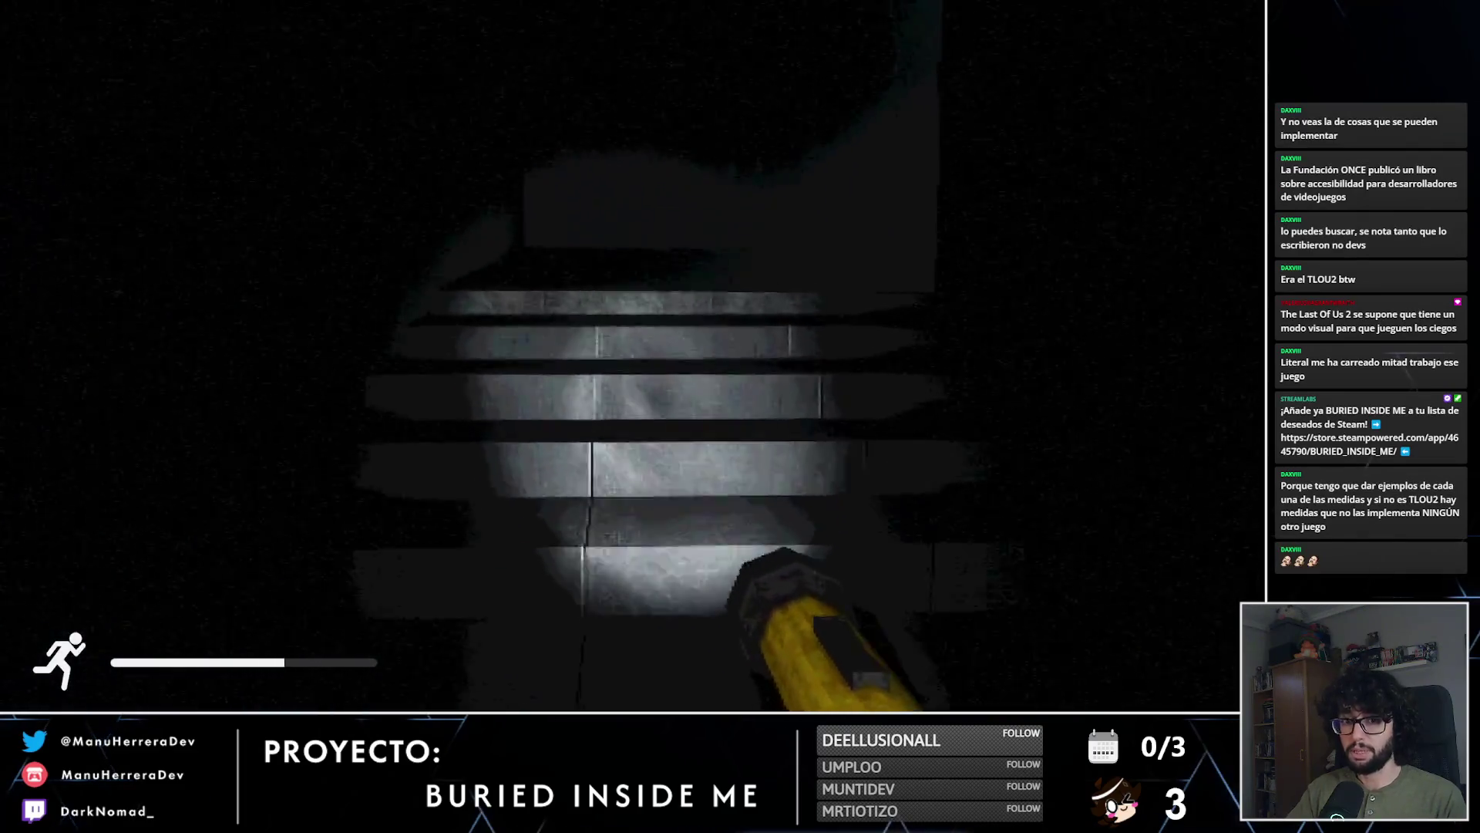
key(shift+w)
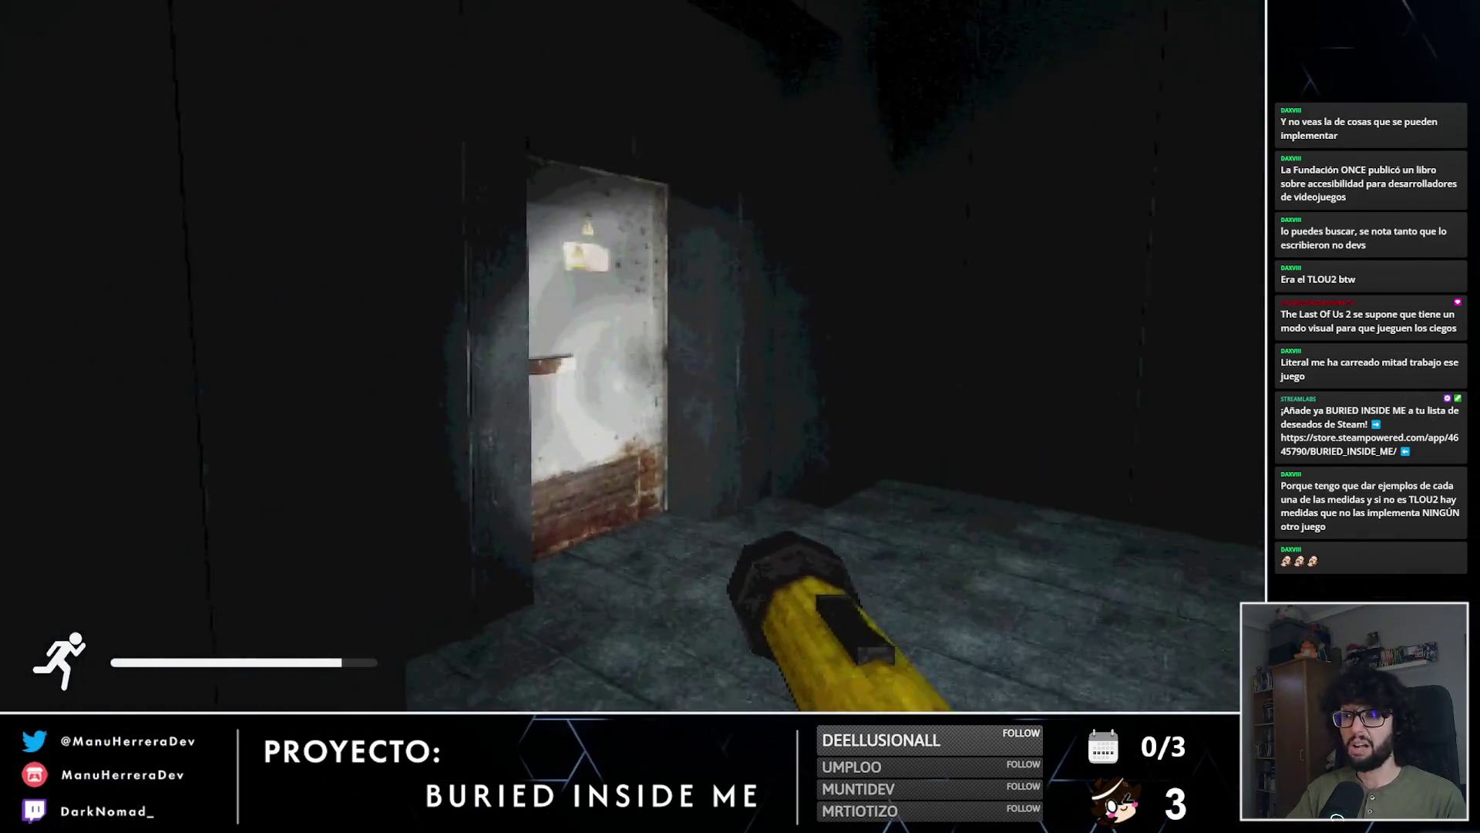
click(636, 358)
key(shift+w)
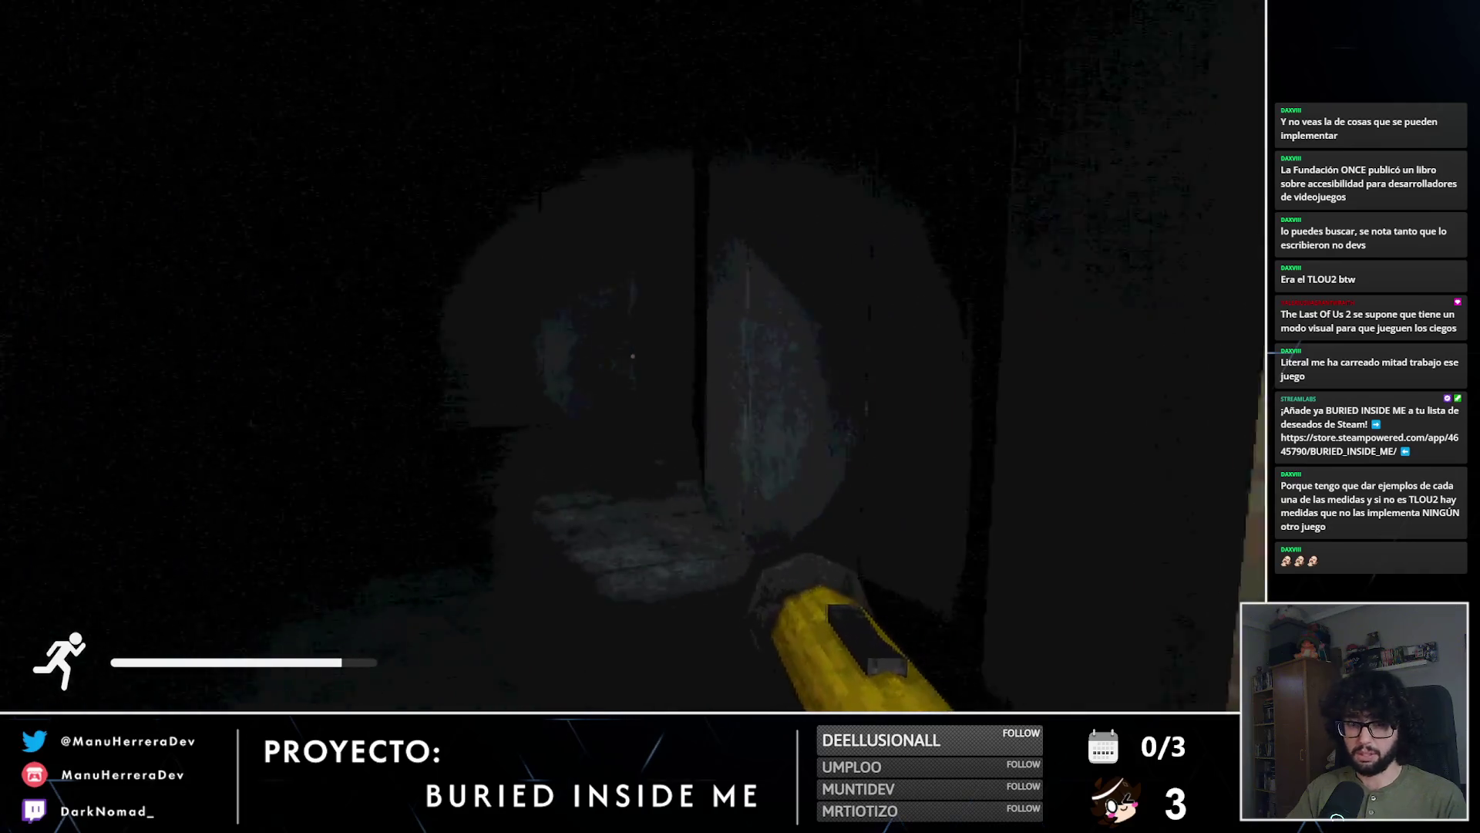
key(shift+w)
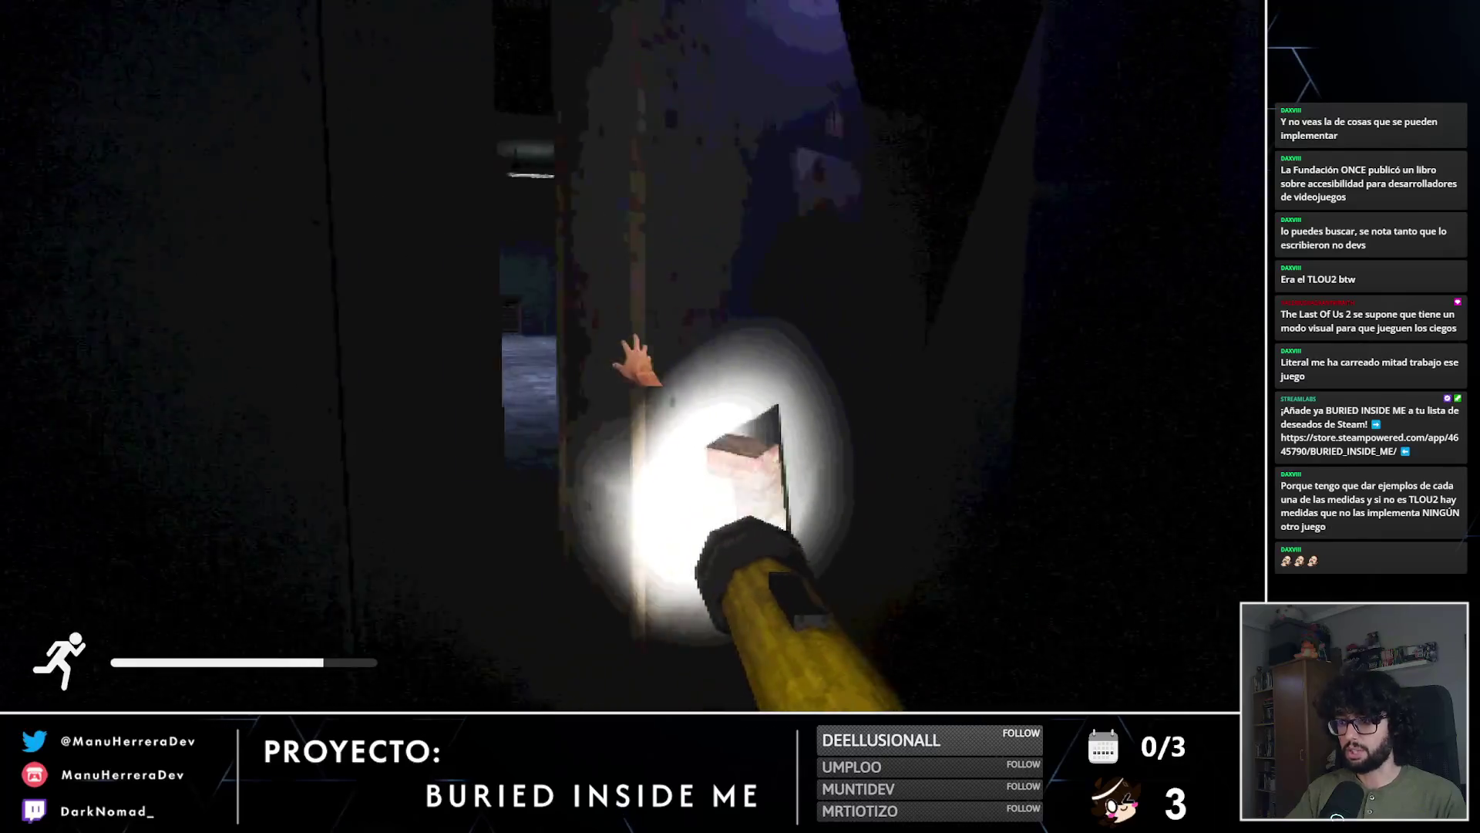
mouse_move(740, 416)
key(shift+w)
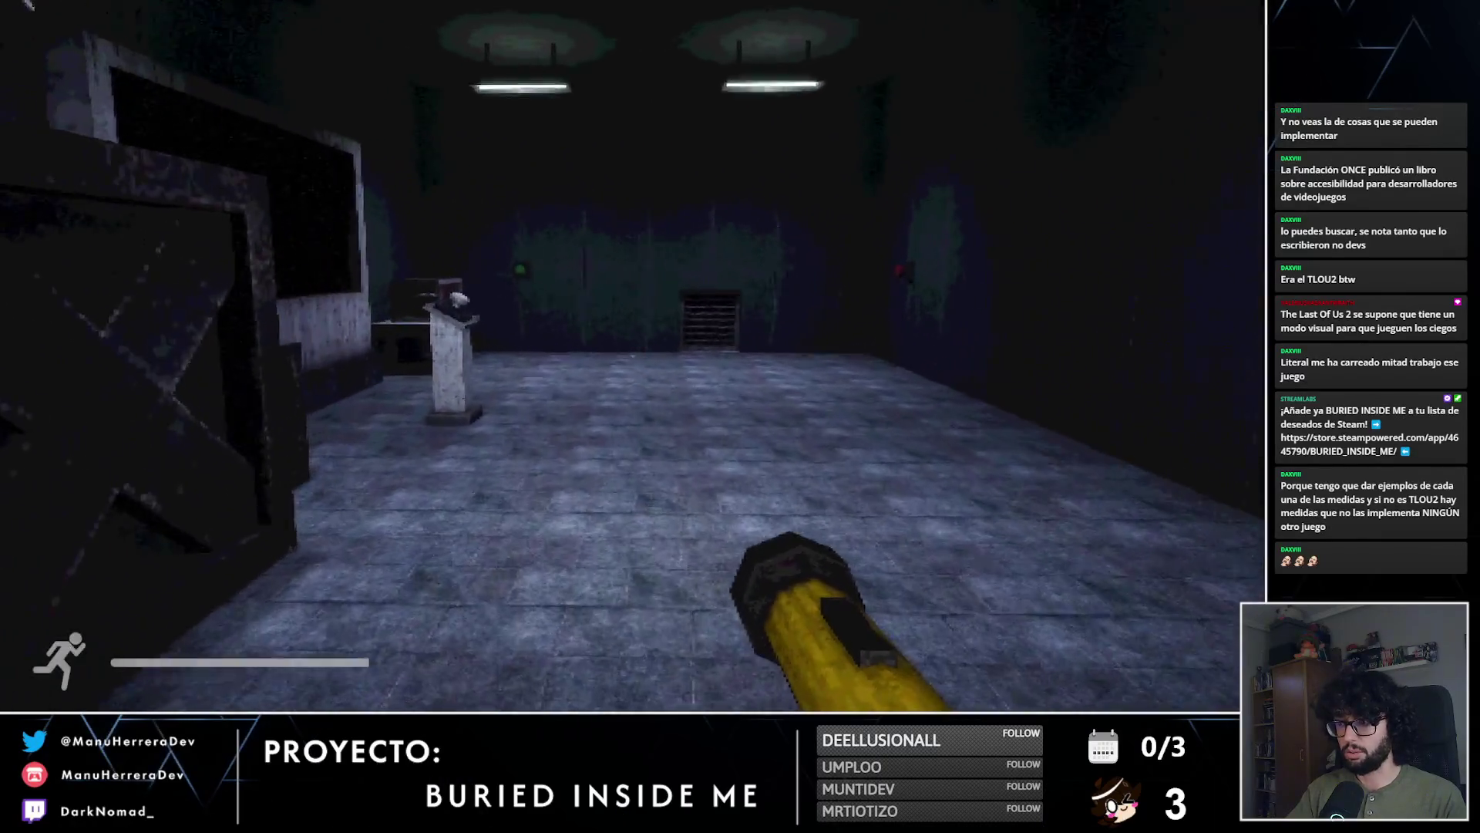
Step: Start the colour sequence at the pedestal and press the matching wall buttons until the board shows CORRECT
key(e)
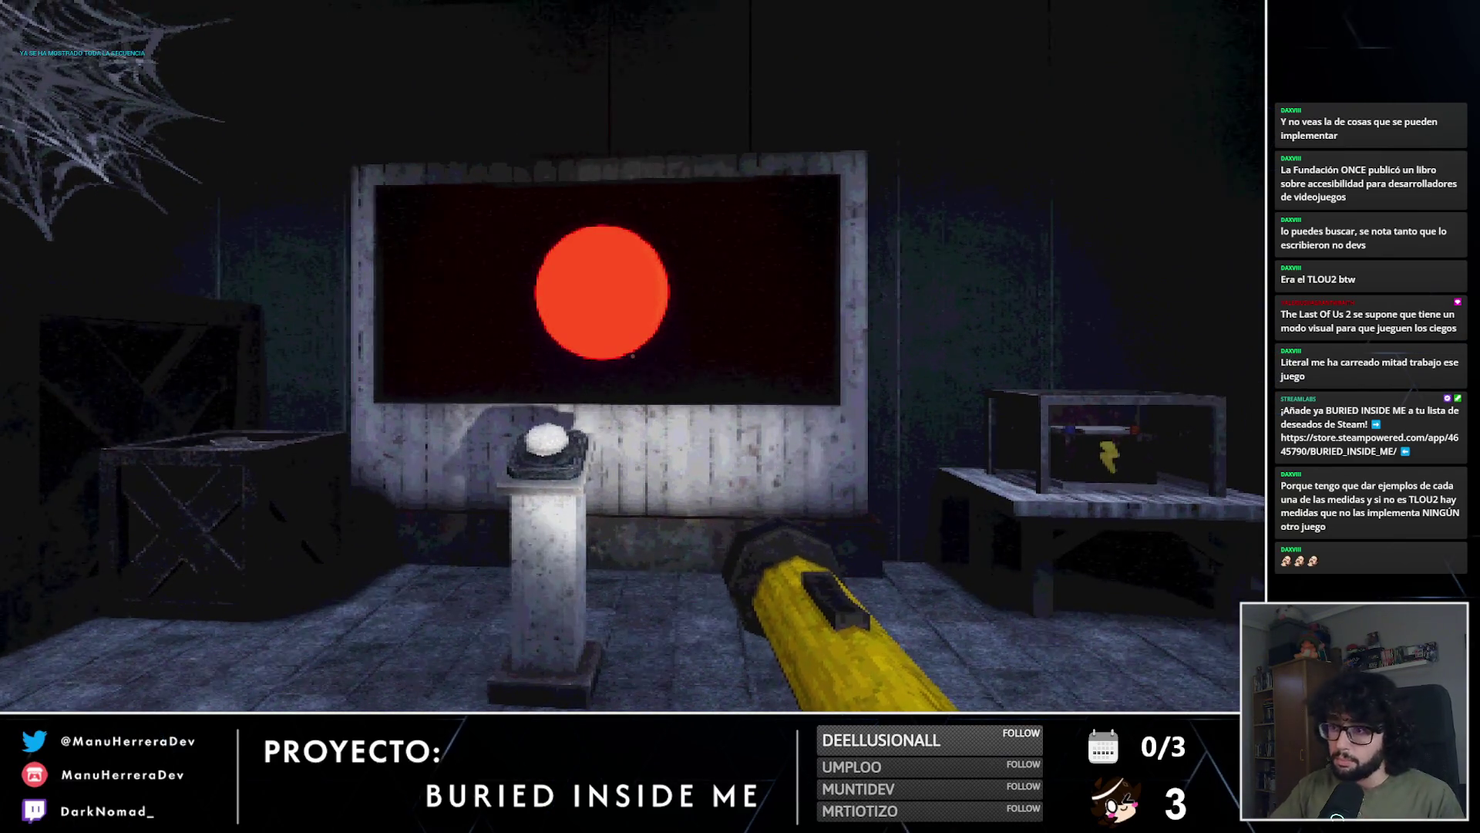
key(e)
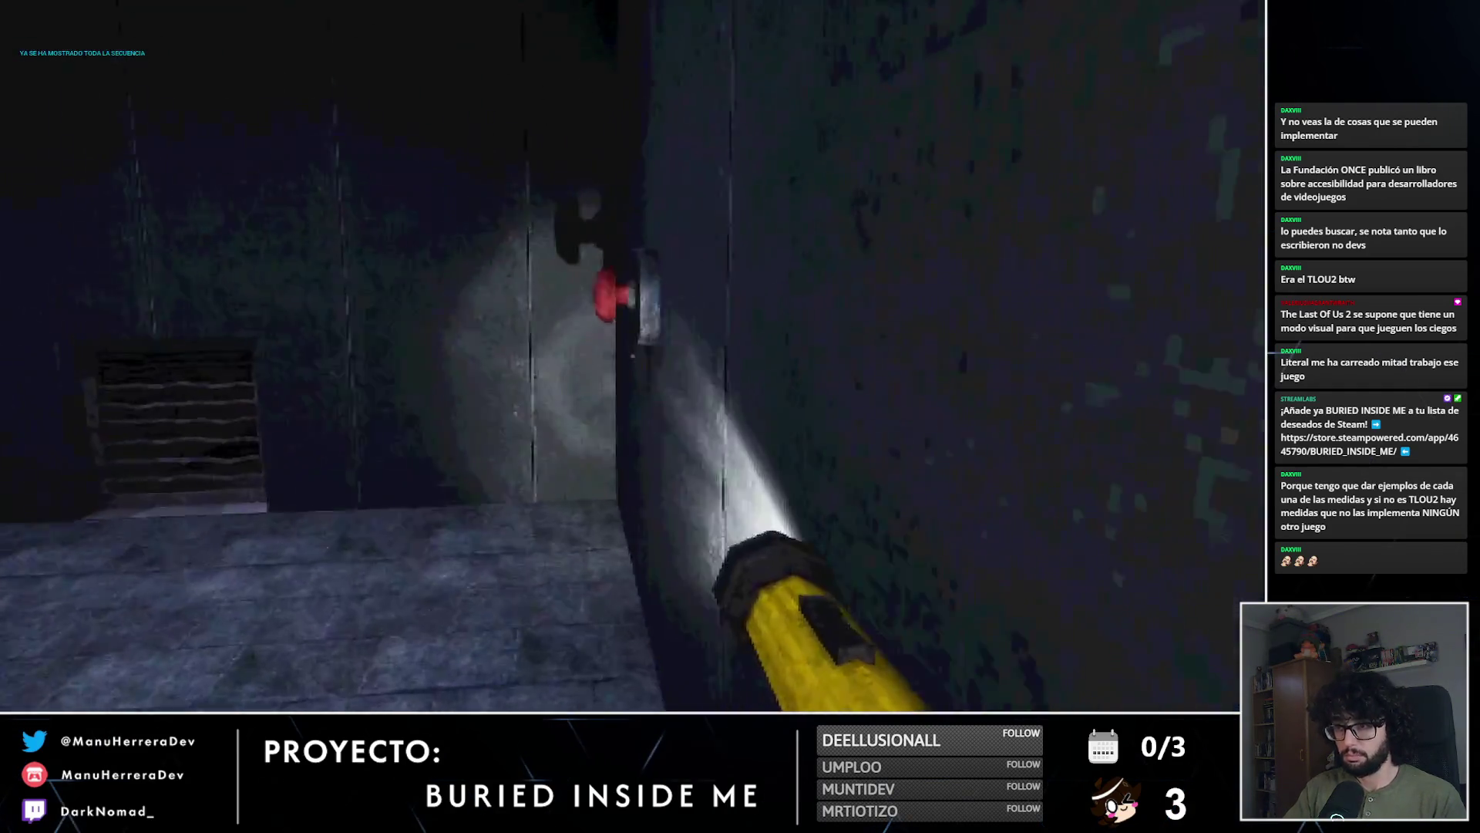
key(e)
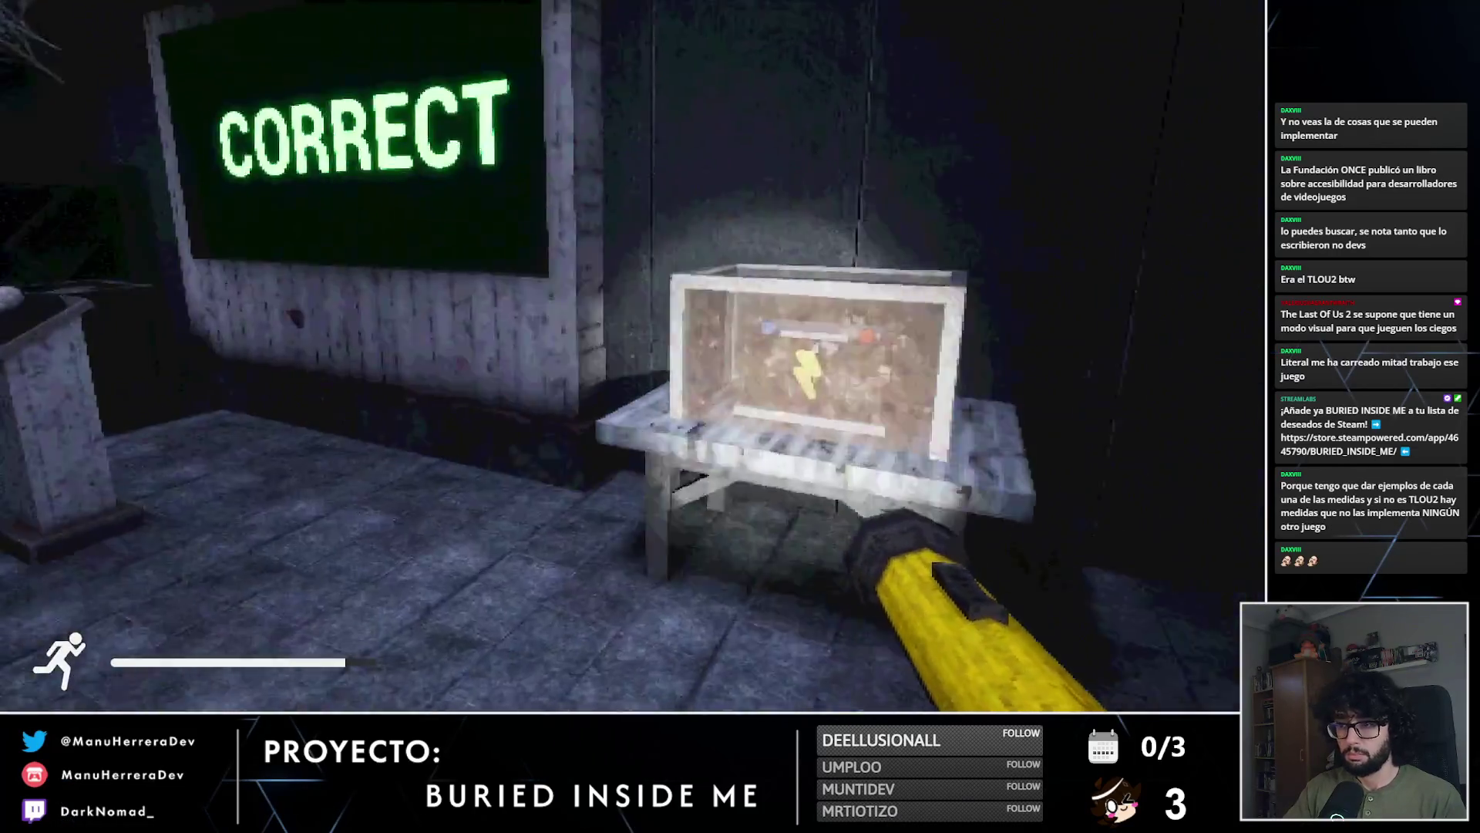
key(a)
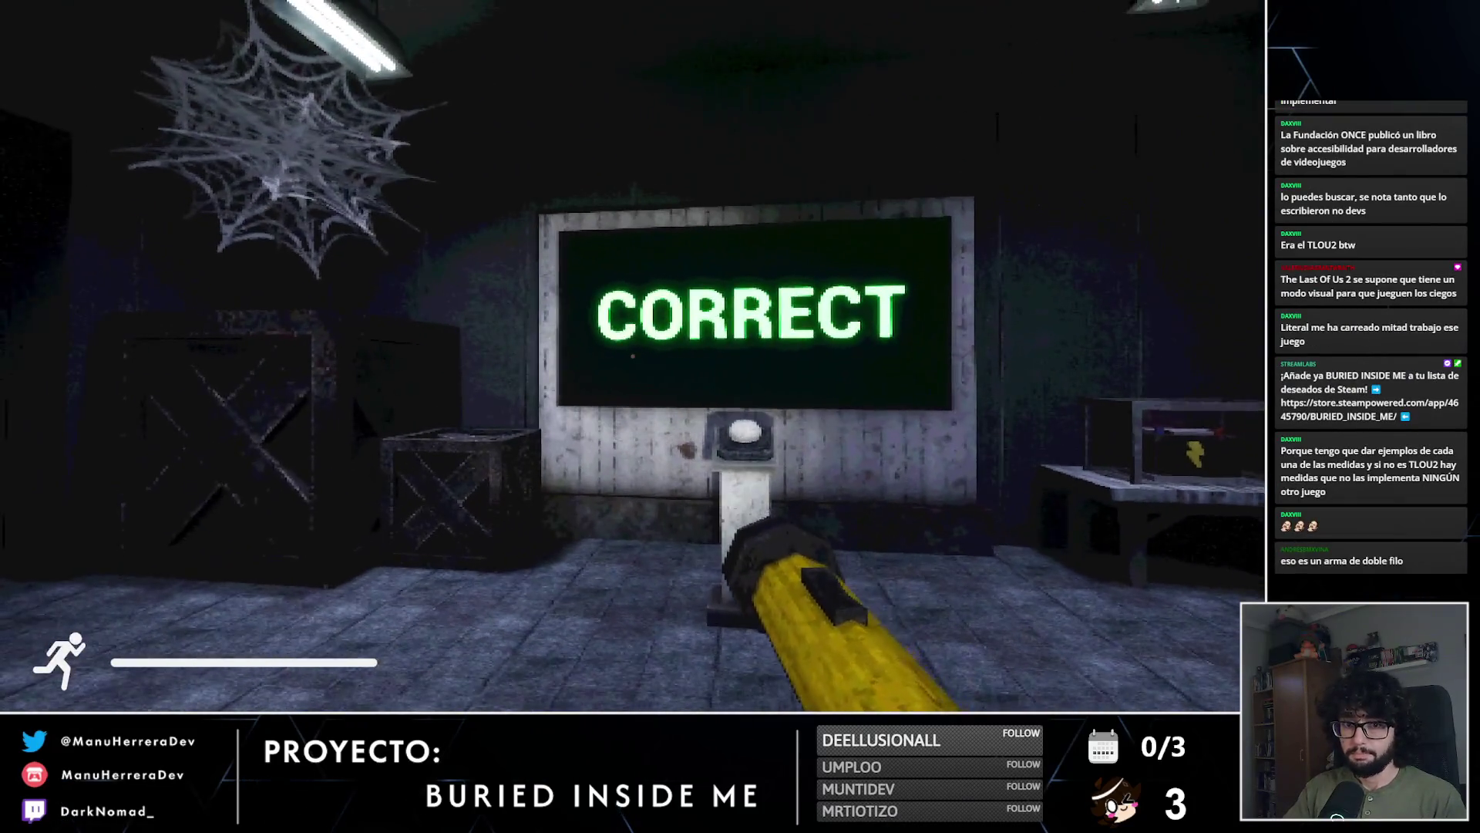
key(d)
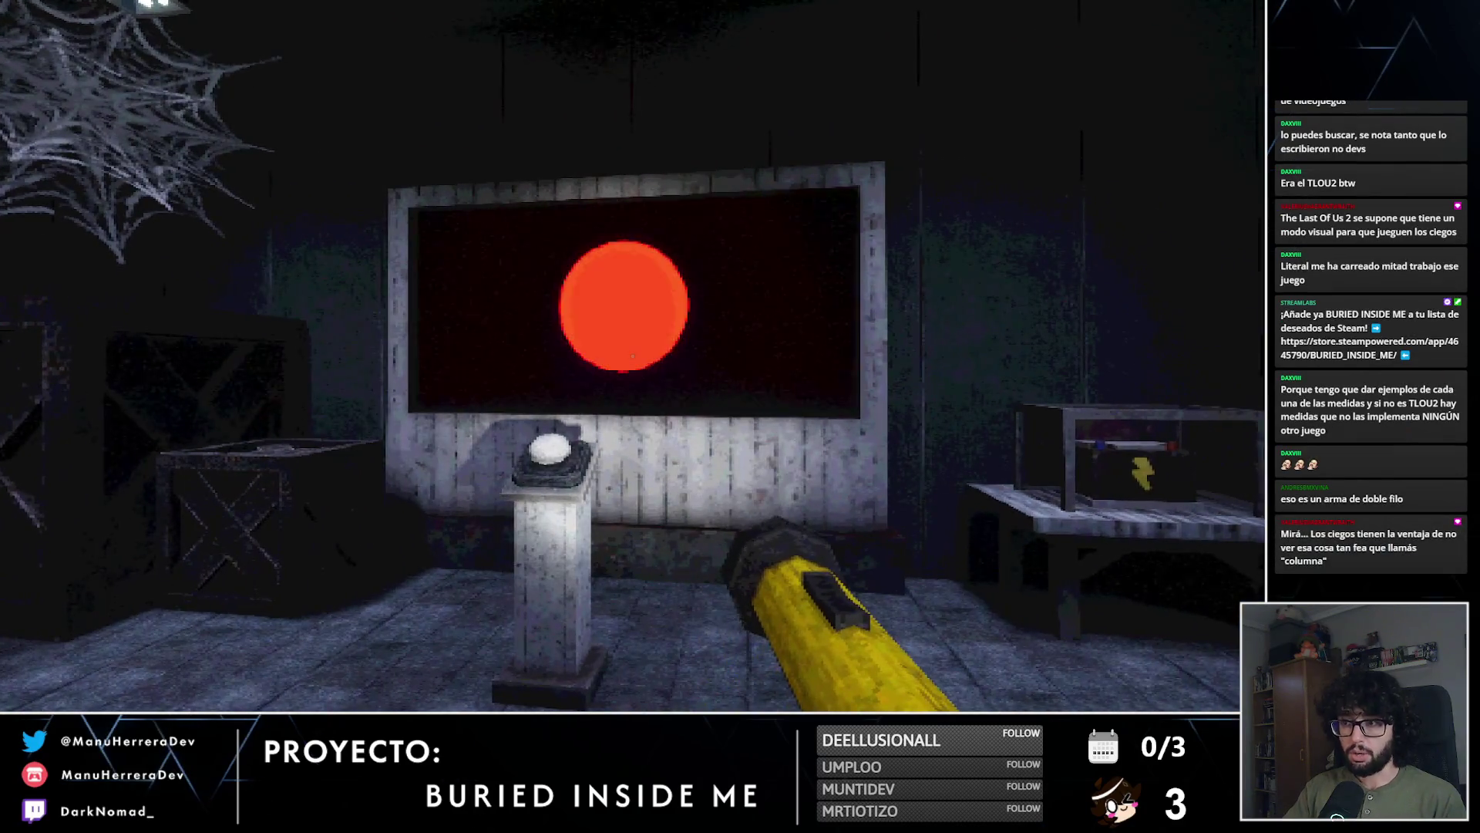
key(s)
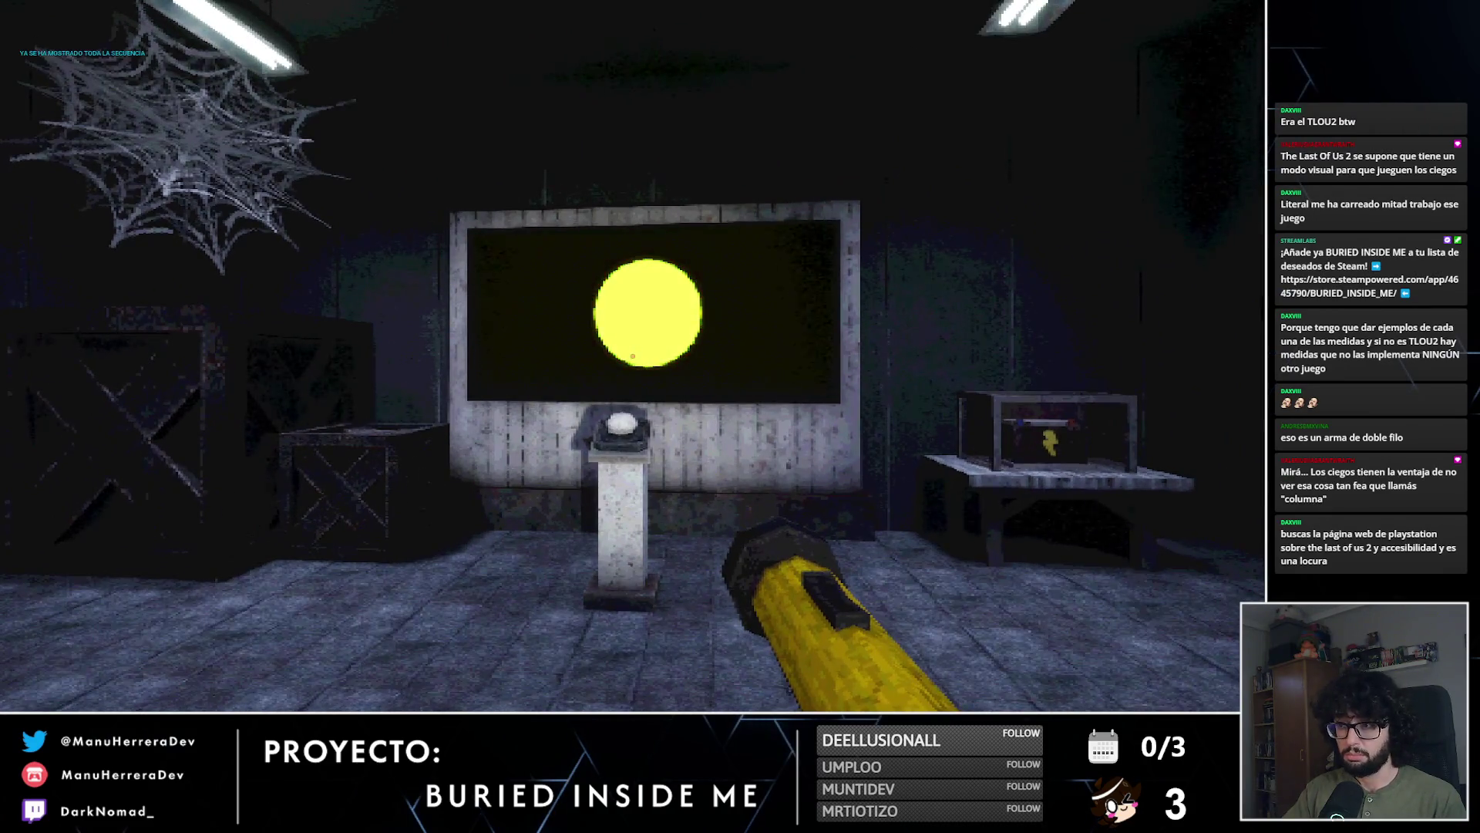
key(shift+w)
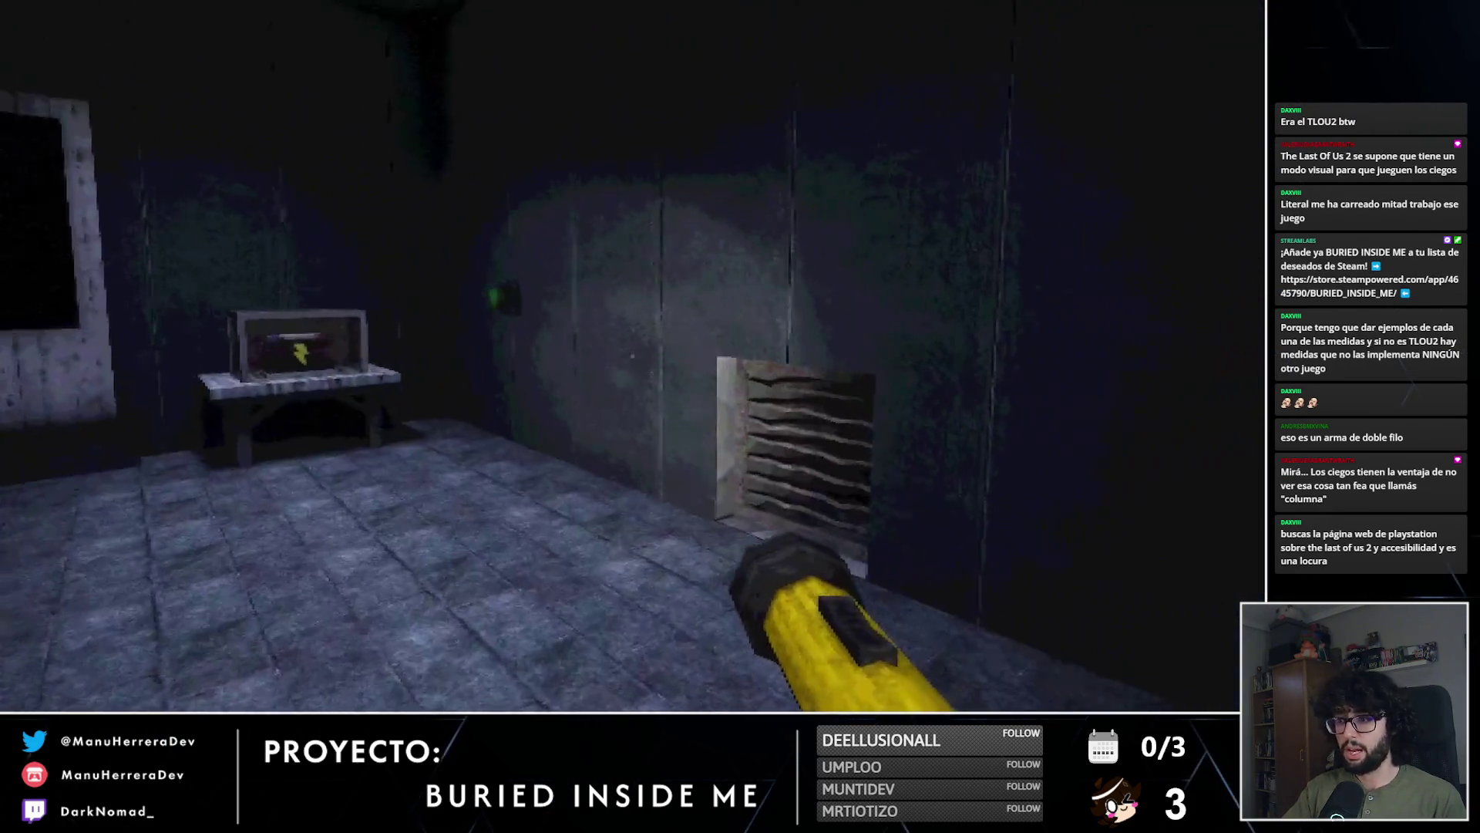
Step: Enter the vent through the floor grate, clear the second round, then walk to the Emergency Flares cabinet
key(shift+w)
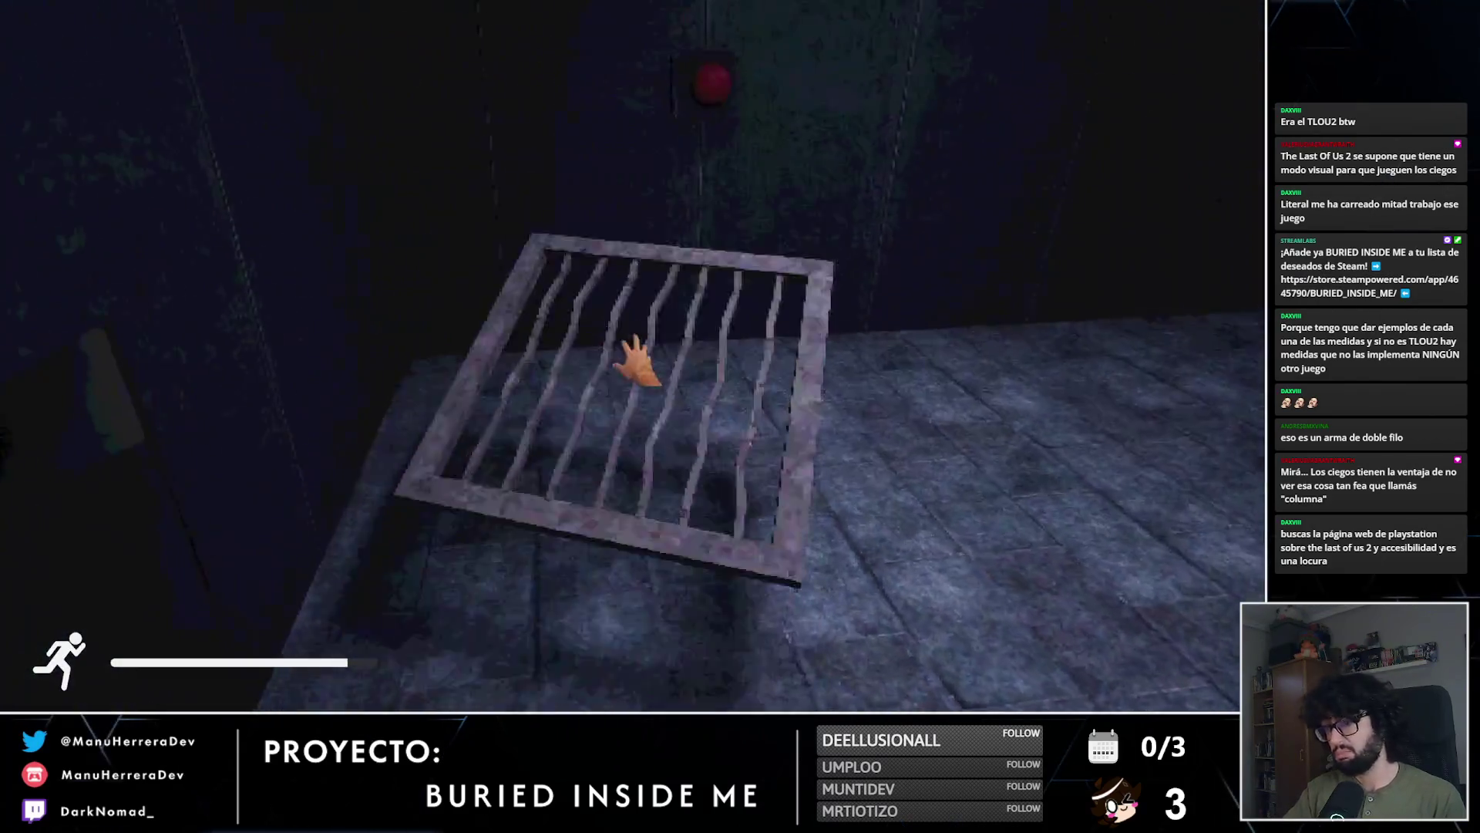
click(637, 359)
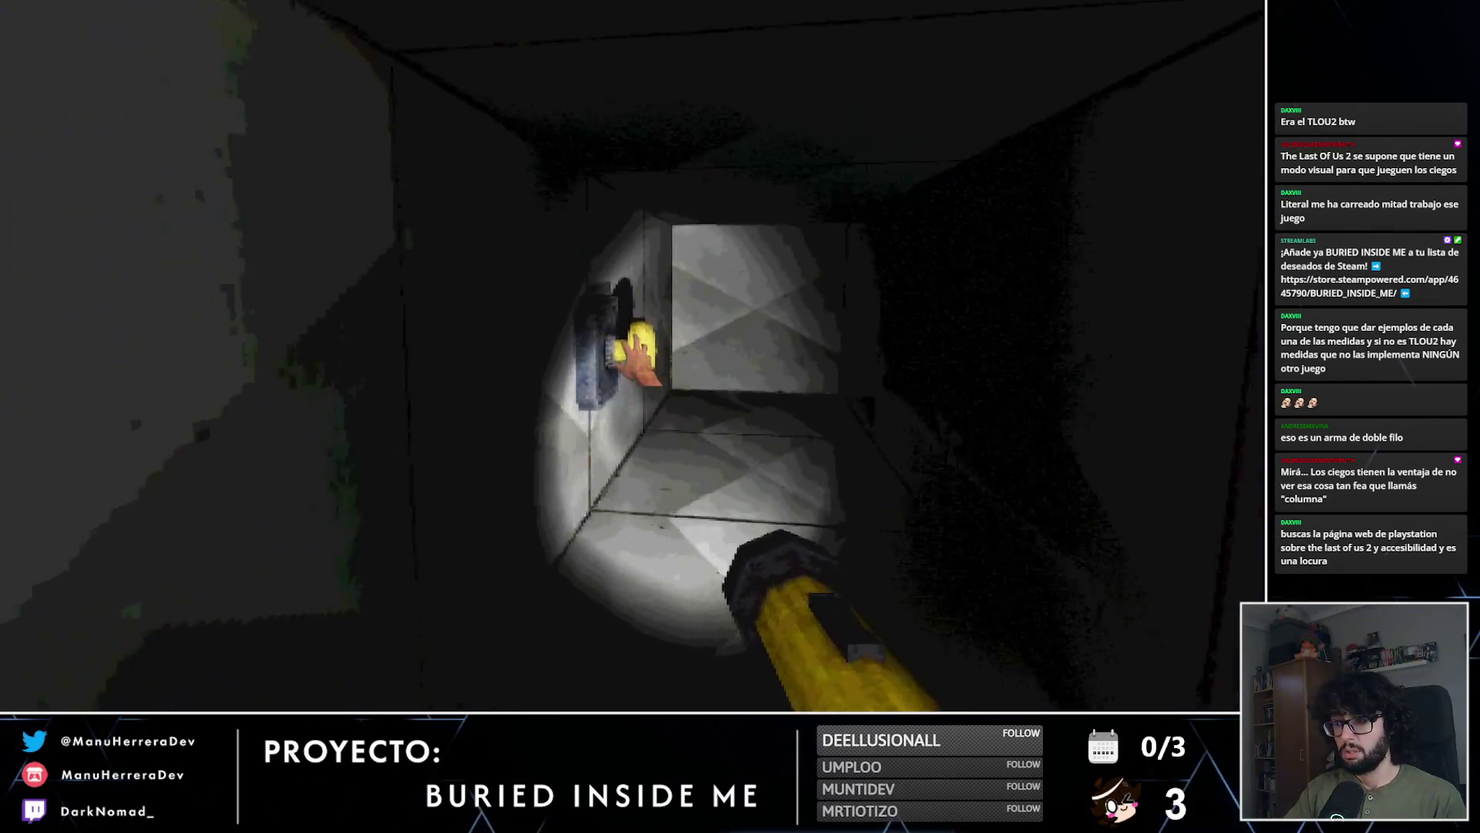
key(s)
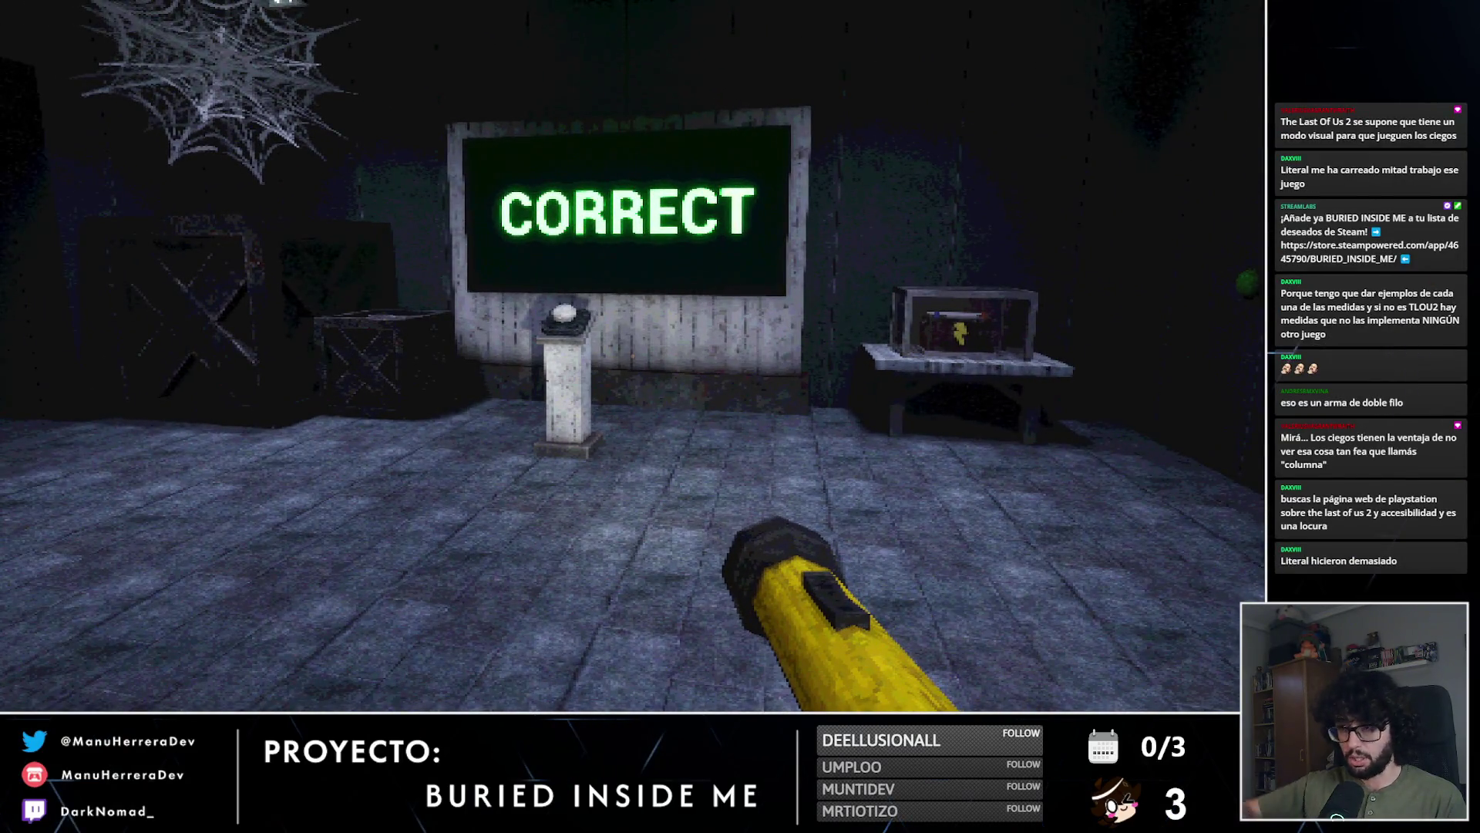
key(w)
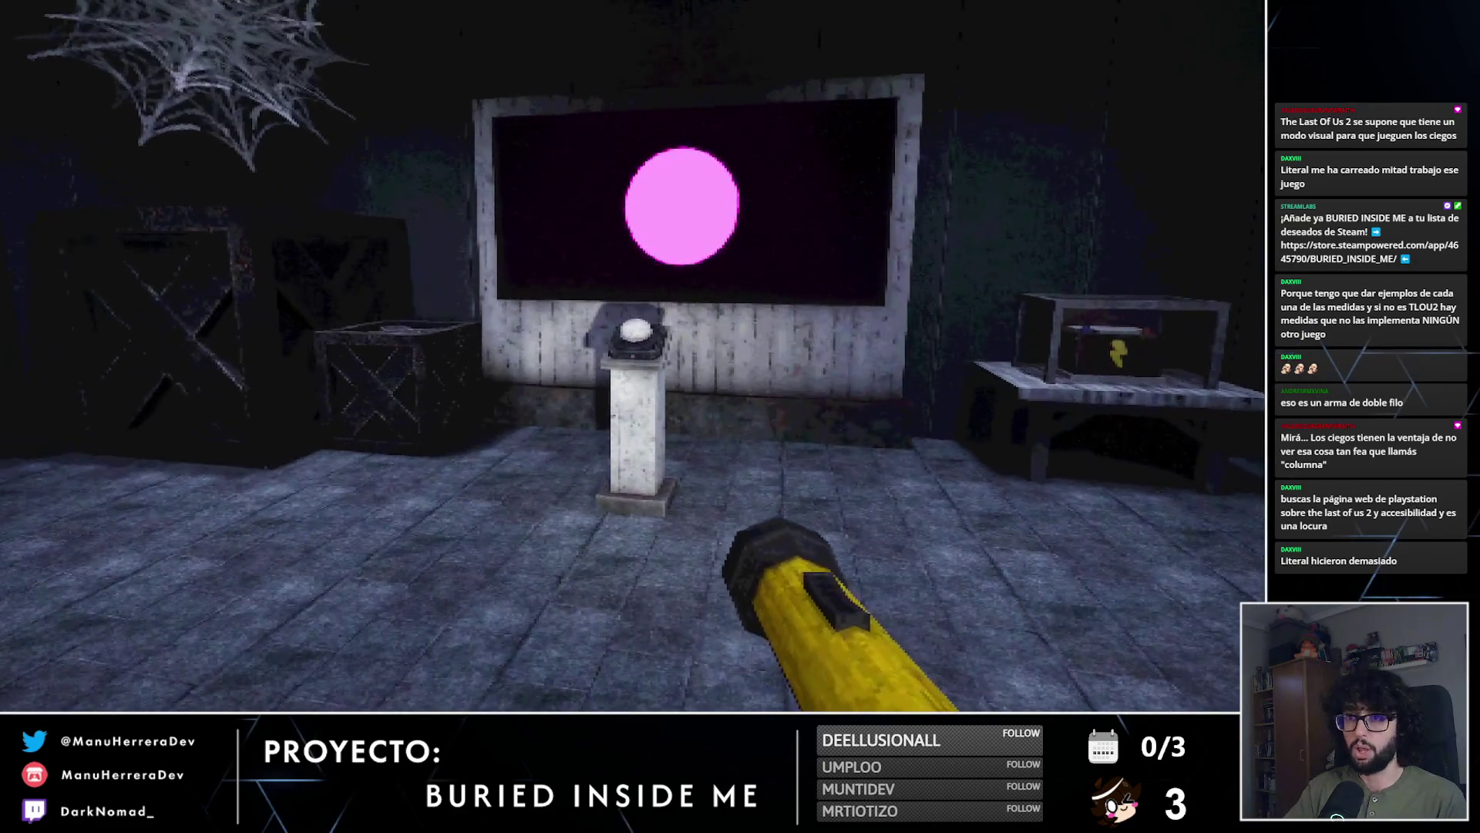
key(s)
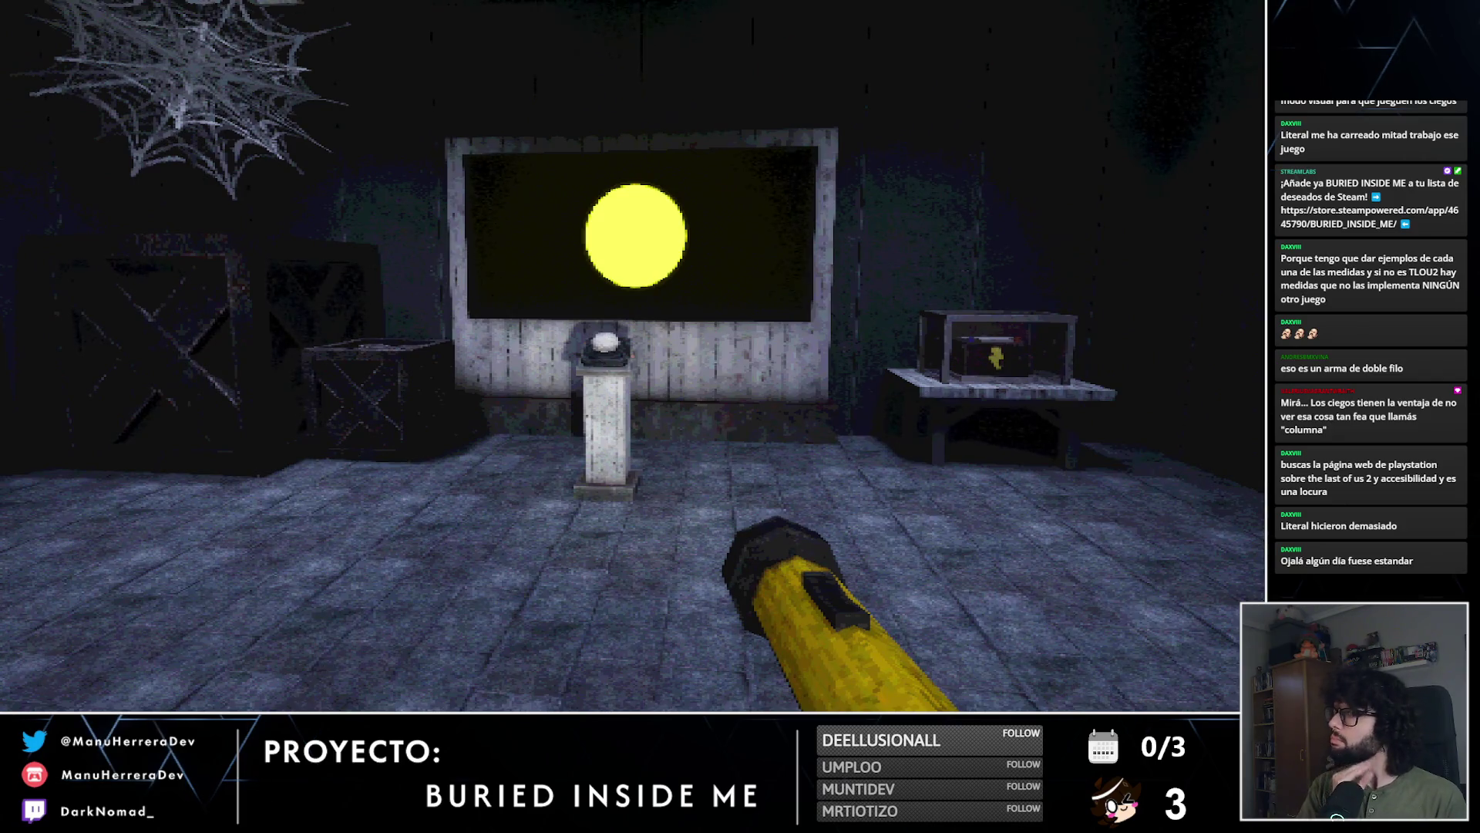
key(shift+w)
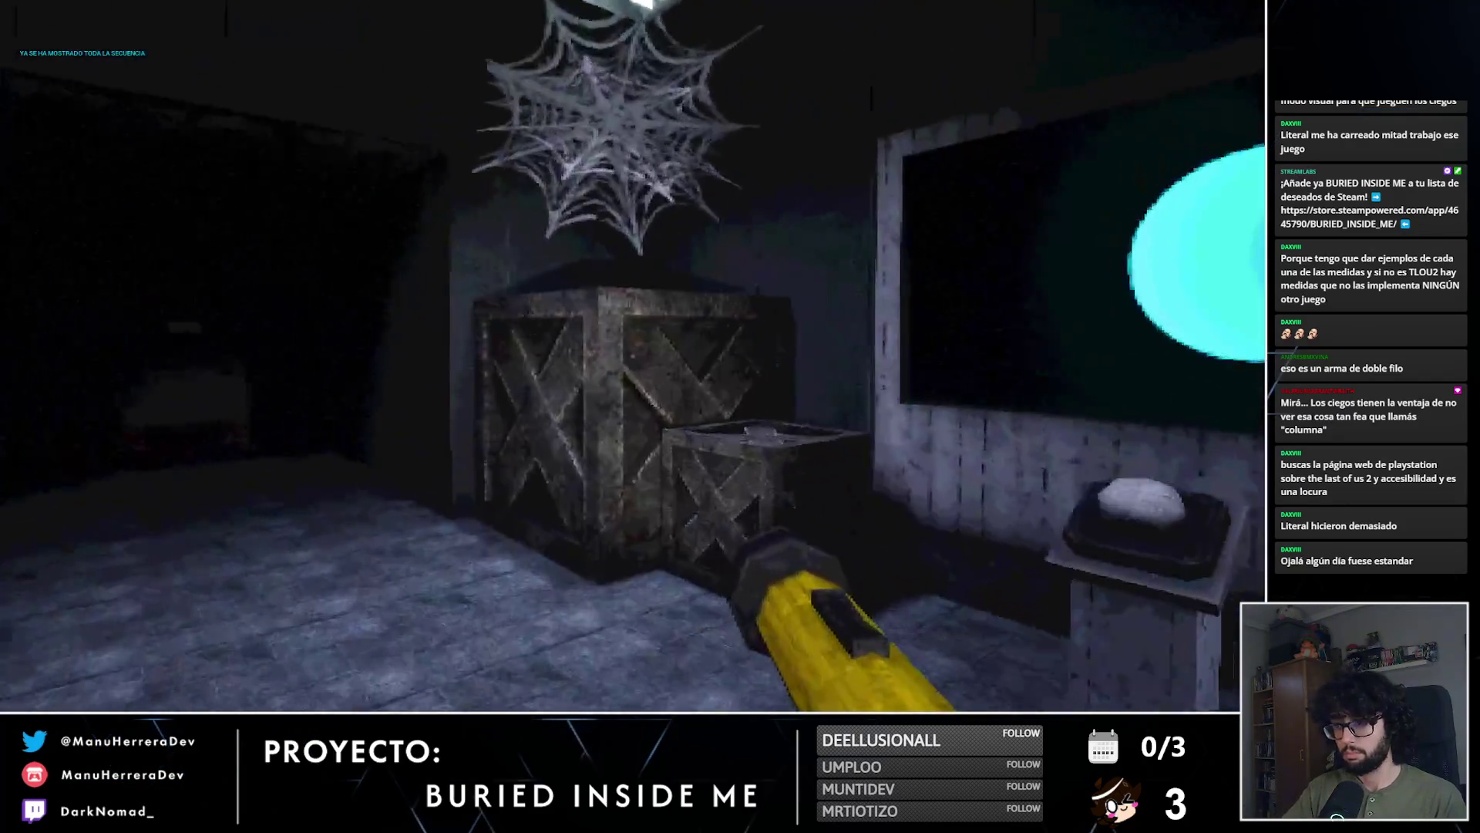
key(shift+w)
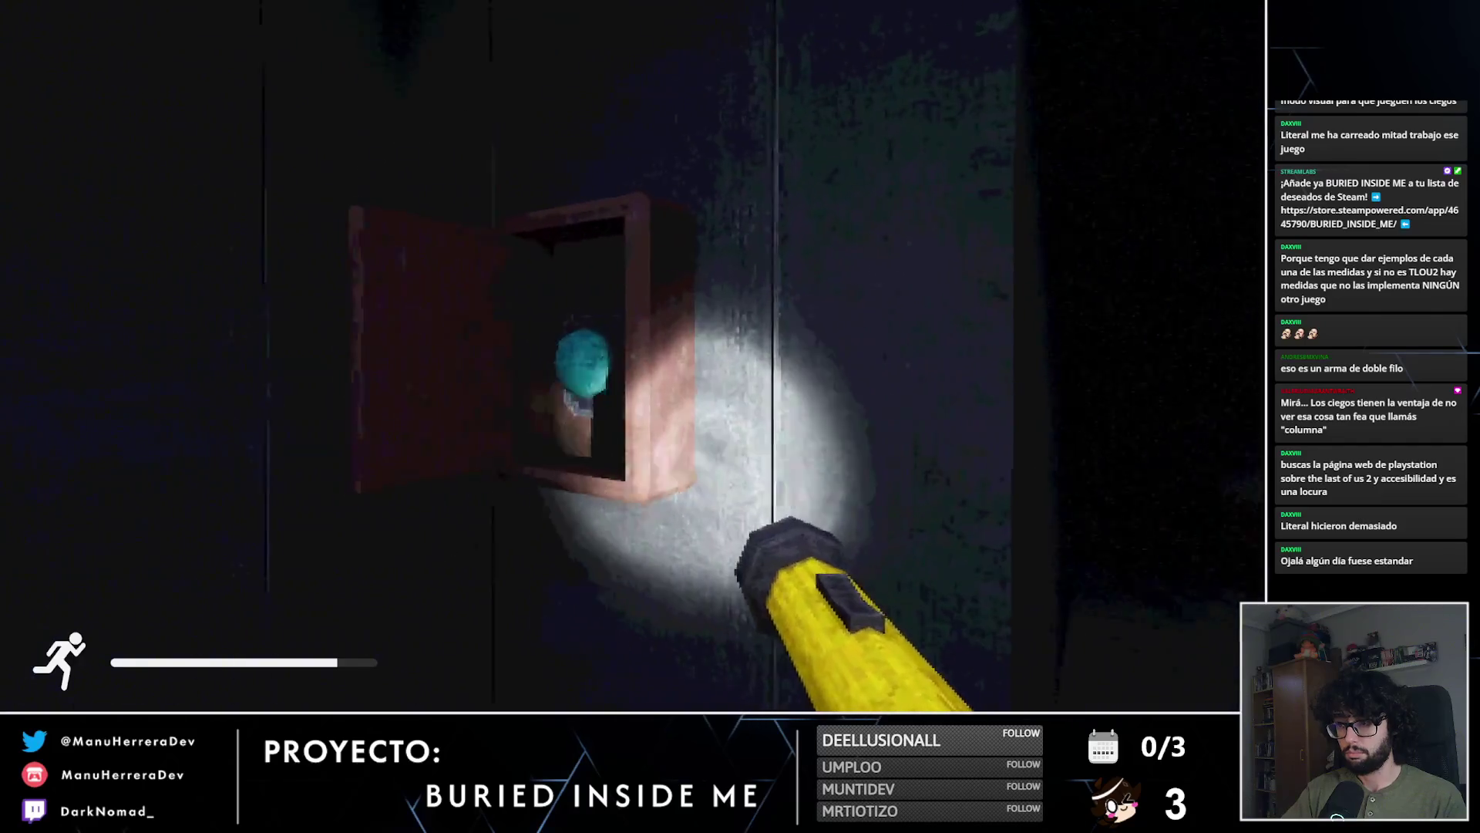
Step: Light a flare at the Emergency Flares cabinet, then press the cyan button in the wall cabinet
key(e)
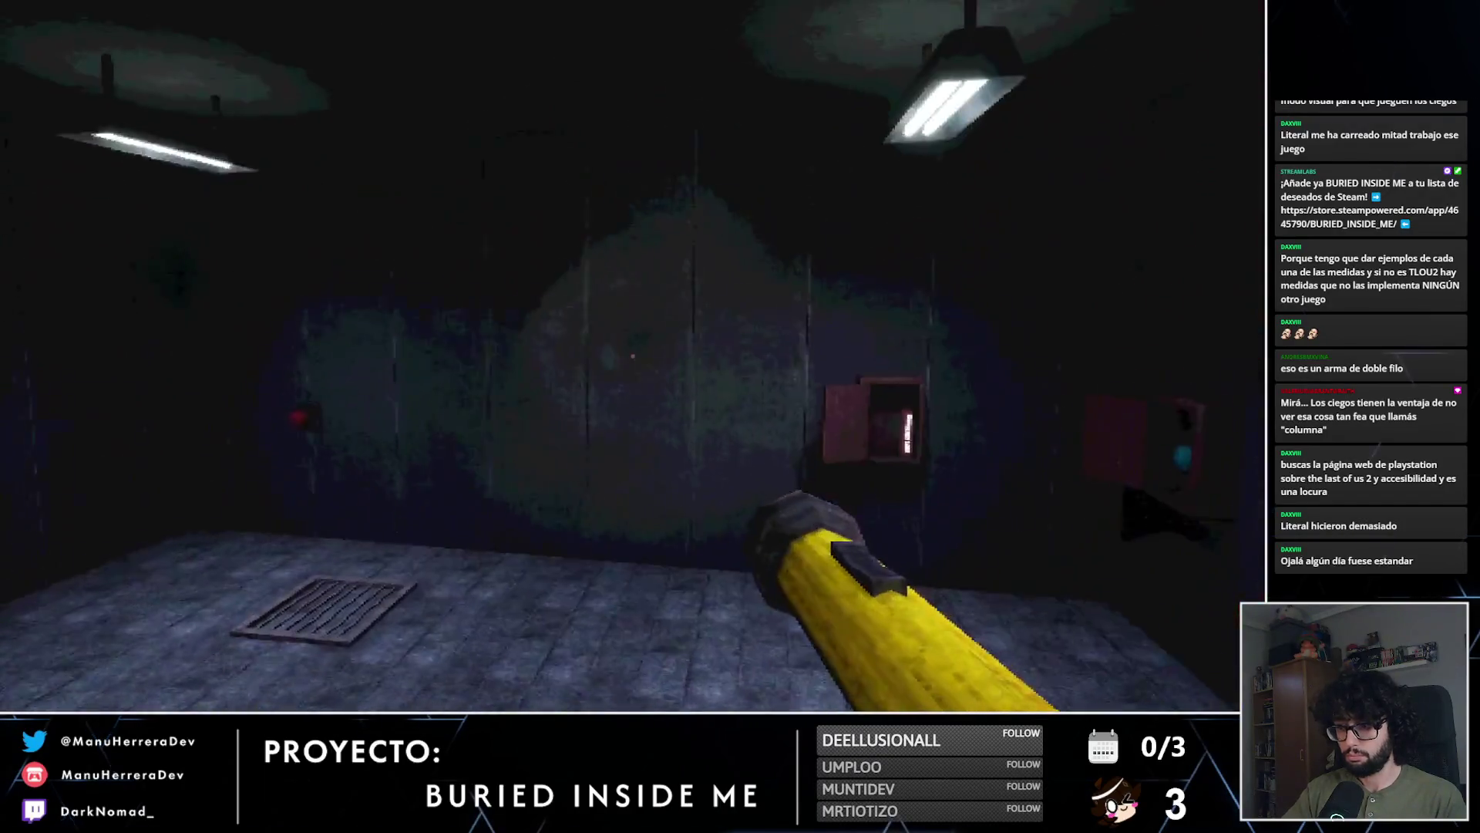
key(shift+w)
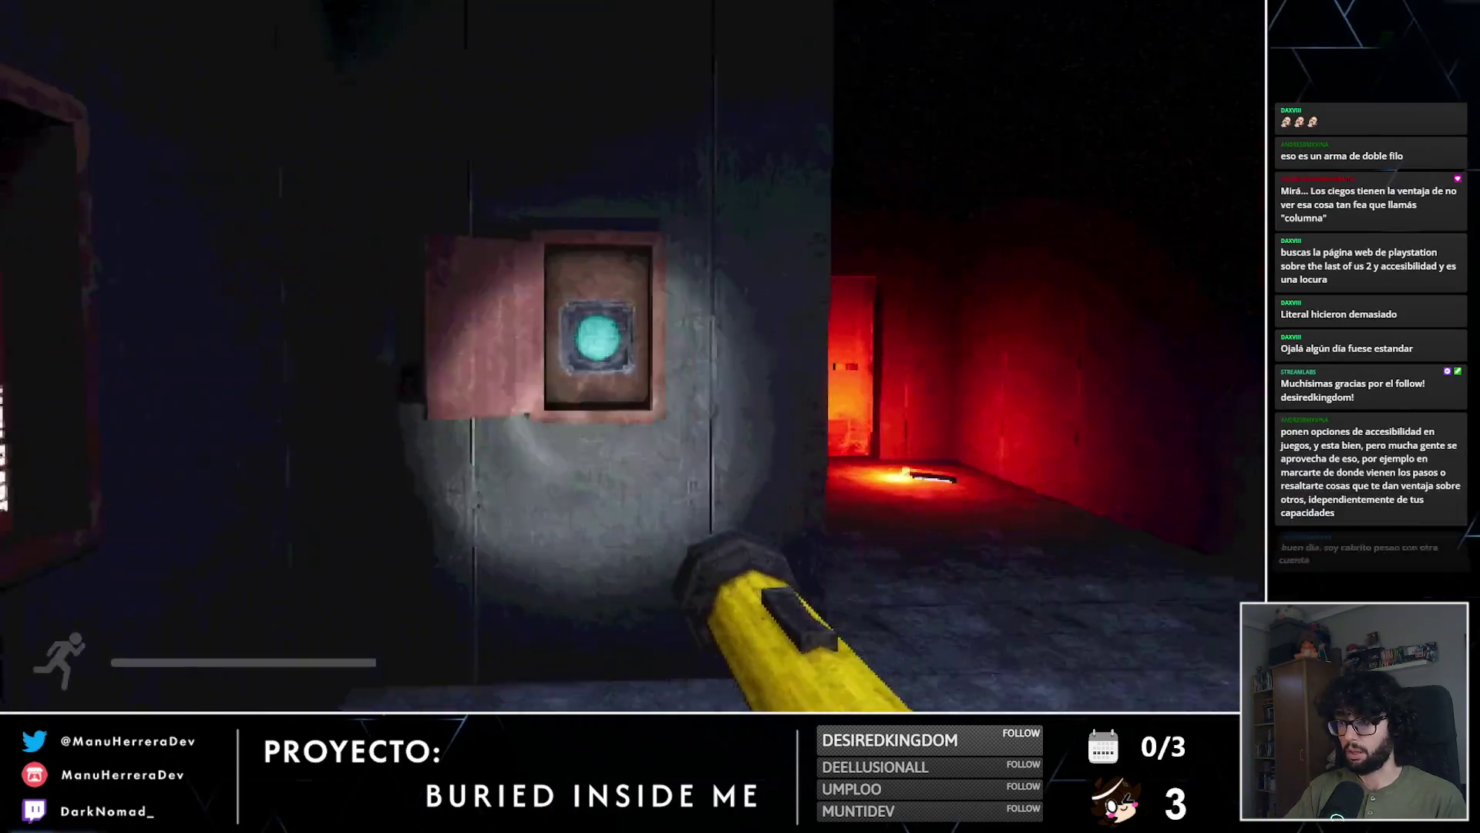
key(e)
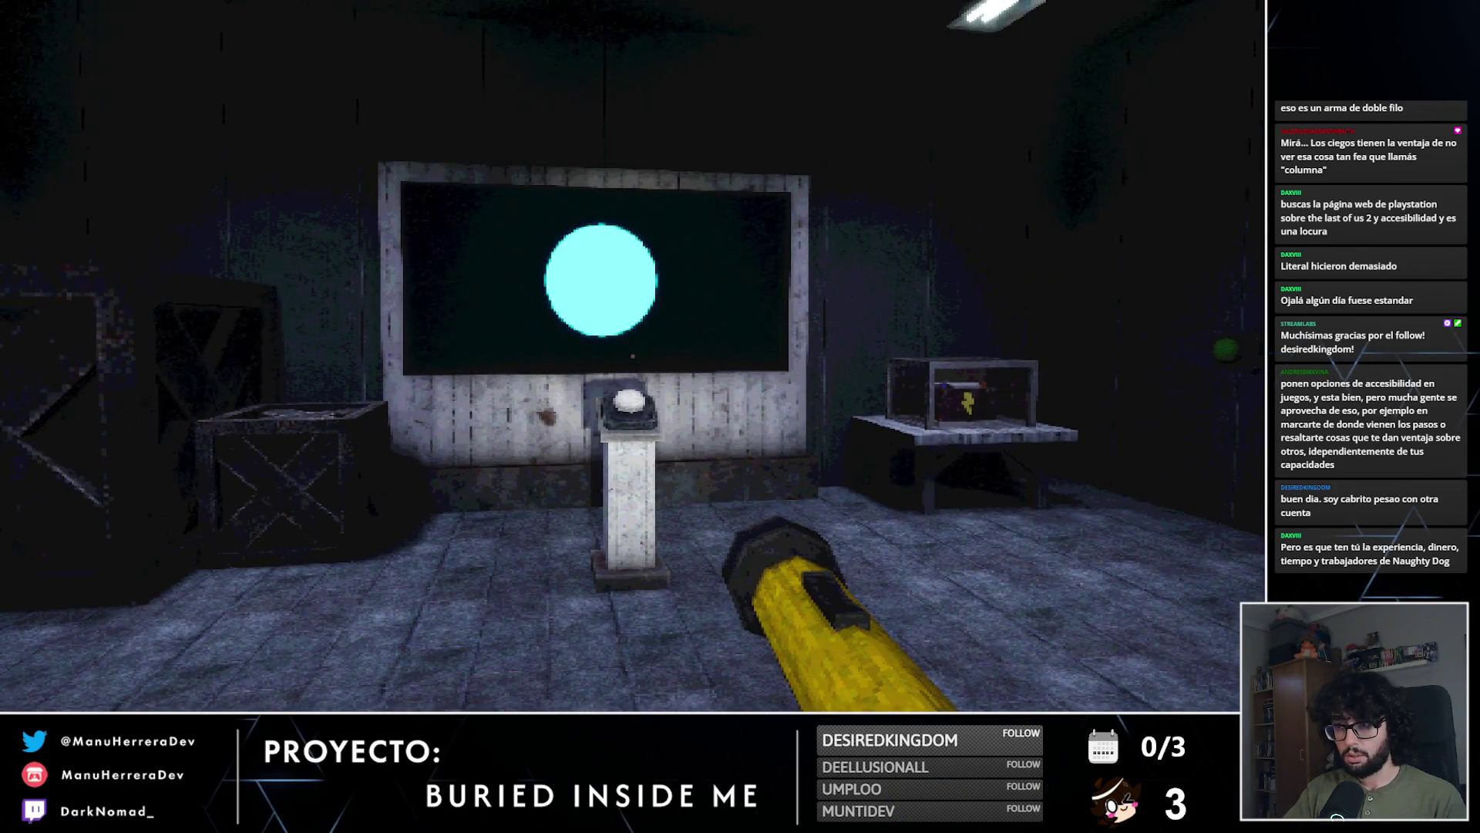
Step: Move around the pedestal while the screen plays green, yellow, cyan, pink, yellow, red
key(s)
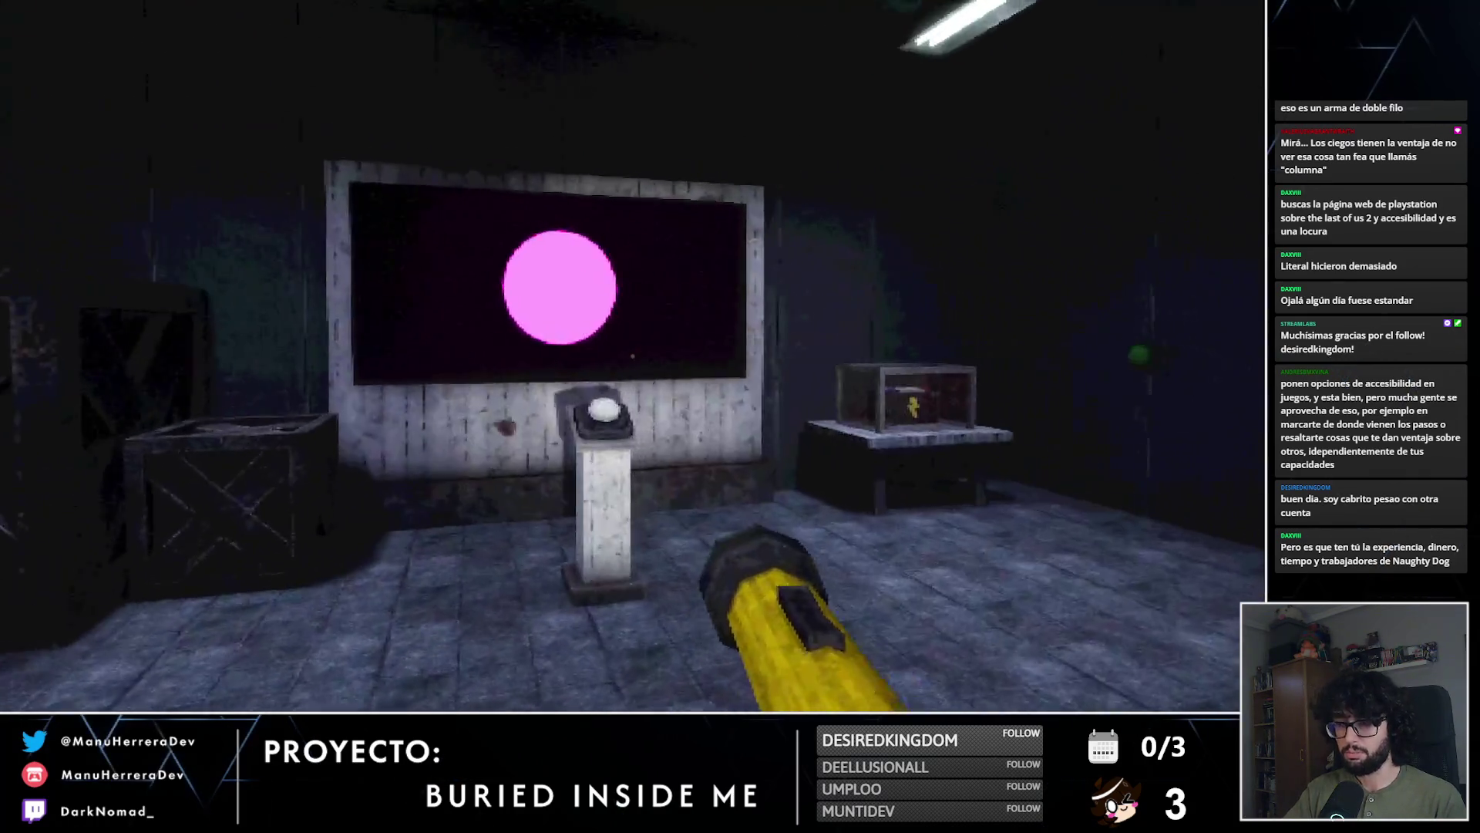
key(w)
key(shift+w)
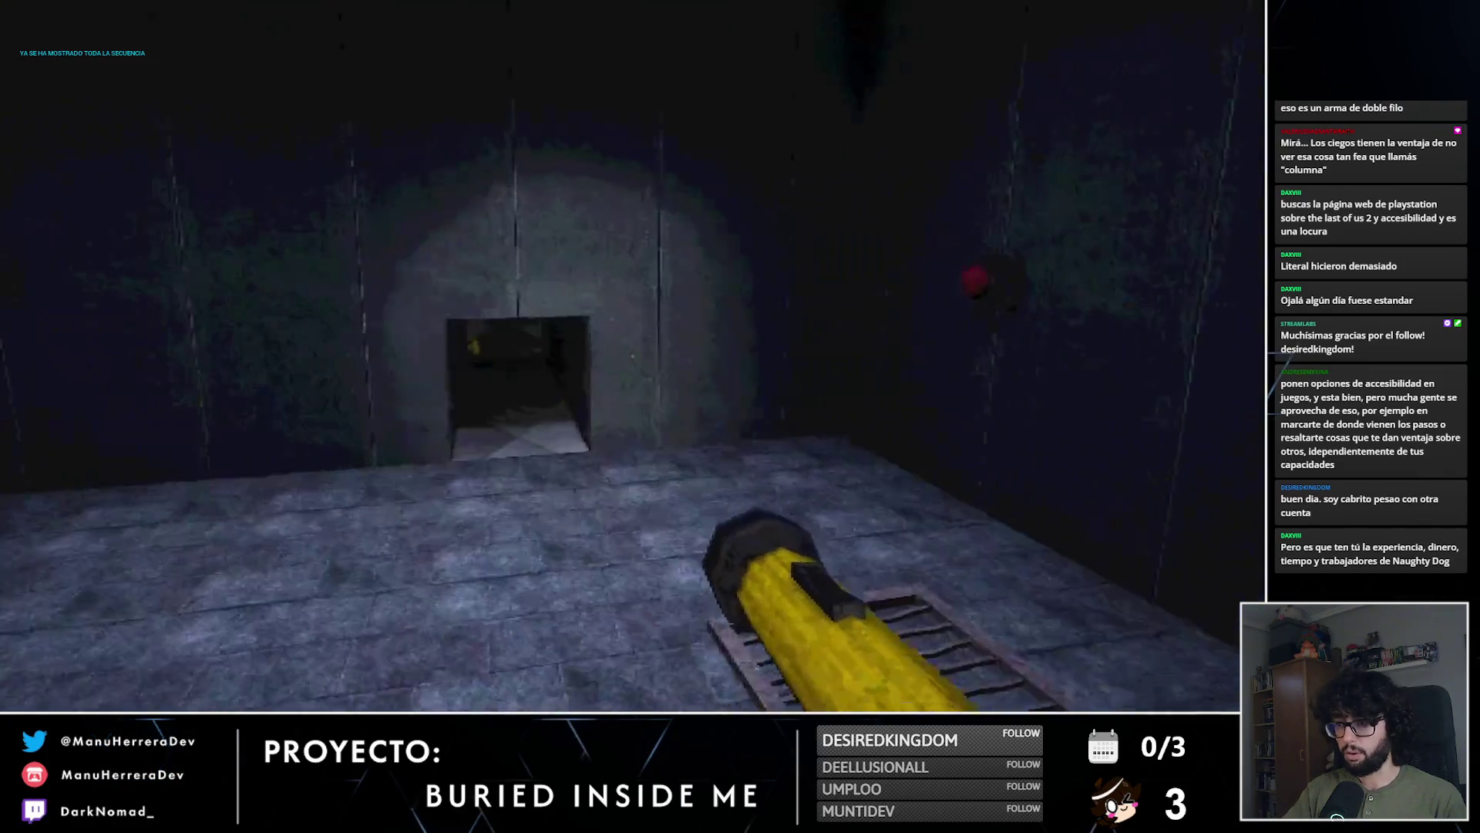
key(shift+w)
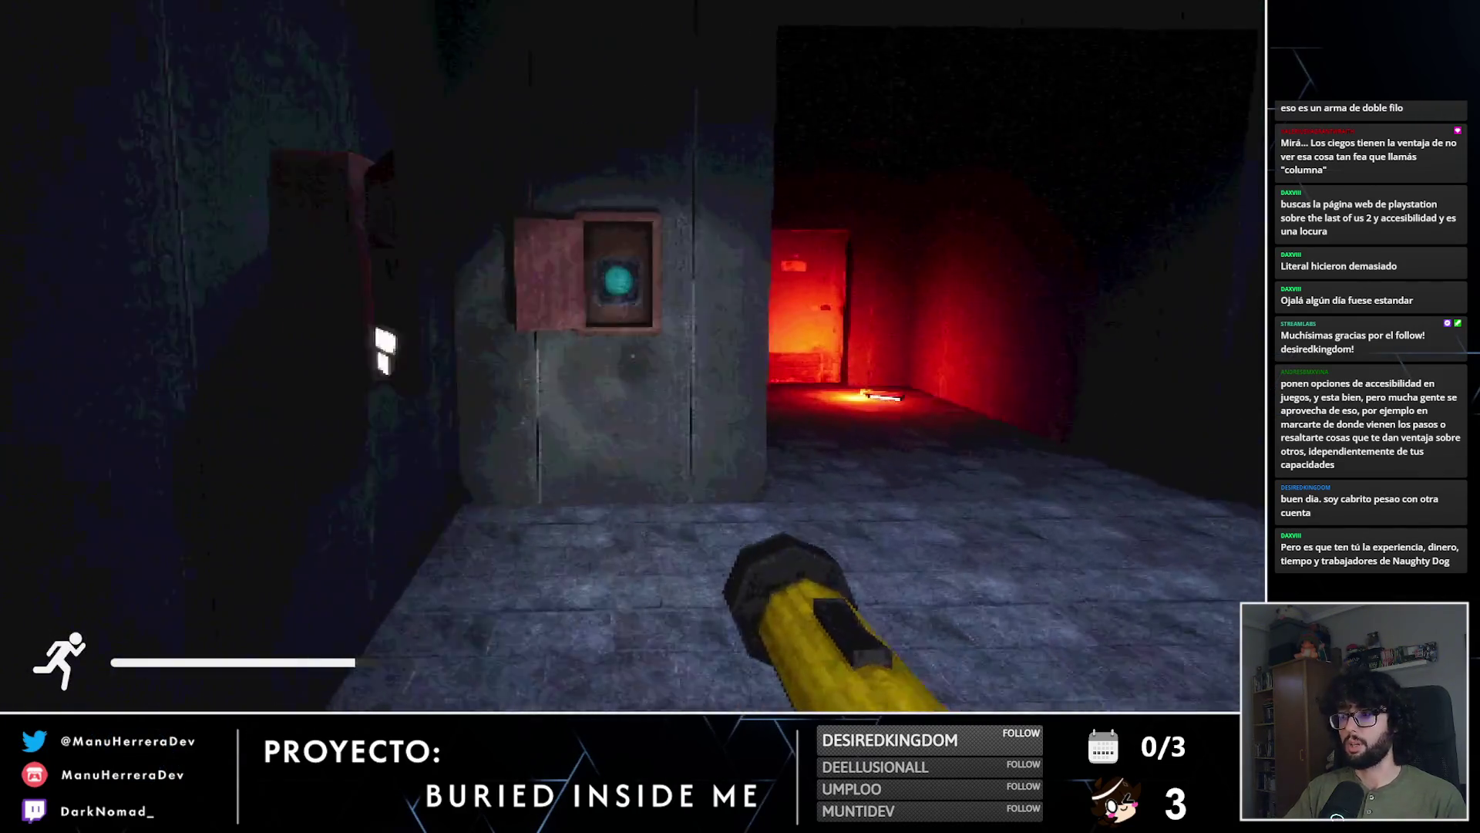
key(shift+w)
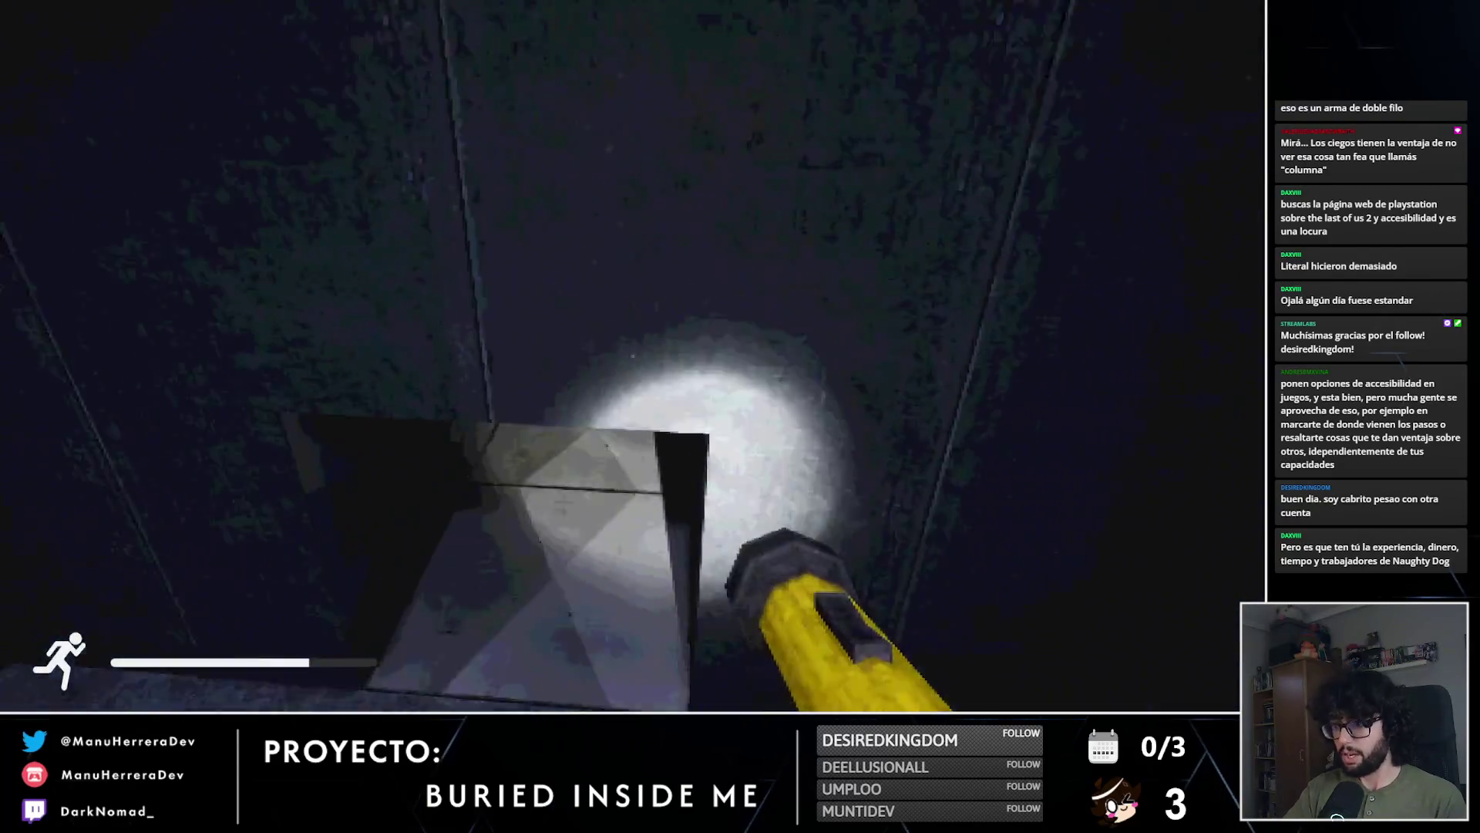
key(s)
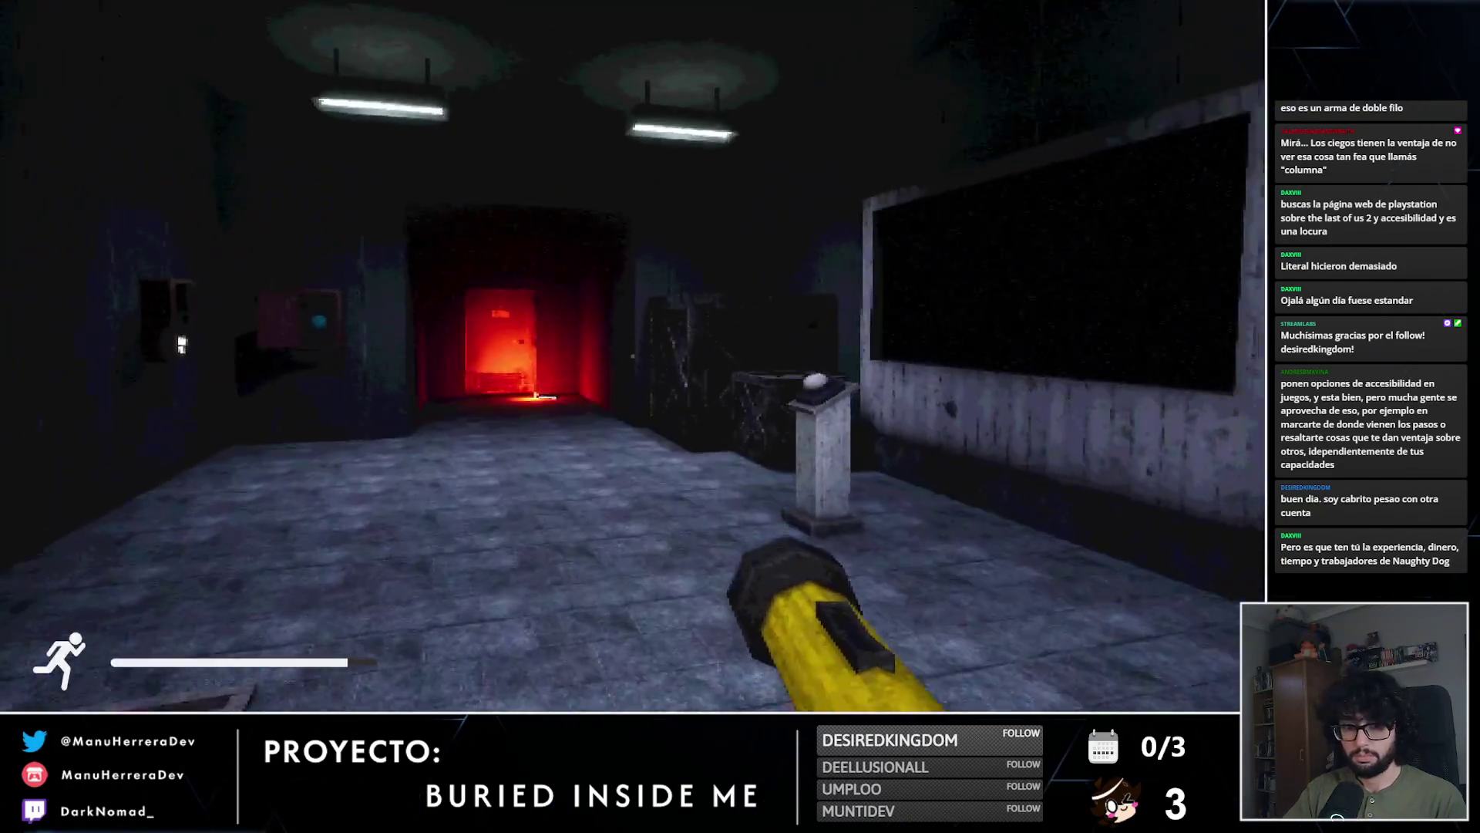
key(s)
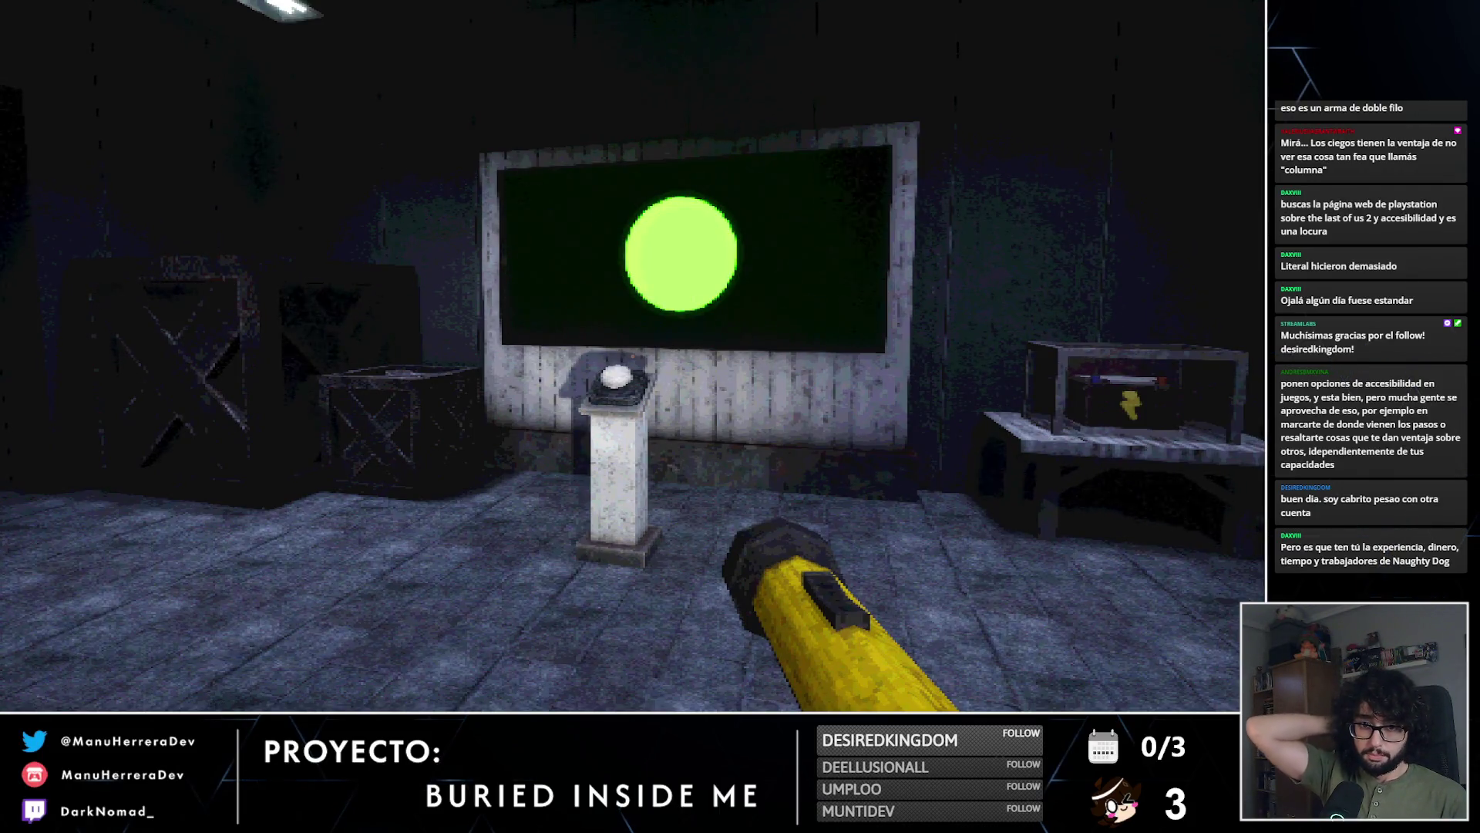
key(w)
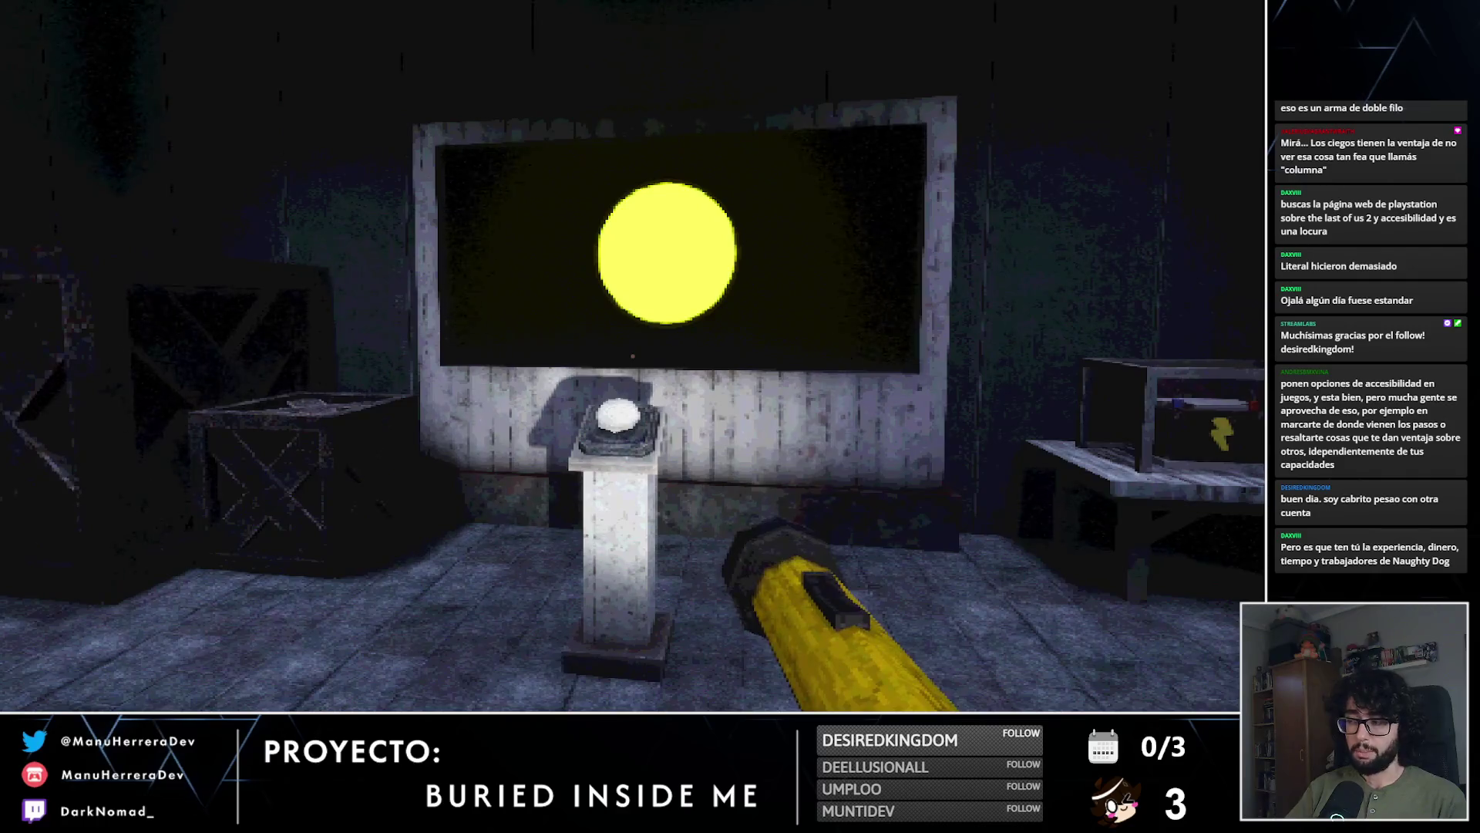
key(s)
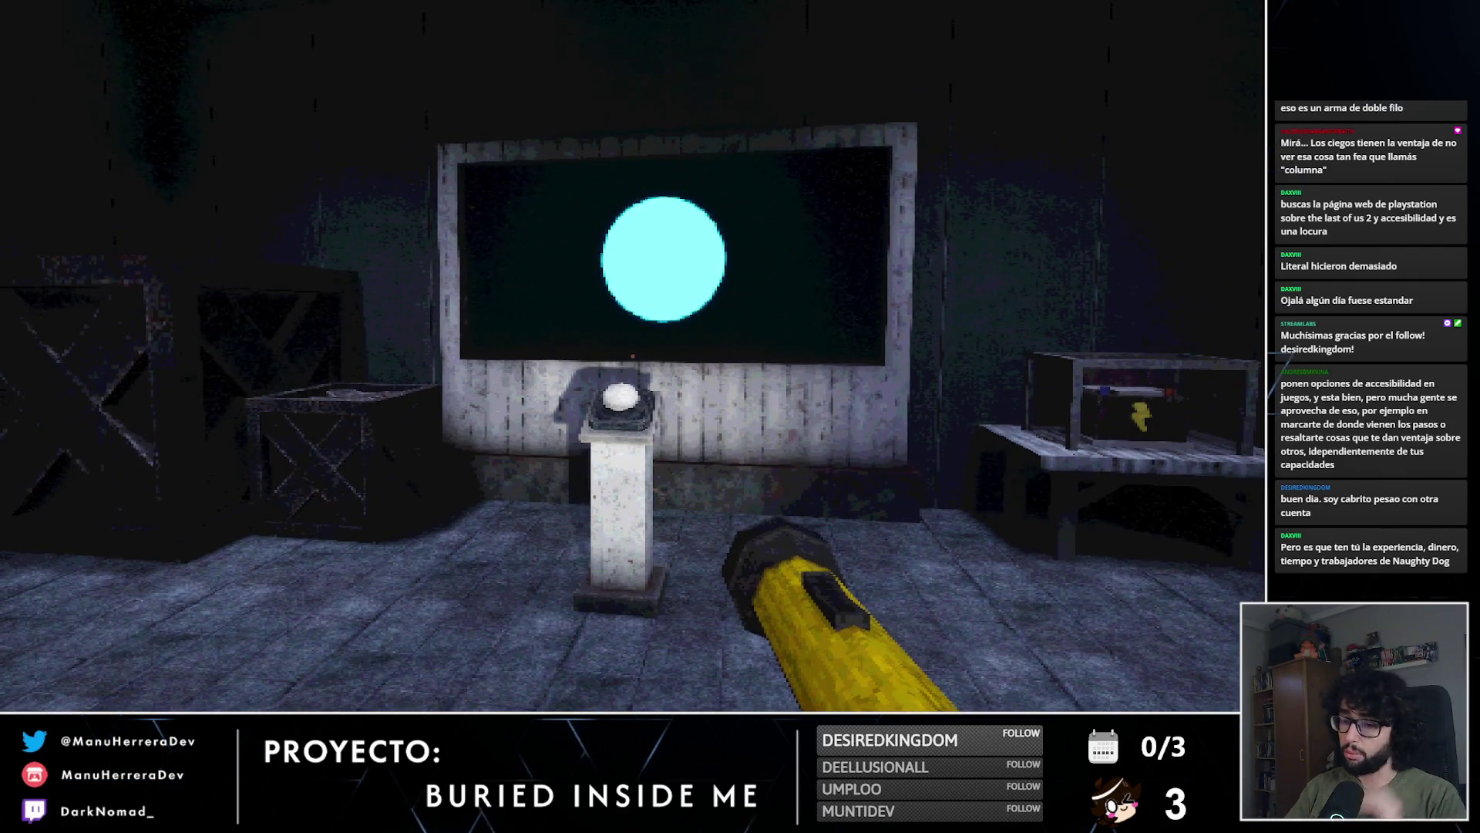
key(s)
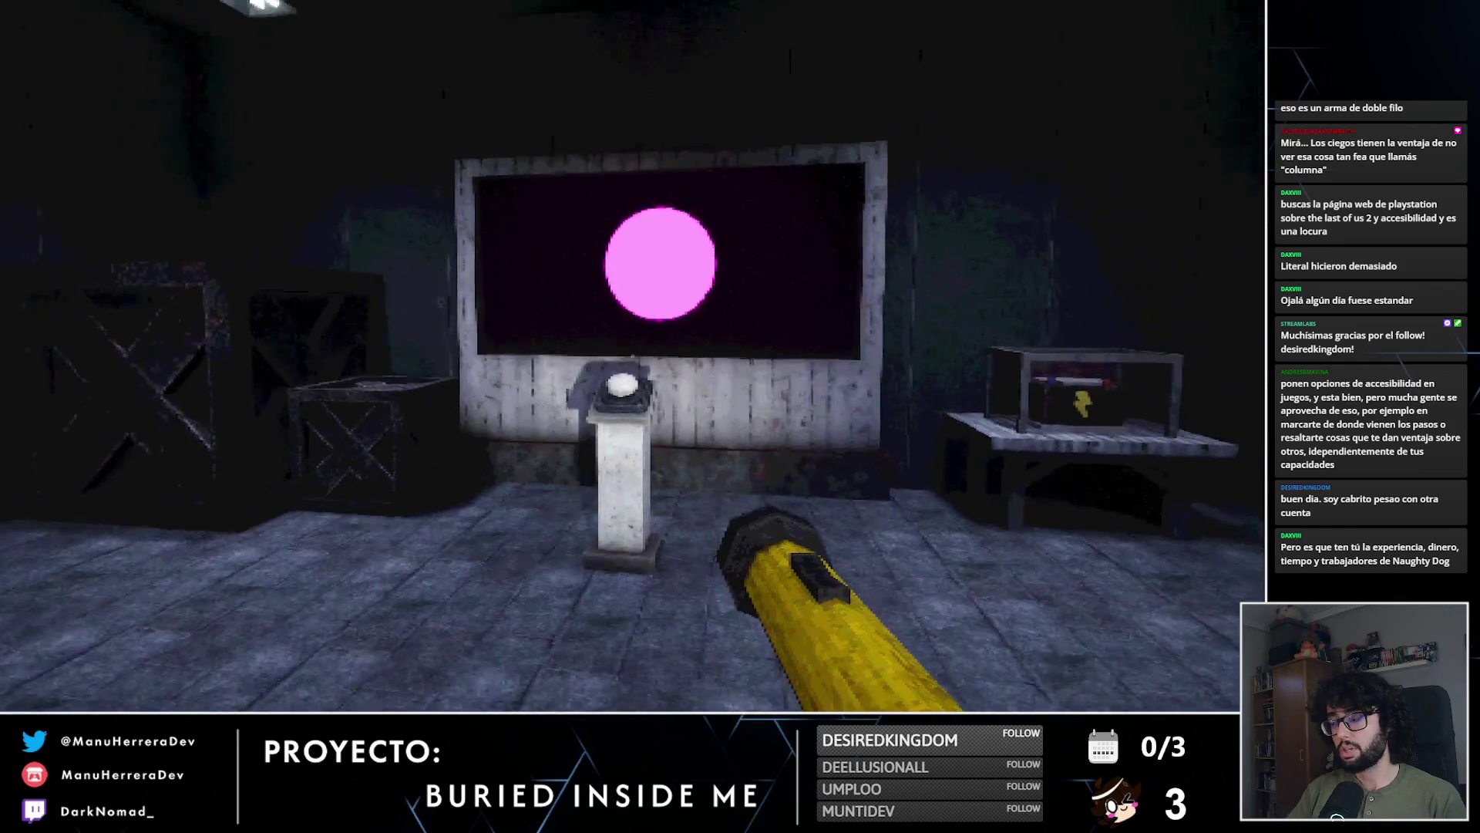
key(w)
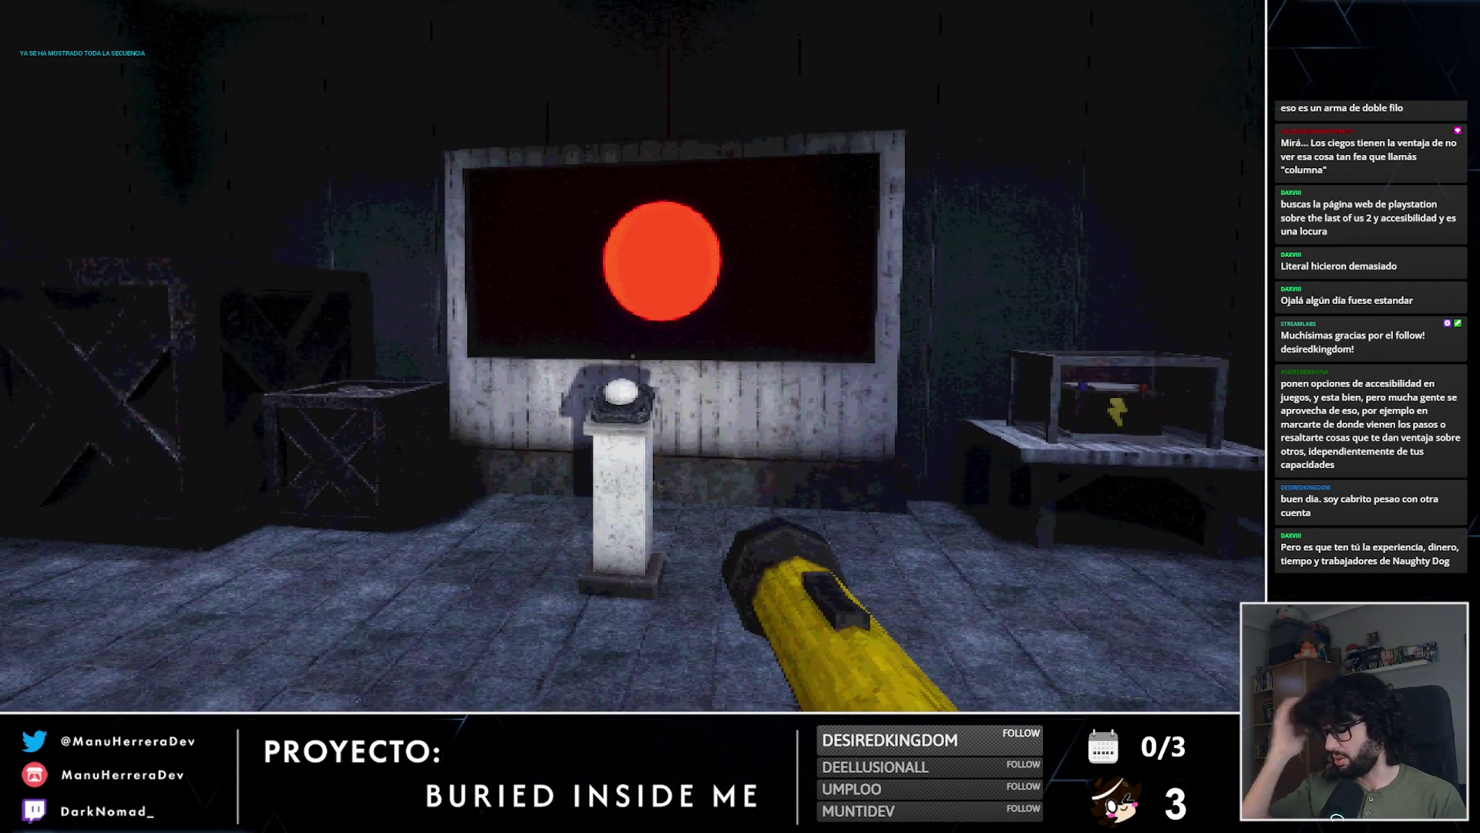
Step: Cross the room to the red wall button, press it for the sequence, and return to the pedestal
key(s)
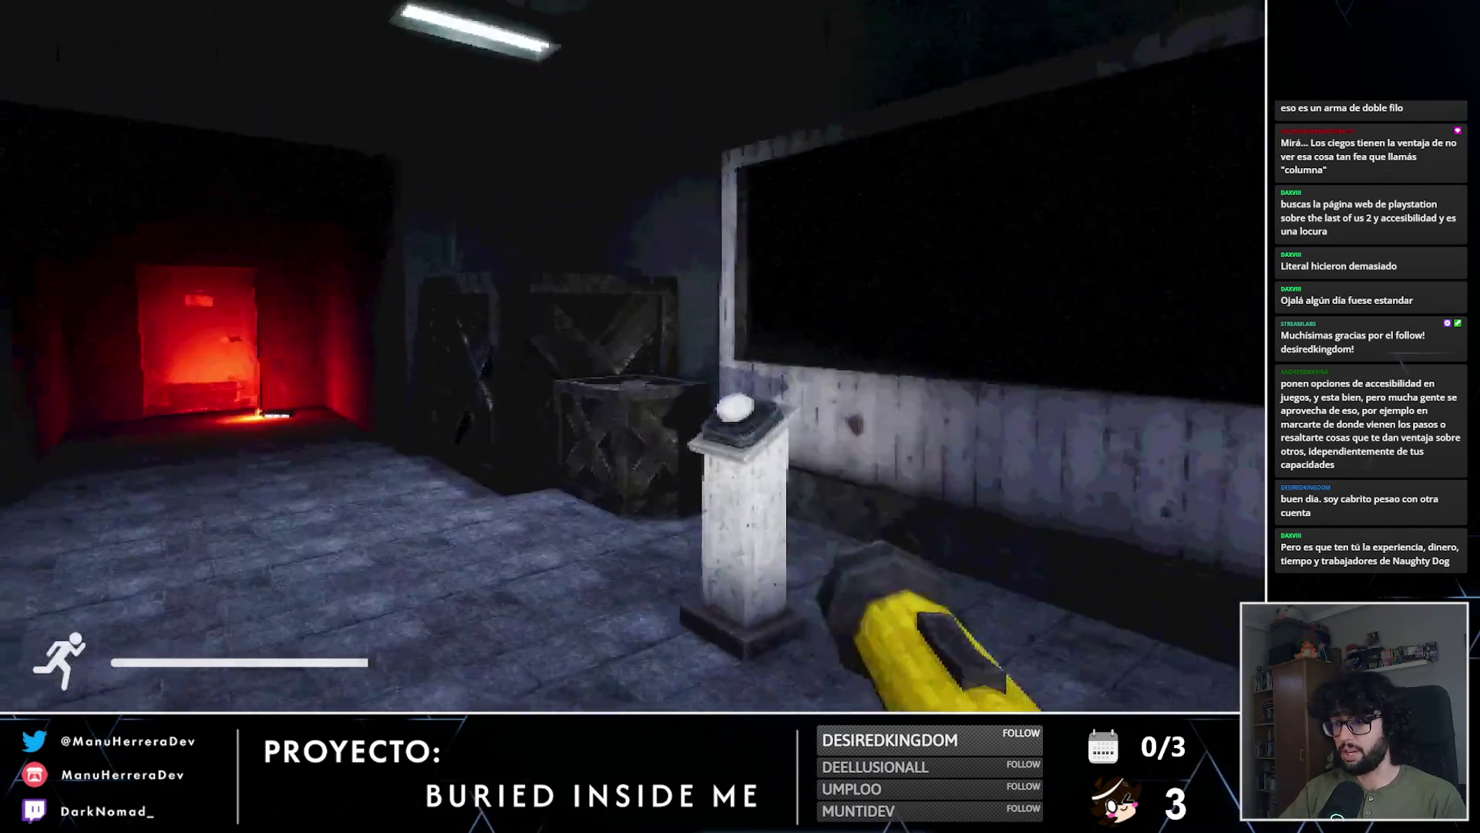
key(w)
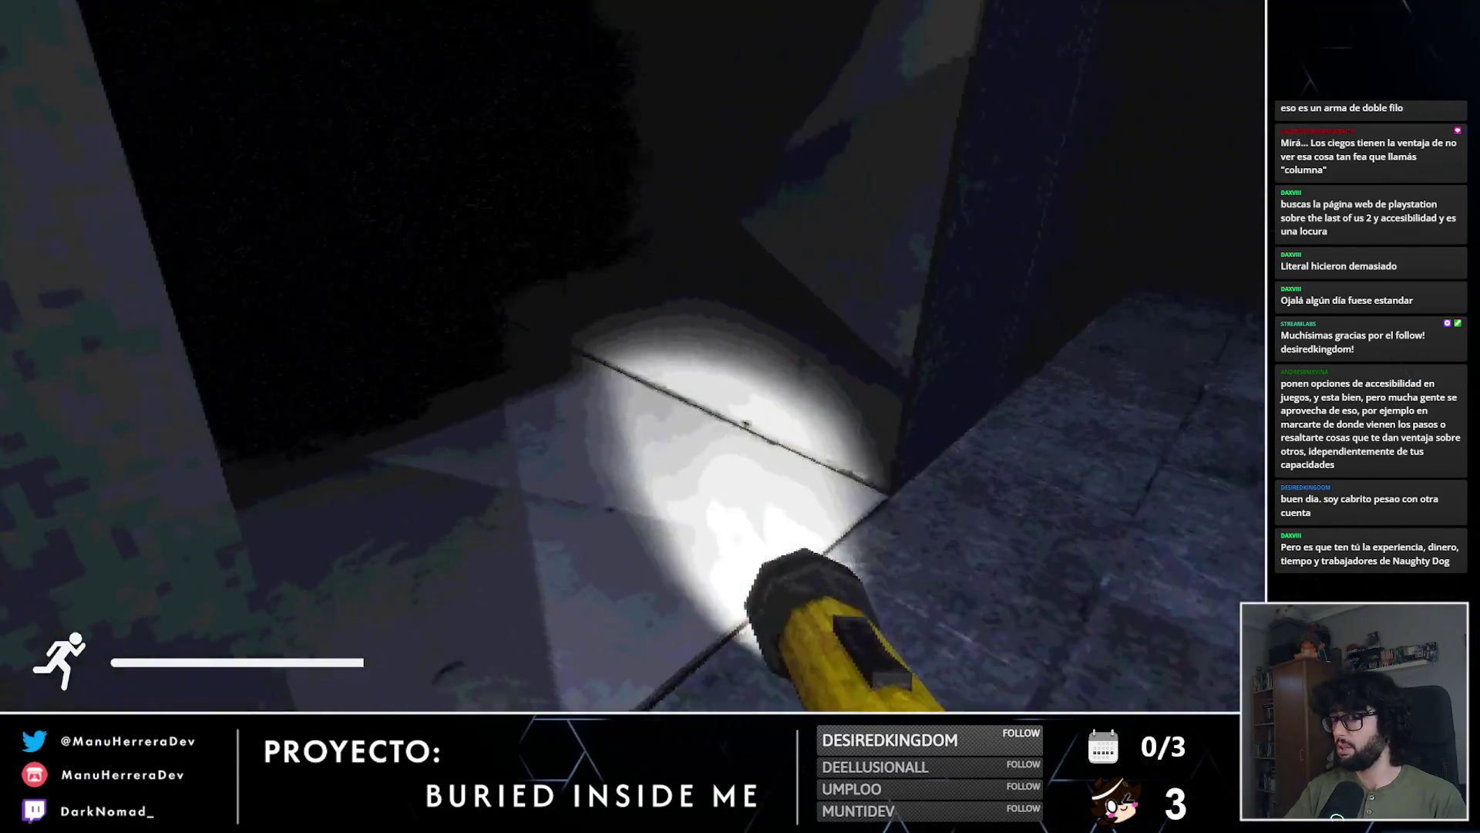
key(w)
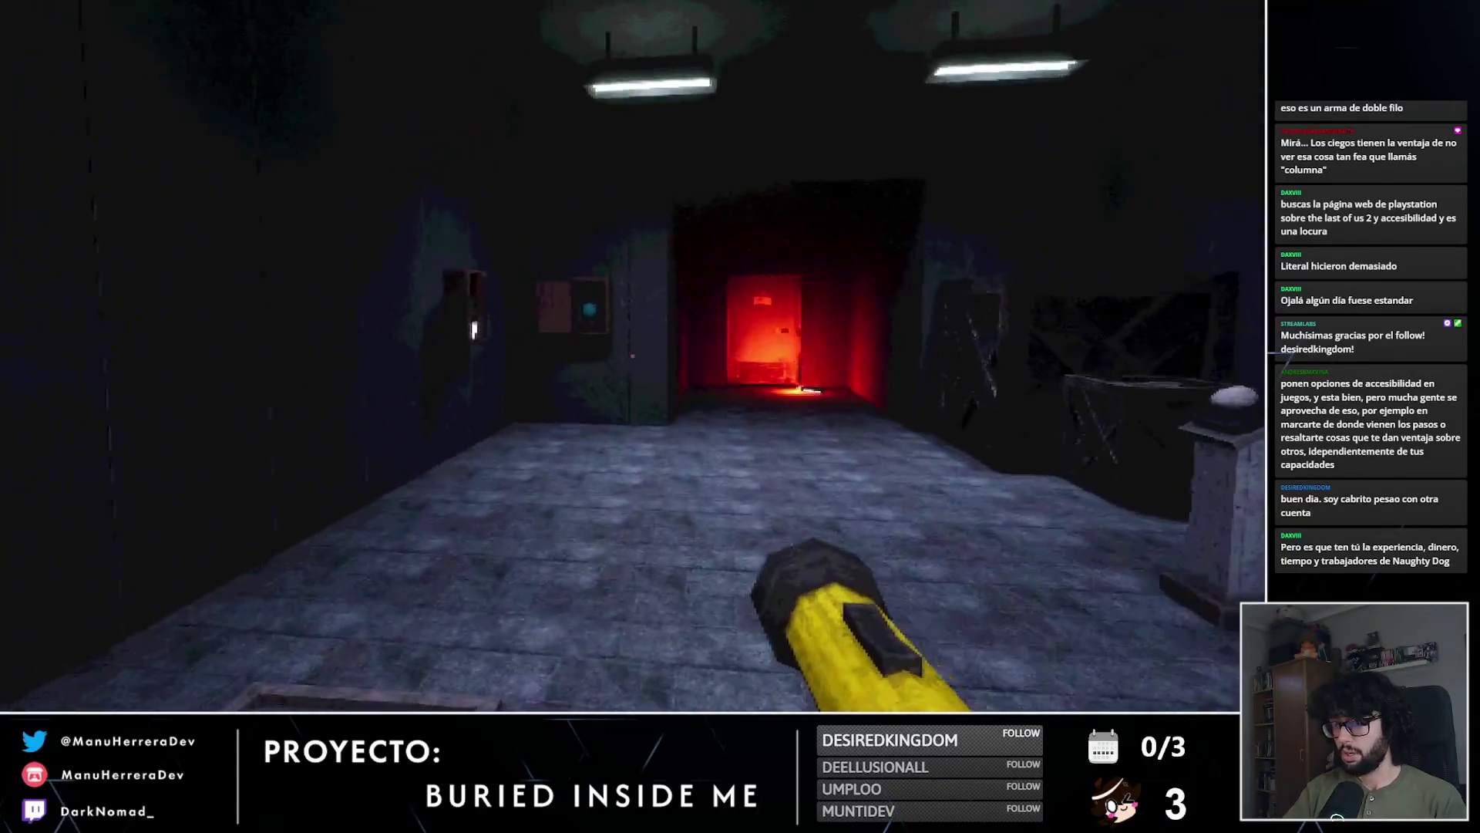
key(w)
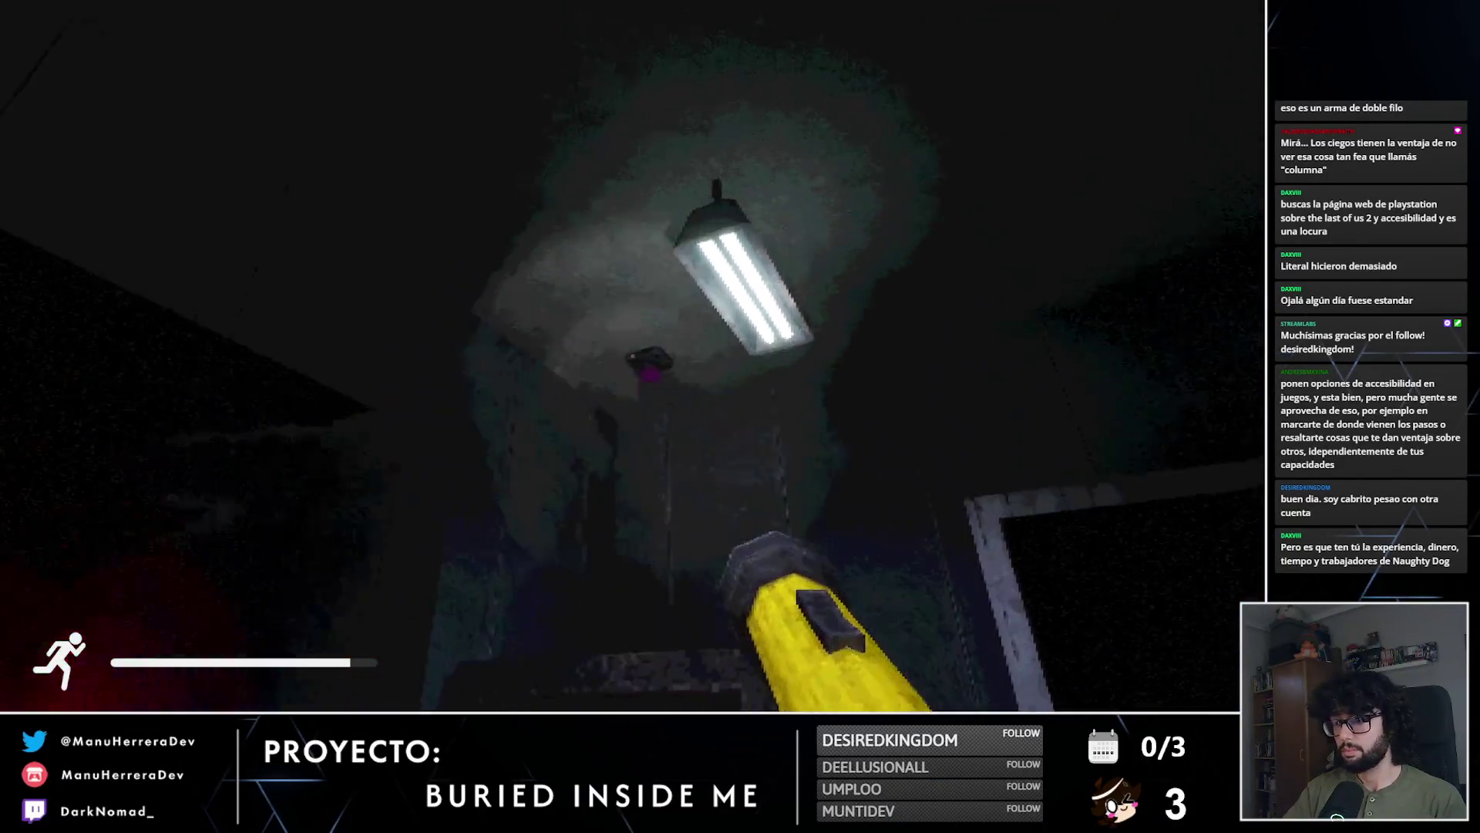
key(shift+w)
key(shift+w)
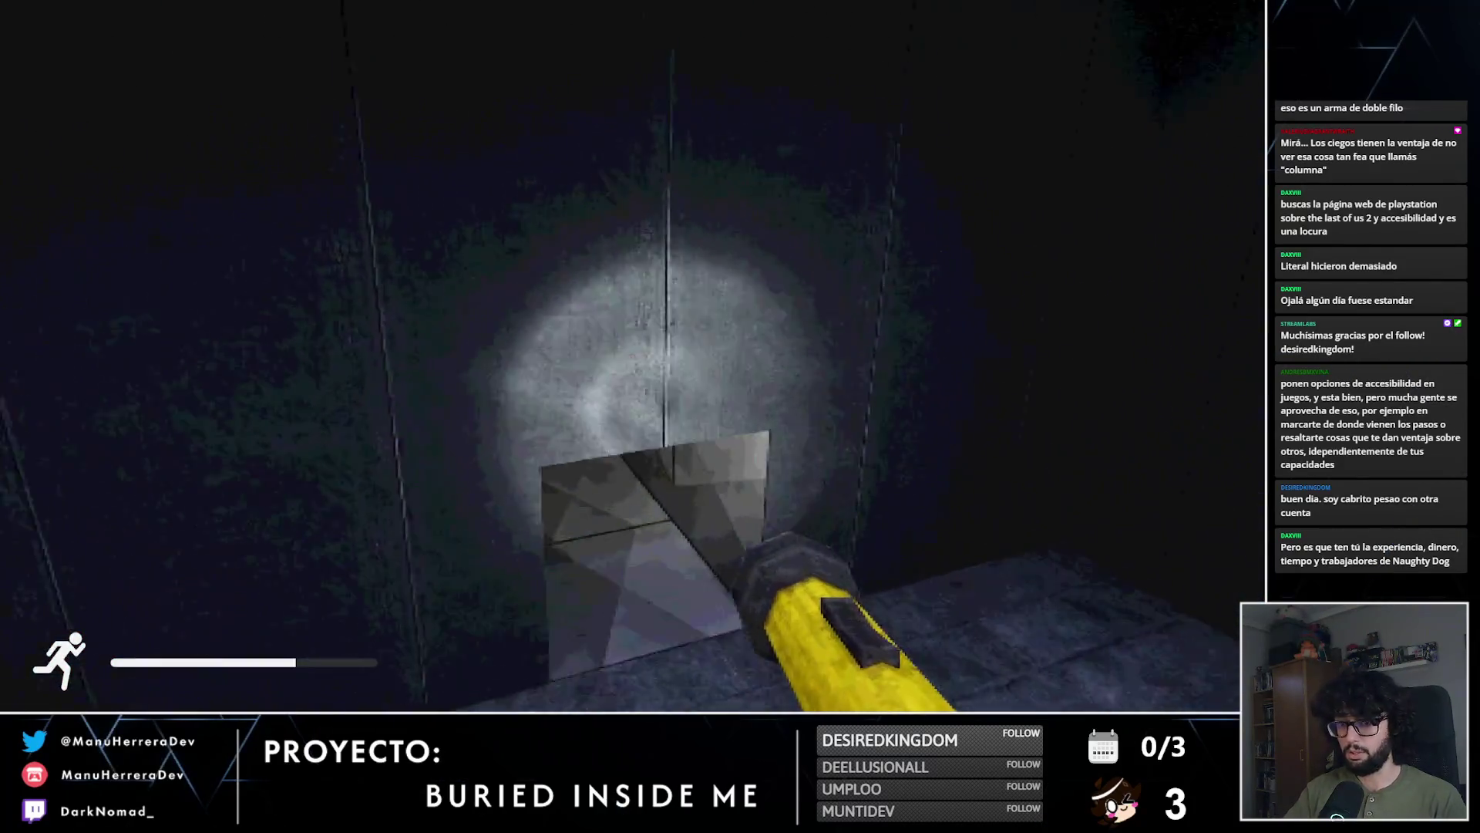
key(w)
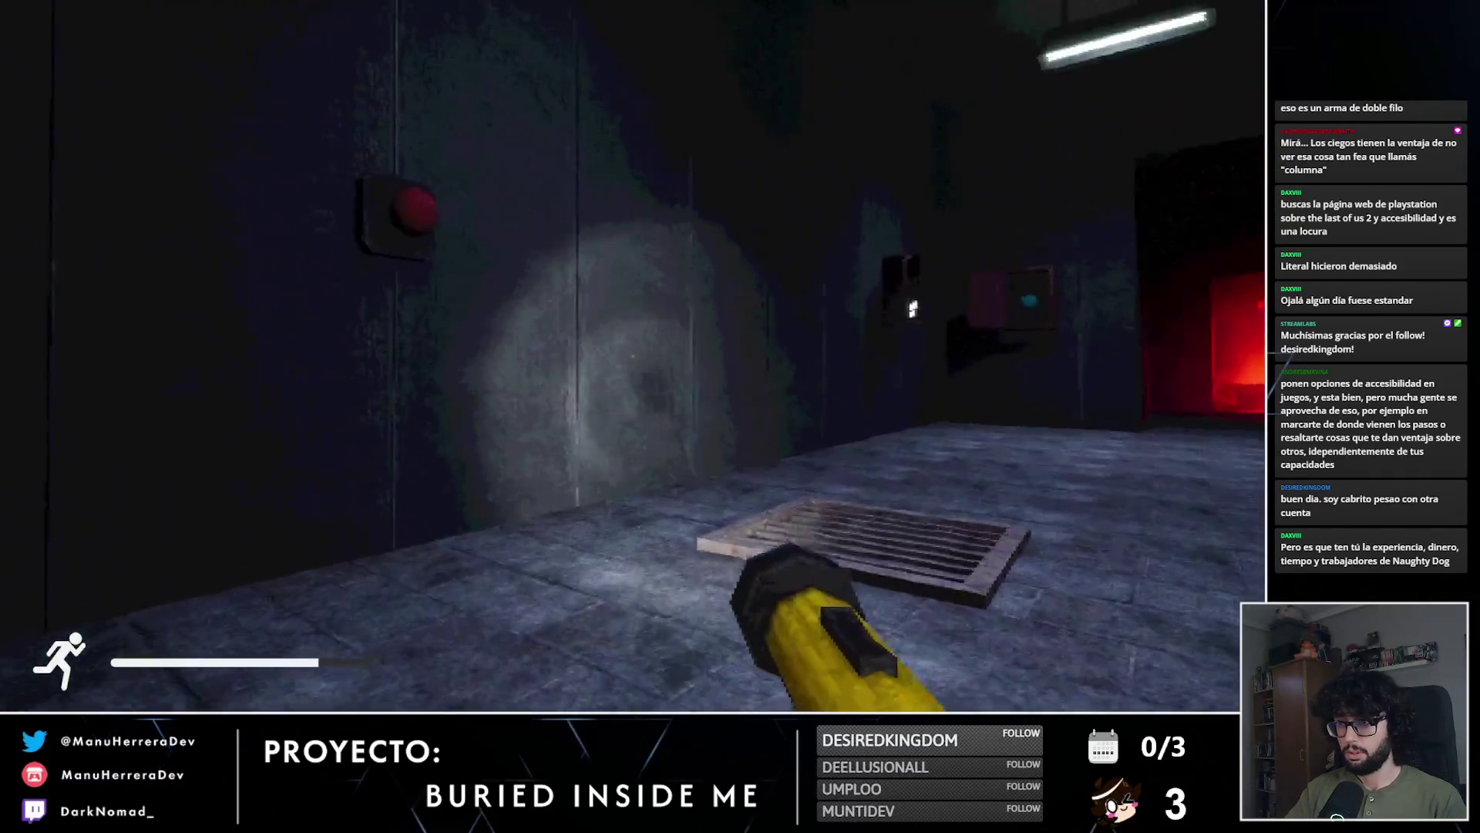
key(e)
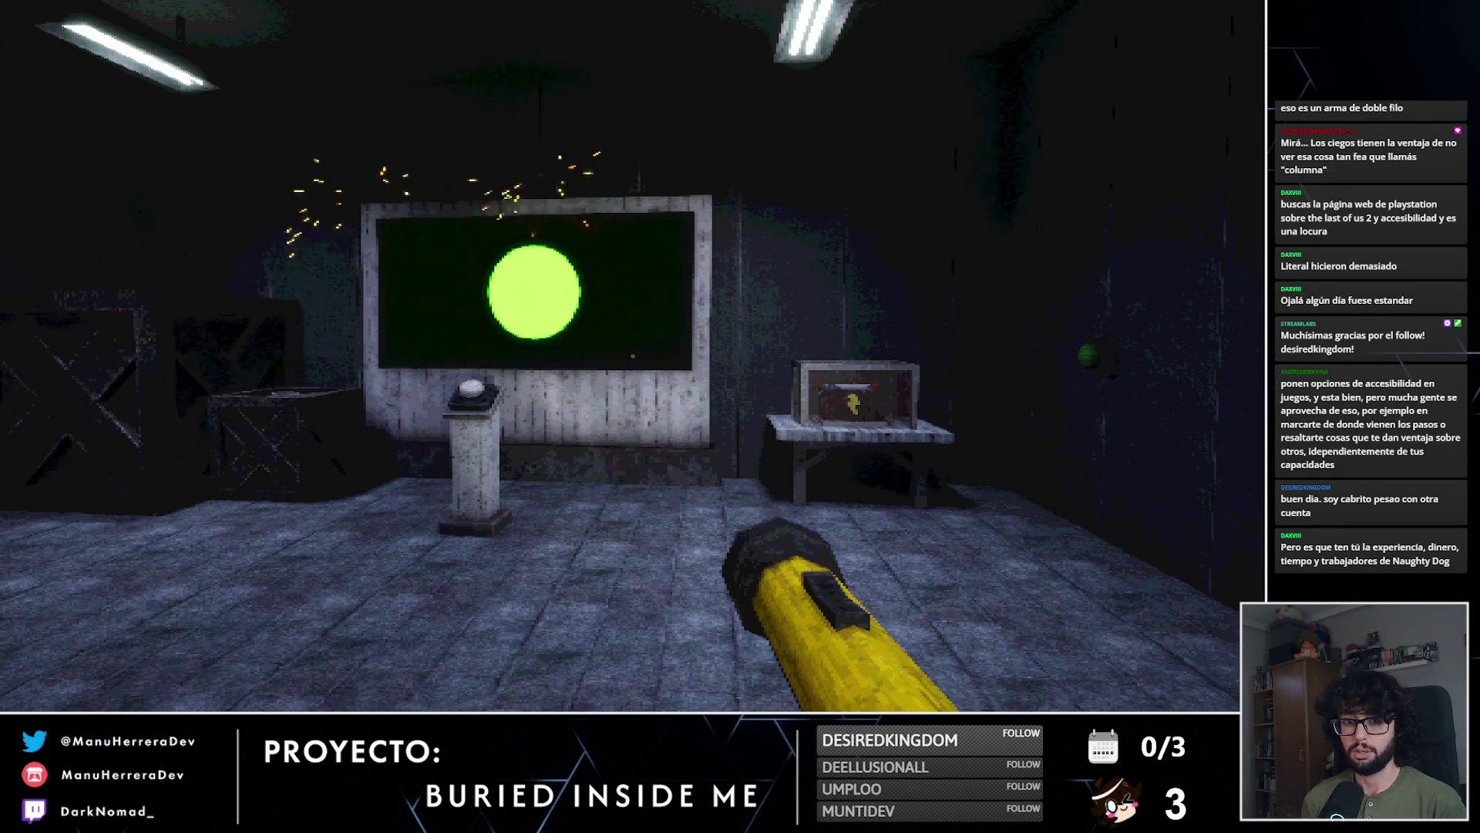
key(w)
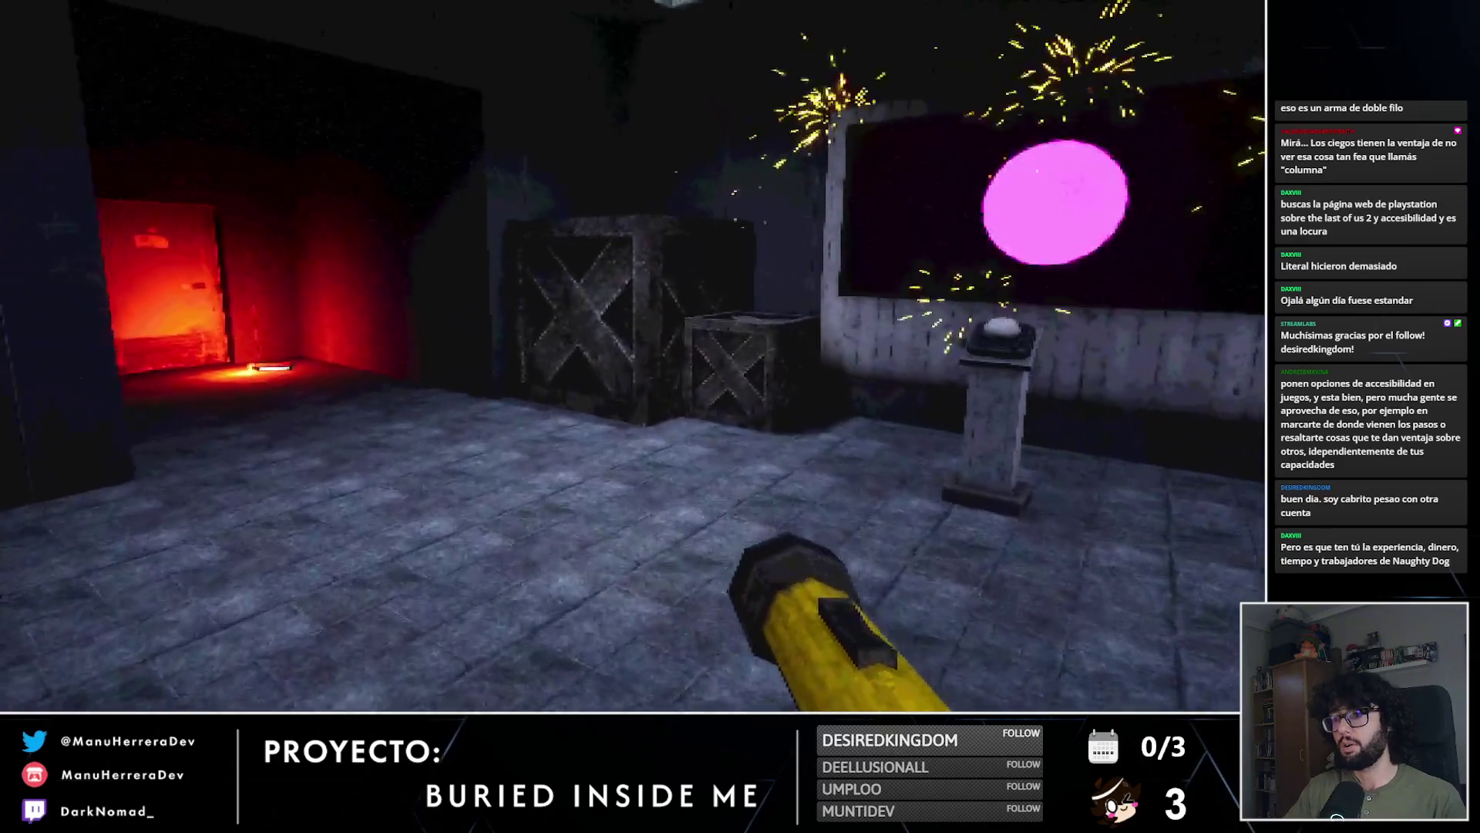
key(w)
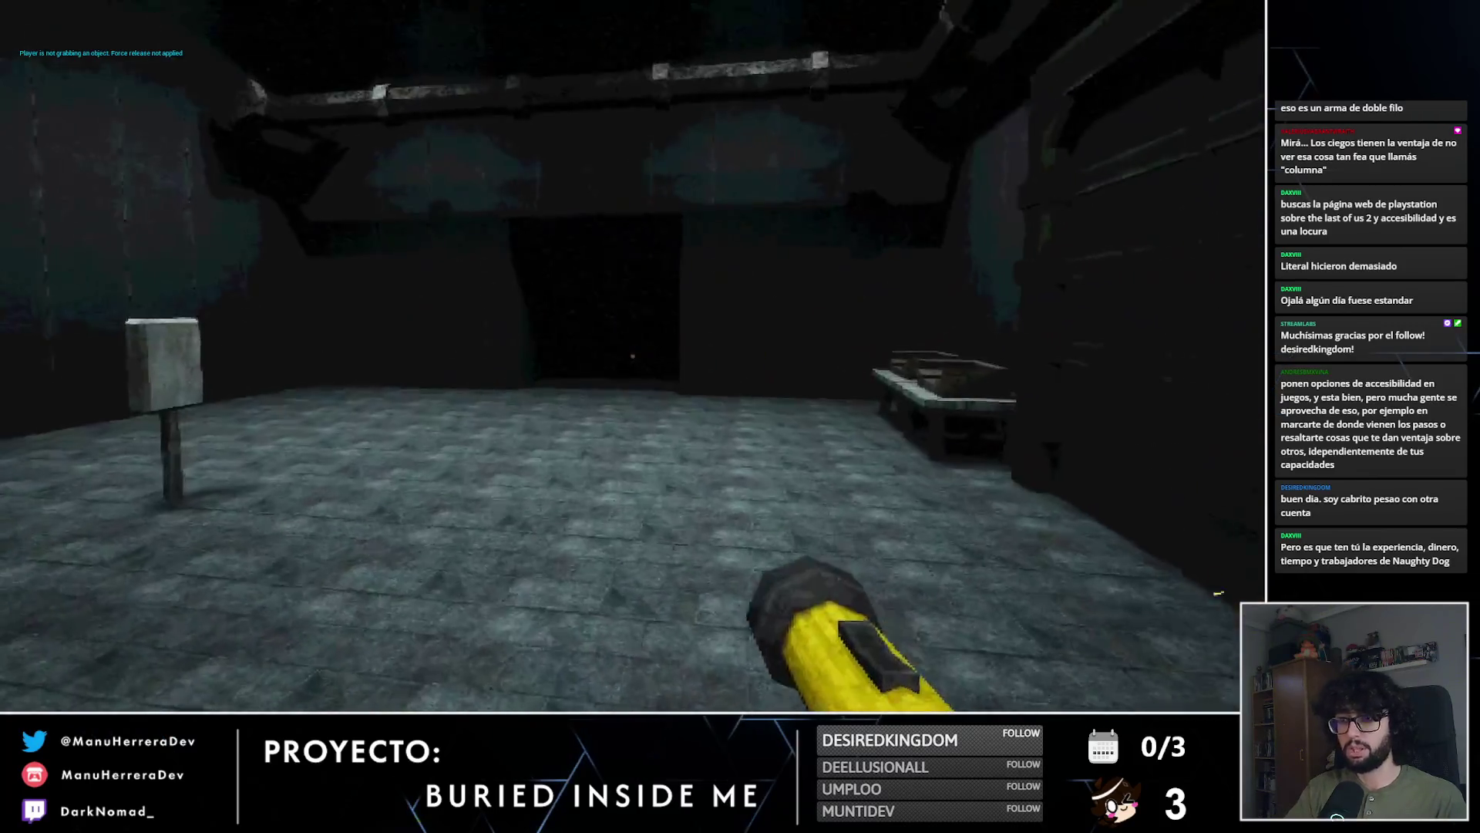
Step: Pass the stacked crates, open the stairway door and climb to the upper landing
key(shift+w)
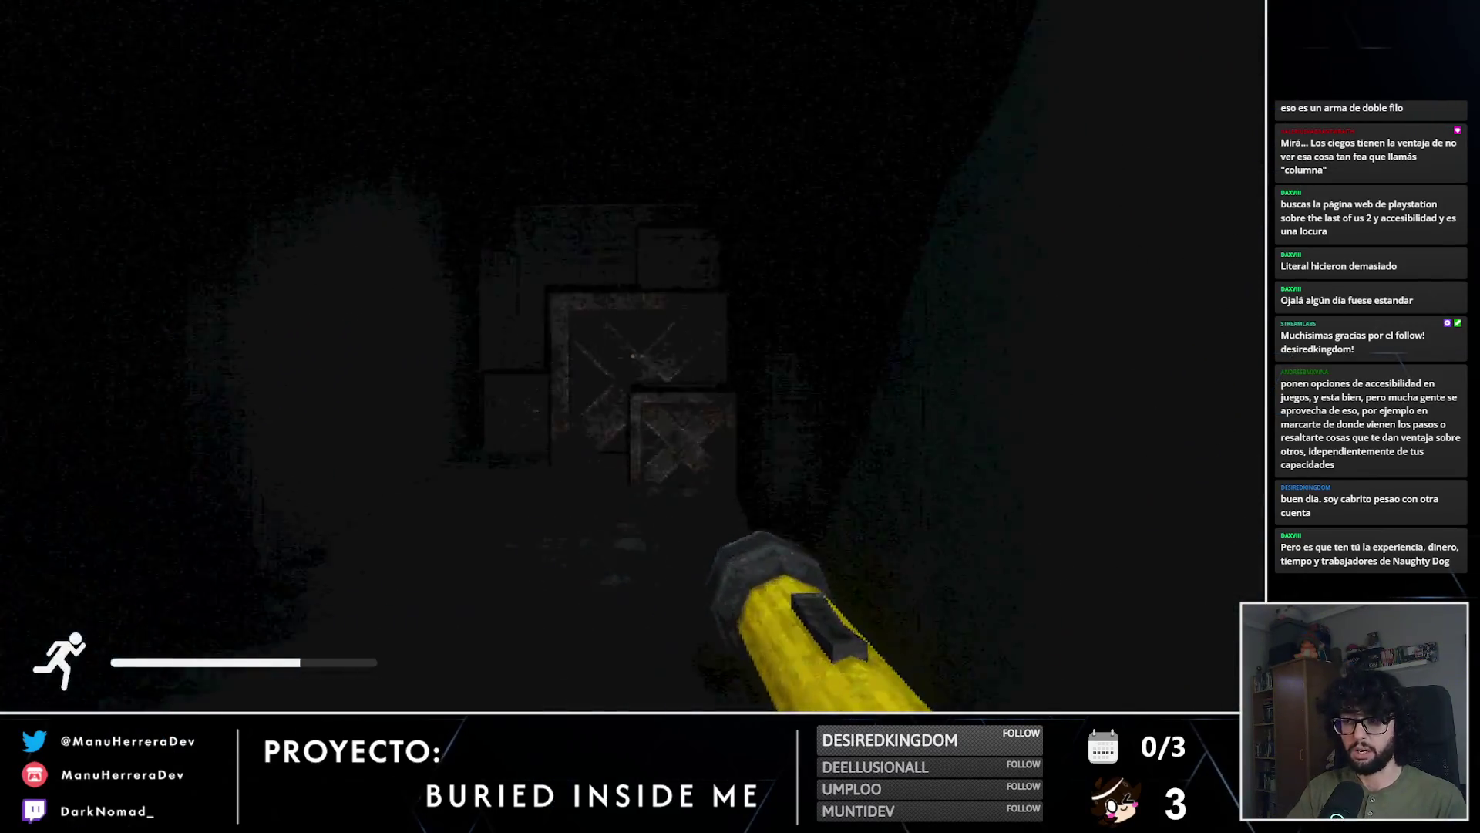
key(w)
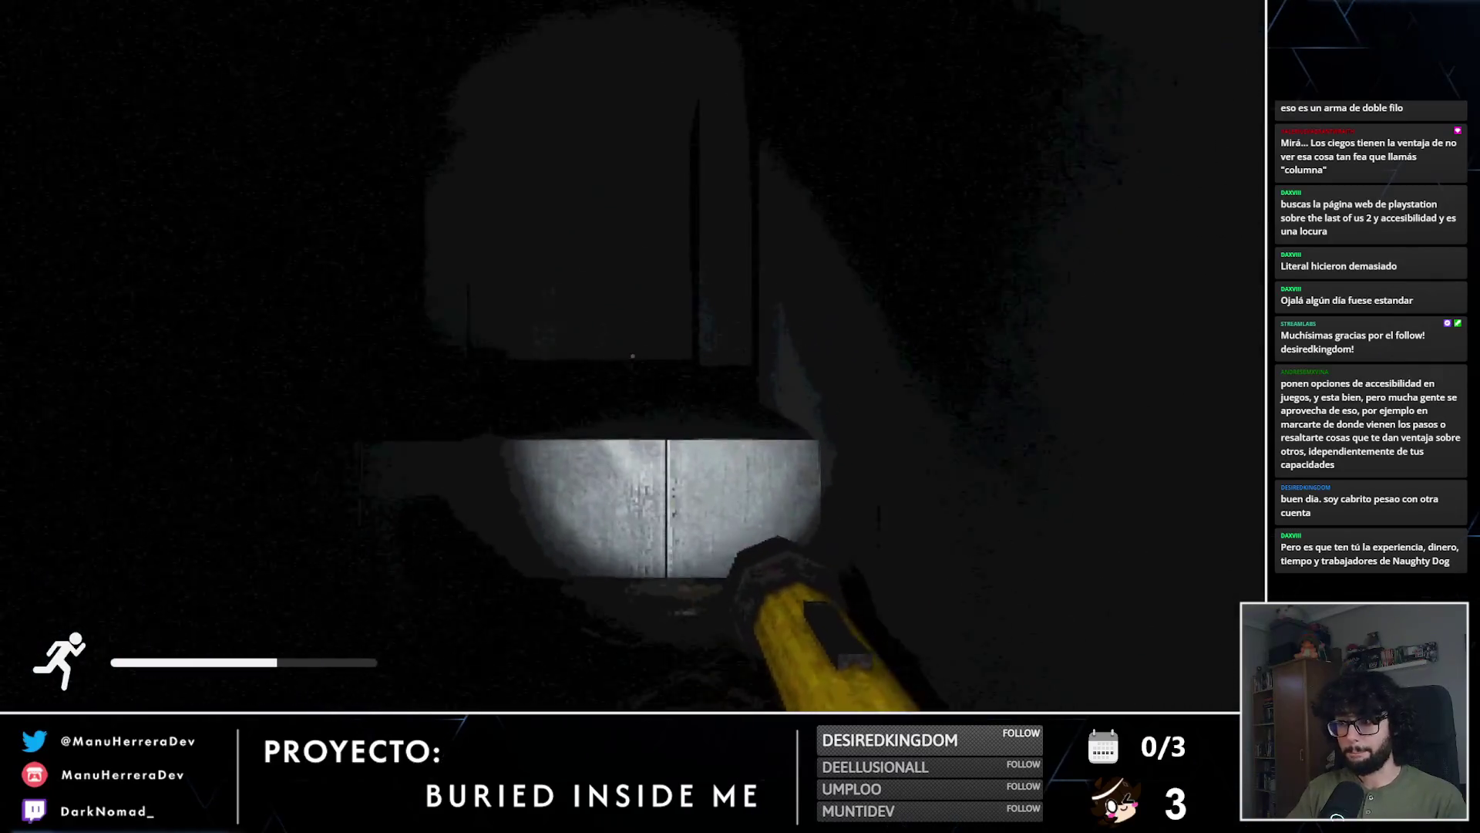
key(w)
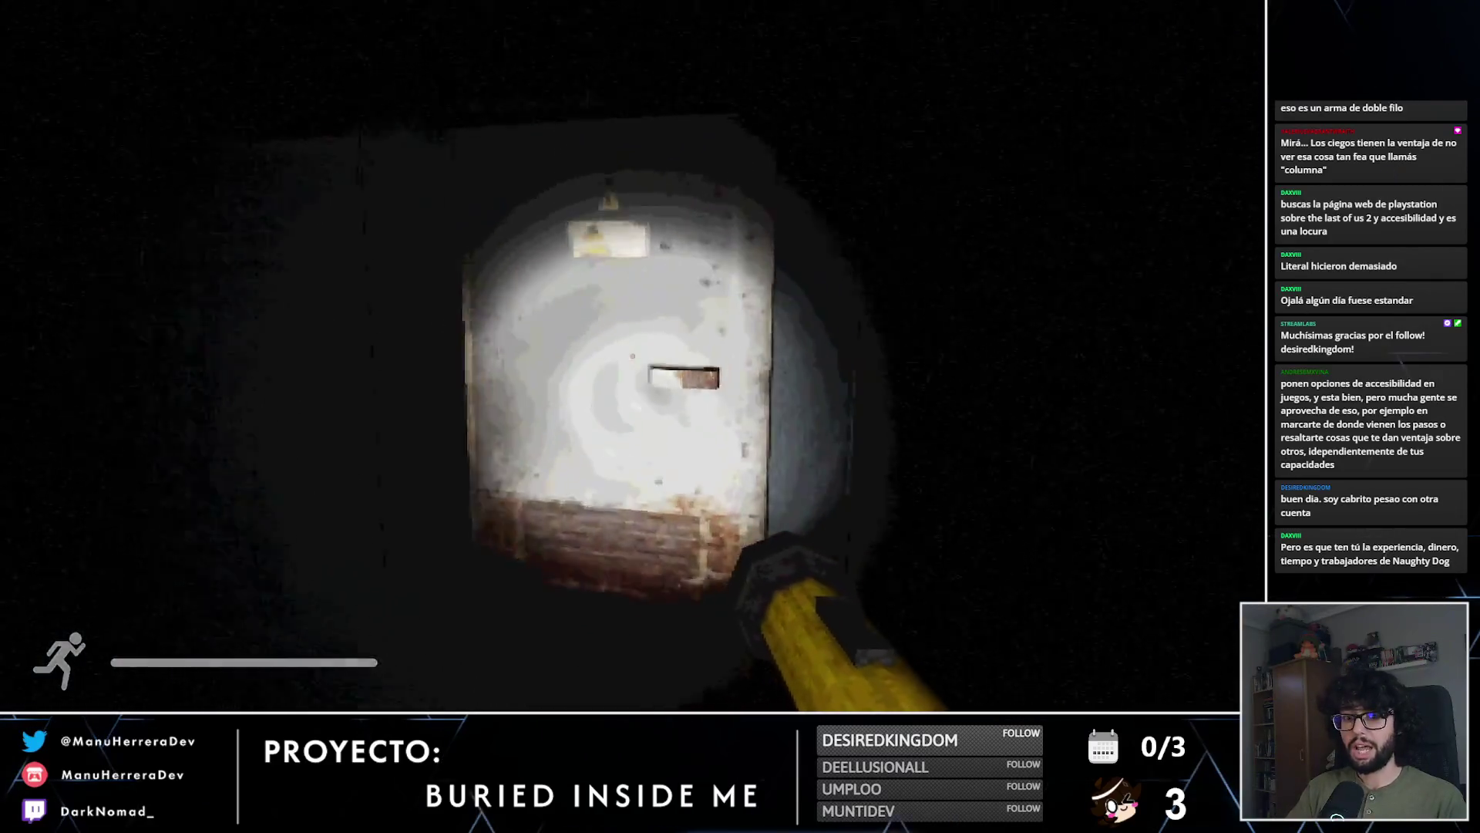
key(e)
key(shift+w)
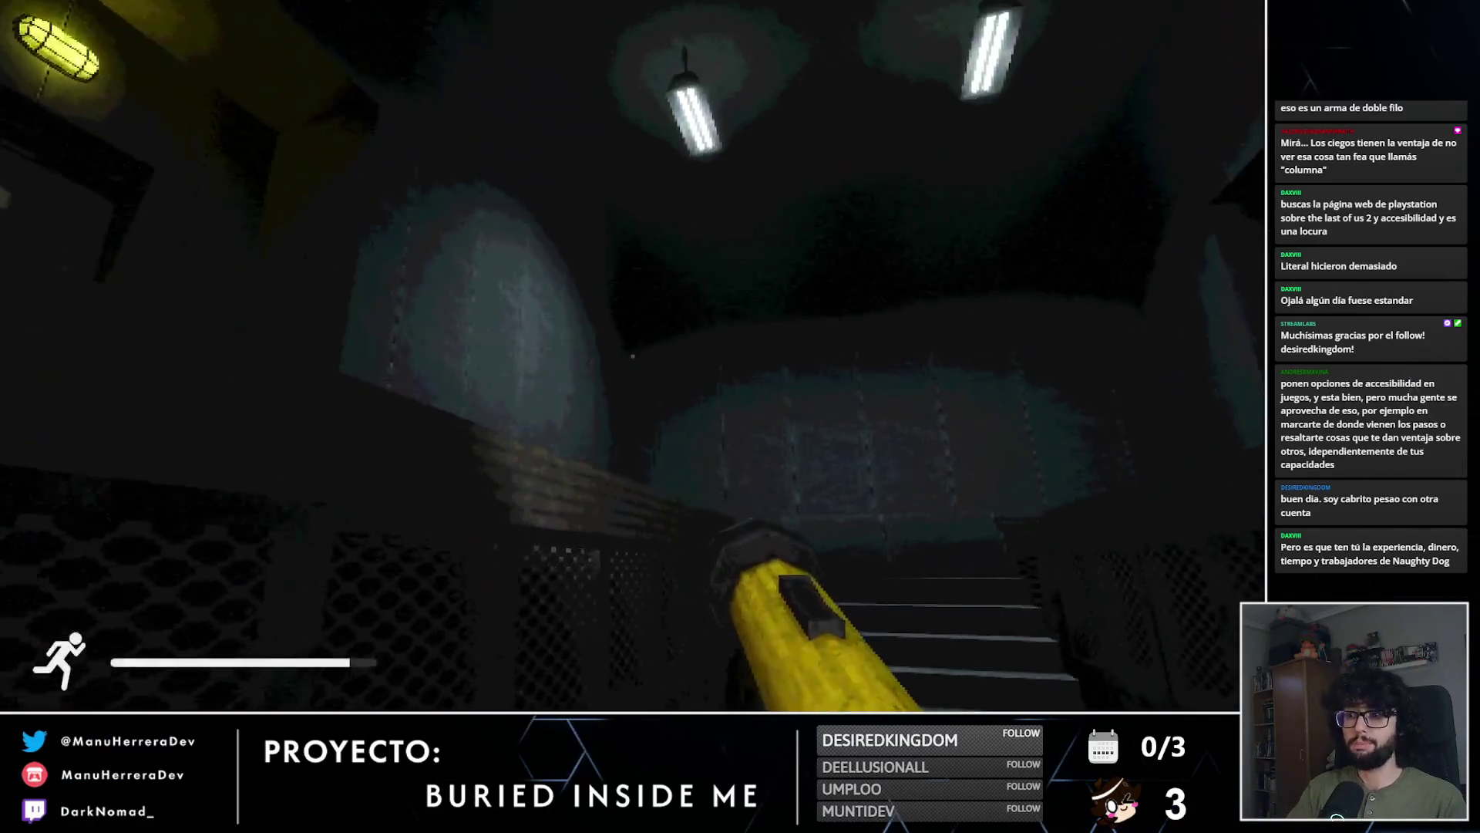
key(shift+w)
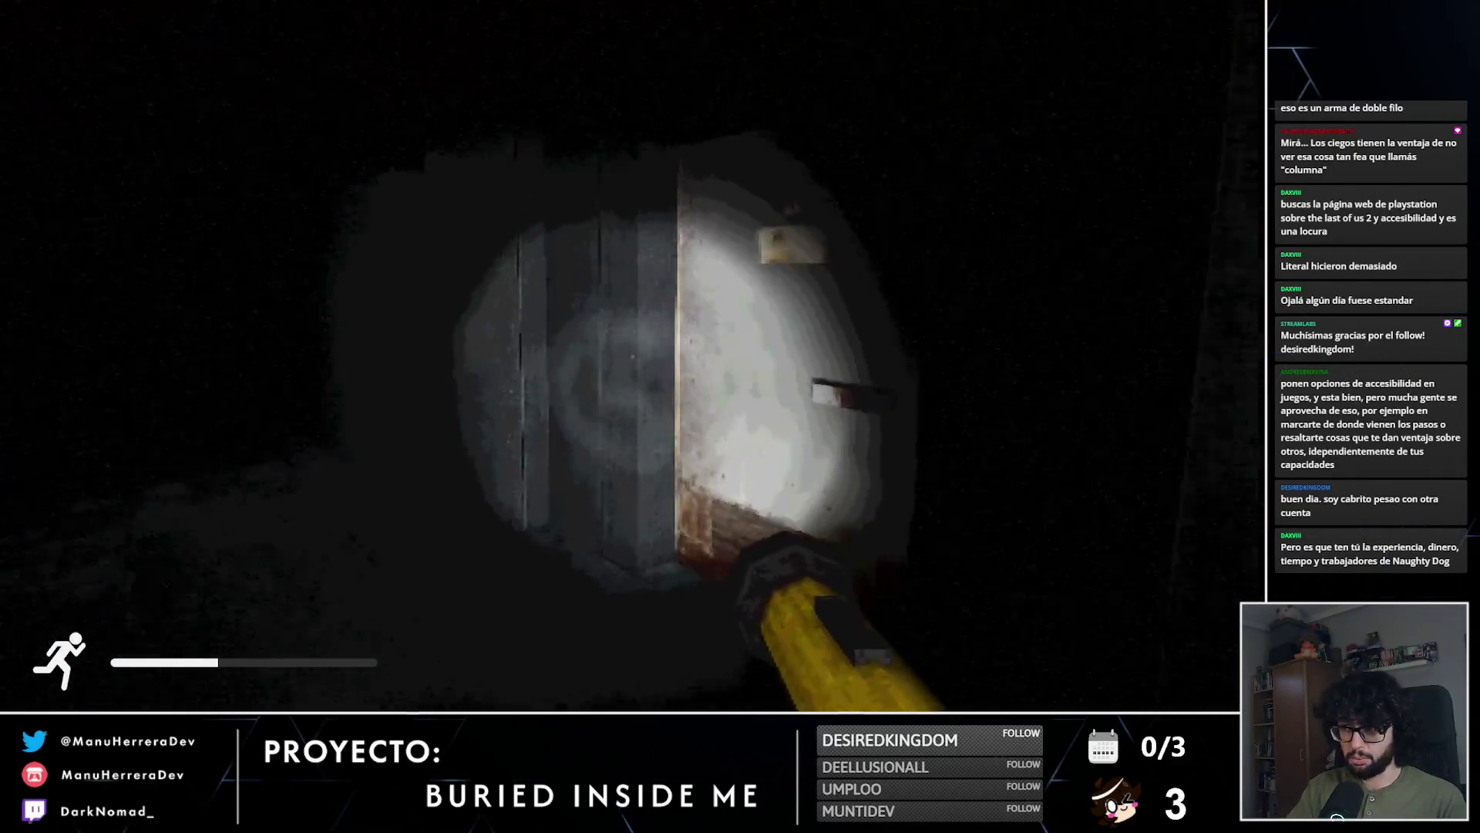
Step: Walk past the emergency flare box and the red-lit corner to the stone pillar in the battery room
key(w)
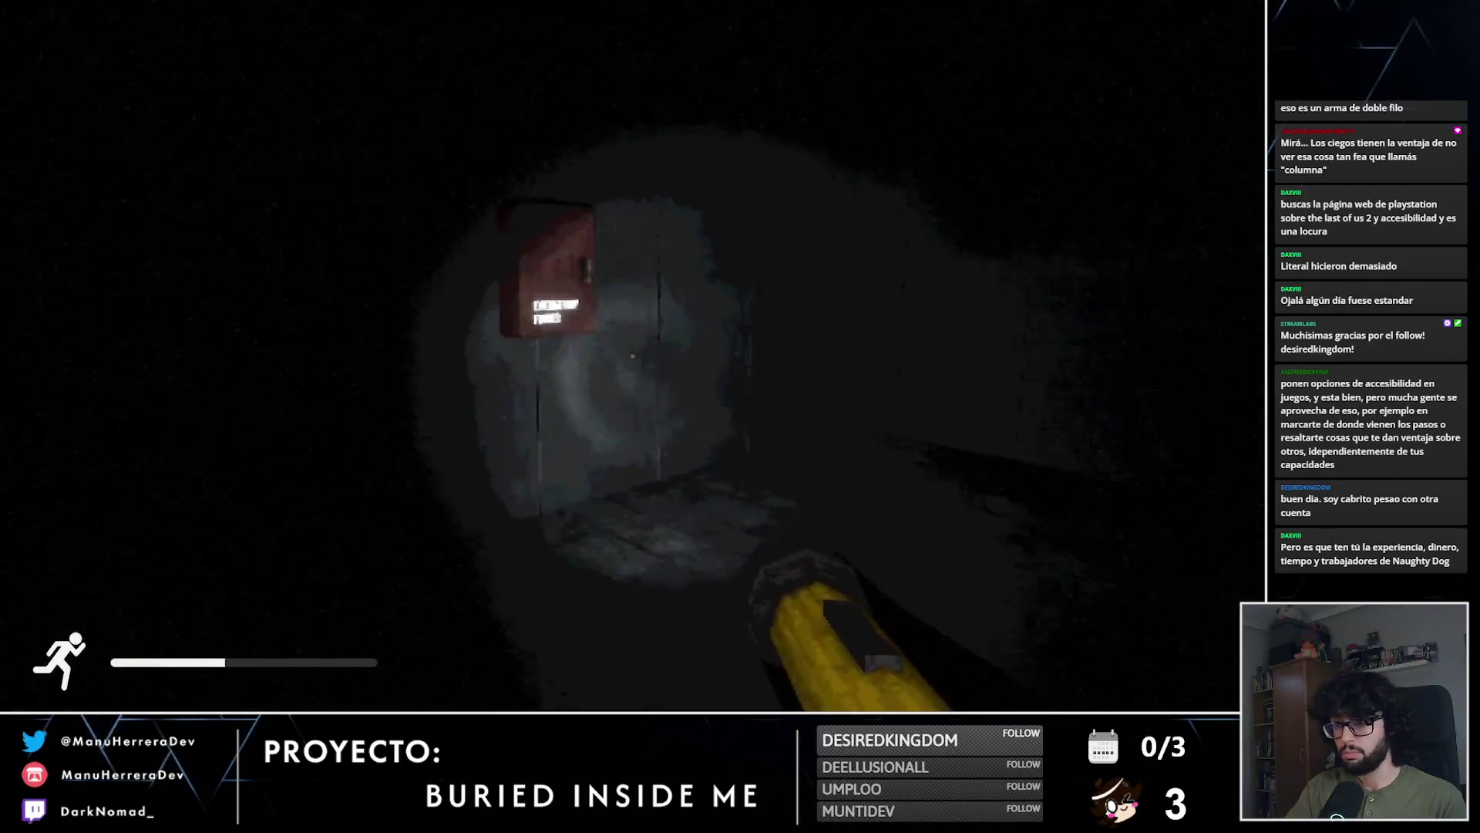
key(shift+w)
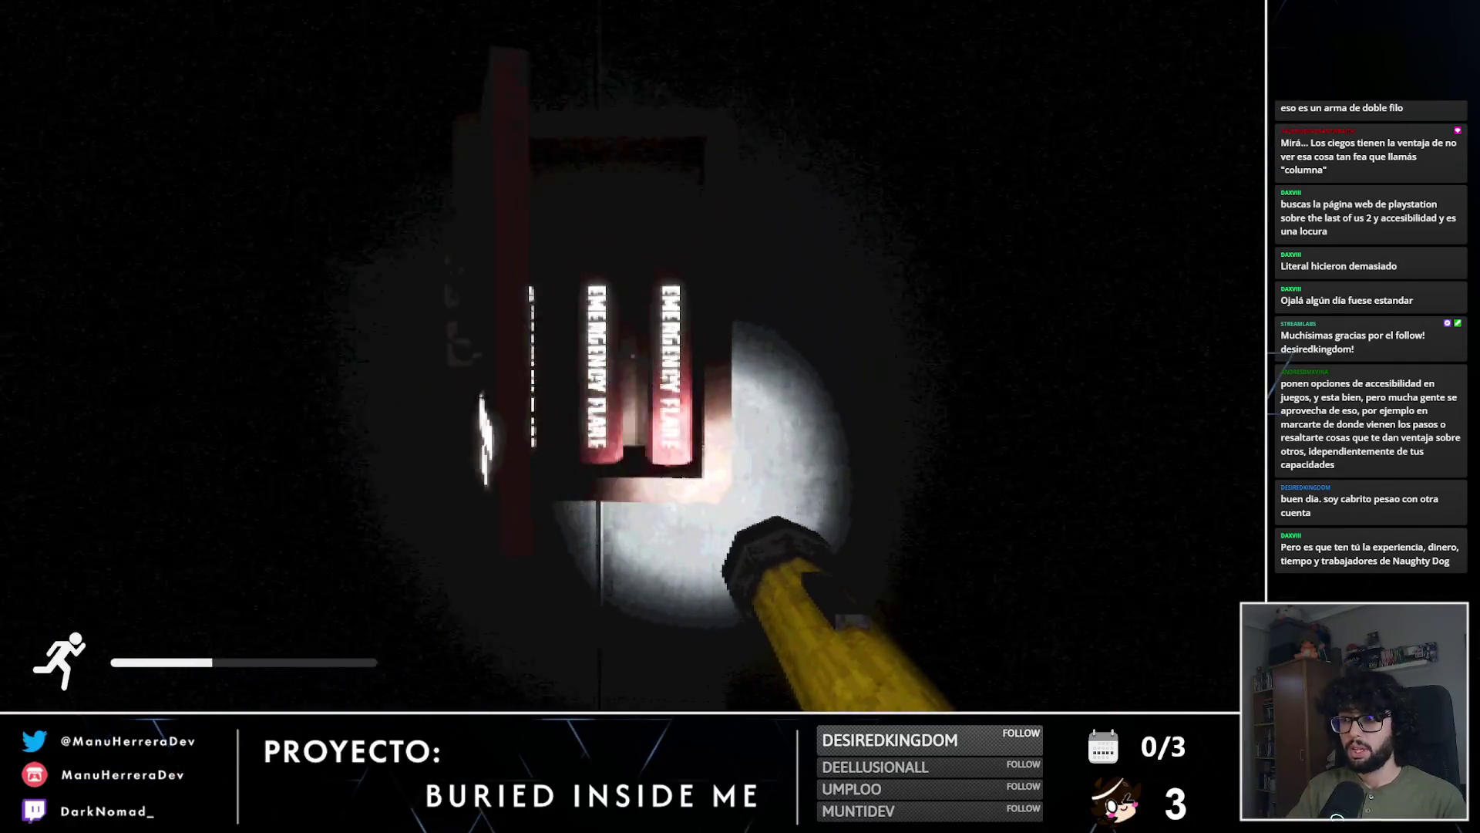
key(w)
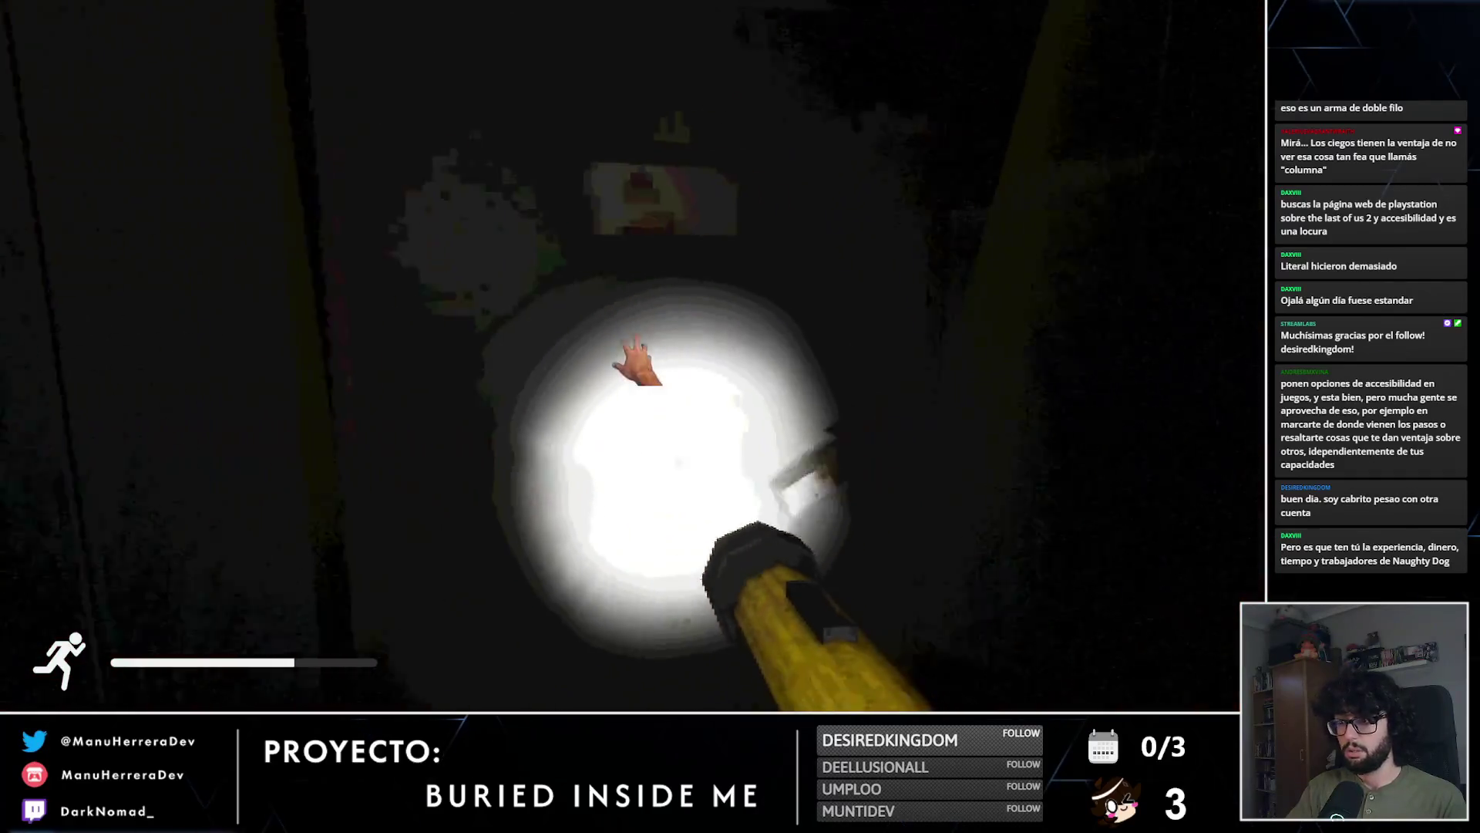
key(w)
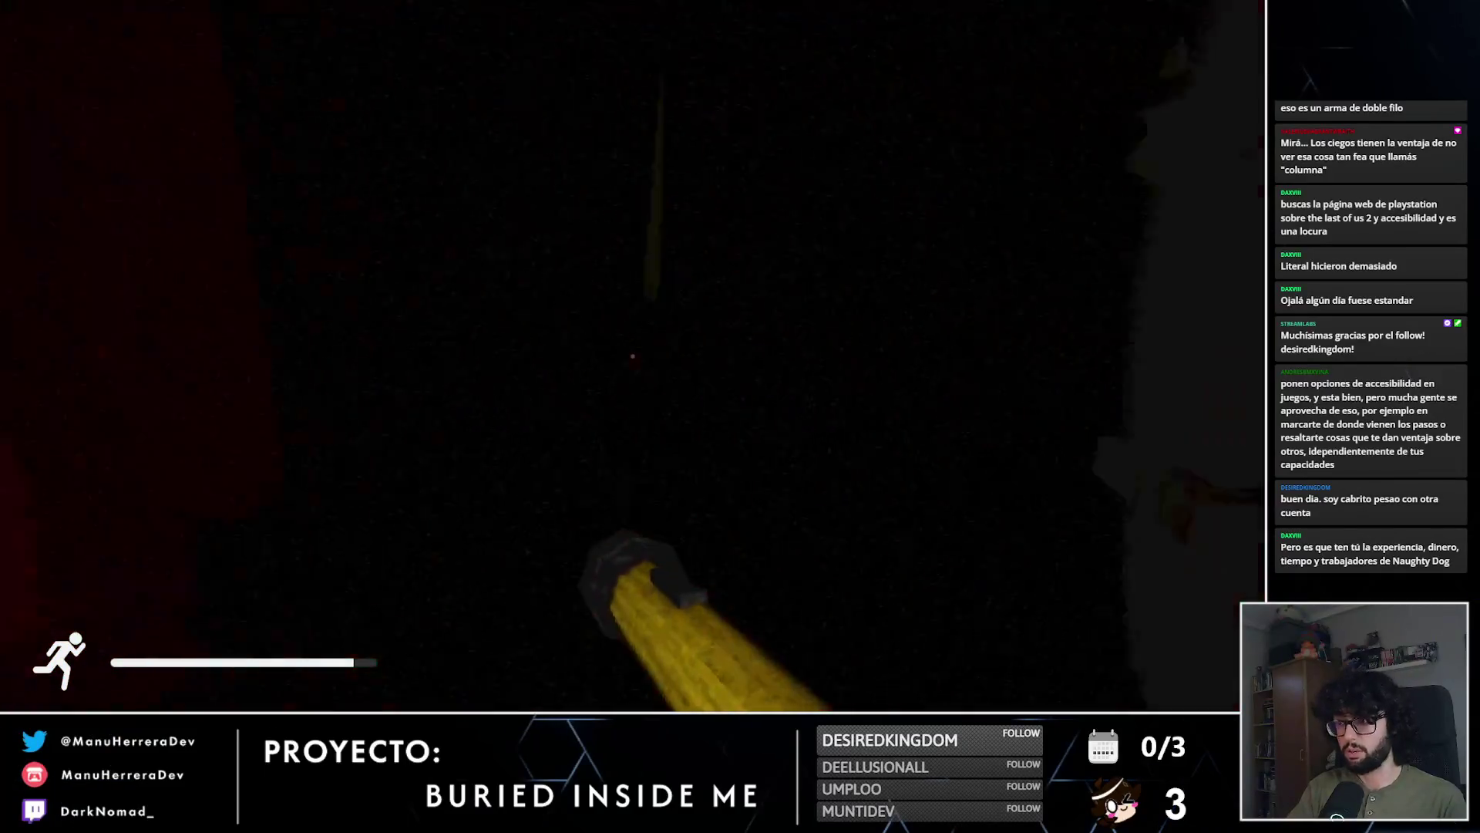
key(shift+w)
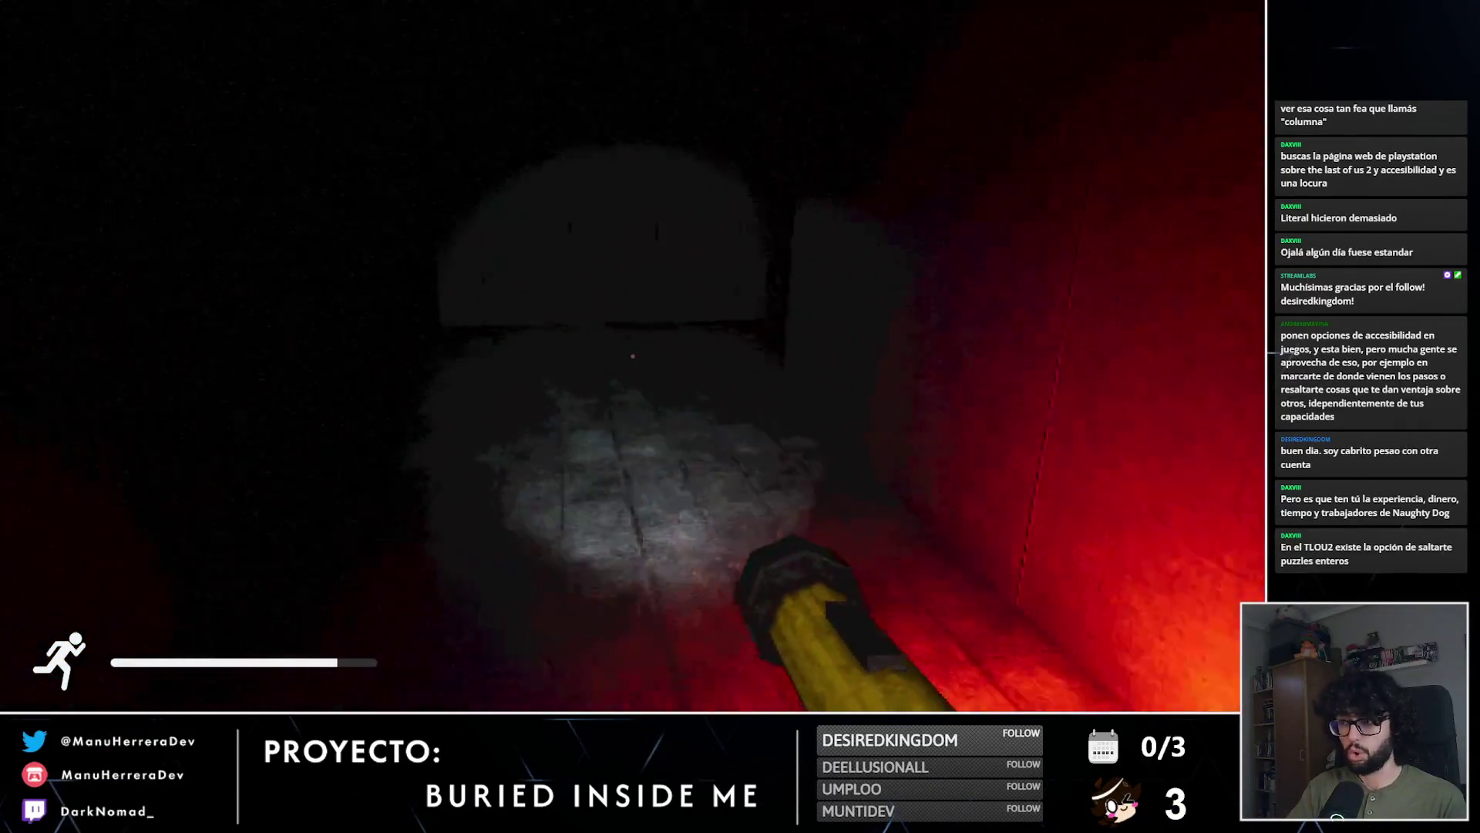
key(shift+w)
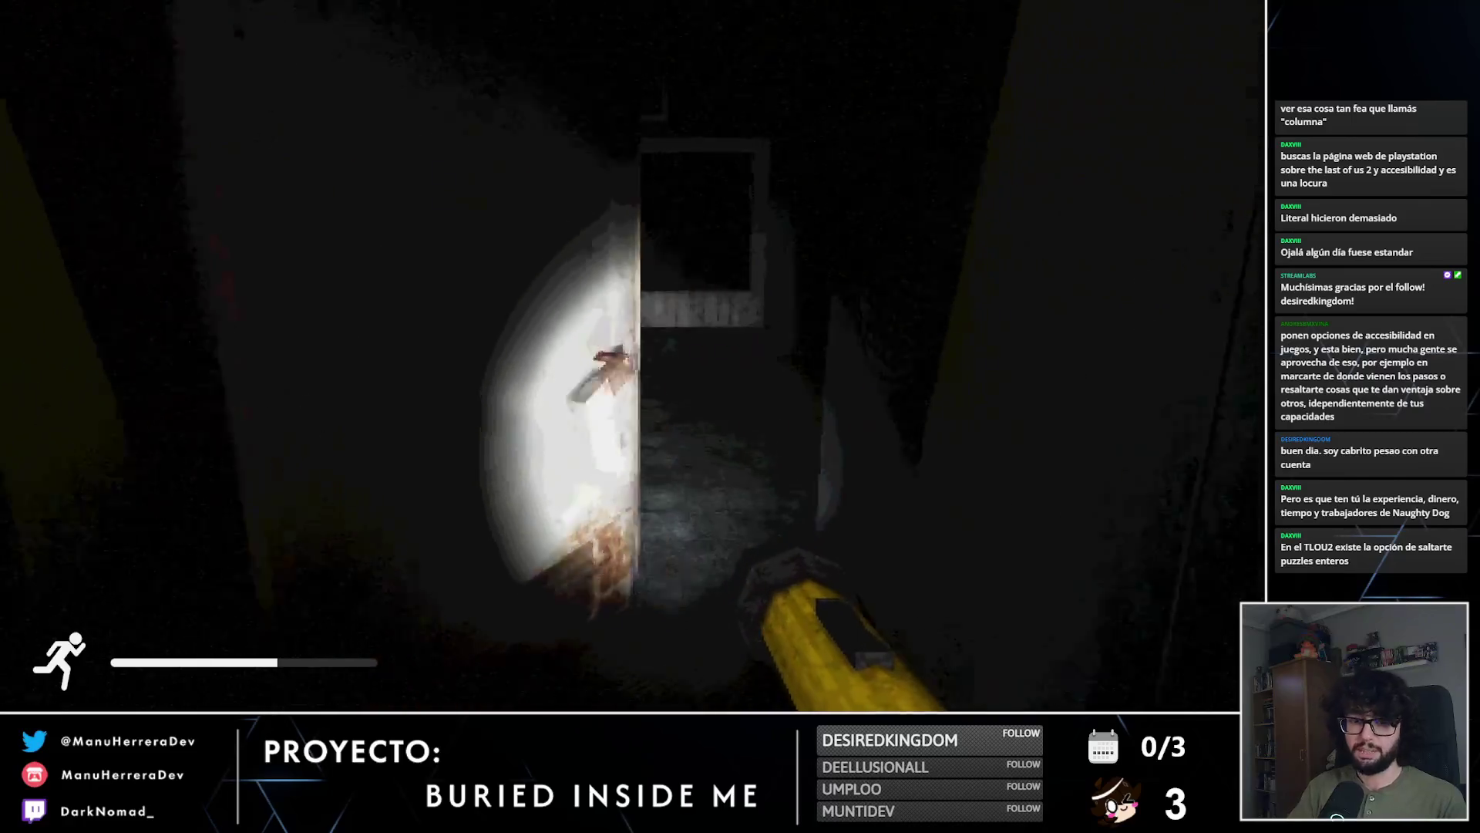
key(w)
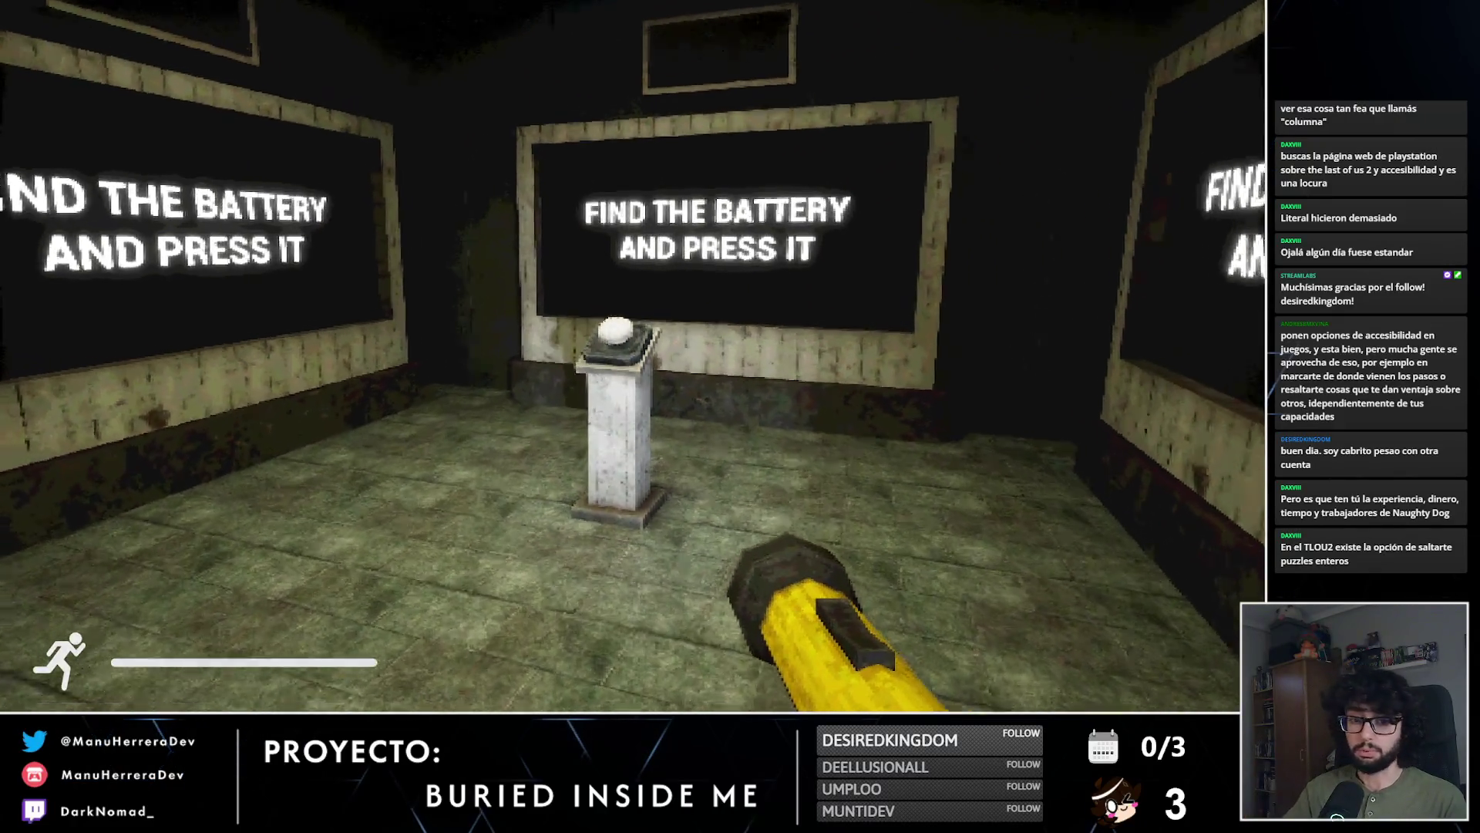
Step: Press the pedestal button while the battery shows, then inspect the screens and counter
key(w)
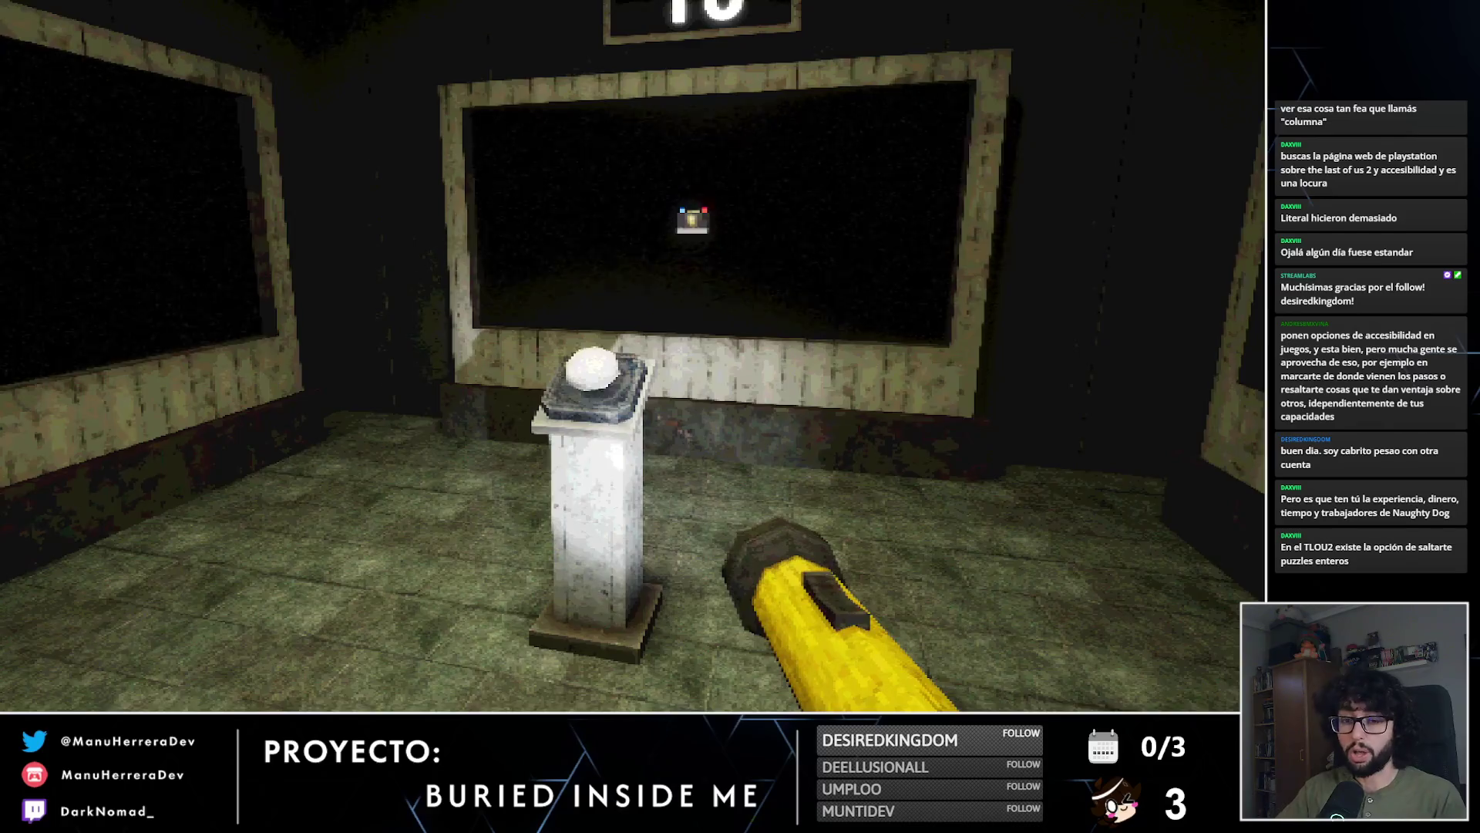
key(shift+w)
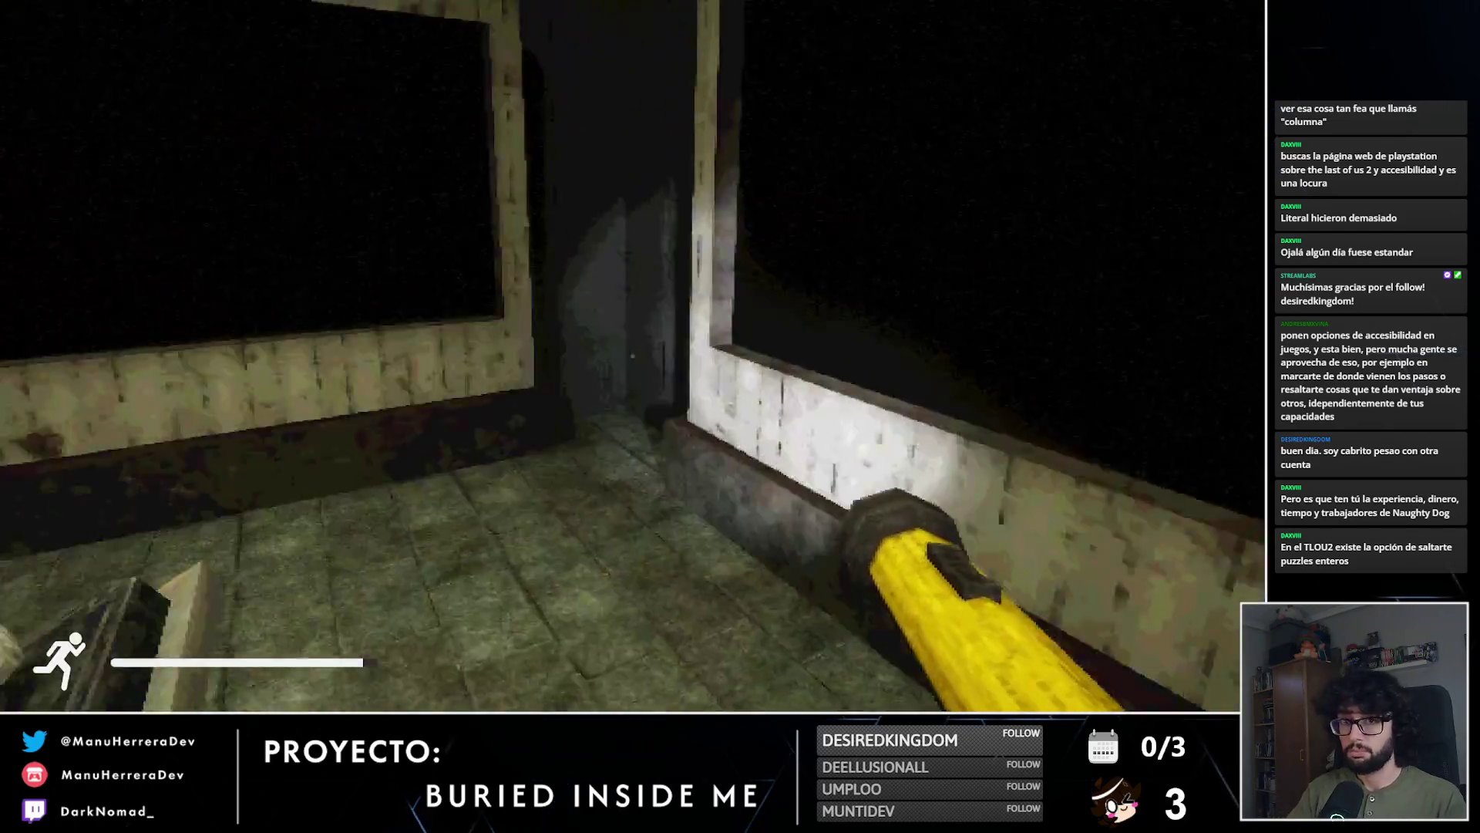
mouse_move(632, 356)
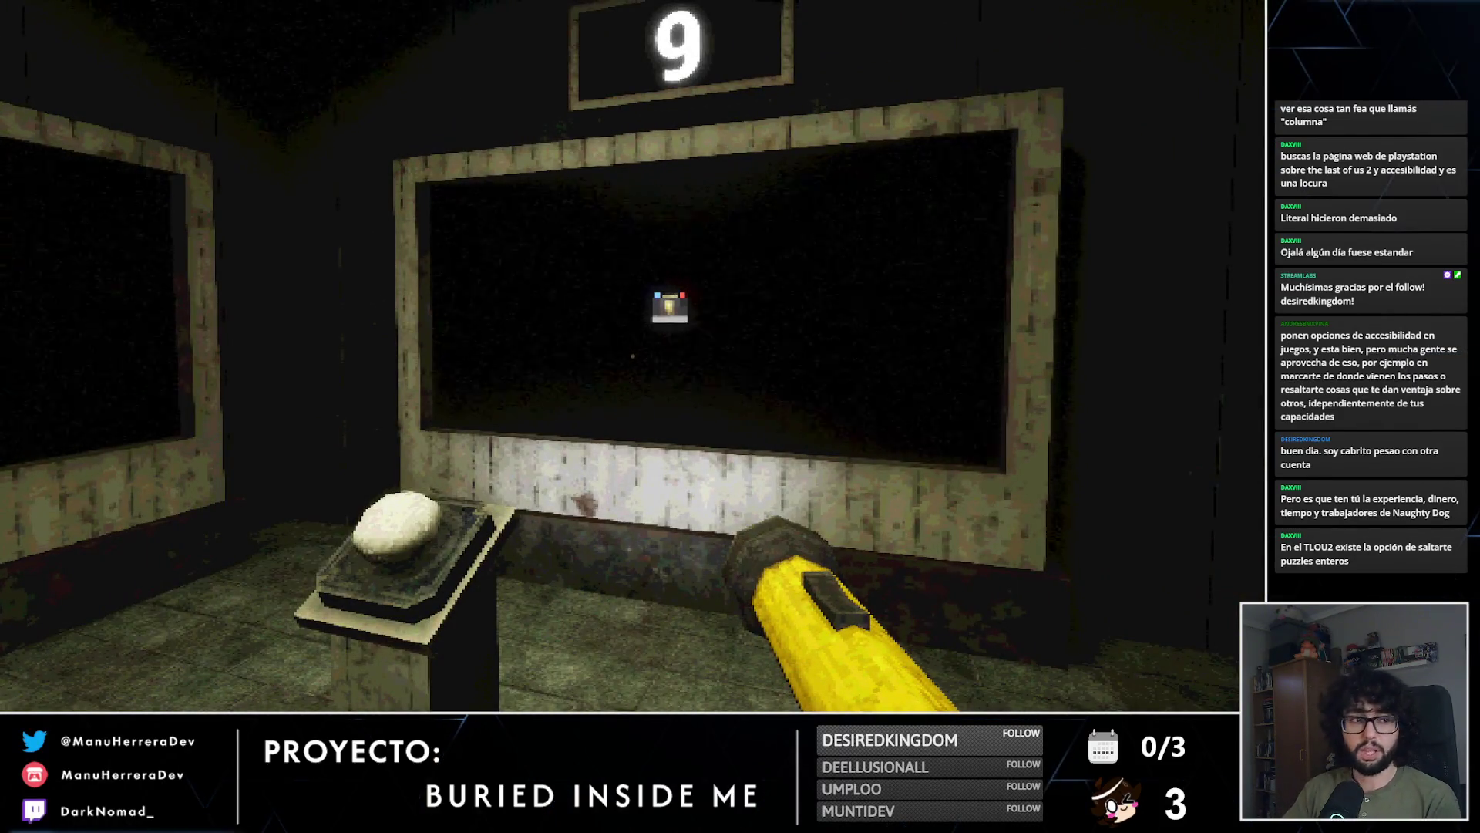
click(632, 356)
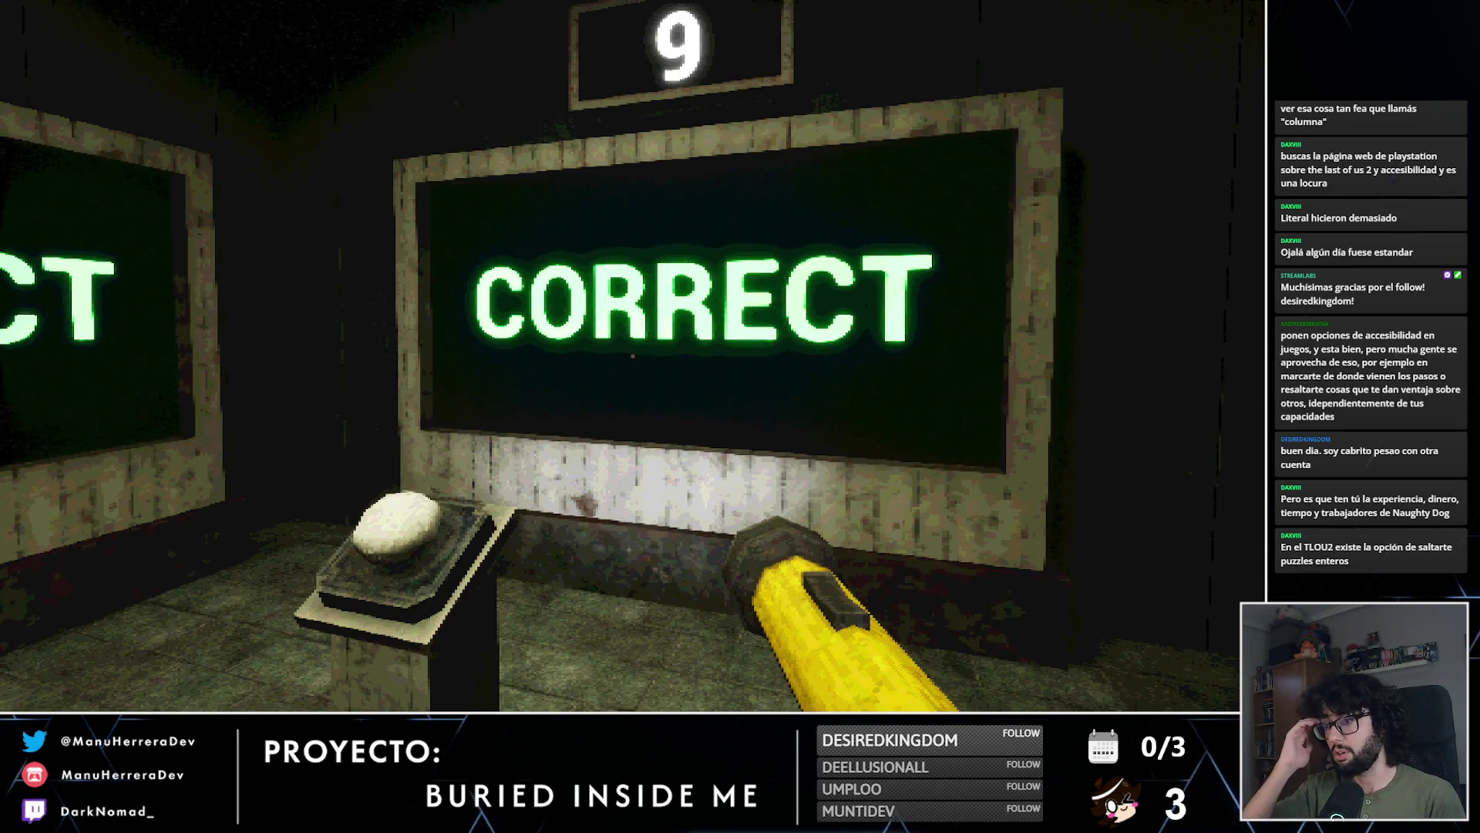
key(w)
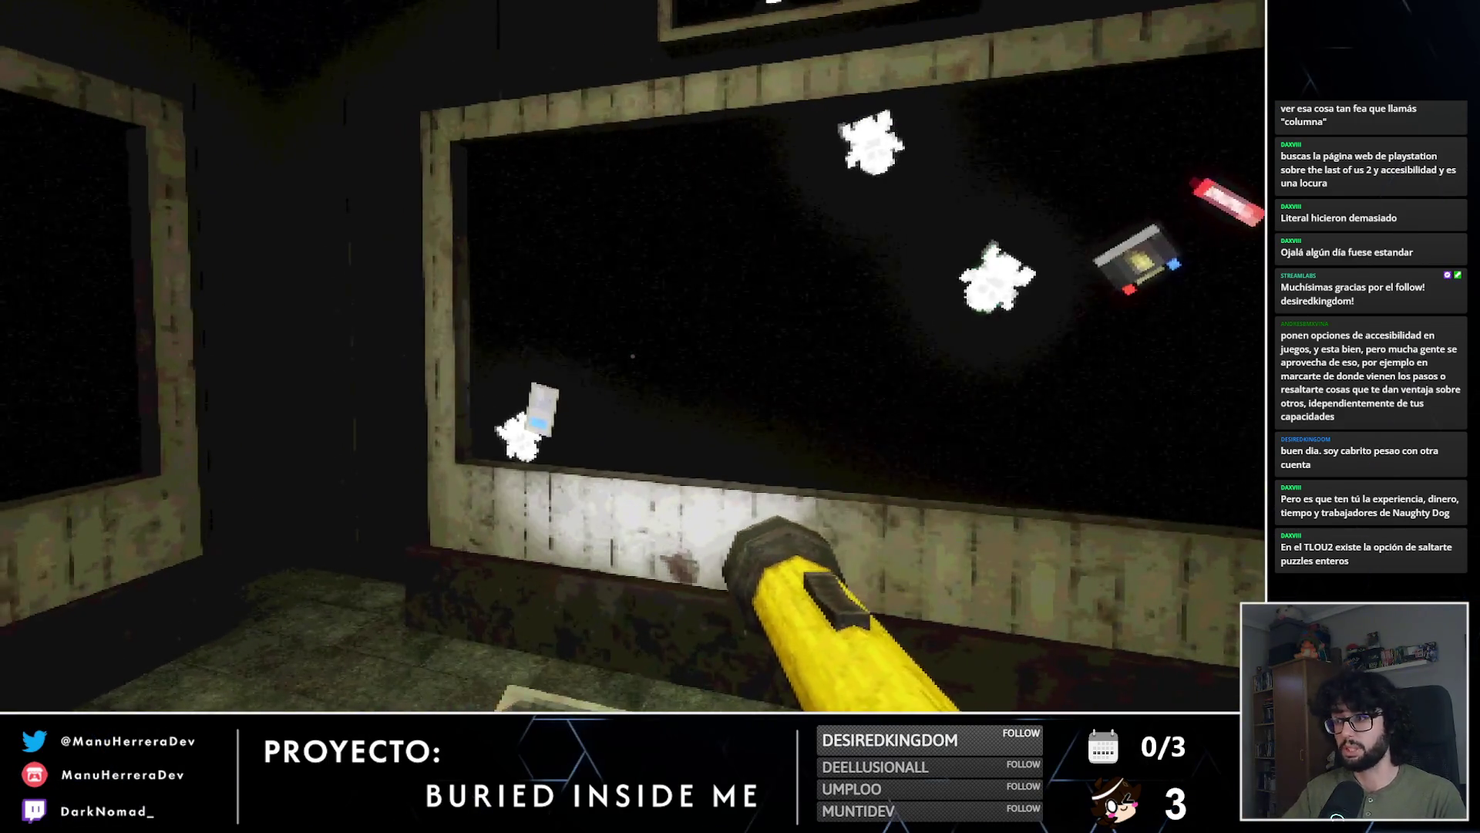
mouse_move(632, 356)
key(s)
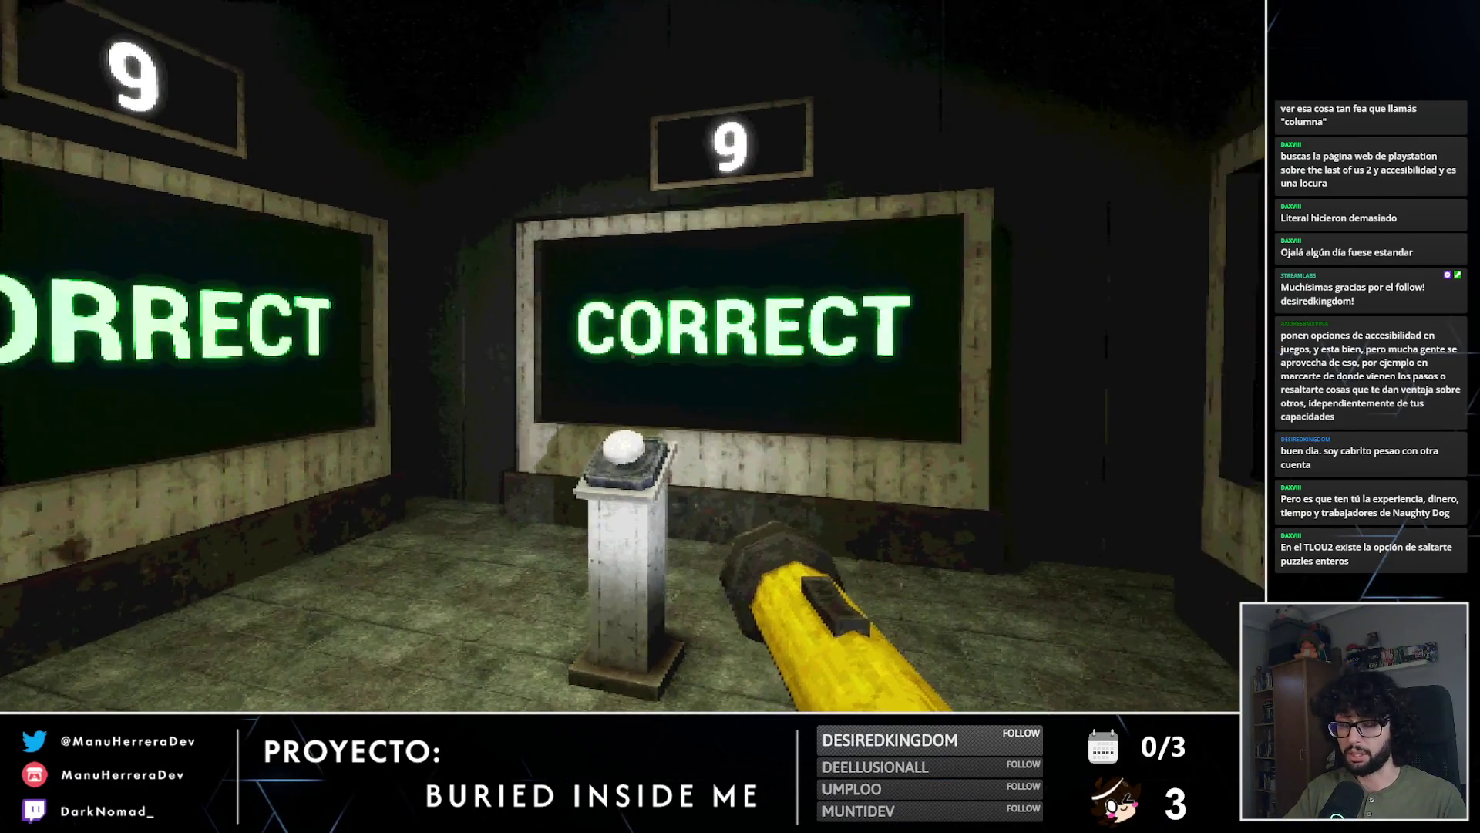
key(w)
key(s)
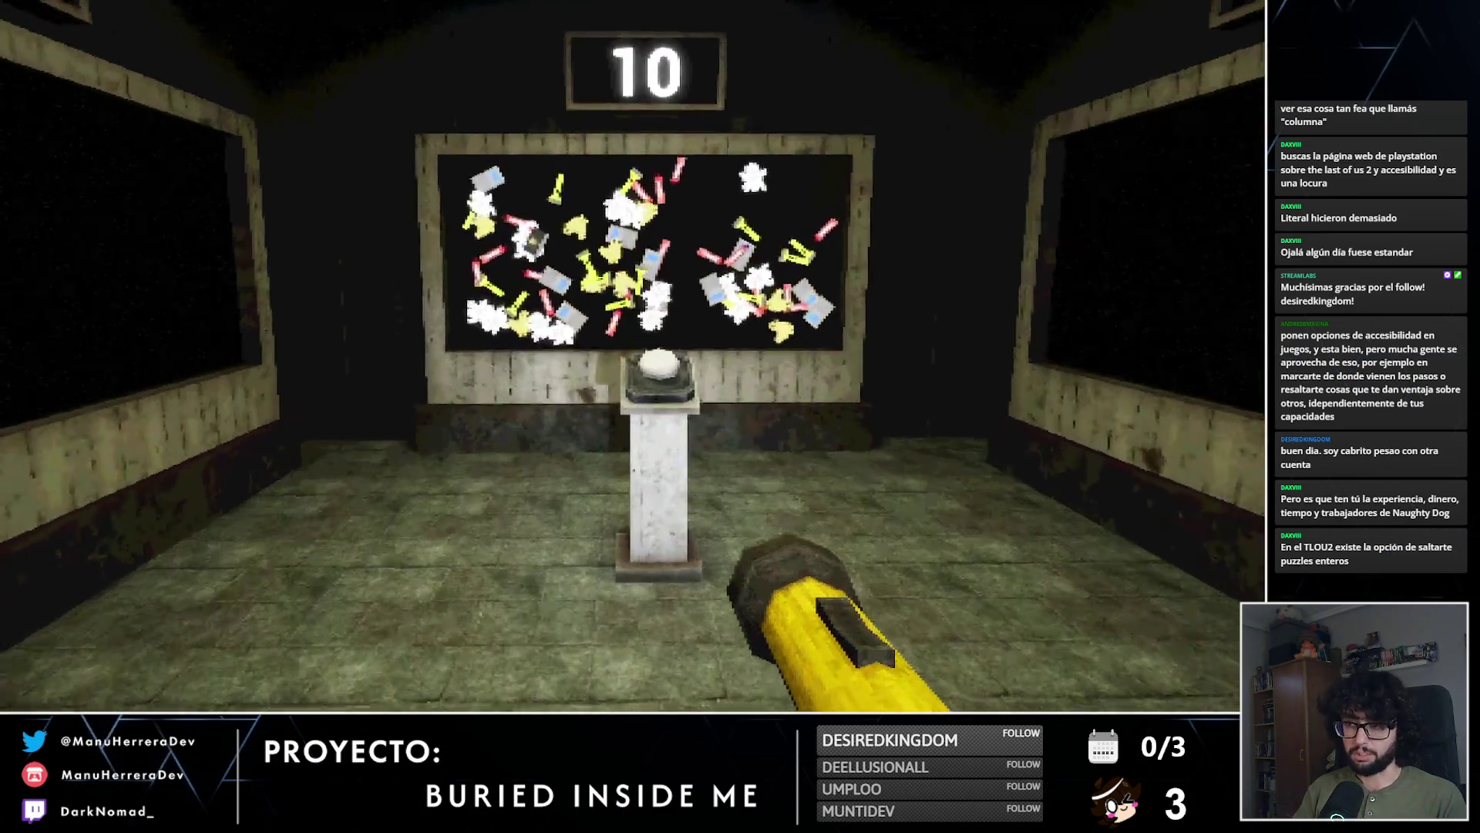
key(shift+w)
key(s)
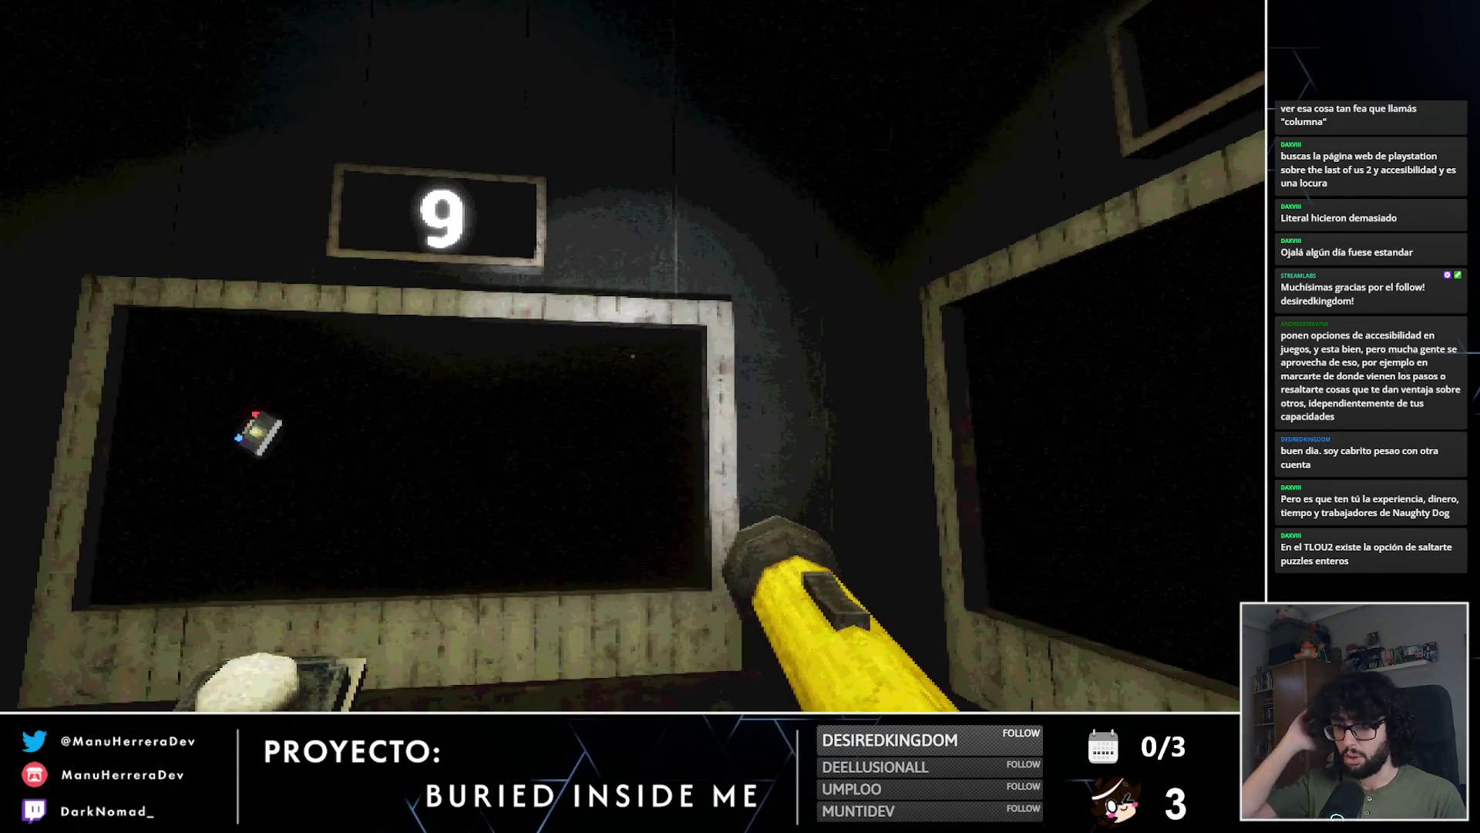
key(s)
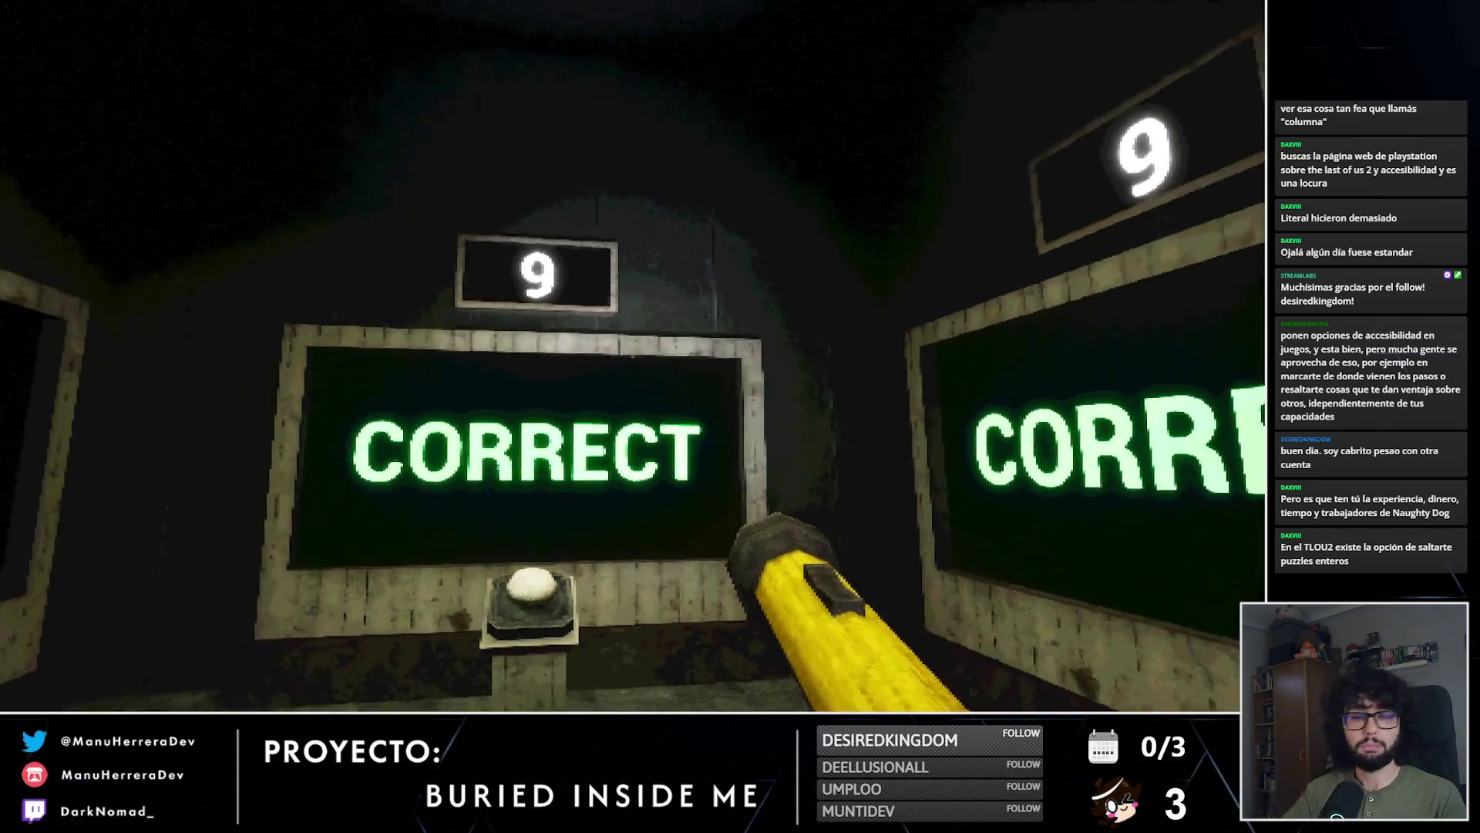
Step: Check the scattered-items screen and answer again at the pedestal for a second CORRECT
key(w)
key(s)
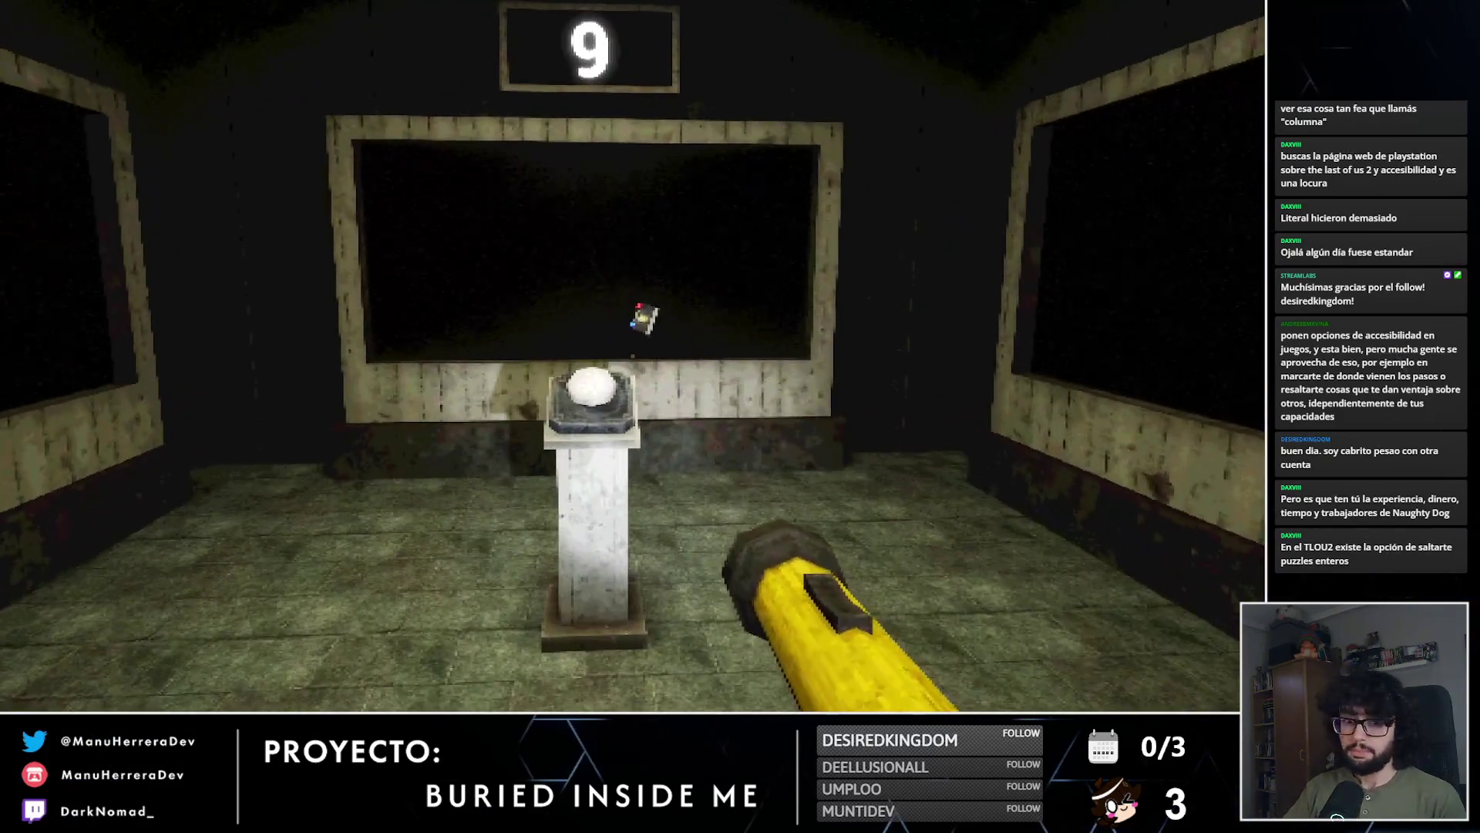
key(e)
key(s)
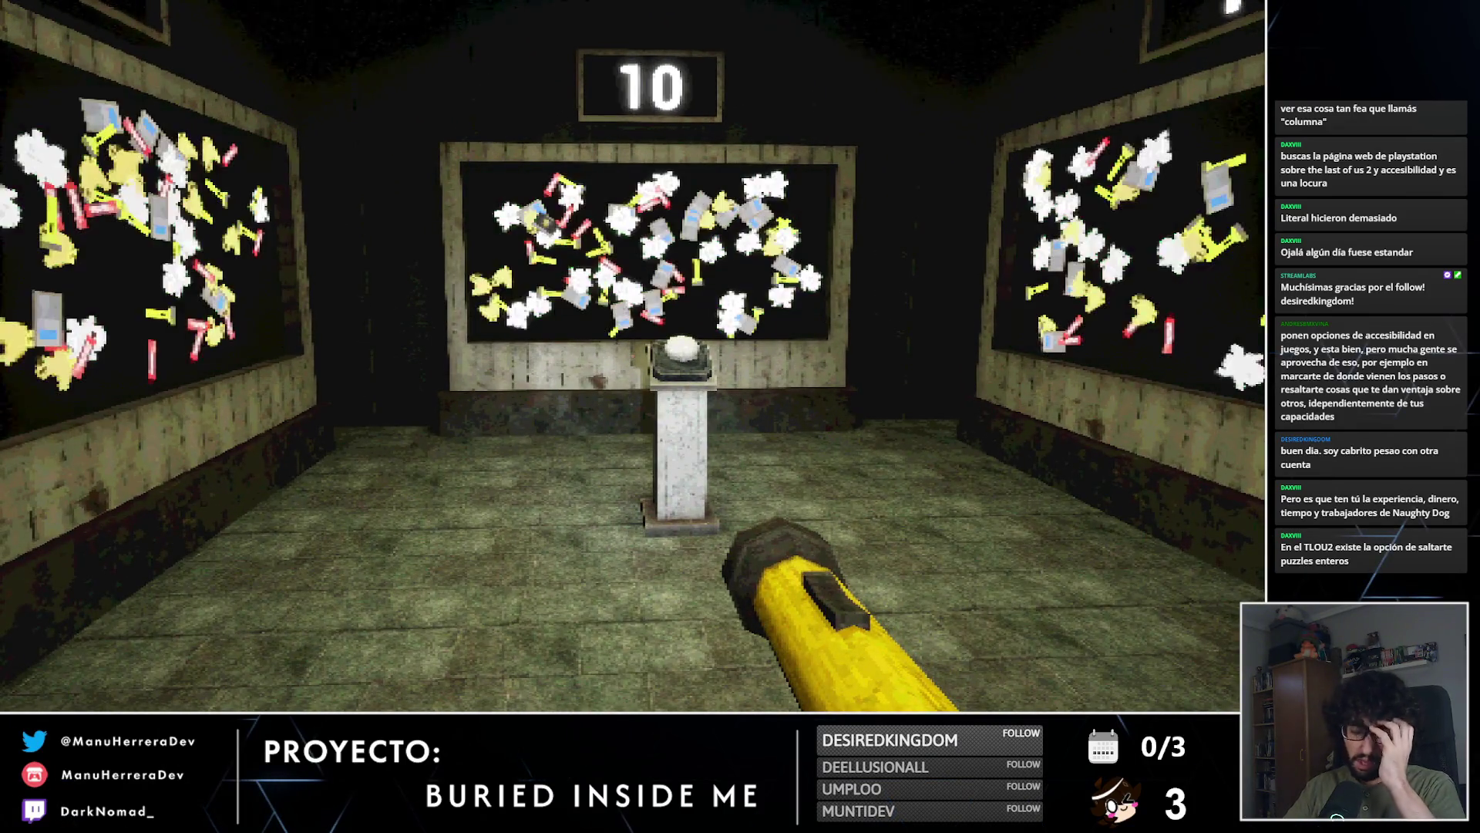
key(shift+w)
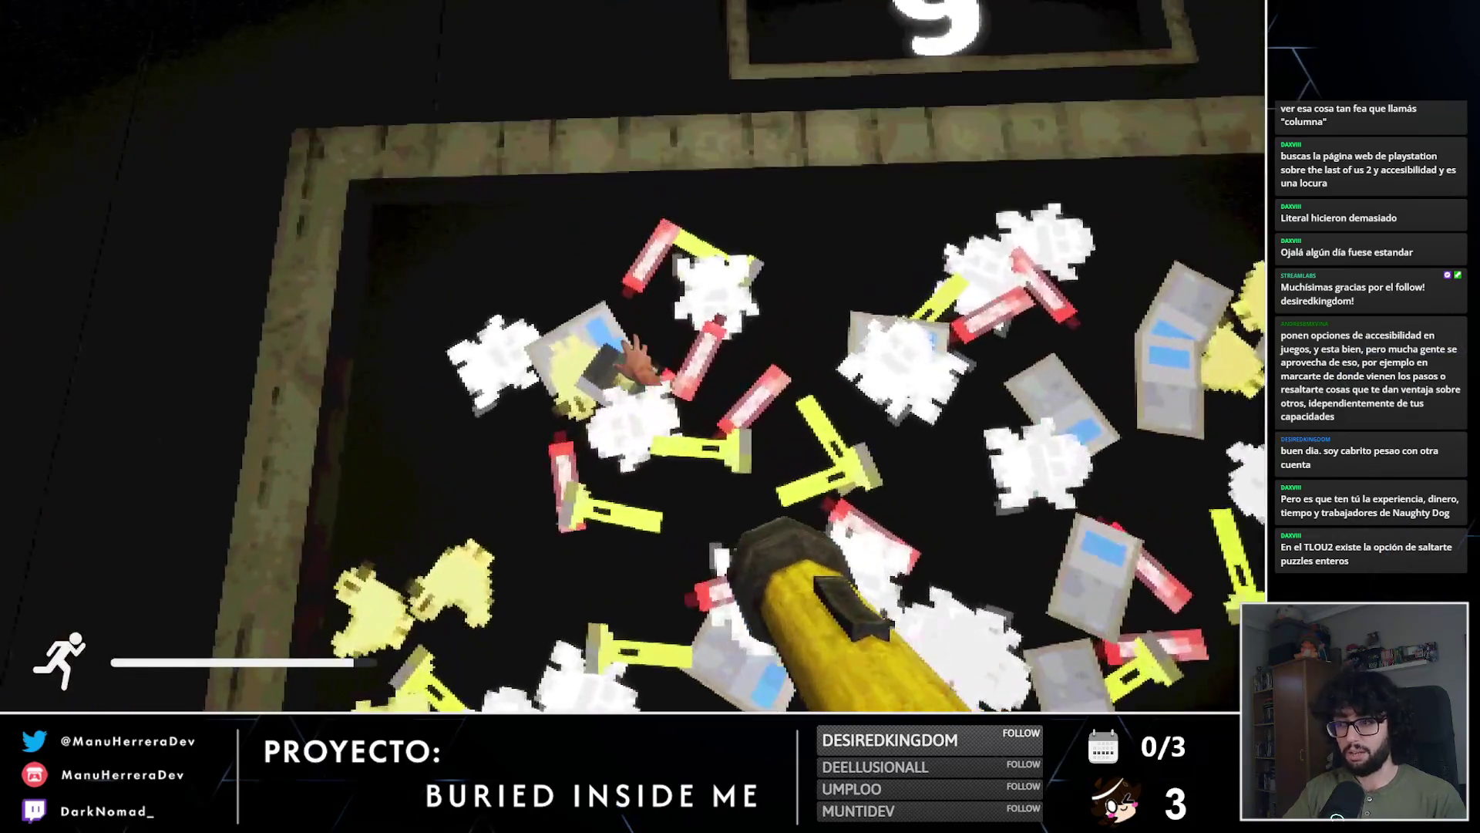
key(s)
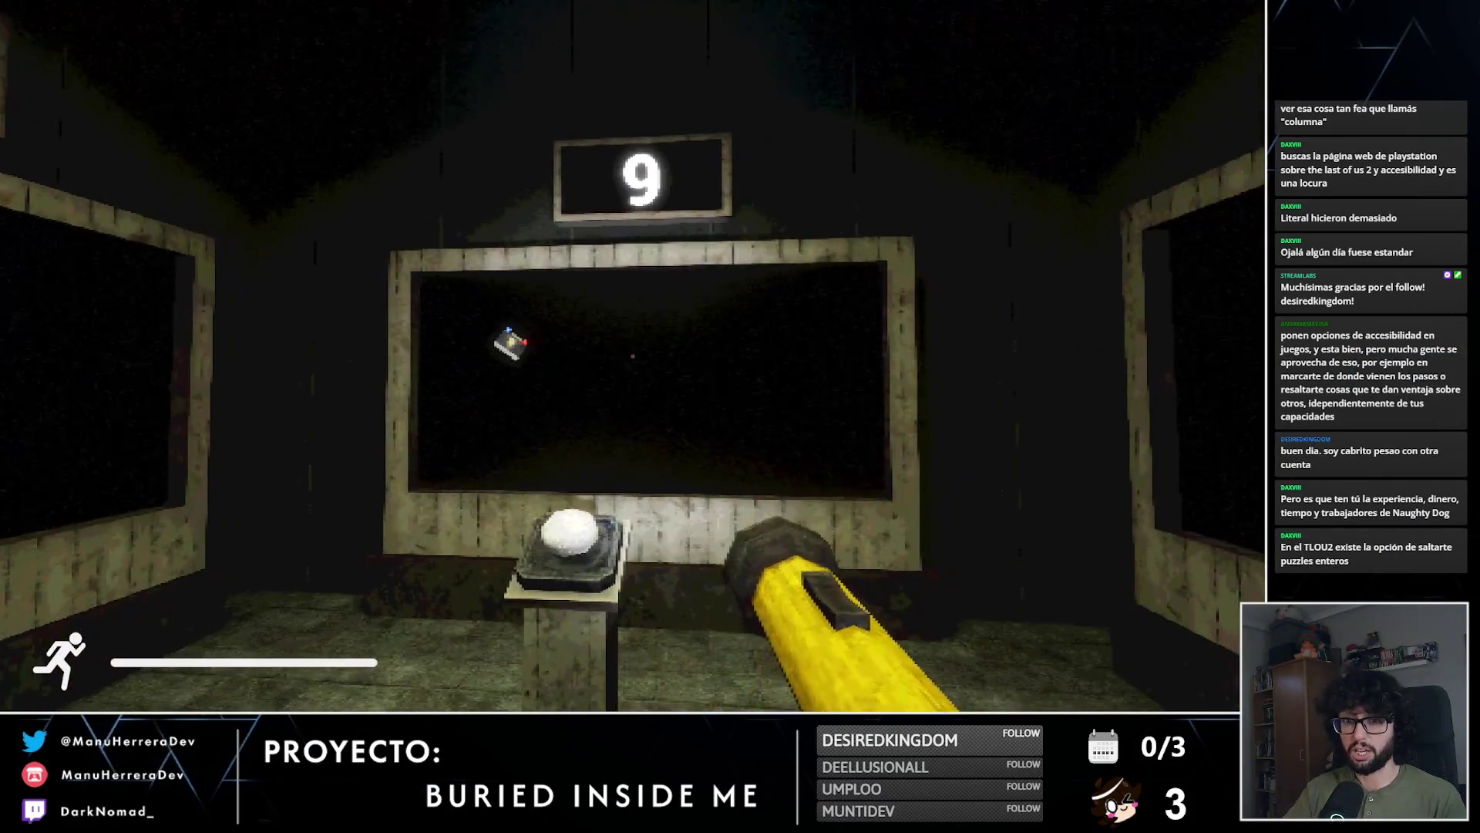
key(s)
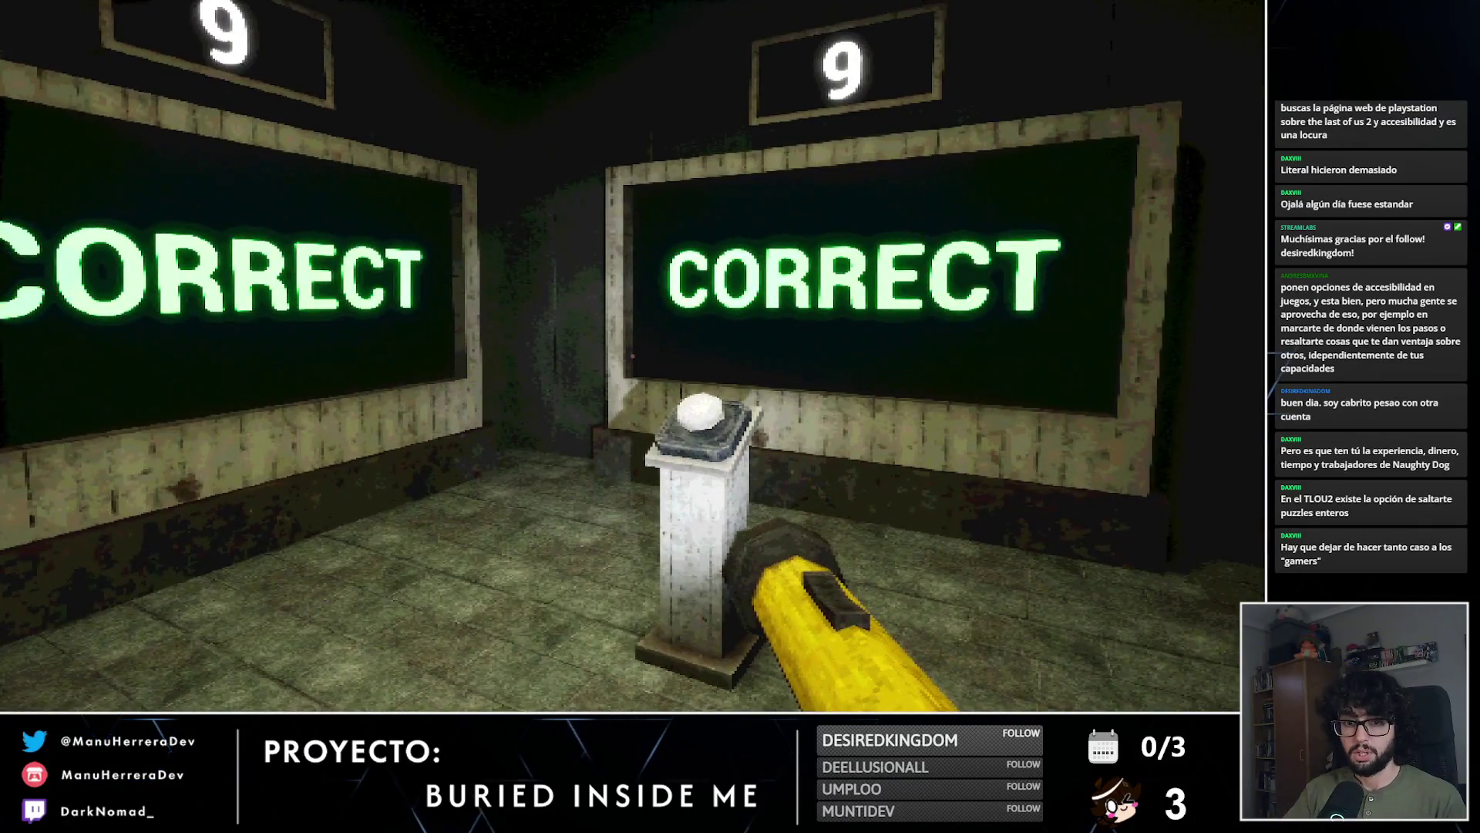
key(w)
key(e)
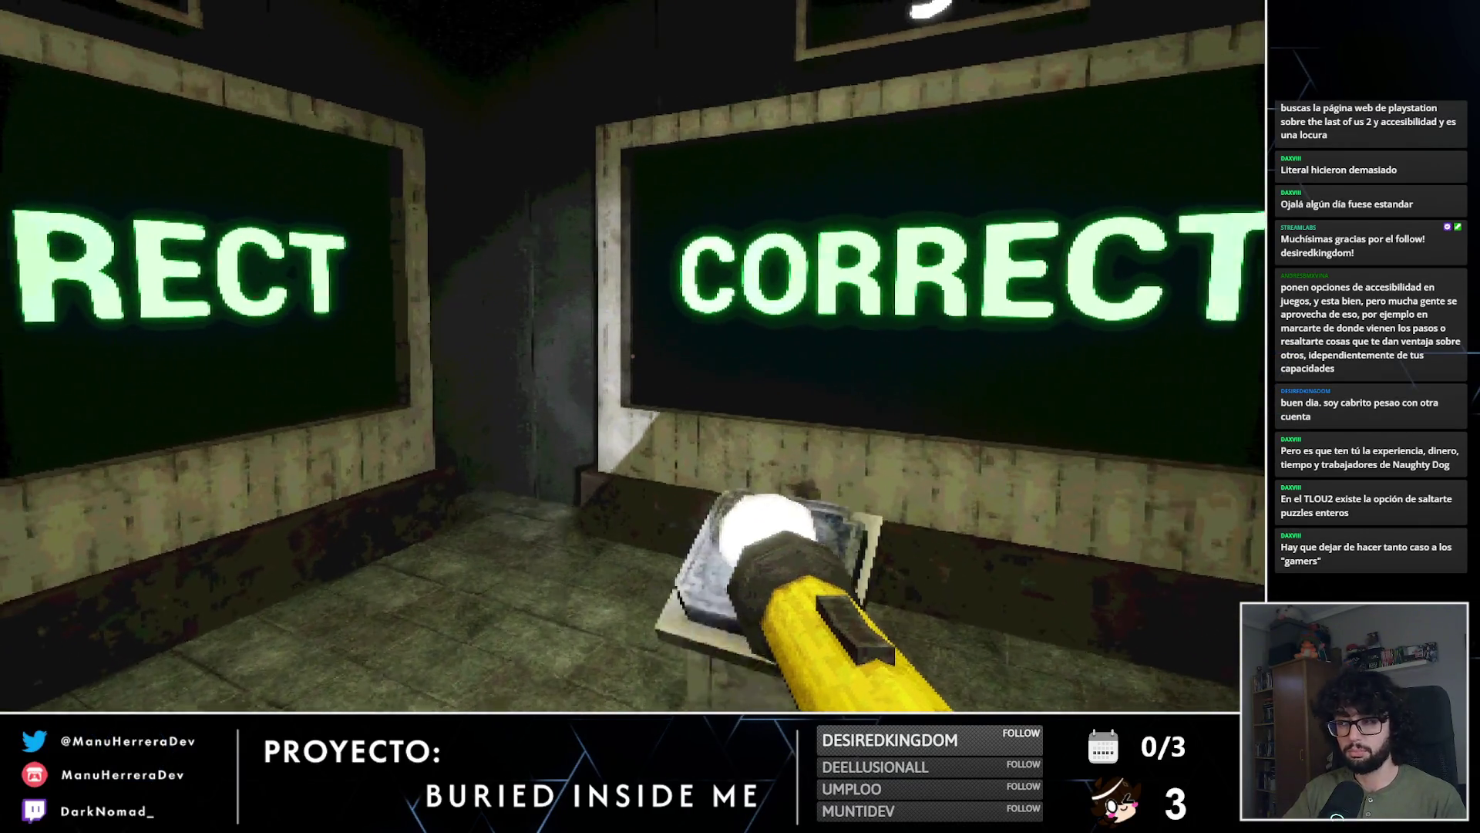
key(s)
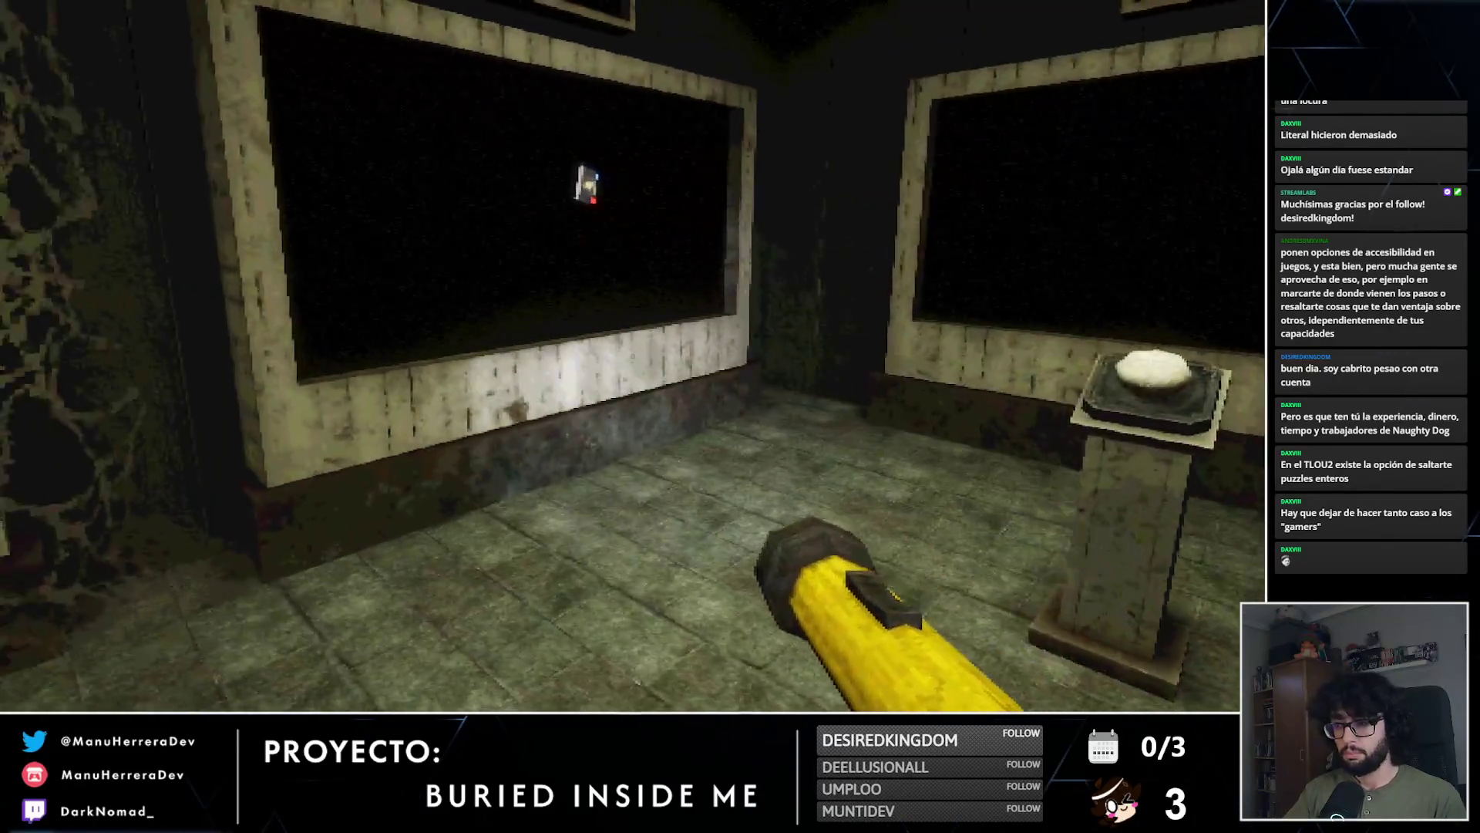
key(e)
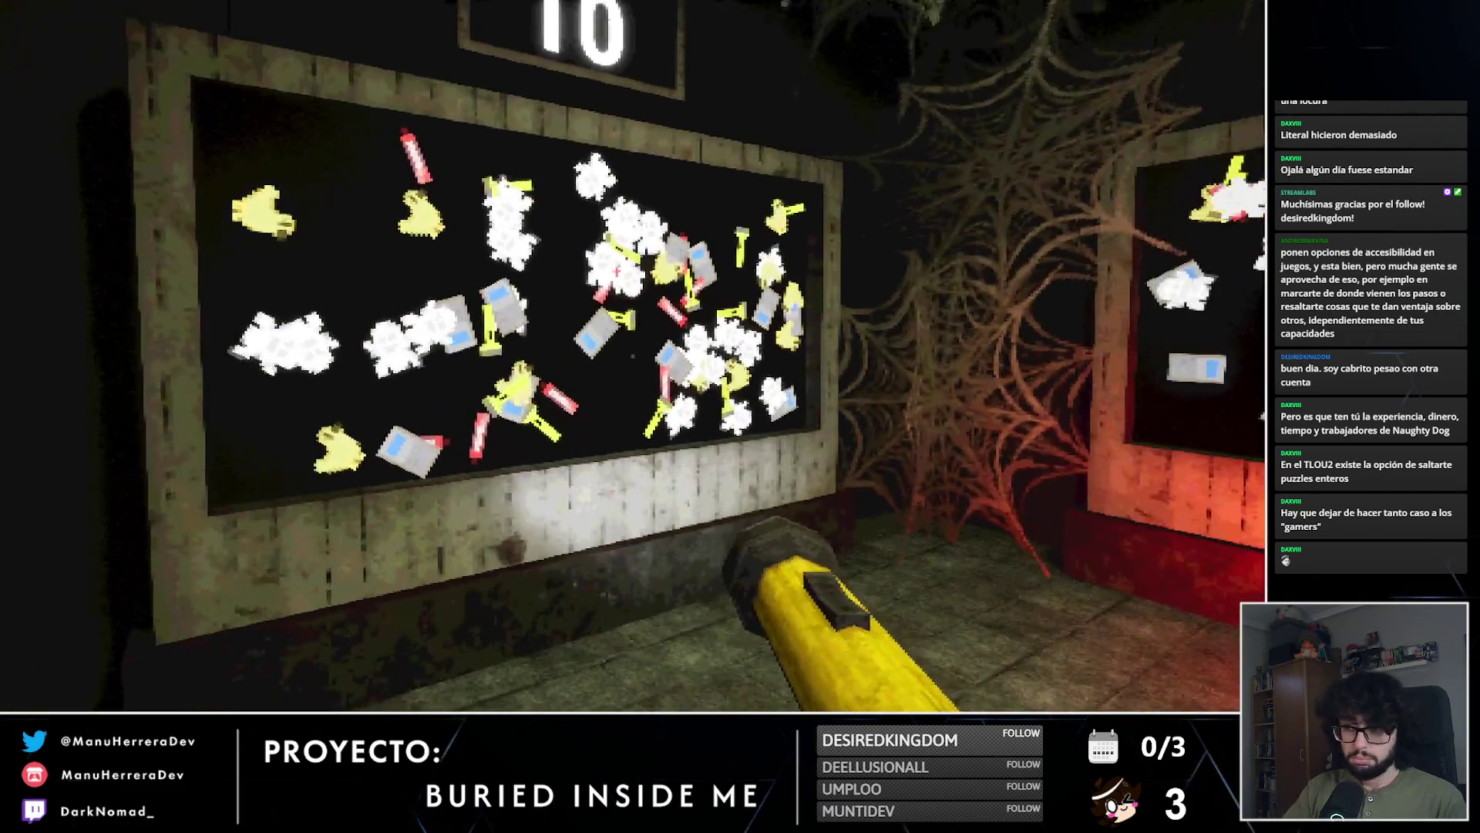
Step: Move between the pedestal and the 8 panels until a lone battery appears on the centre screen
key(s)
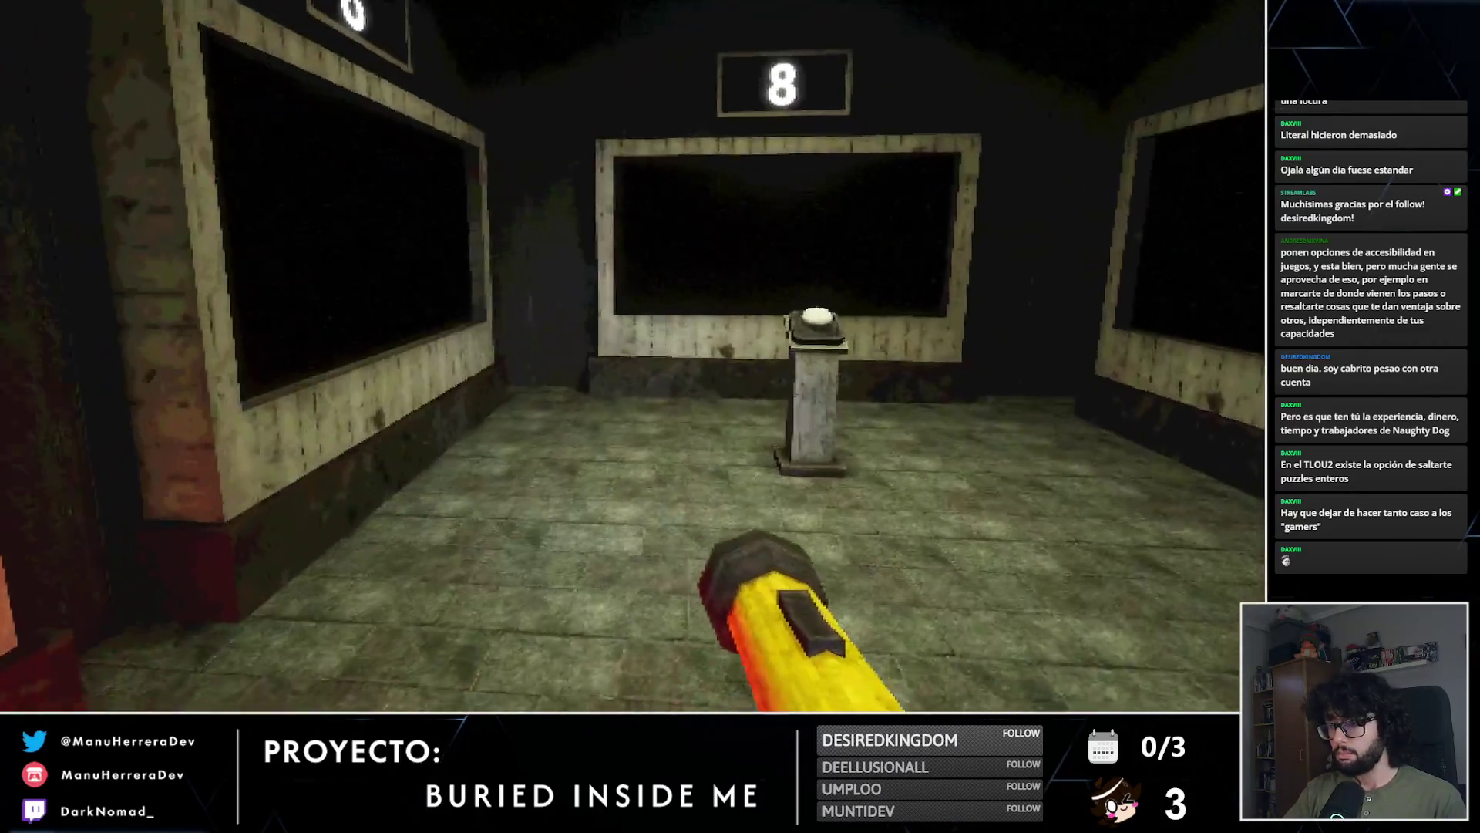
key(w)
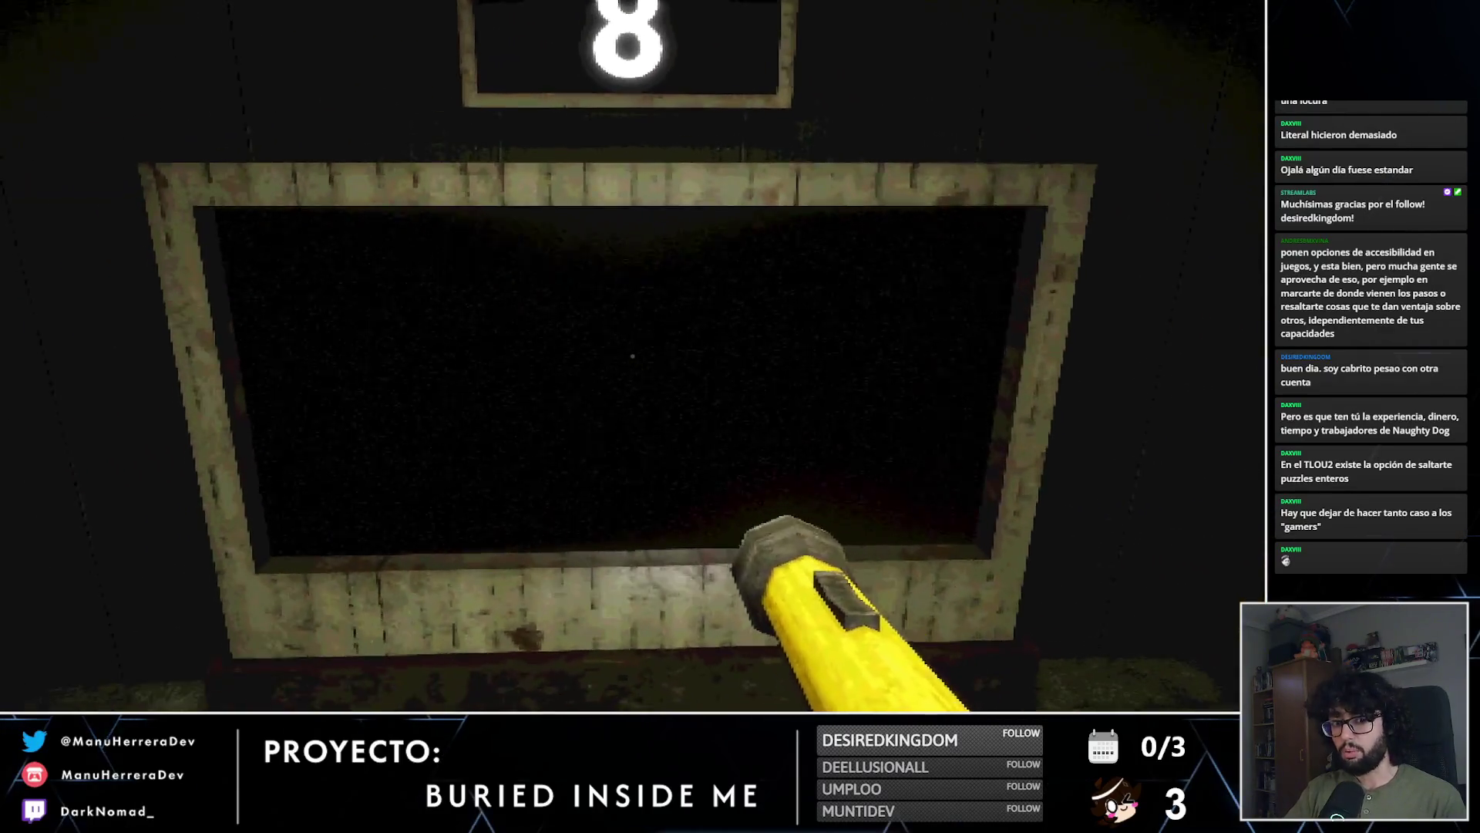
key(s)
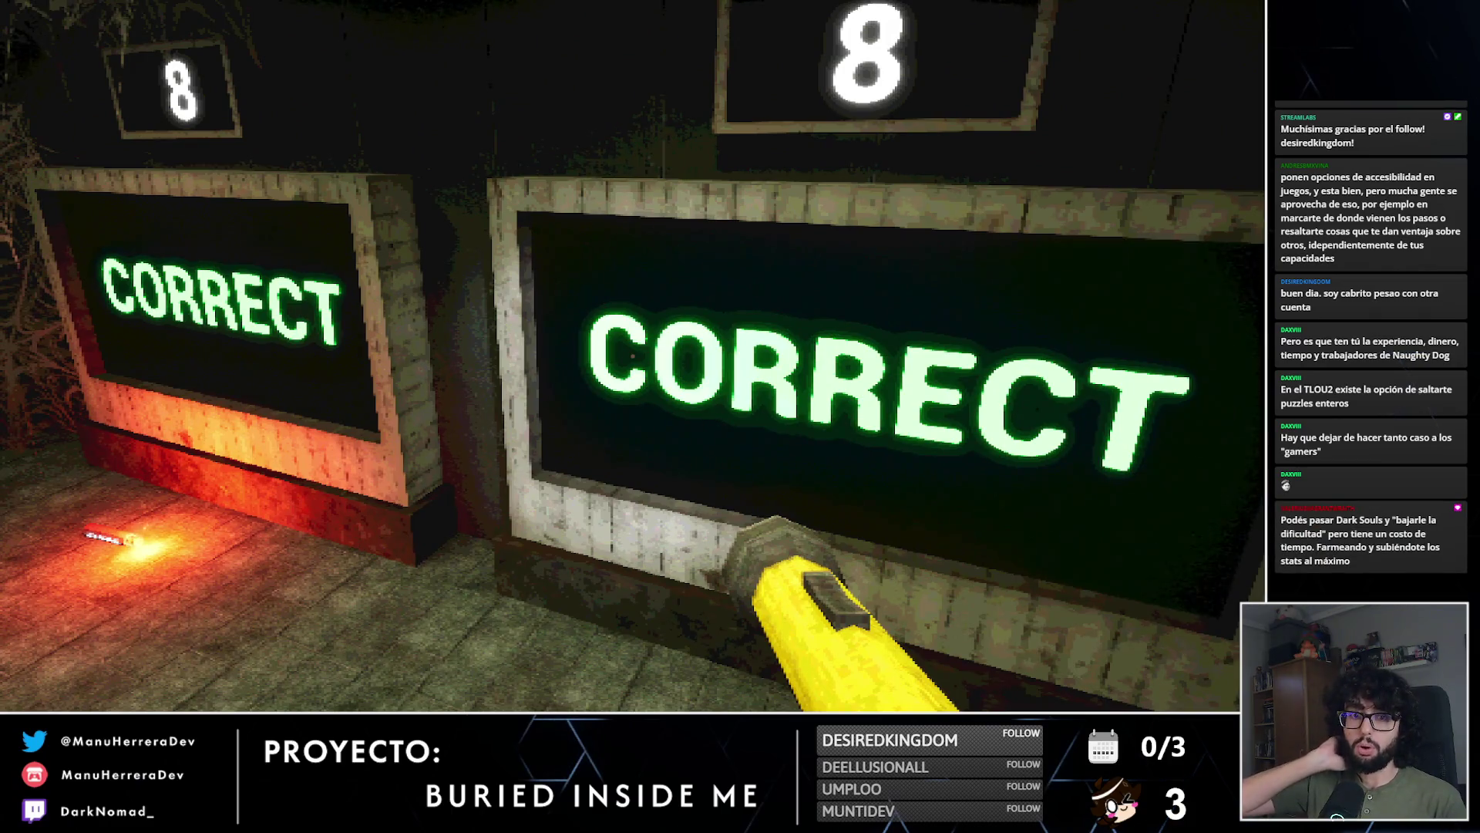
key(d)
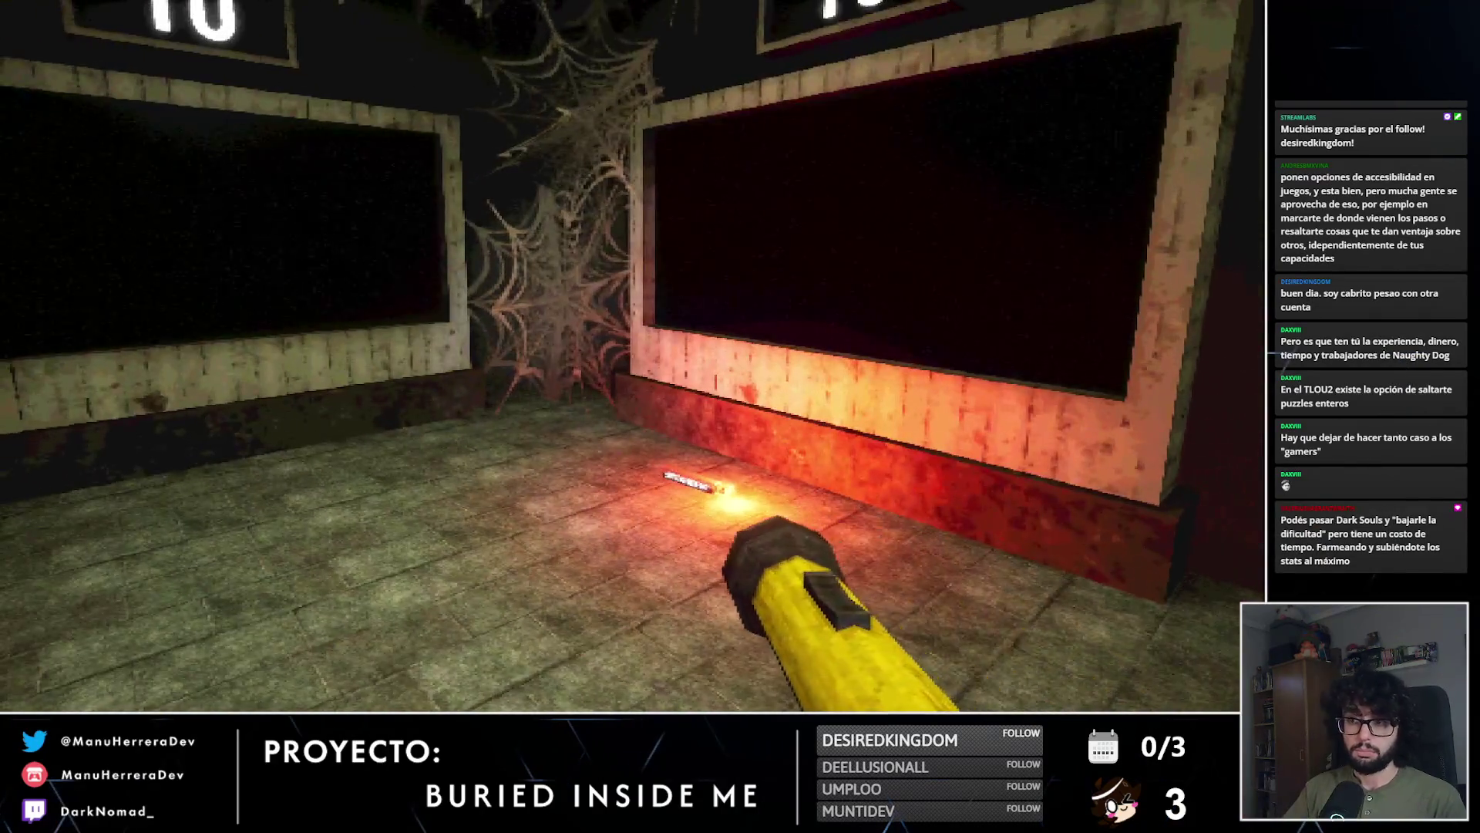
key(w)
key(shift+w)
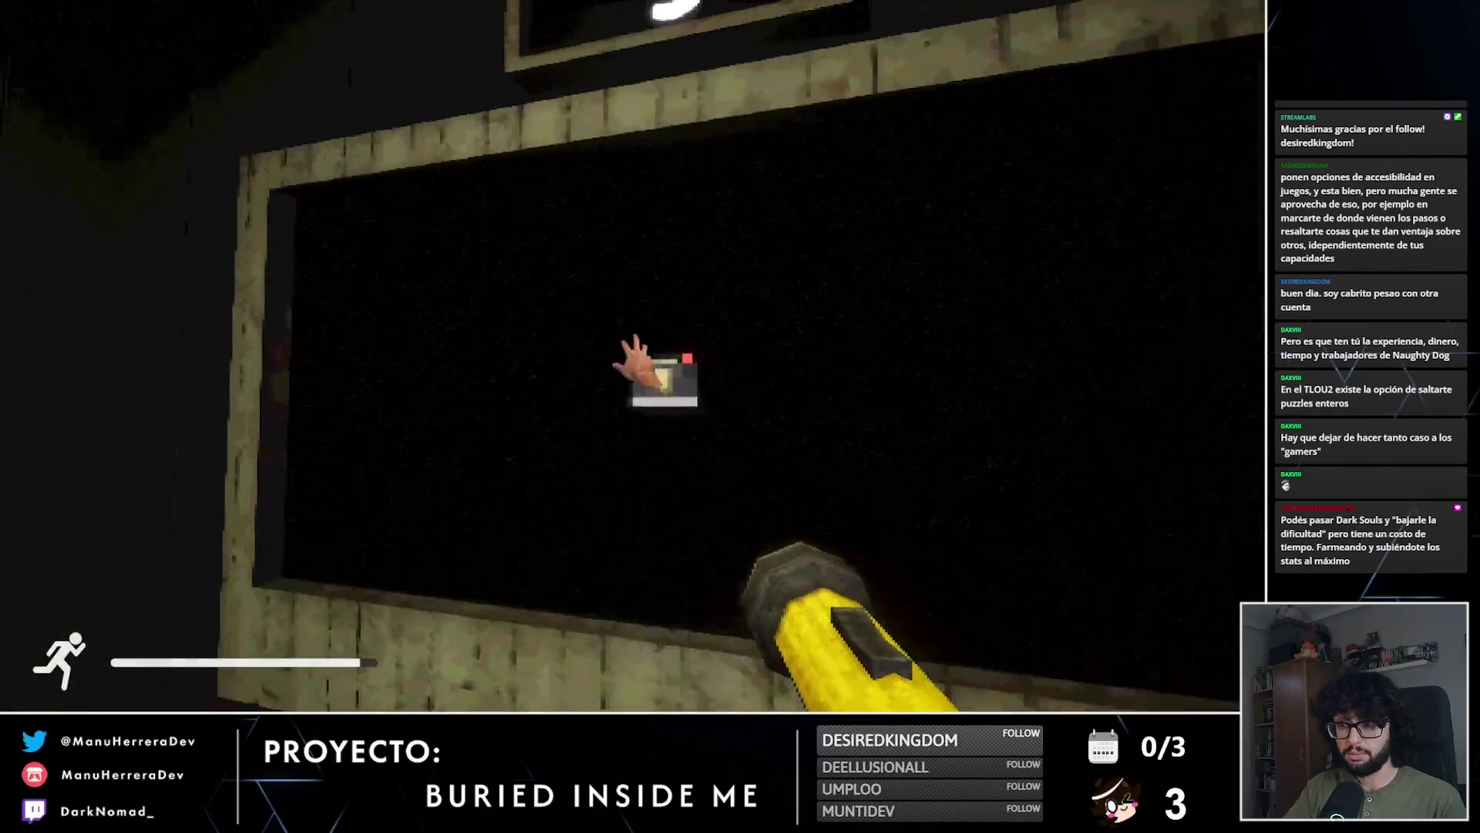
key(s)
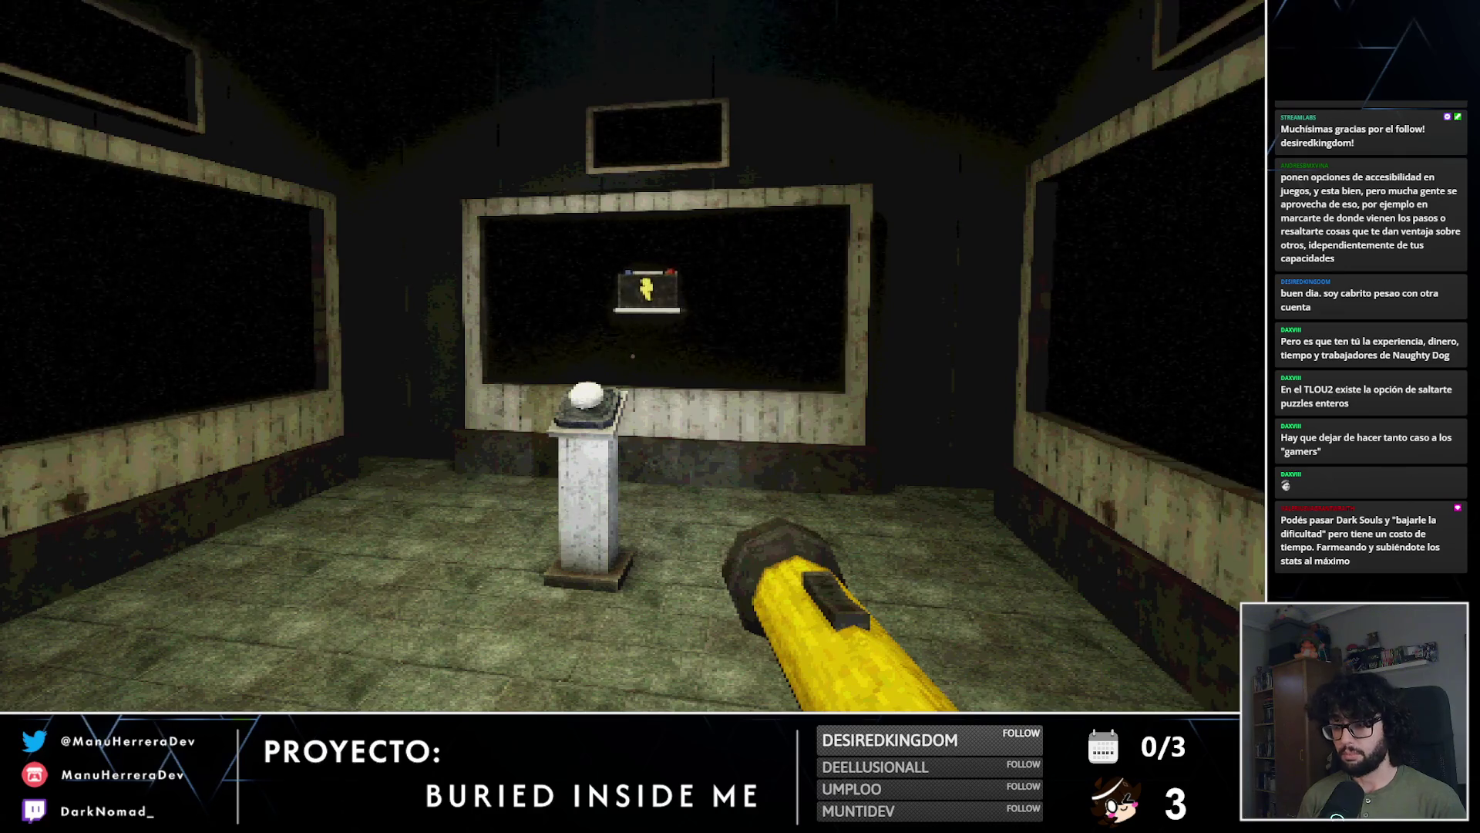
Step: Walk up to the battery on the screen and pick up the battery box
key(w)
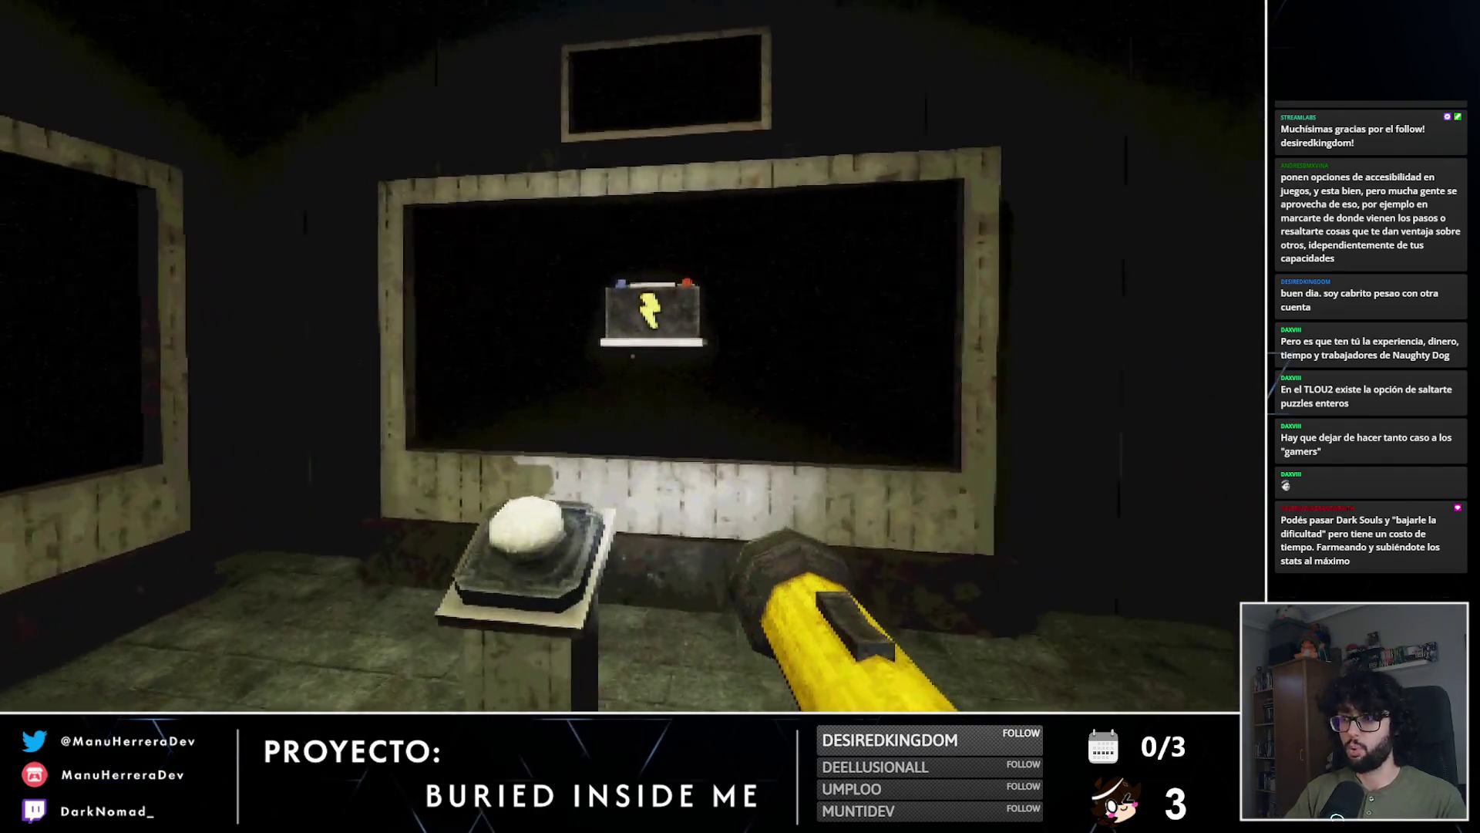
key(s)
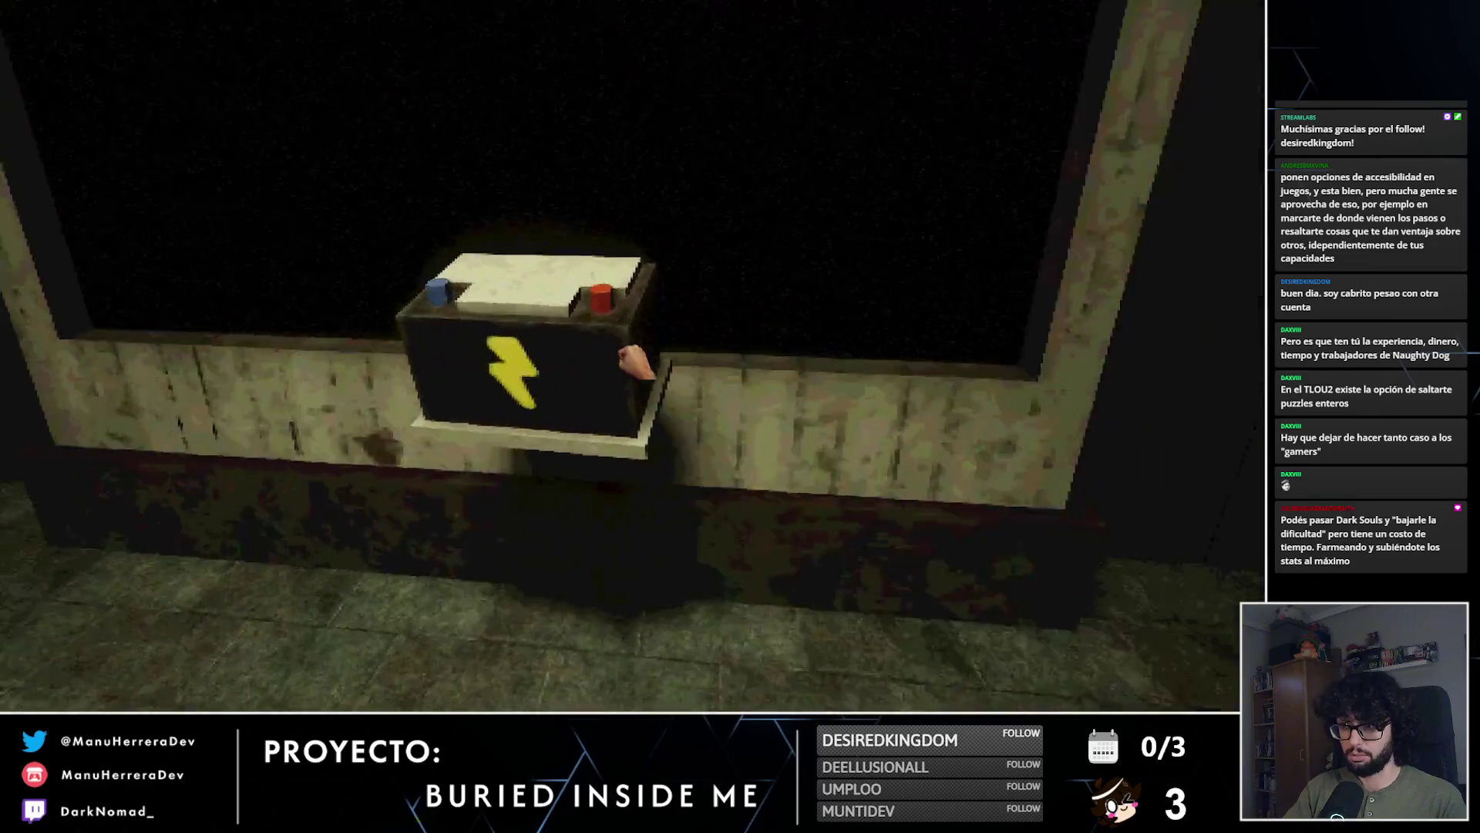
key(shift+w)
key(e)
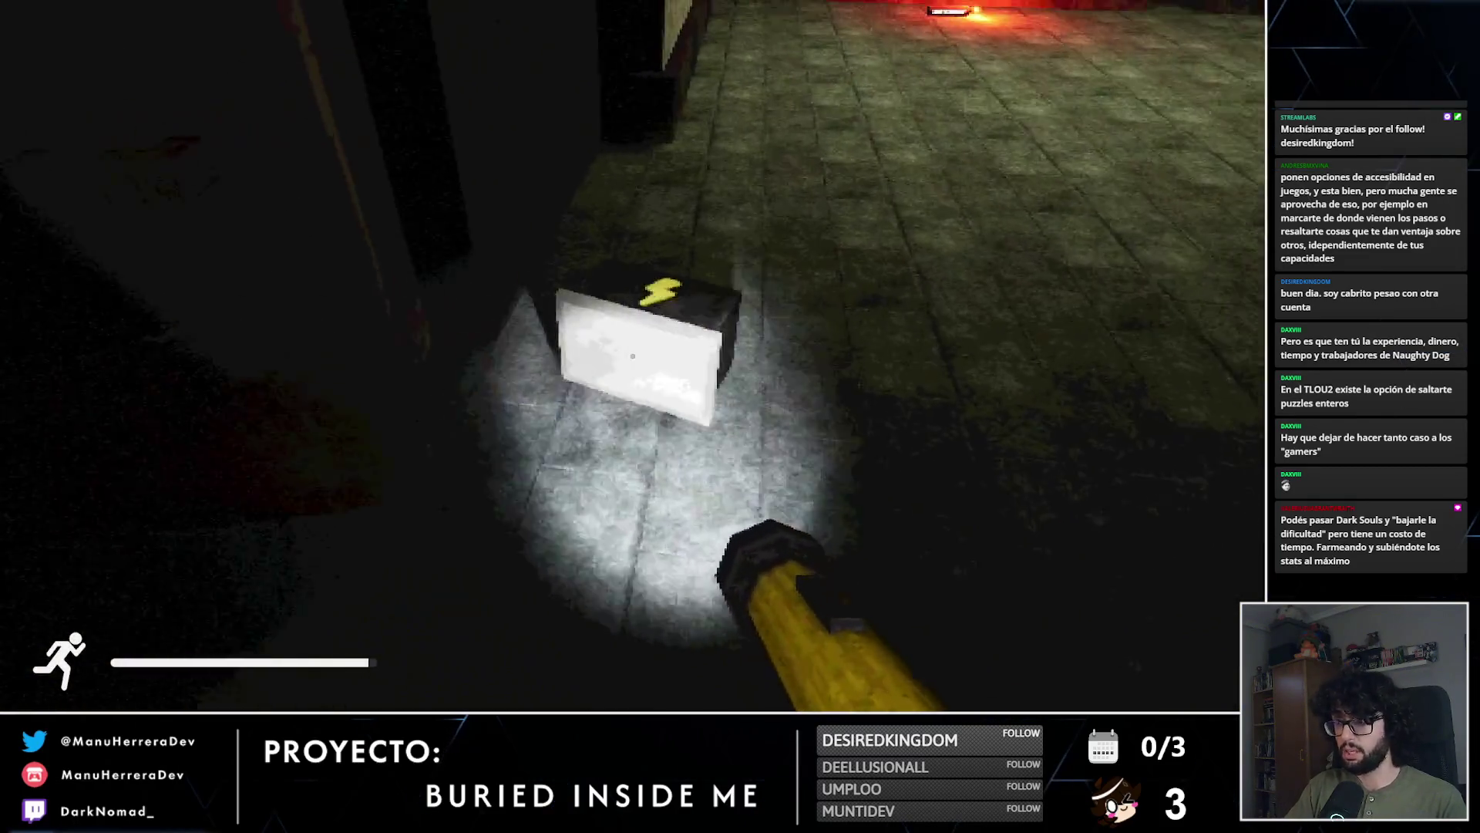
key(e)
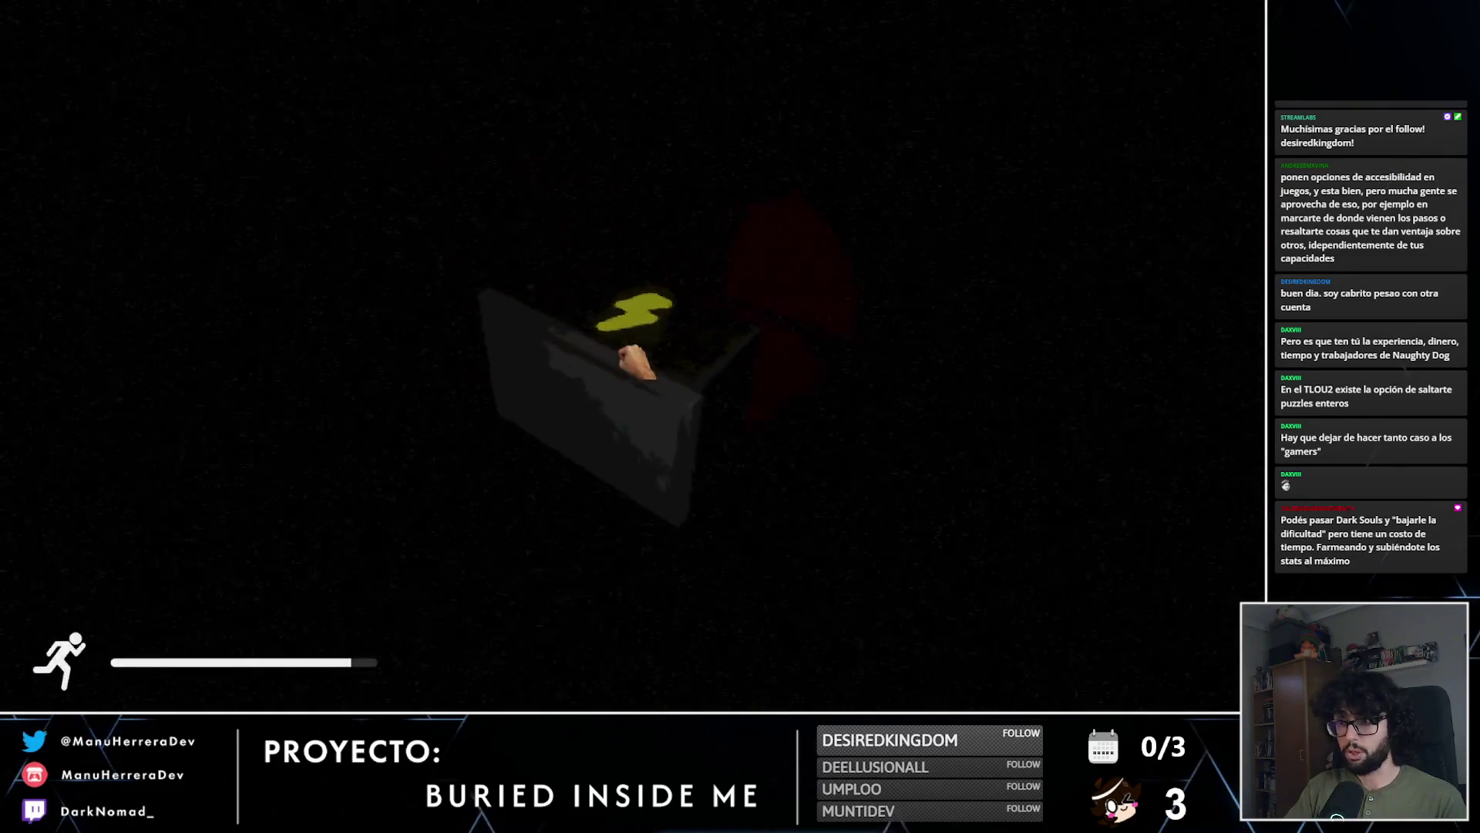
Step: Carry the battery box into the red room and place it in the bench tray
key(shift+w)
key(e)
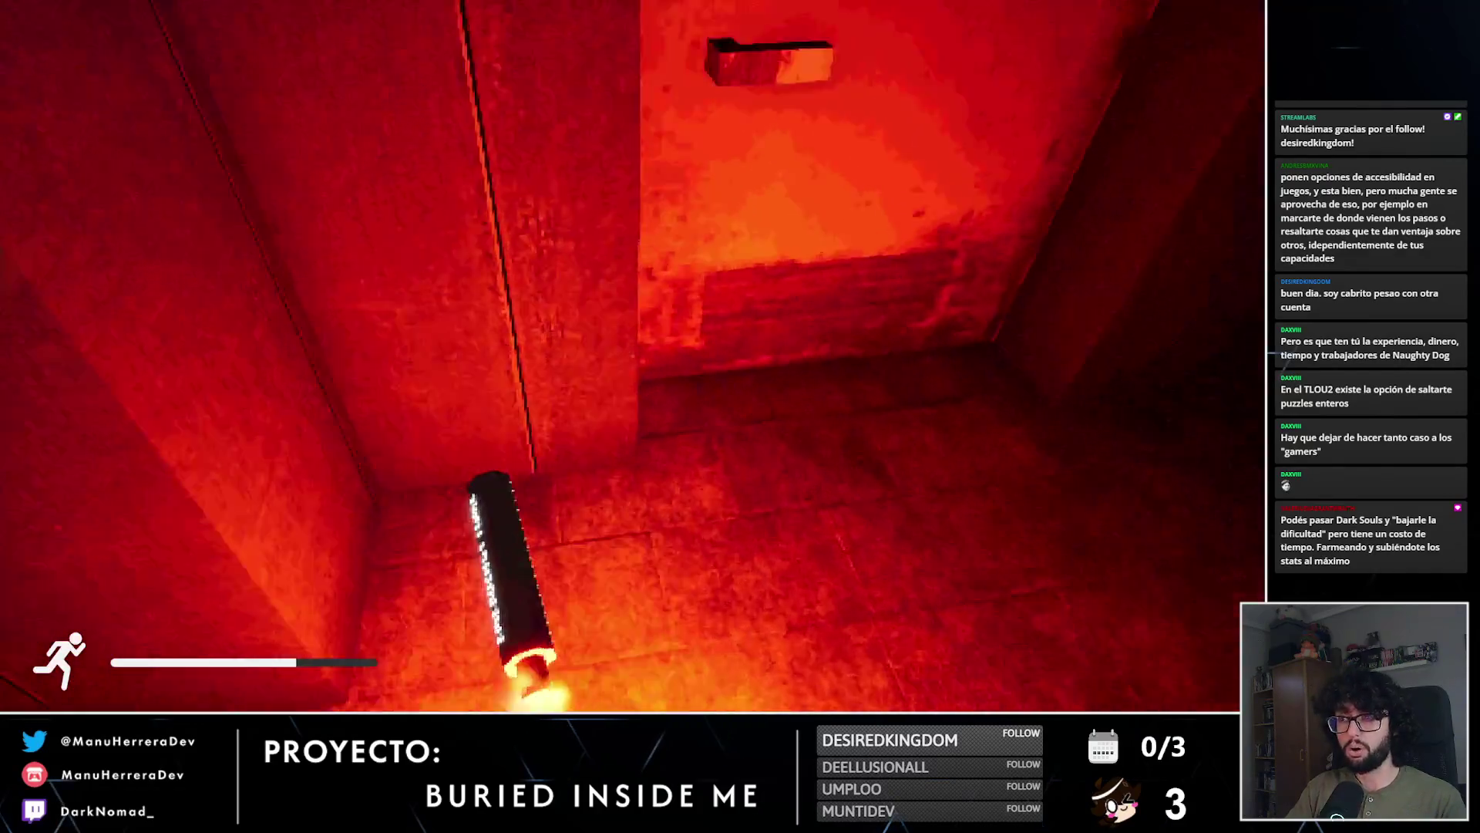
scroll(617, 354, down, 1)
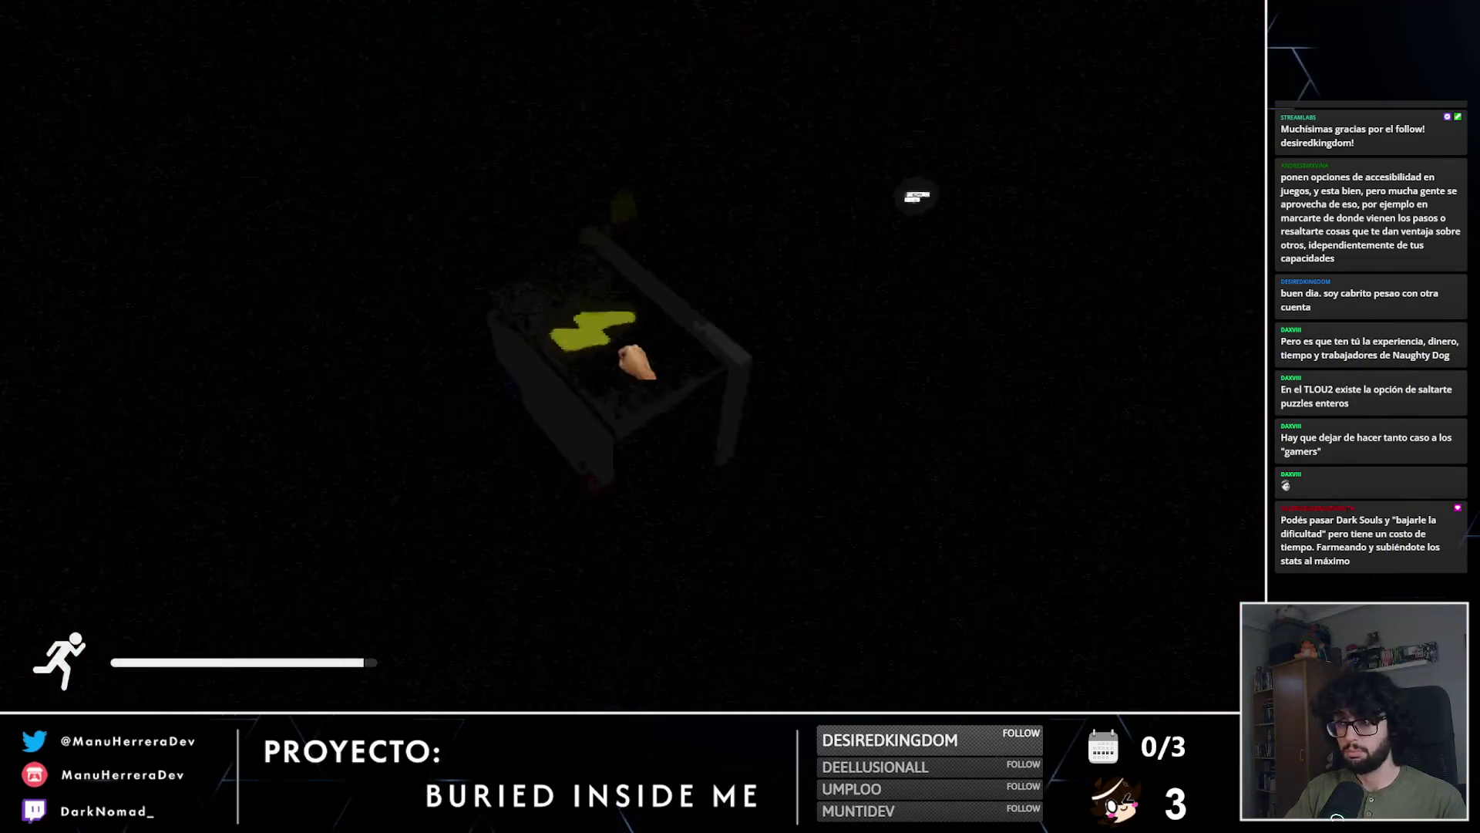
scroll(617, 354, down, 1)
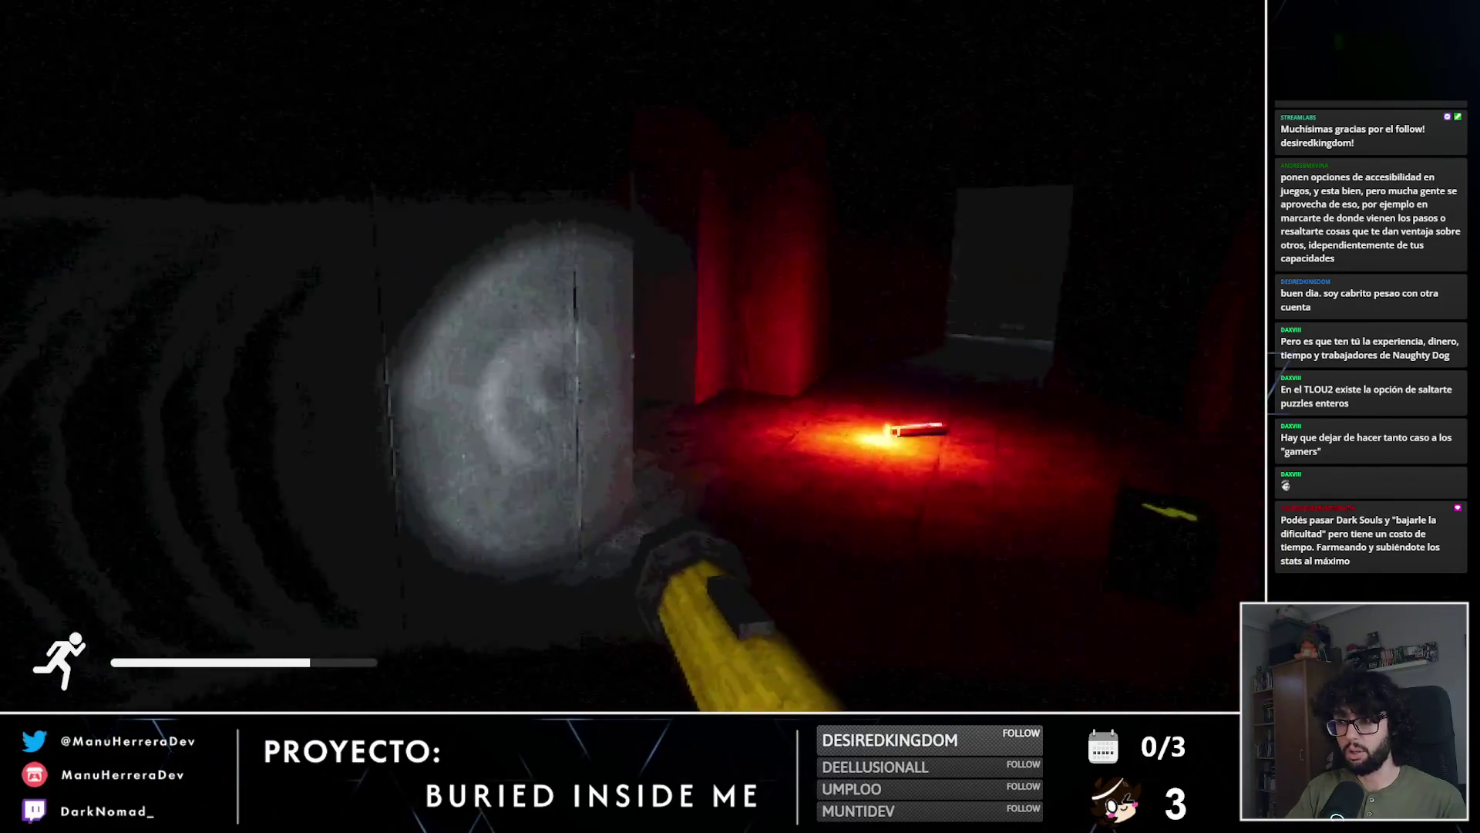
scroll(617, 354, down, 1)
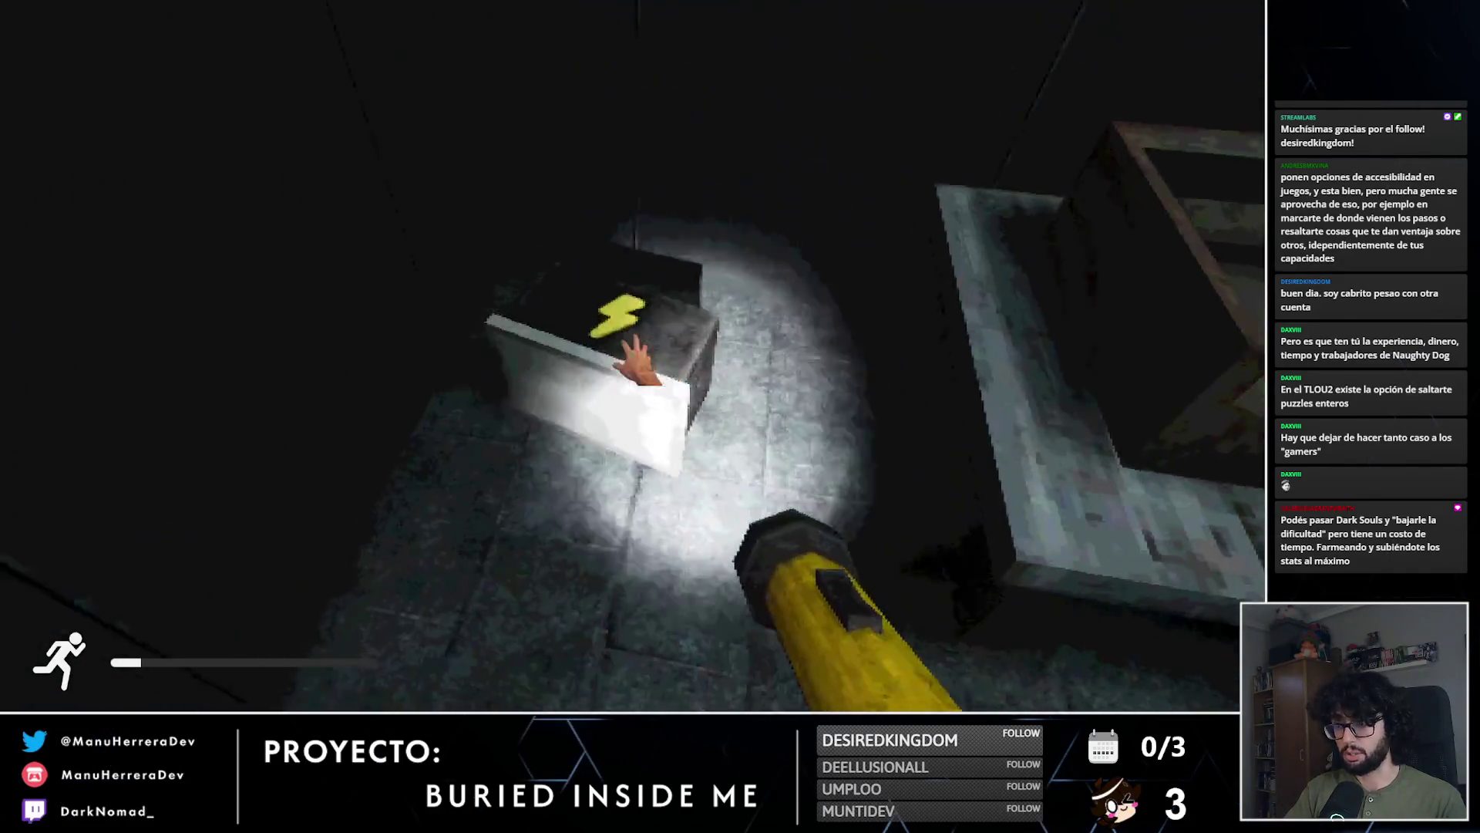
click(740, 416)
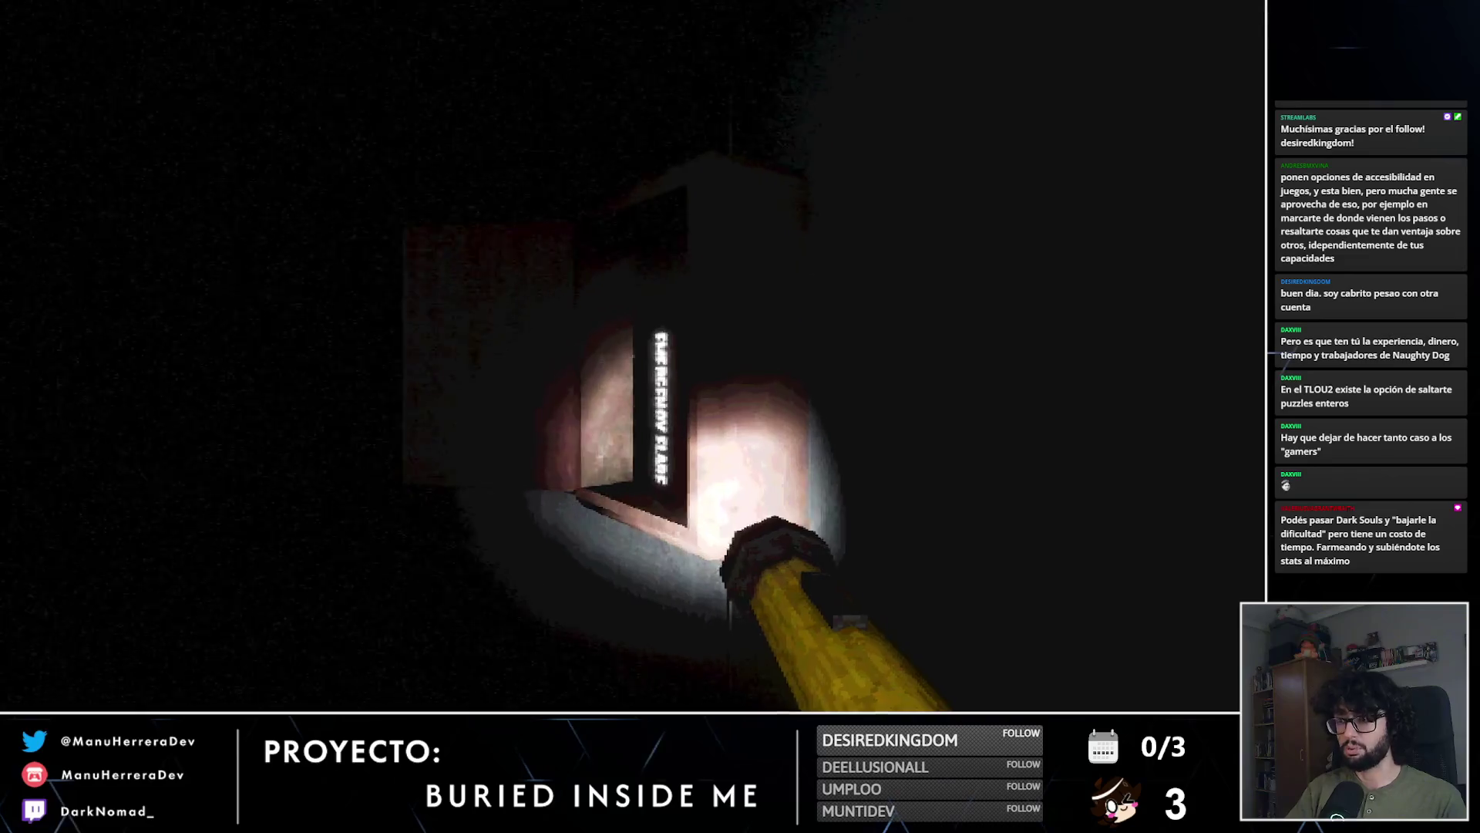
Step: Take and light an emergency flare, then sprint past the lit door panel toward the dim doorway
key(e)
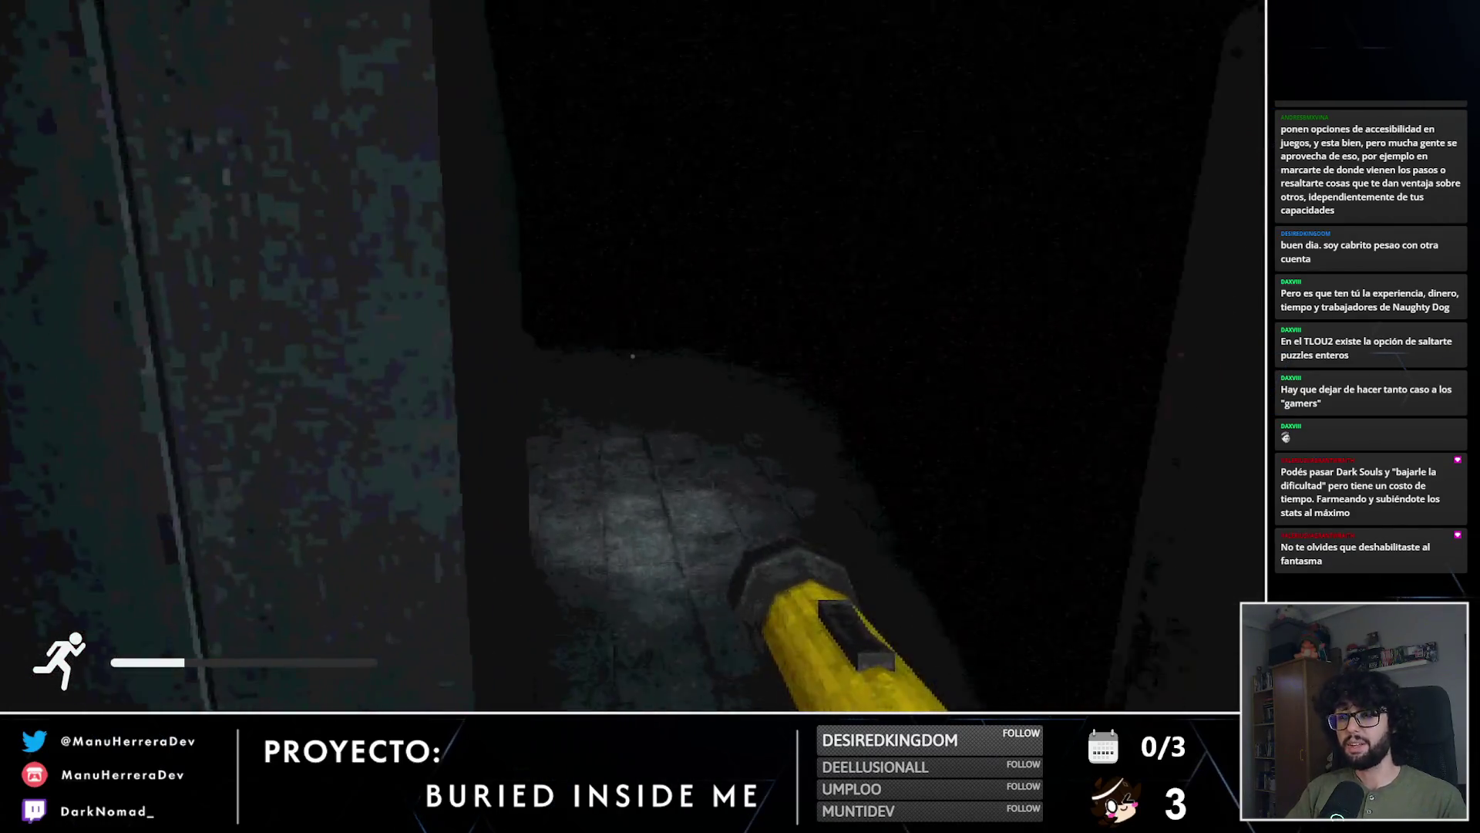
key(shift+w)
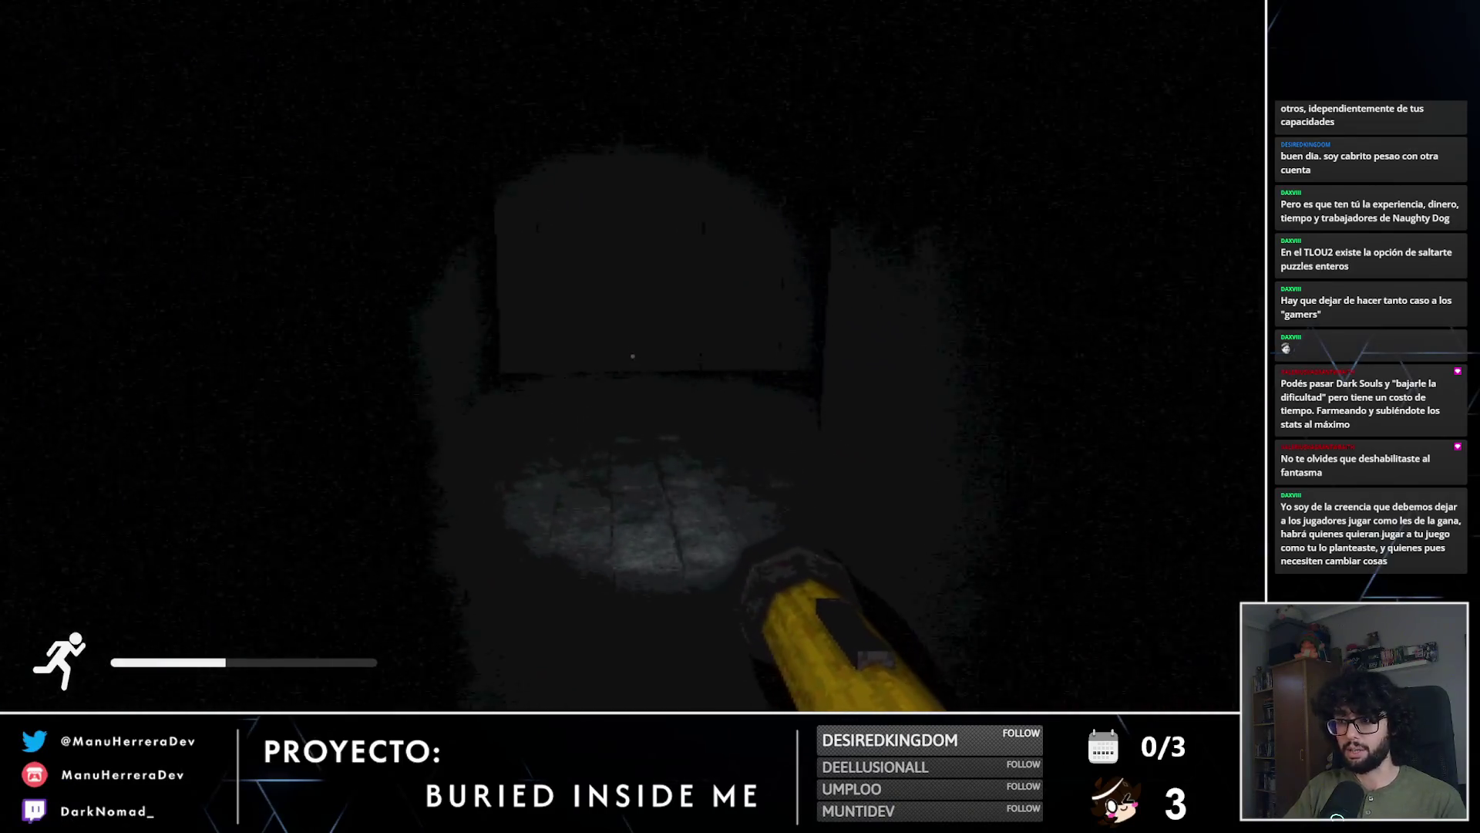
key(shift+w)
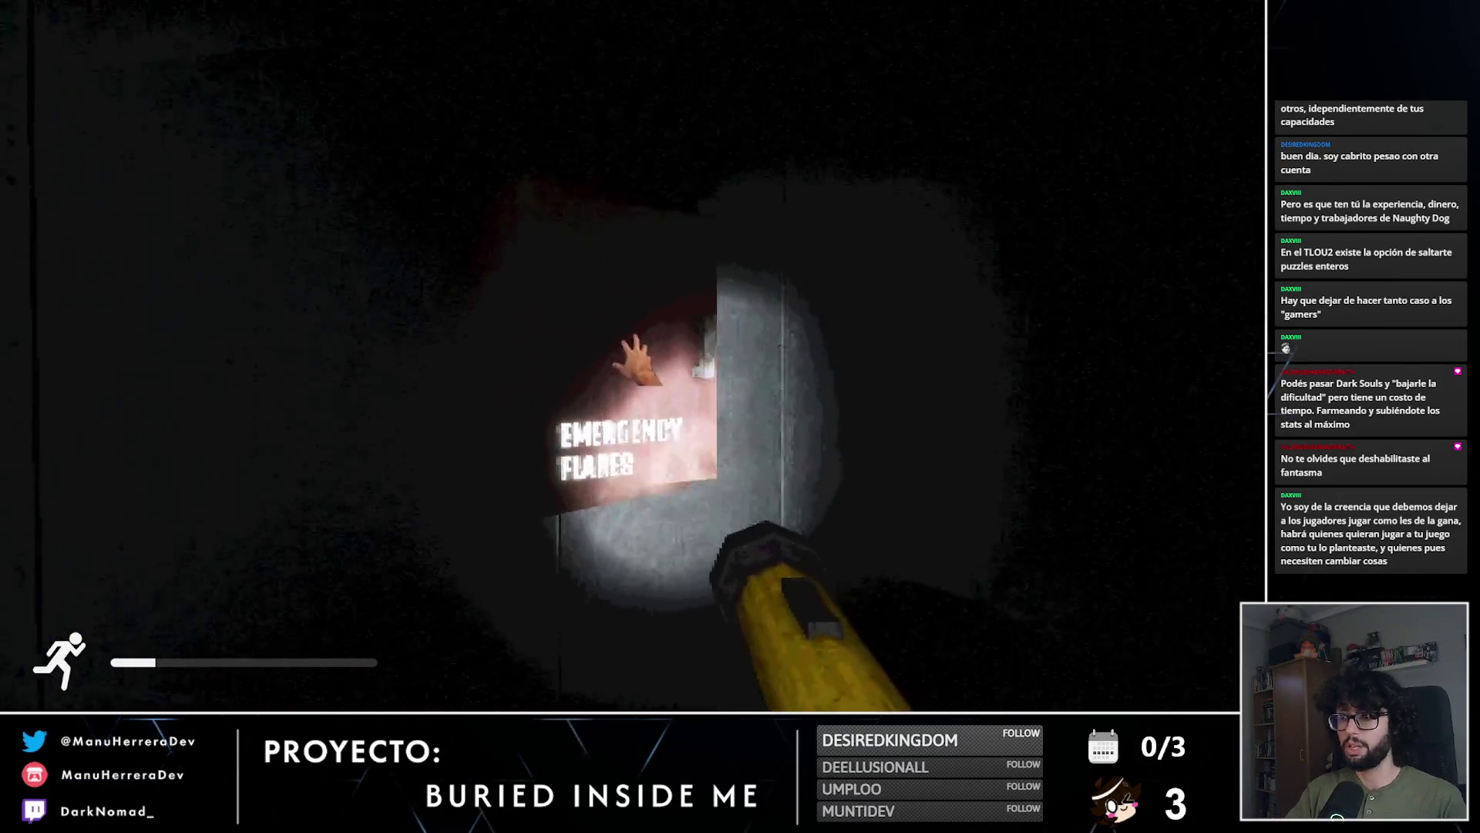
Step: Light and throw a flare, then sprint through the red passage into the green-lit room
click(636, 362)
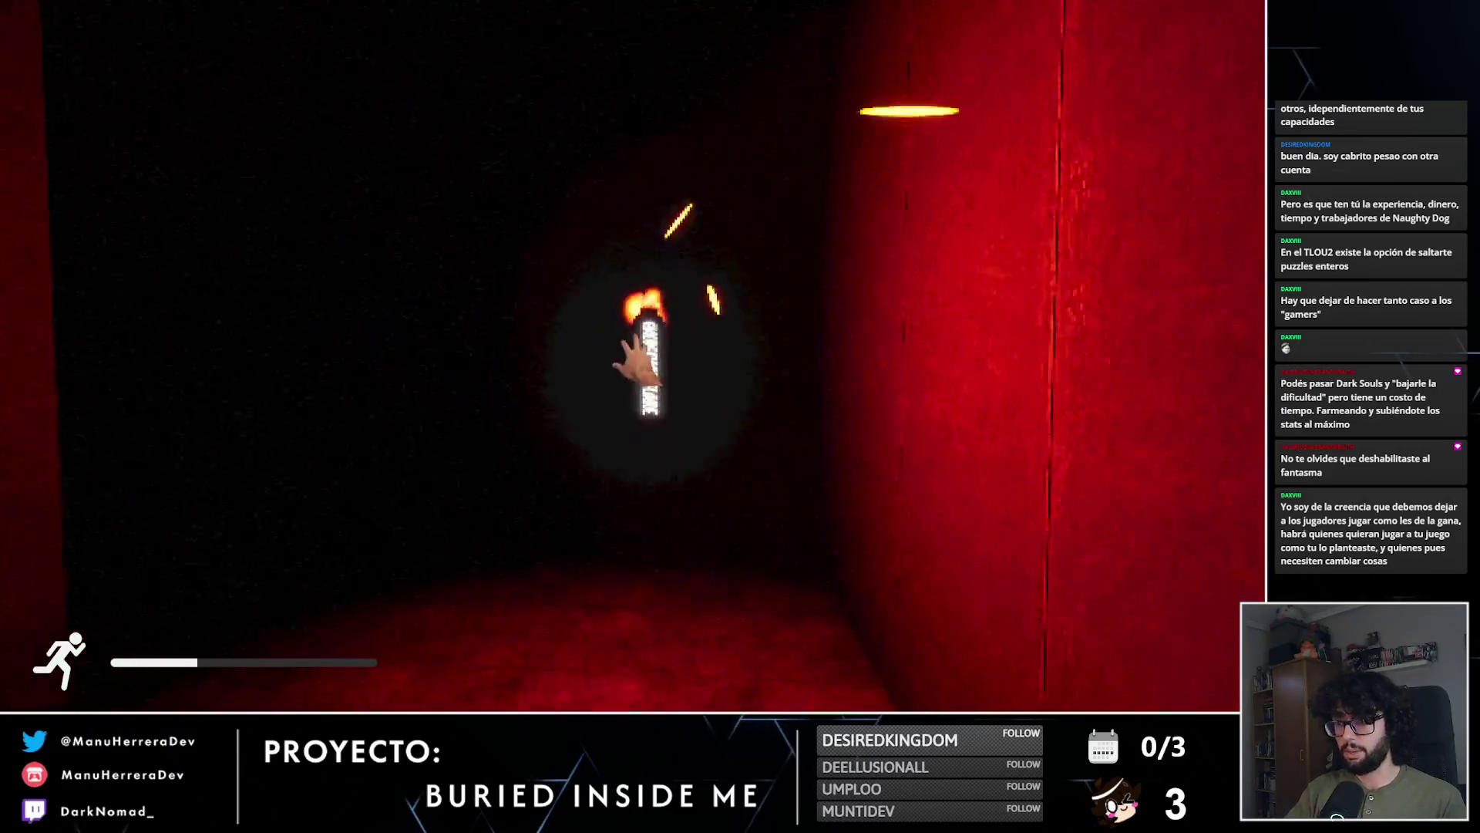
click(636, 363)
key(shift+w)
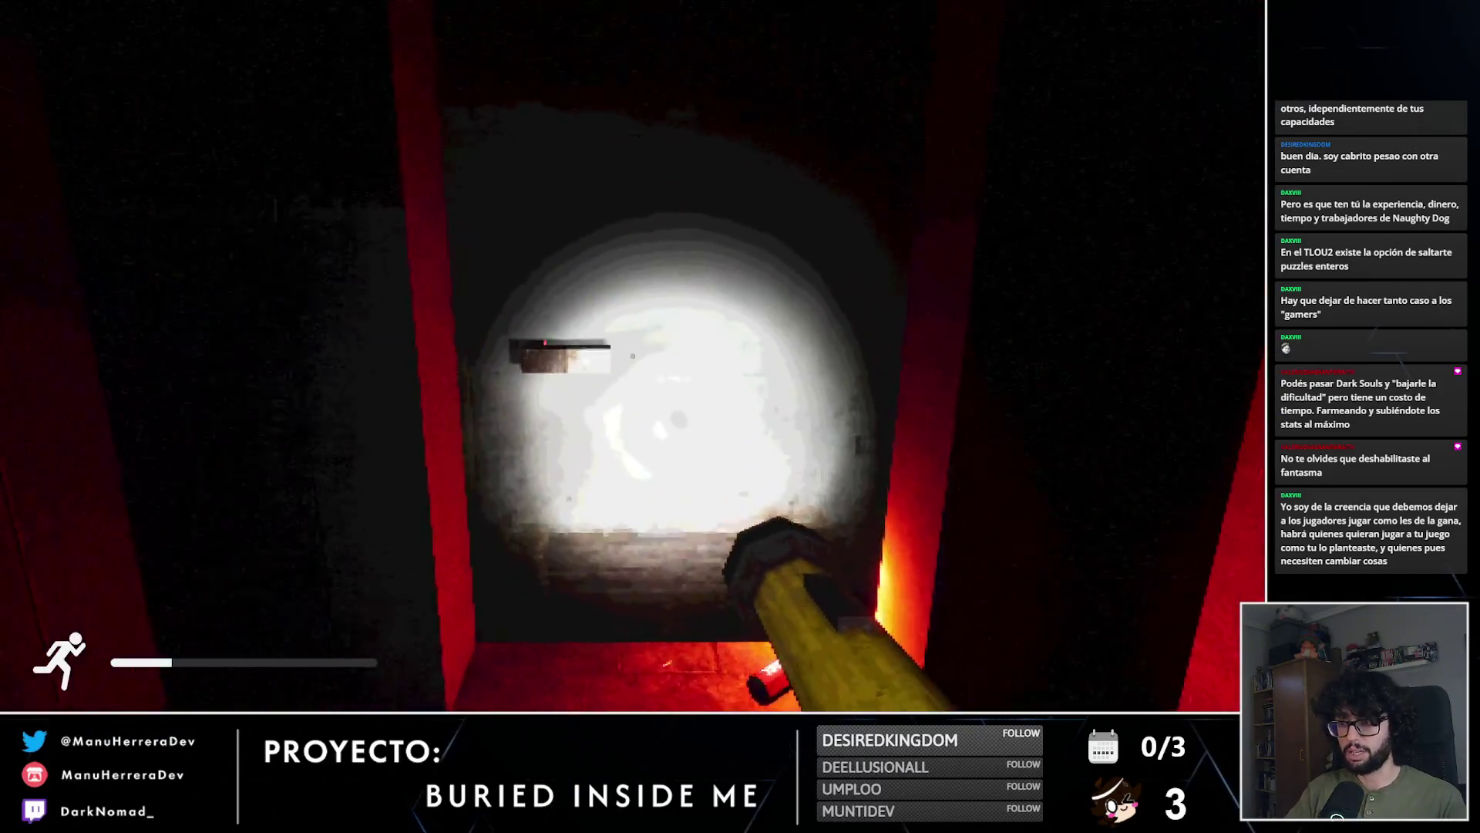
key(shift+w)
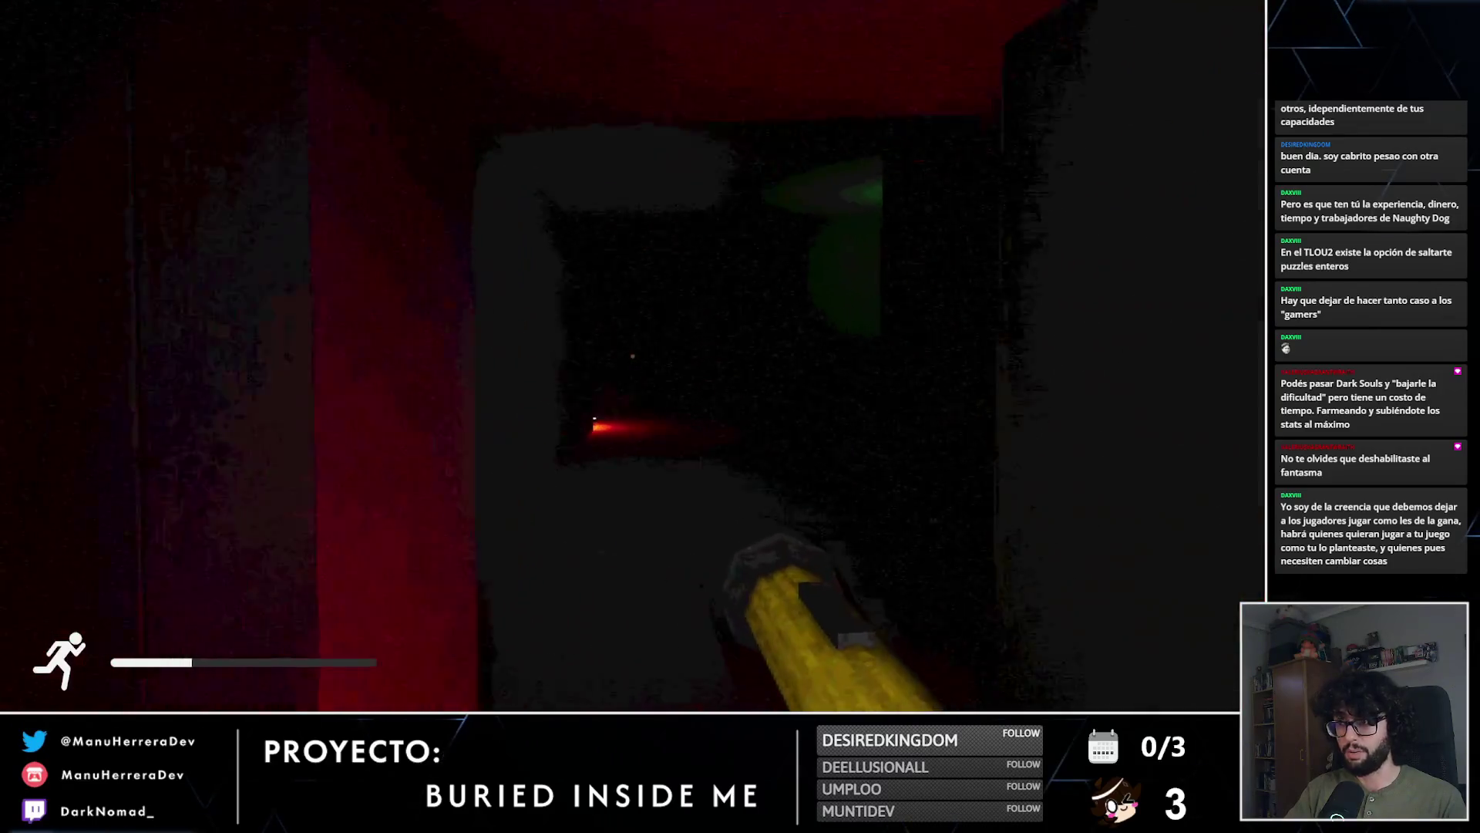
key(w)
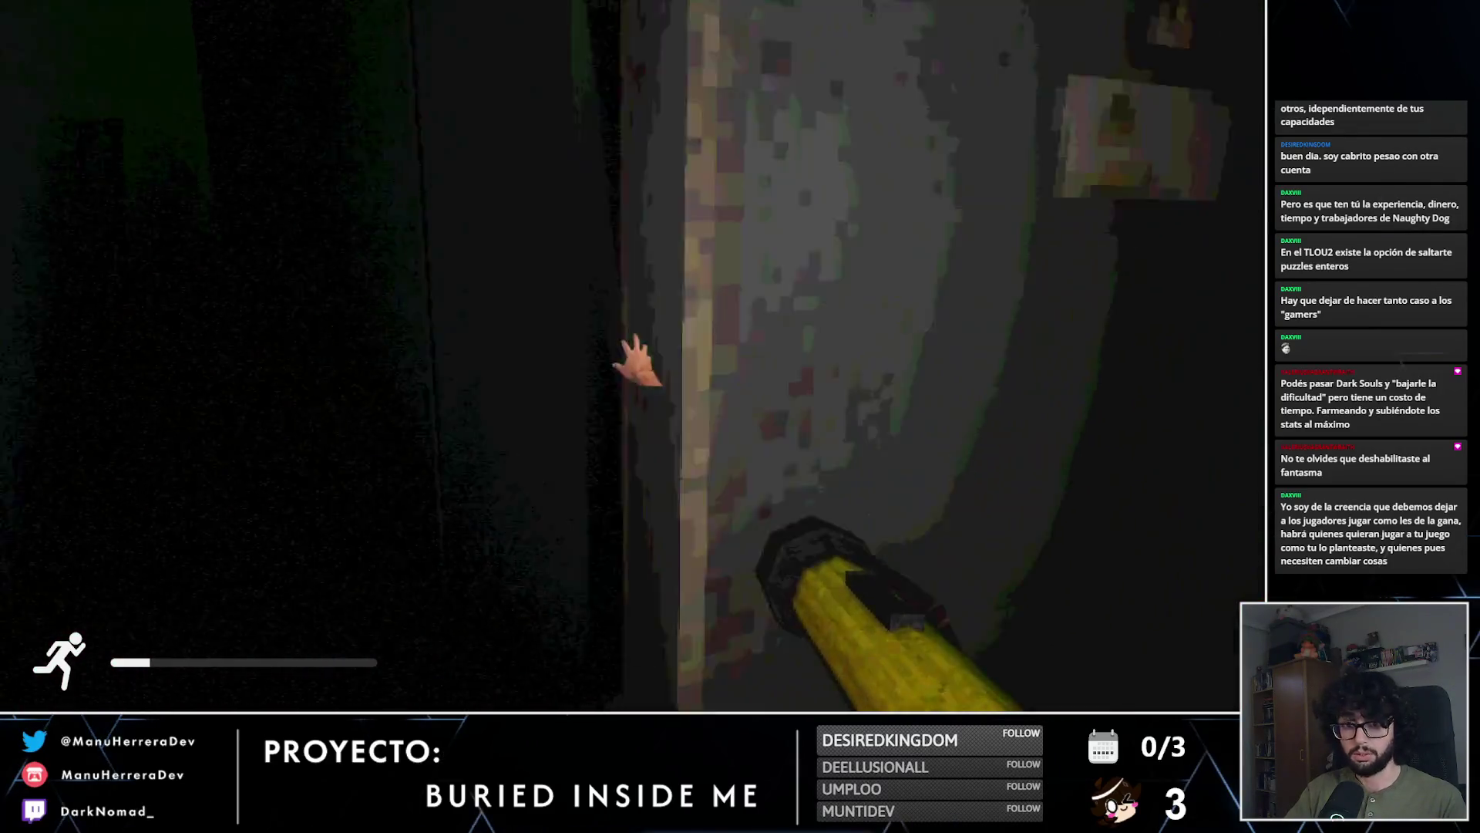
key(w)
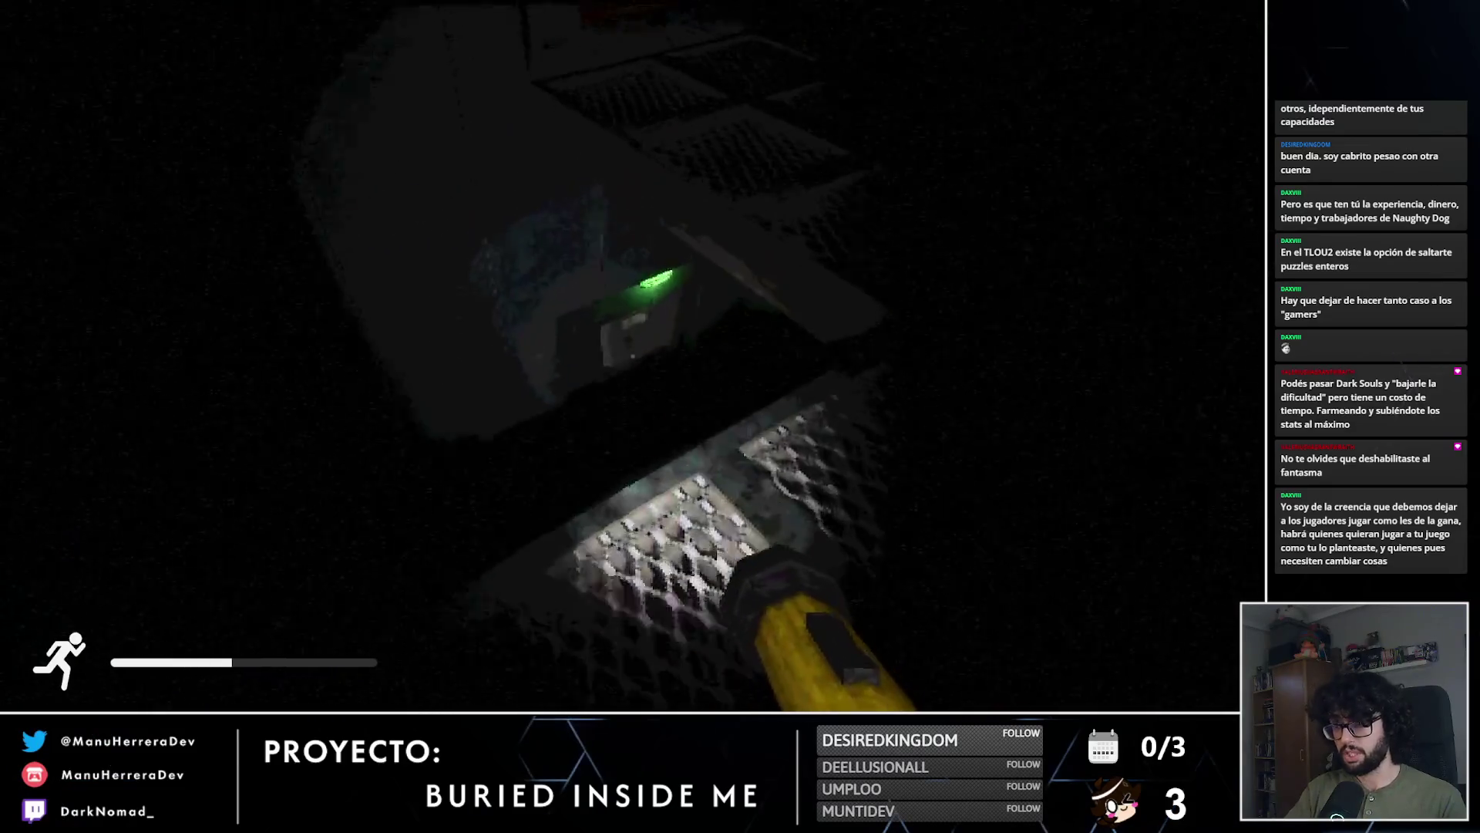
Step: Line up with the metal door beside the staircase and open it
key(shift+w)
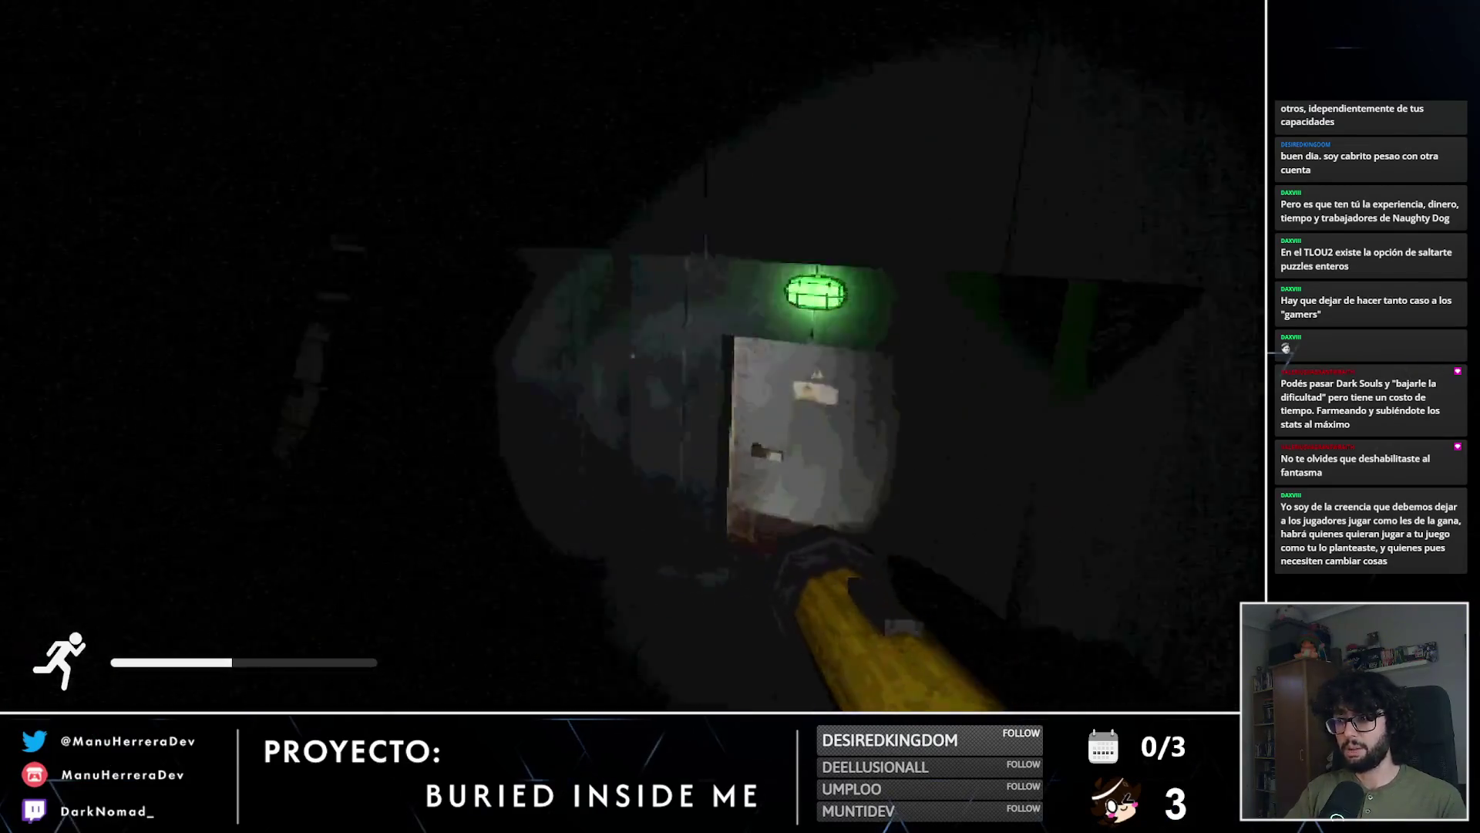
key(w)
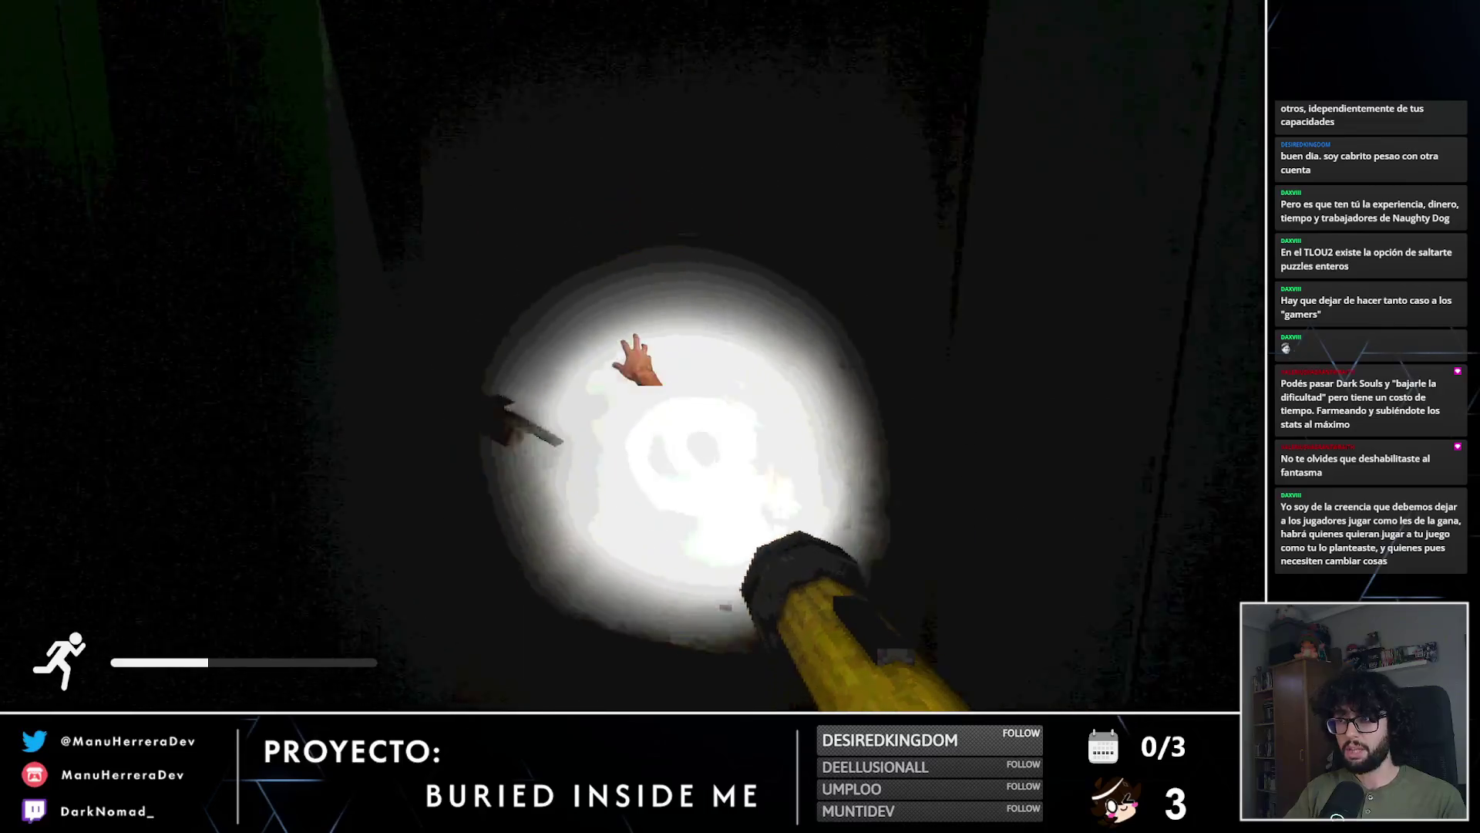
key(shift+w)
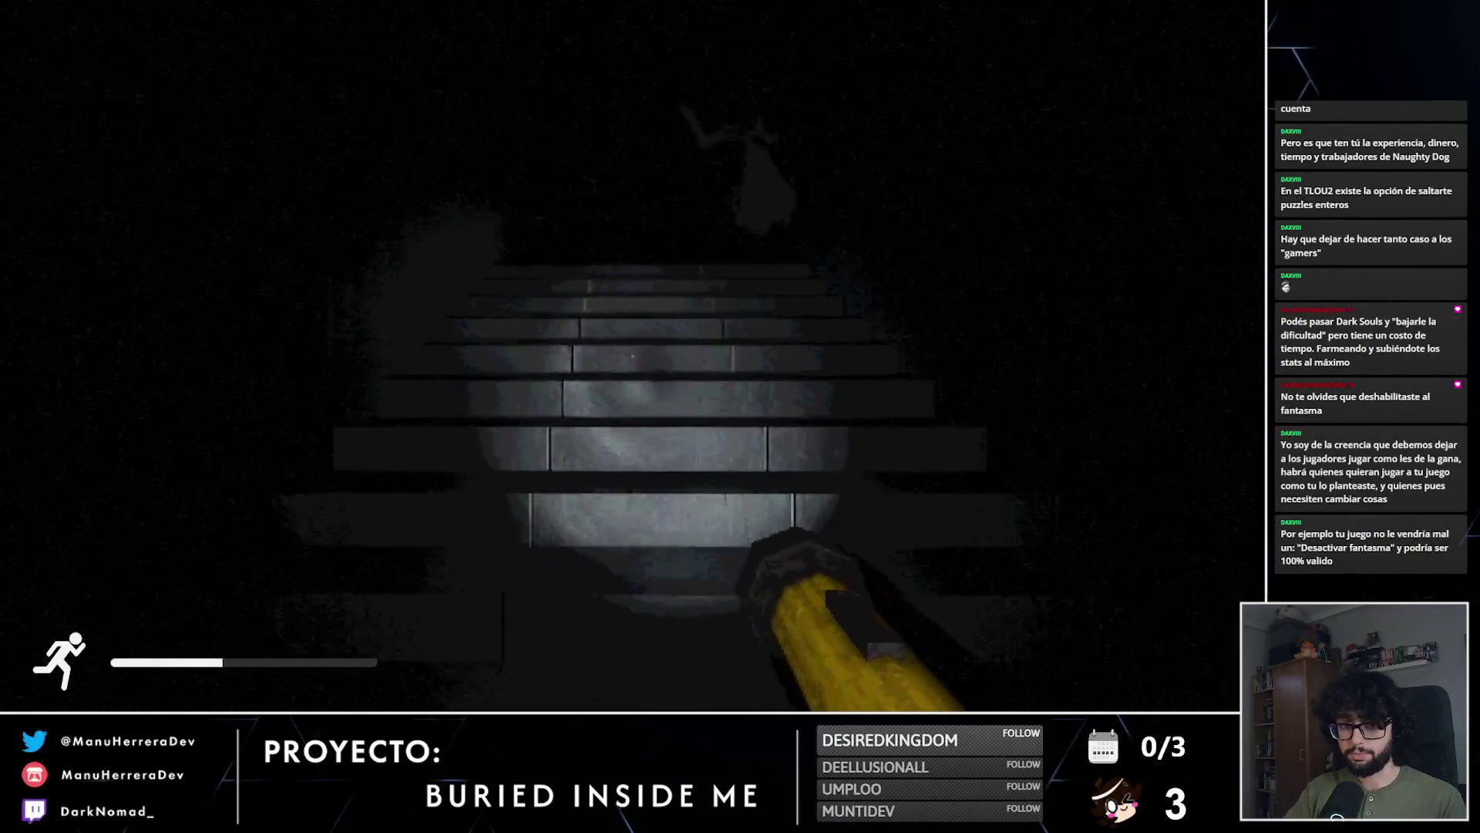
key(shift+w)
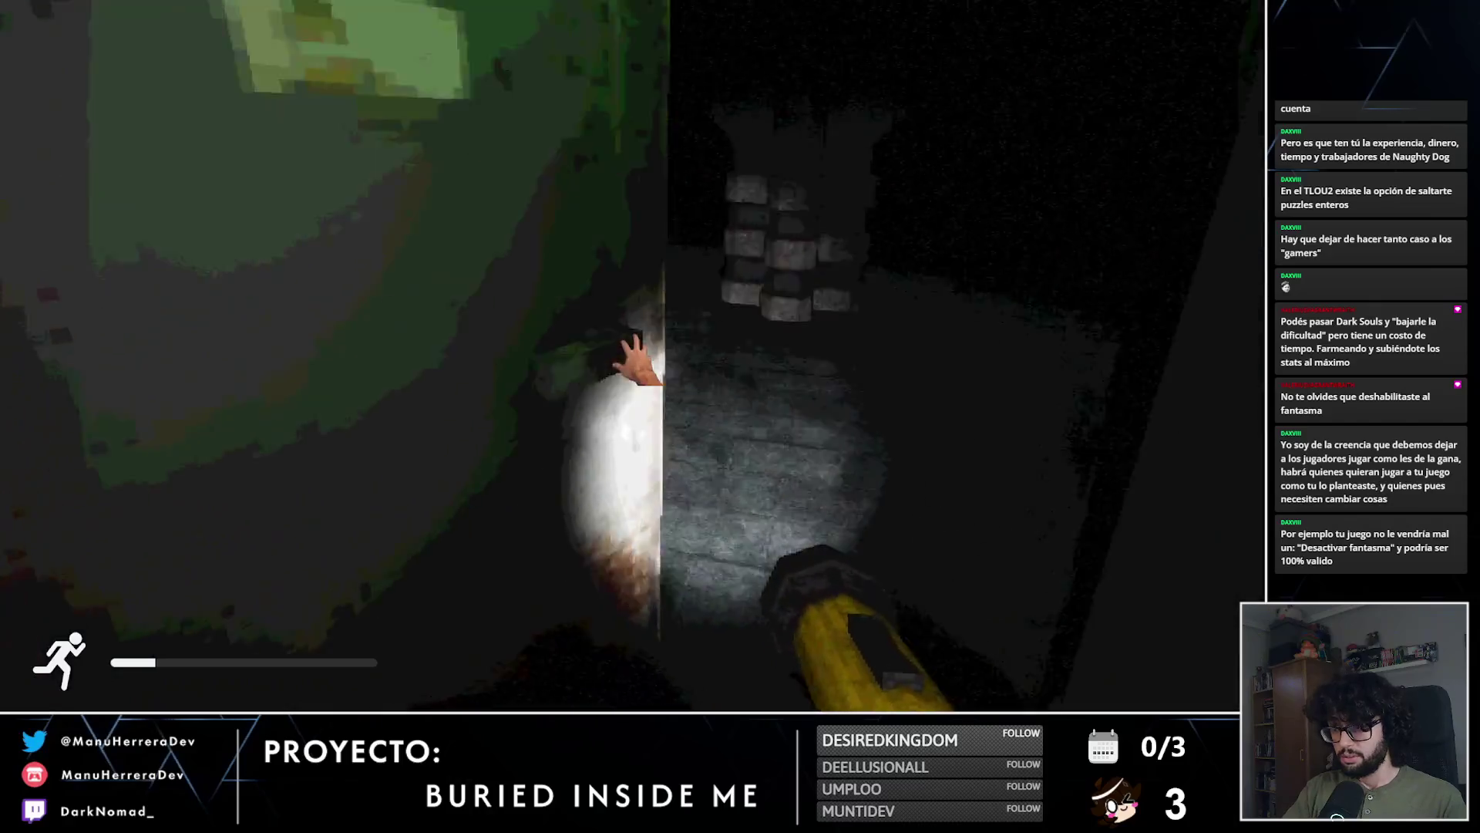
key(s)
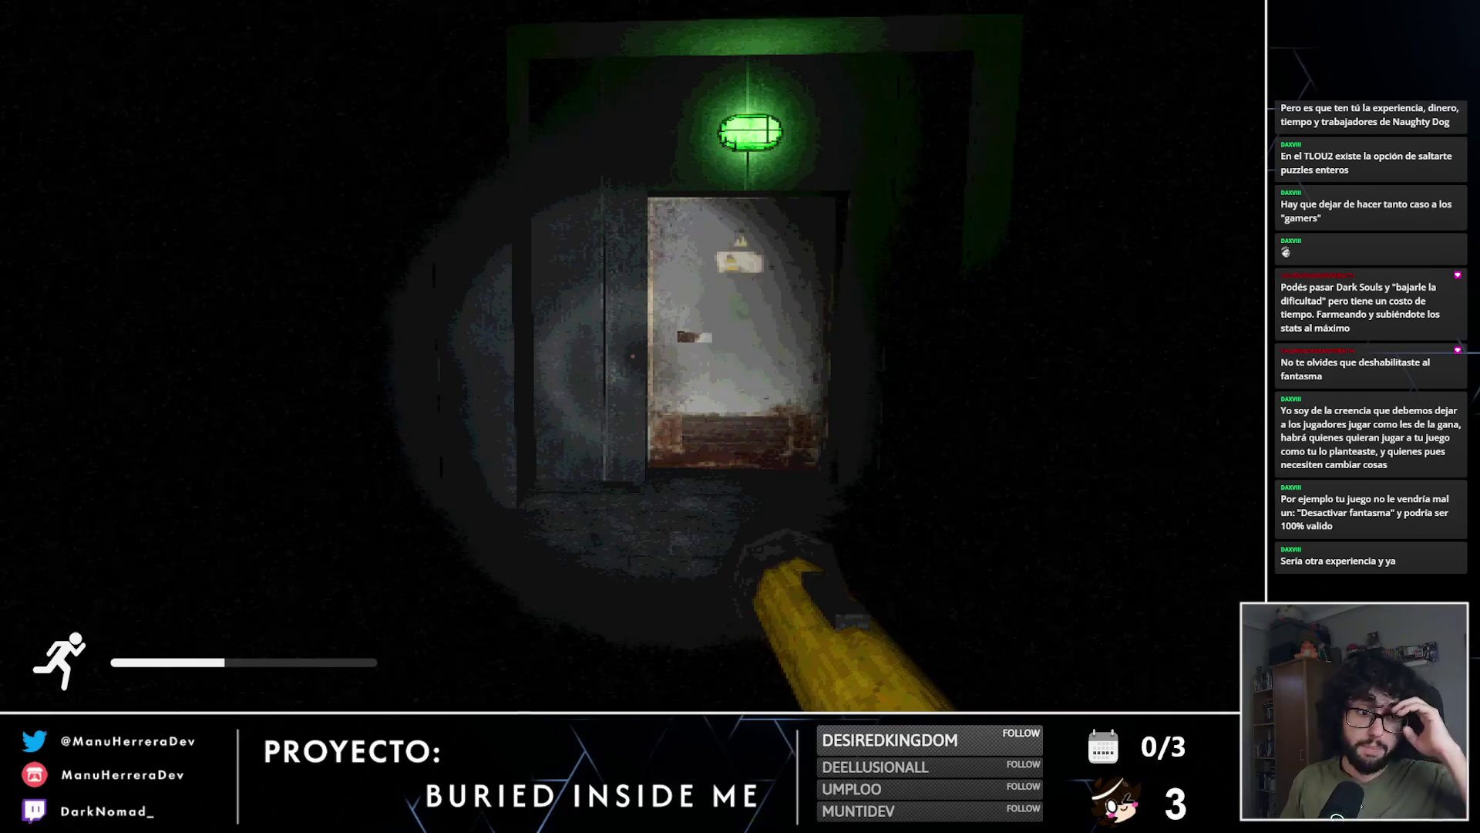
key(w)
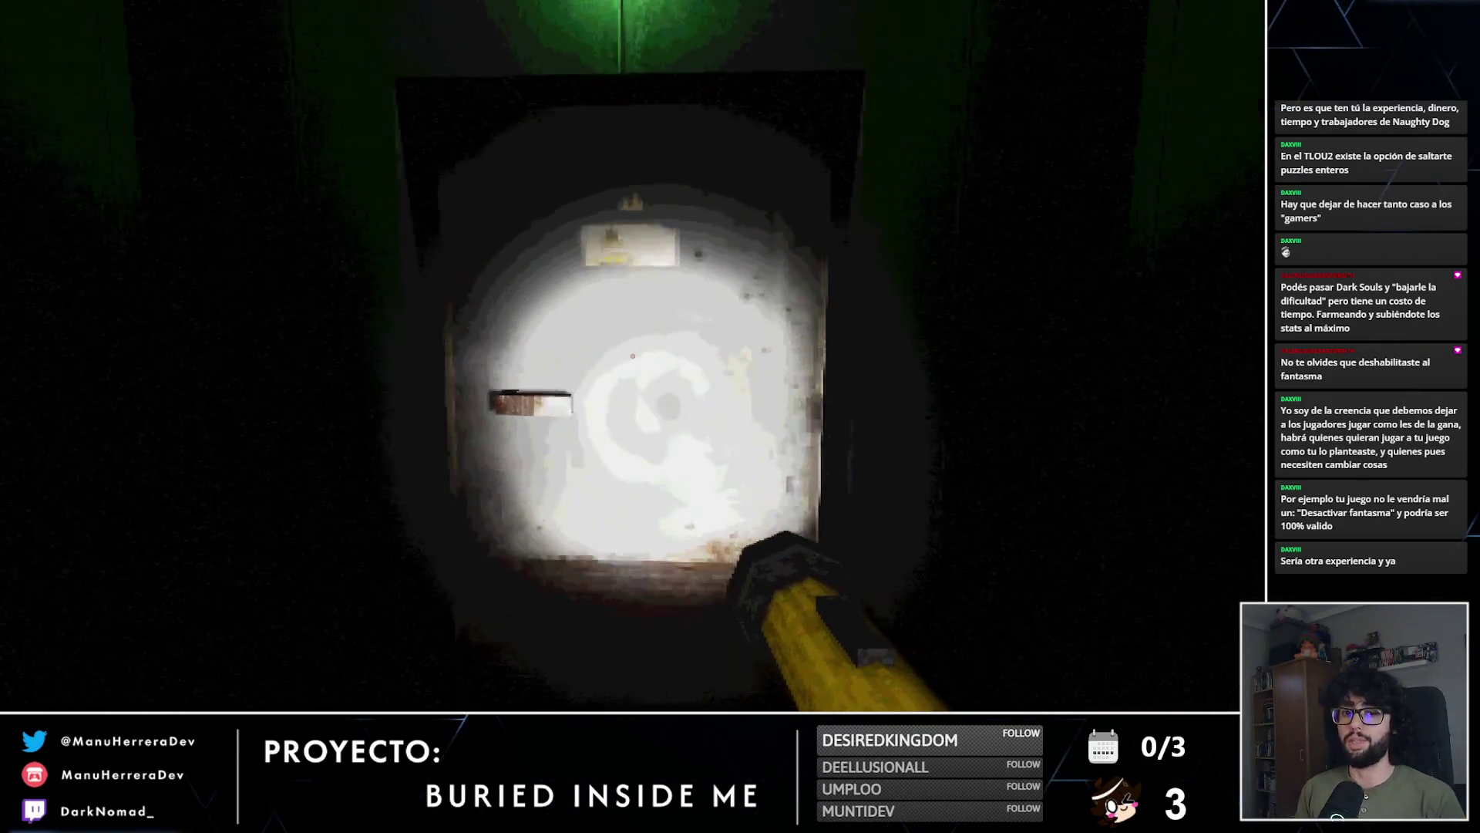
key(e)
Step: Descend the stairs and run into the room with green smoke
key(shift+w)
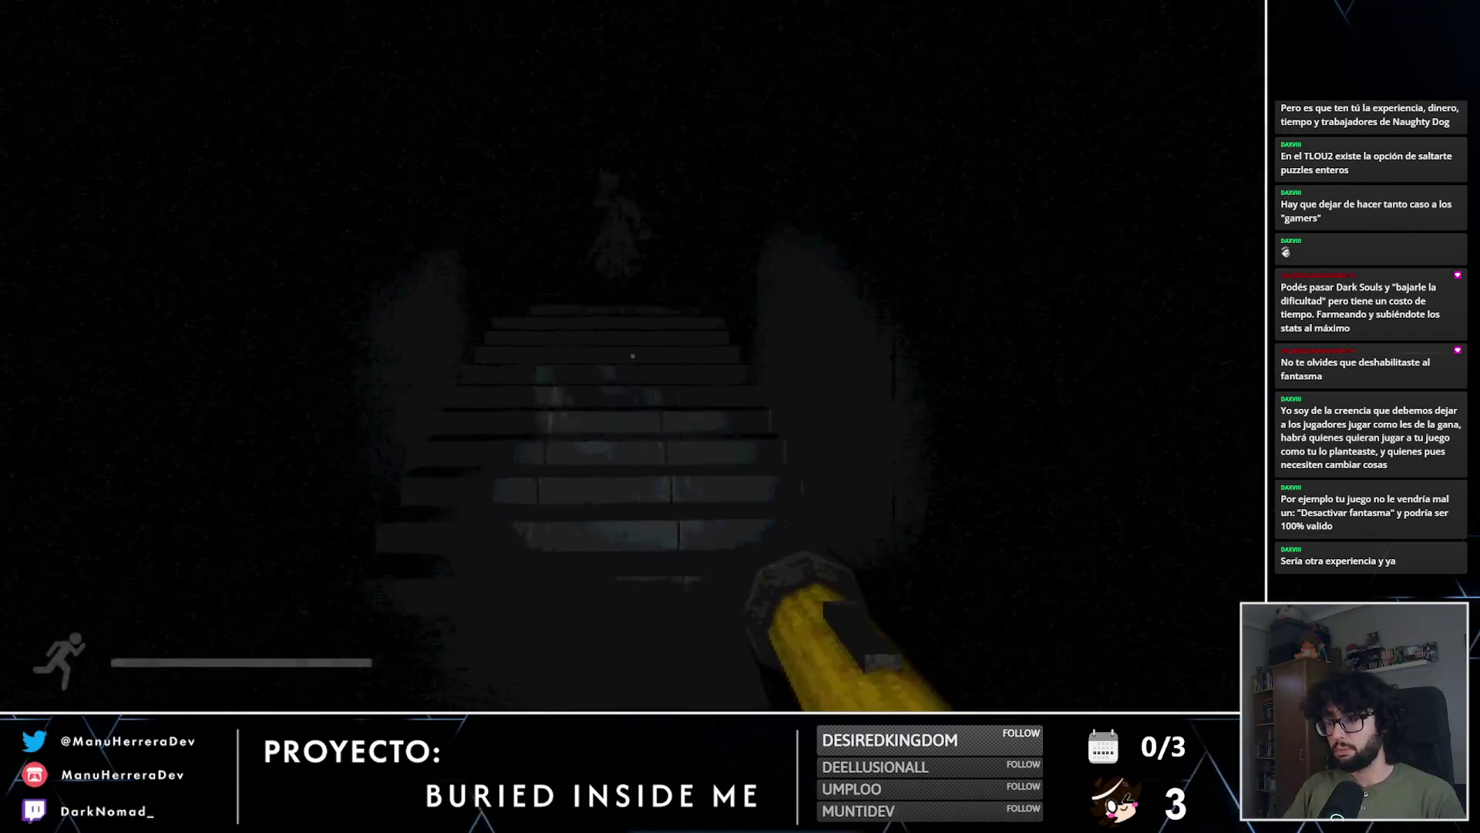
key(shift+w)
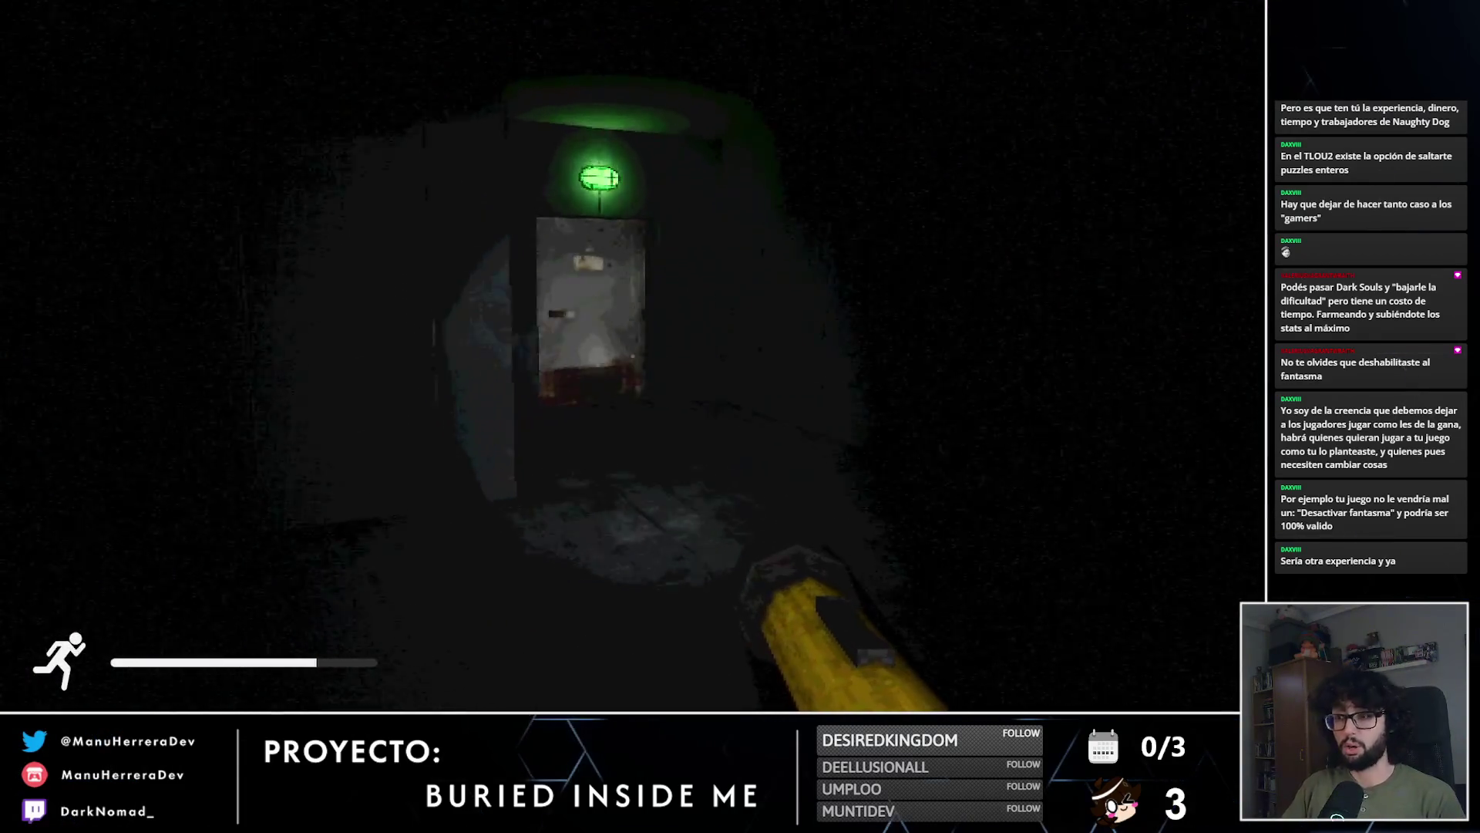
key(shift+w)
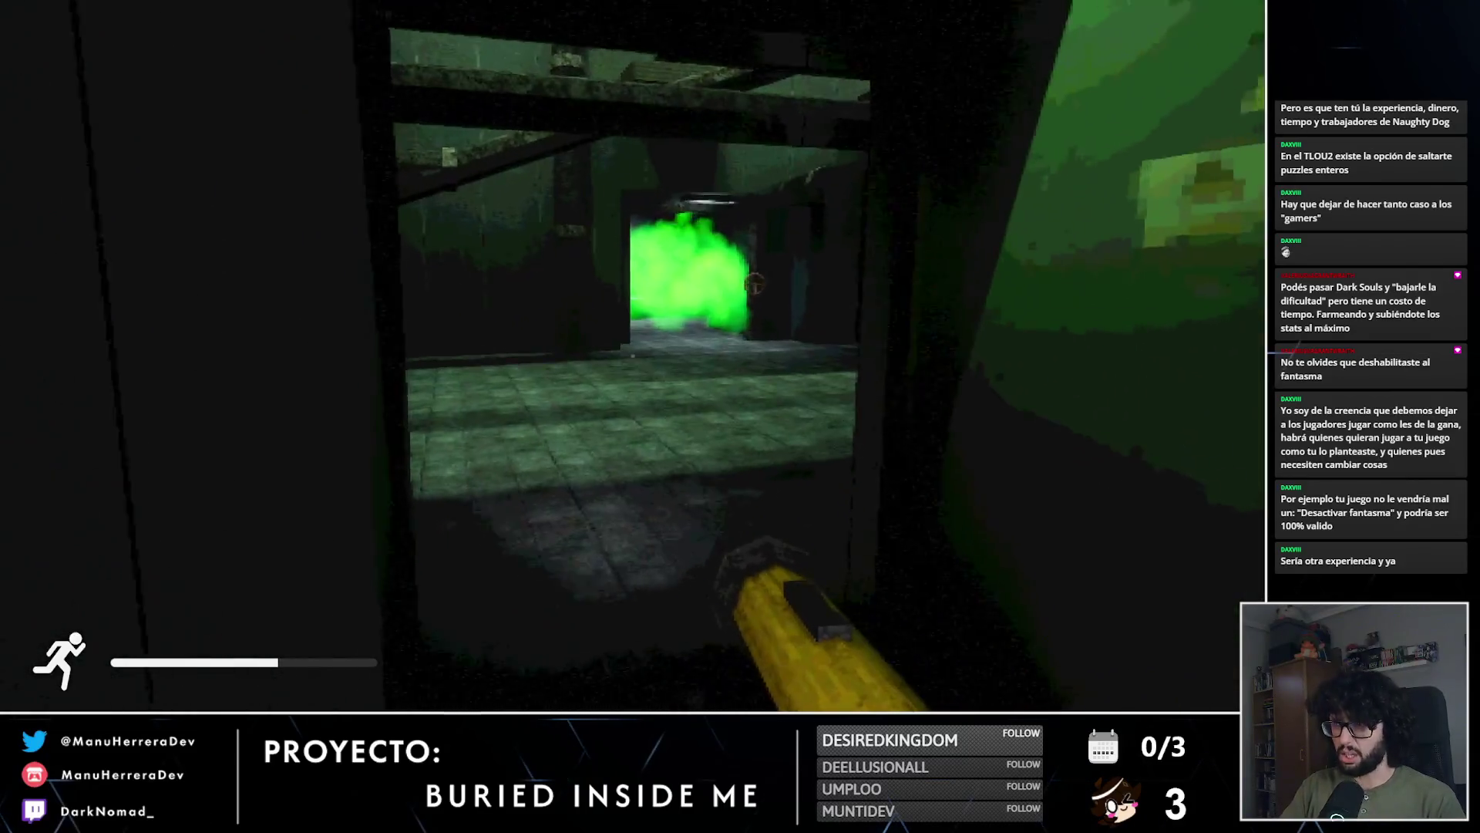
key(shift+w)
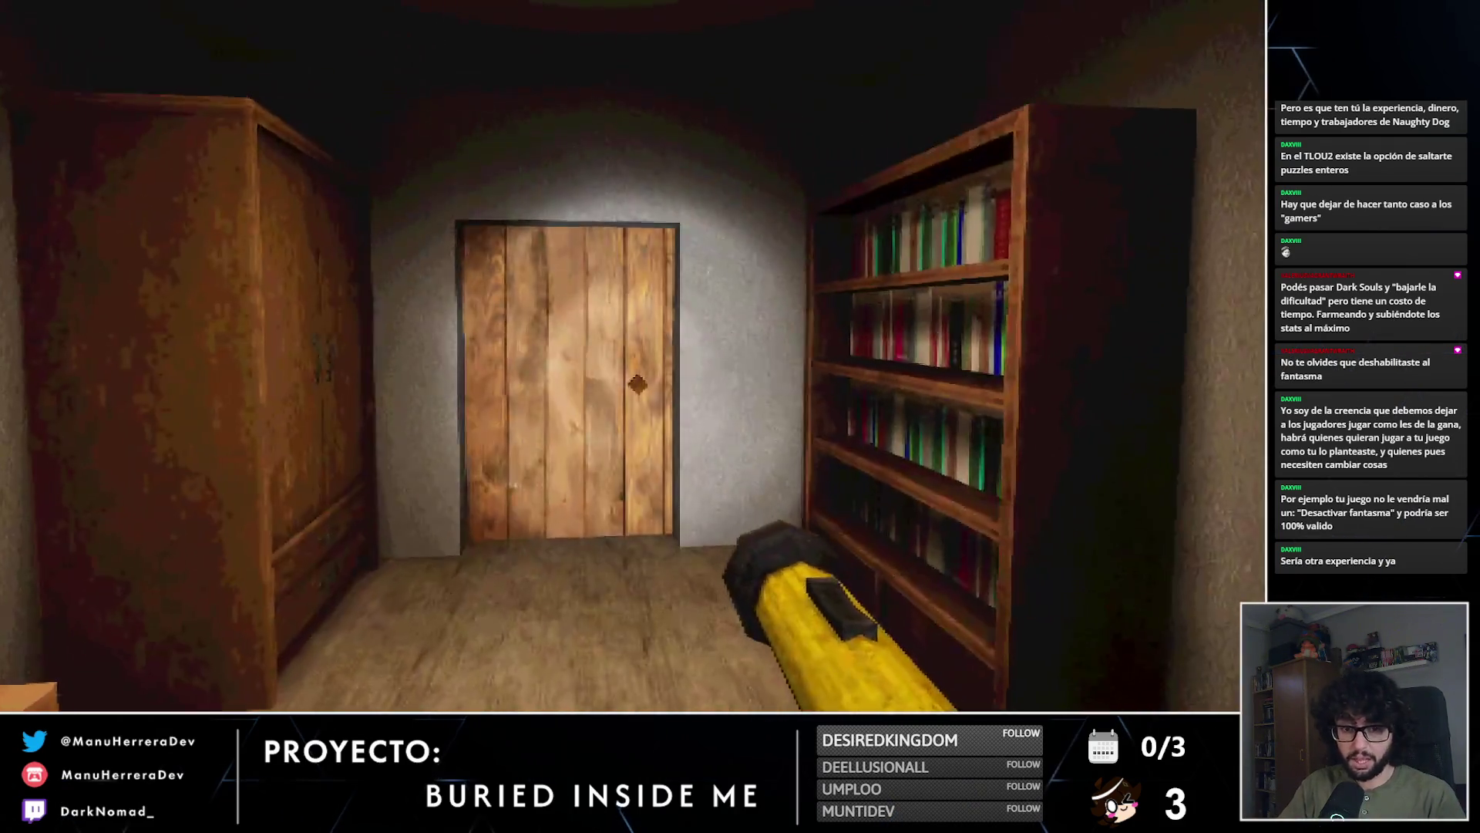
Step: Force open the wooden door and sprint down the dark corridor toward the battery
key(shift+w)
key(e)
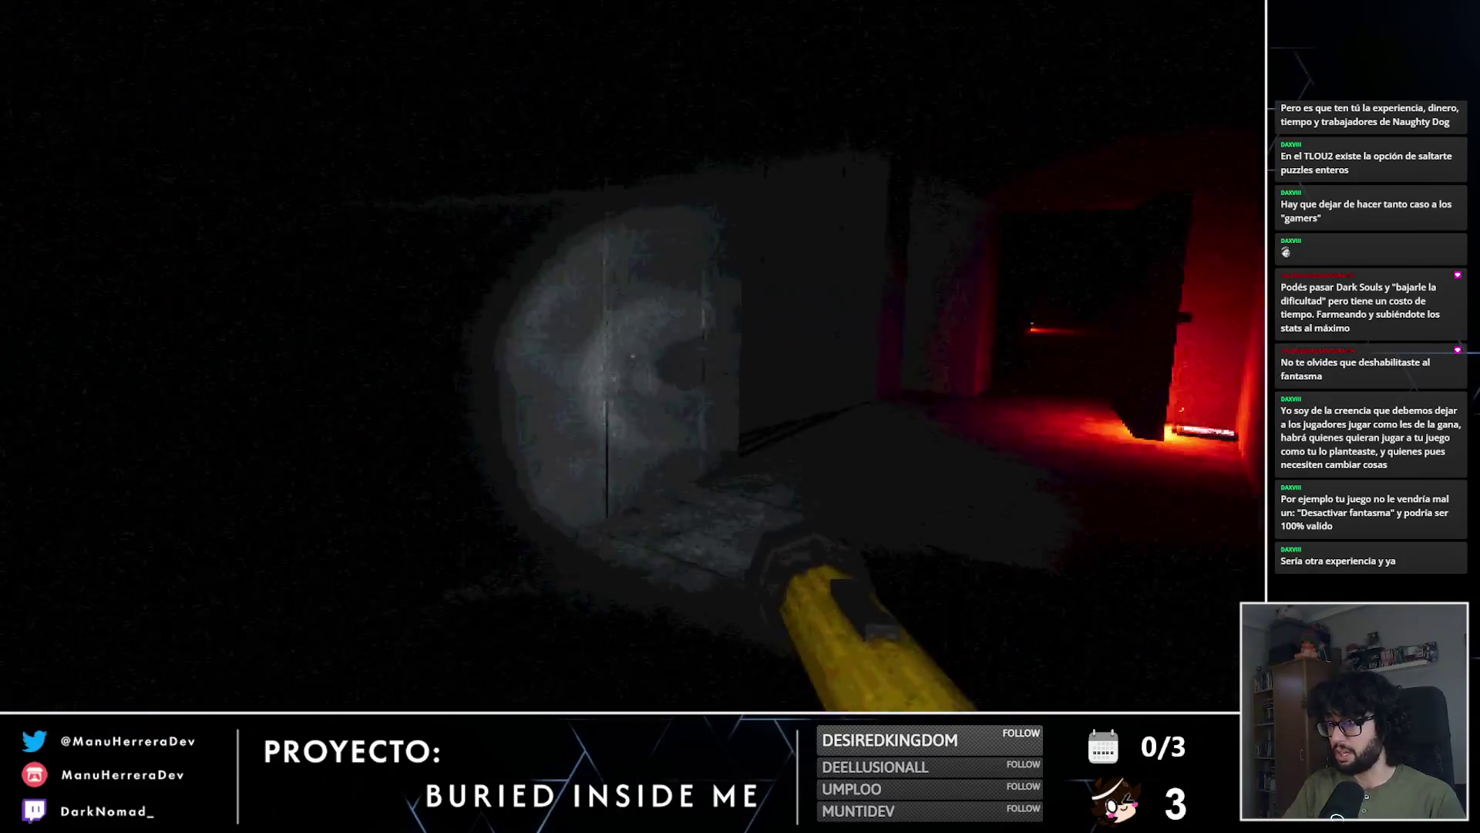
key(shift+w)
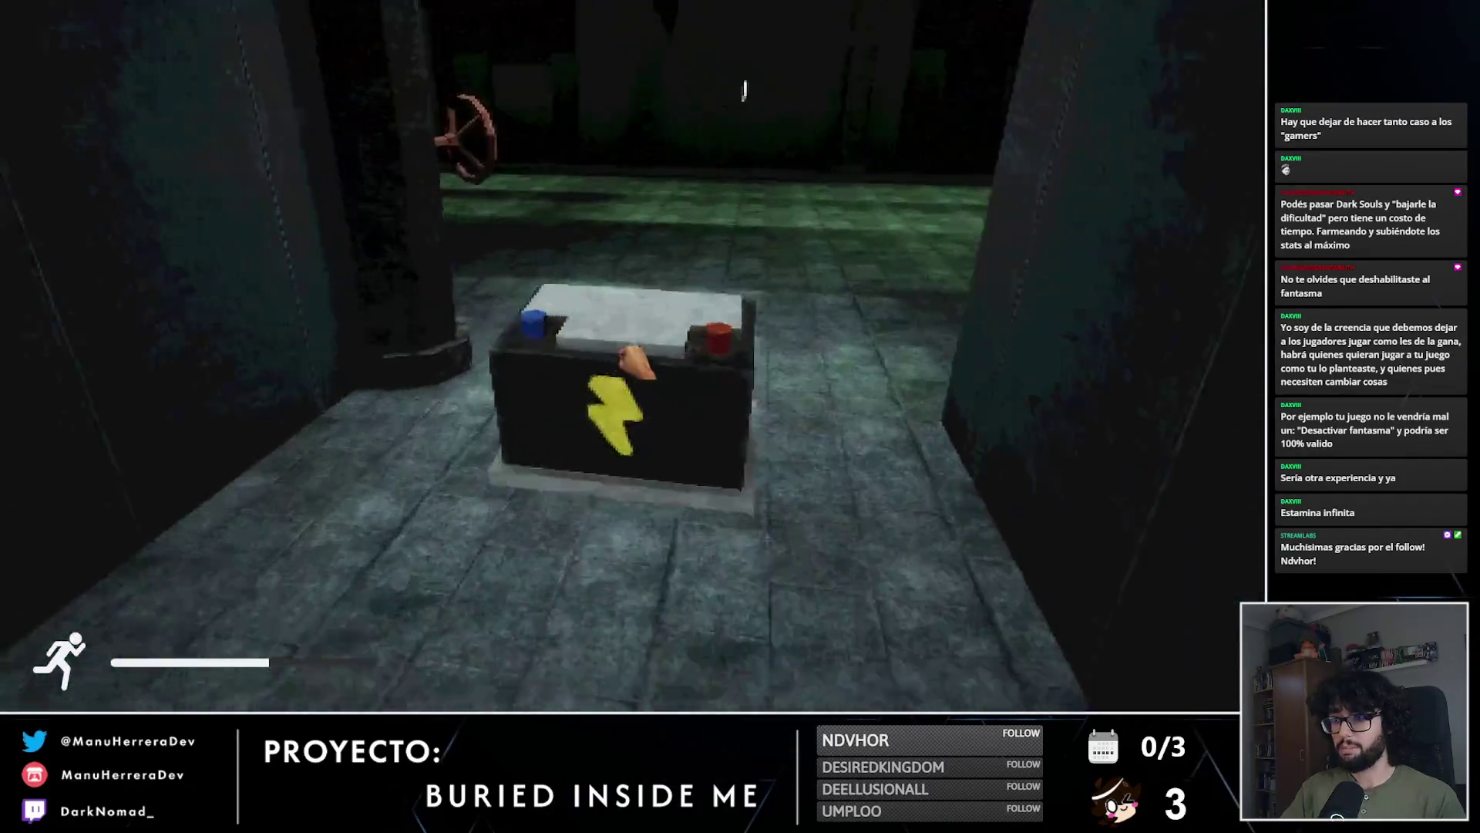
Step: Pick up the battery from its pedestal and light the battery box with the flashlight
key(e)
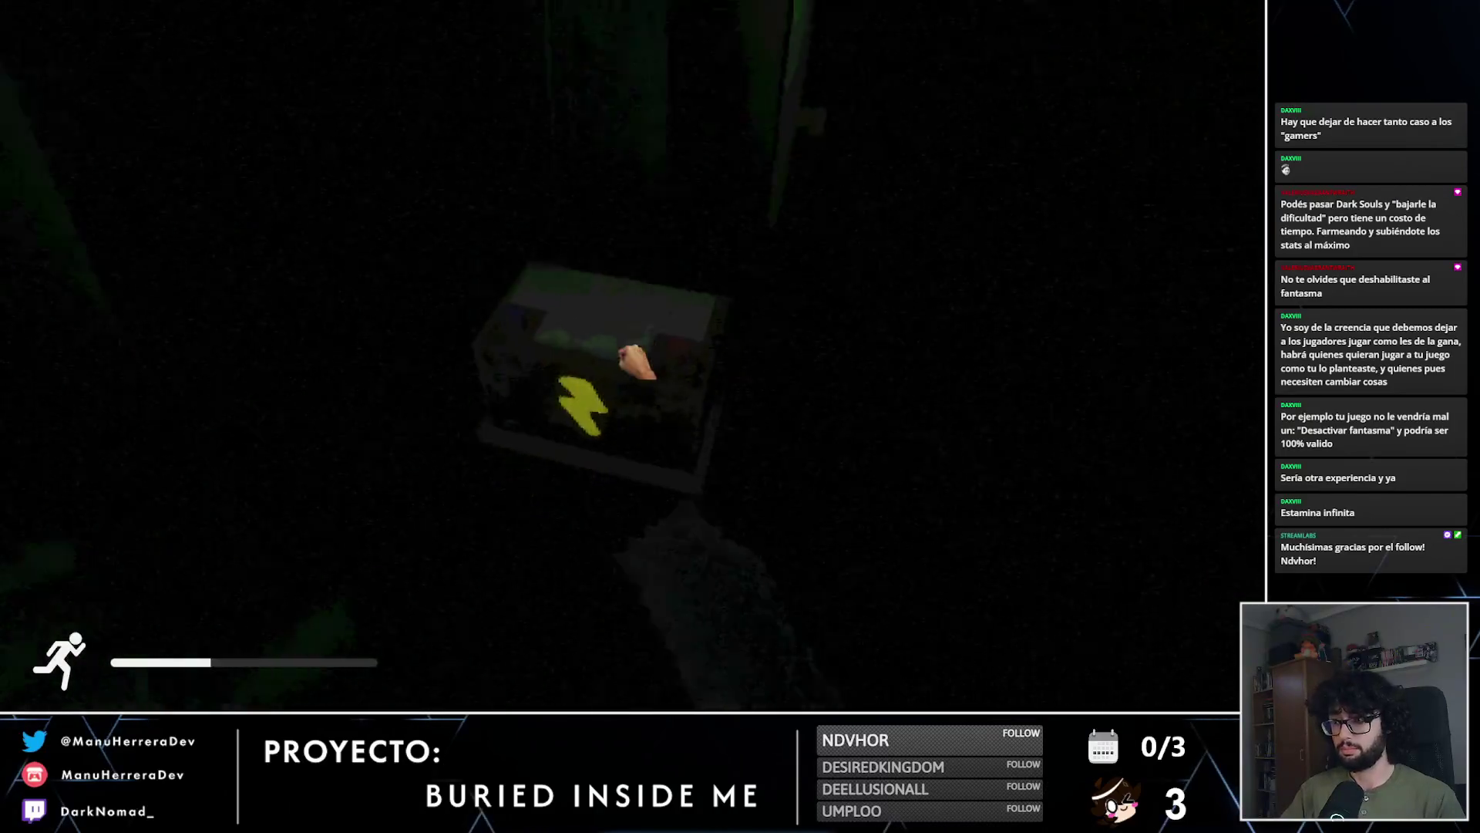
key(s)
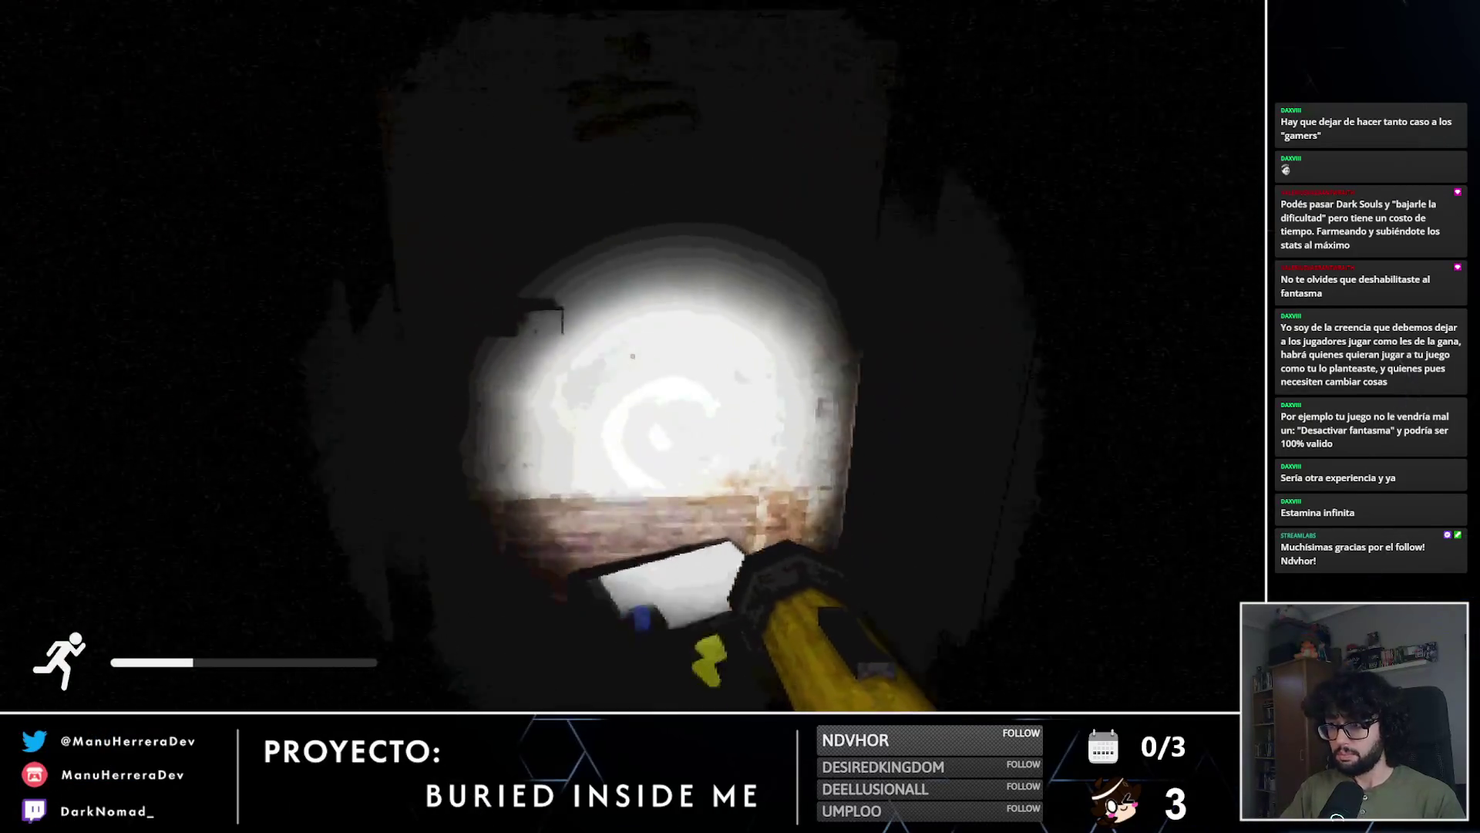
key(f)
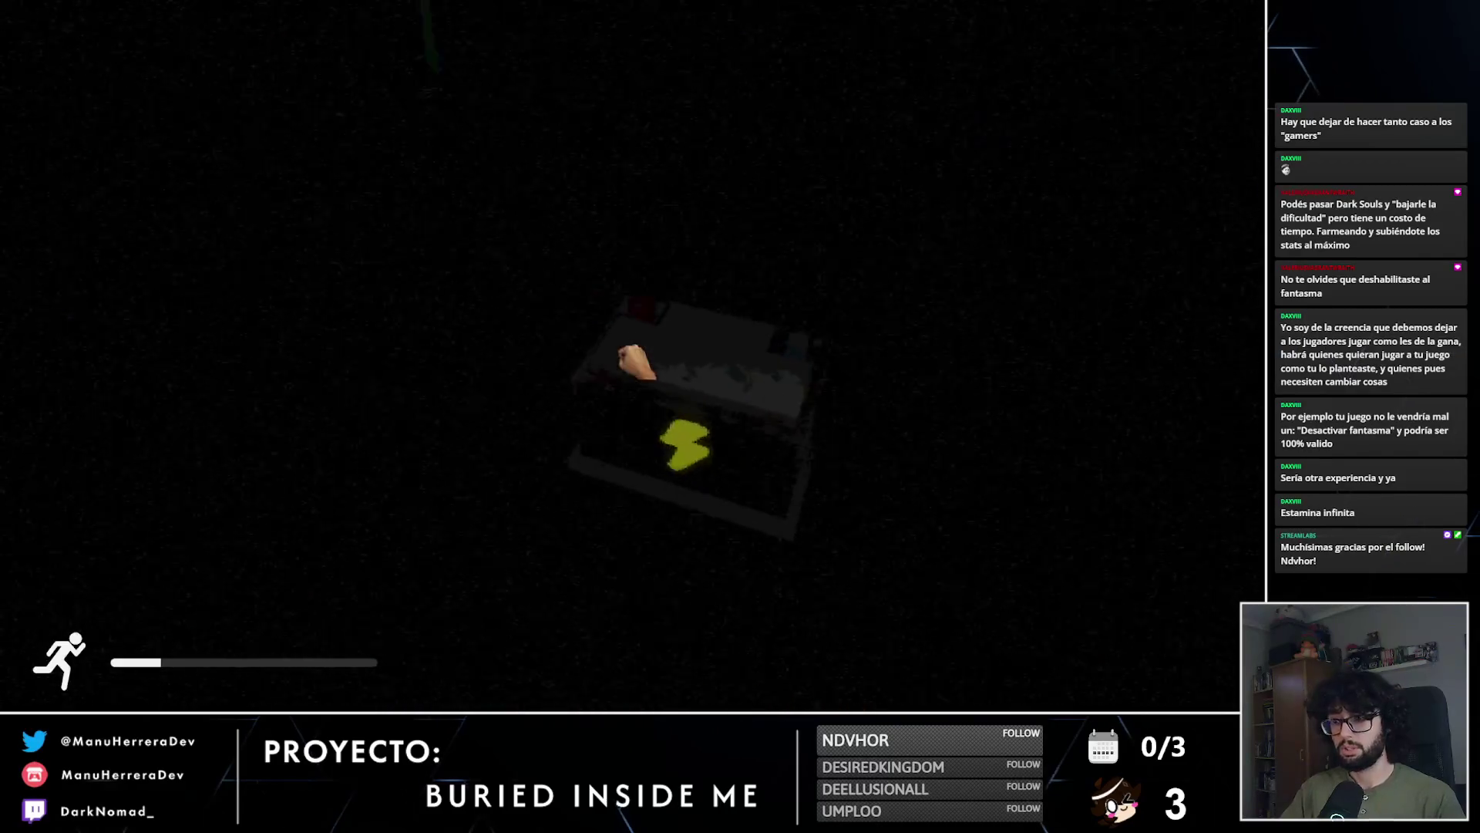
key(f)
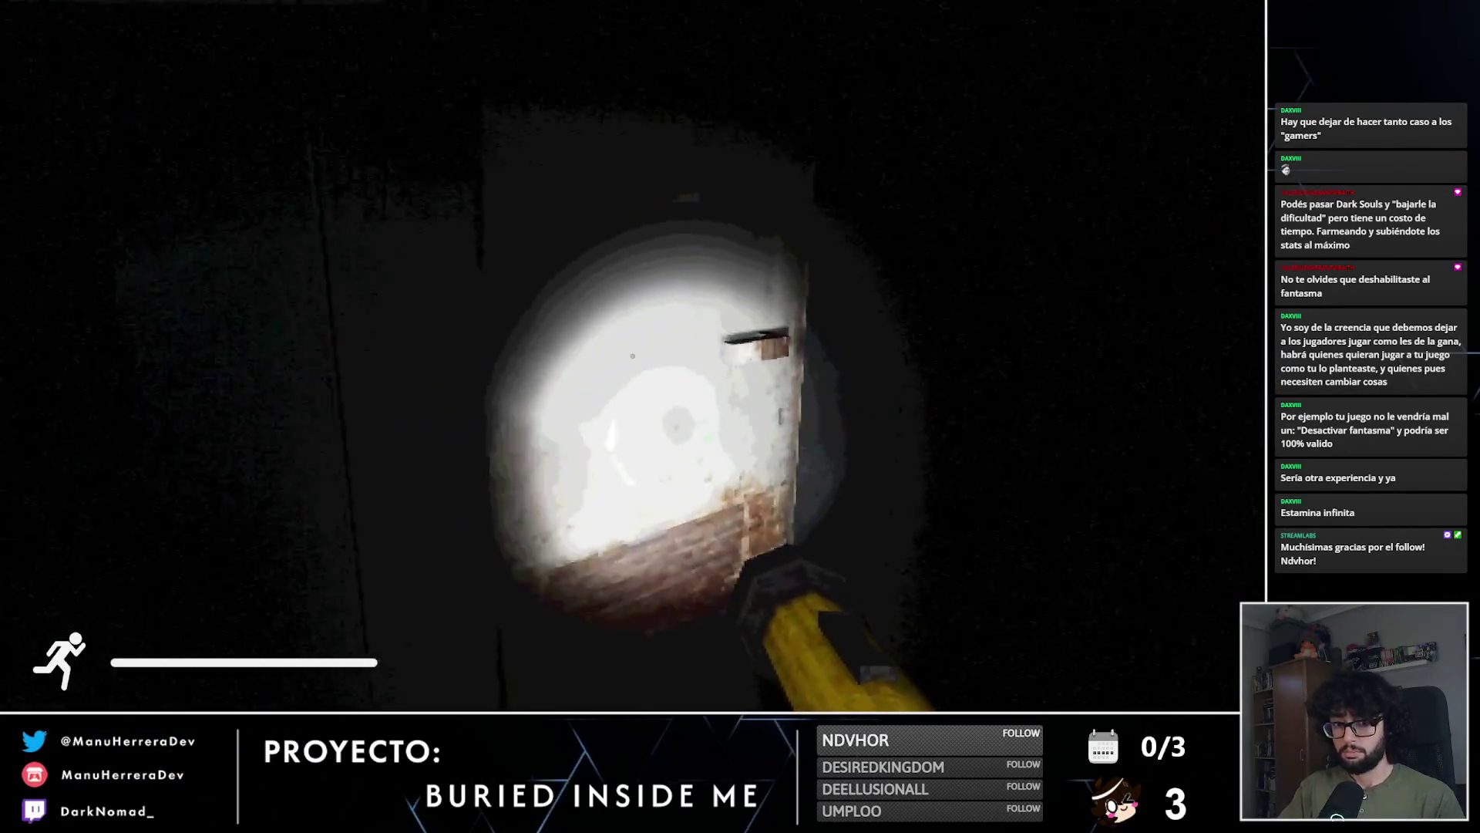
key(f)
key(f)
key(shift+w)
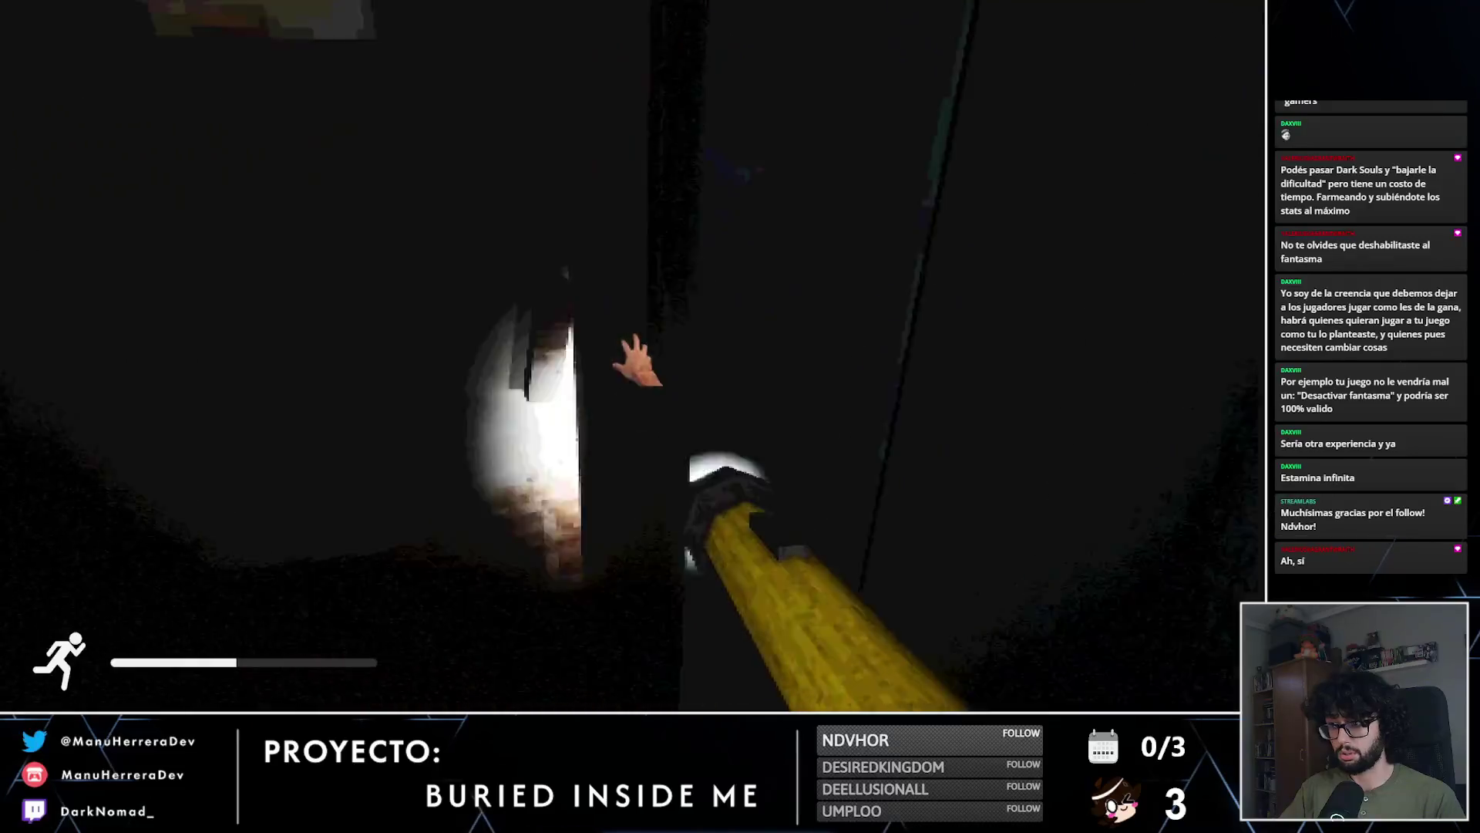
key(f)
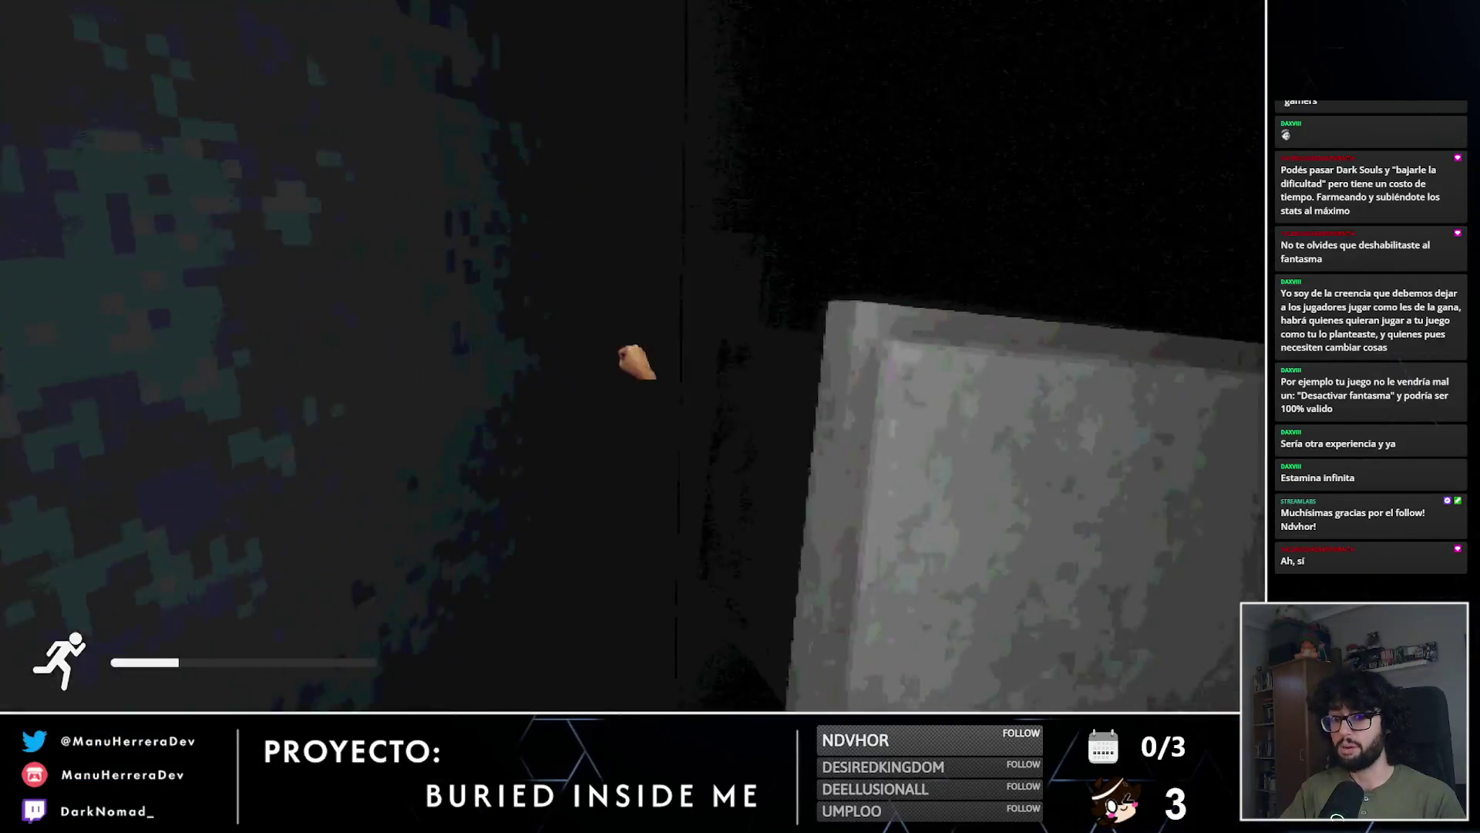
Step: Circle the battery box, flashing the flashlight on it, and grab hold of the box
key(f)
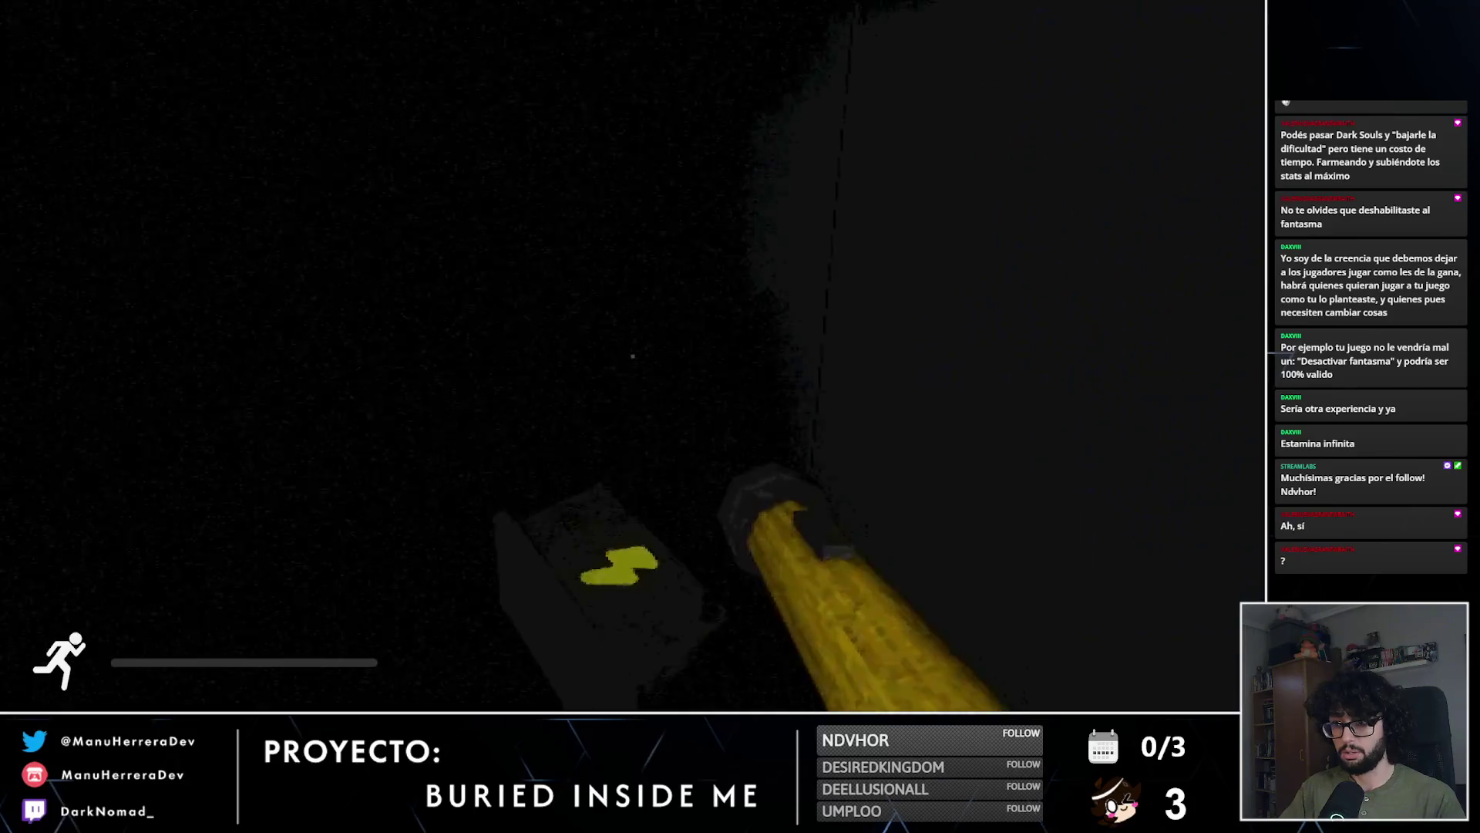
key(f)
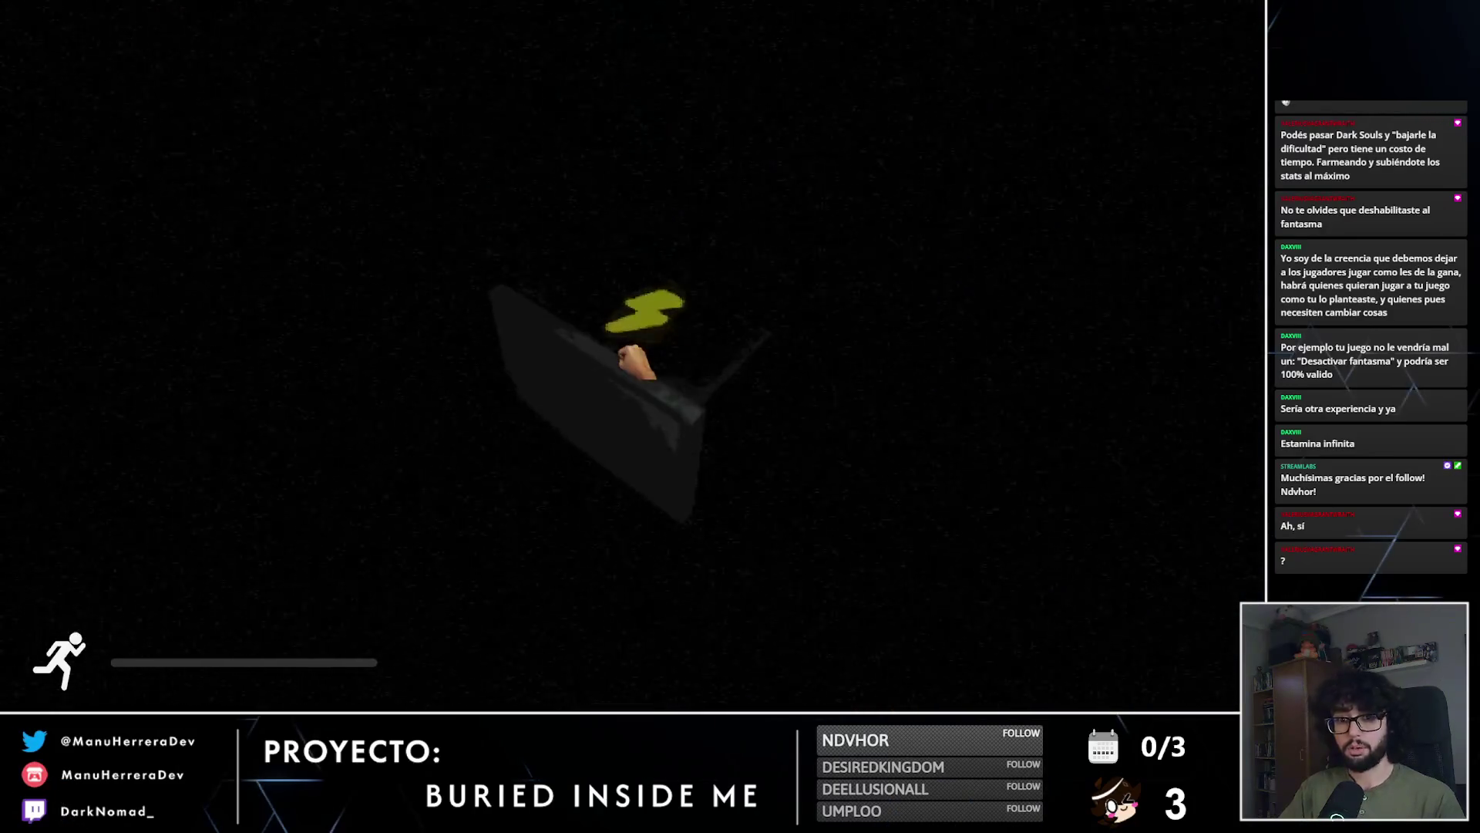
key(shift+w)
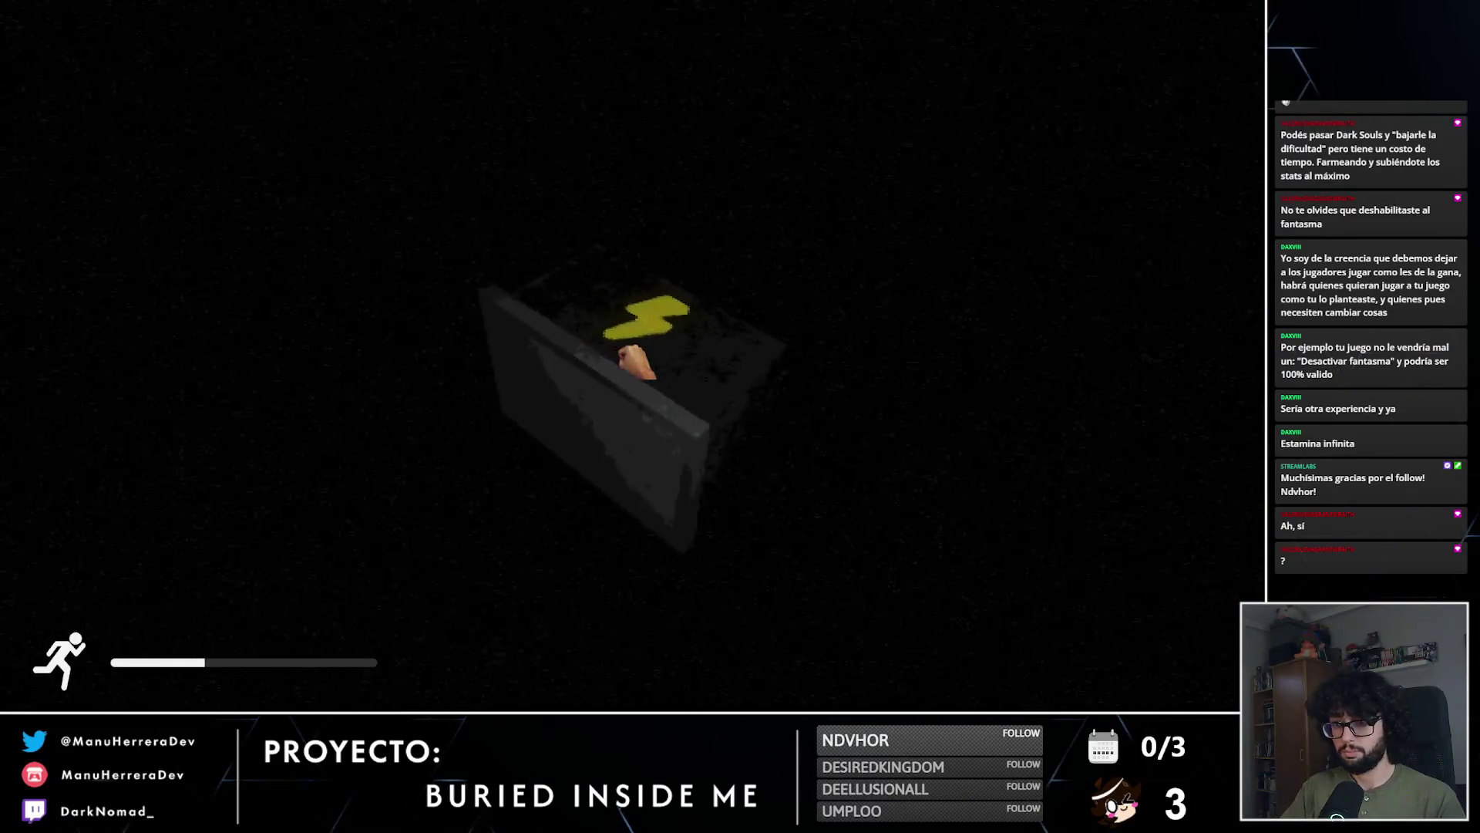
key(f)
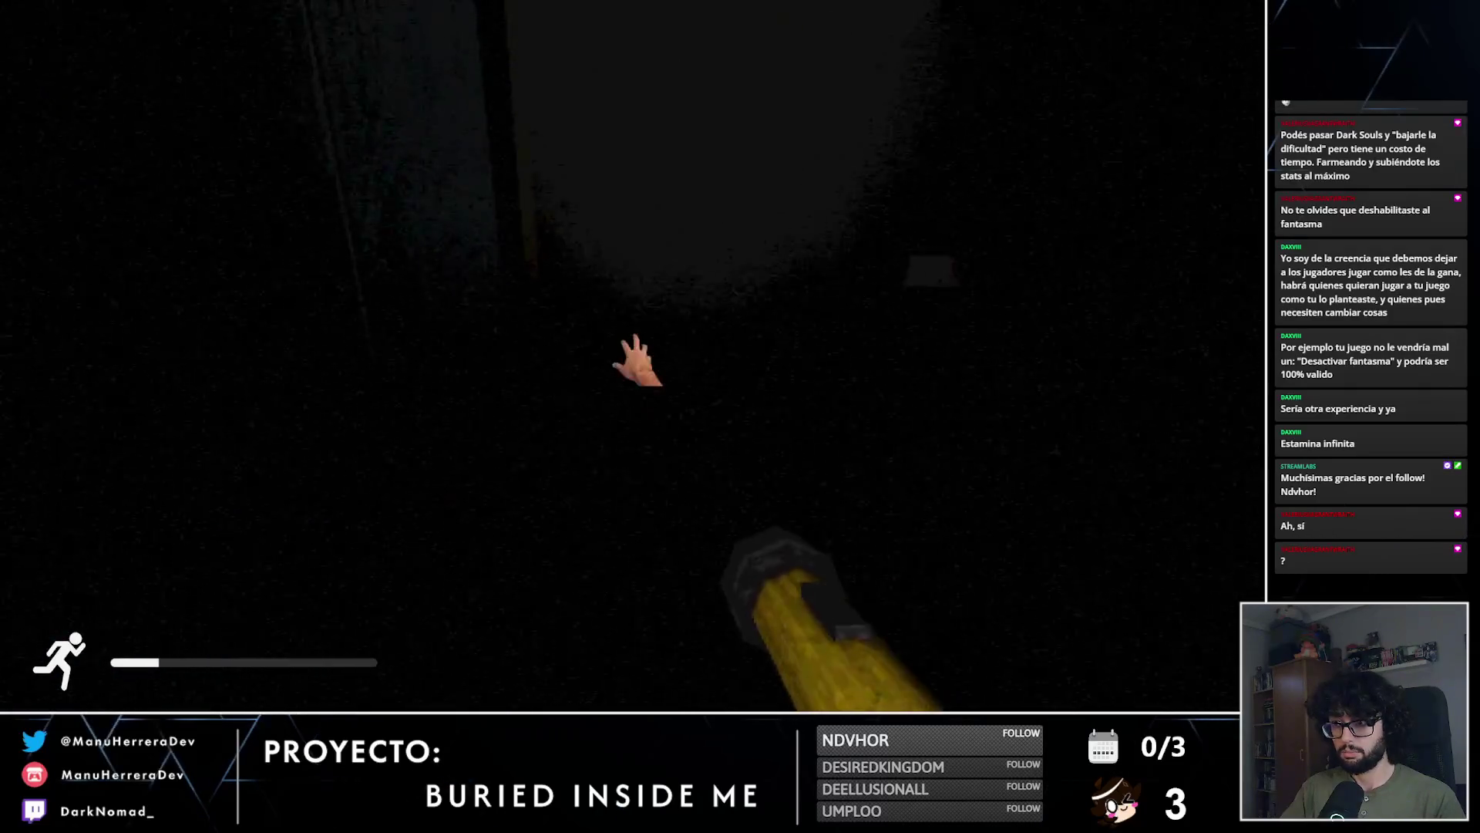
key(f)
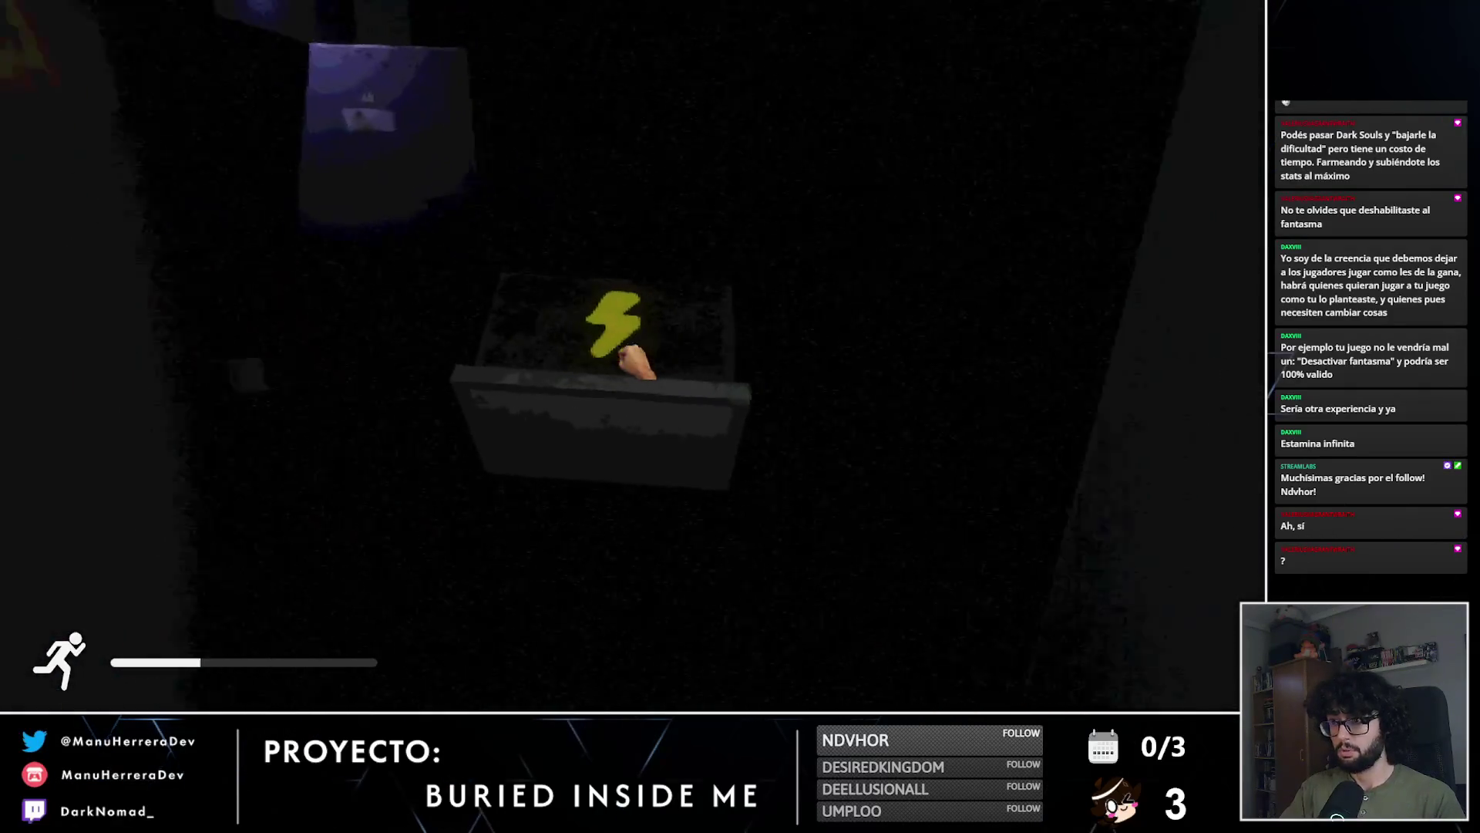
key(shift+w)
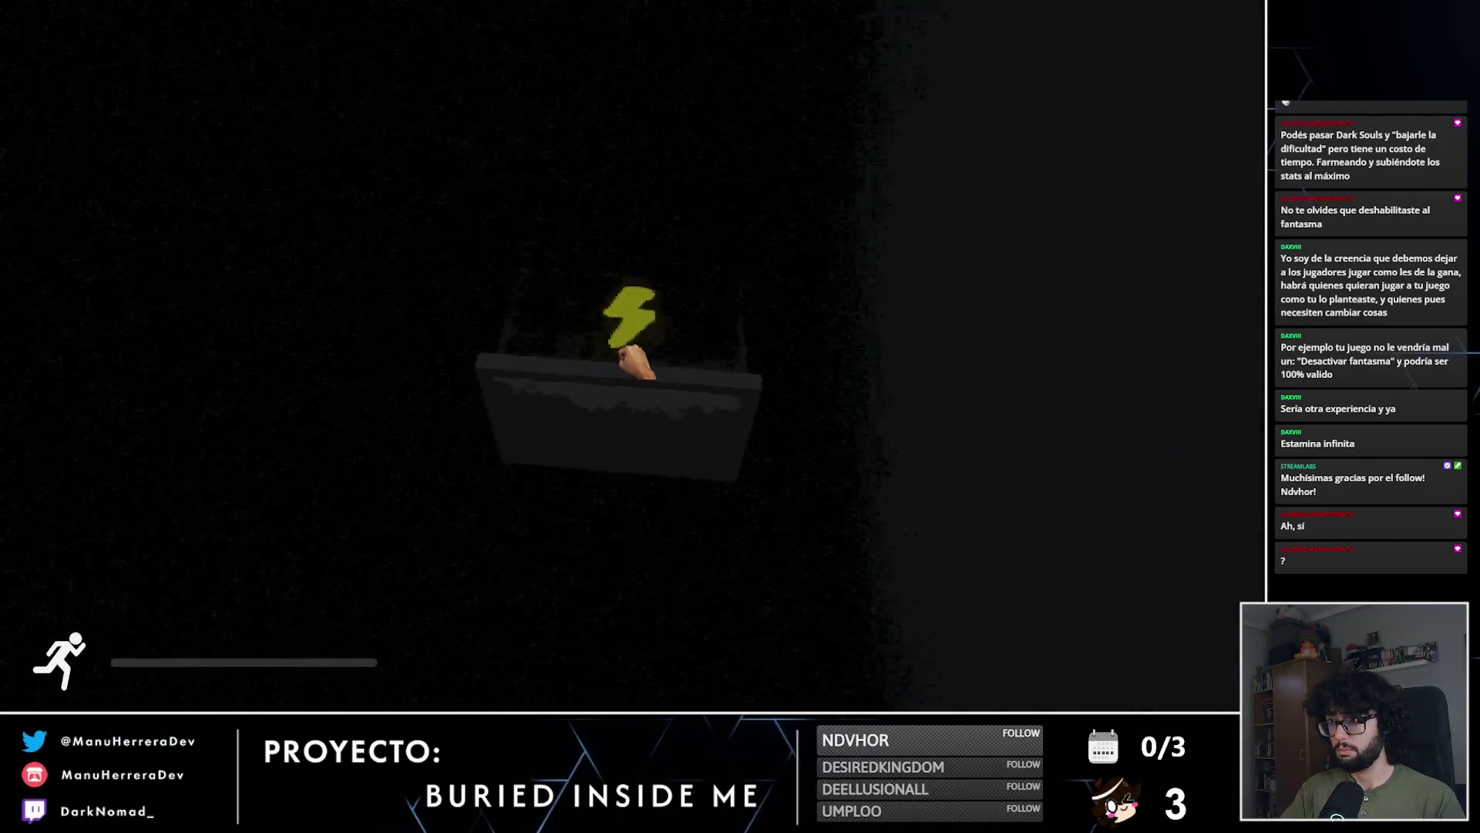
key(f)
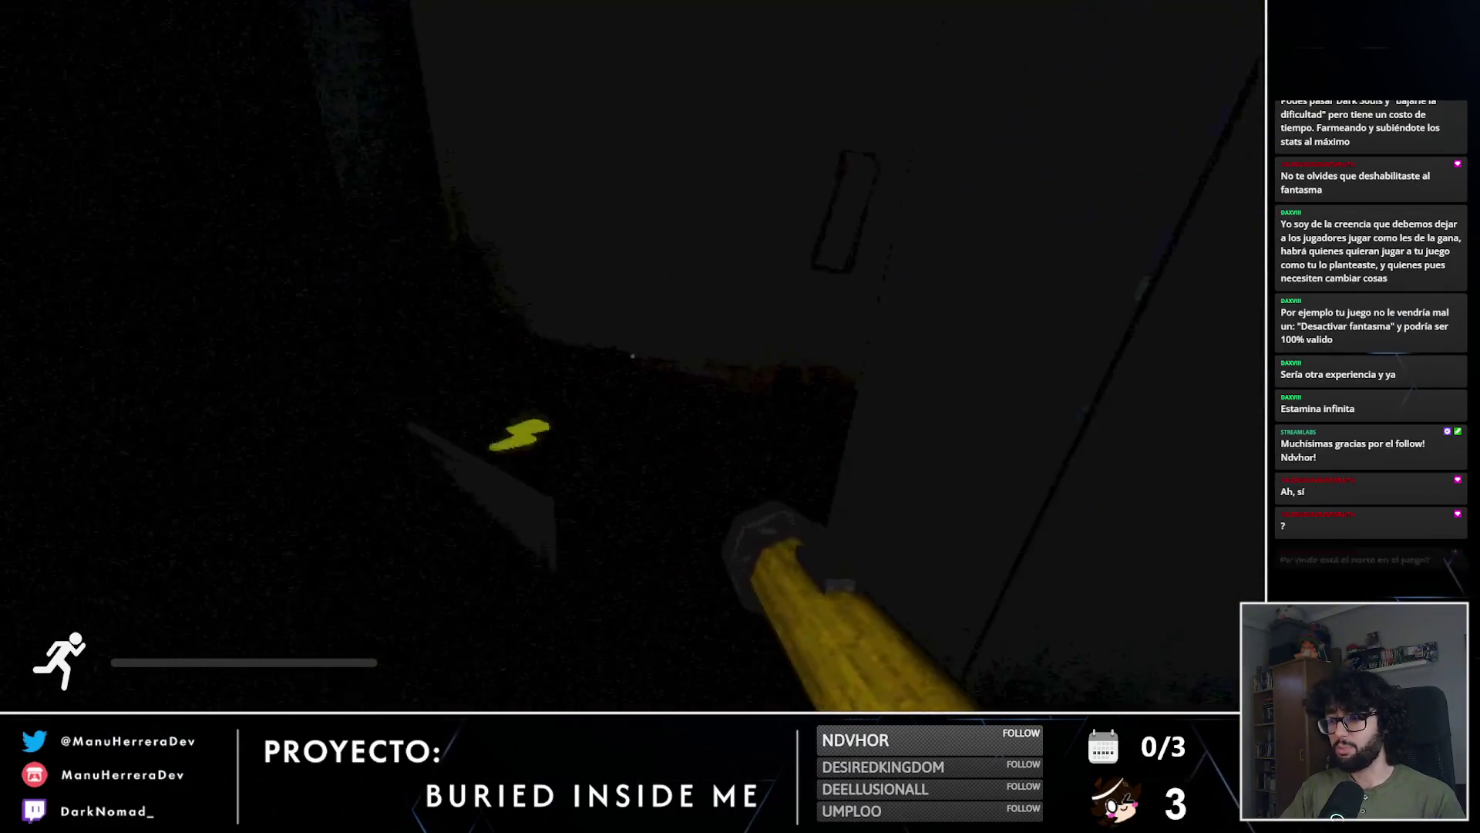
click(632, 362)
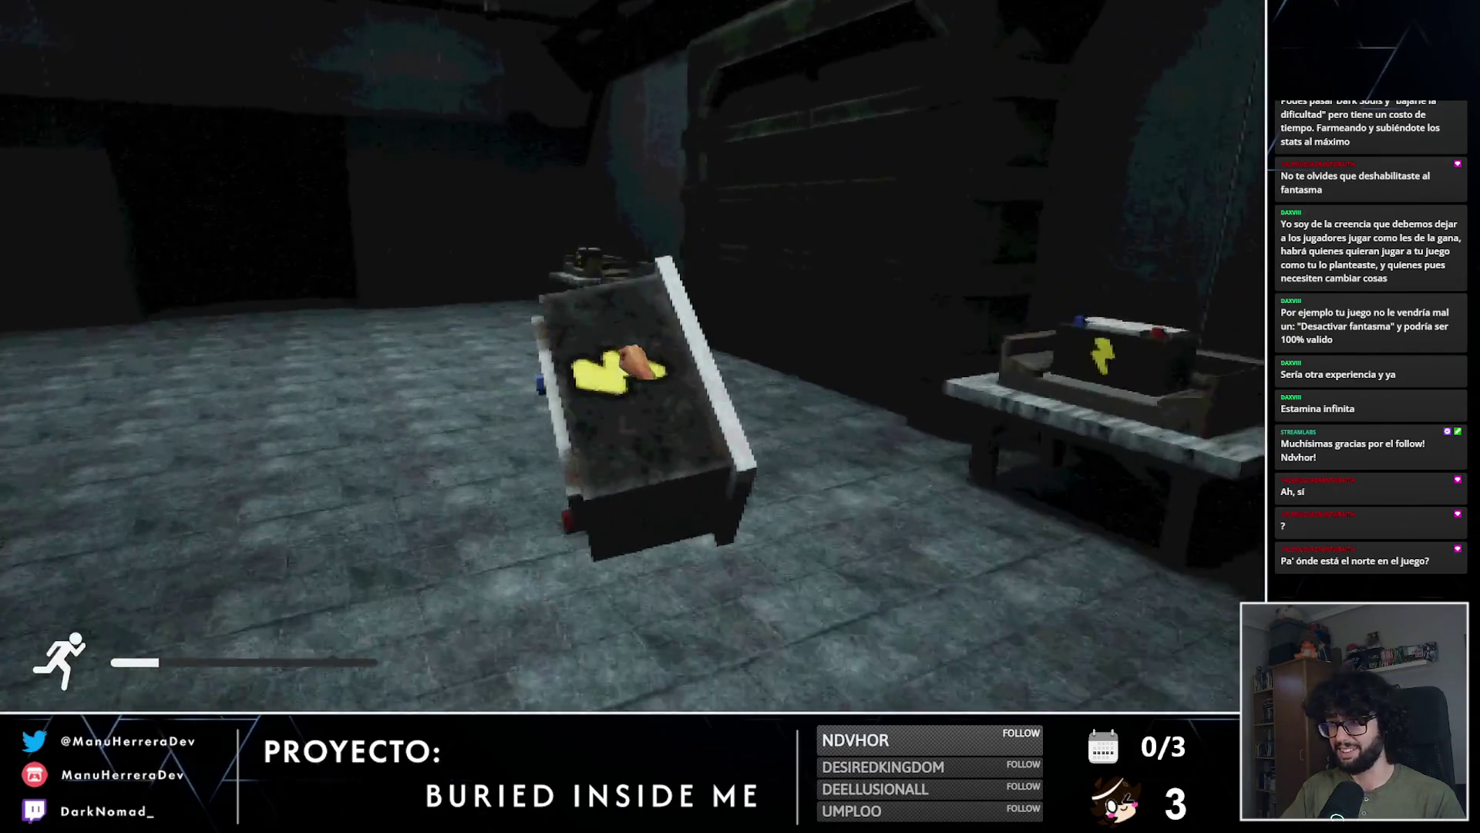
Step: Set the battery down, go through the large and metal doors, and rest in the bedroom bed
key(e)
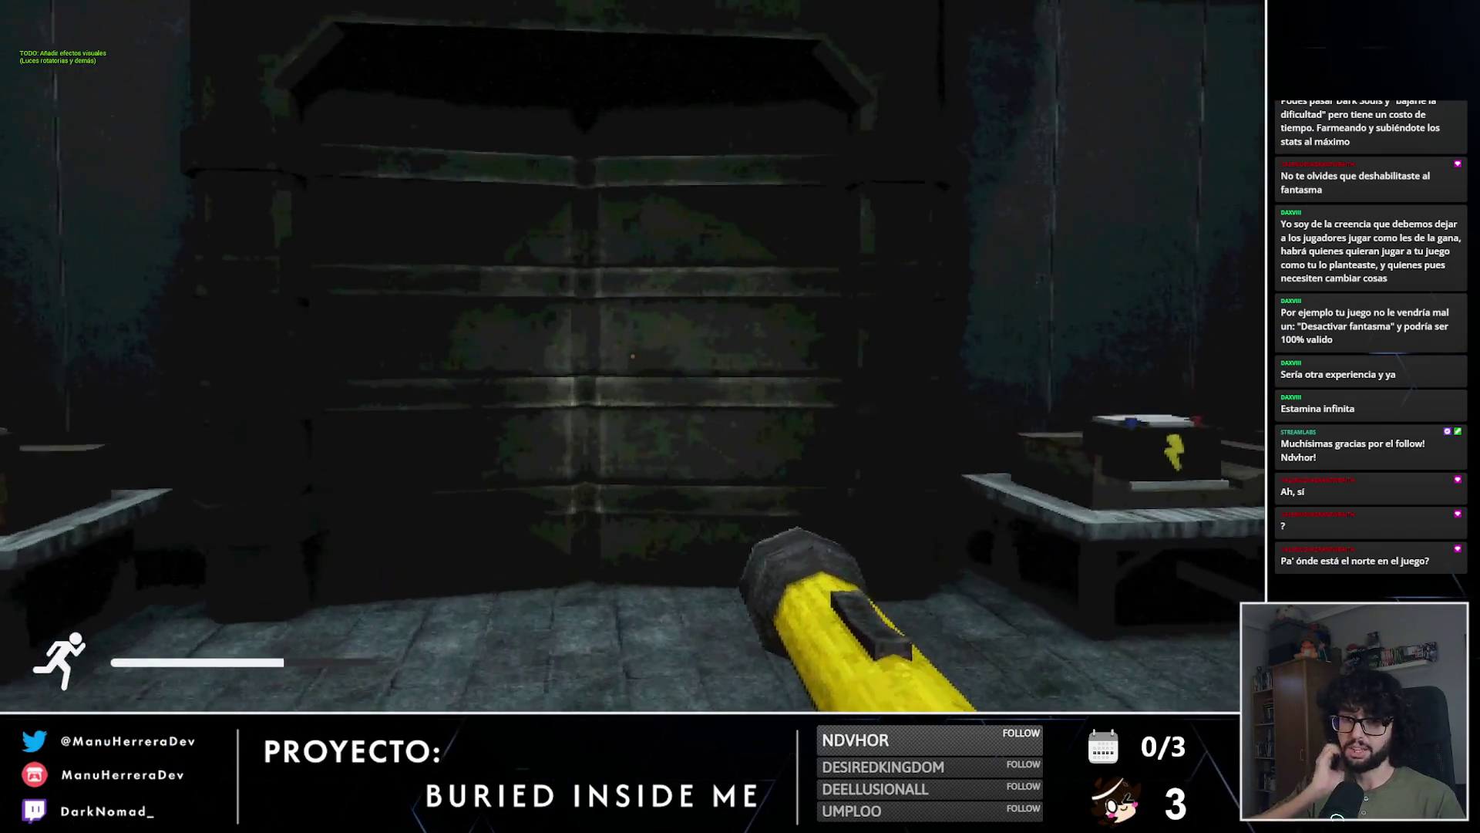
key(e)
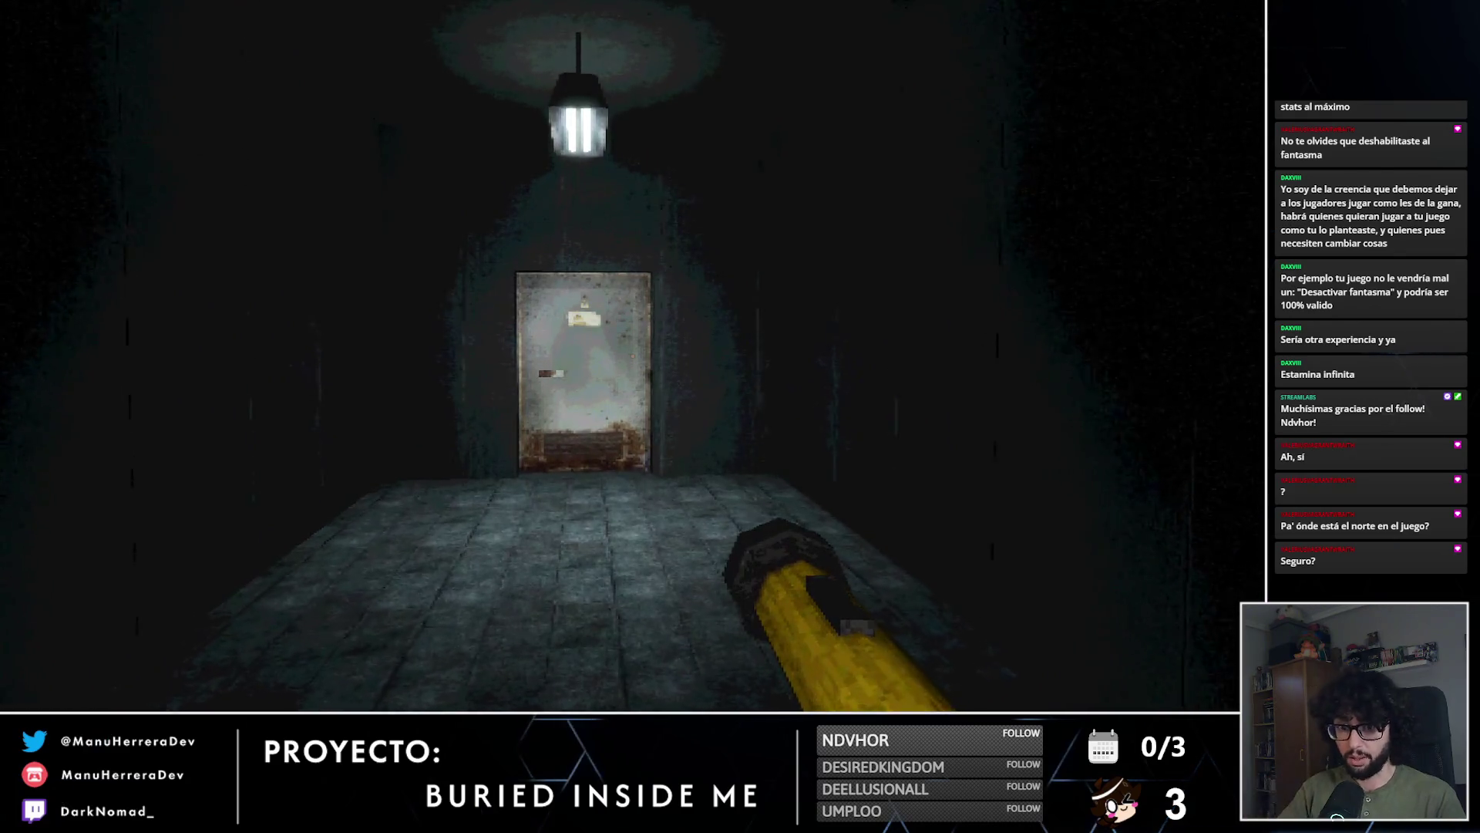
key(e)
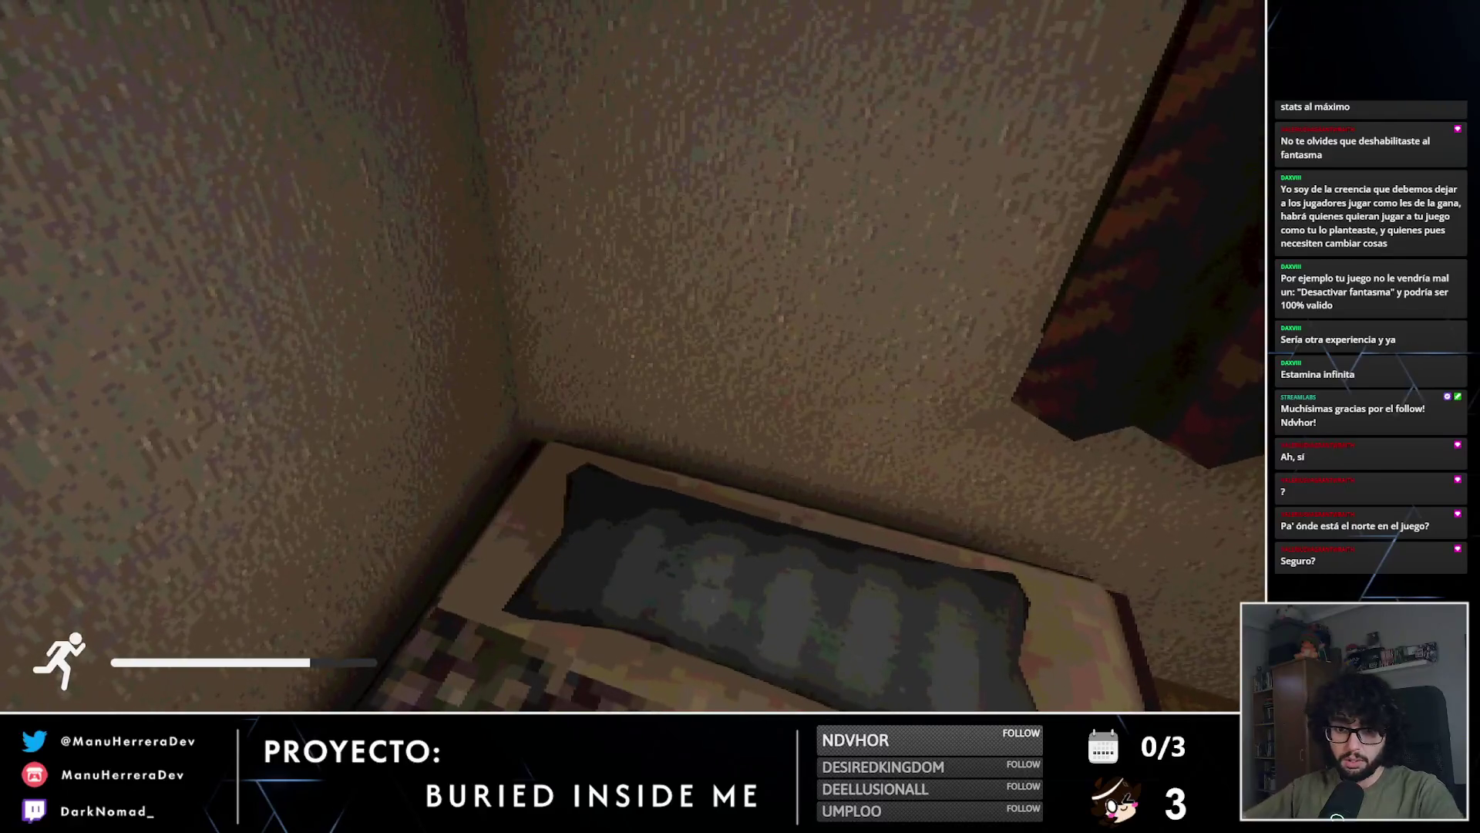
key(e)
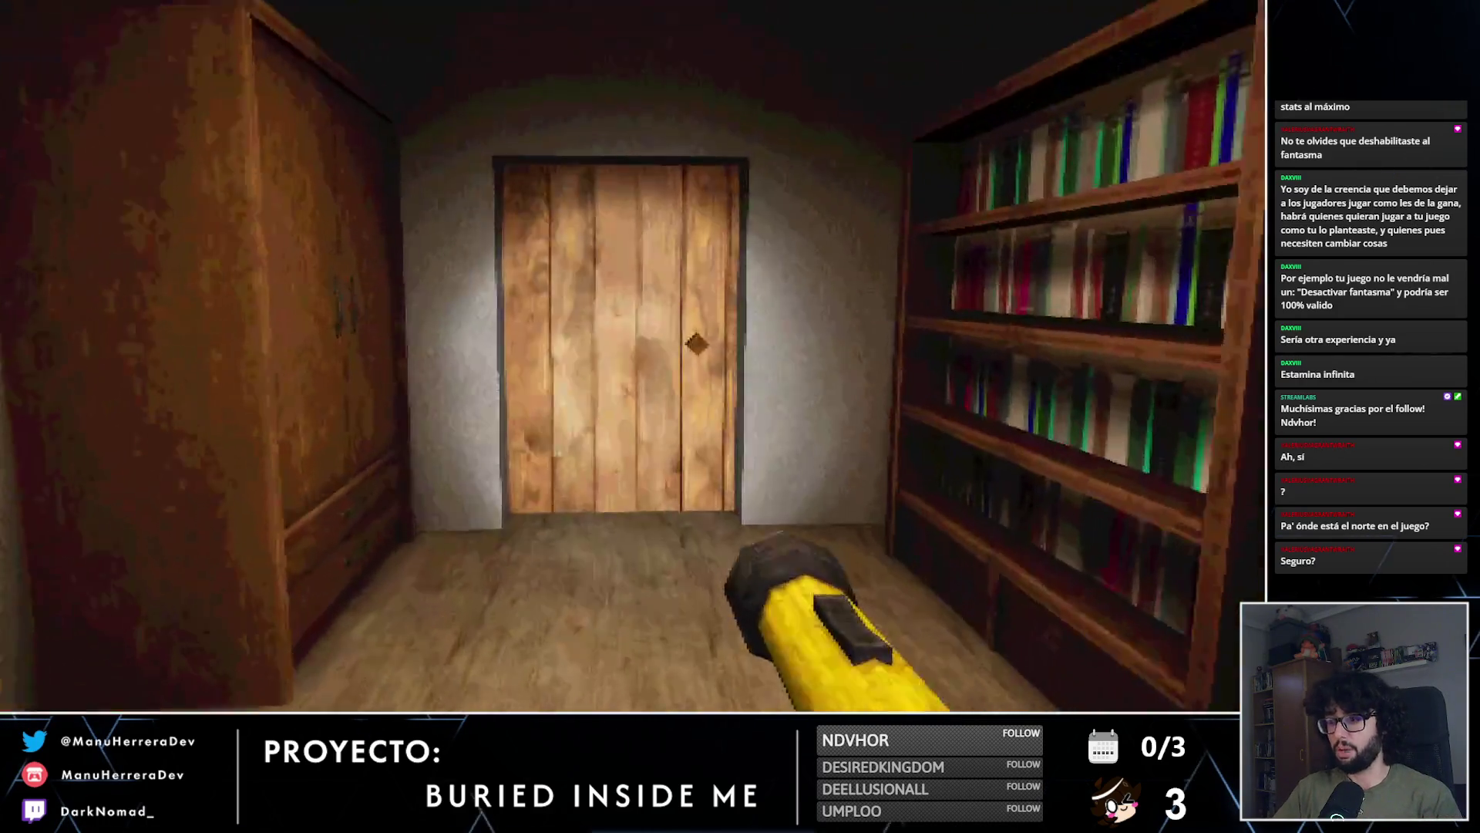
Step: Leave the bedroom and head down the dark corridor to the lit metal door
key(shift+w)
key(shift+w)
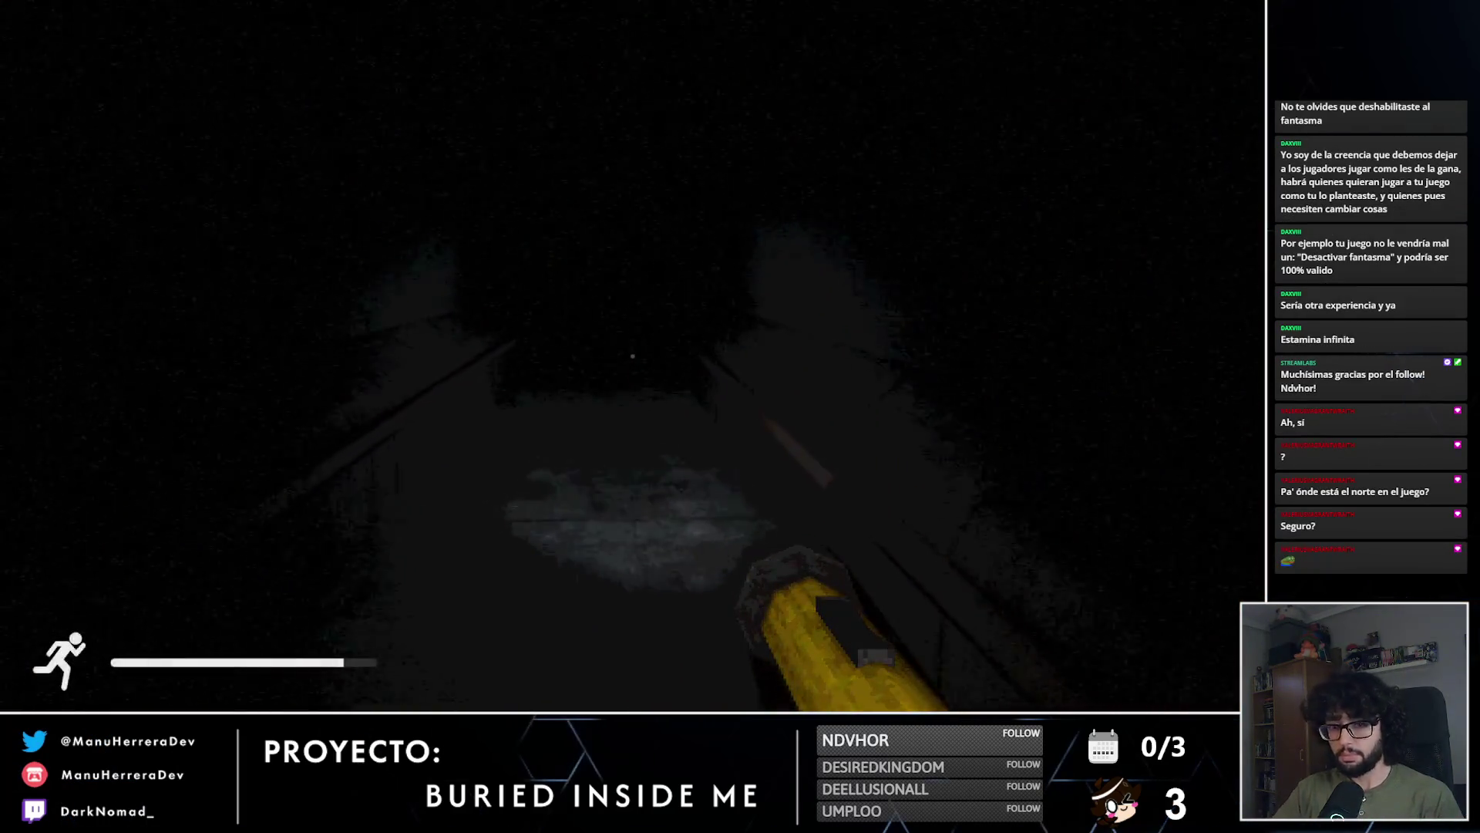
key(shift+w)
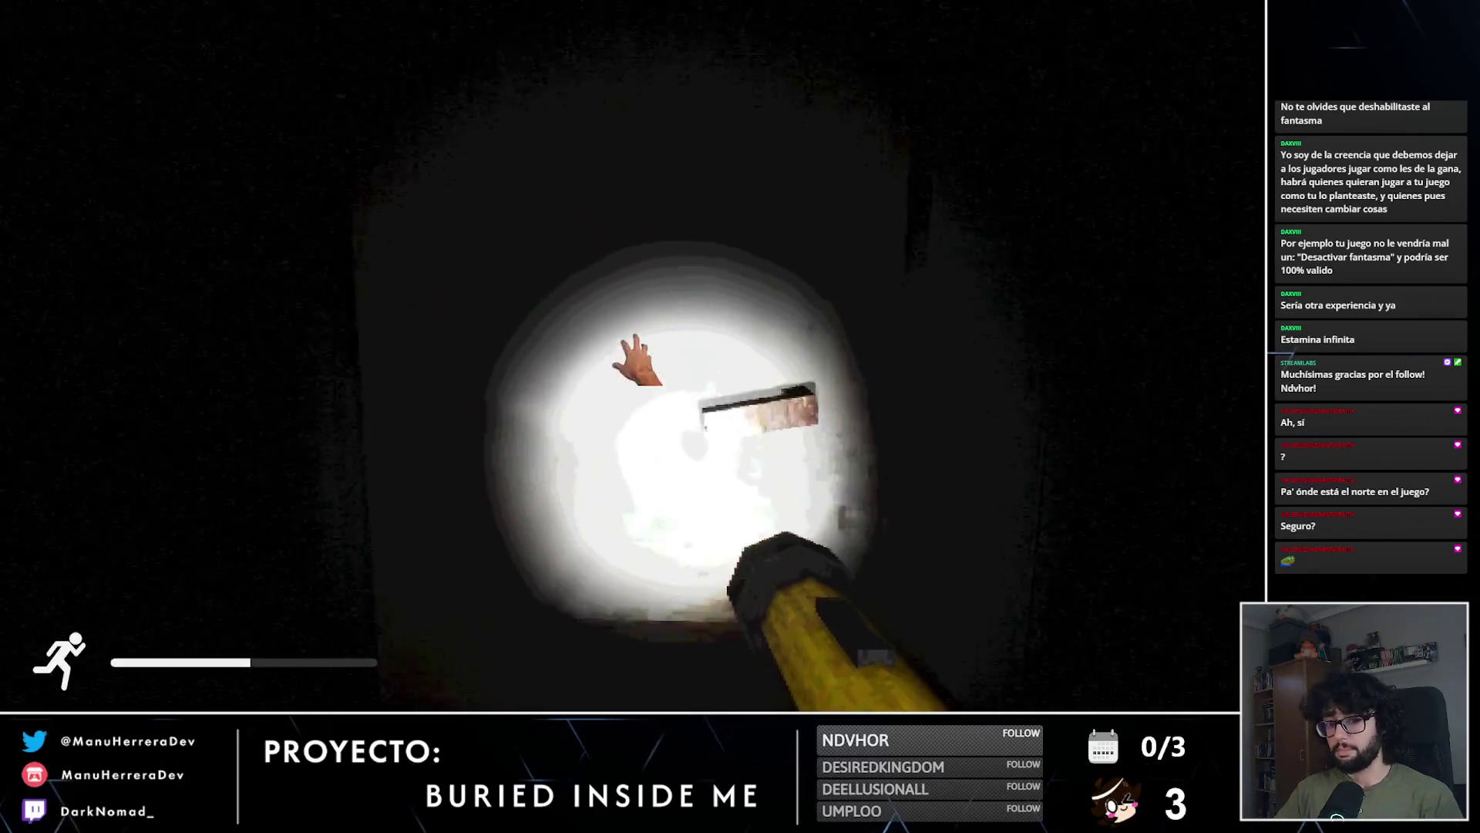
key(shift+w)
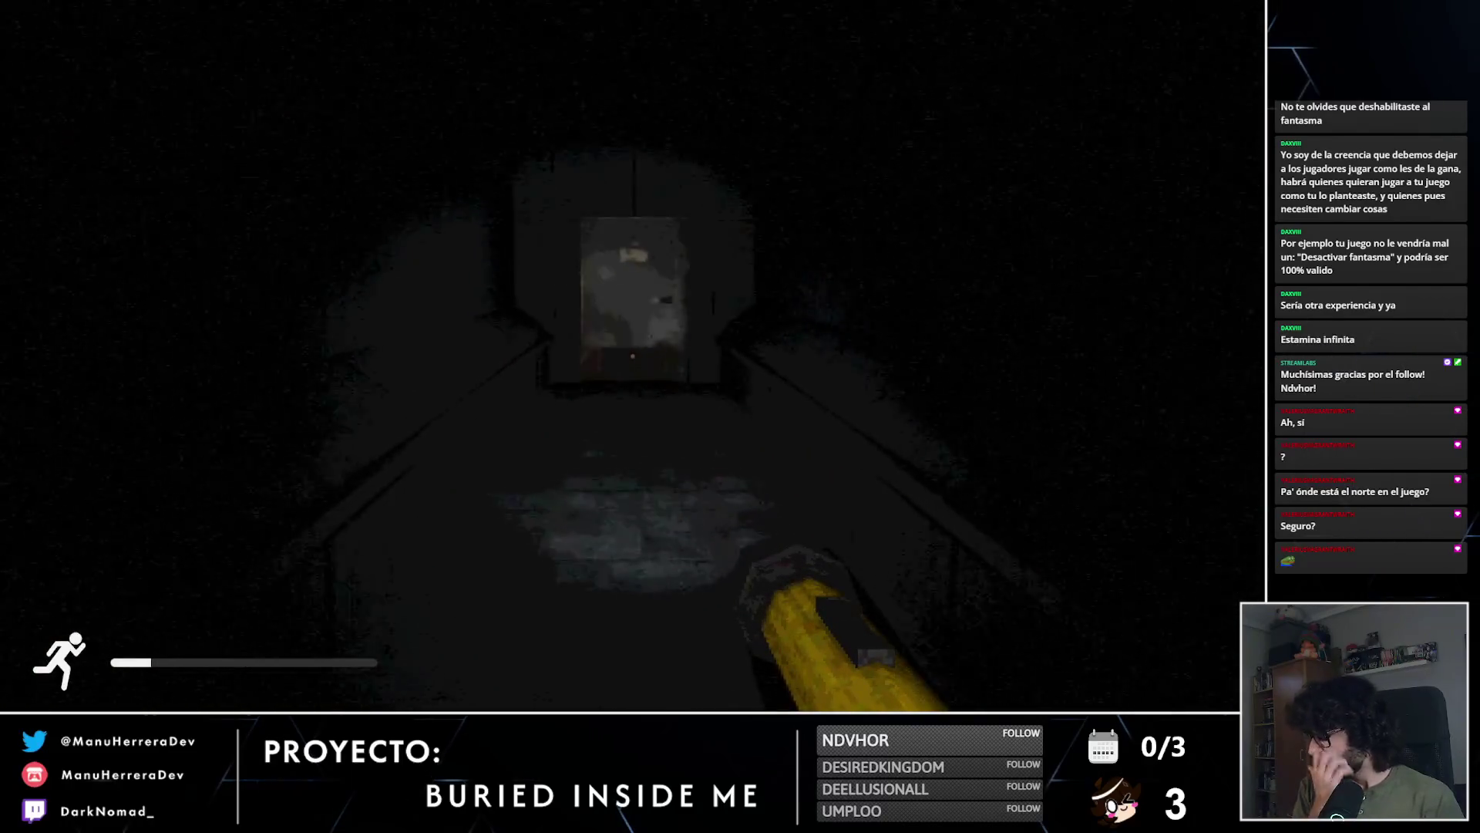
key(w)
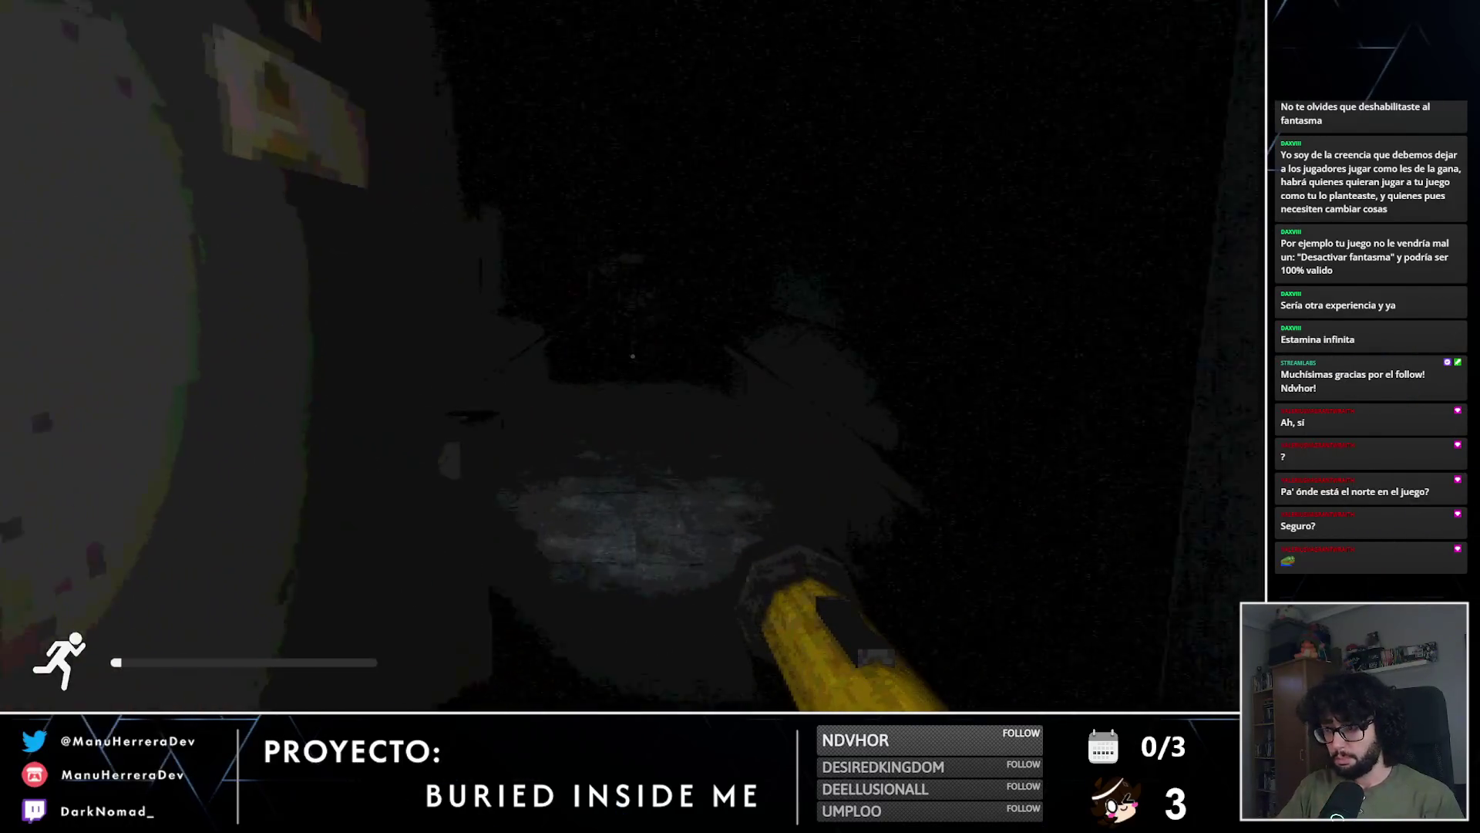
key(w)
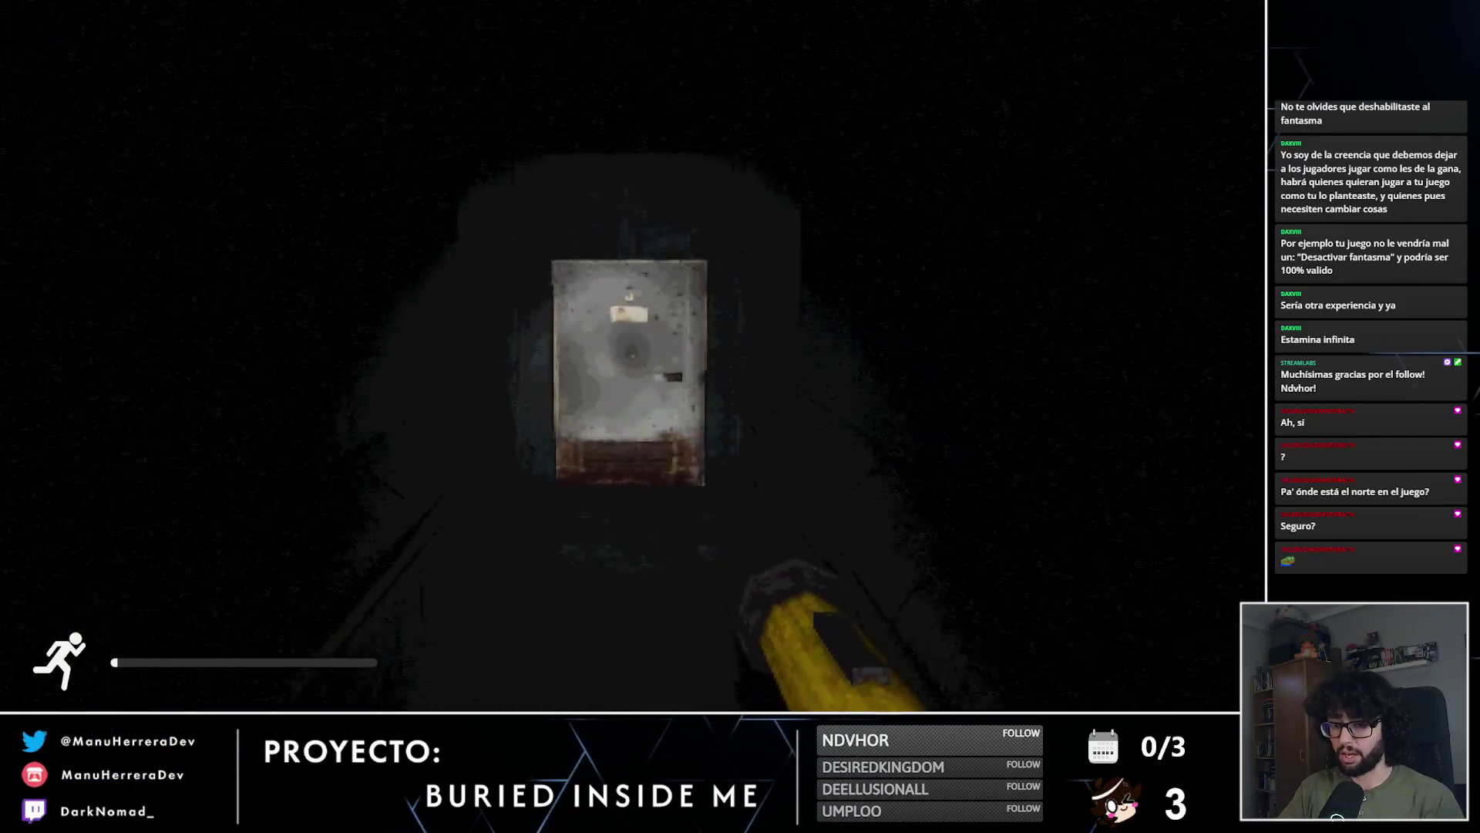
key(w)
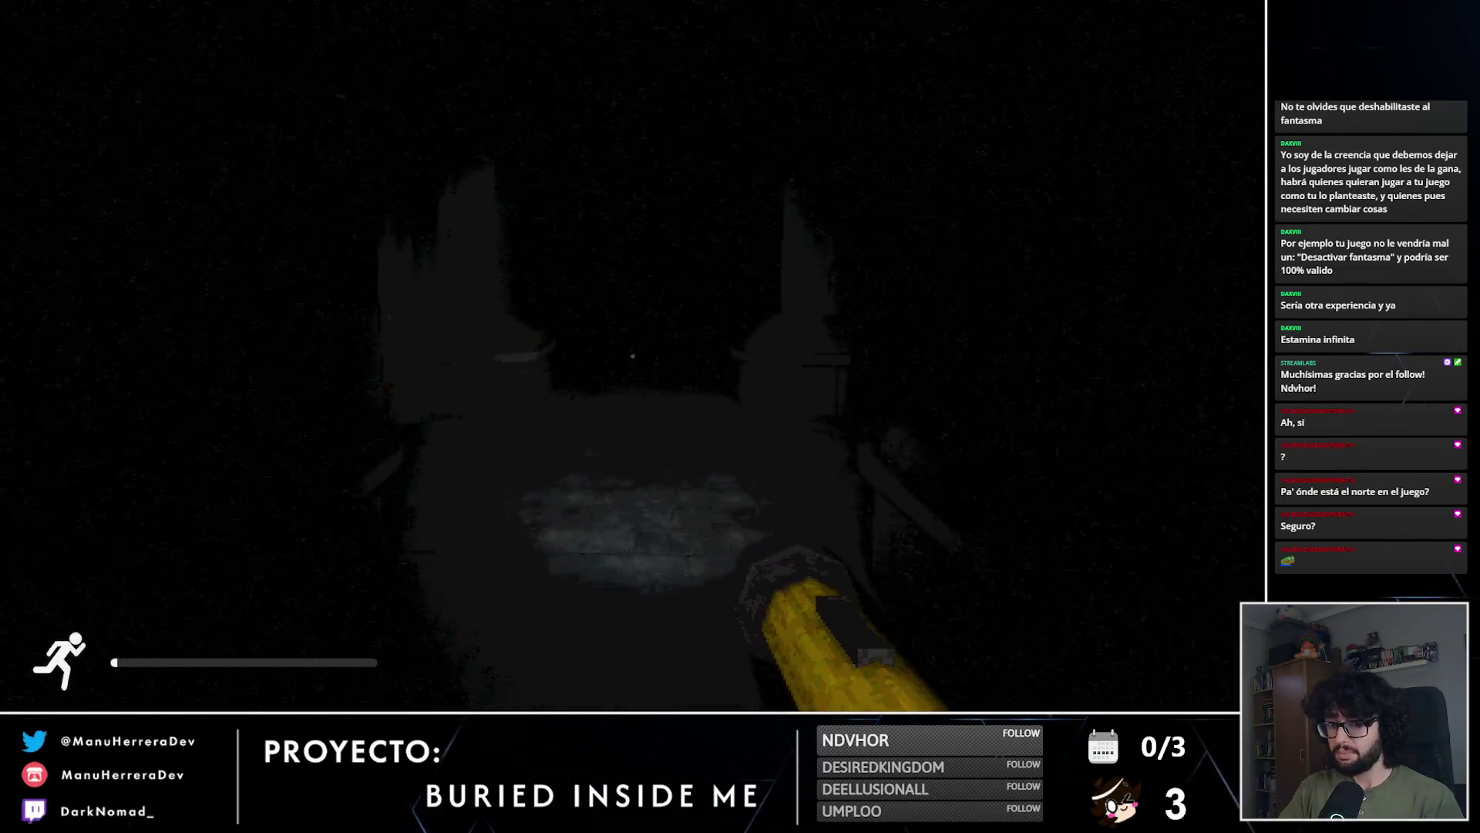
key(w)
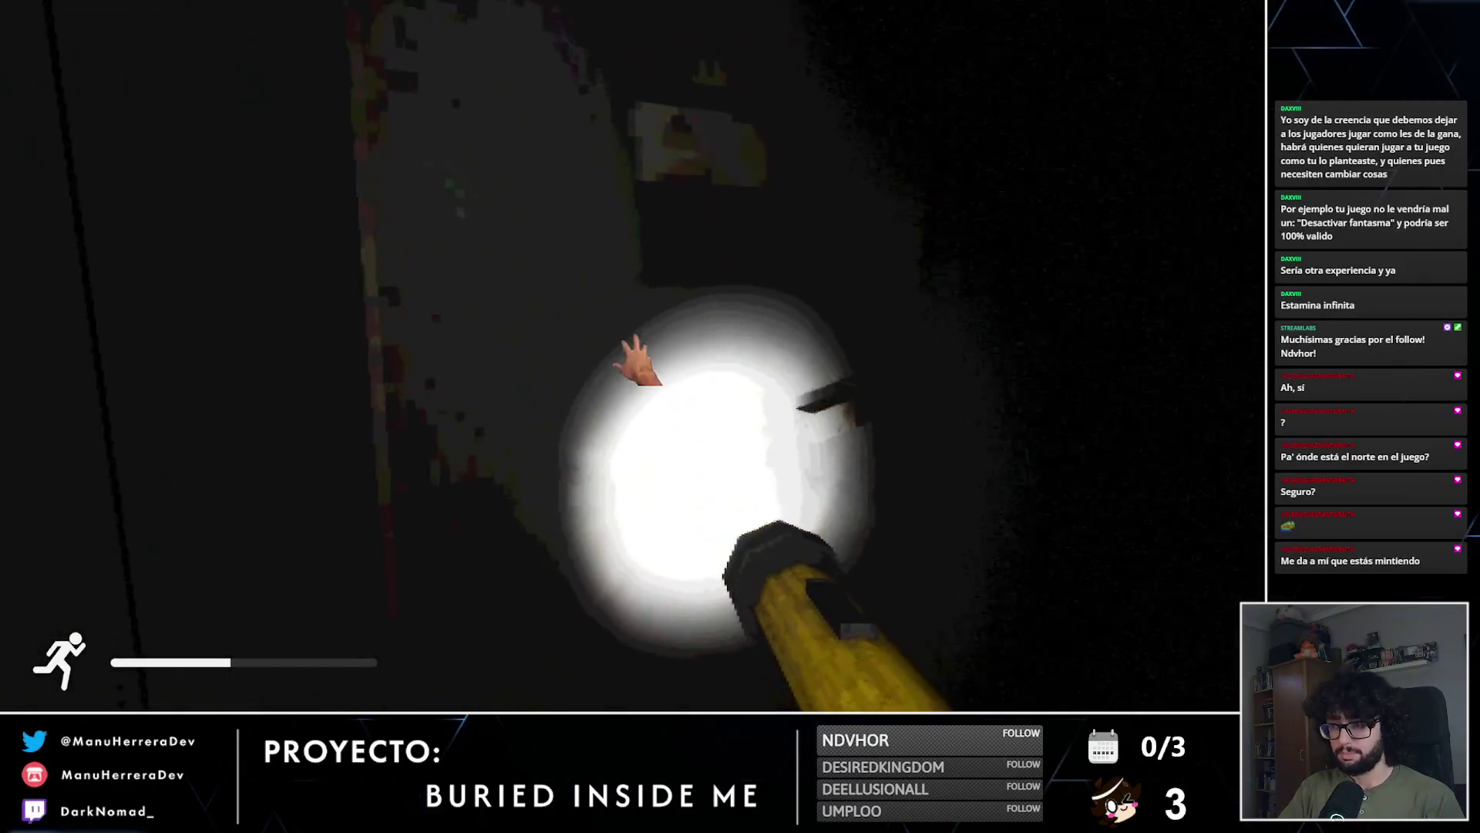
key(shift+w)
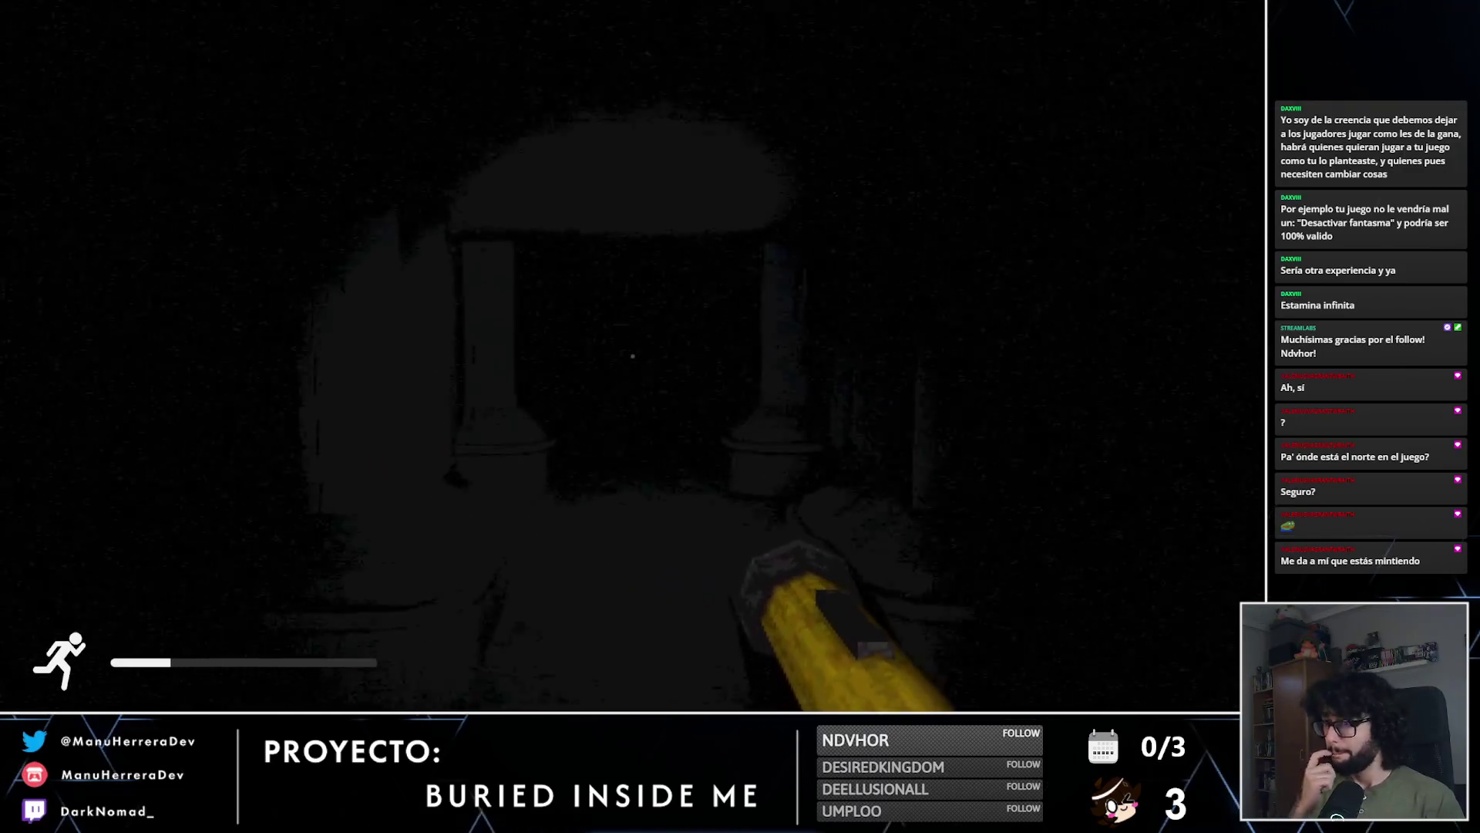
Step: Sprint through the doorways past the pillars until the scene returns to the desk
key(shift+w)
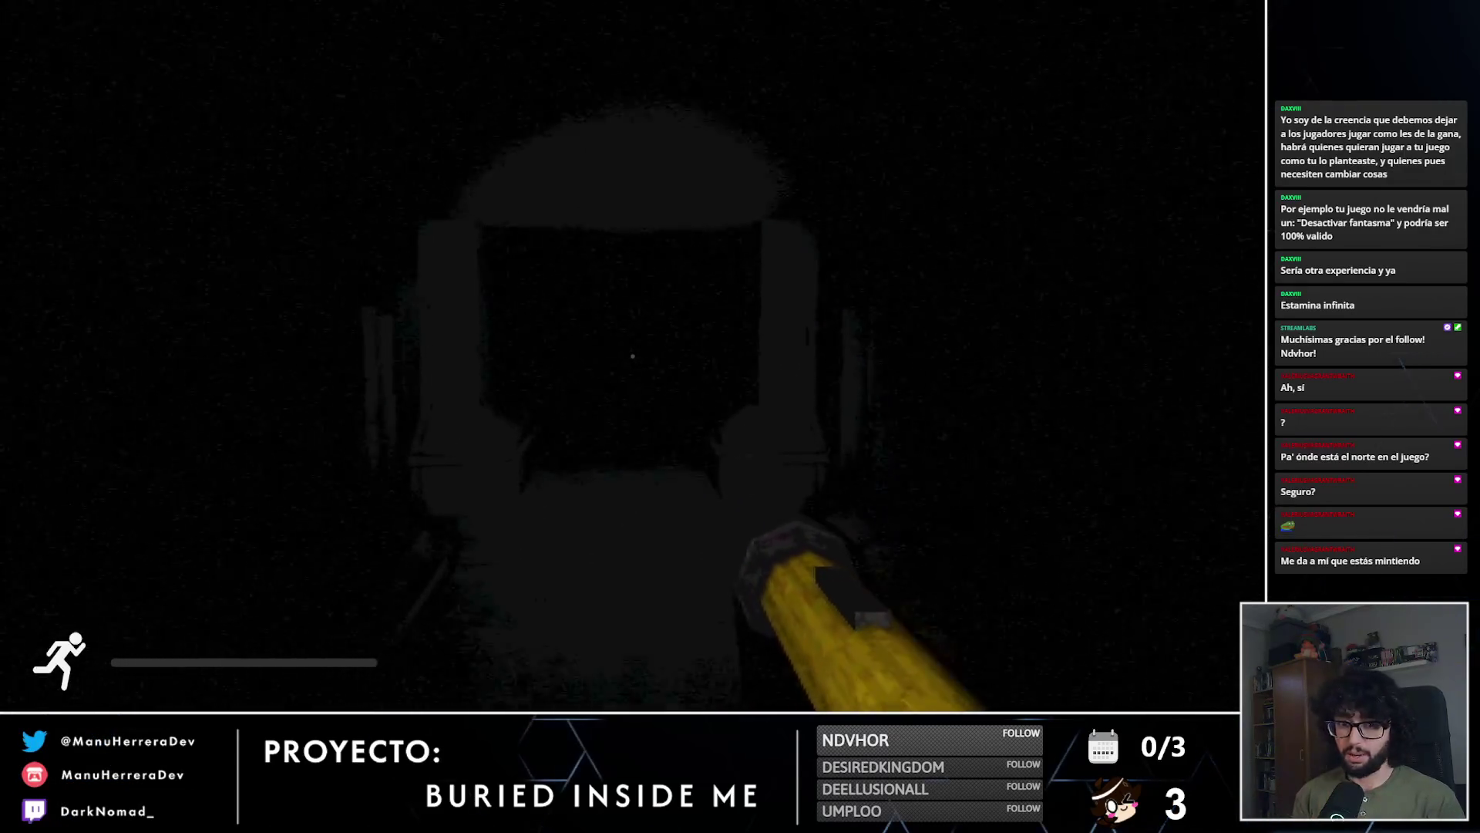
key(w)
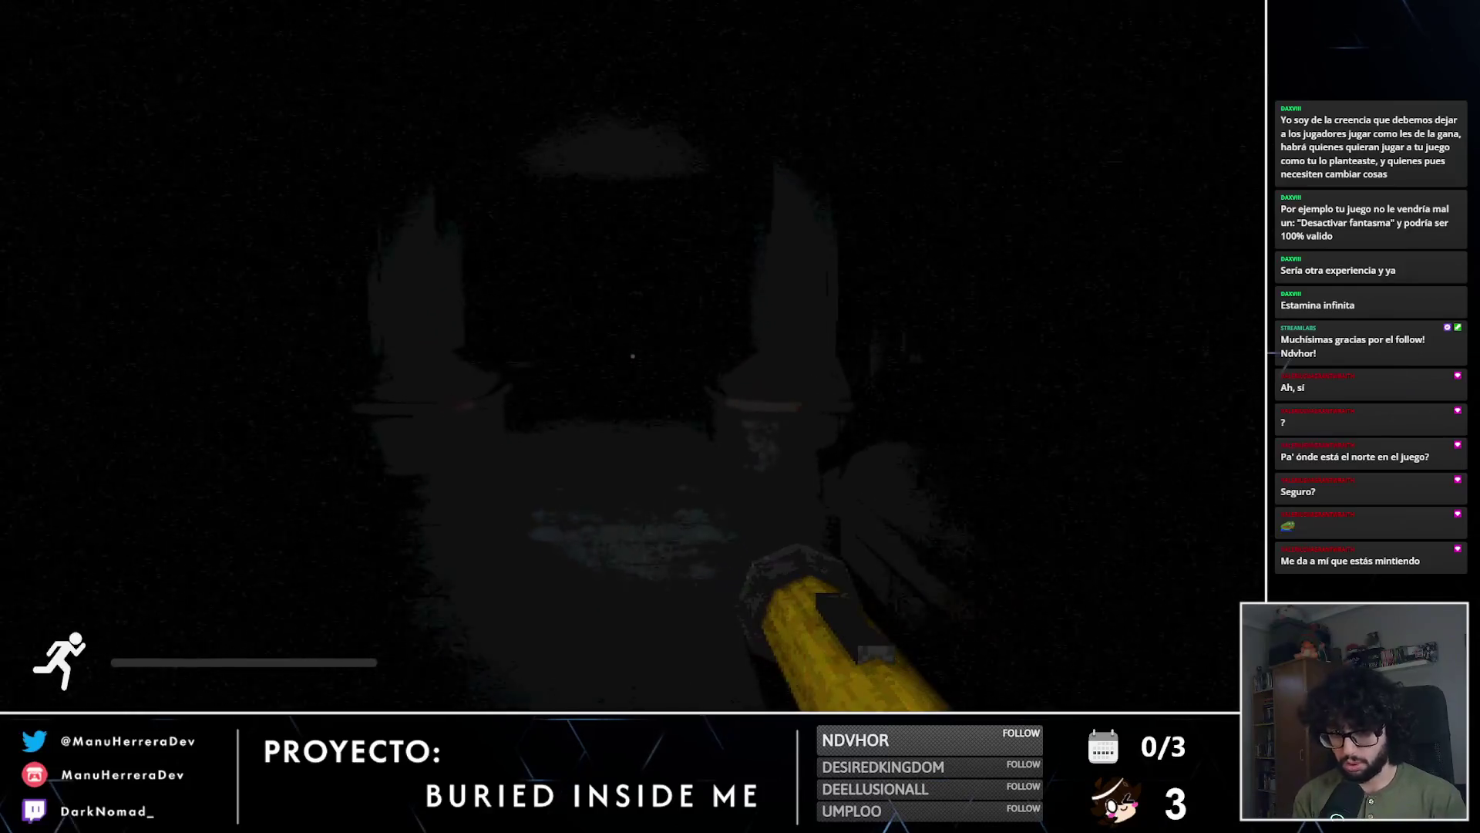
key(w)
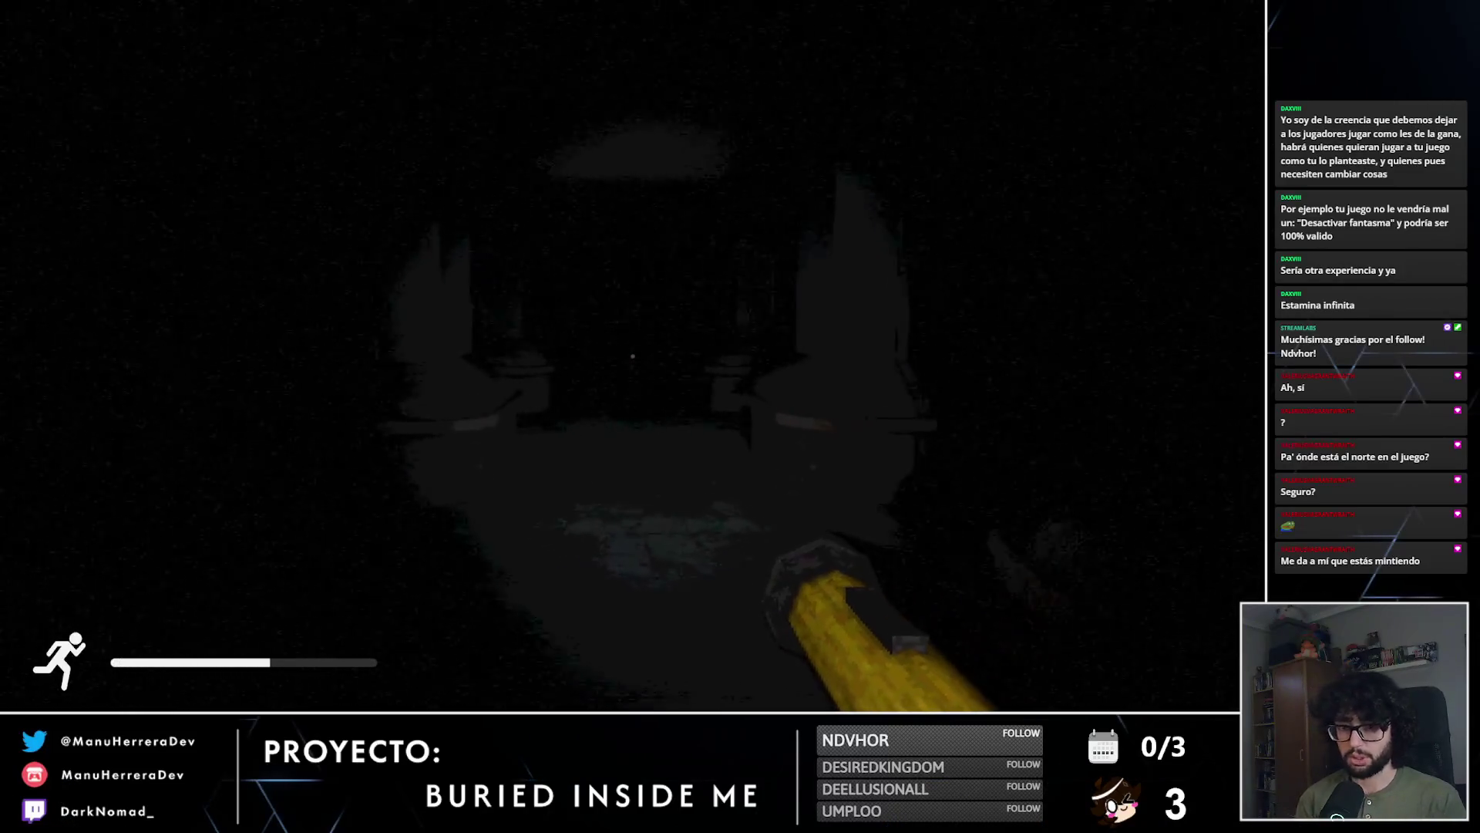
key(shift+w)
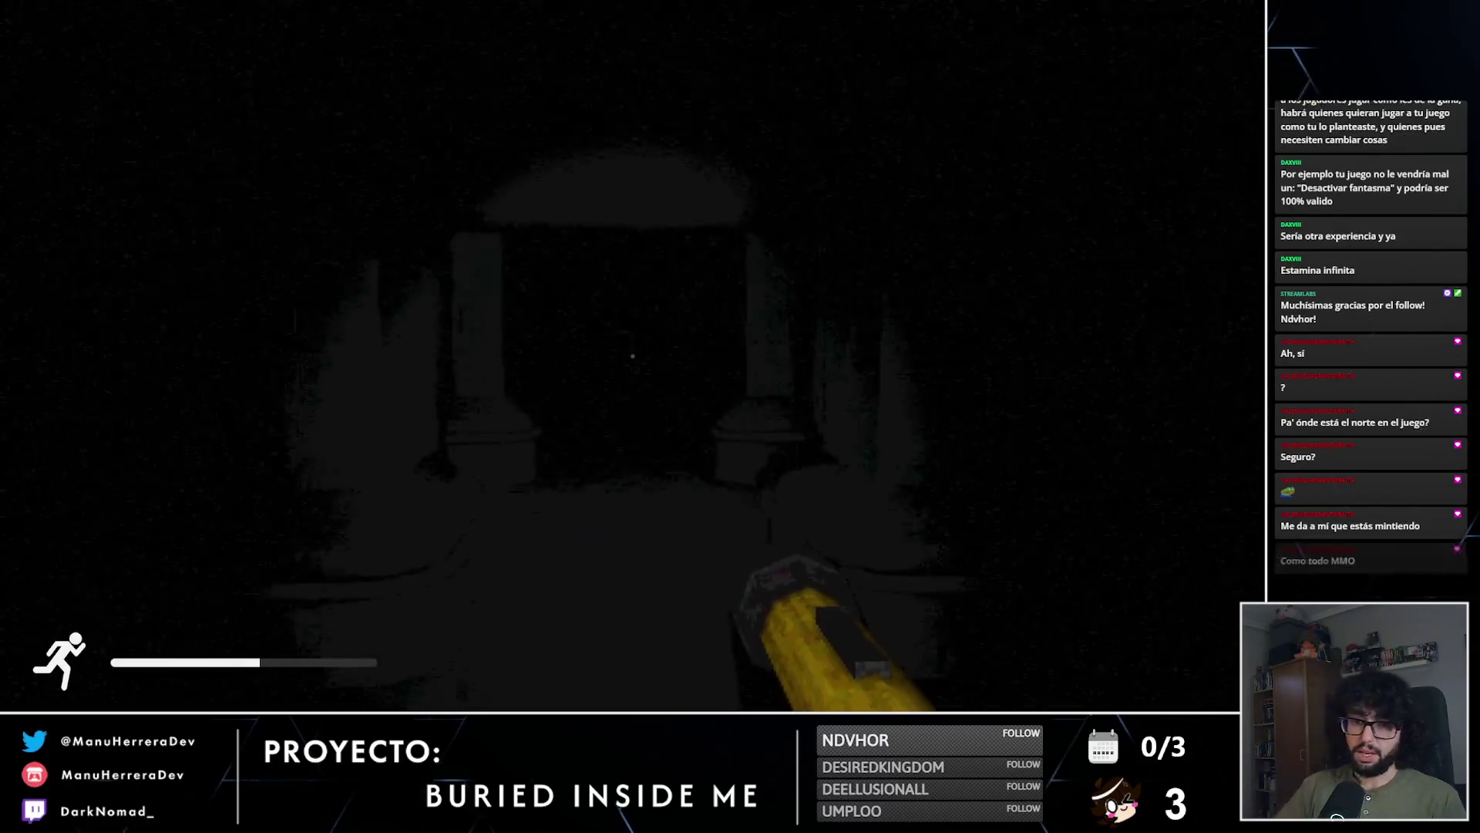
key(shift+w)
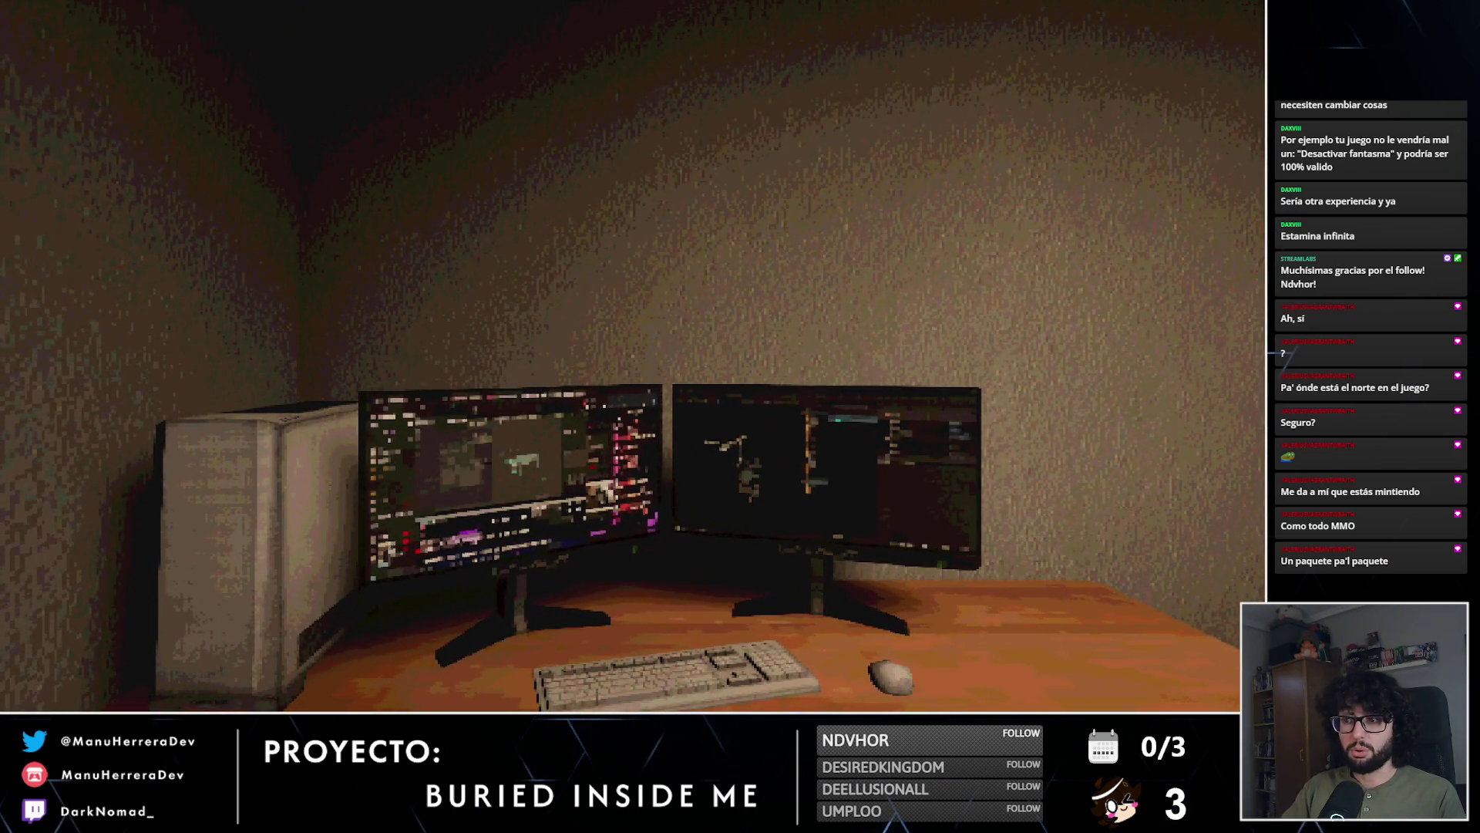
Step: Sprint from the desk through the corridor and metal door into the bedroom and use the bed
key(shift+w)
key(e)
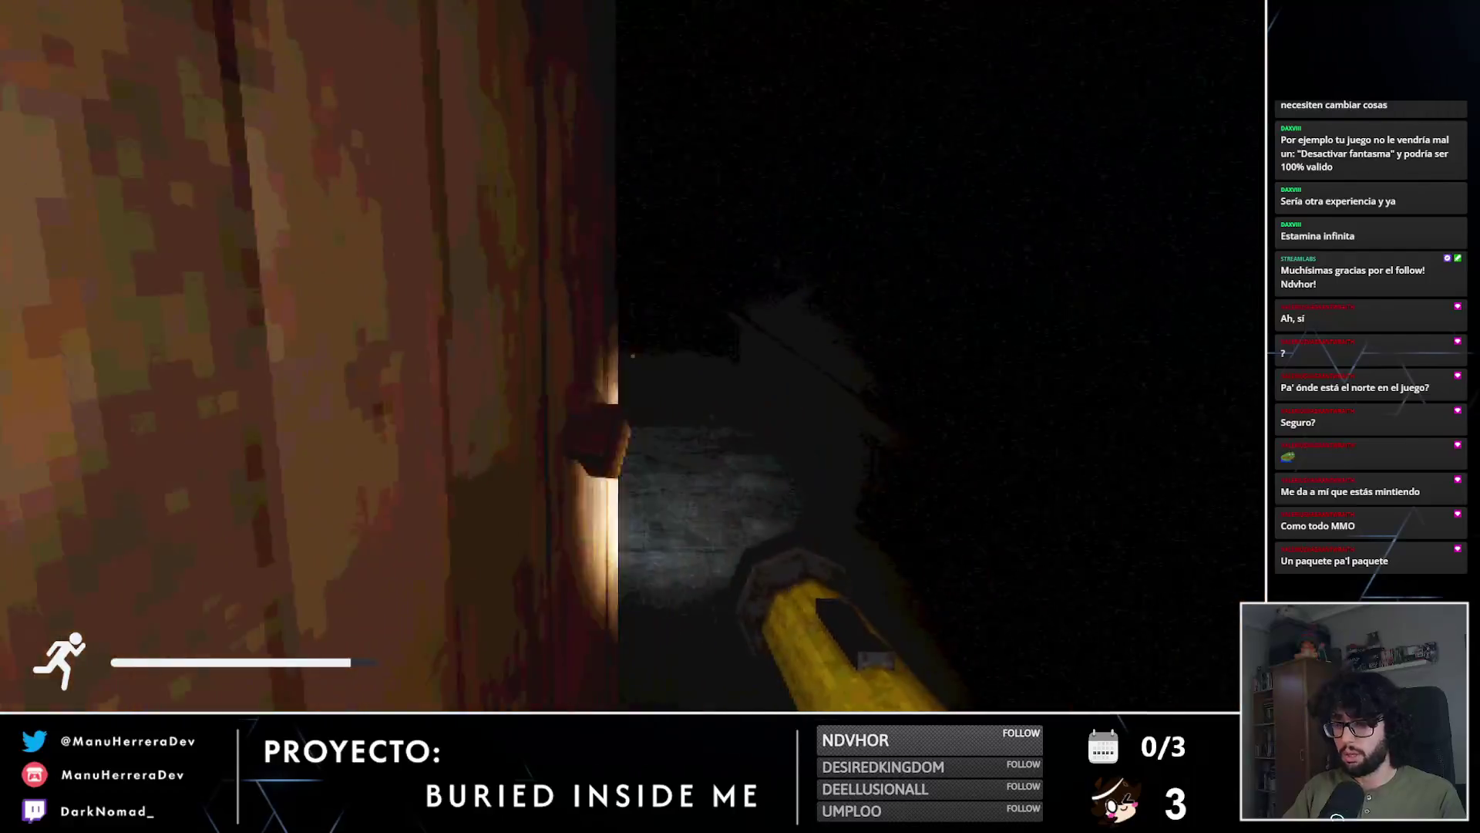
key(shift+w)
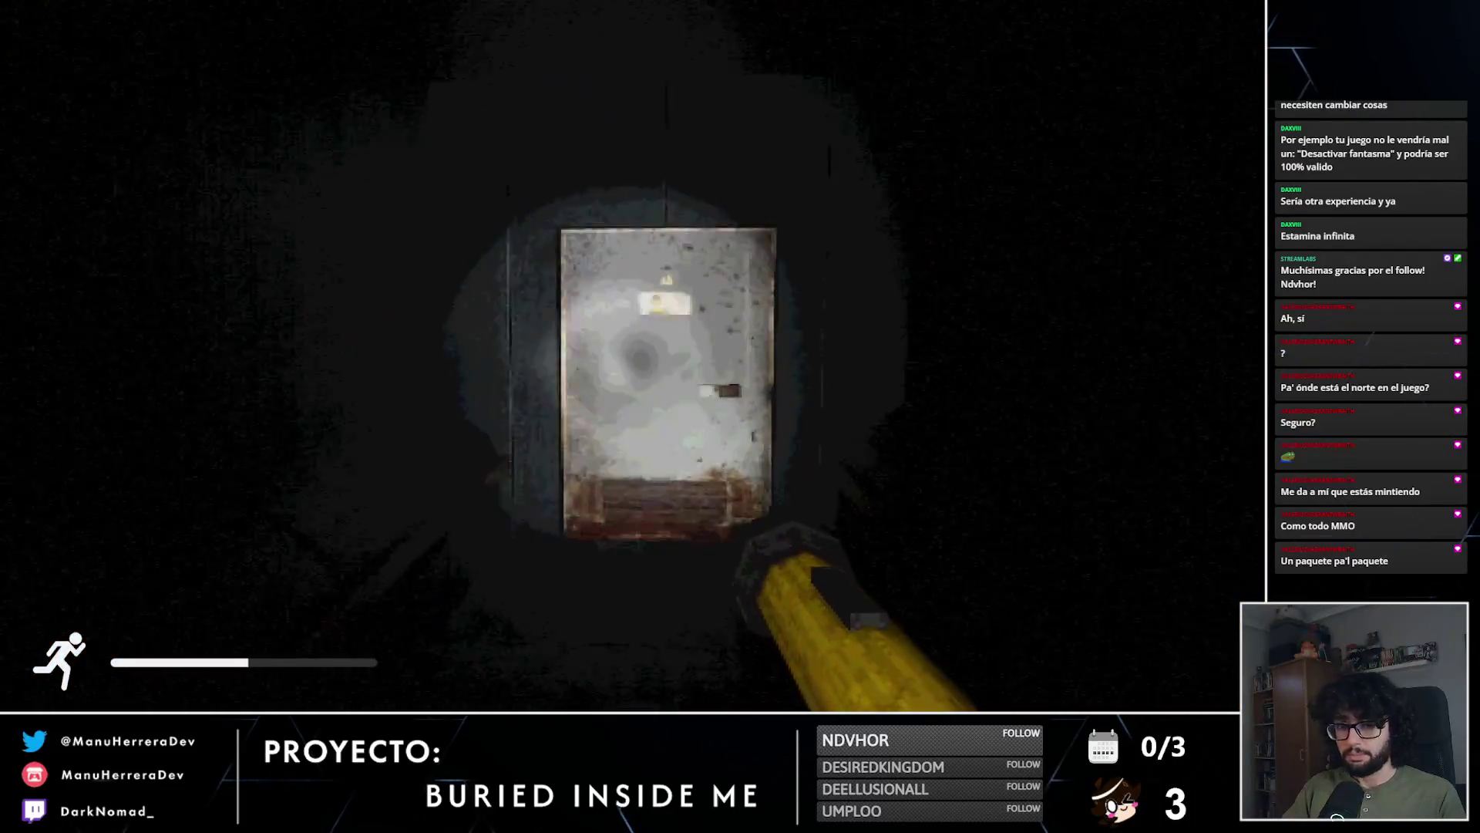
key(shift+w)
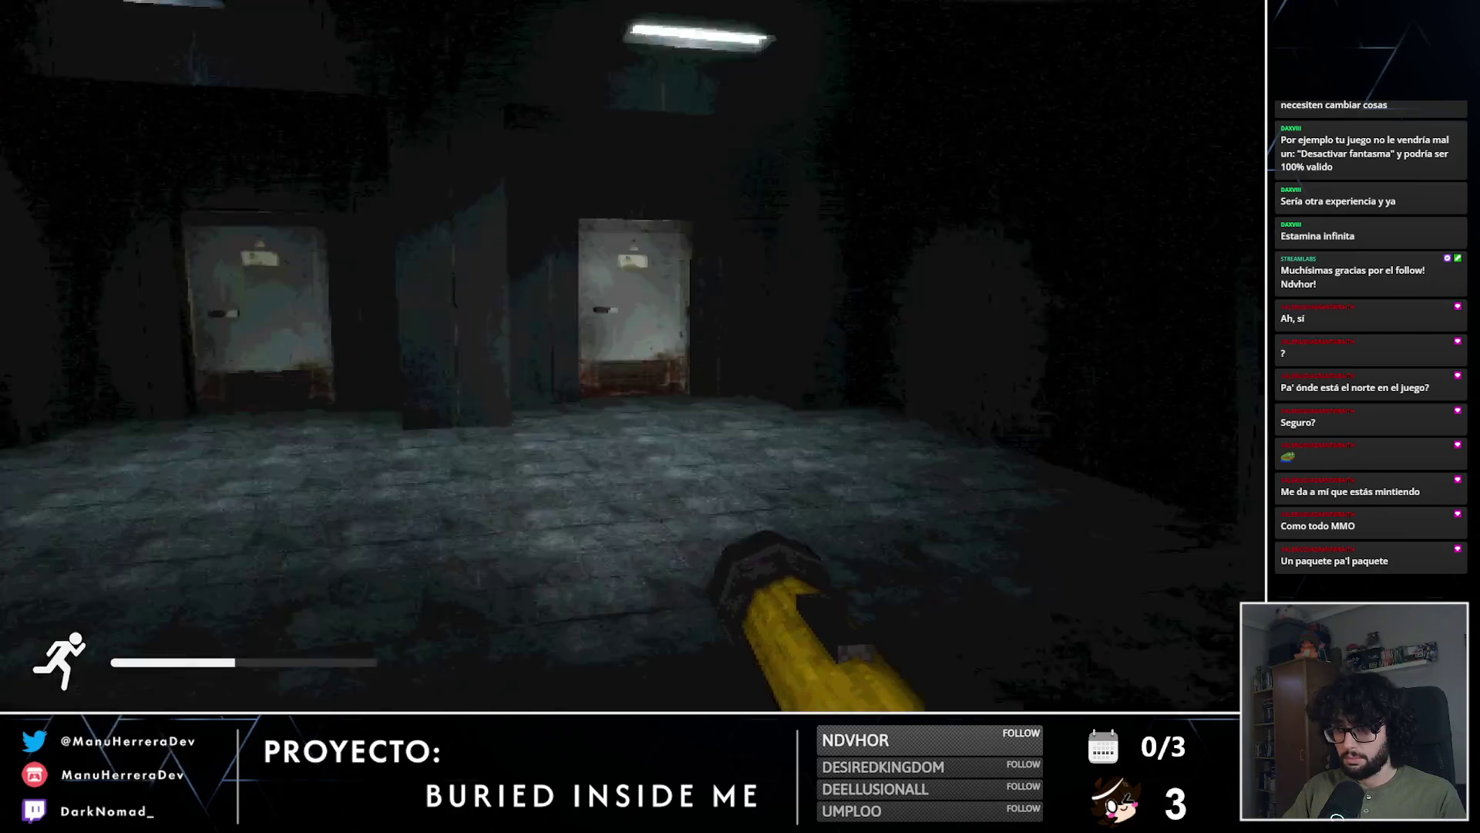
key(shift+w)
key(e)
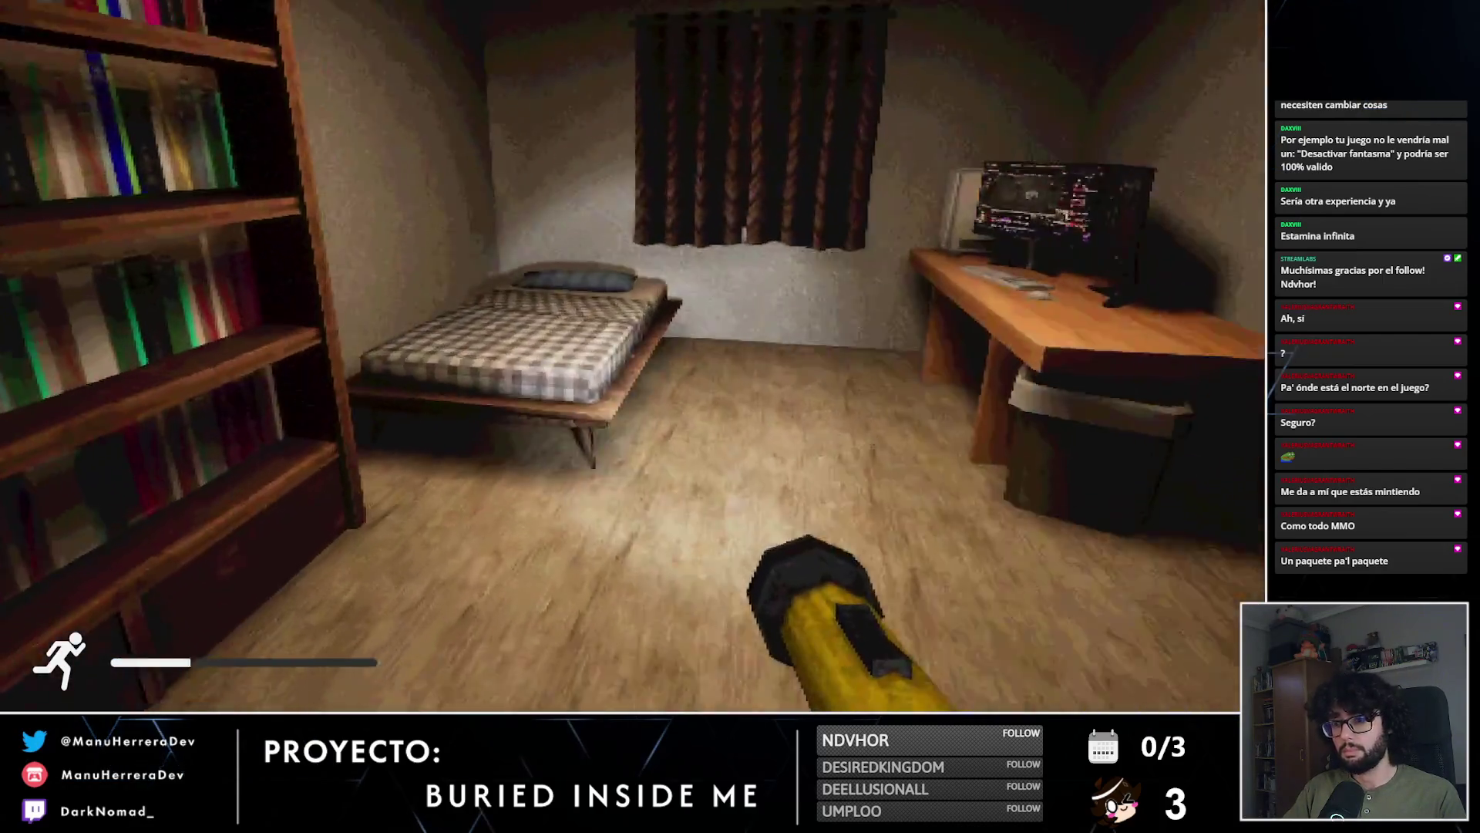
key(w)
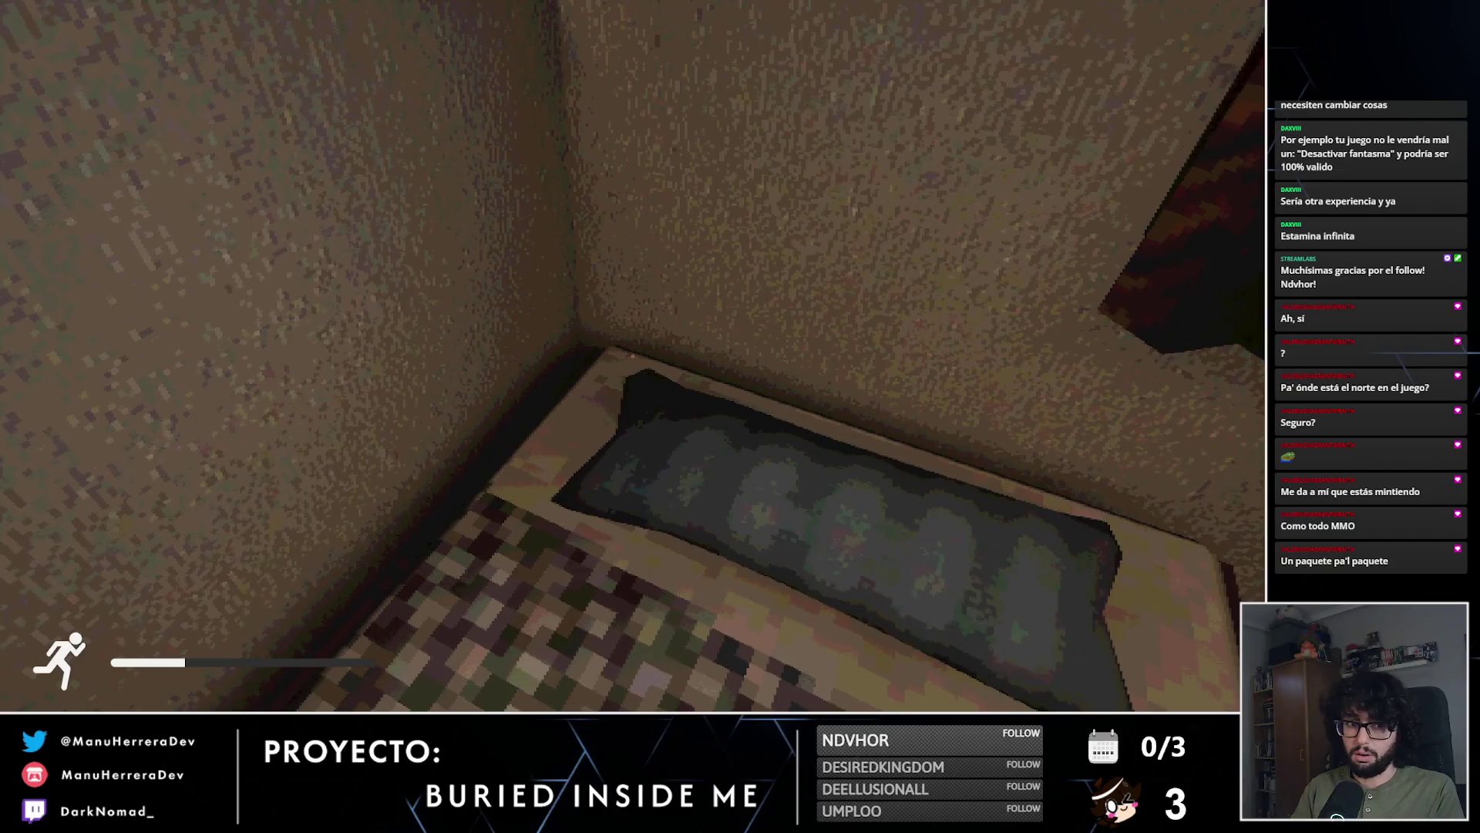
key(e)
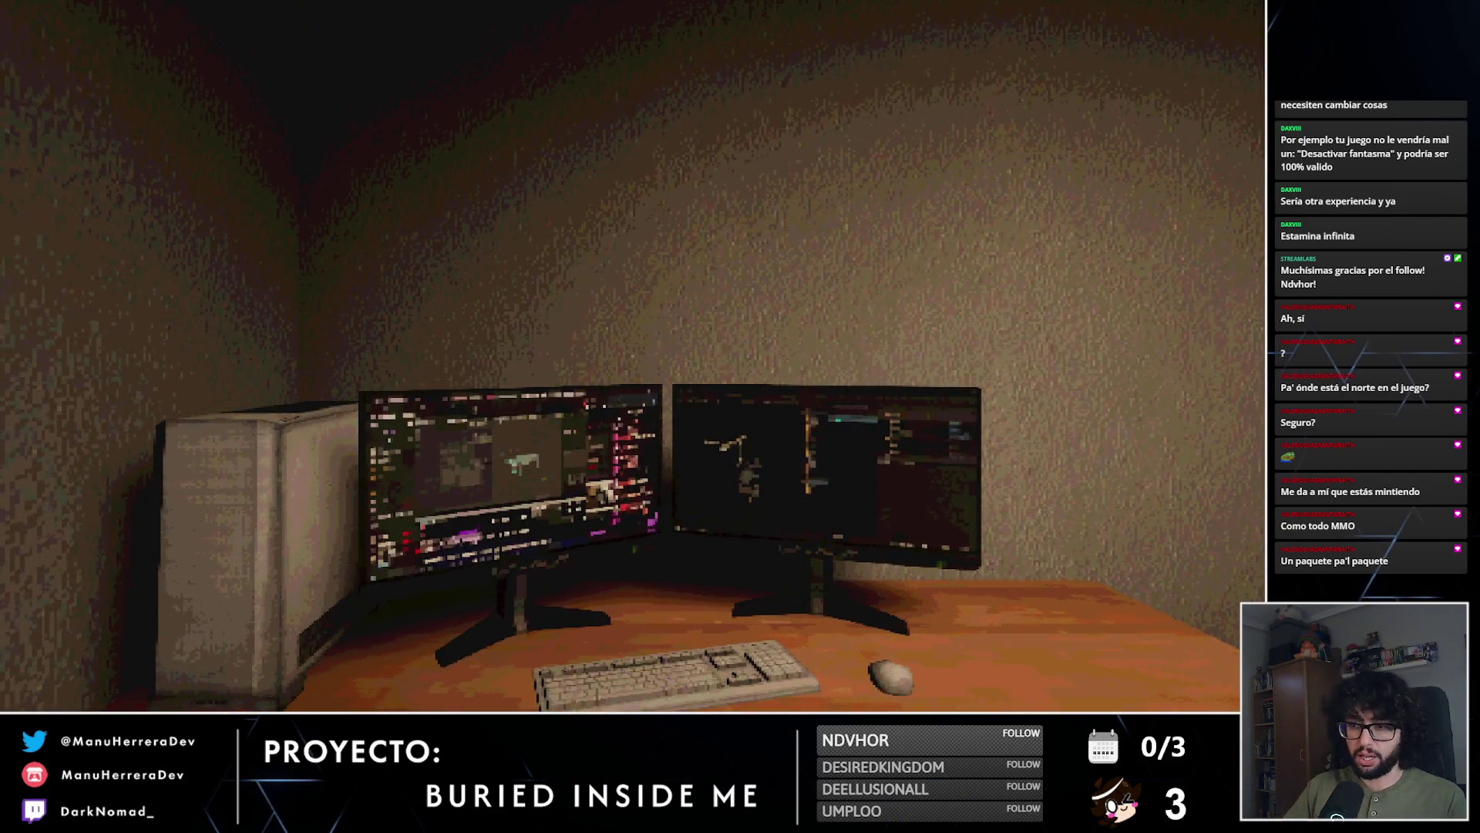
Step: Sprint from the desk down the corridor into the dark room with the flare cabinet
key(shift+w)
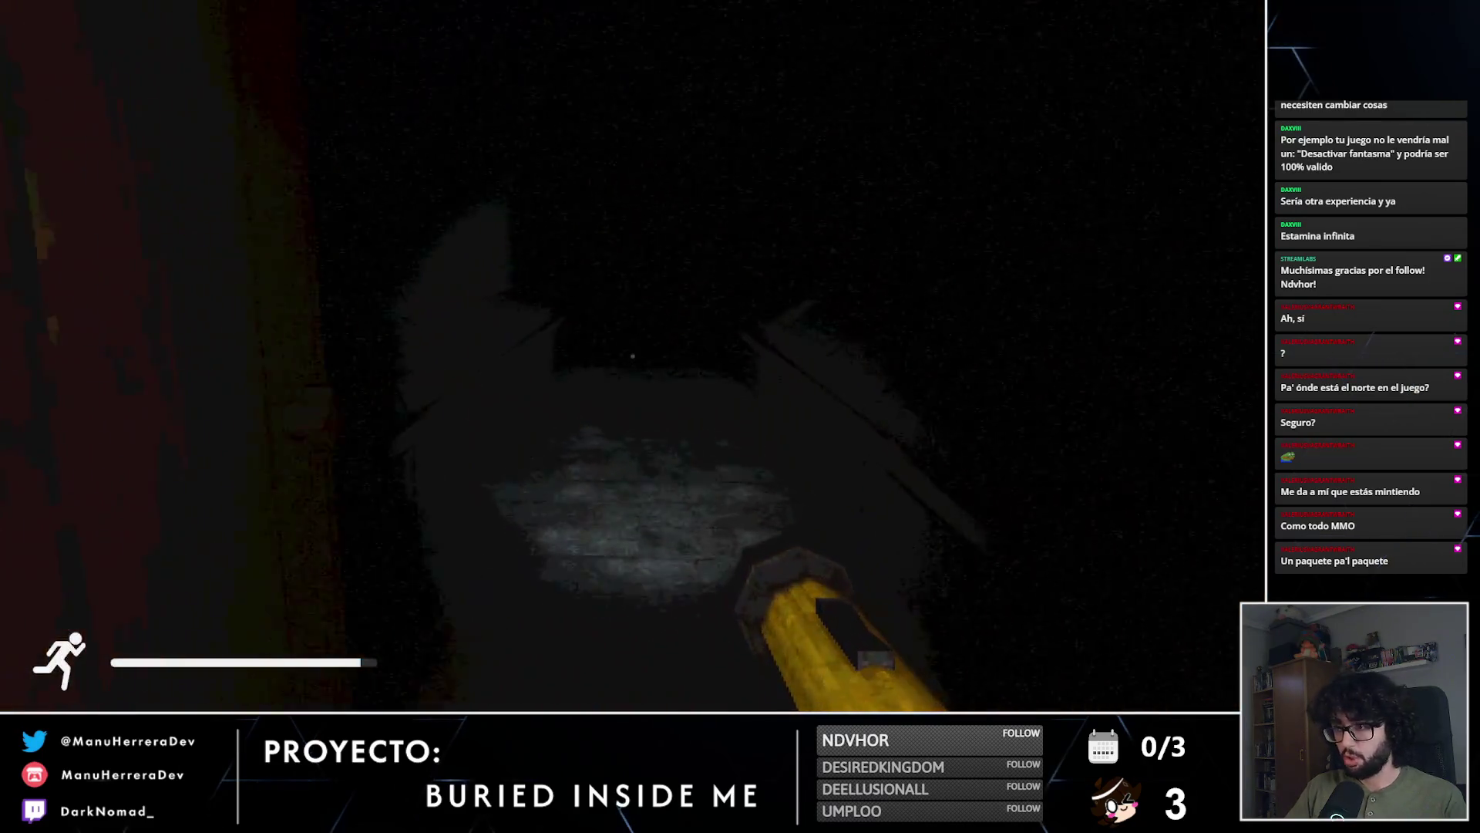
key(shift+w)
key(shift+w)
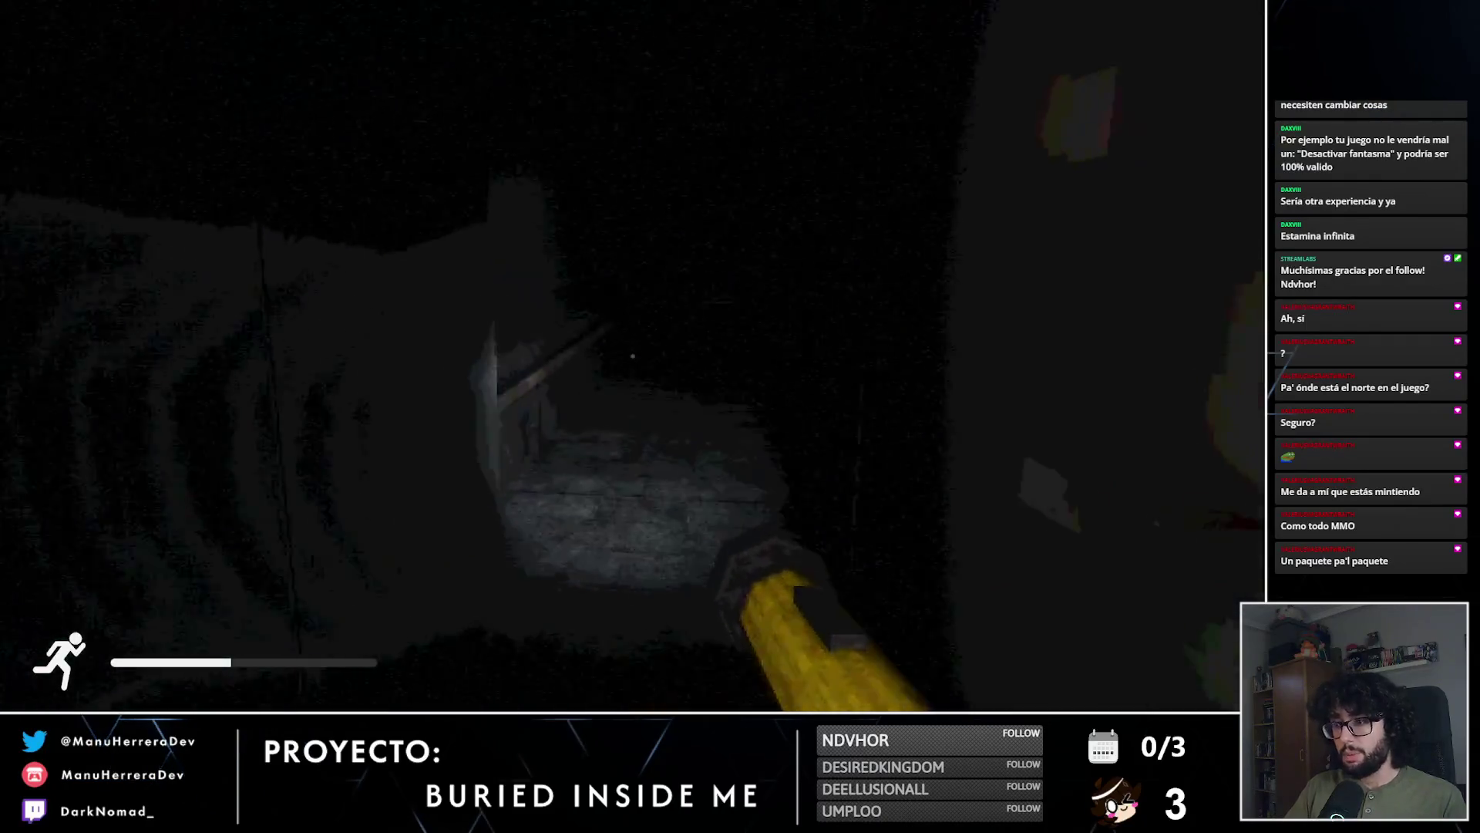
key(shift+w)
key(shift+w)
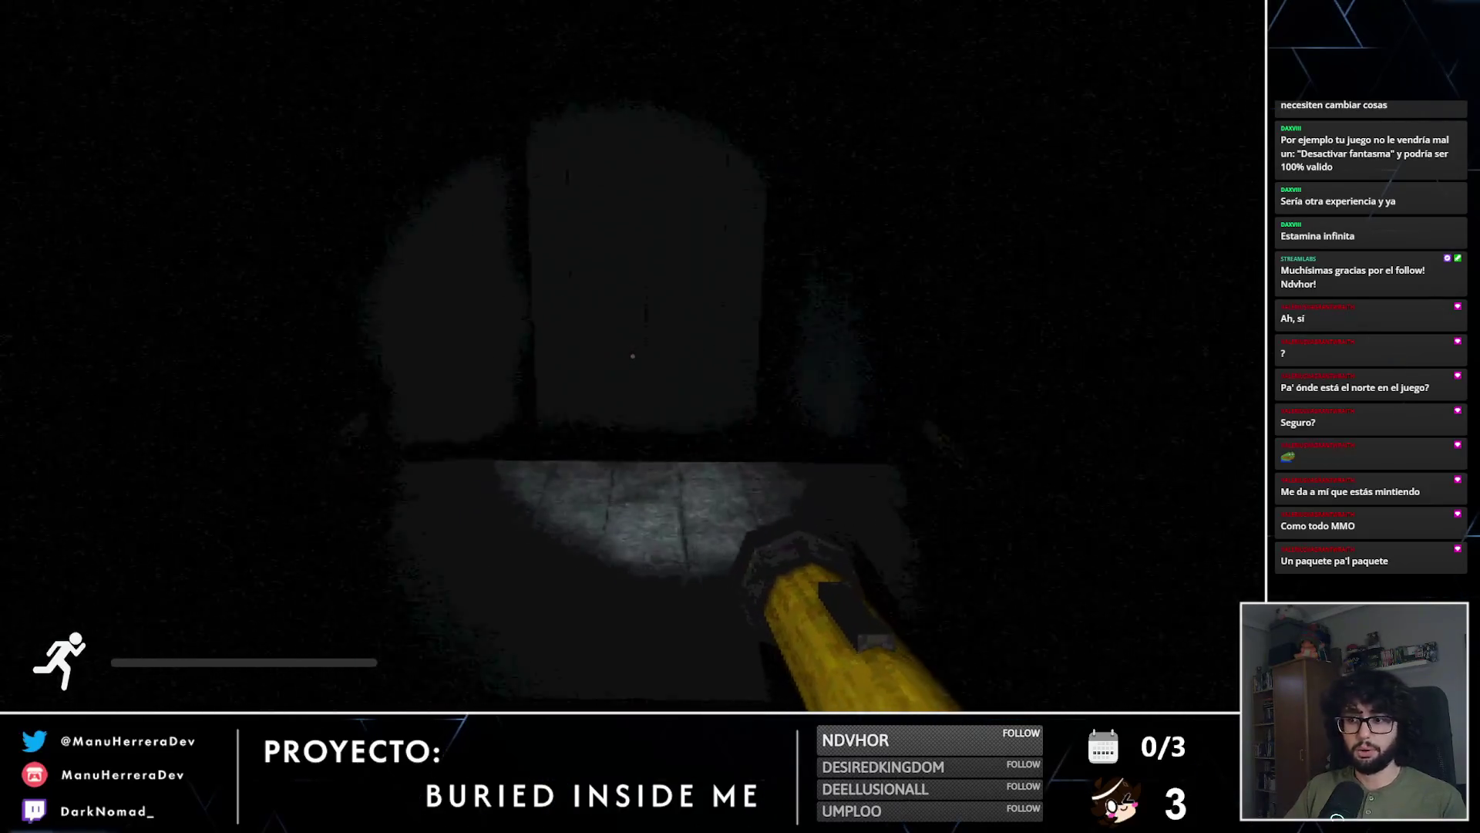
key(w)
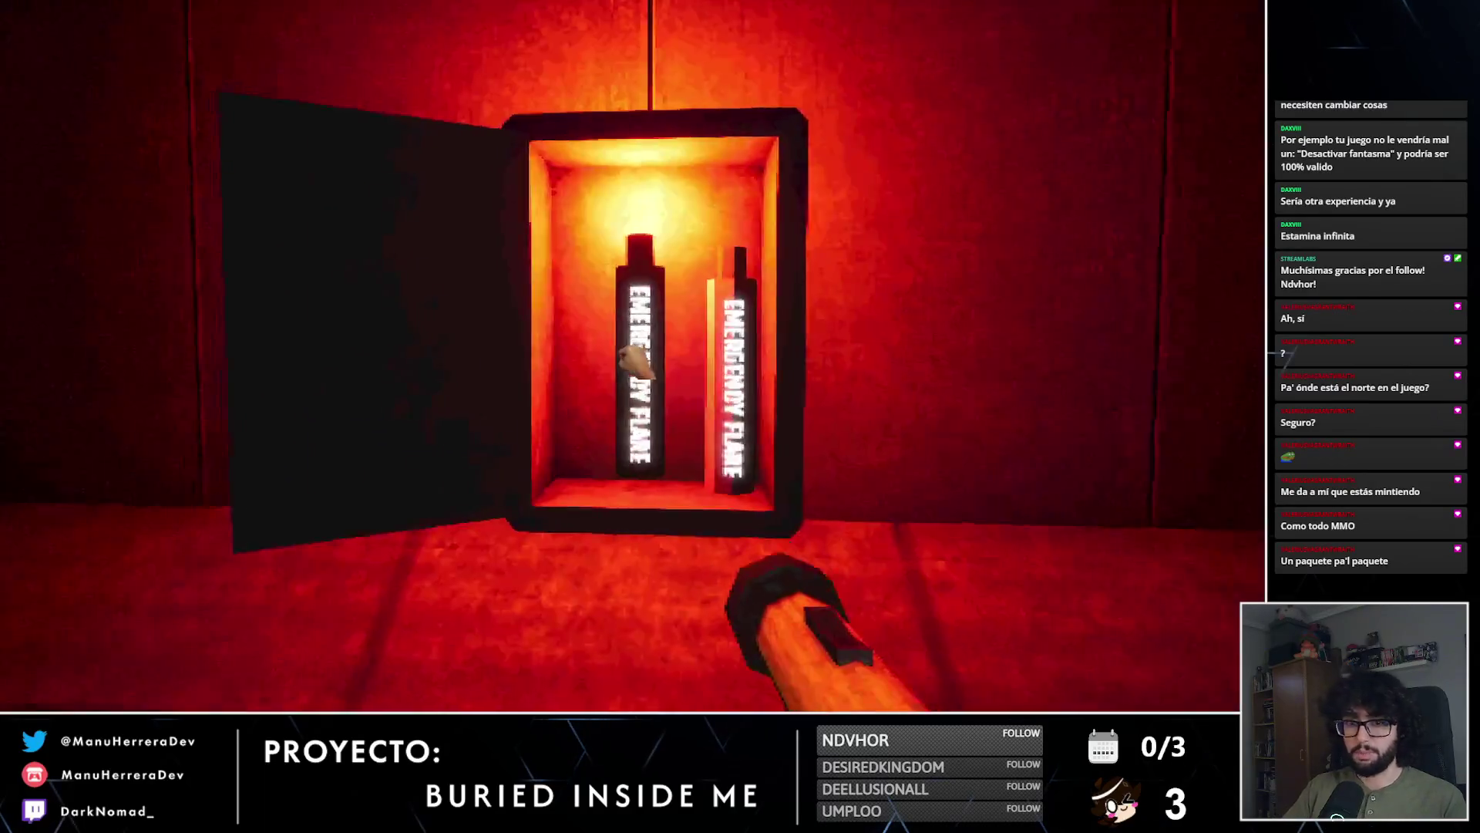
Step: Crawl along the red vent to the grate and pick up the emergency flare
key(w)
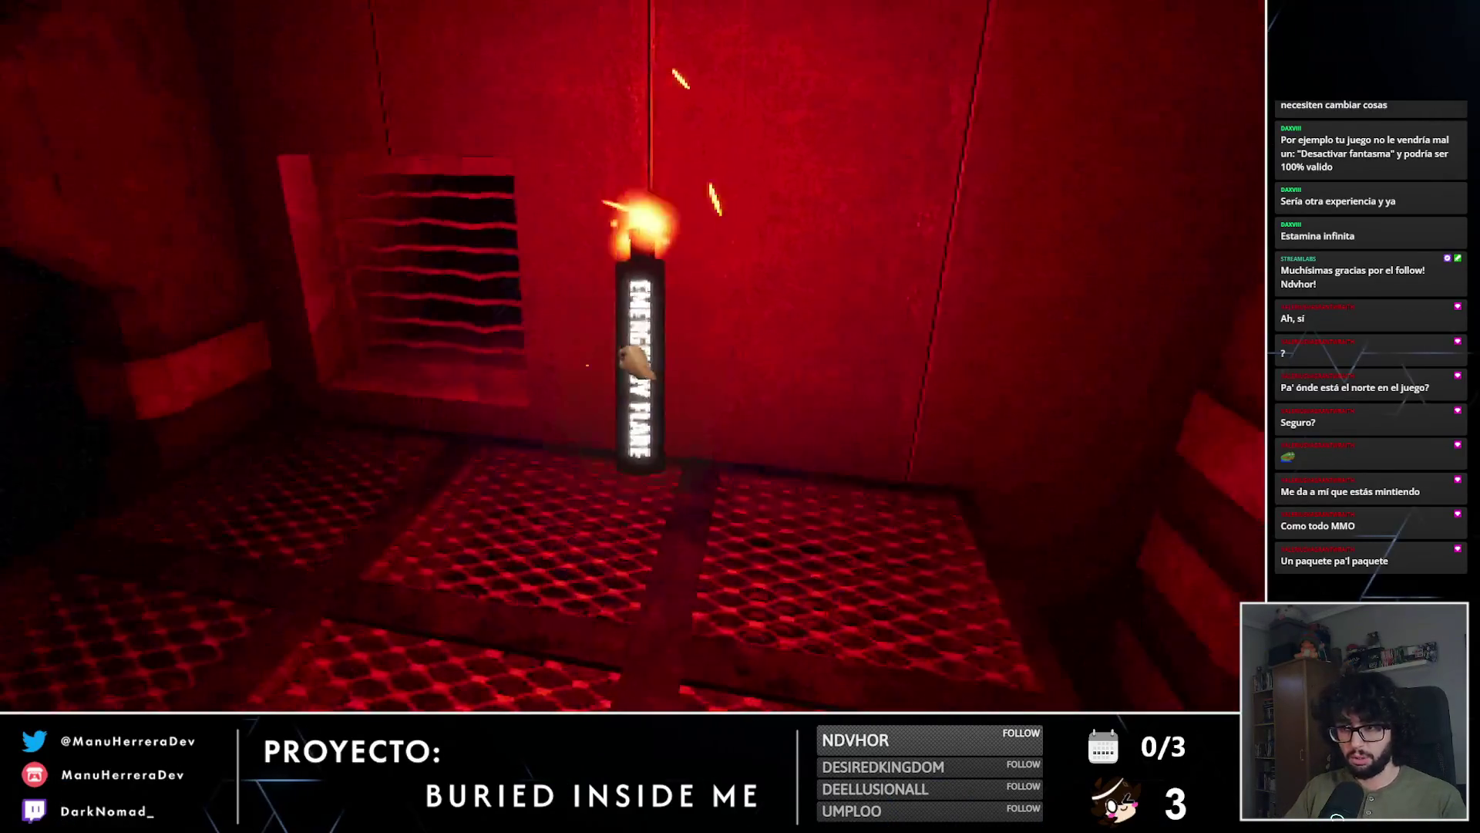
key(w)
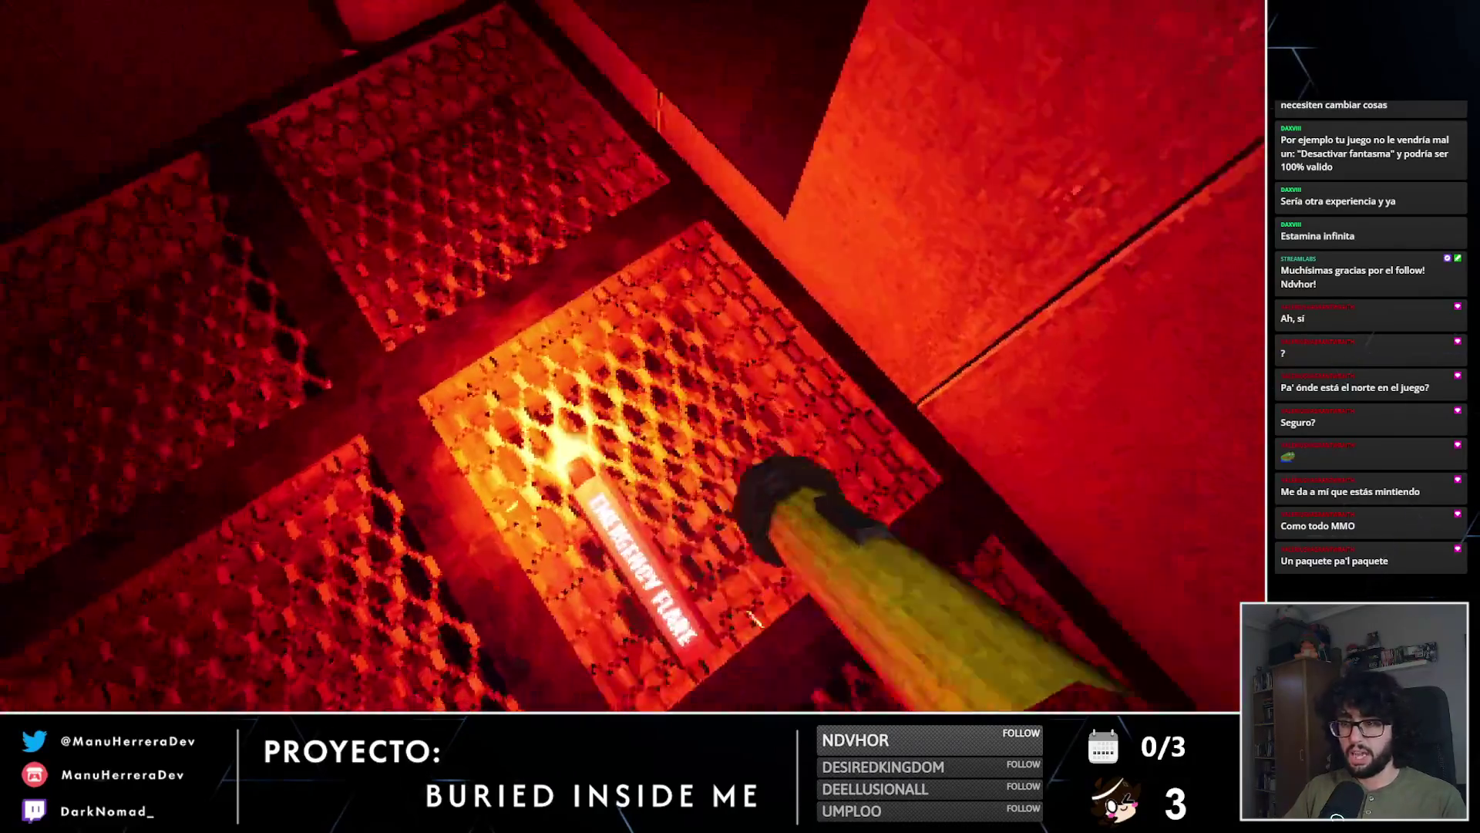
key(f)
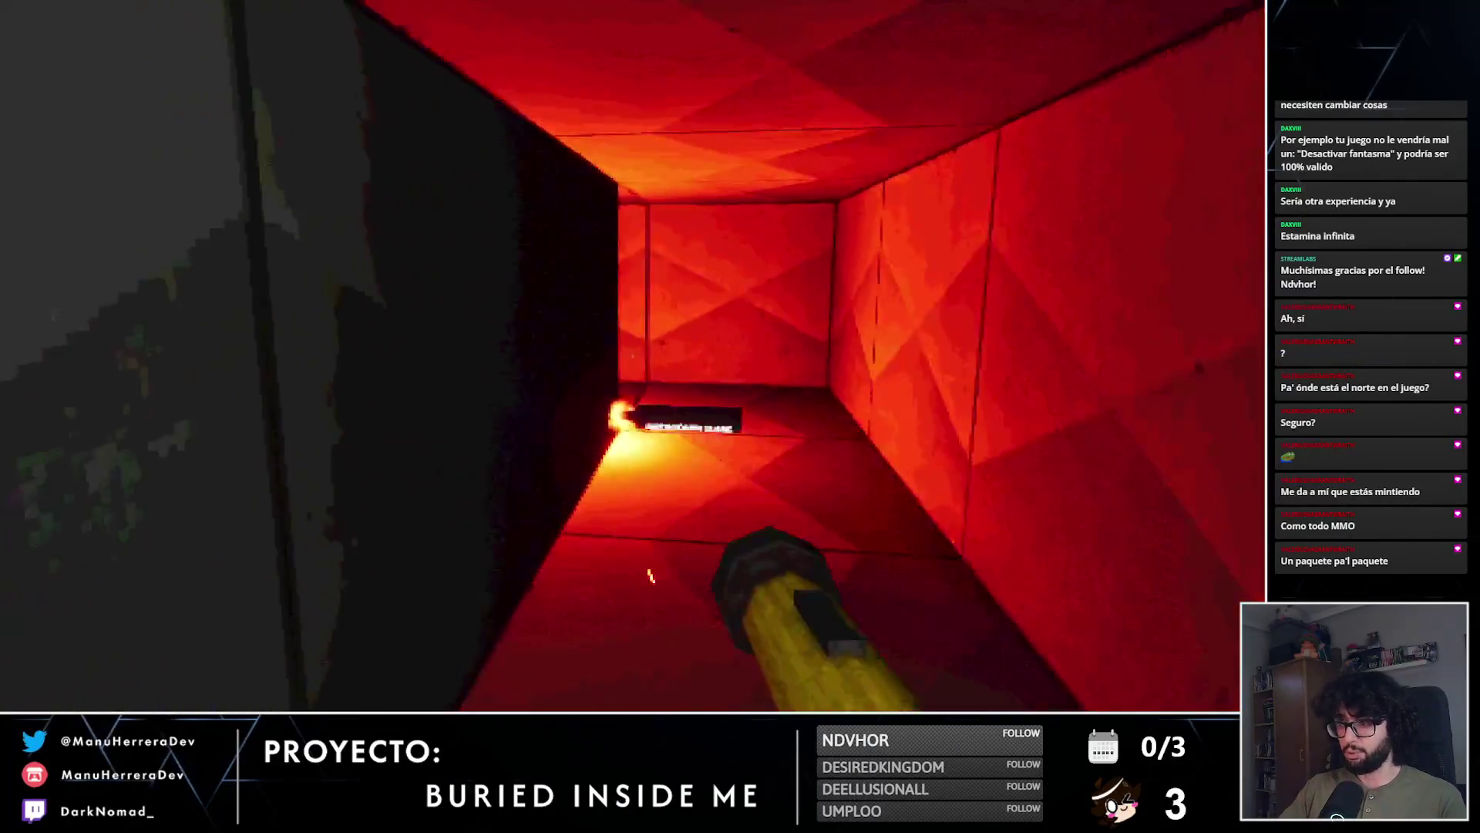
key(w)
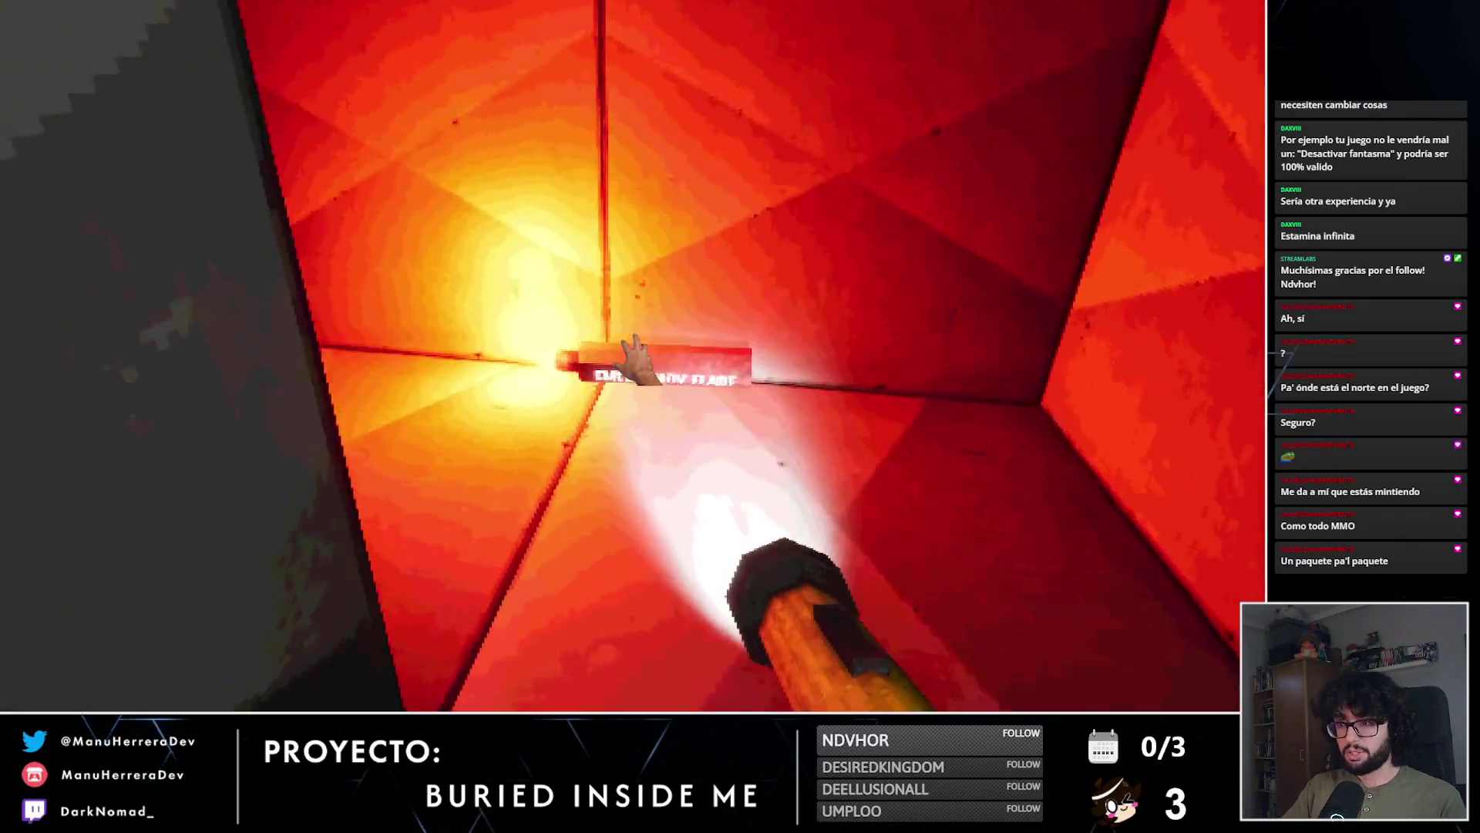
key(f)
key(w)
key(f)
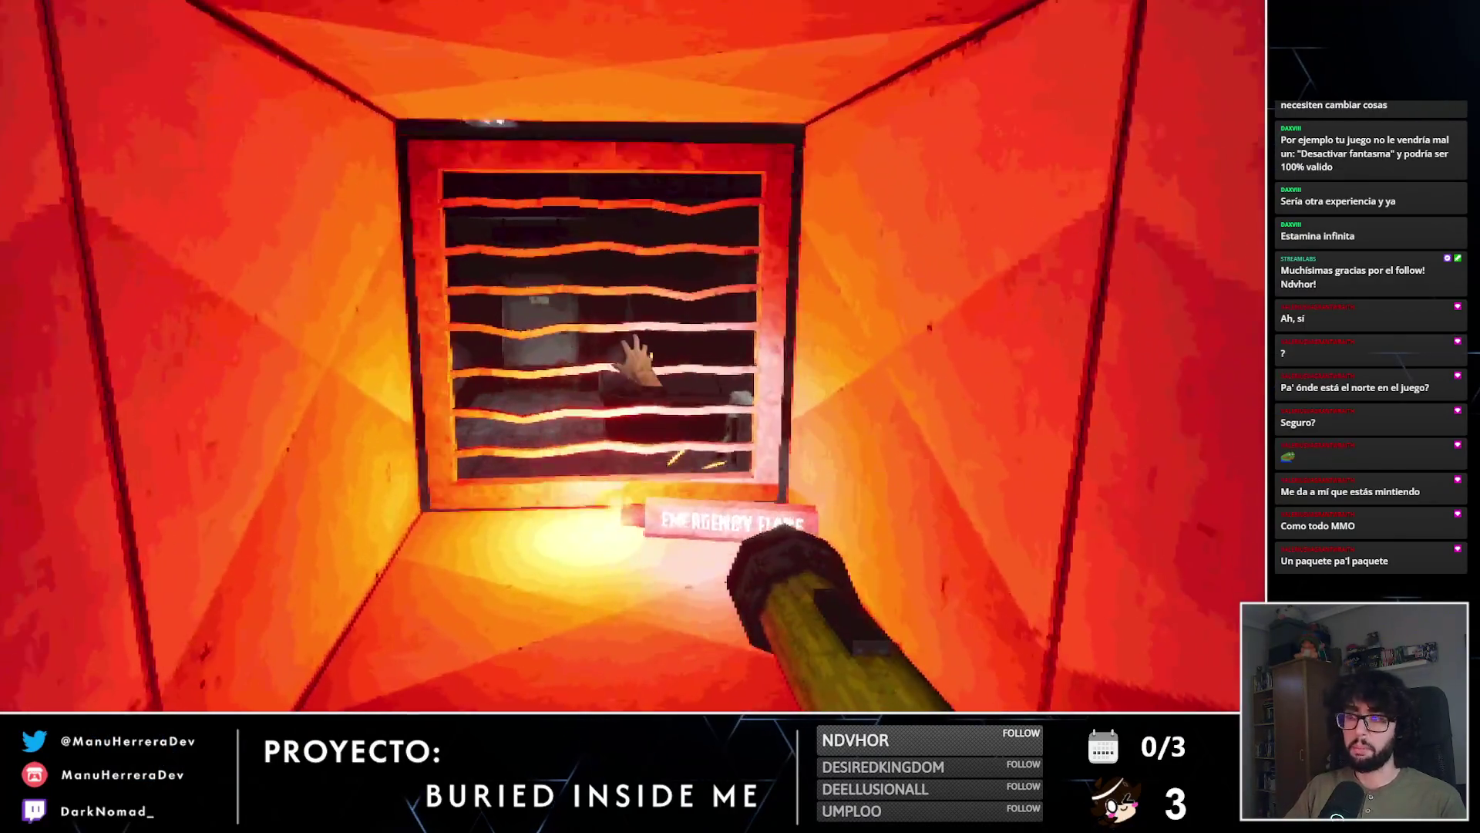
click(634, 358)
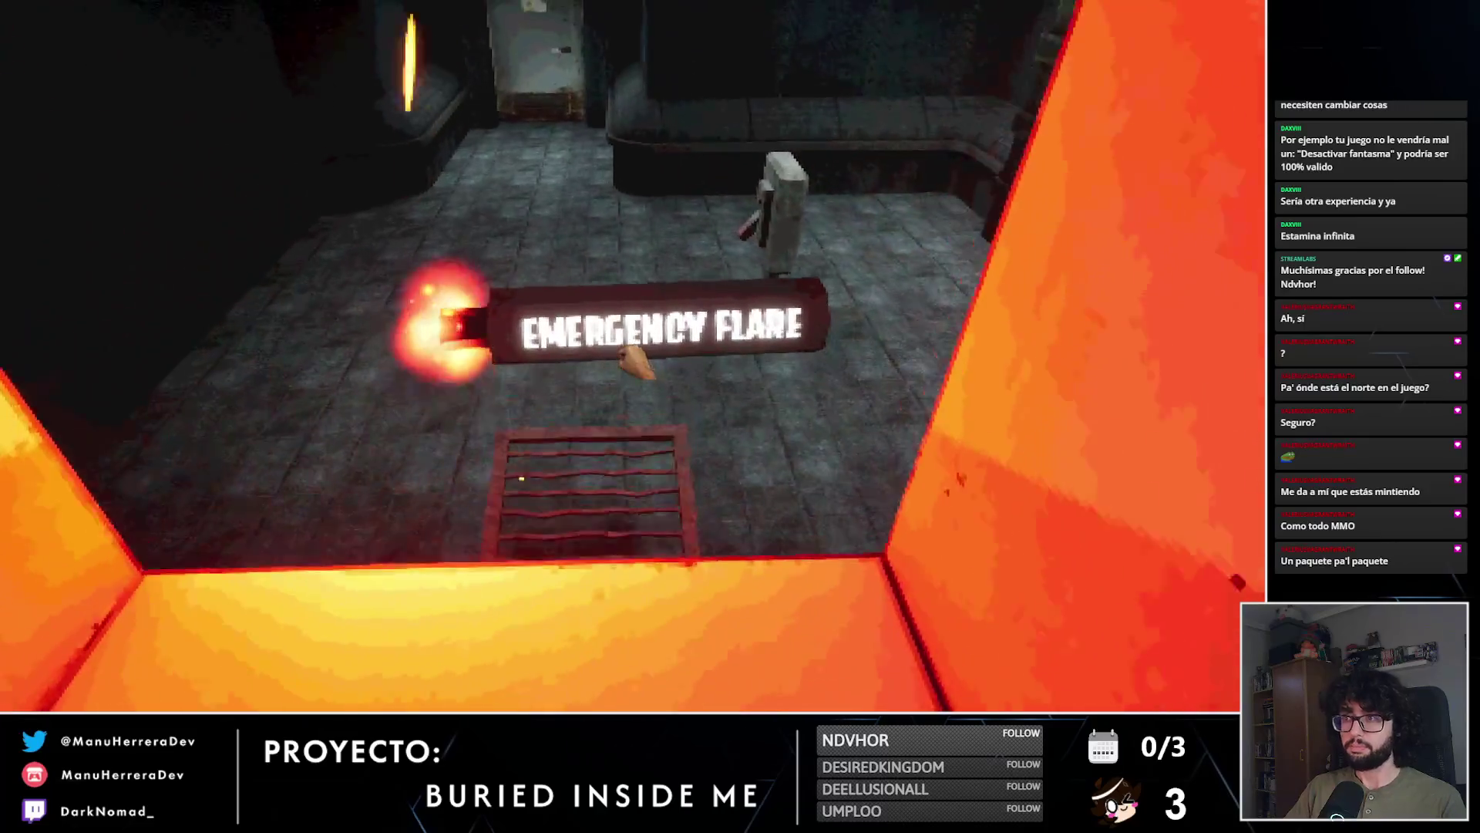
Step: Open the doors through to the lit tiled room and walk toward the lamp-lit bed
key(w)
key(f)
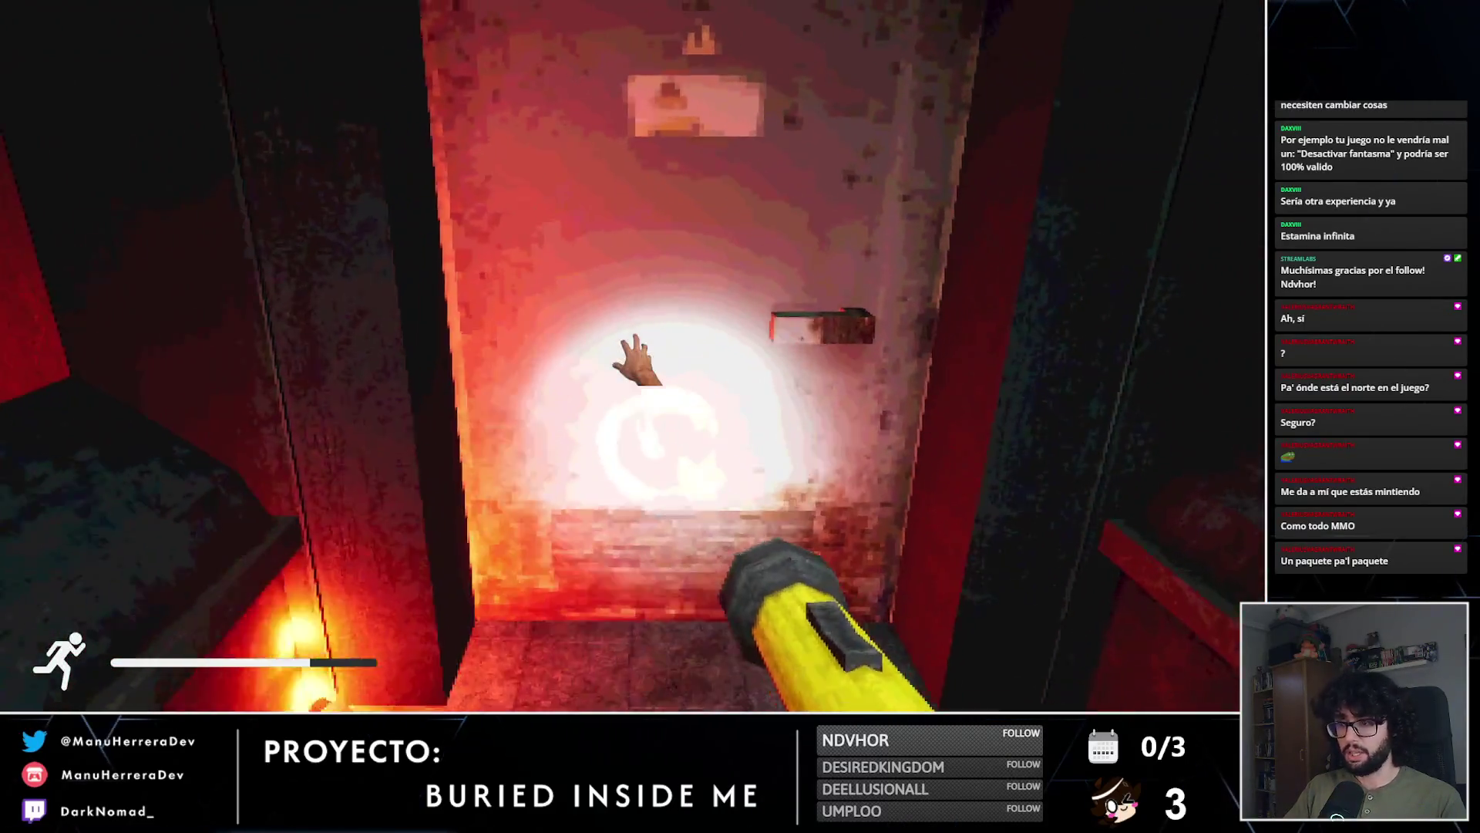
click(634, 358)
key(w)
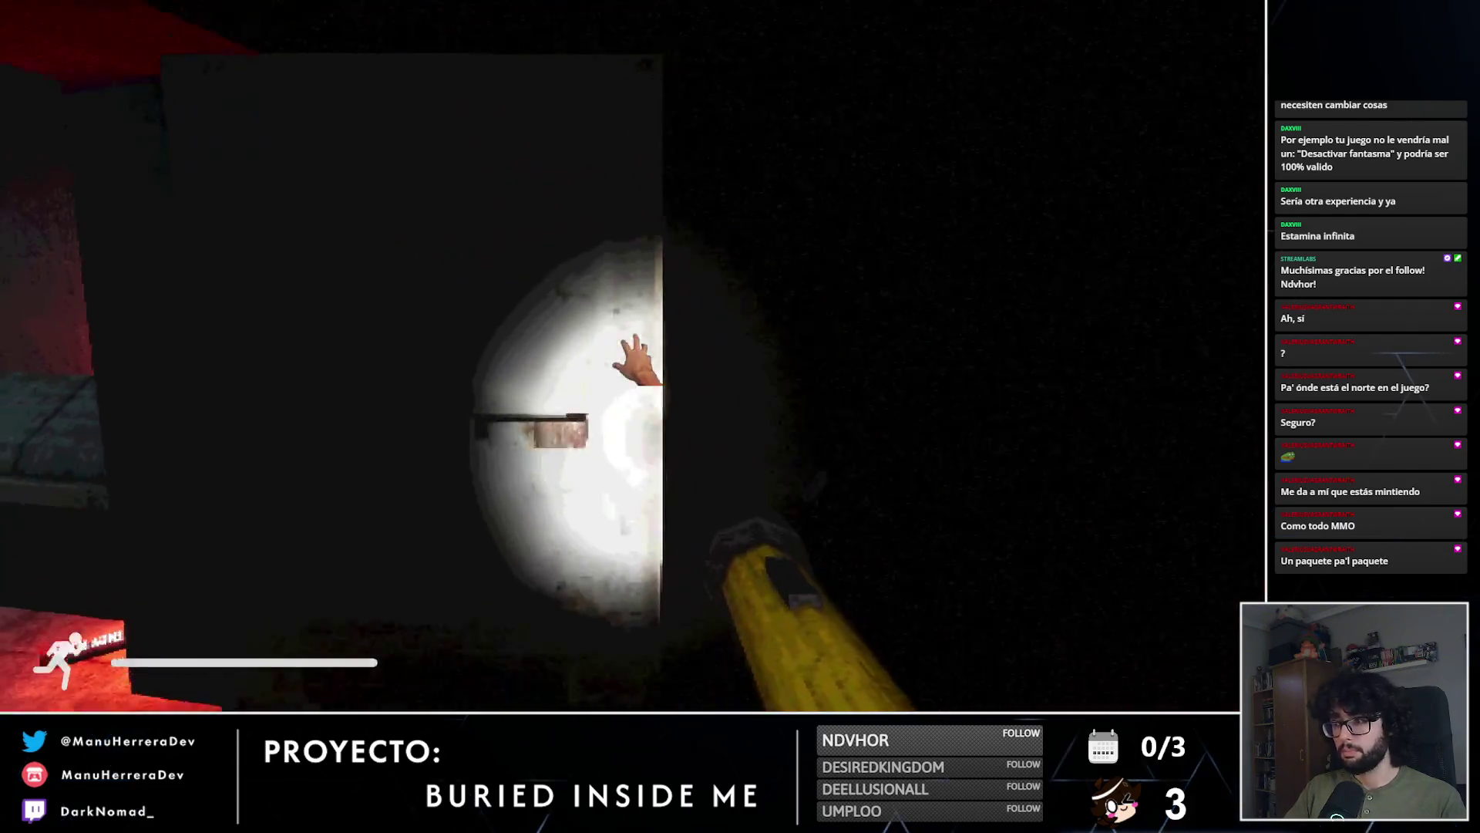
click(632, 356)
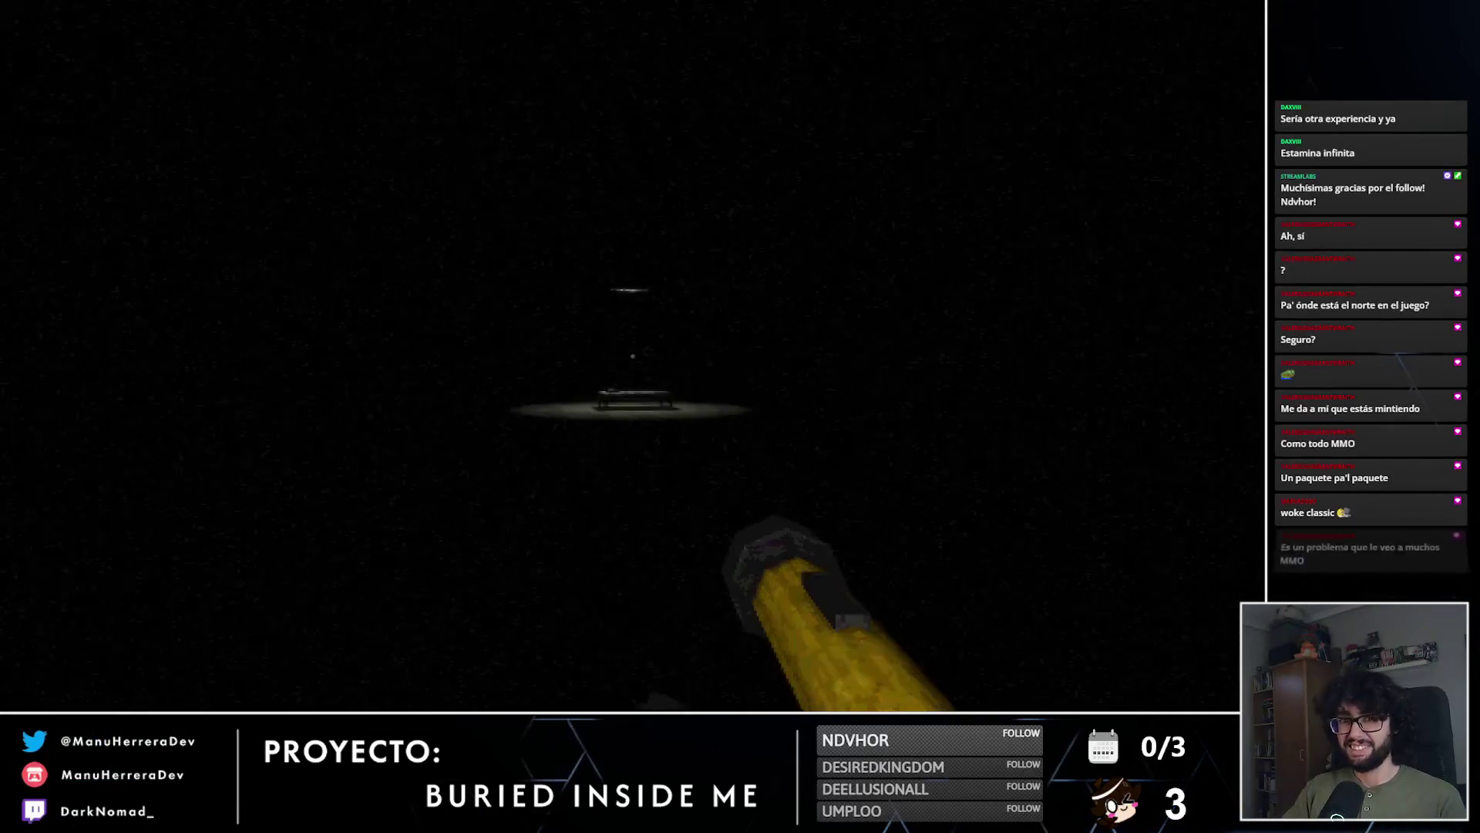
key(shift)
Step: Sprint to the lamp-lit bed and get onto it
key(shift+w)
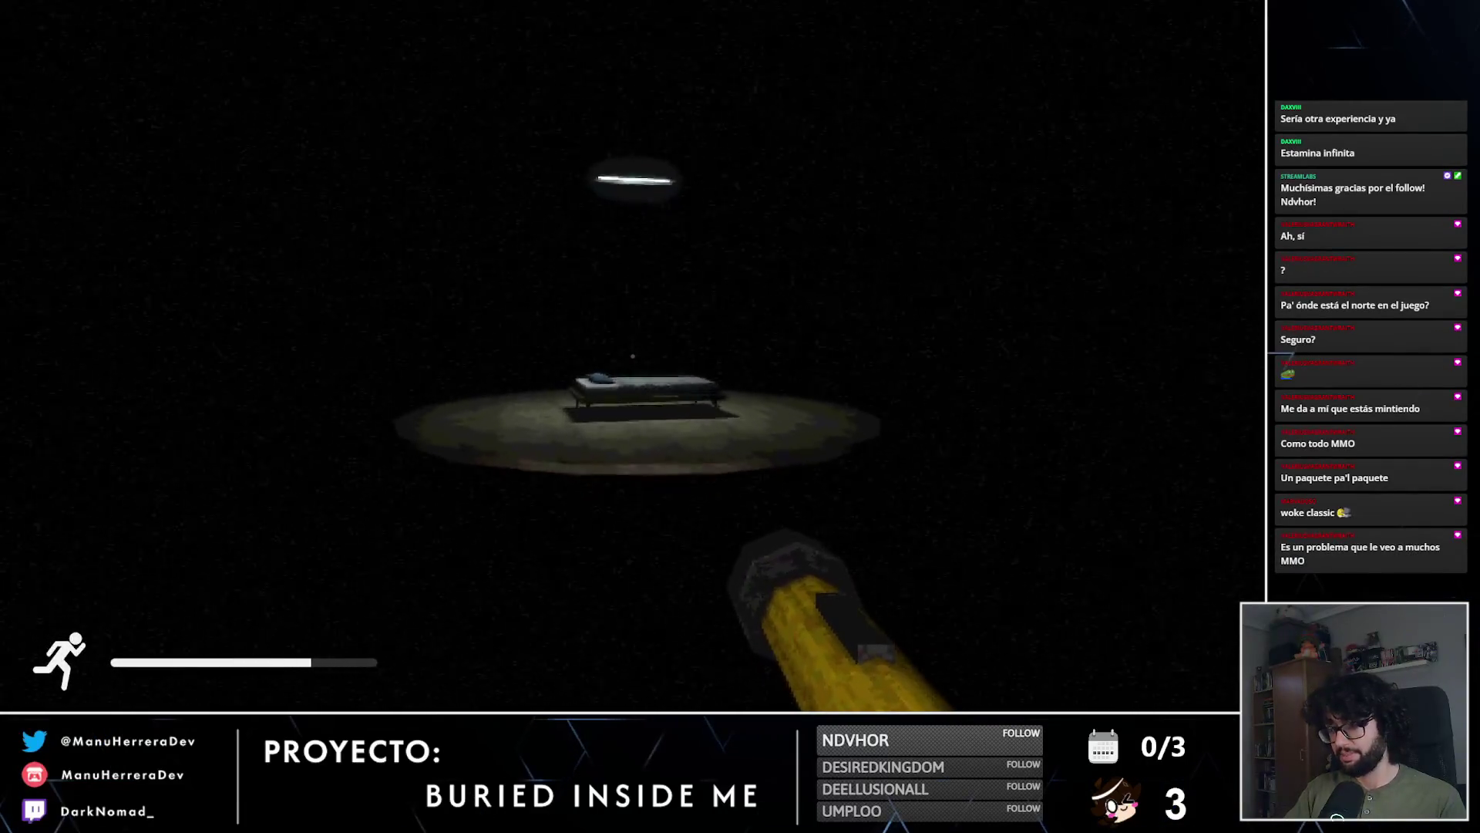
key(e)
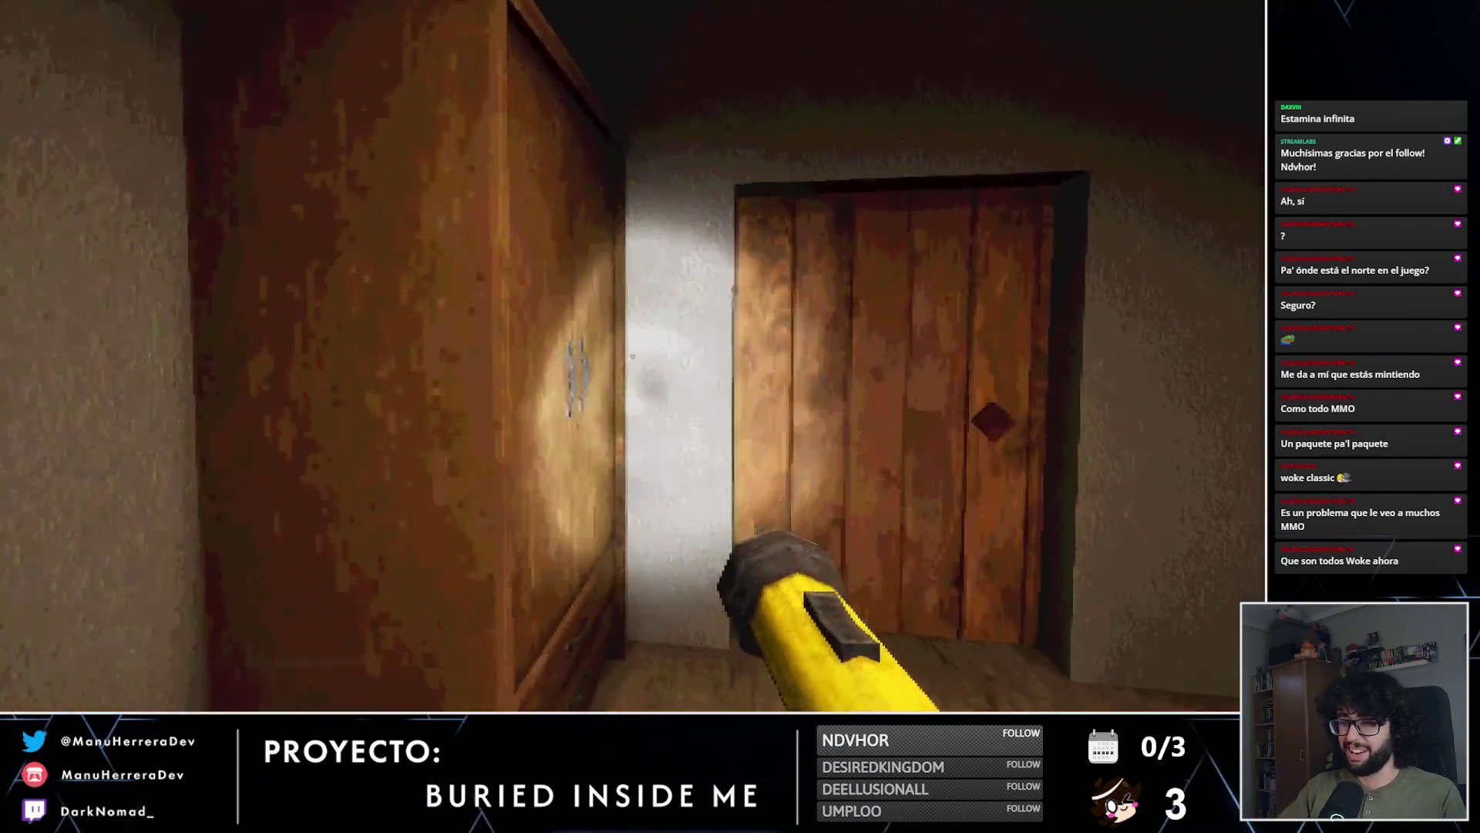
Step: Open the wooden door onto the forest and sprint down the path toward the lamp post
key(e)
key(shift+w)
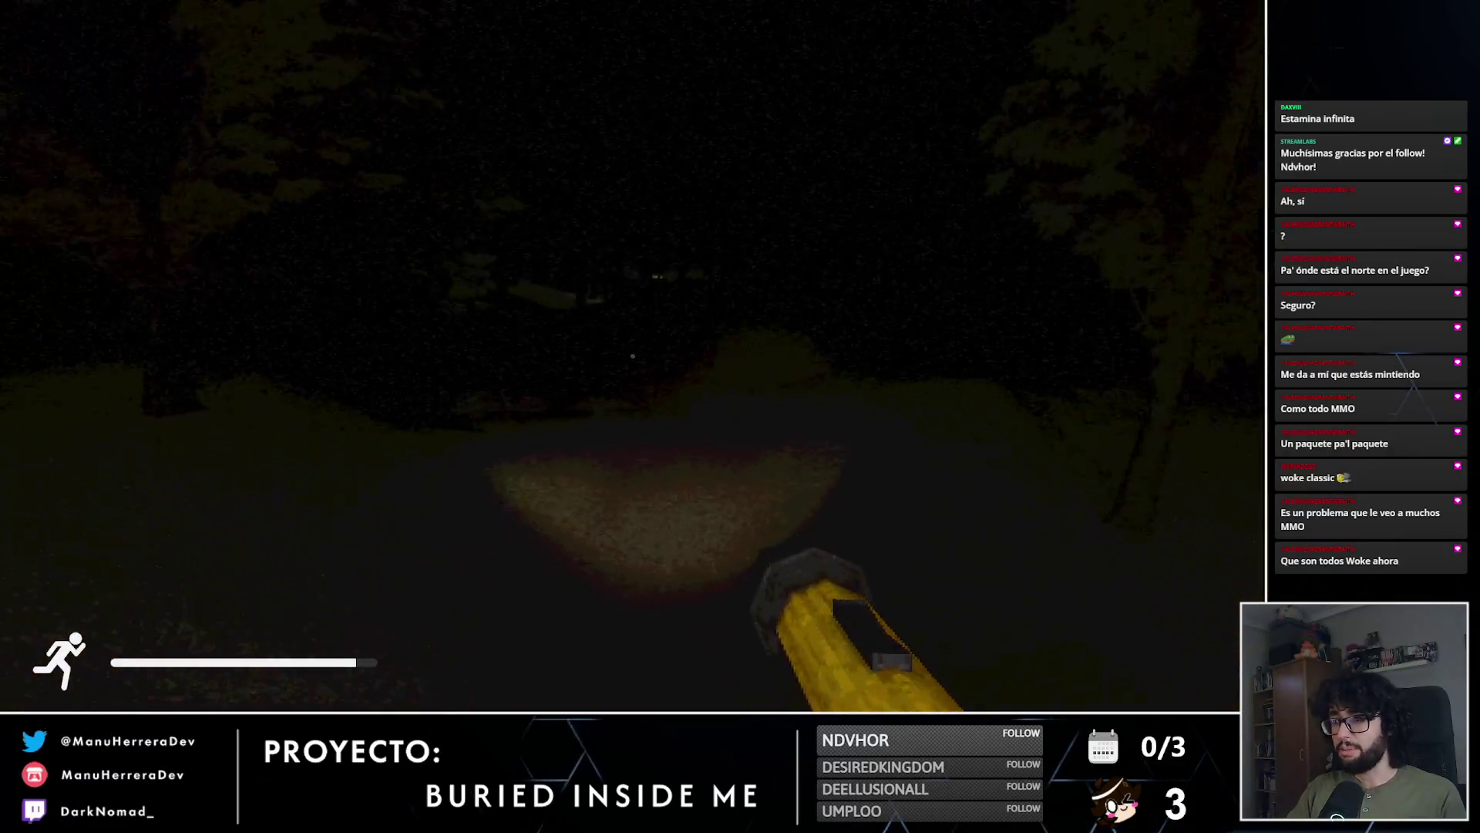
key(shift+w)
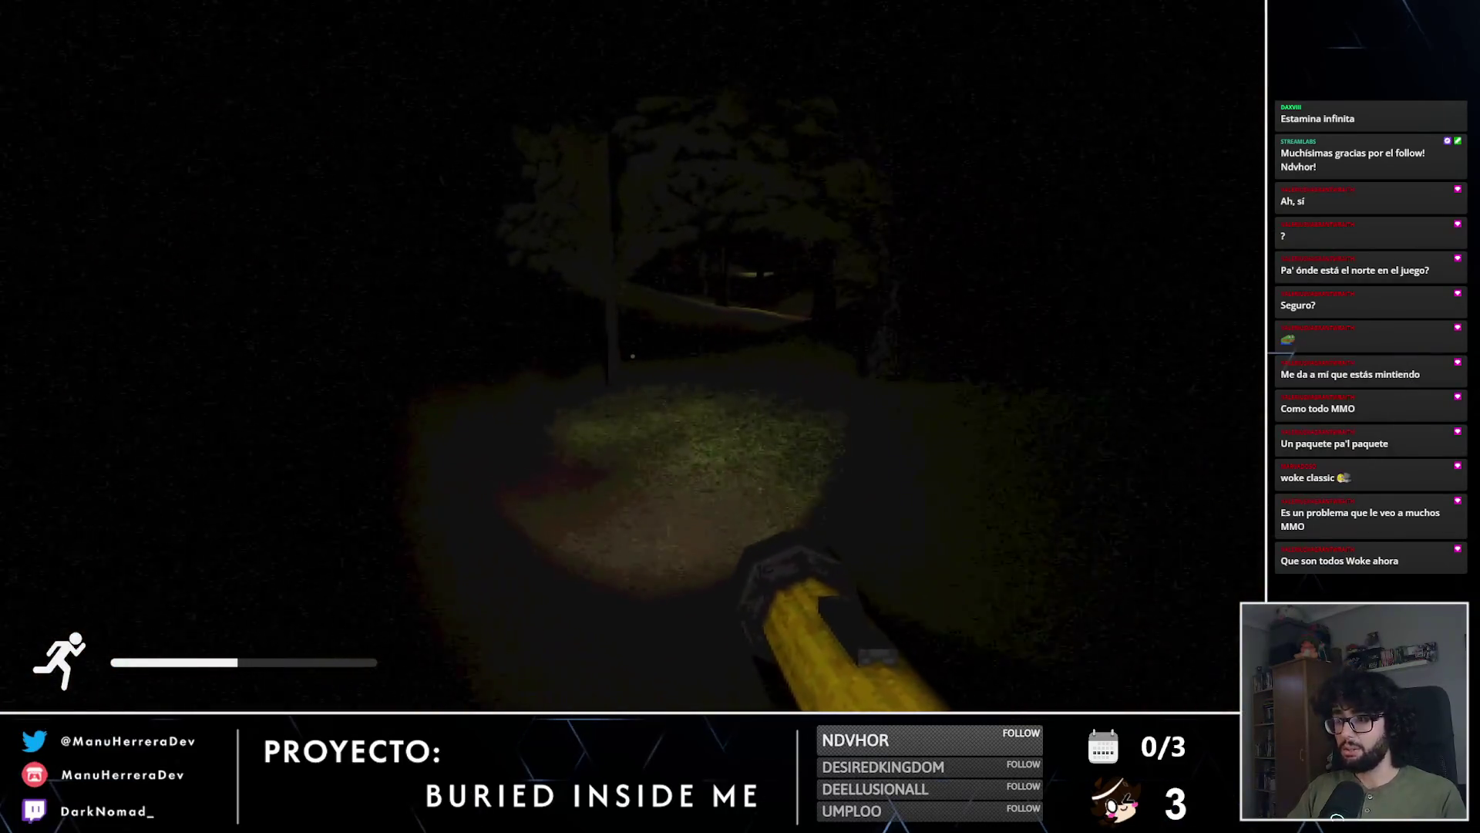
key(shift+w)
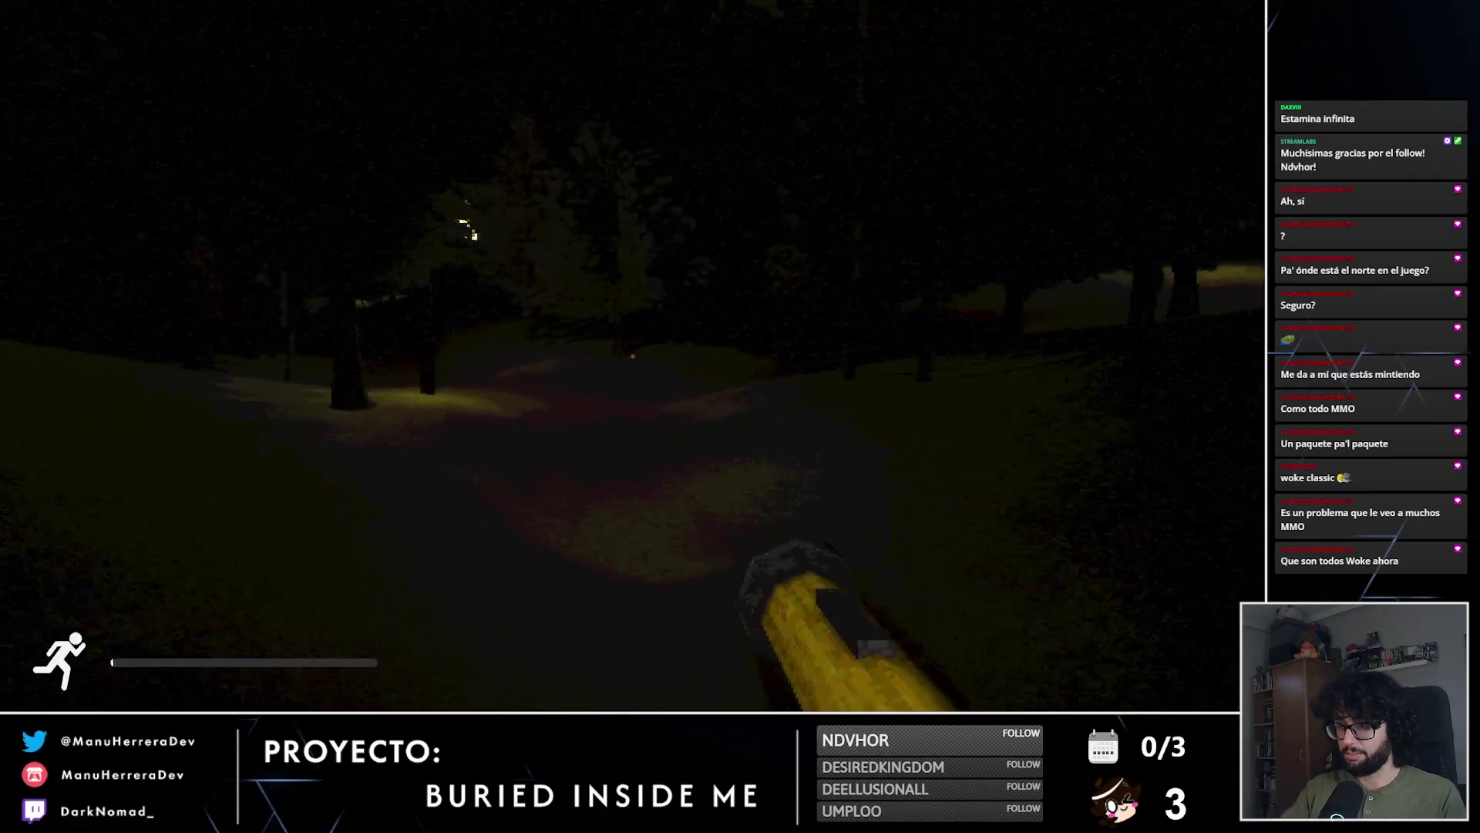
key(w)
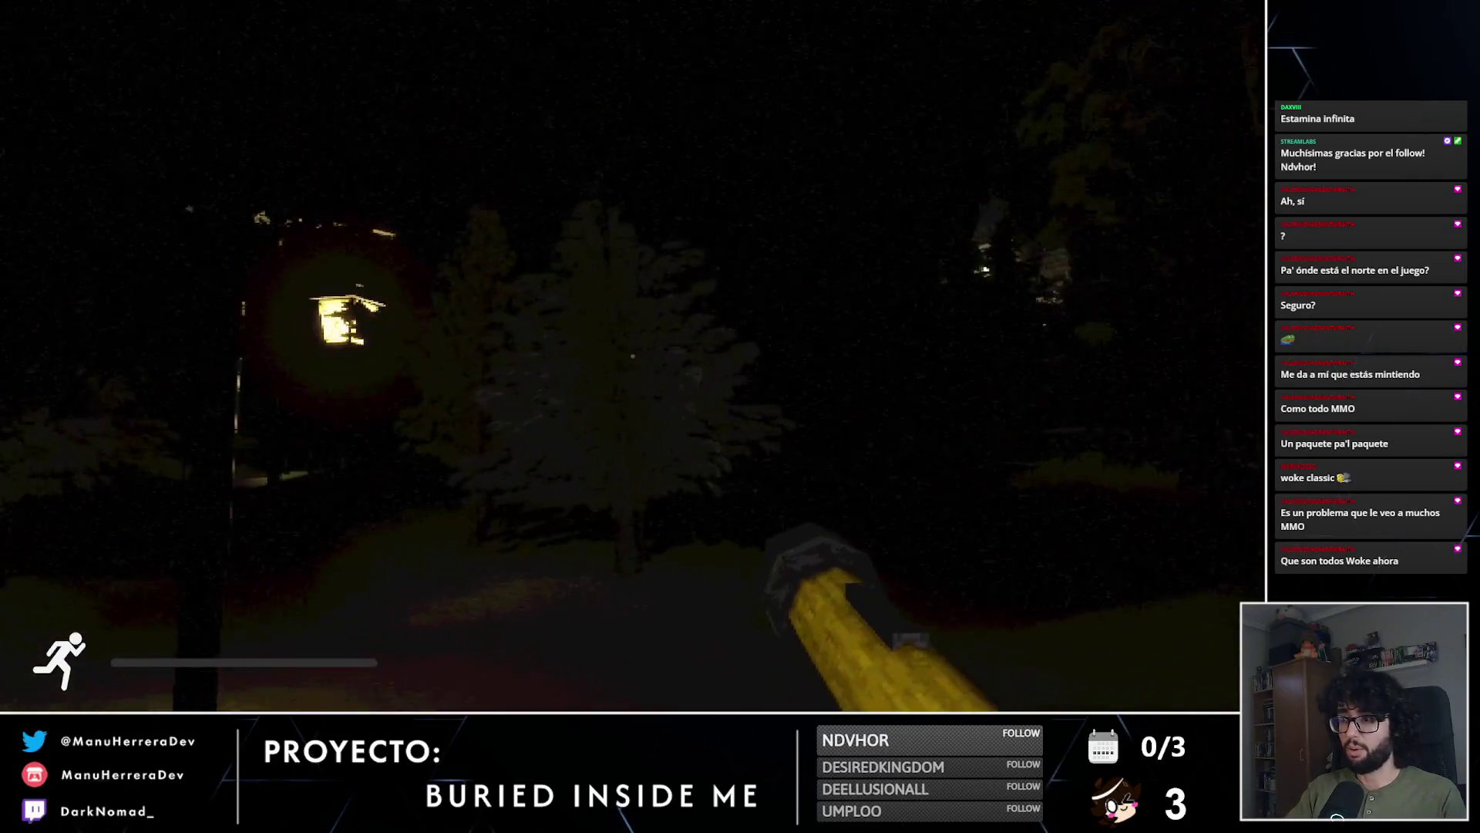
key(w)
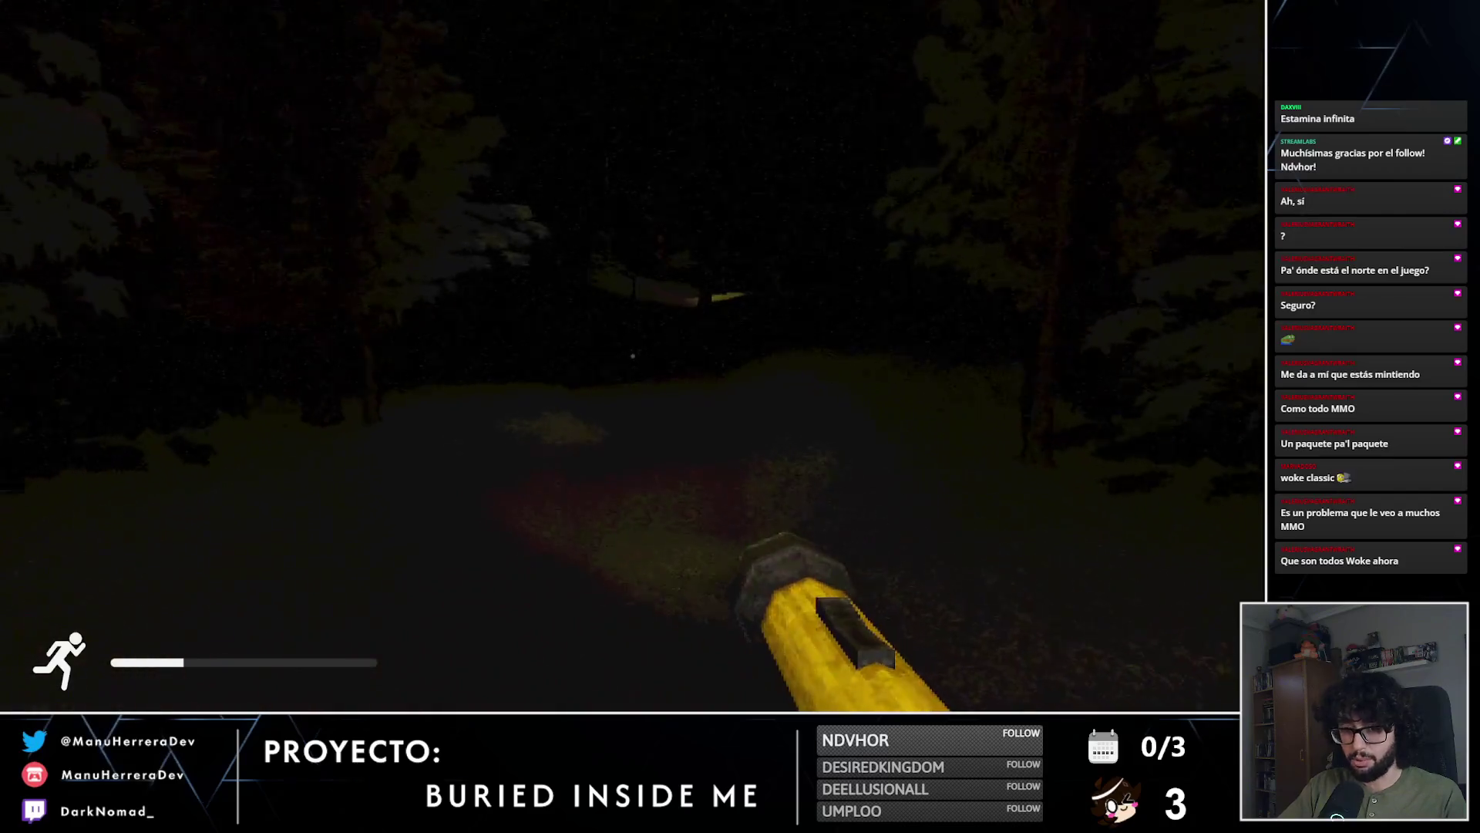
key(shift+w)
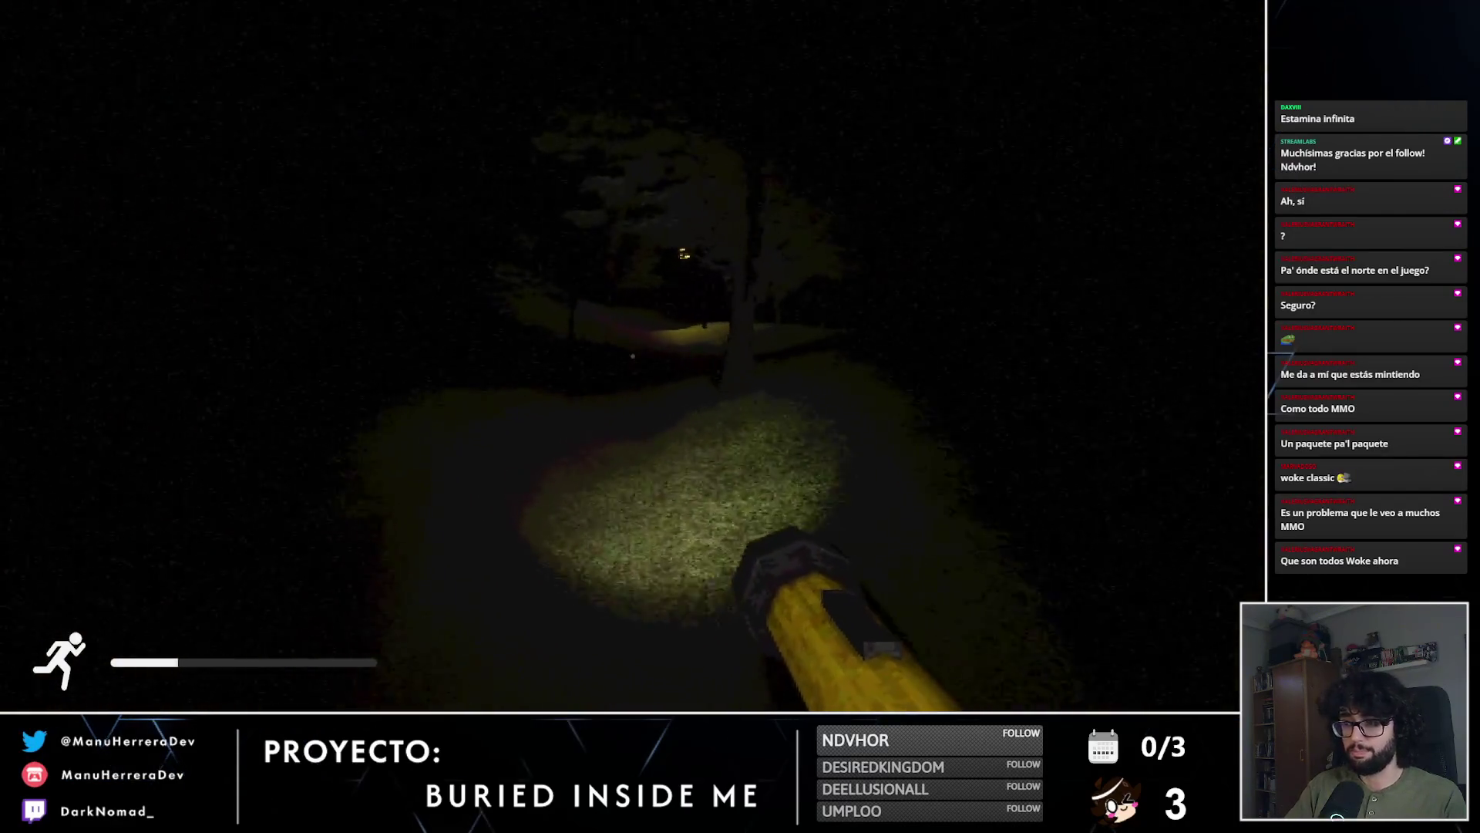
key(shift+w)
Step: Walk under the tree canopy past the lamppost until facing the lit mansion
key(w)
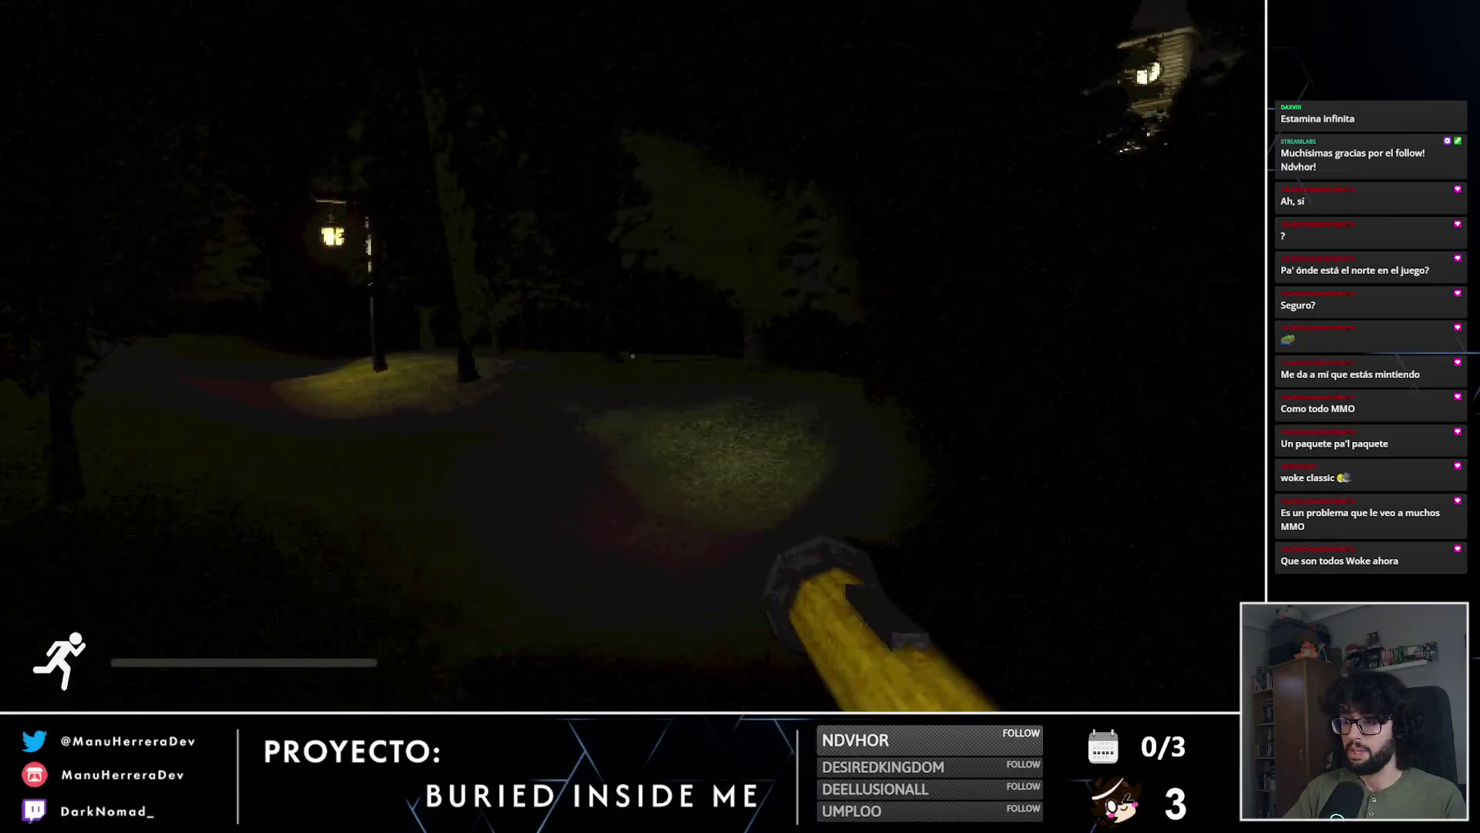
key(w)
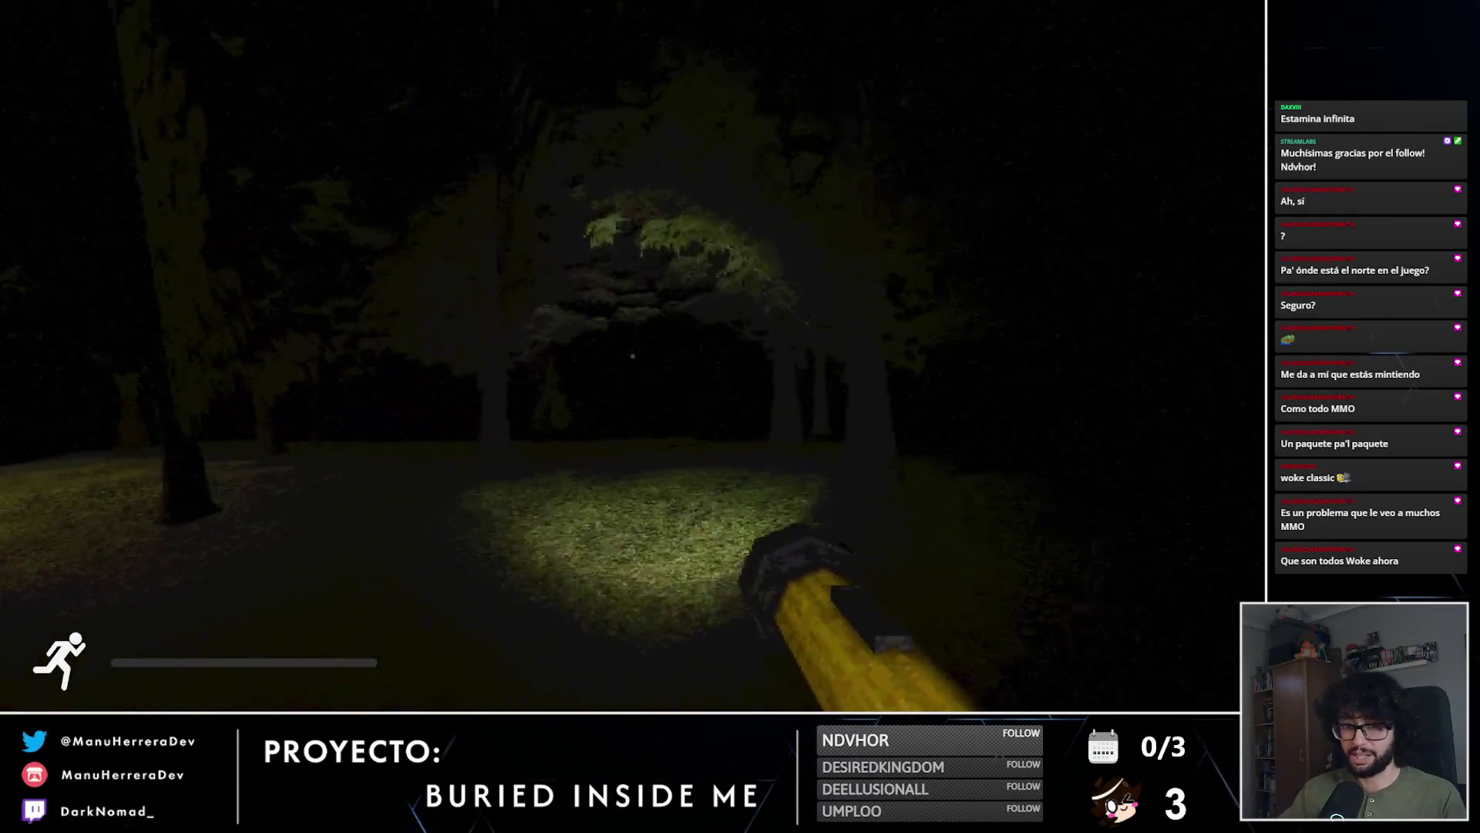
key(w)
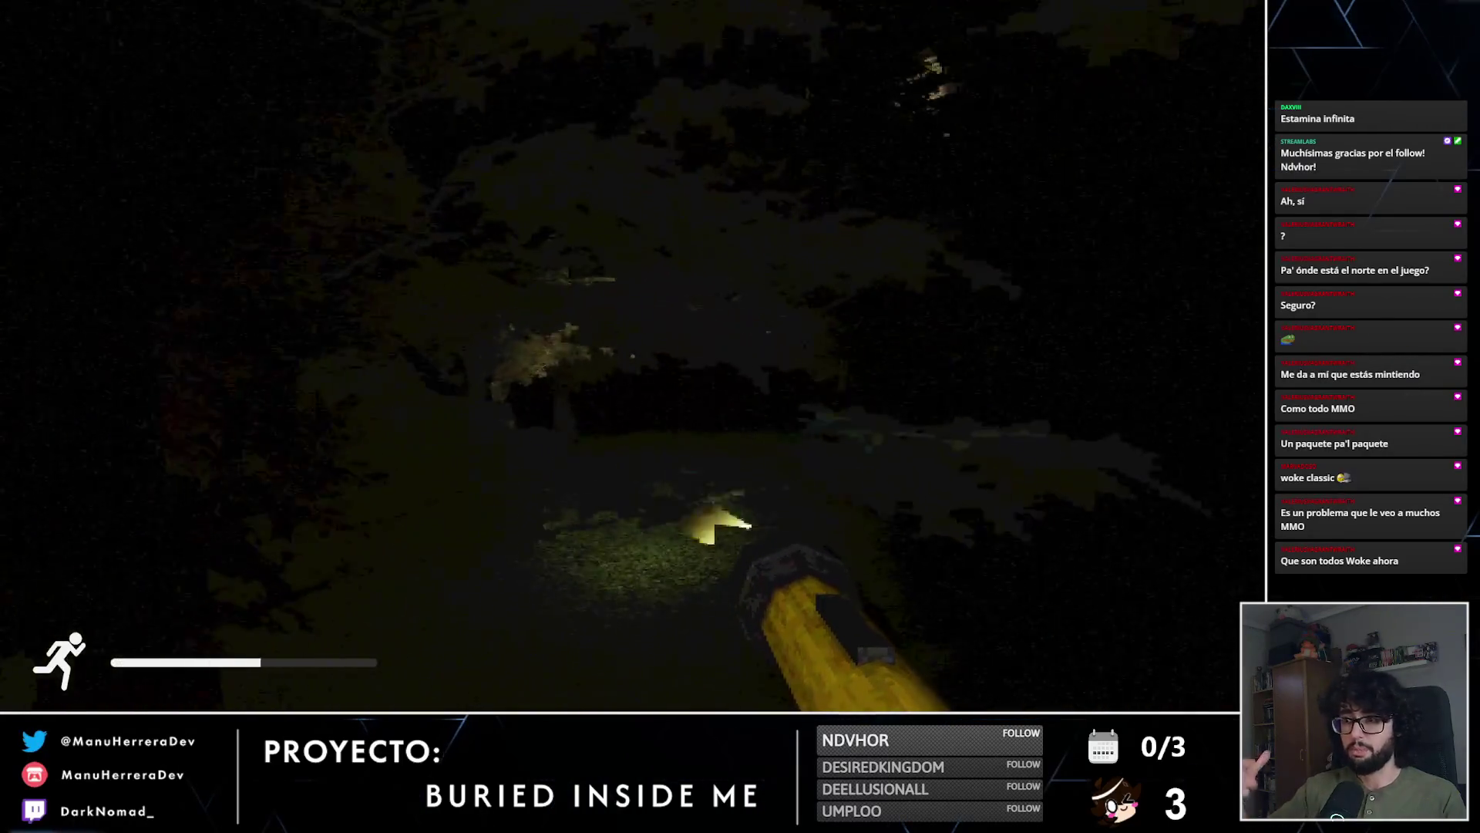
key(shift+w)
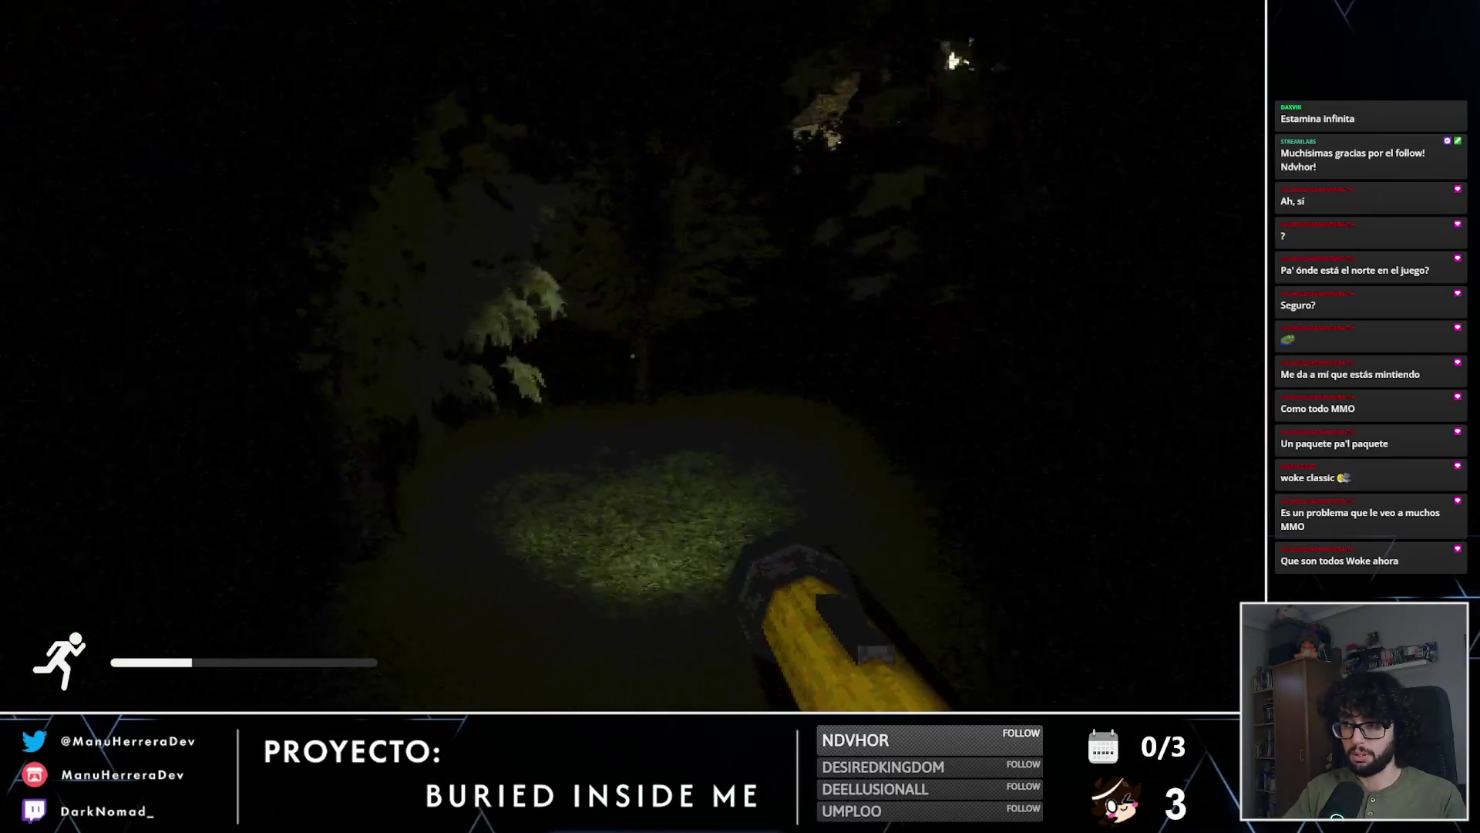
key(shift+w)
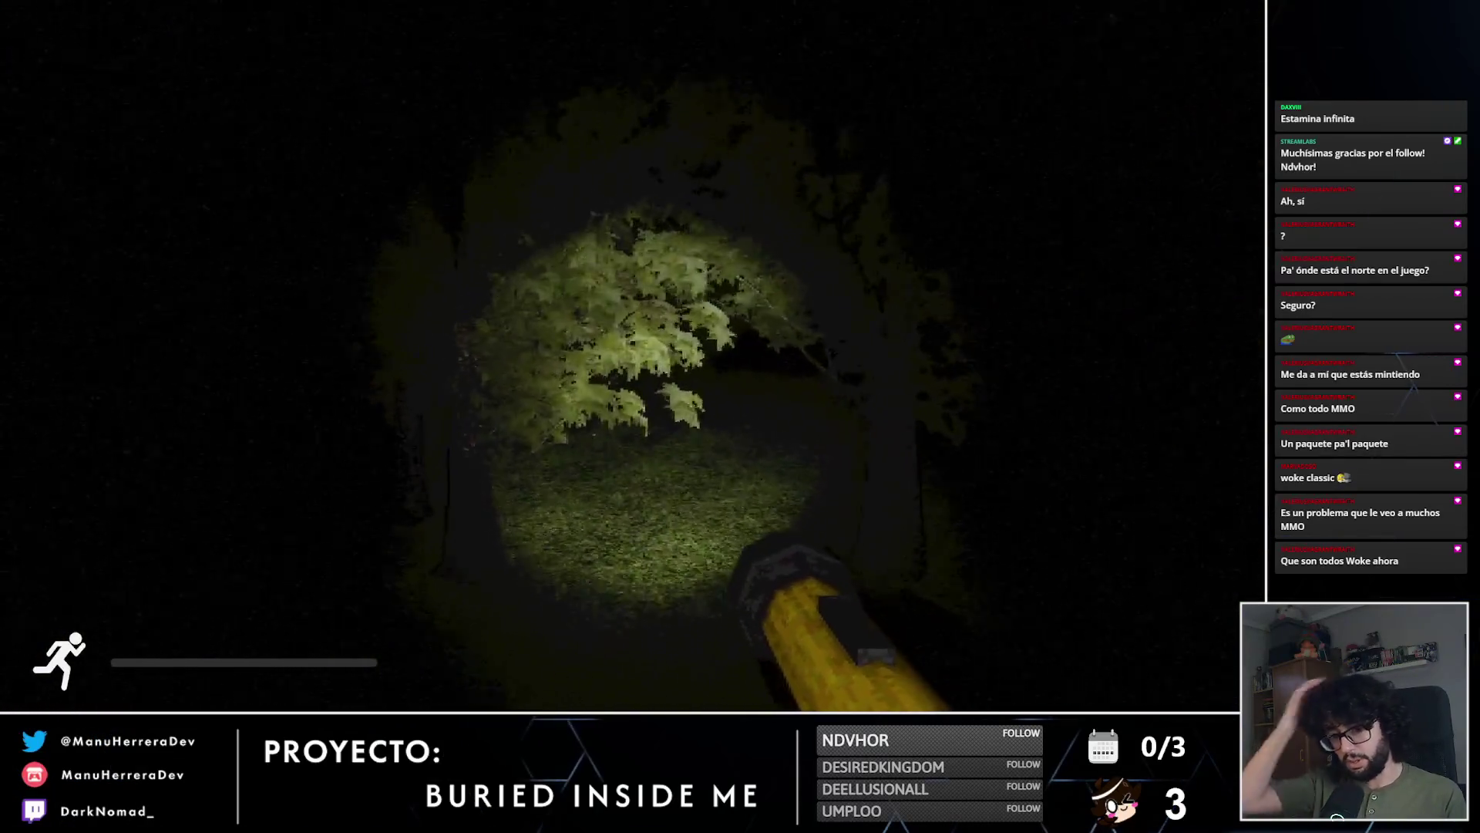
key(w)
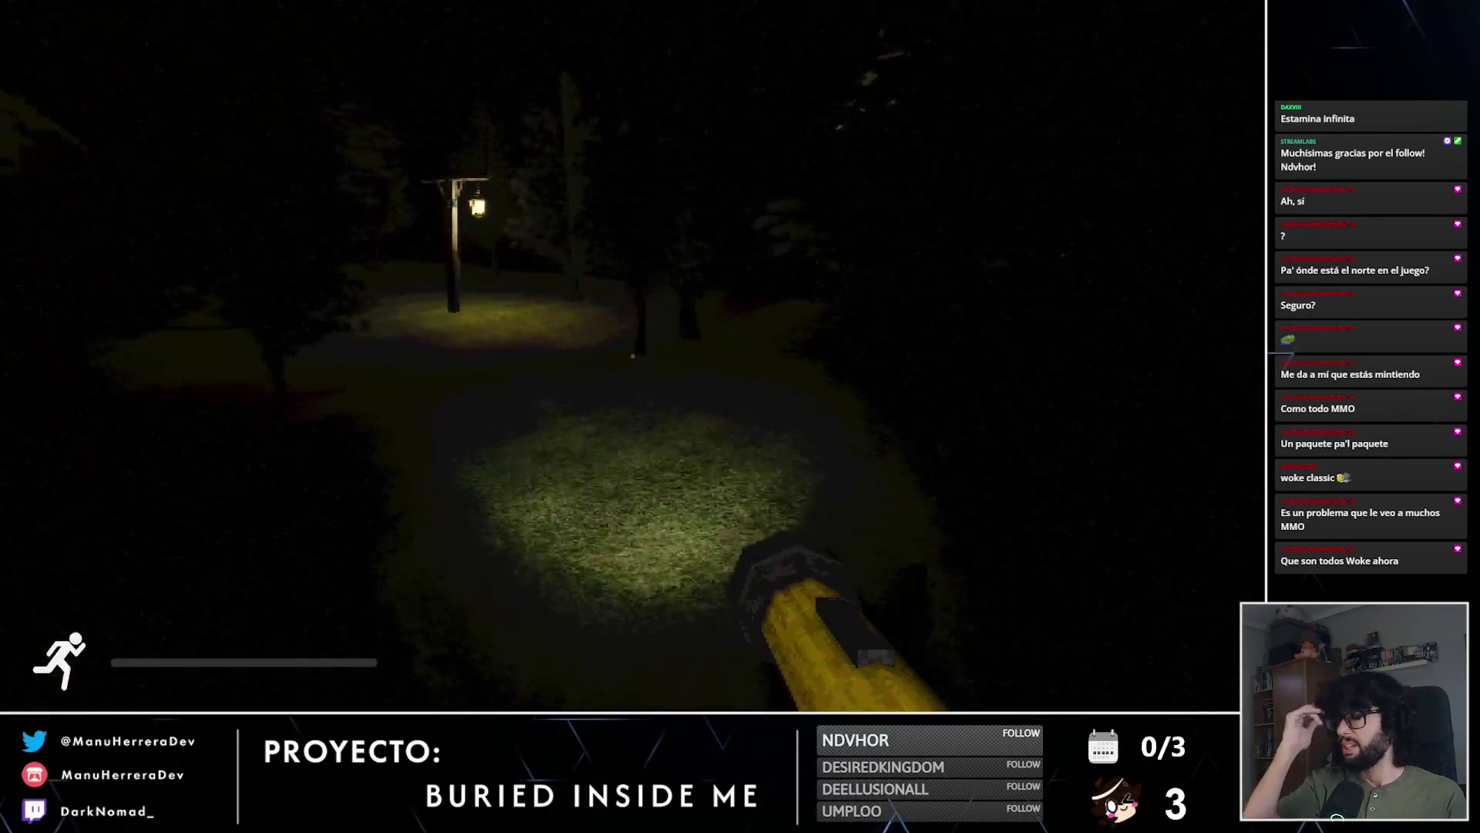
key(w)
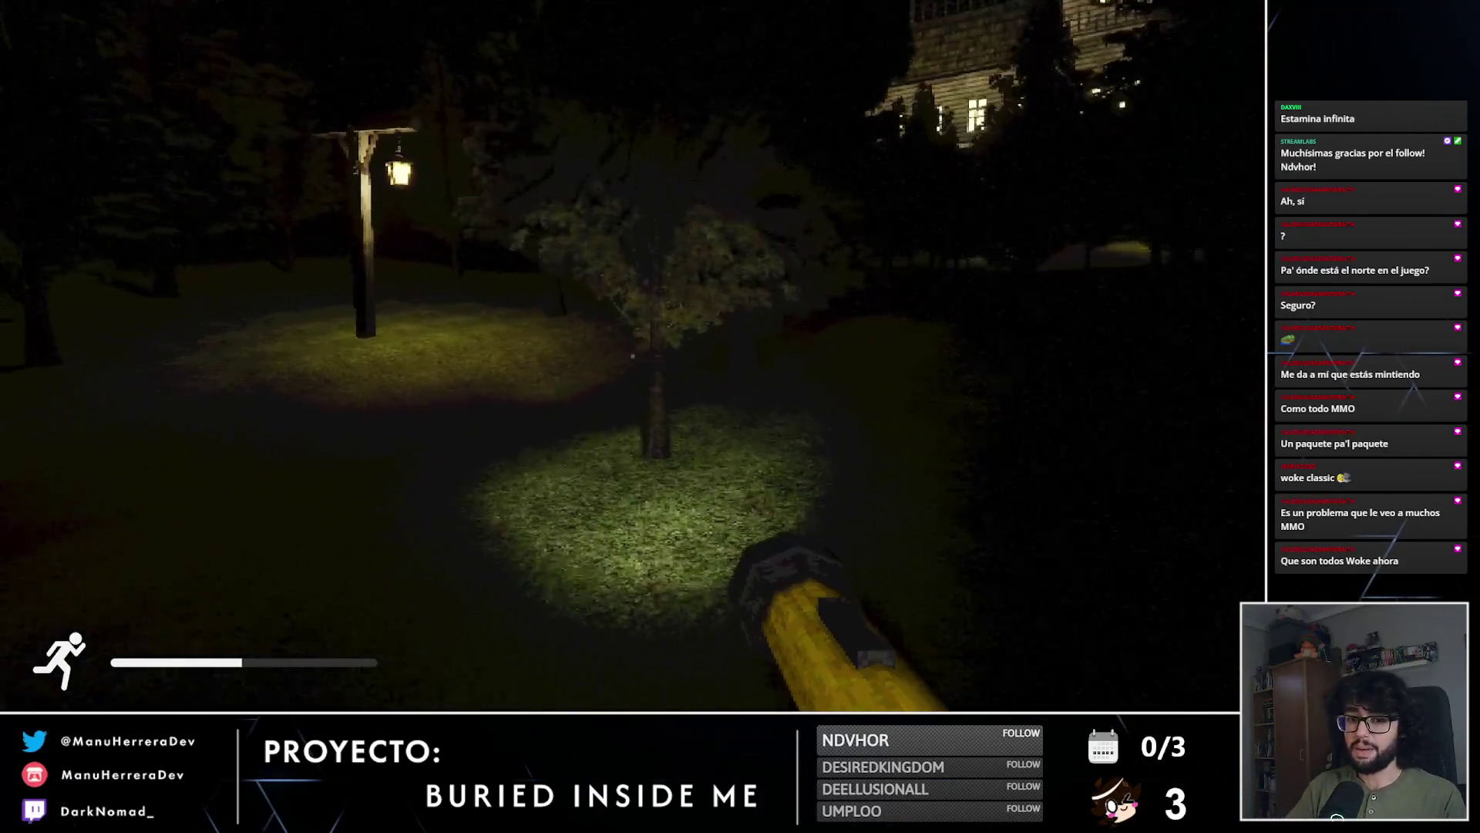
key(shift+w)
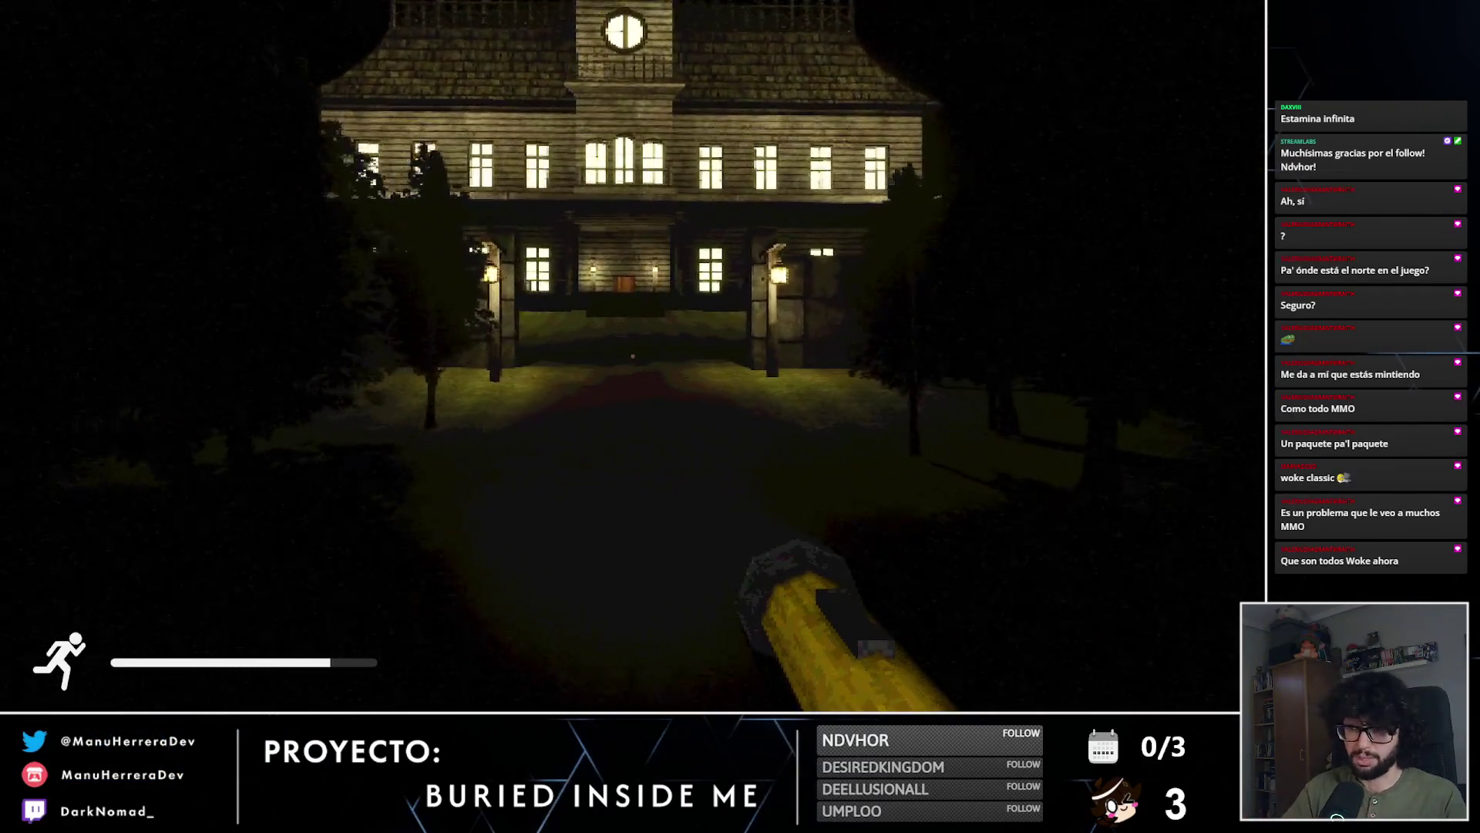
Step: Walk and sprint through the gate, climb the mansion steps, and open the front door into the lamp-lit bedroom
key(shift+w)
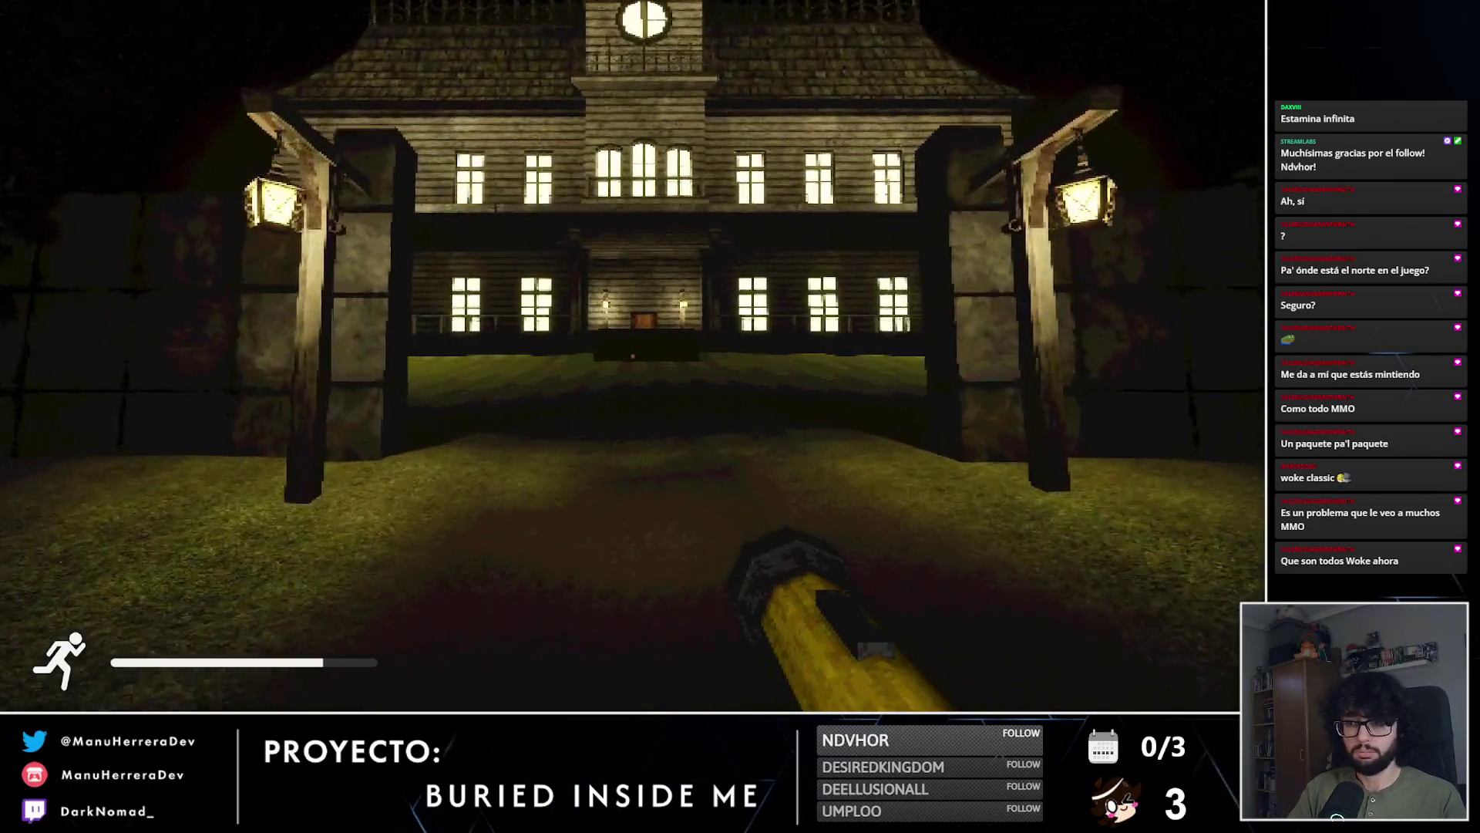
key(w)
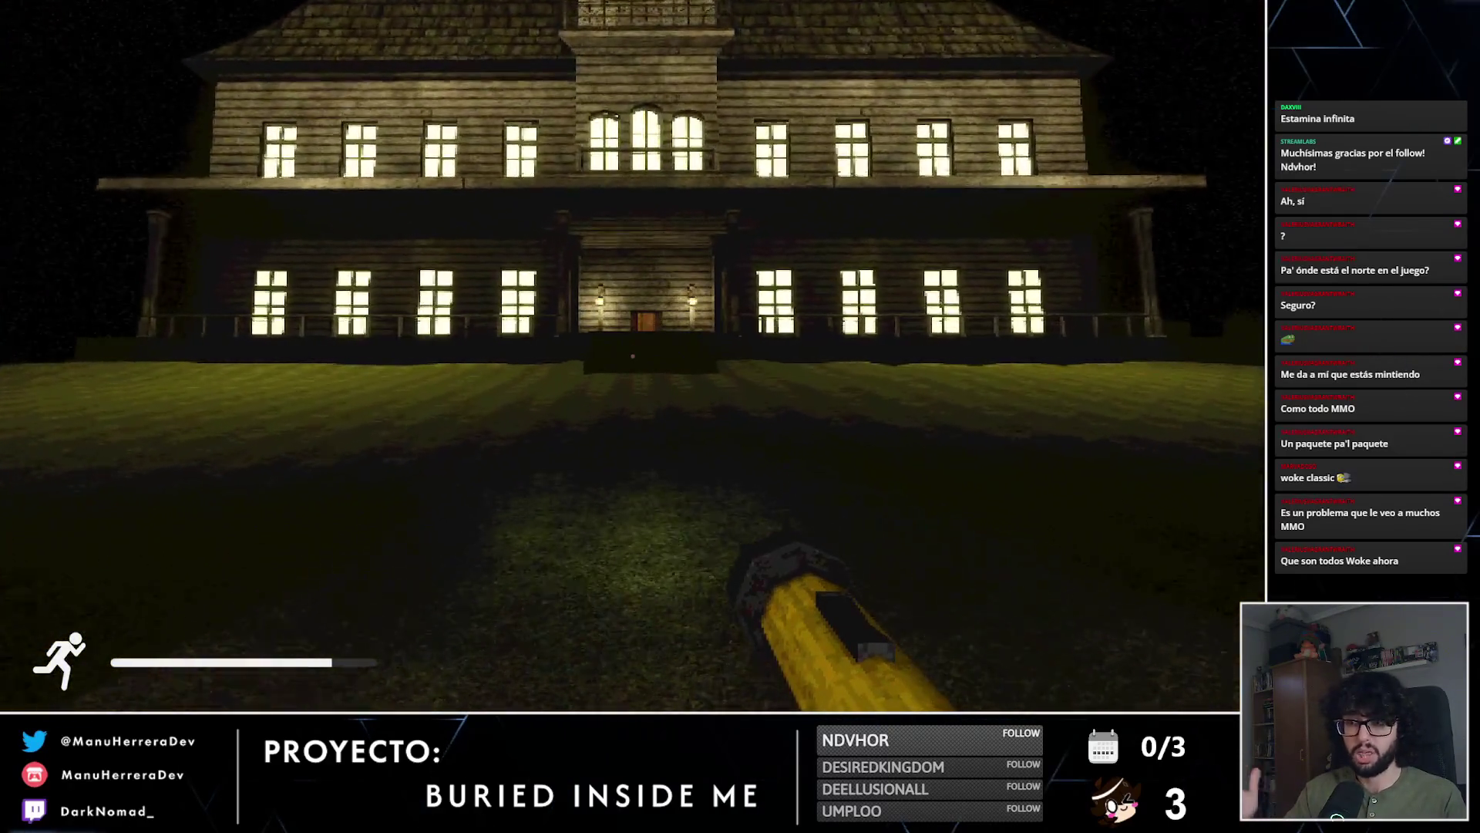
key(shift+w)
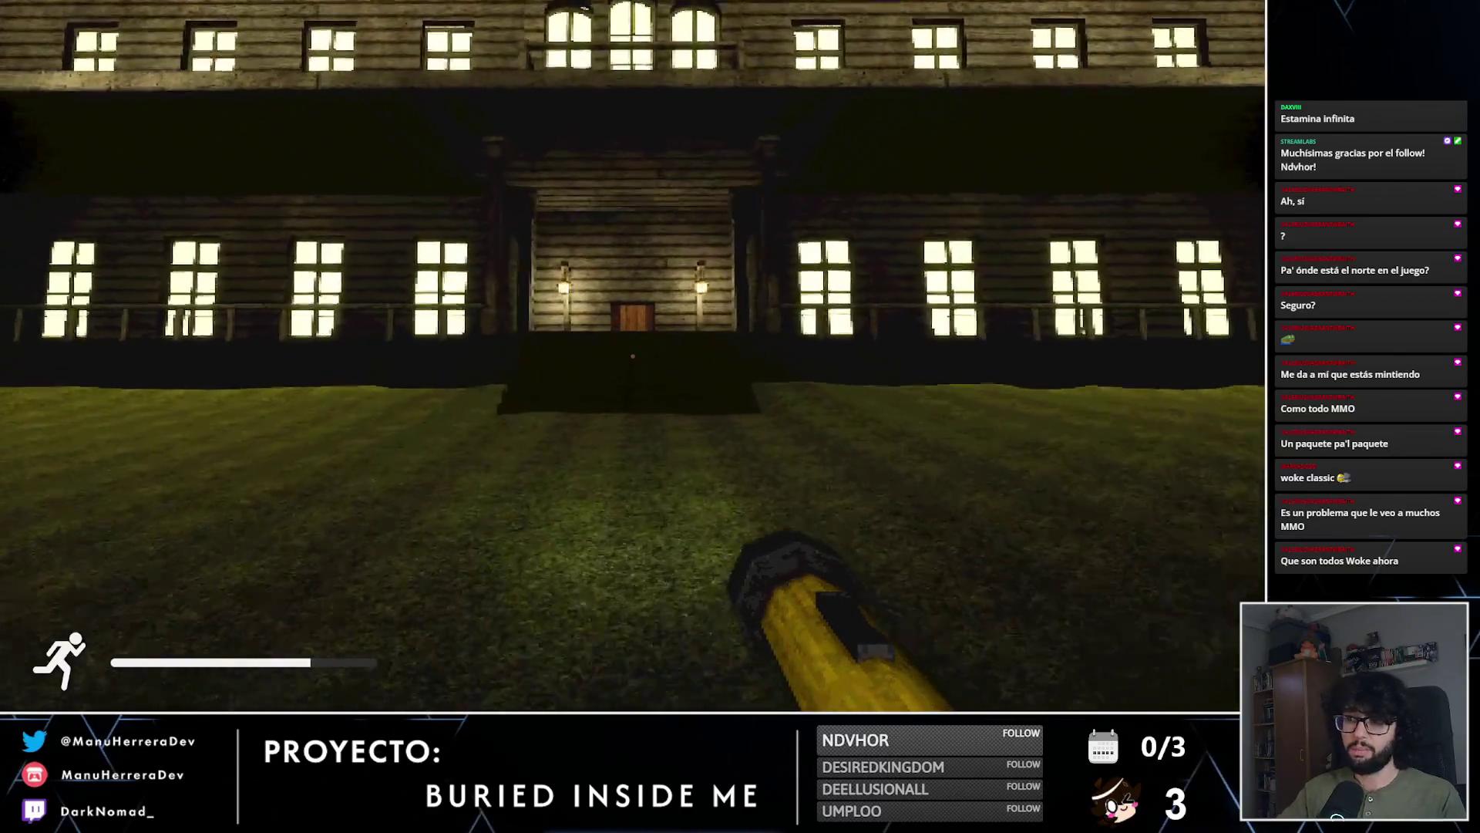
key(w)
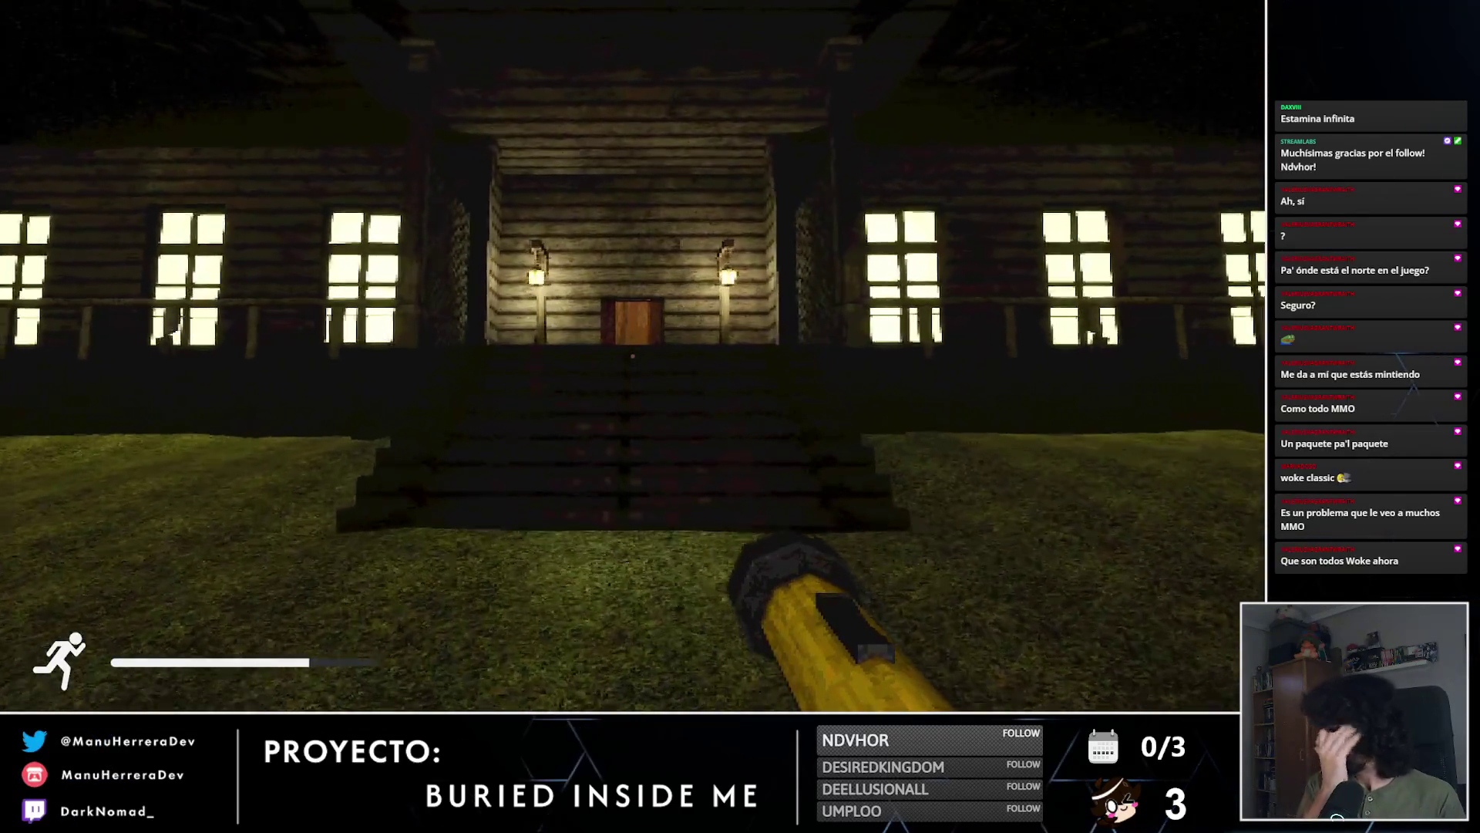
key(shift+w)
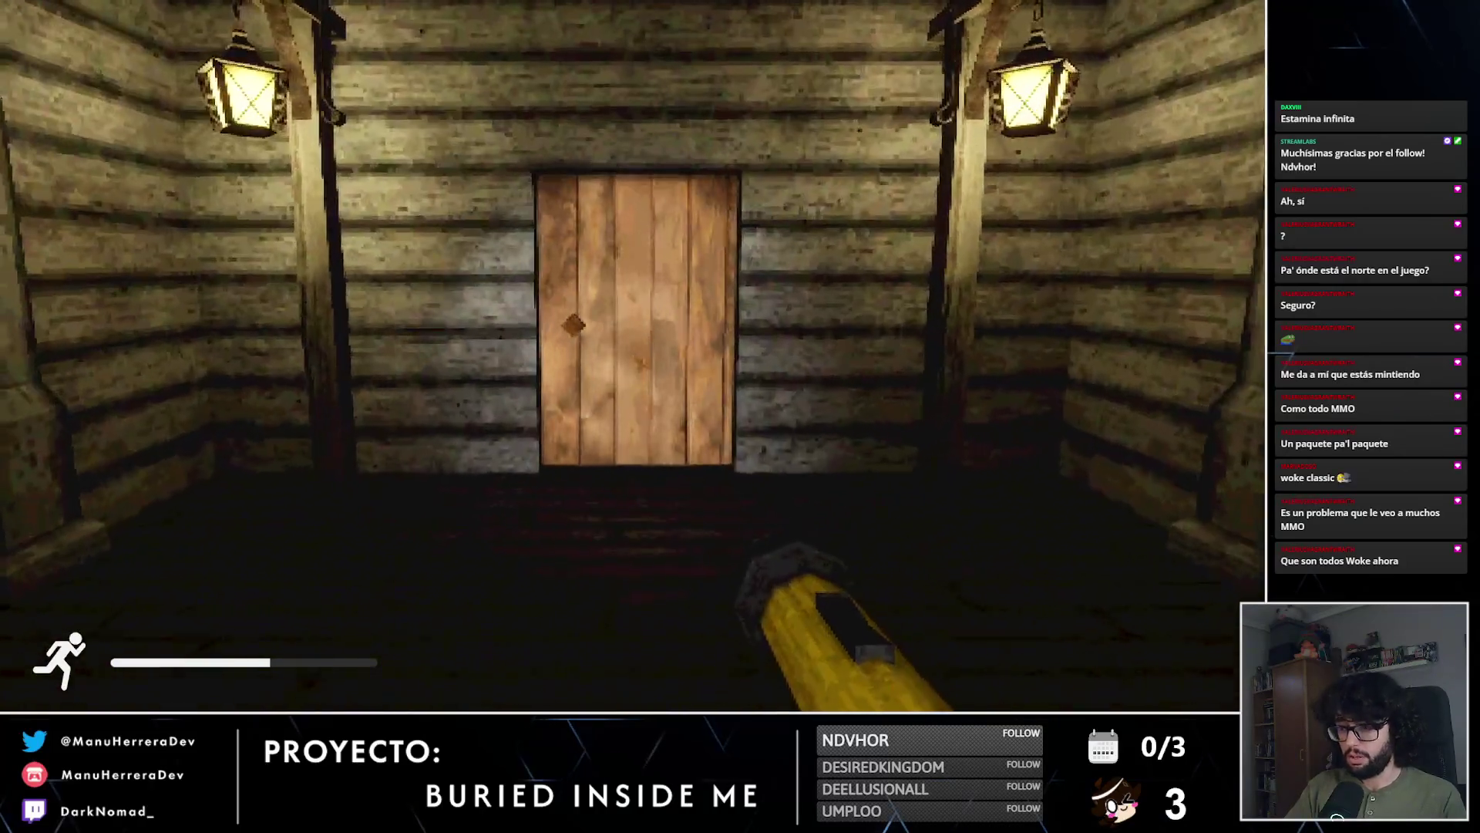
key(w)
key(e)
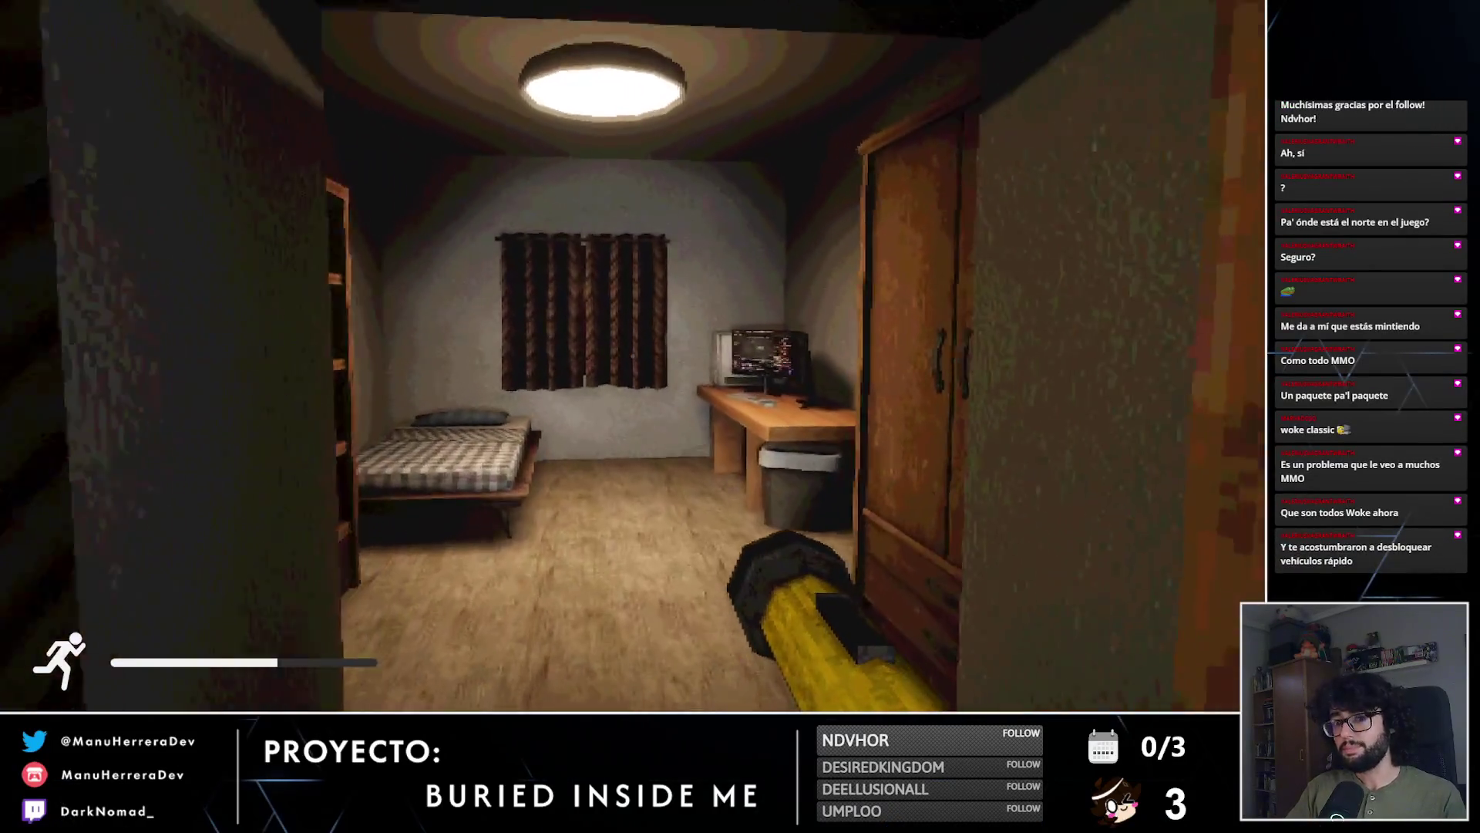